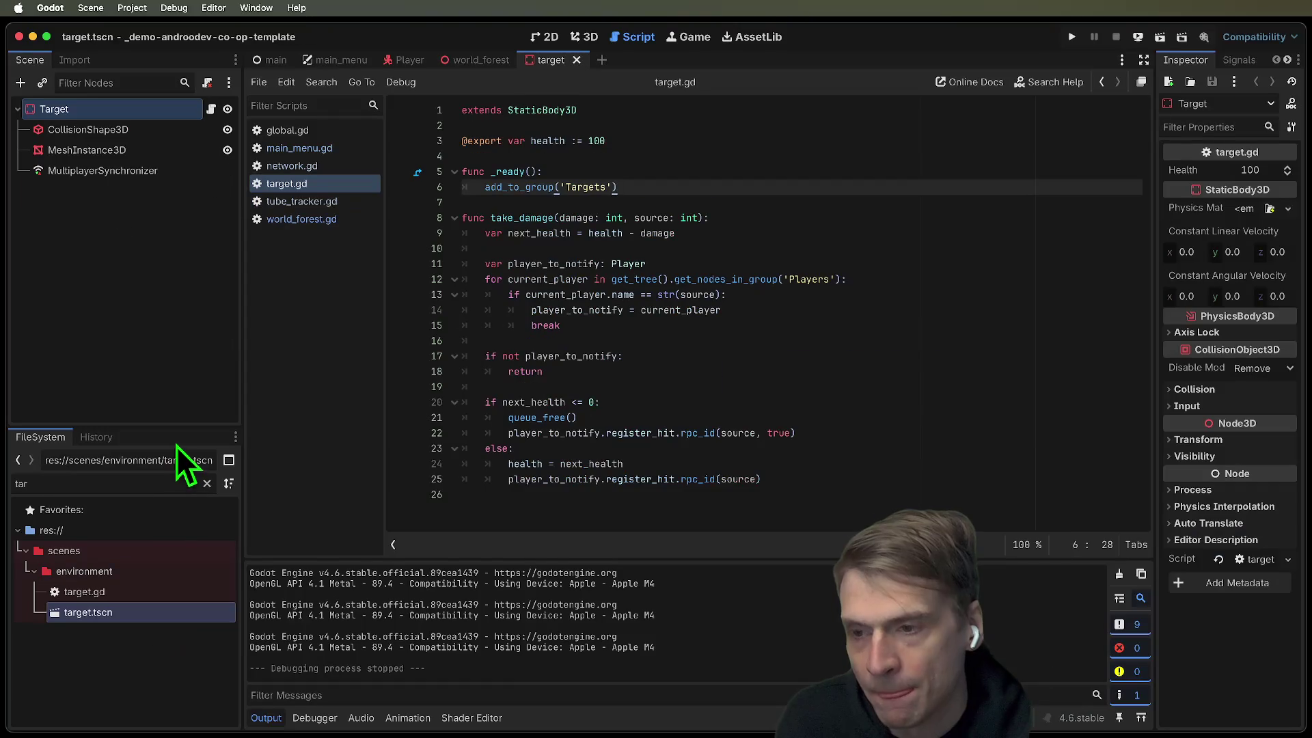
Step: Add a Label3D node under Target, undoing an accidentally added plain Label first
{"action": "key", "text": "super+a"}
{"action": "type", "text": "label"}
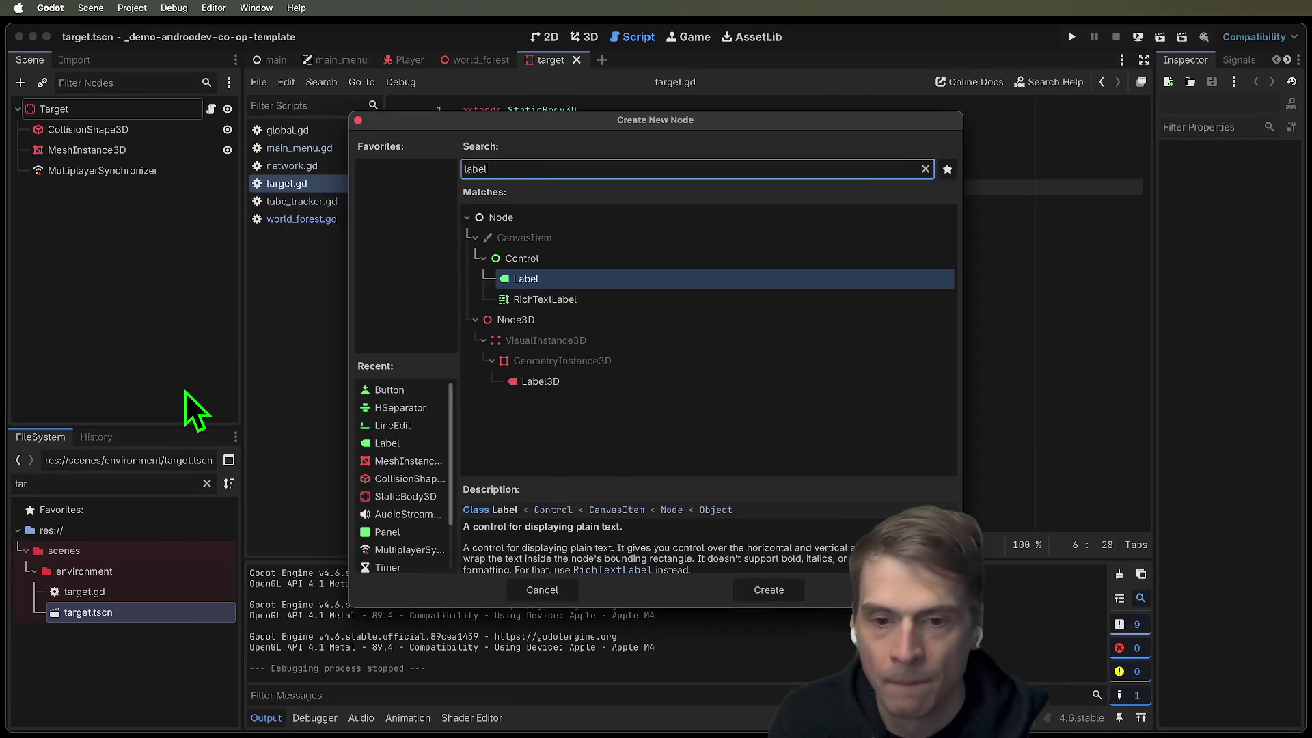
{"action": "key", "text": "Return"}
{"action": "key", "text": "super+z"}
{"action": "key", "text": "super+a"}
{"action": "type", "text": "label3"}
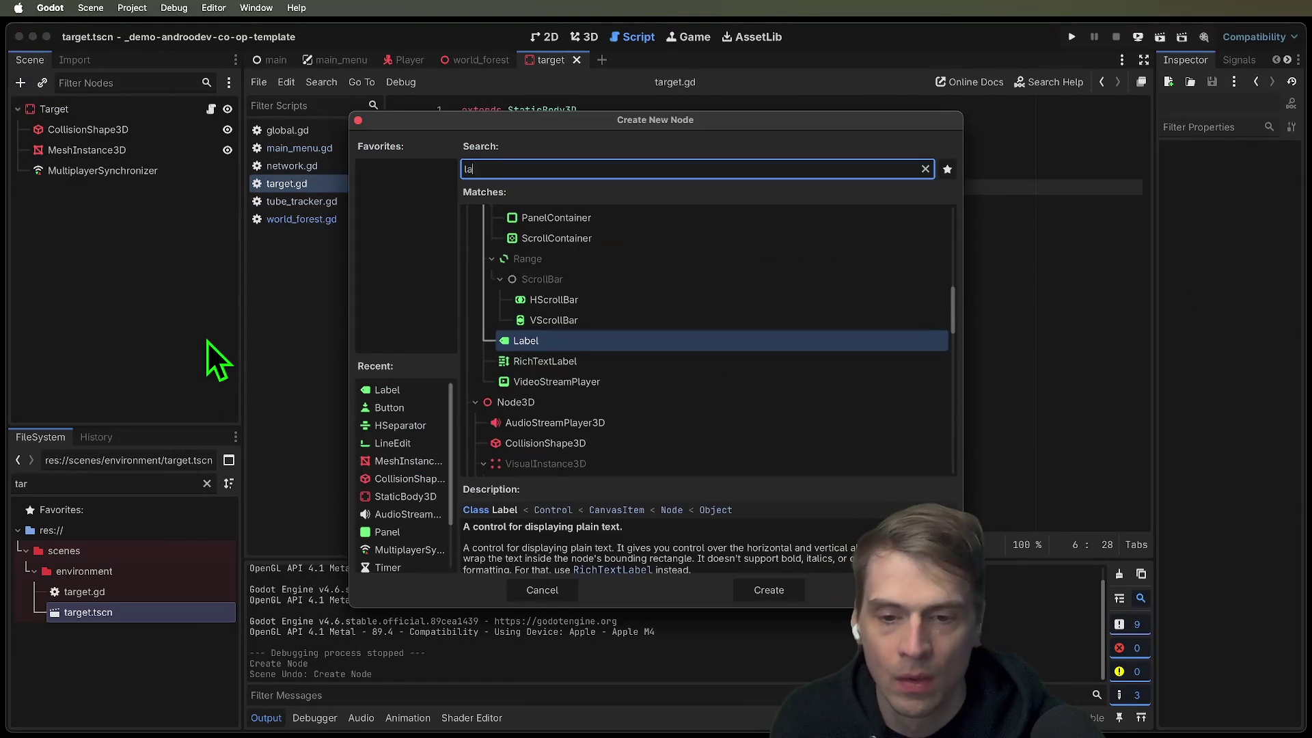
{"action": "key", "text": "Return"}
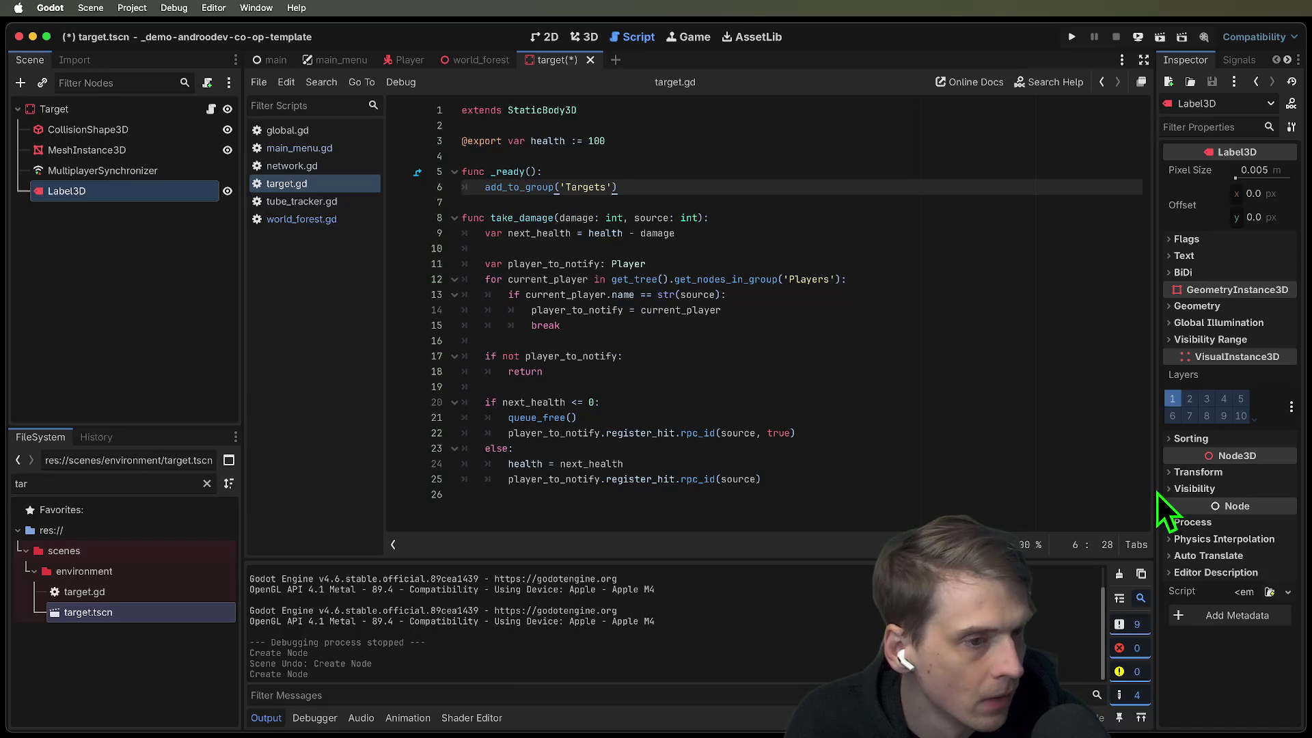
Step: Set the Label3D's Flags billboard mode to Y-Billboard
{"action": "left_click", "coordinate": [1175, 471]}
{"action": "scroll", "coordinate": [1231, 585], "scroll_direction": "down", "scroll_amount": 2}
{"action": "scroll", "coordinate": [1232, 585], "scroll_direction": "up", "scroll_amount": 2}
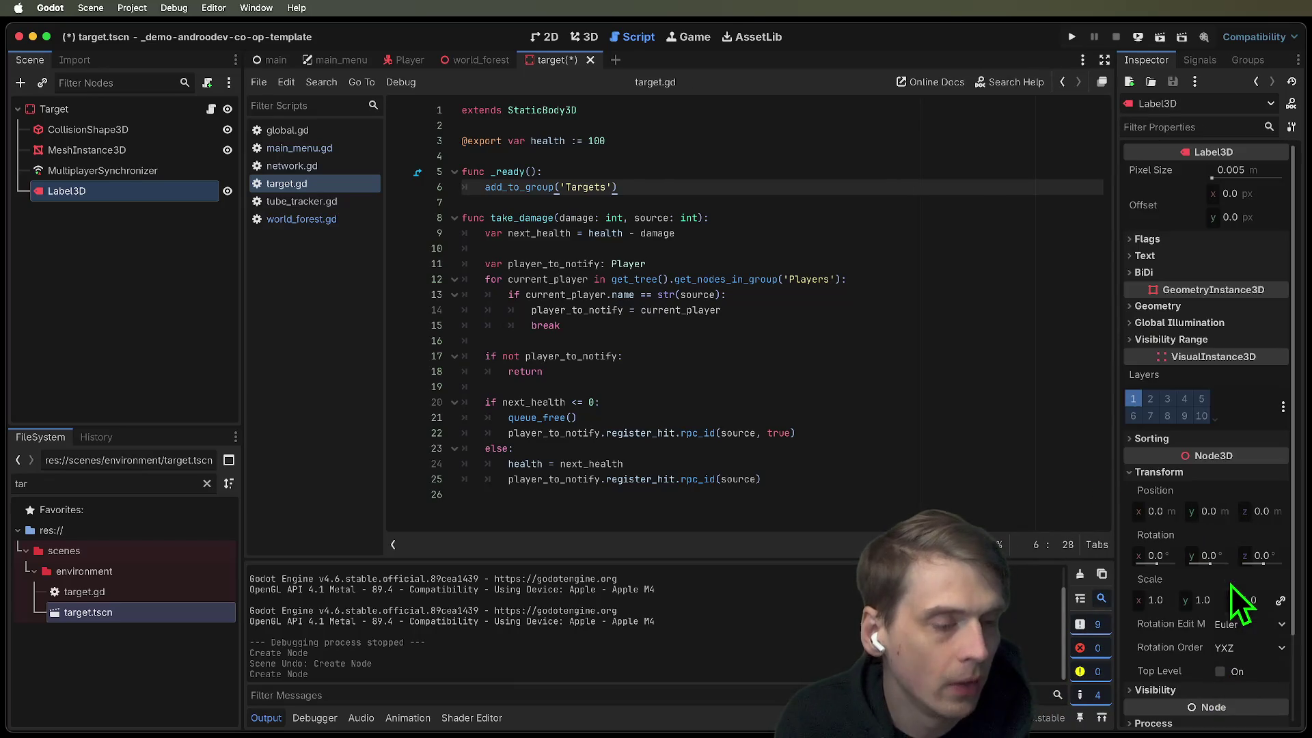
{"action": "left_click", "coordinate": [1177, 240]}
{"action": "left_click", "coordinate": [1240, 262]}
{"action": "left_click", "coordinate": [1257, 311]}
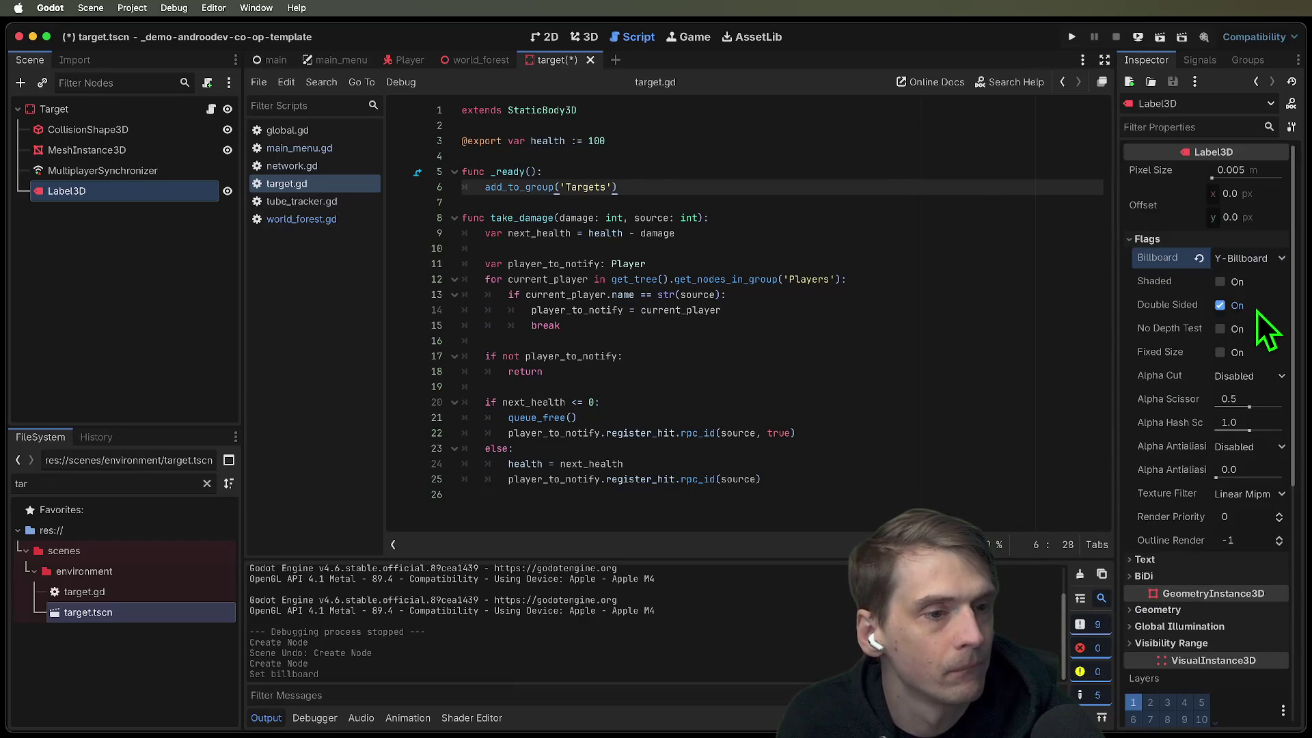
{"action": "left_click", "coordinate": [1249, 334]}
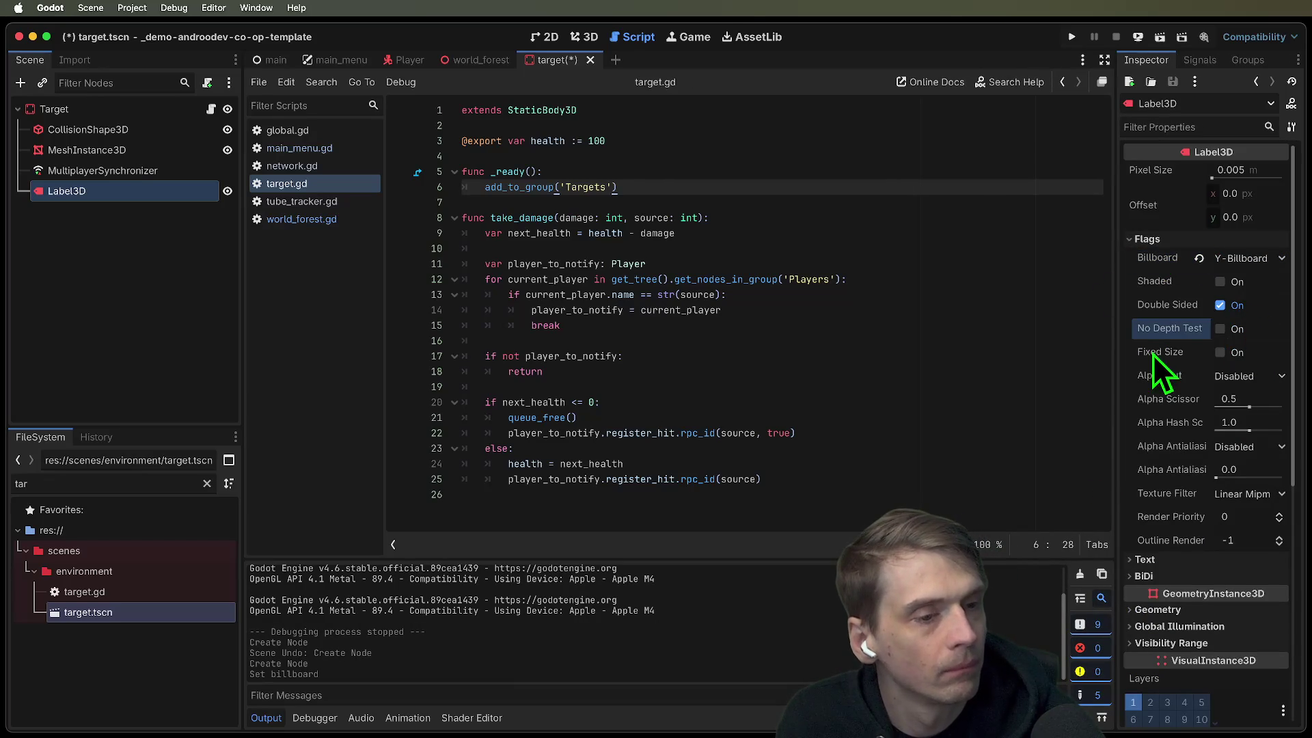
Step: Enable Fixed Size on the Label3D
{"action": "scroll", "coordinate": [1124, 465], "scroll_direction": "down", "scroll_amount": 2}
{"action": "left_click", "coordinate": [1189, 457]}
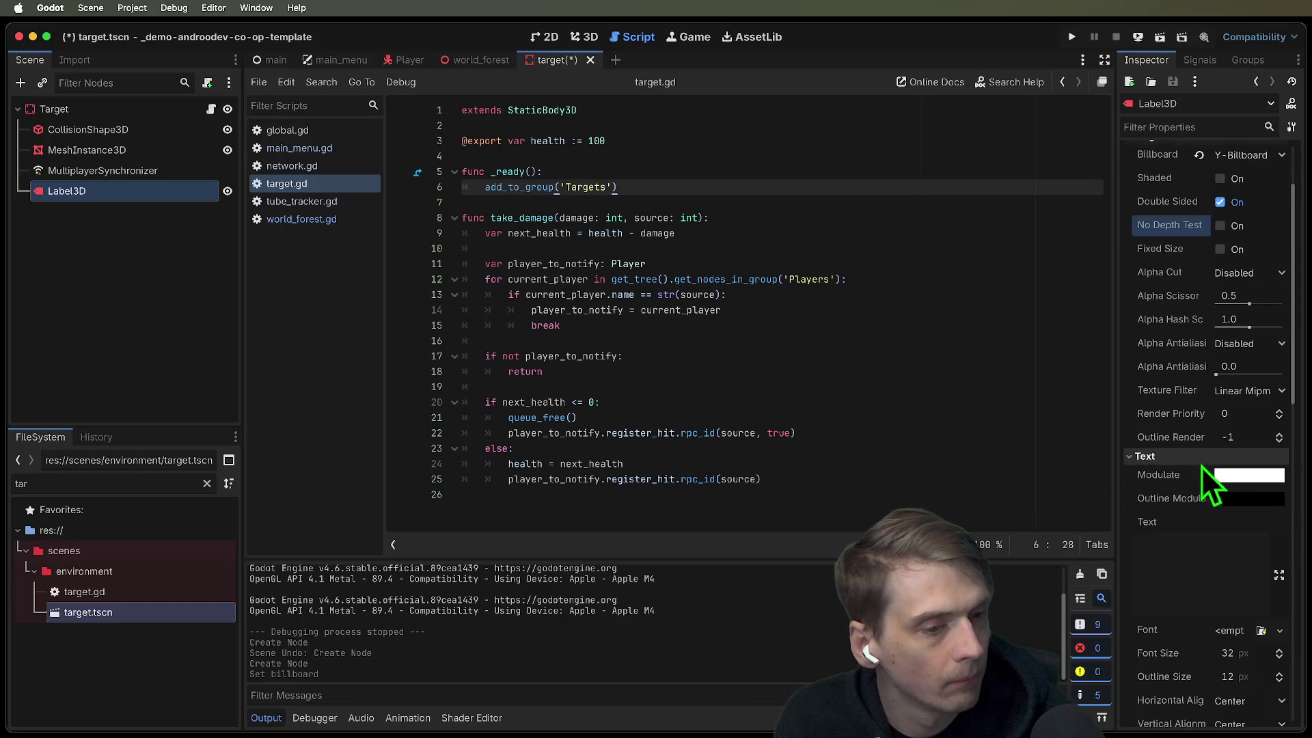
{"action": "scroll", "coordinate": [1264, 519], "scroll_direction": "down", "scroll_amount": 2}
{"action": "scroll", "coordinate": [1248, 609], "scroll_direction": "down", "scroll_amount": 1}
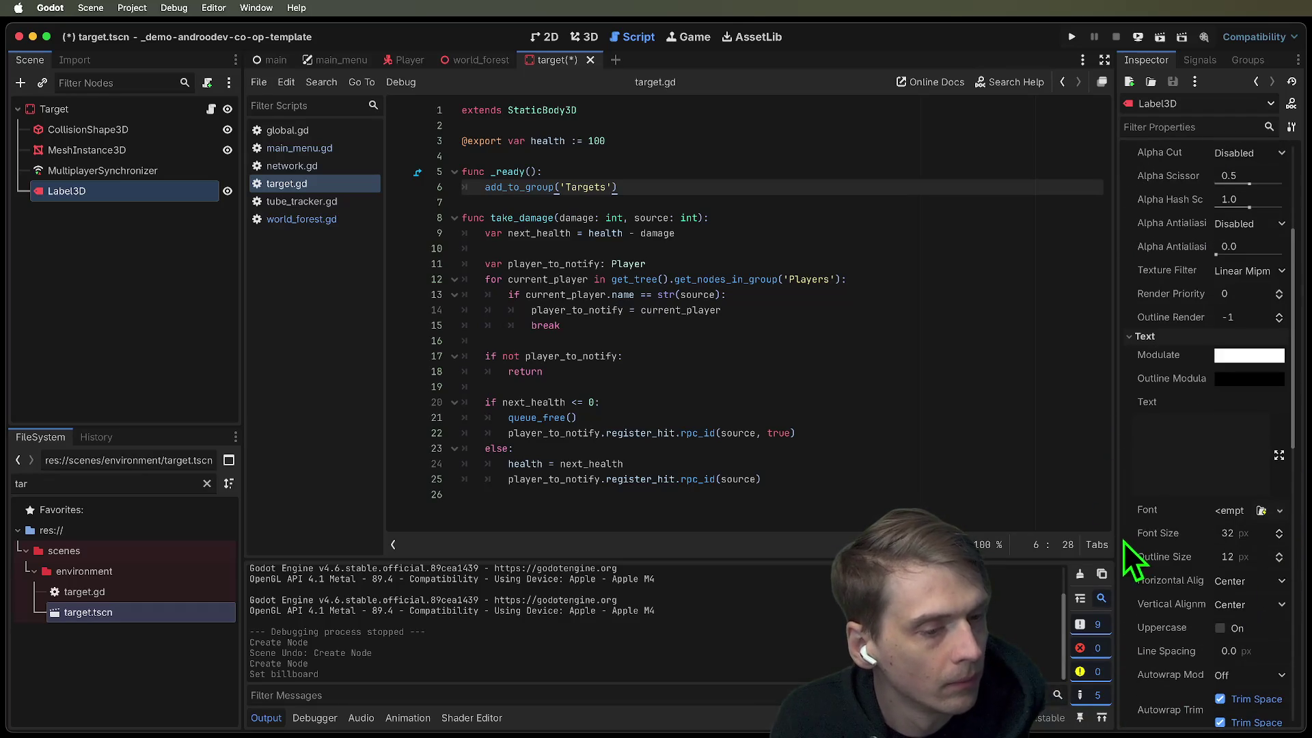
{"action": "left_click_drag", "start_coordinate": [1114, 539], "coordinate": [1019, 540]}
{"action": "scroll", "coordinate": [1215, 600], "scroll_direction": "down", "scroll_amount": 5}
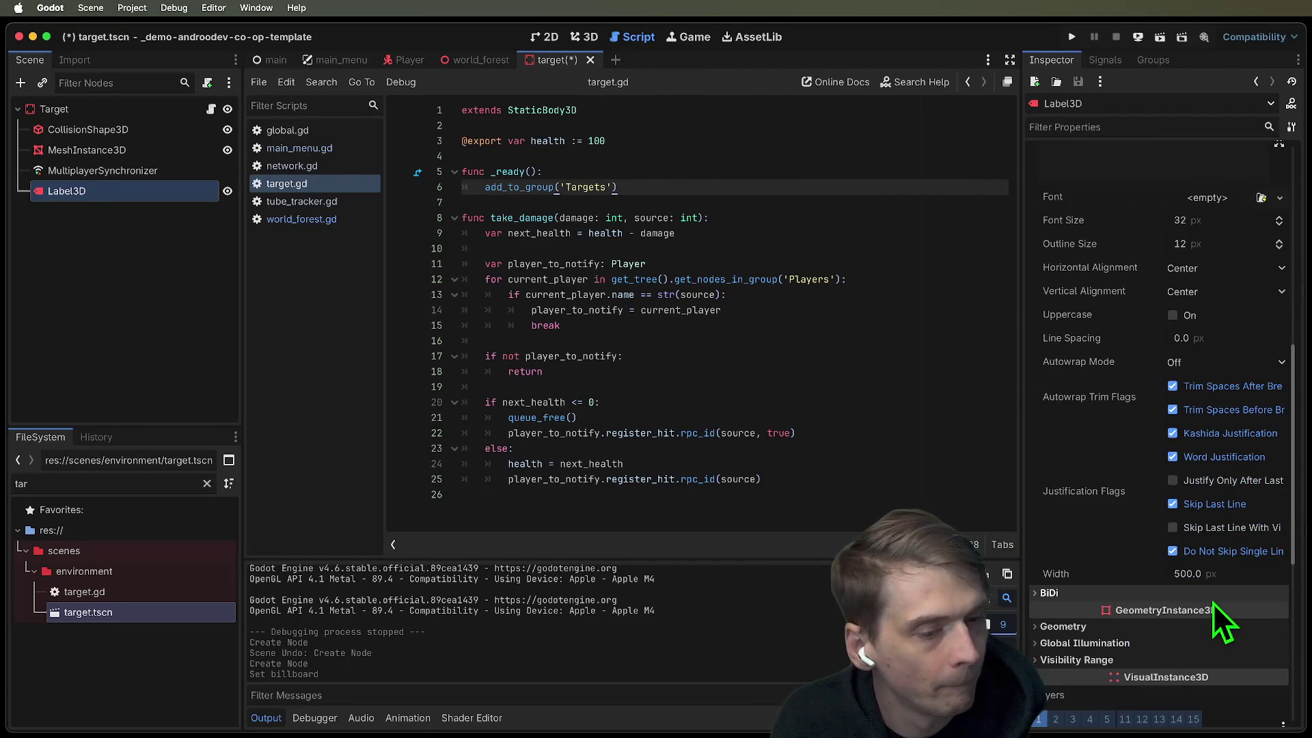
{"action": "scroll", "coordinate": [1214, 604], "scroll_direction": "up", "scroll_amount": 5}
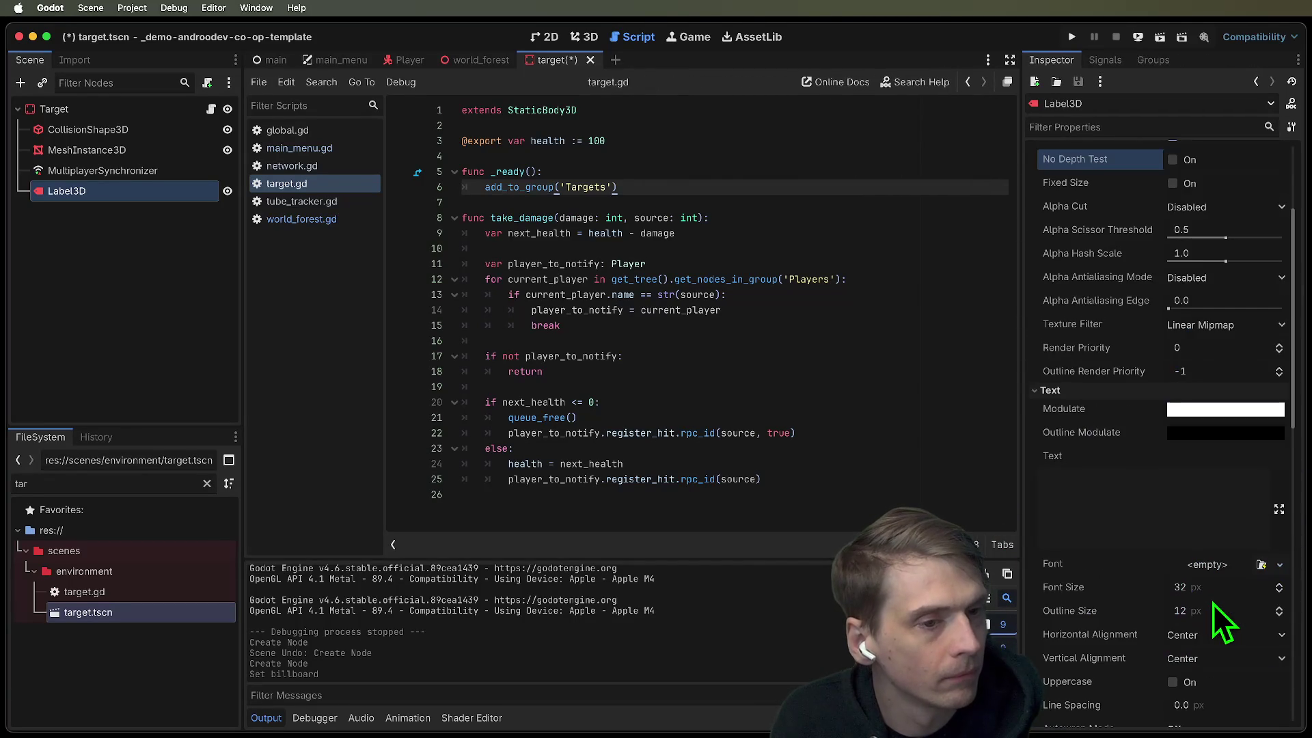
{"action": "scroll", "coordinate": [1212, 604], "scroll_direction": "down", "scroll_amount": 2}
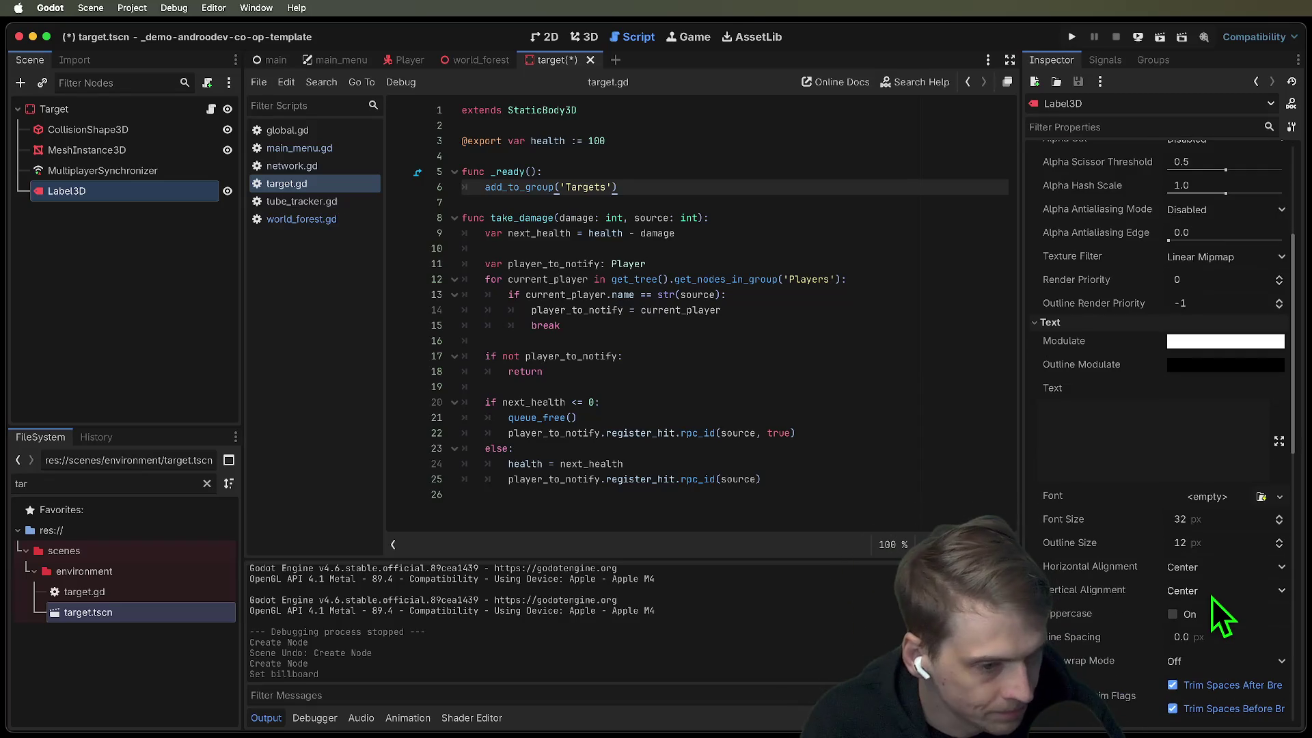
{"action": "scroll", "coordinate": [1213, 523], "scroll_direction": "up", "scroll_amount": 3}
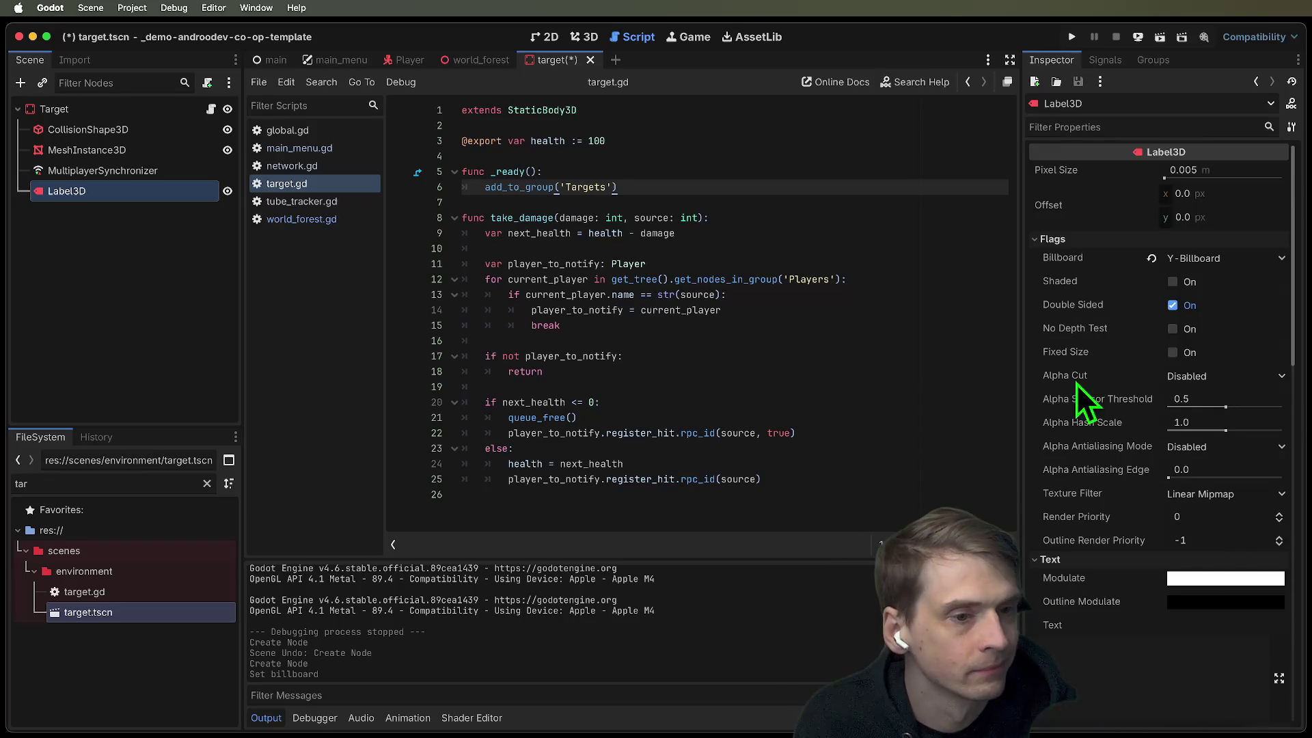
{"action": "left_click", "coordinate": [1052, 351]}
{"action": "scroll", "coordinate": [1170, 605], "scroll_direction": "down", "scroll_amount": 1}
{"action": "scroll", "coordinate": [1170, 605], "scroll_direction": "down", "scroll_amount": 4}
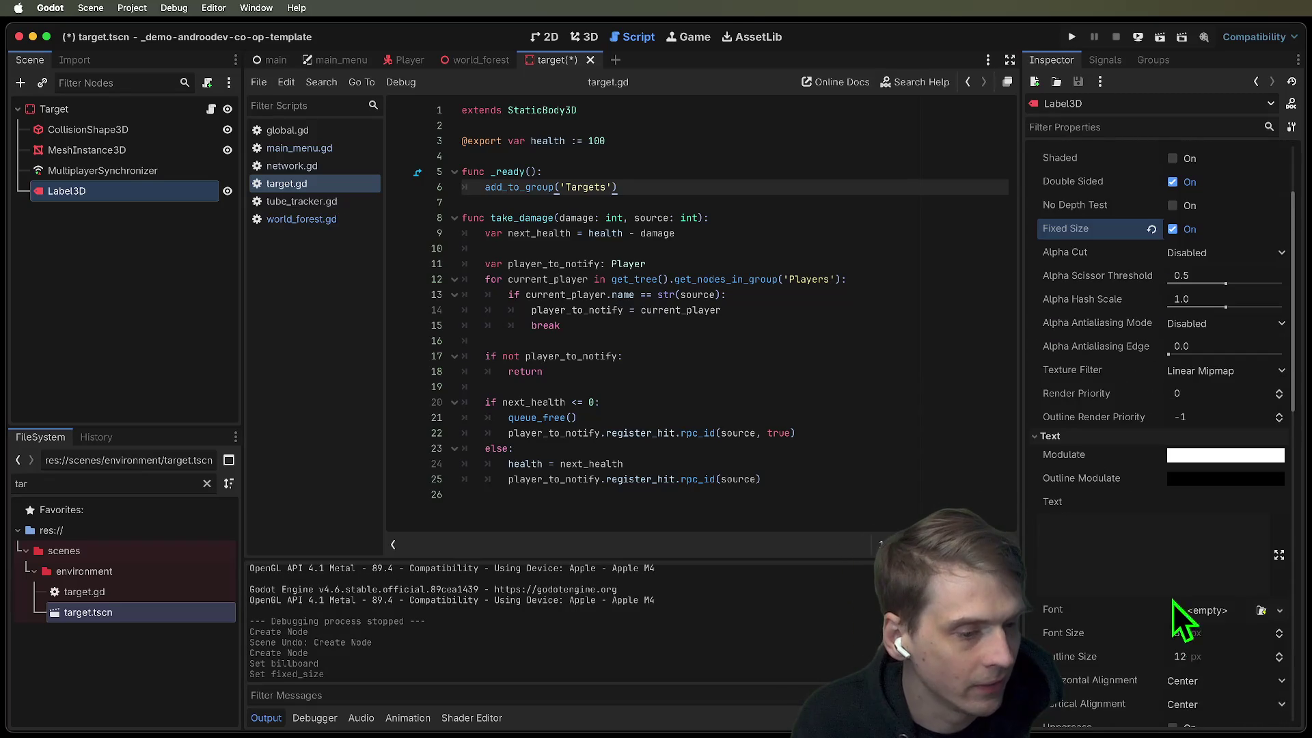
Step: Set font size 16 and outline size 4, save target.tscn, and switch to the 3D view
{"action": "left_click", "coordinate": [1210, 630]}
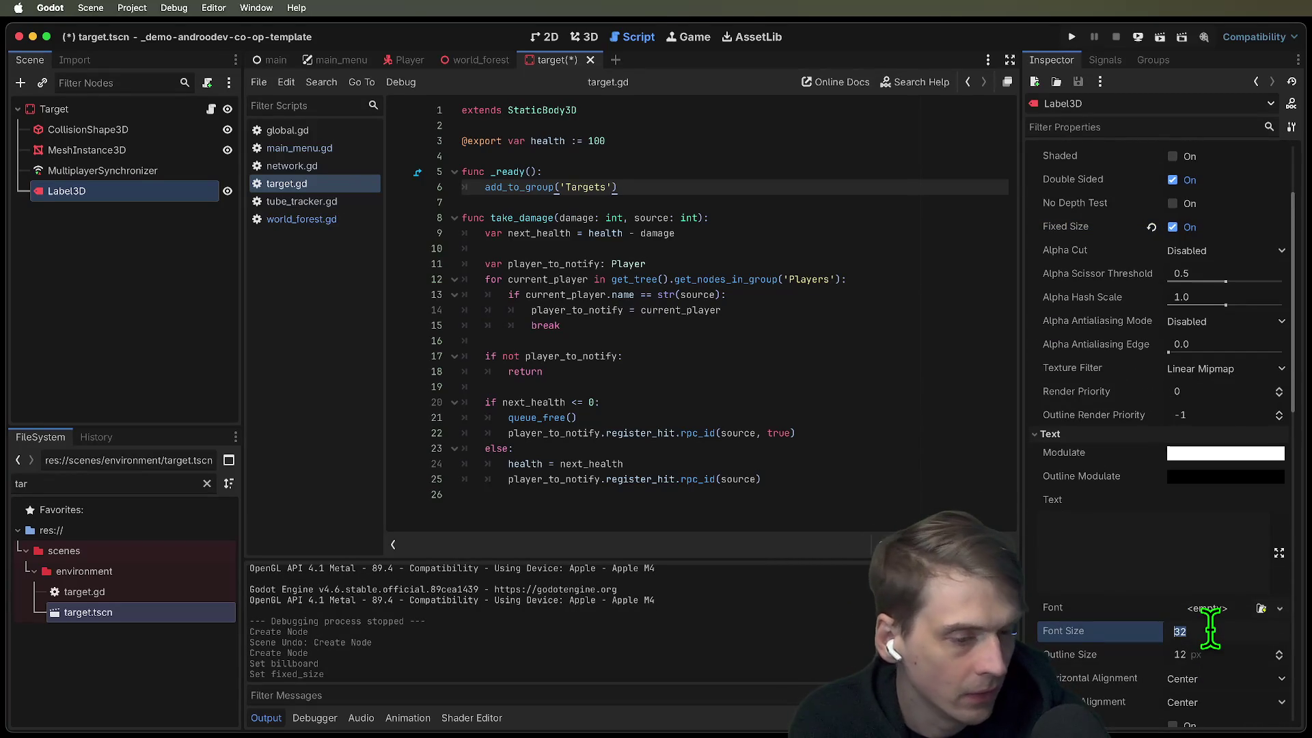
{"action": "type", "text": "16"}
{"action": "key", "text": "Tab"}
{"action": "type", "text": "4"}
{"action": "key", "text": "Return"}
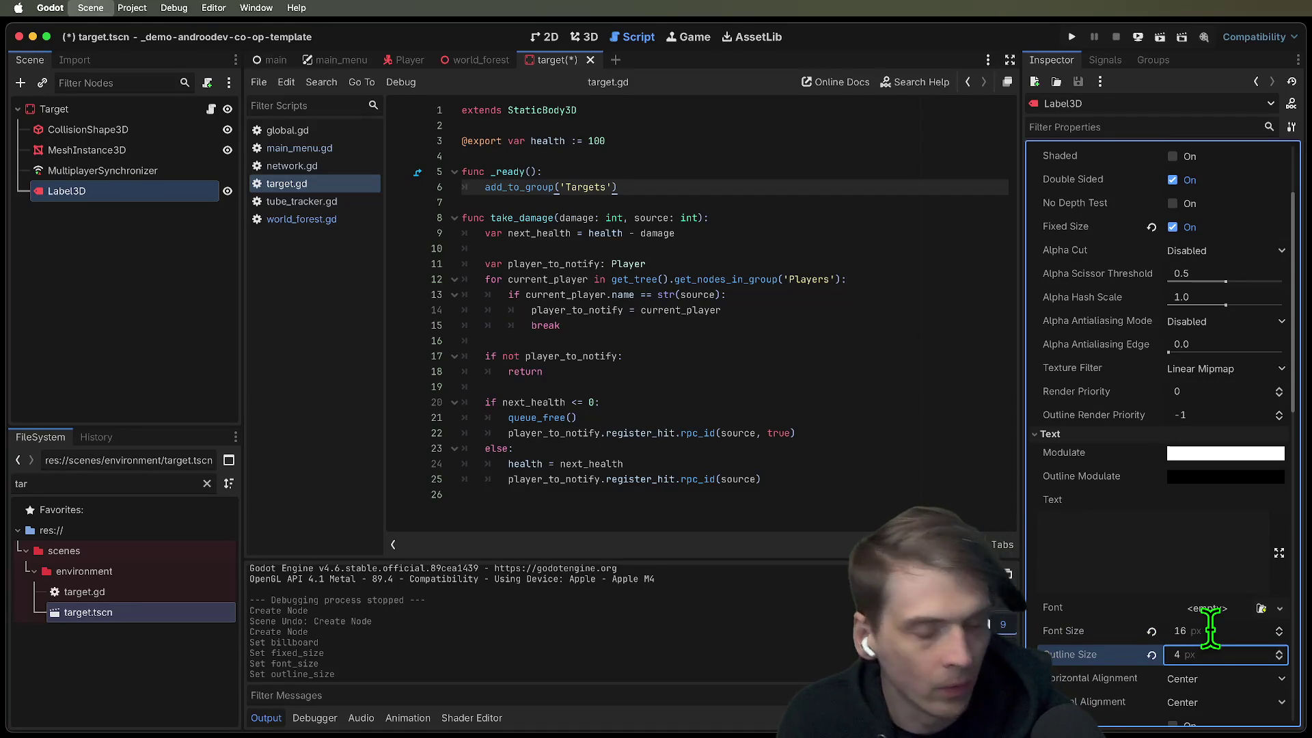
{"action": "key", "text": "cmd+s"}
{"action": "left_click", "coordinate": [584, 37]}
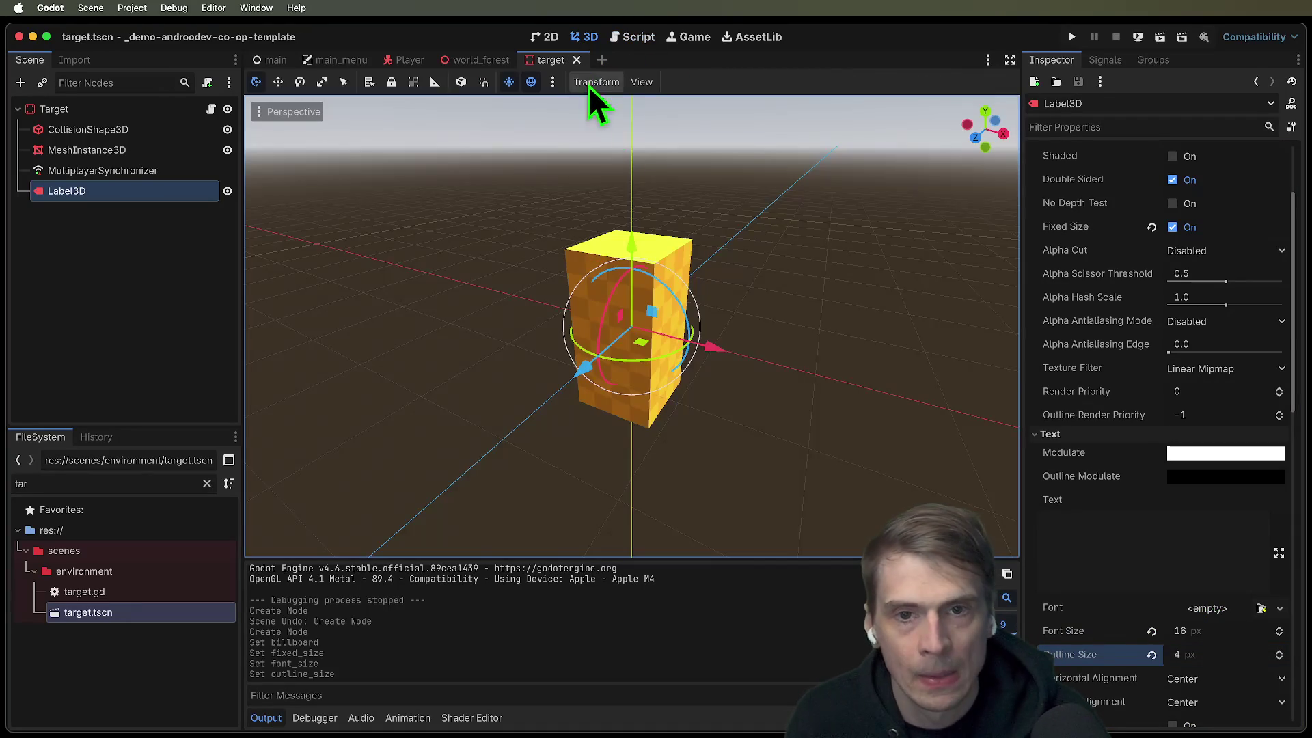
Step: Raise the Label3D to y 1.392, give it the text '1', and save target.tscn
{"action": "left_click_drag", "start_coordinate": [634, 238], "coordinate": [662, 138]}
{"action": "scroll", "coordinate": [1149, 256], "scroll_direction": "up", "scroll_amount": 3}
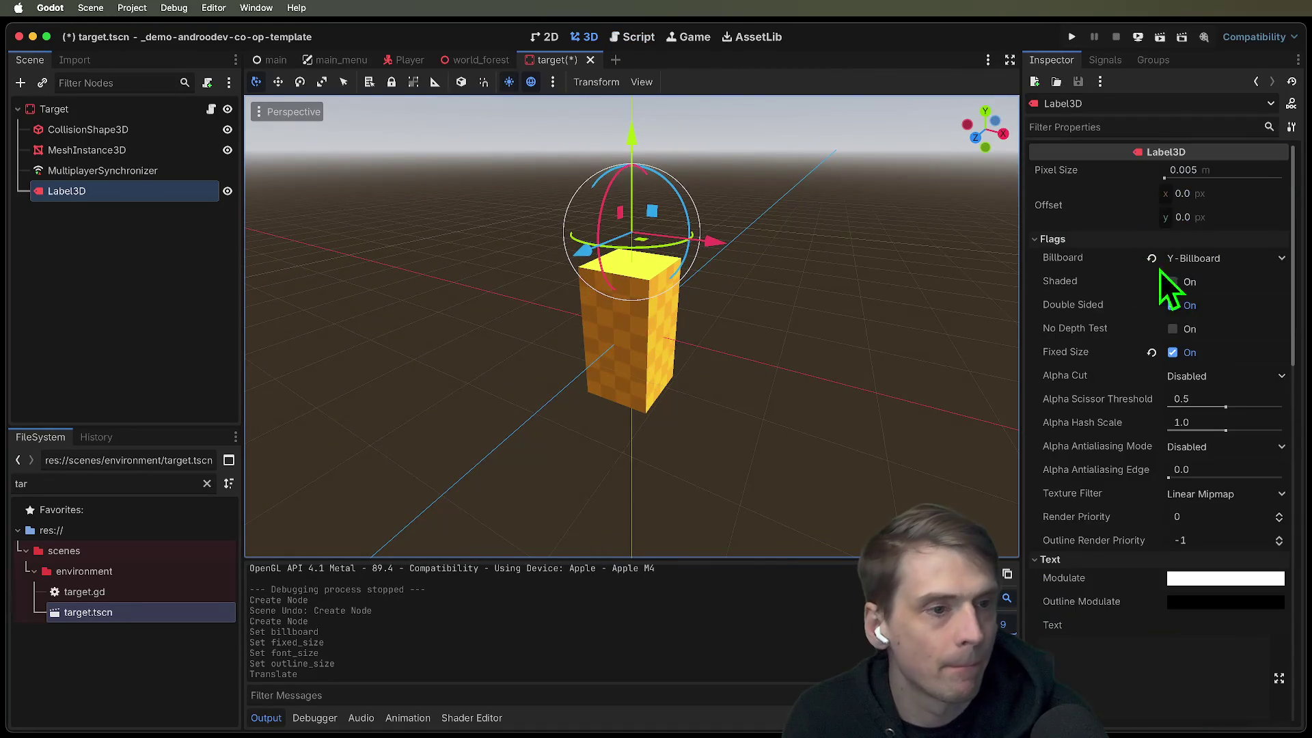
{"action": "left_click", "coordinate": [1148, 652]}
{"action": "type", "text": "1"}
{"action": "left_click", "coordinate": [909, 473]}
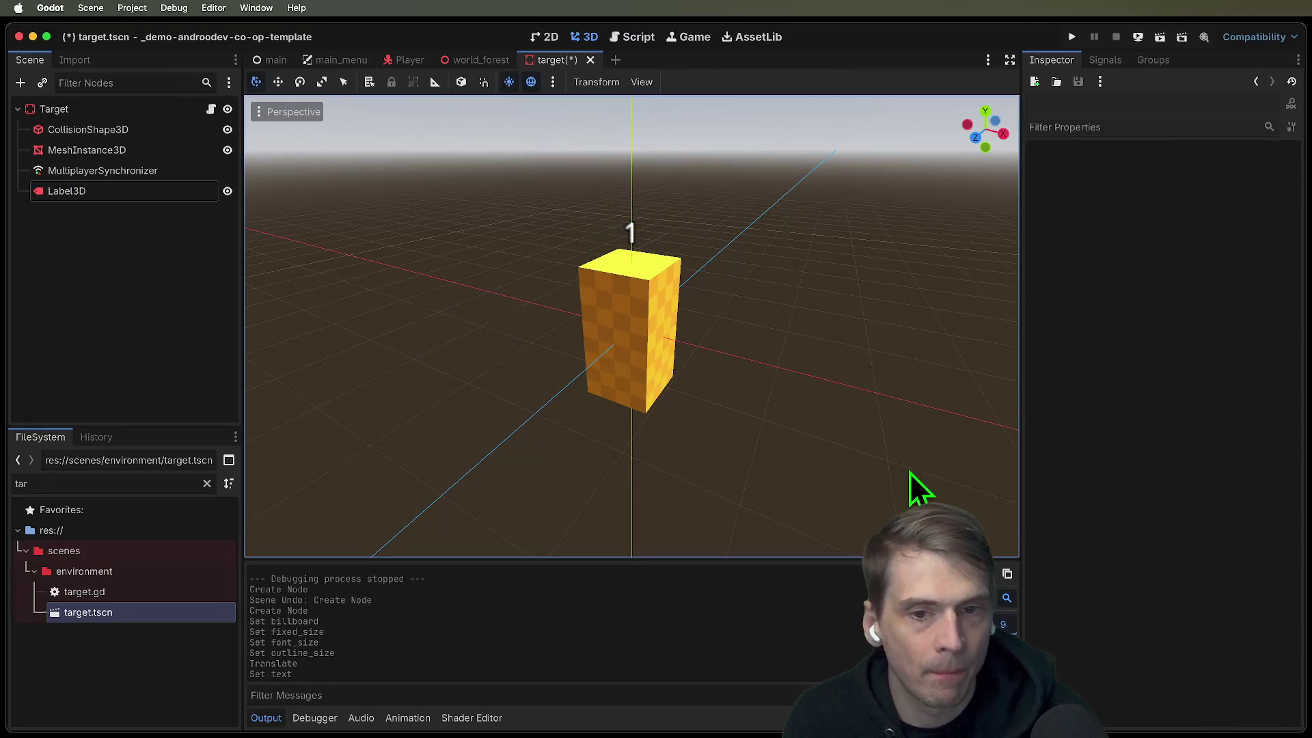
{"action": "key", "text": "ctrl+s"}
Step: Browse the Label3D's Geometry, Global Illumination and Visibility Range sections in the Inspector
{"action": "left_click", "coordinate": [163, 191]}
{"action": "scroll", "coordinate": [1134, 510], "scroll_direction": "down", "scroll_amount": 10}
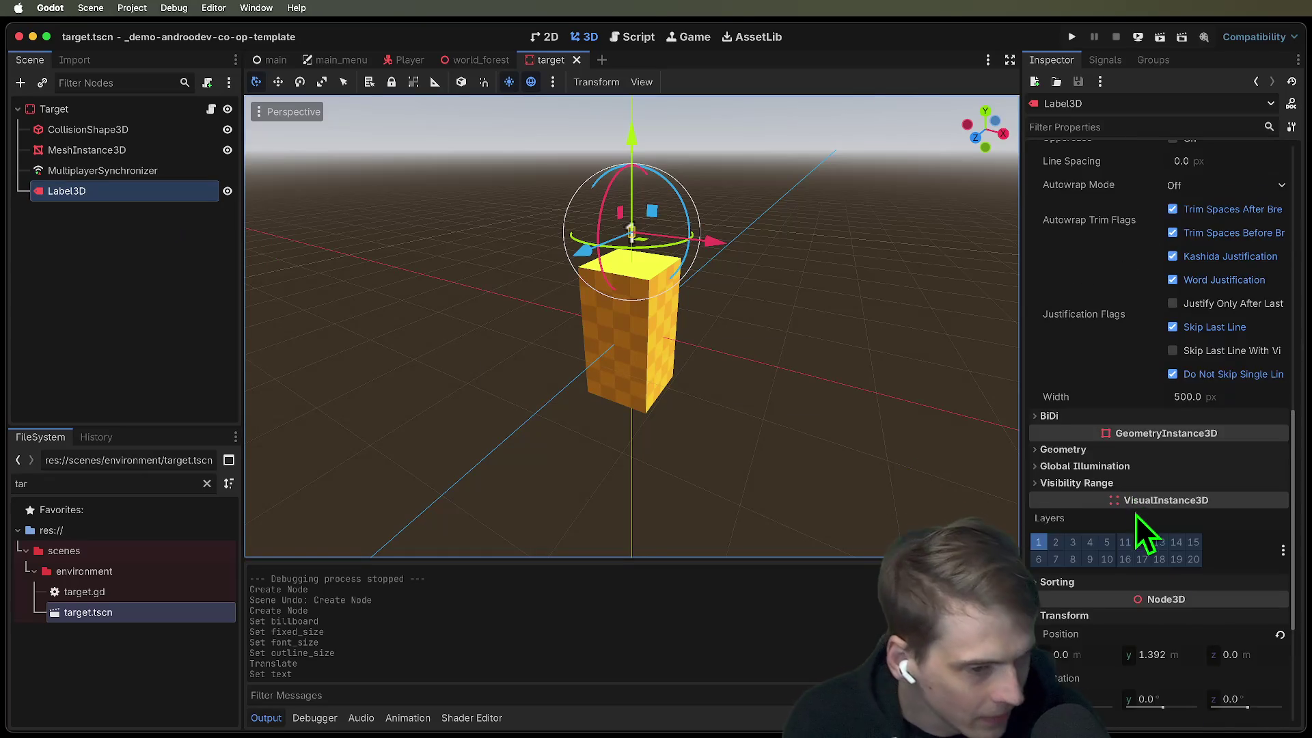
{"action": "scroll", "coordinate": [1169, 519], "scroll_direction": "up", "scroll_amount": 5}
{"action": "left_click", "coordinate": [1147, 432]}
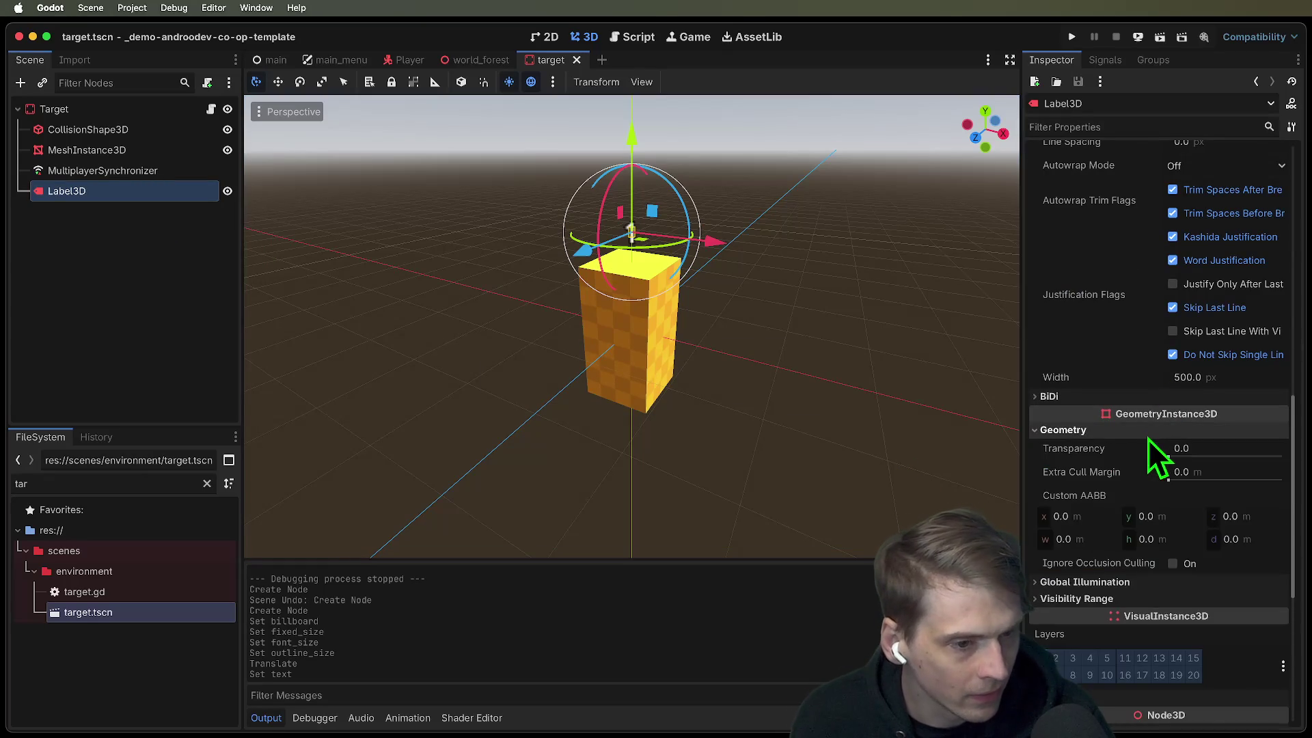
{"action": "left_click", "coordinate": [1148, 432]}
{"action": "left_click", "coordinate": [1151, 447]}
{"action": "left_click", "coordinate": [1152, 482]}
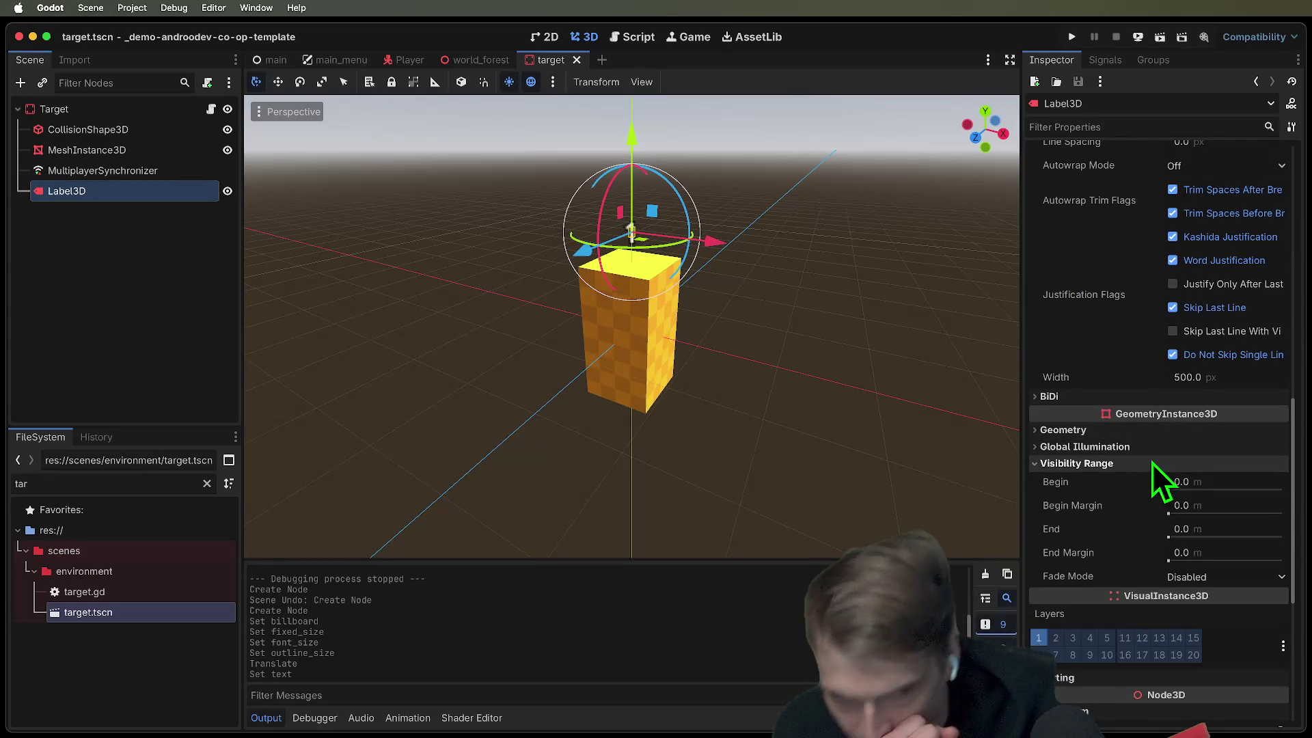
{"action": "left_click", "coordinate": [1159, 446]}
Step: Inspect the Label3D's Visibility settings and Geometry transparency options
{"action": "left_click", "coordinate": [1179, 432]}
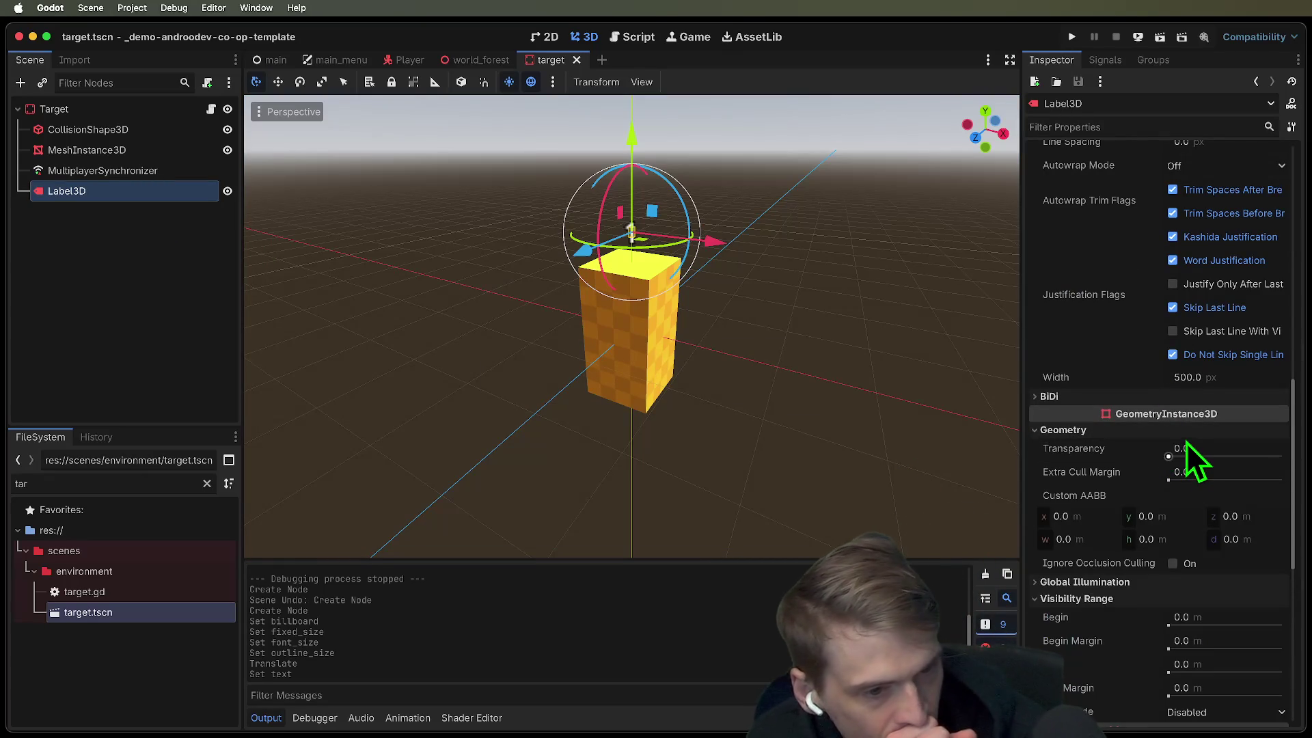
{"action": "left_click", "coordinate": [1188, 434]}
{"action": "scroll", "coordinate": [1204, 550], "scroll_direction": "down", "scroll_amount": 10}
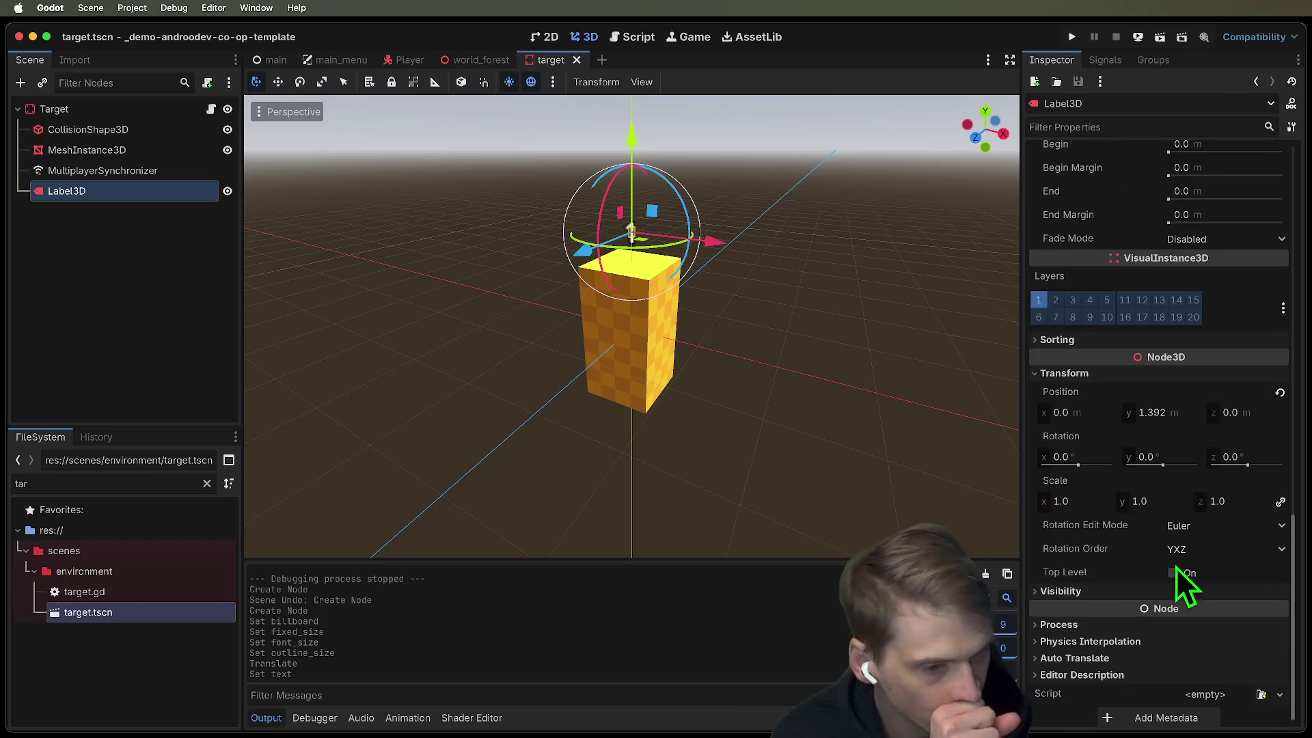
{"action": "left_click", "coordinate": [1140, 602]}
{"action": "scroll", "coordinate": [1206, 621], "scroll_direction": "down", "scroll_amount": 1}
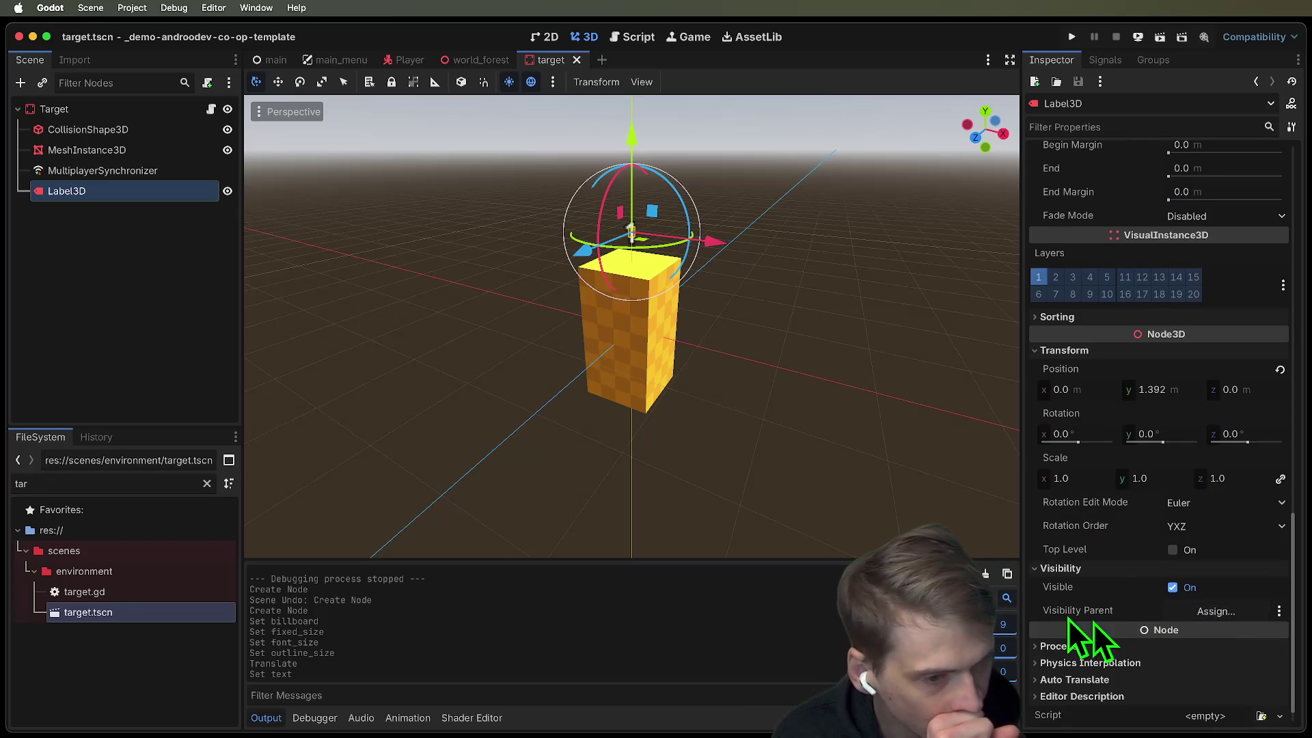
{"action": "scroll", "coordinate": [1137, 347], "scroll_direction": "up", "scroll_amount": 12}
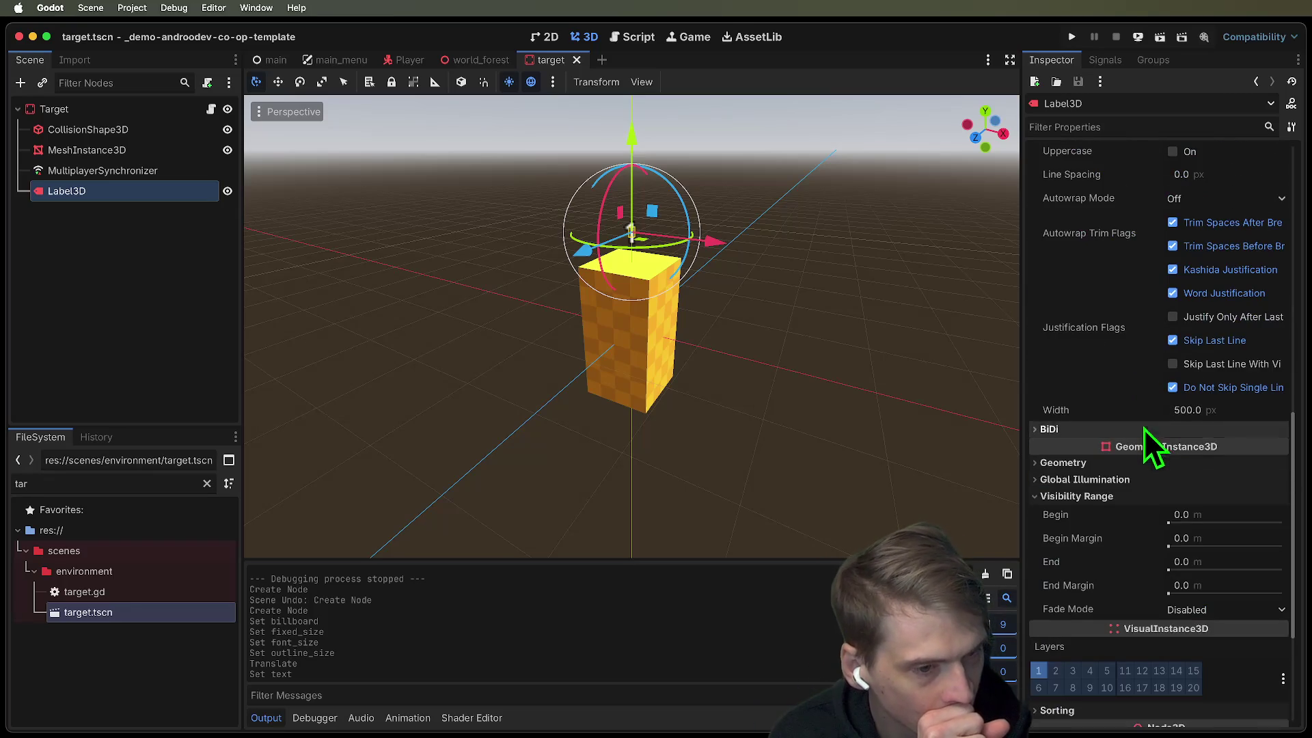
{"action": "left_click", "coordinate": [1155, 463]}
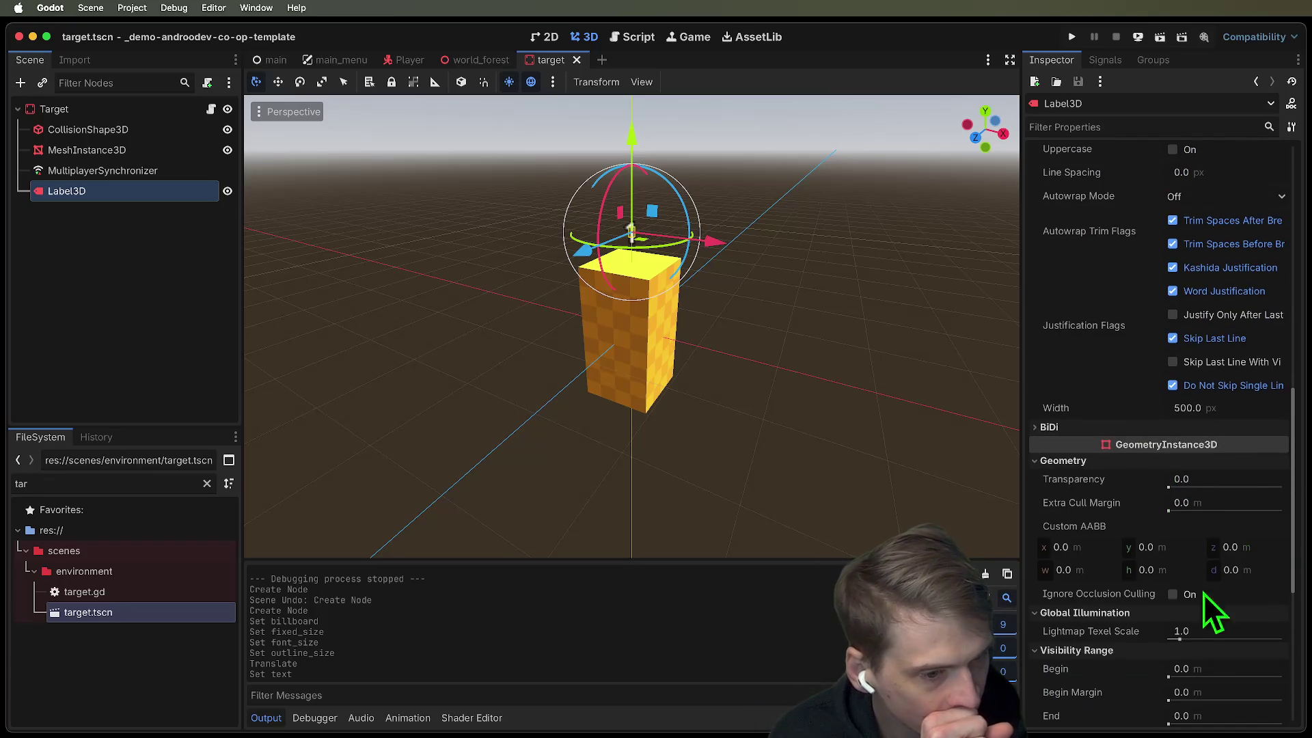
{"action": "scroll", "coordinate": [1121, 615], "scroll_direction": "up", "scroll_amount": 7}
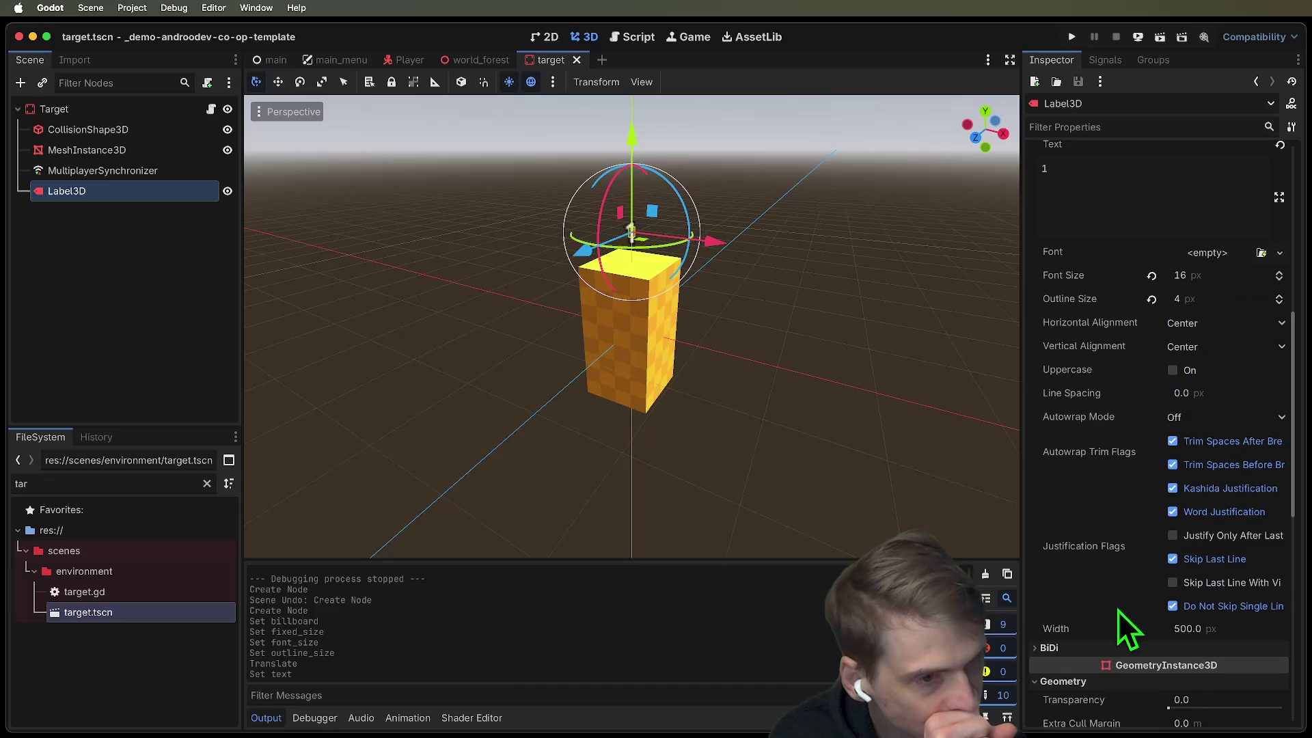
Step: Try Alpha Edge Blend and Alpha Edge Clip antialiasing on the label, then revert to Disabled
{"action": "scroll", "coordinate": [1118, 610], "scroll_direction": "up", "scroll_amount": 15}
{"action": "right_click", "coordinate": [1115, 610]}
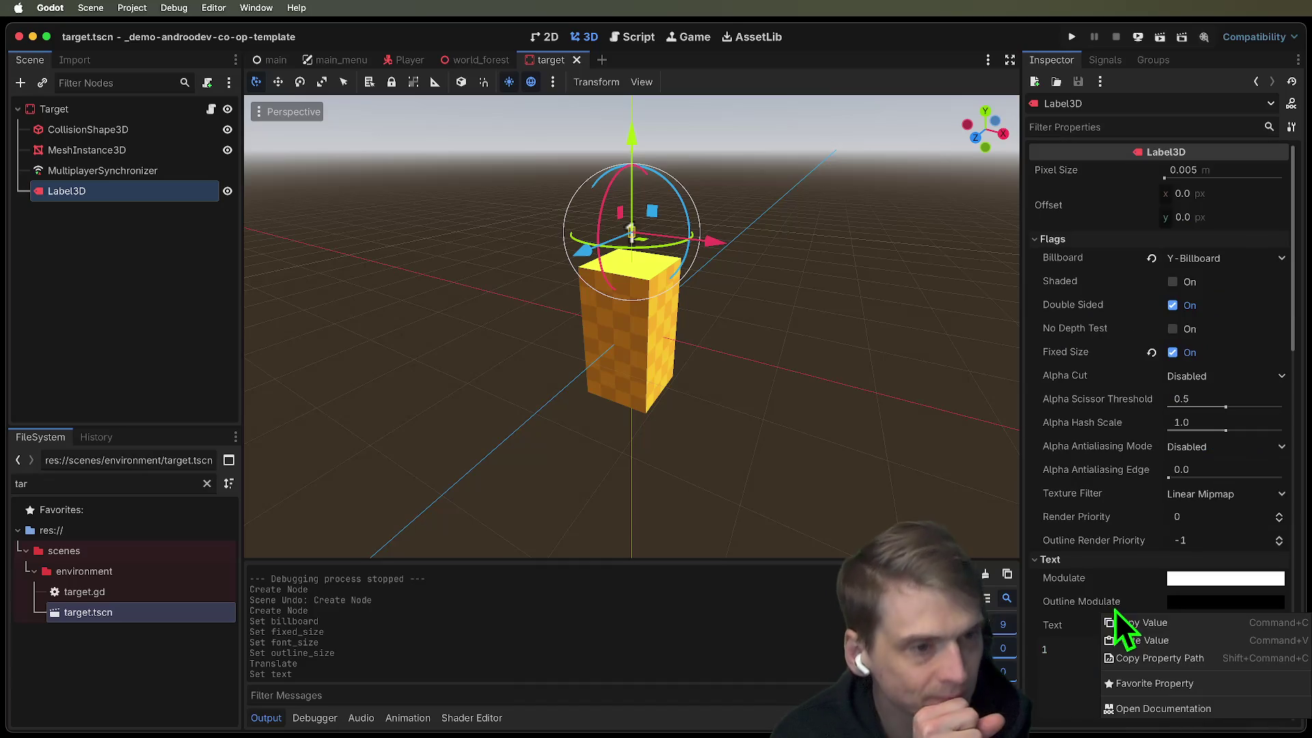
{"action": "left_click", "coordinate": [1063, 254]}
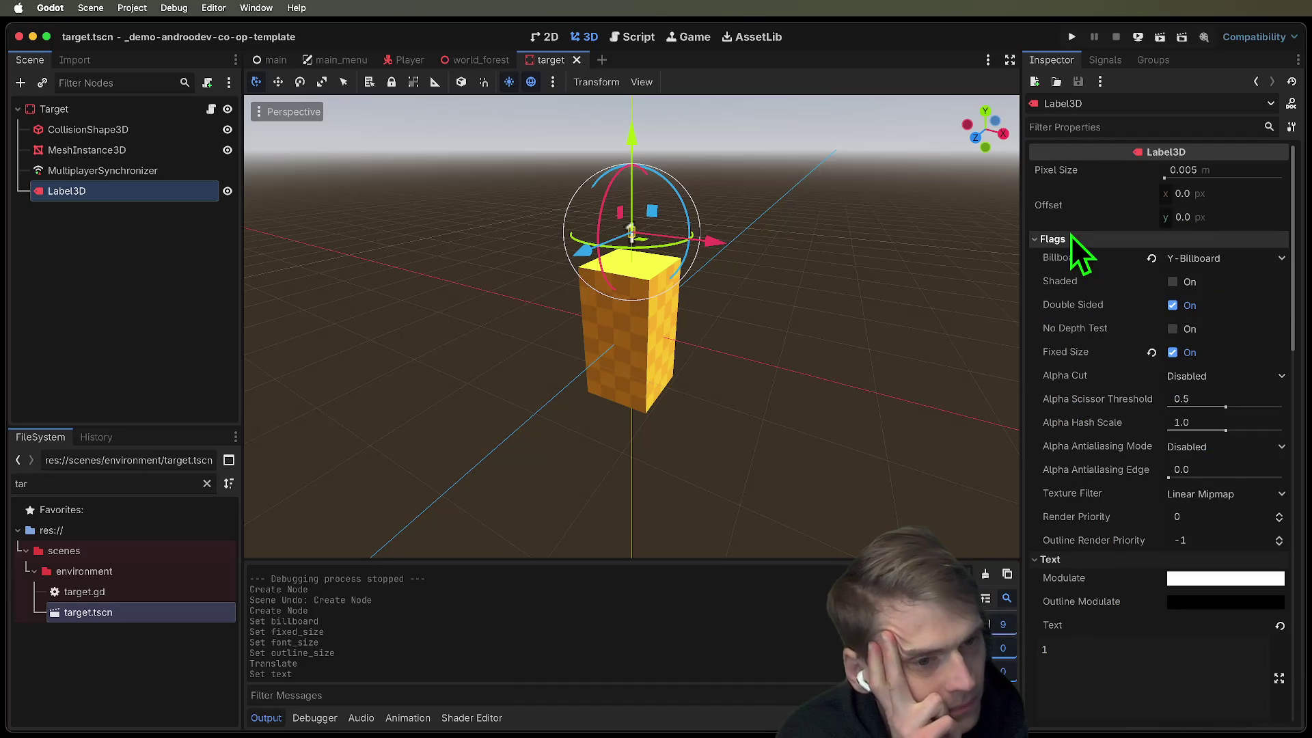
{"action": "left_click", "coordinate": [1203, 446]}
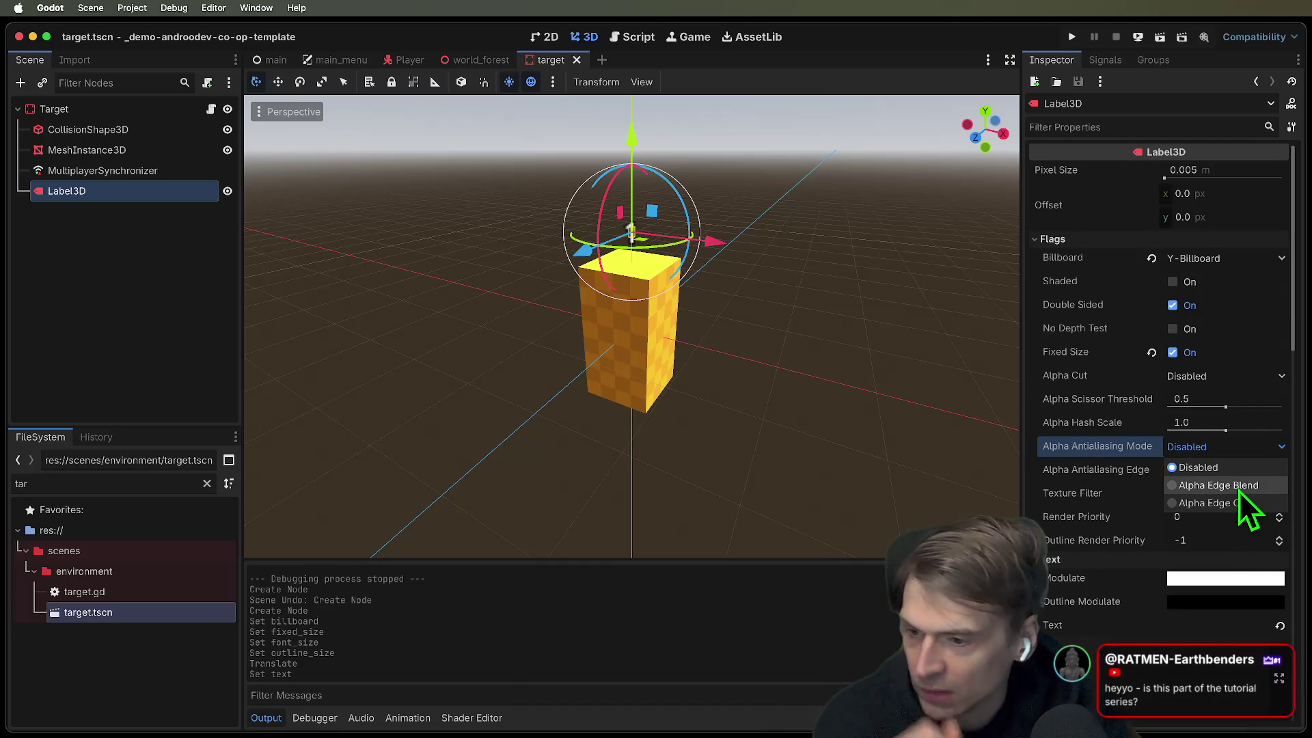
{"action": "left_click", "coordinate": [1238, 490]}
{"action": "left_click", "coordinate": [1219, 446]}
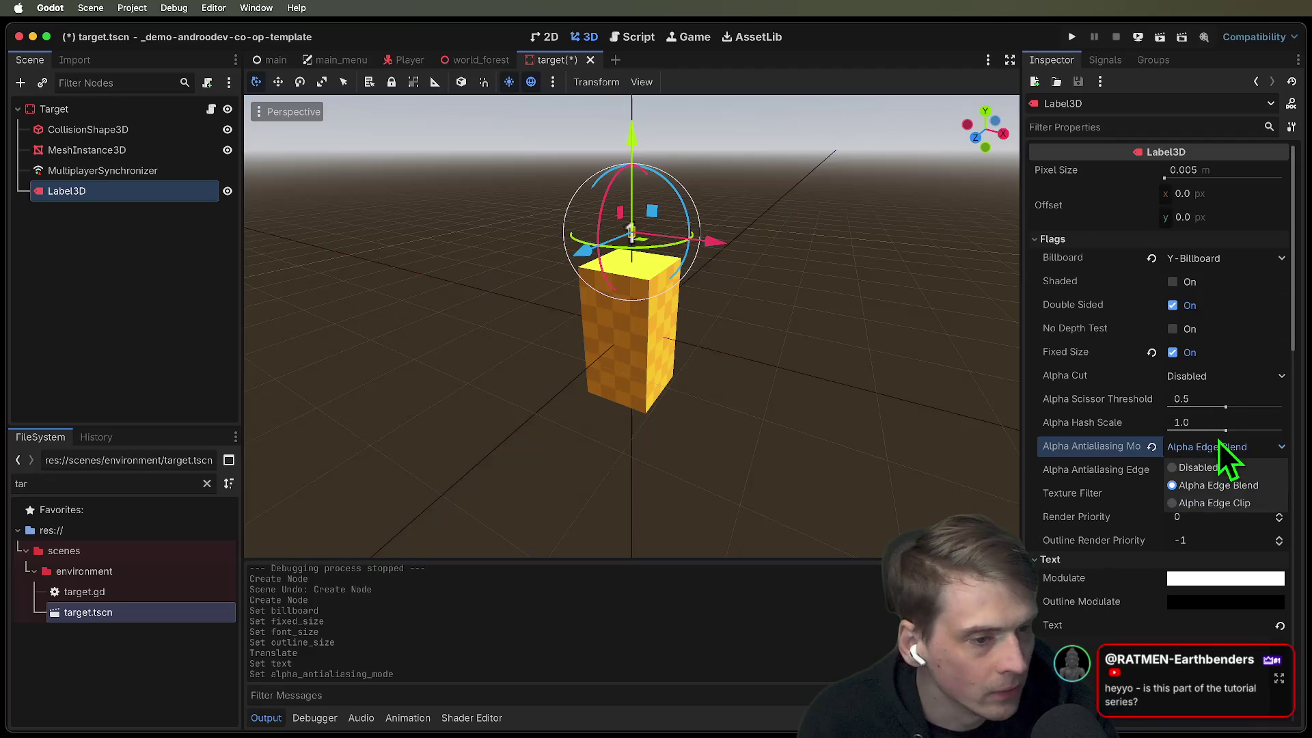
{"action": "left_click", "coordinate": [1223, 502]}
{"action": "left_click", "coordinate": [1152, 447]}
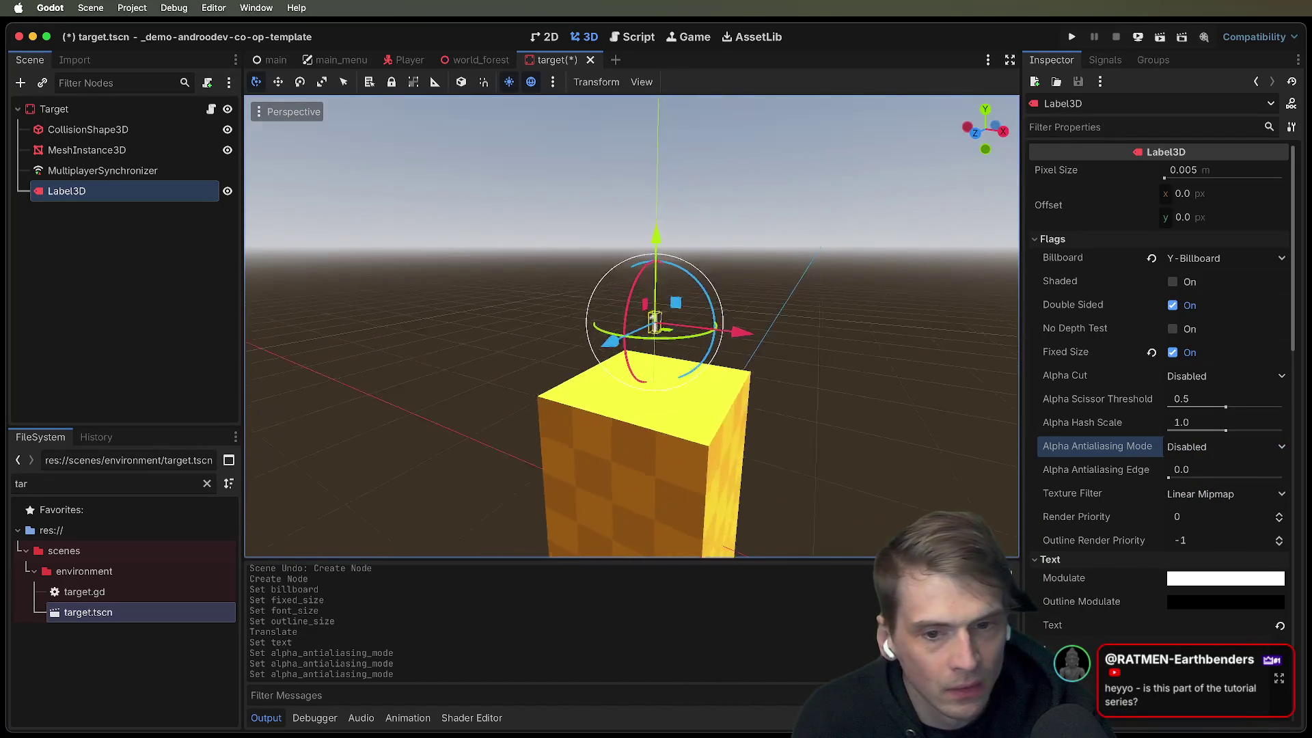
{"action": "left_click", "coordinate": [848, 295]}
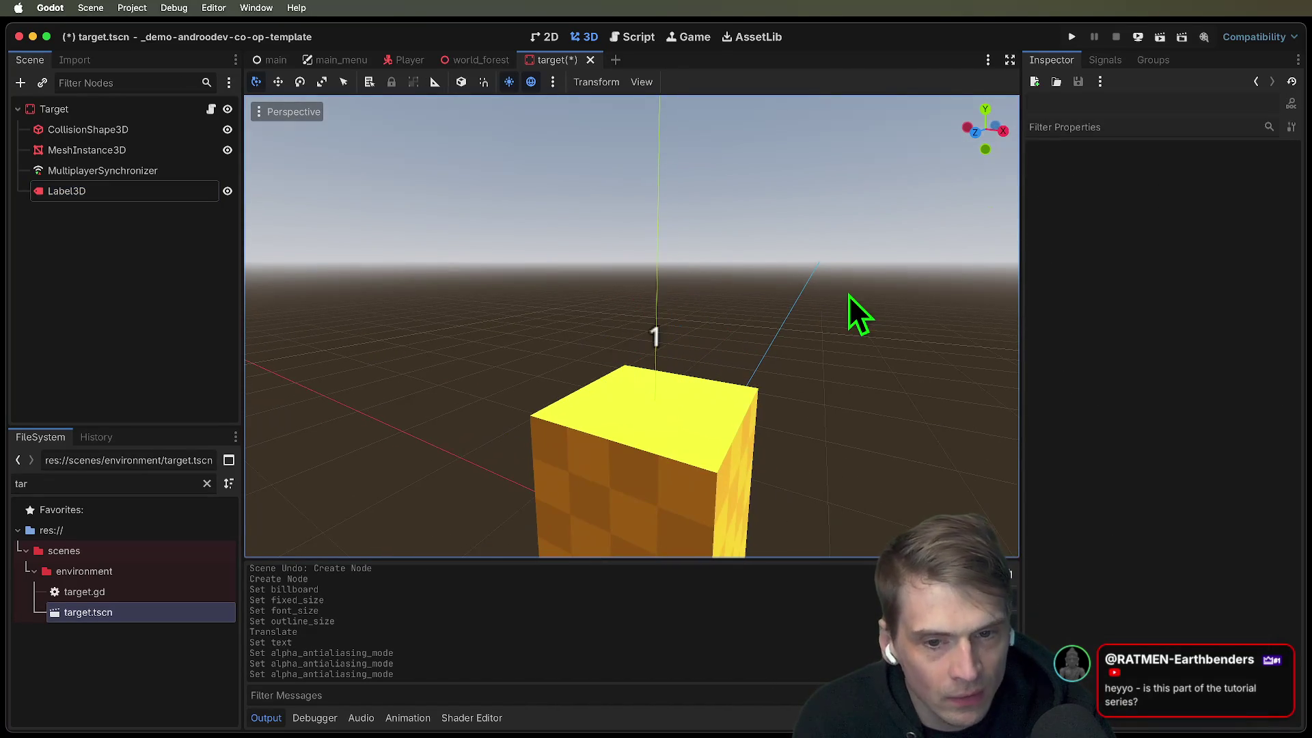
Step: Try the Nearest texture filter, then settle on Linear Mipmap Anisotropic for the Label3D
{"action": "left_click", "coordinate": [147, 195]}
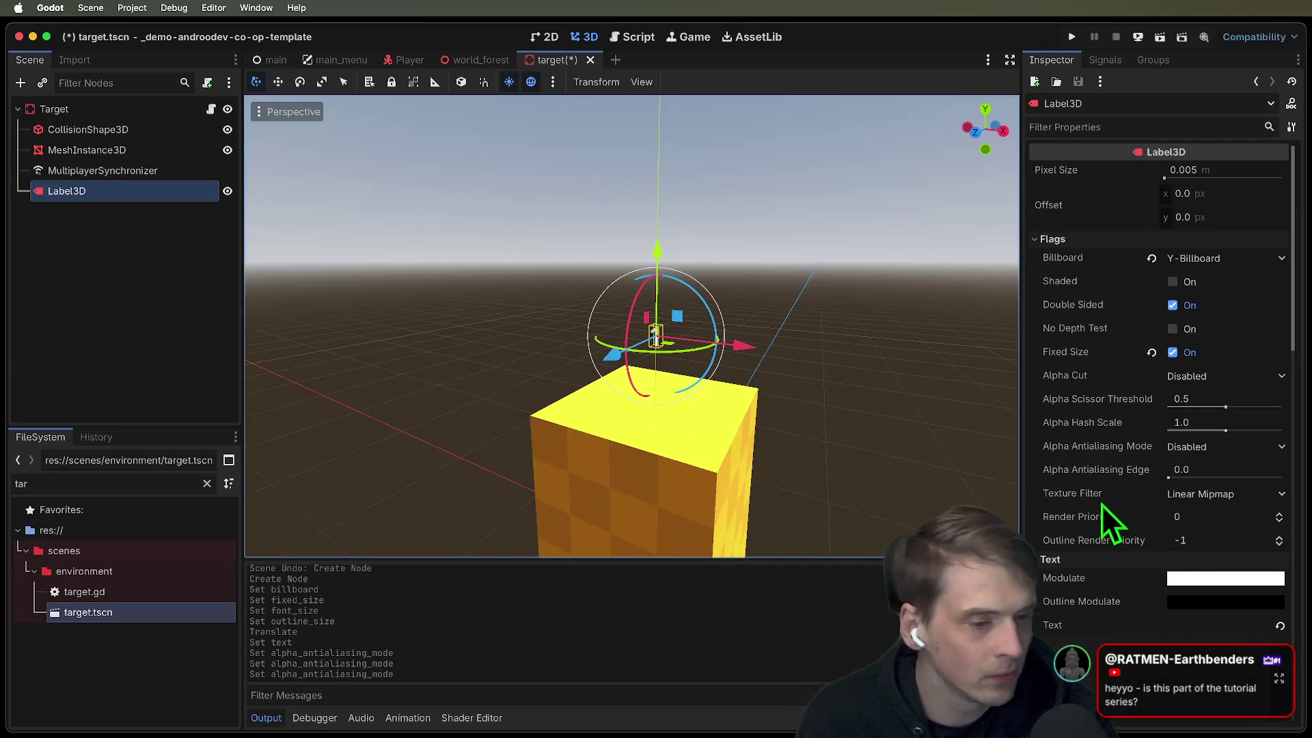
{"action": "left_click", "coordinate": [1197, 497]}
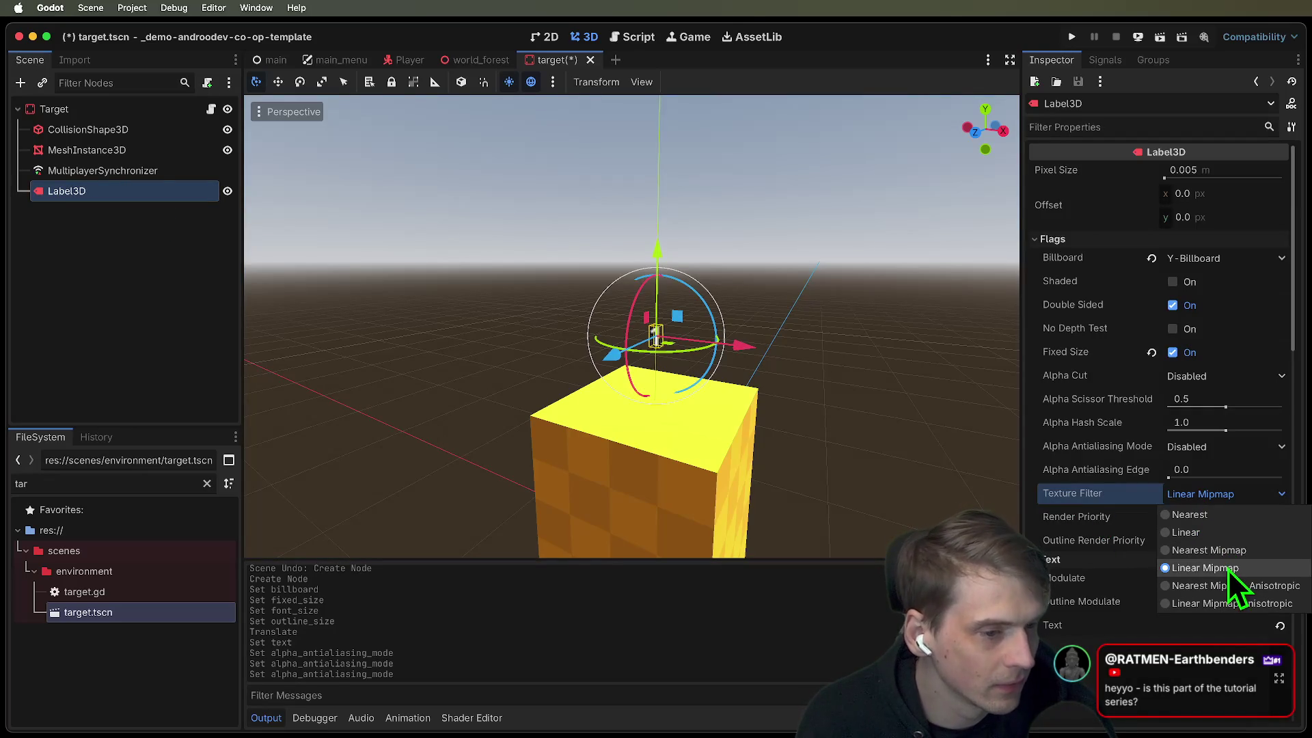
{"action": "left_click", "coordinate": [1232, 514]}
{"action": "left_click", "coordinate": [973, 382]}
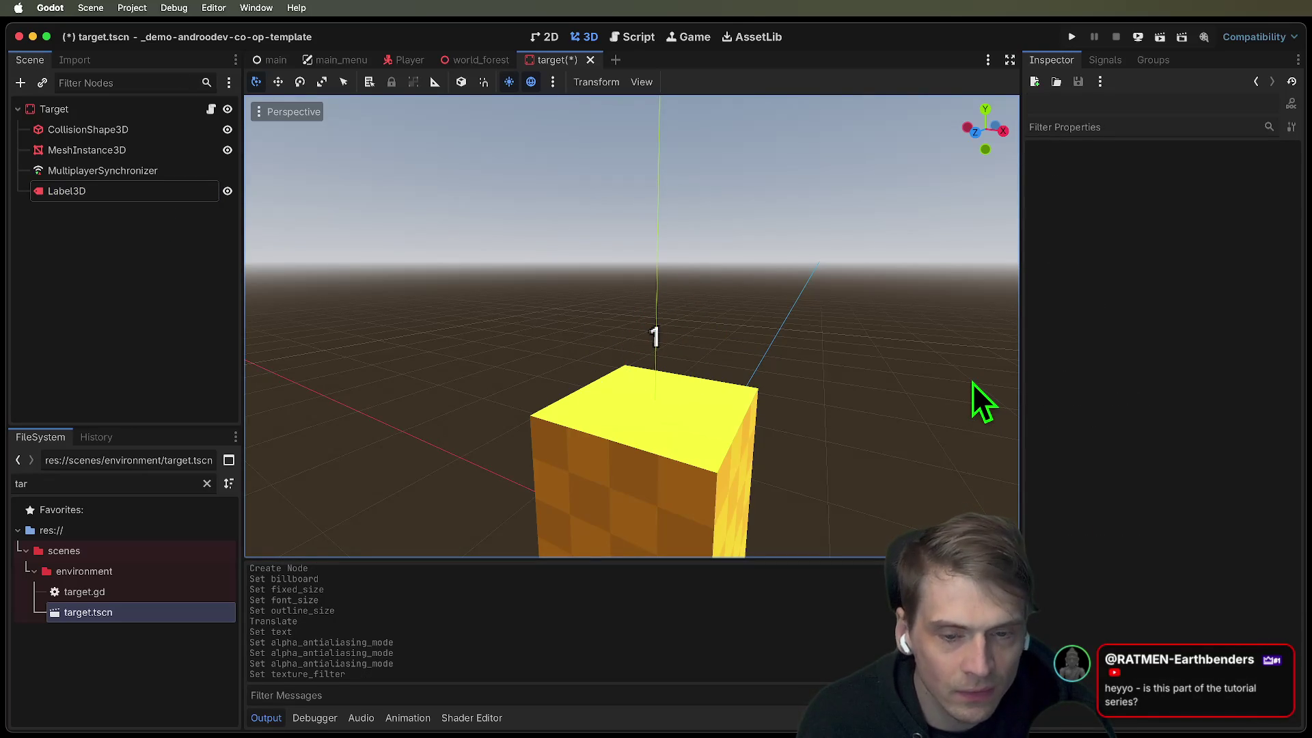
{"action": "left_click", "coordinate": [164, 198]}
{"action": "left_click", "coordinate": [1258, 497]}
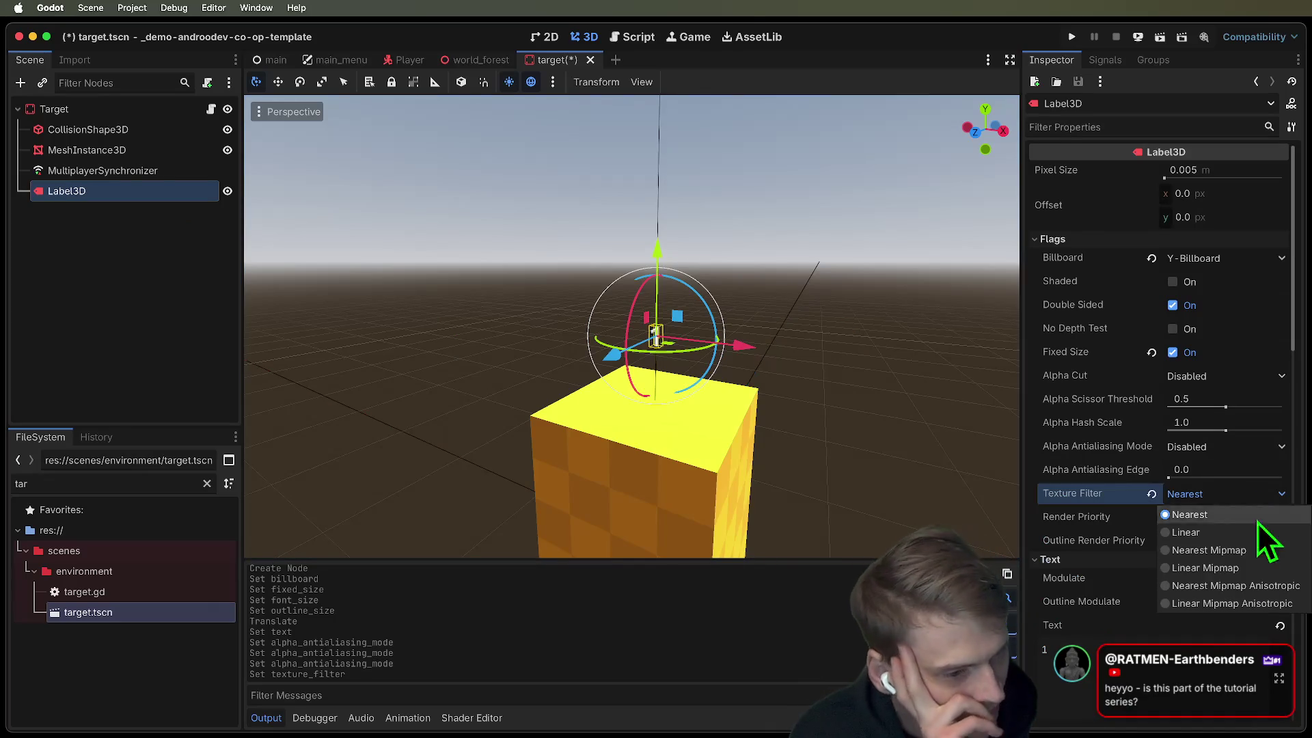
{"action": "left_click", "coordinate": [1258, 603]}
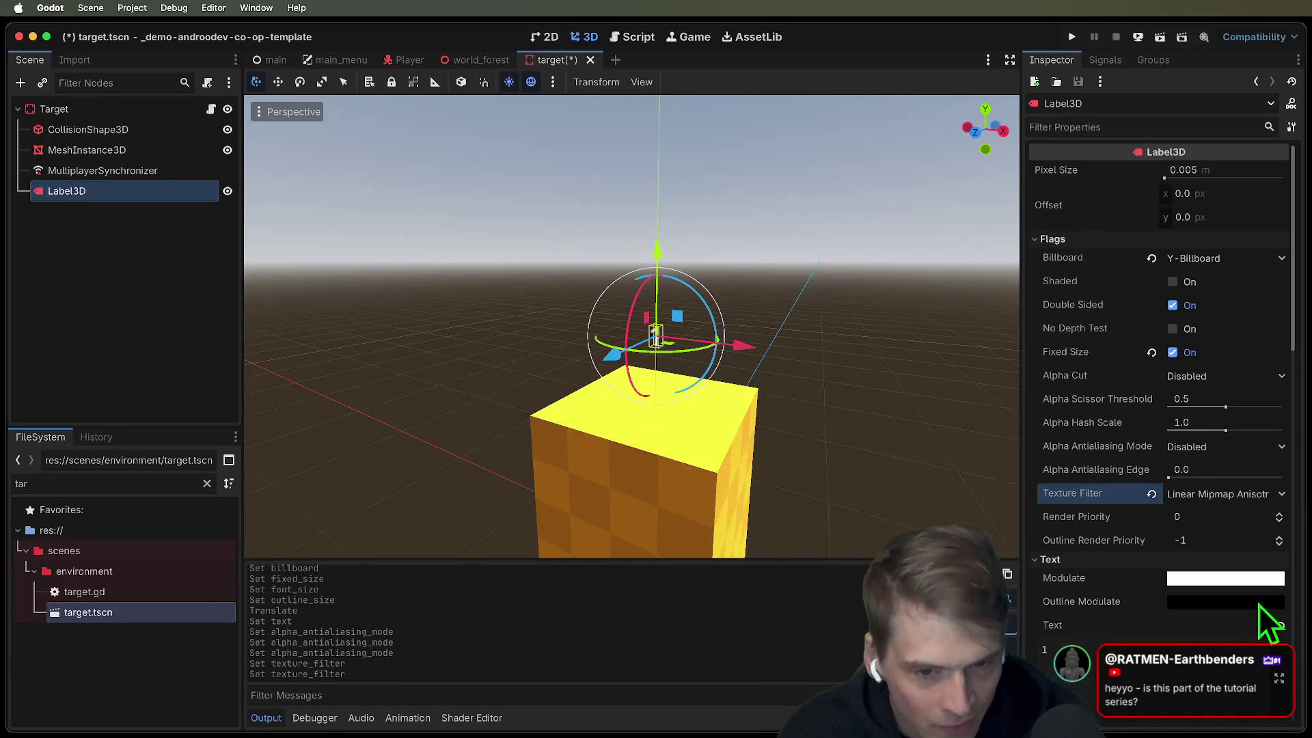
{"action": "left_click", "coordinate": [850, 388]}
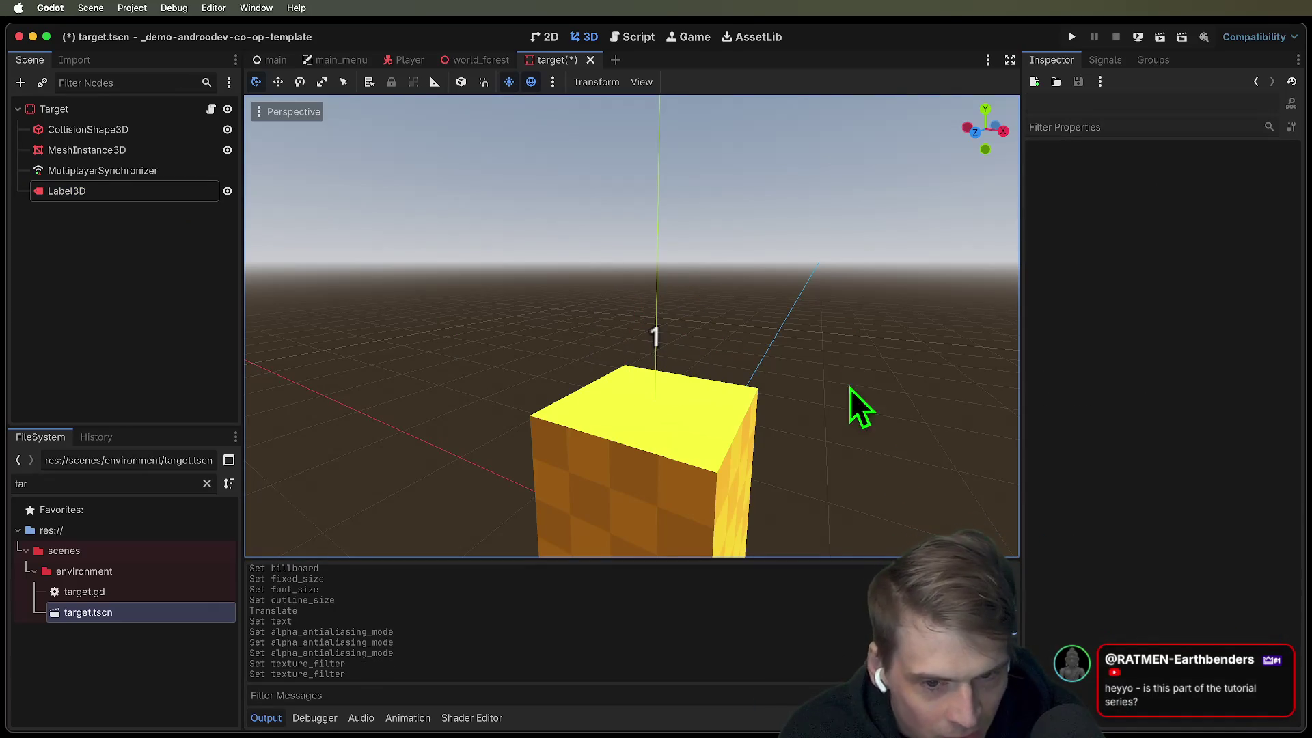
Step: Toggle Fixed Size off to preview the label, then turn it back on
{"action": "left_click", "coordinate": [169, 191]}
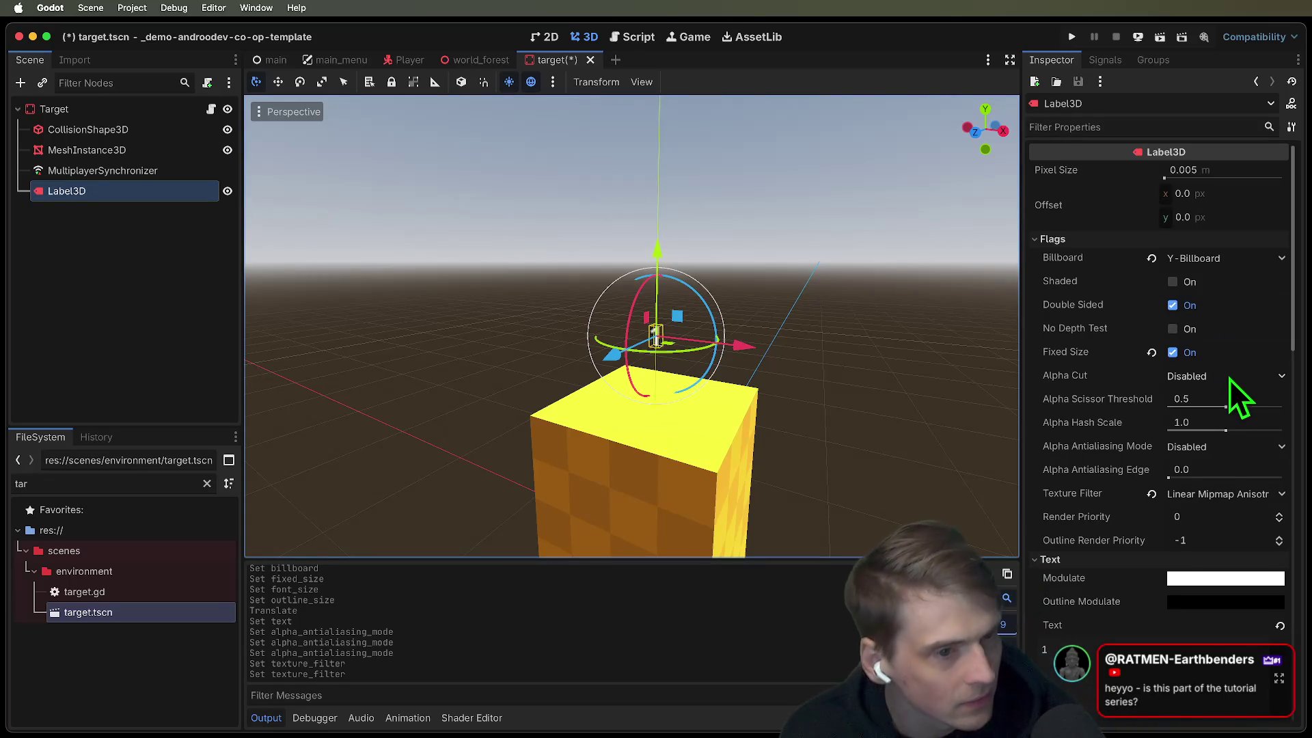
{"action": "left_click", "coordinate": [1189, 352]}
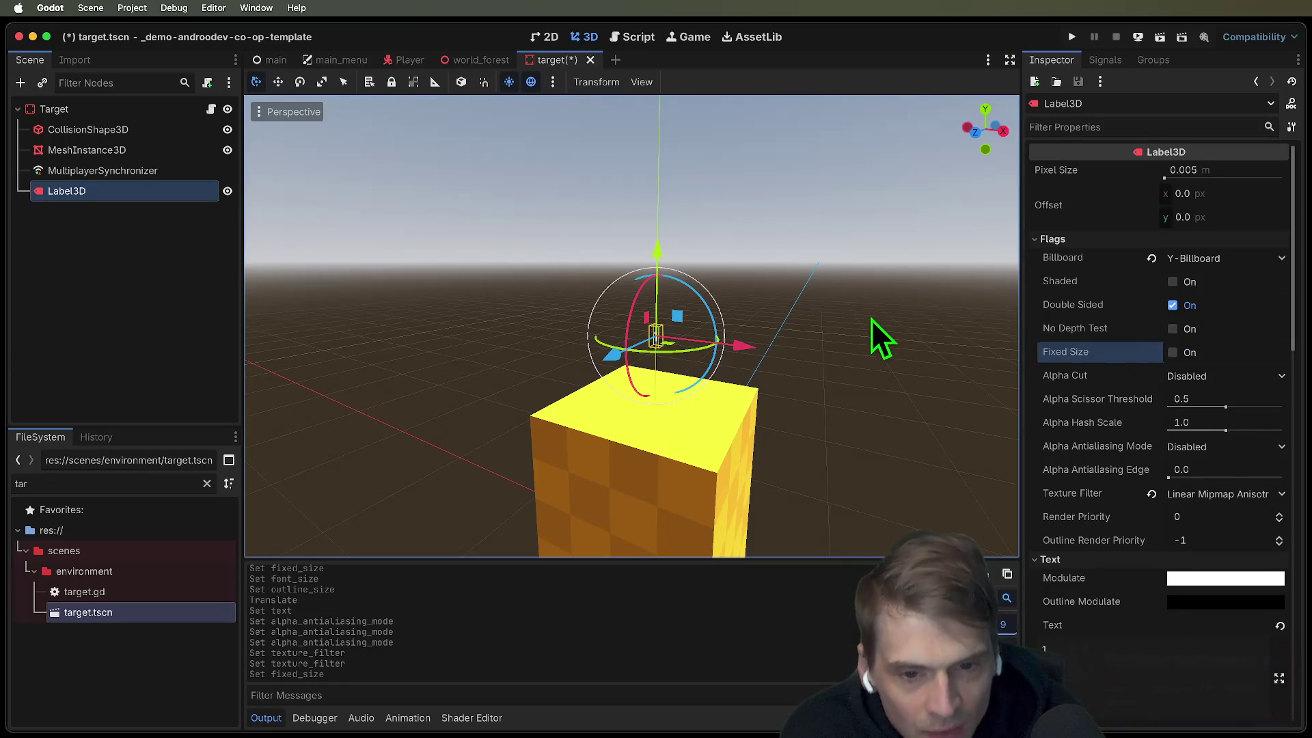
{"action": "left_click", "coordinate": [820, 382]}
{"action": "left_click", "coordinate": [122, 192]}
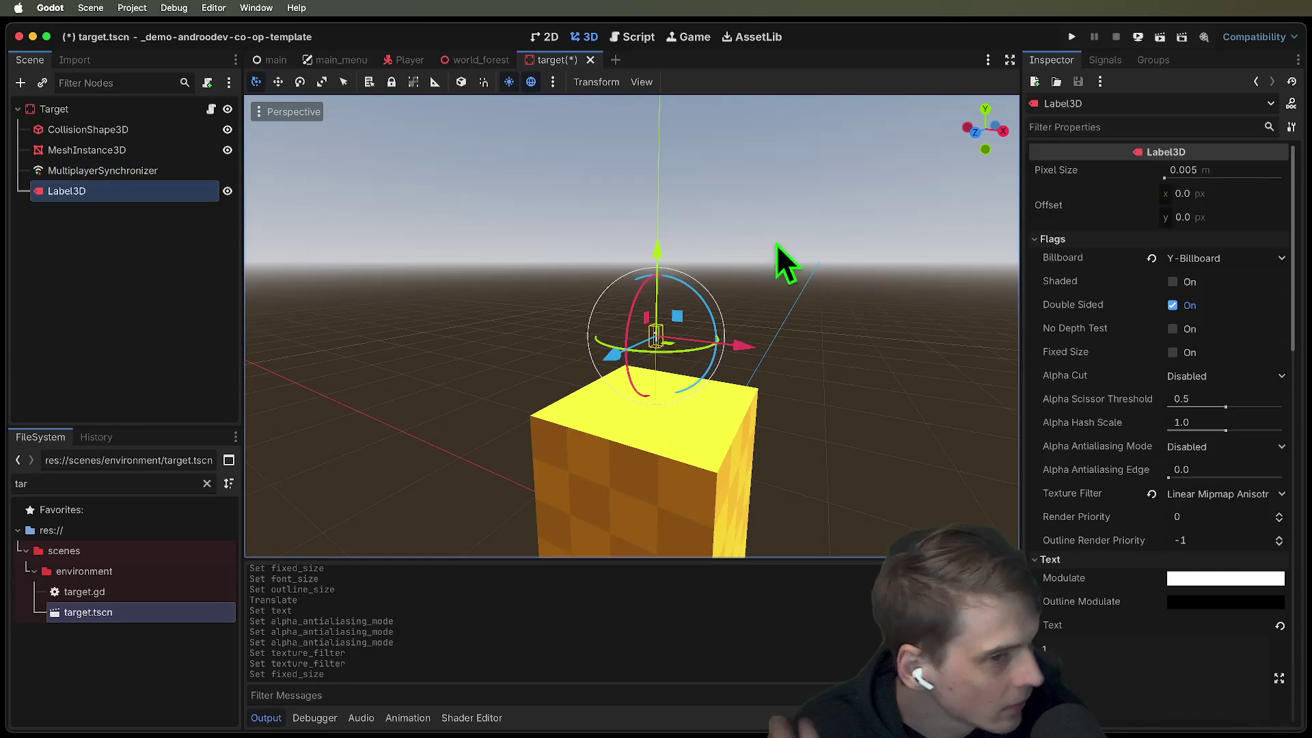
{"action": "left_click", "coordinate": [1211, 352]}
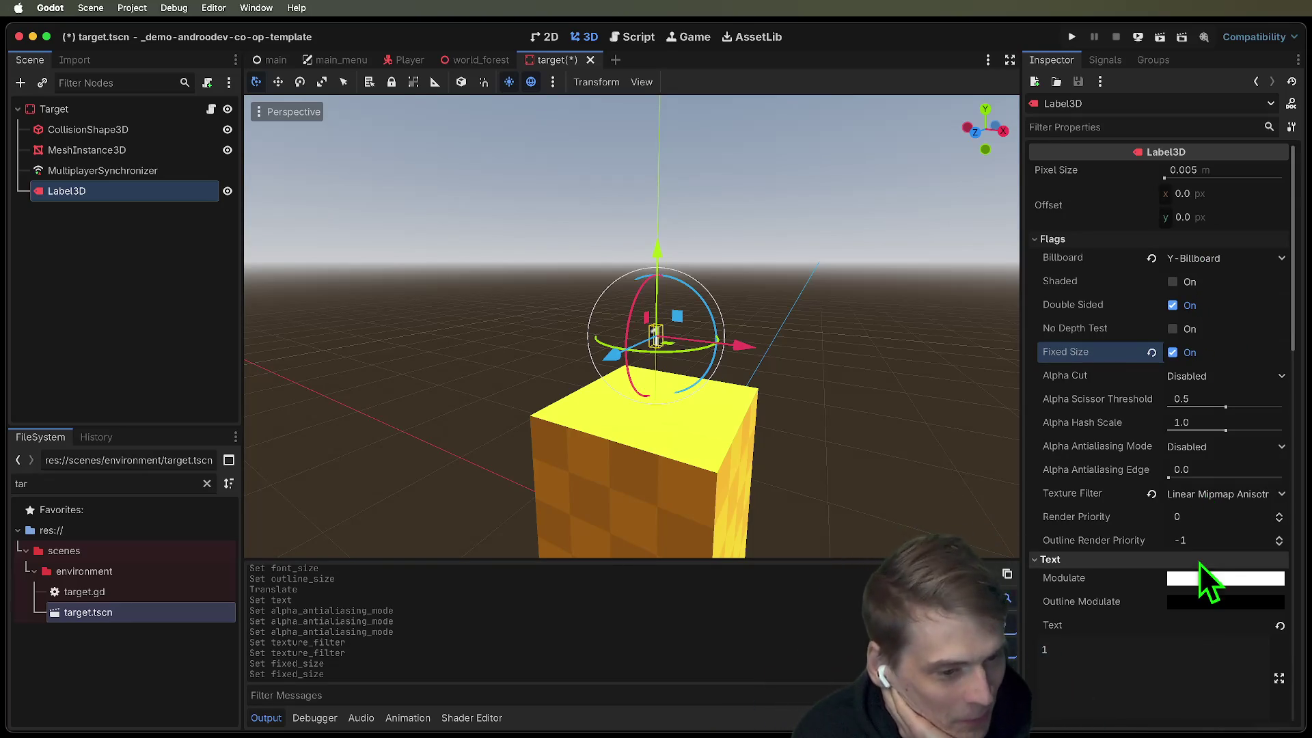
Step: Adjust the label's lightmap texel scale, then save target.tscn
{"action": "scroll", "coordinate": [1201, 549], "scroll_direction": "down", "scroll_amount": 3}
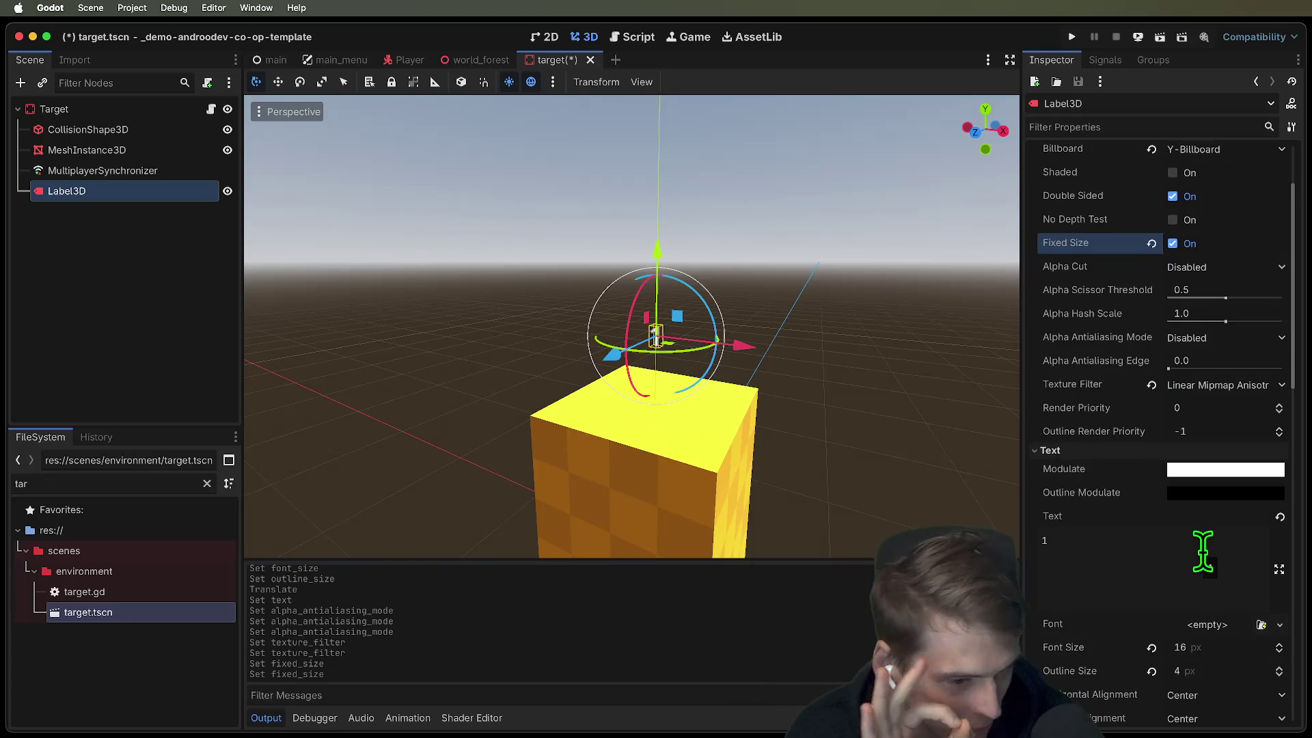
{"action": "scroll", "coordinate": [1203, 550], "scroll_direction": "down", "scroll_amount": 4}
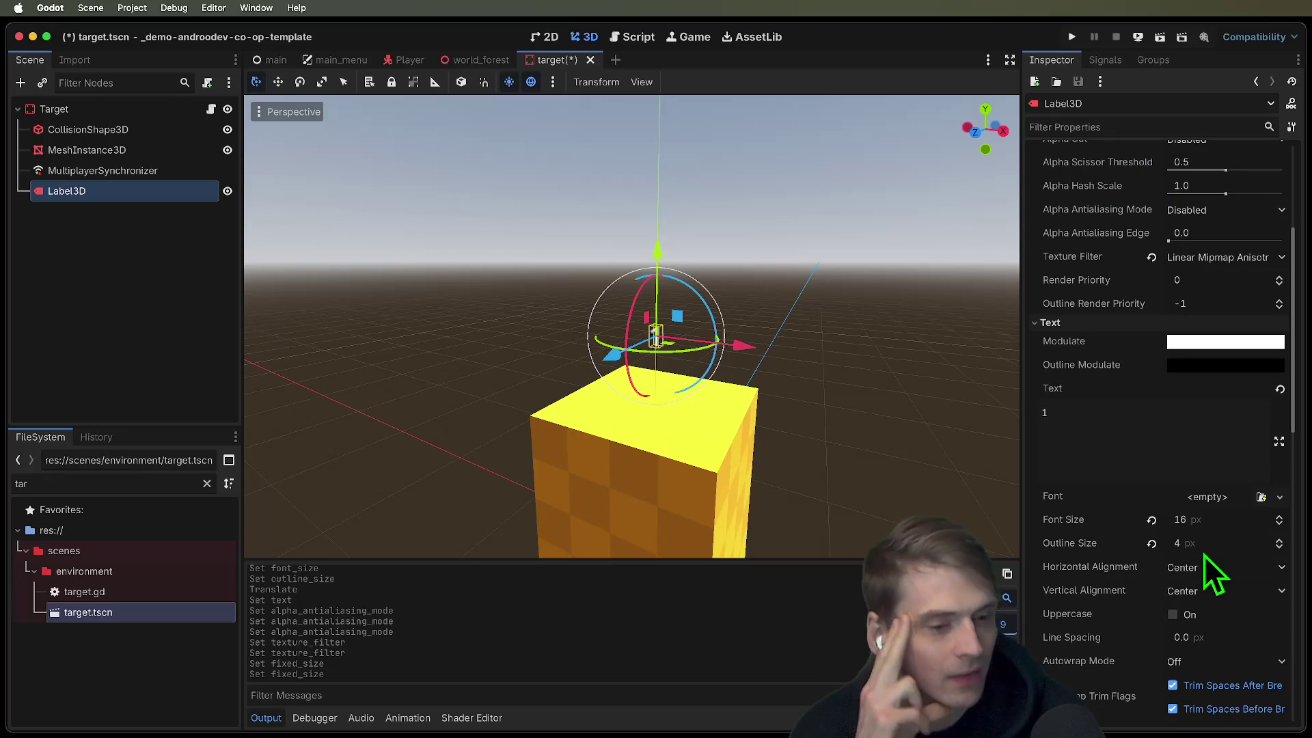
{"action": "scroll", "coordinate": [1202, 551], "scroll_direction": "down", "scroll_amount": 15}
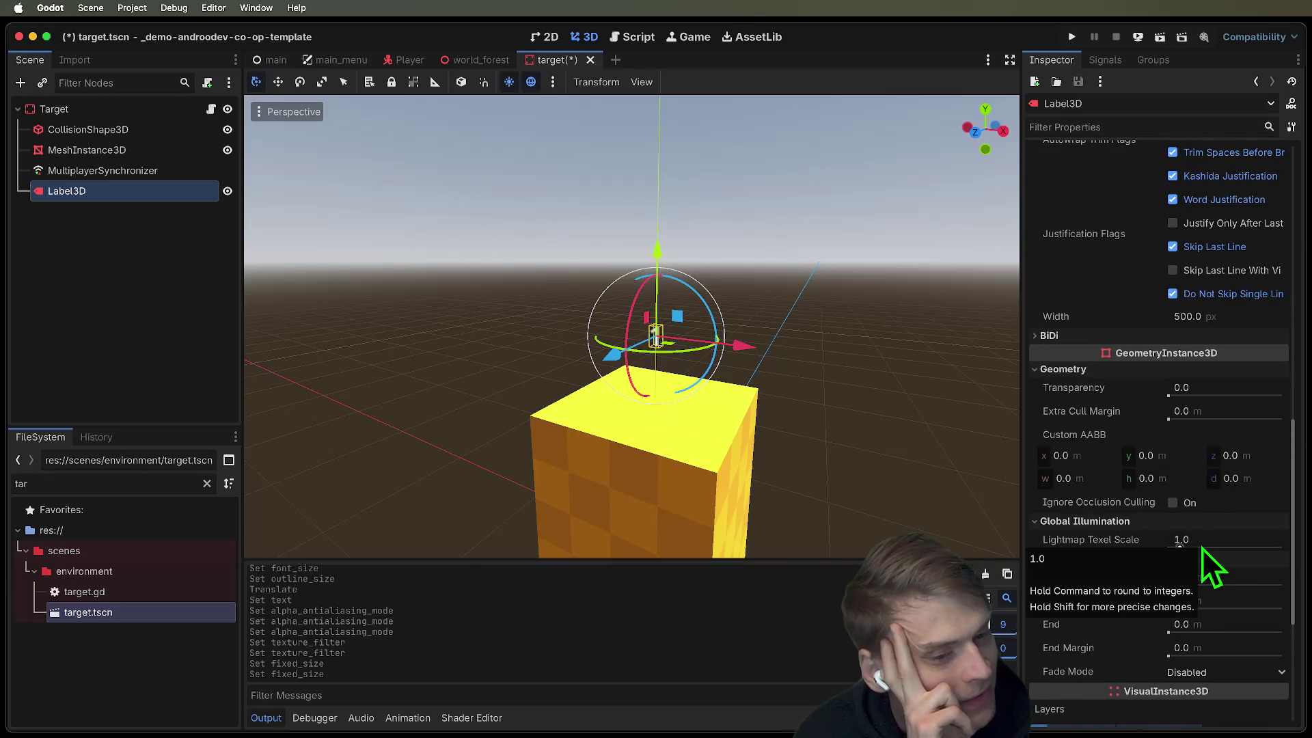
{"action": "left_click_drag", "start_coordinate": [1182, 548], "coordinate": [1309, 574]}
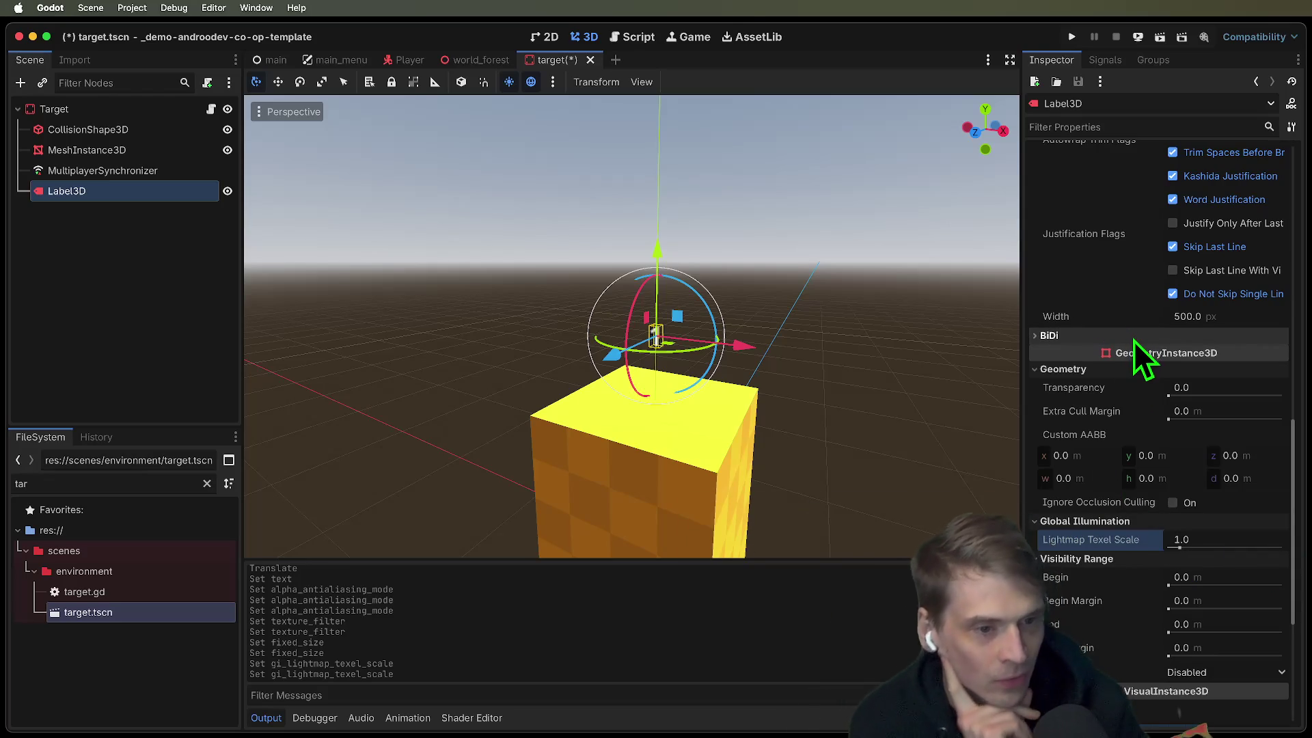
{"action": "scroll", "coordinate": [1155, 424], "scroll_direction": "up", "scroll_amount": 3}
{"action": "scroll", "coordinate": [1148, 486], "scroll_direction": "up", "scroll_amount": 10}
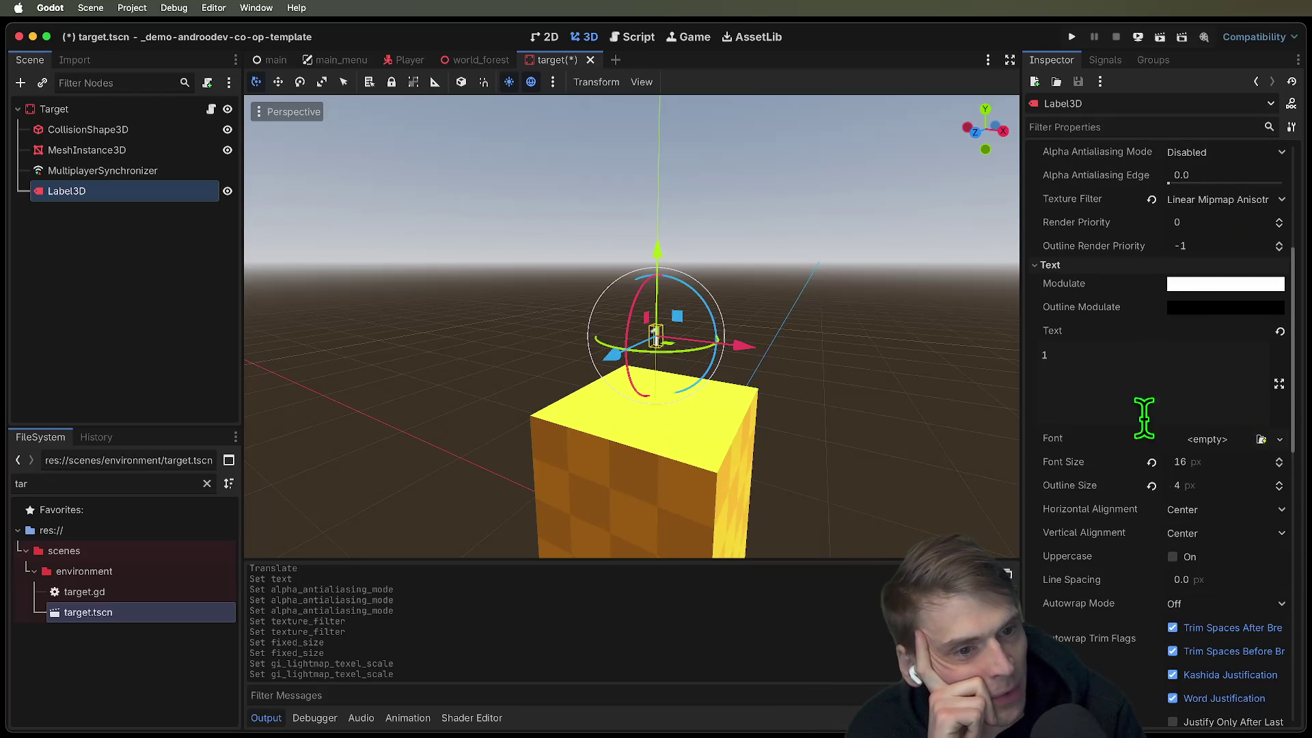
{"action": "scroll", "coordinate": [1109, 392], "scroll_direction": "up", "scroll_amount": 8}
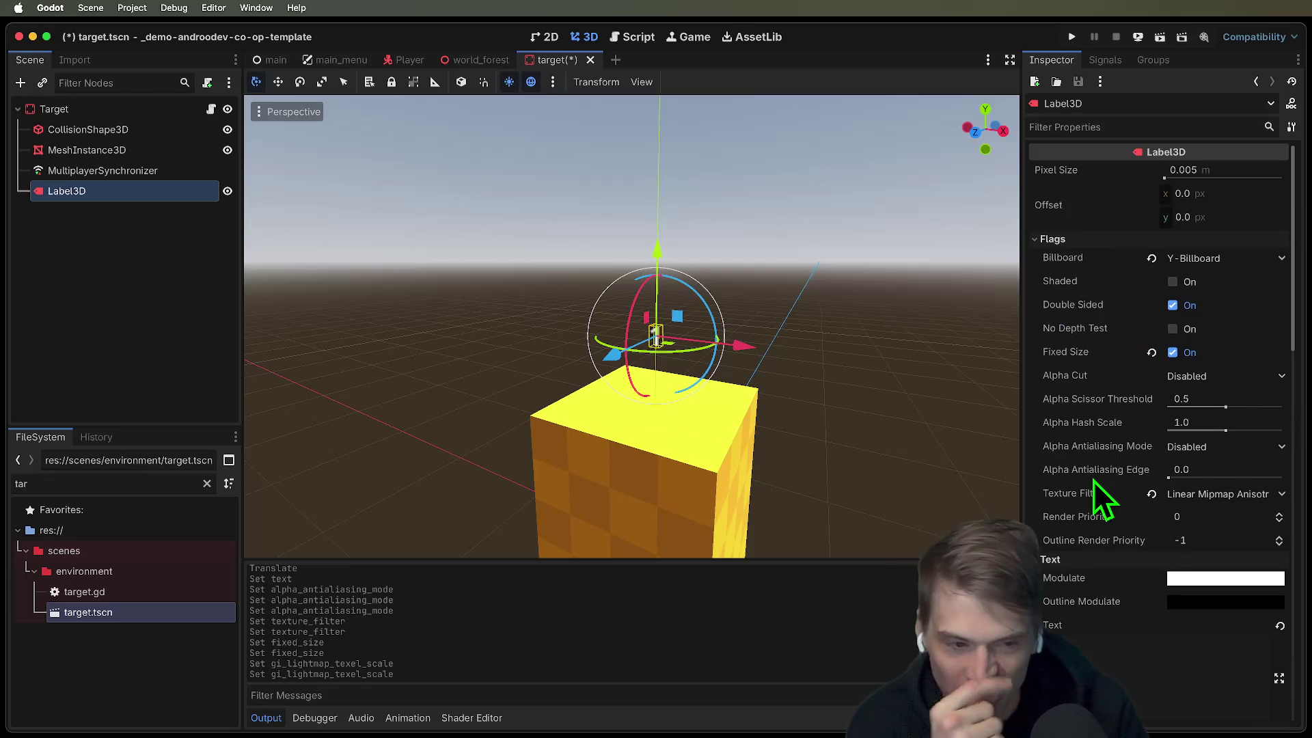
{"action": "scroll", "coordinate": [1162, 653], "scroll_direction": "down", "scroll_amount": 20}
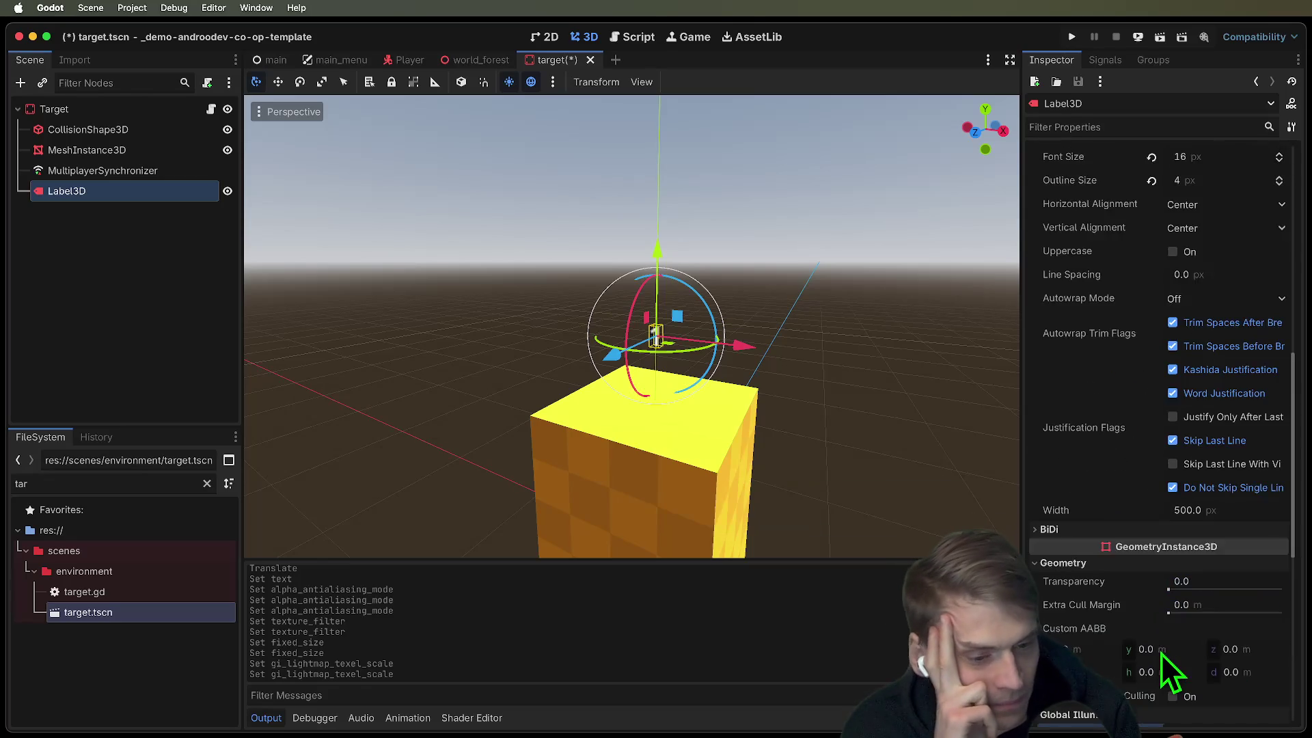
{"action": "scroll", "coordinate": [1160, 653], "scroll_direction": "down", "scroll_amount": 10}
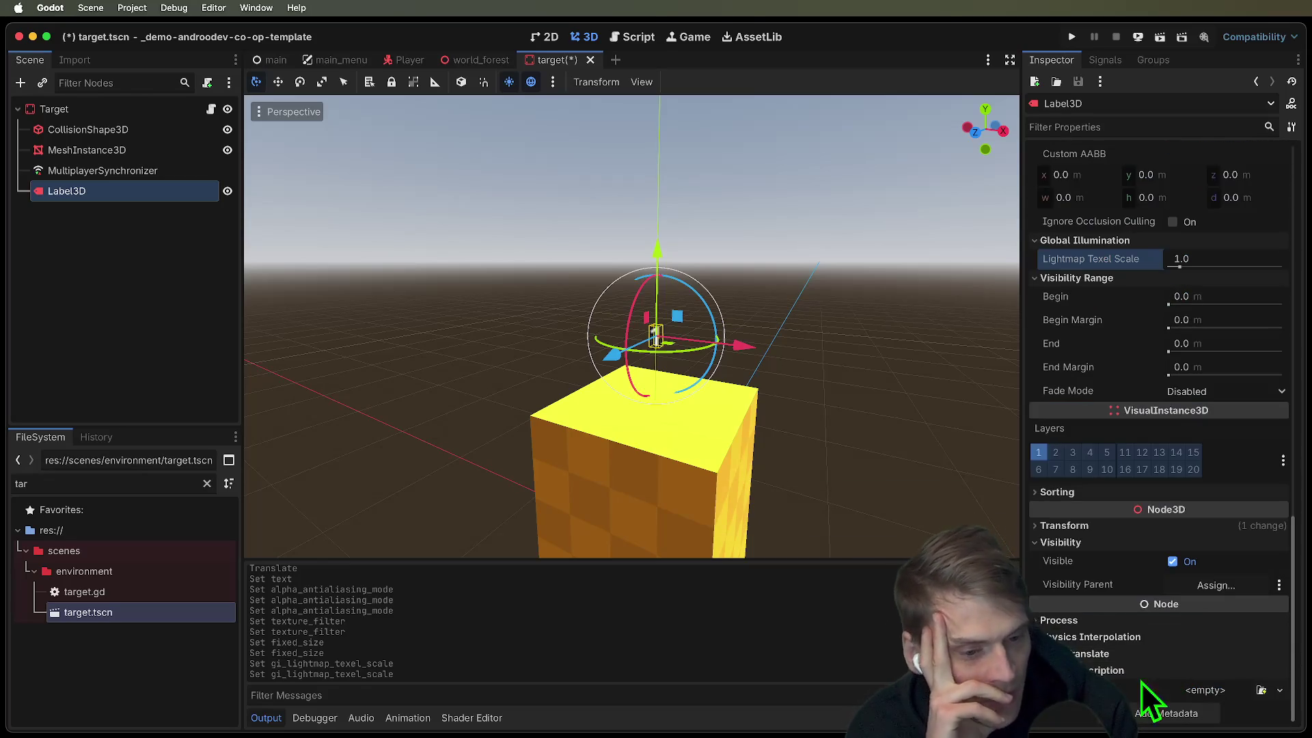
{"action": "left_click", "coordinate": [880, 313]}
{"action": "key", "text": "super+s"}
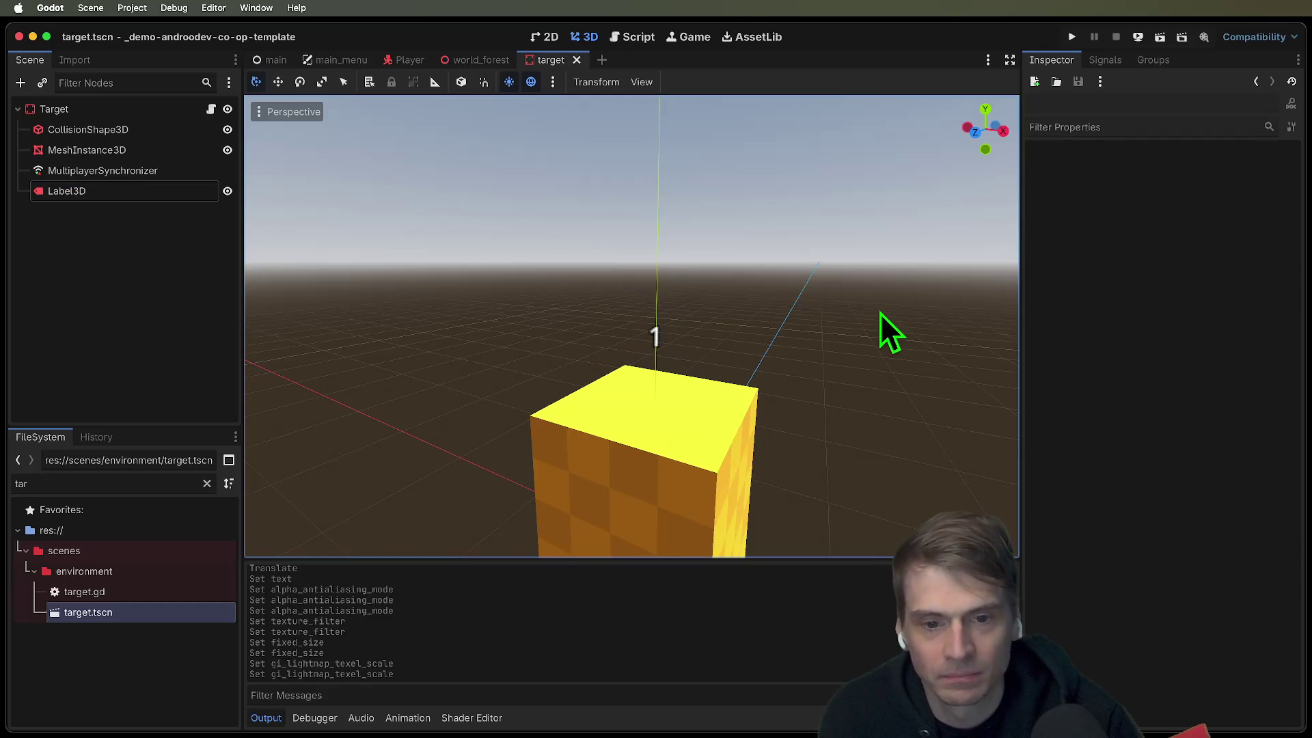
Step: Launch the game in three debug windows and create a multiplayer session in the first
{"action": "key", "text": "super+b"}
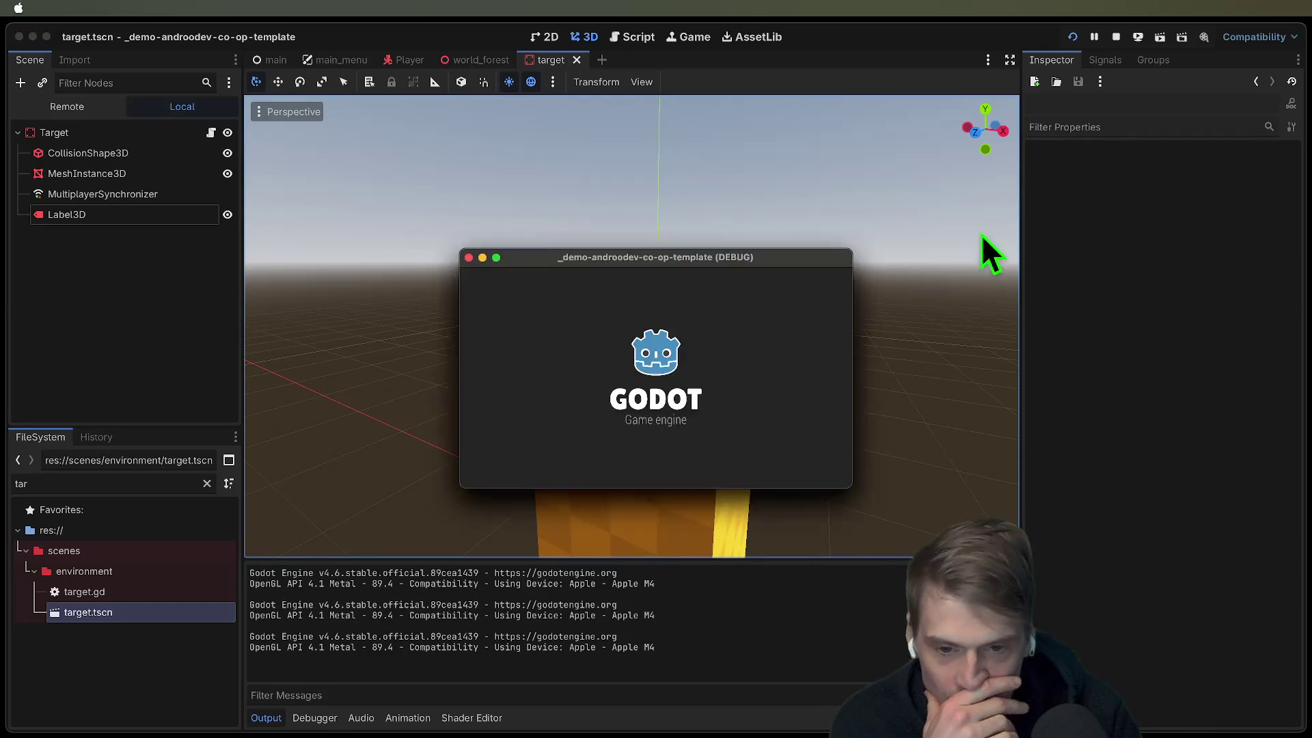
{"action": "left_click", "coordinate": [449, 236]}
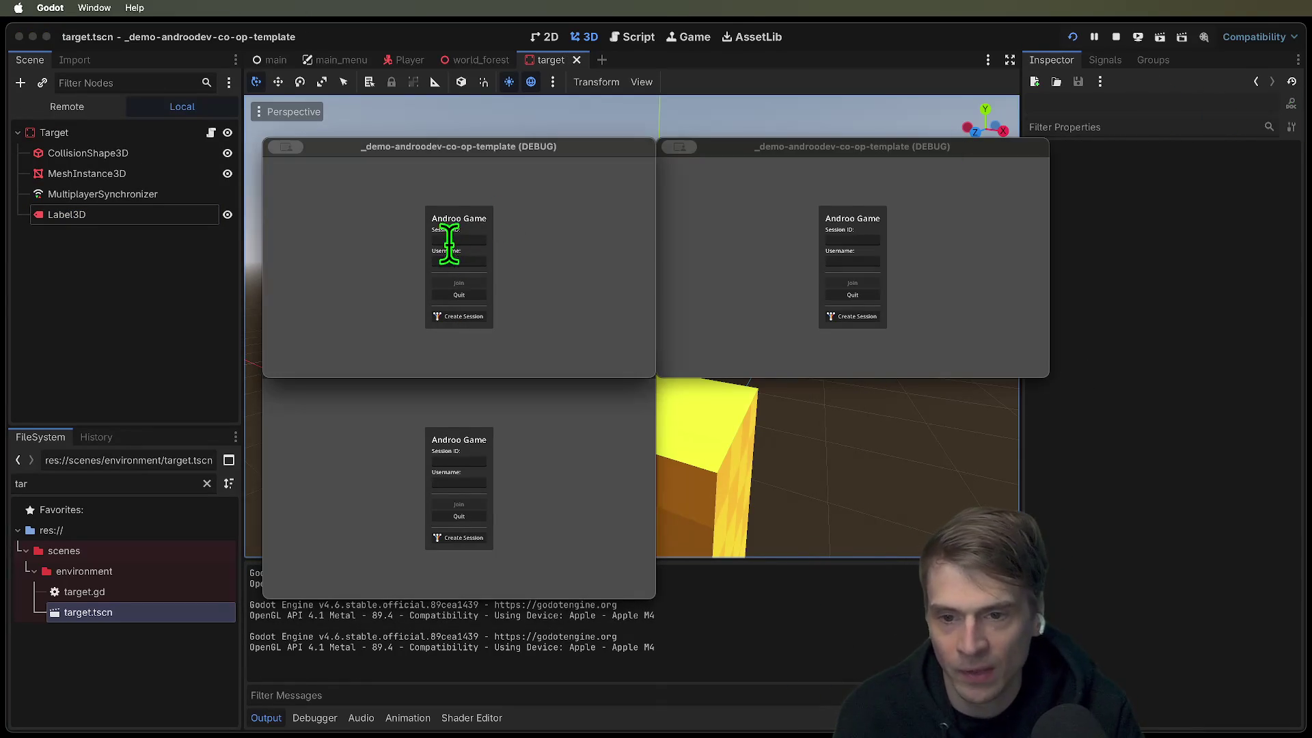
{"action": "left_click", "coordinate": [472, 317]}
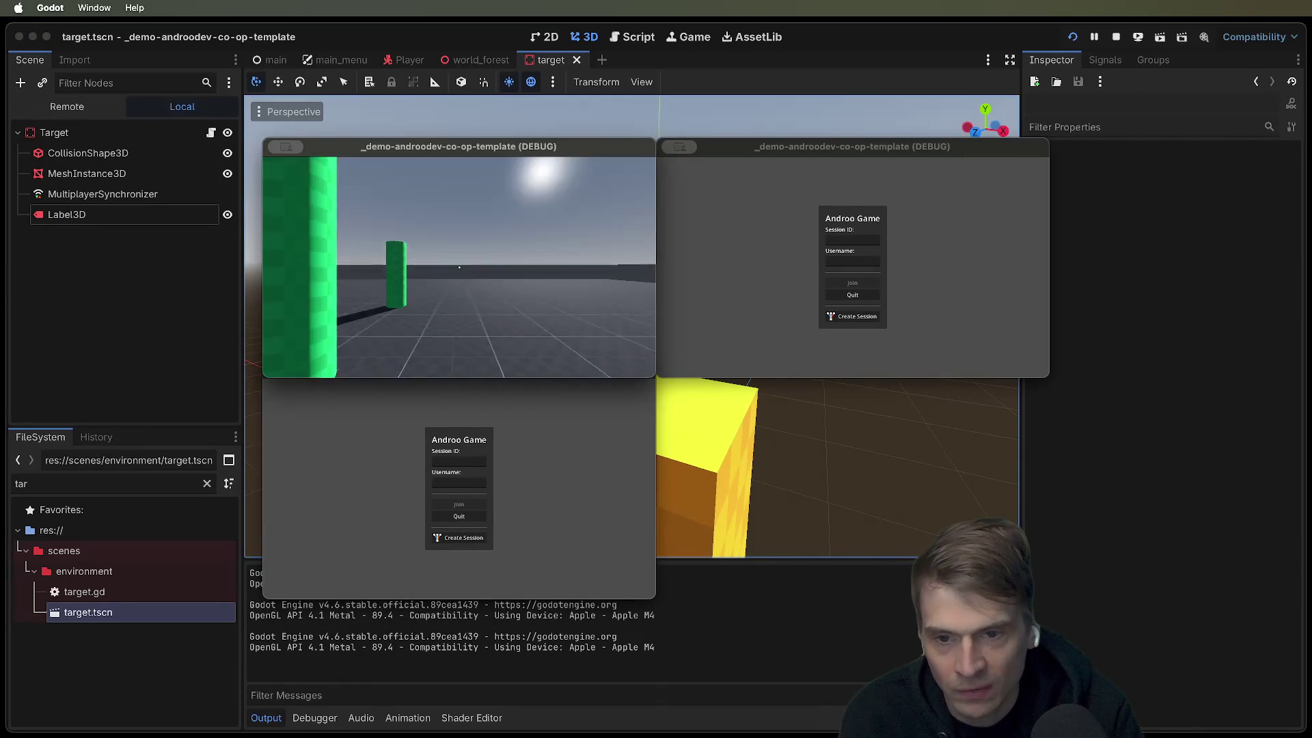
Step: Join the hosted session from the bottom and third windows by pasting the session ID
{"action": "left_click", "coordinate": [461, 461]}
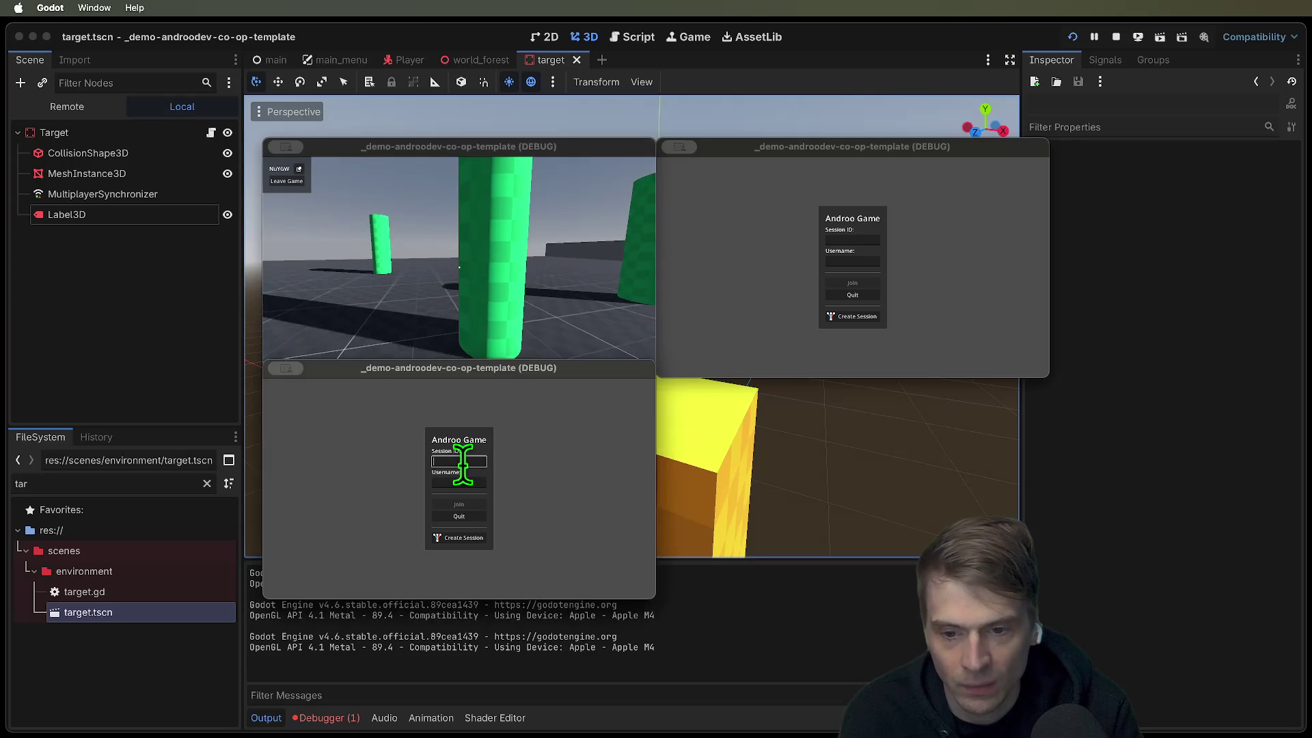
{"action": "left_click", "coordinate": [478, 506]}
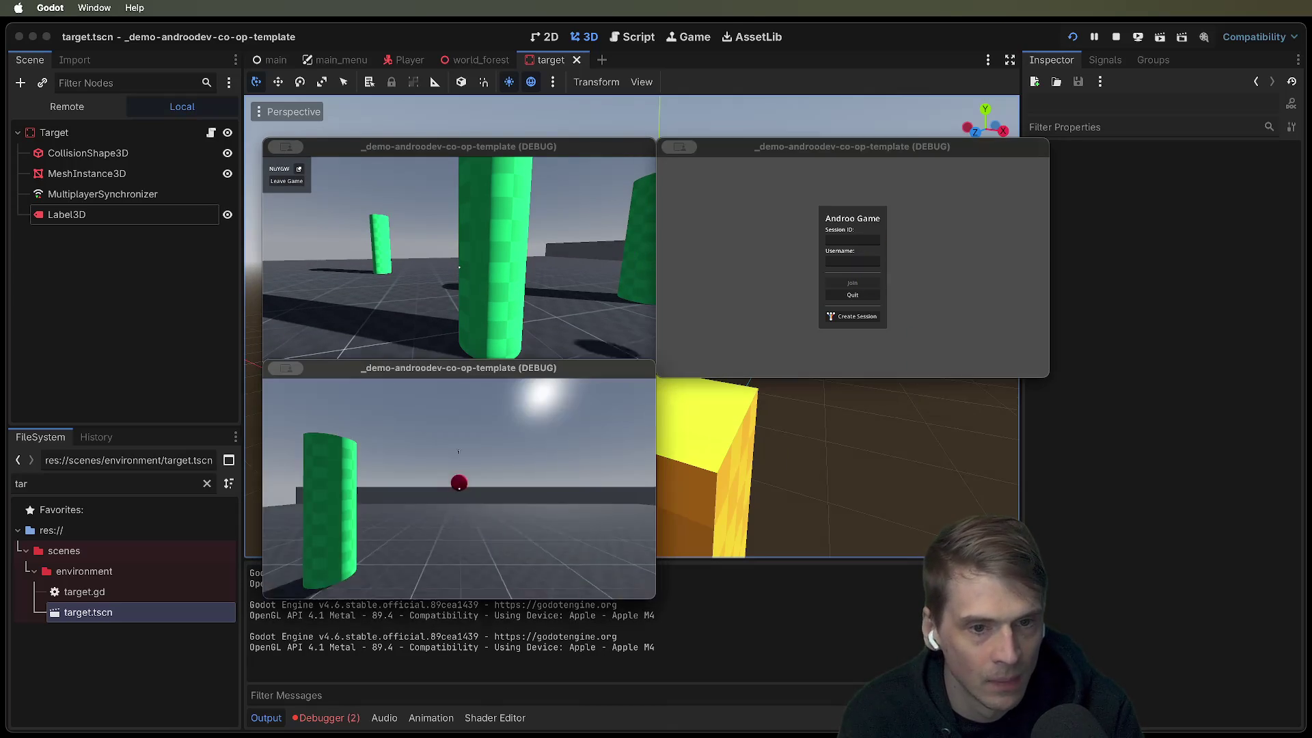
{"action": "left_click", "coordinate": [829, 254]}
{"action": "key", "text": "super+v"}
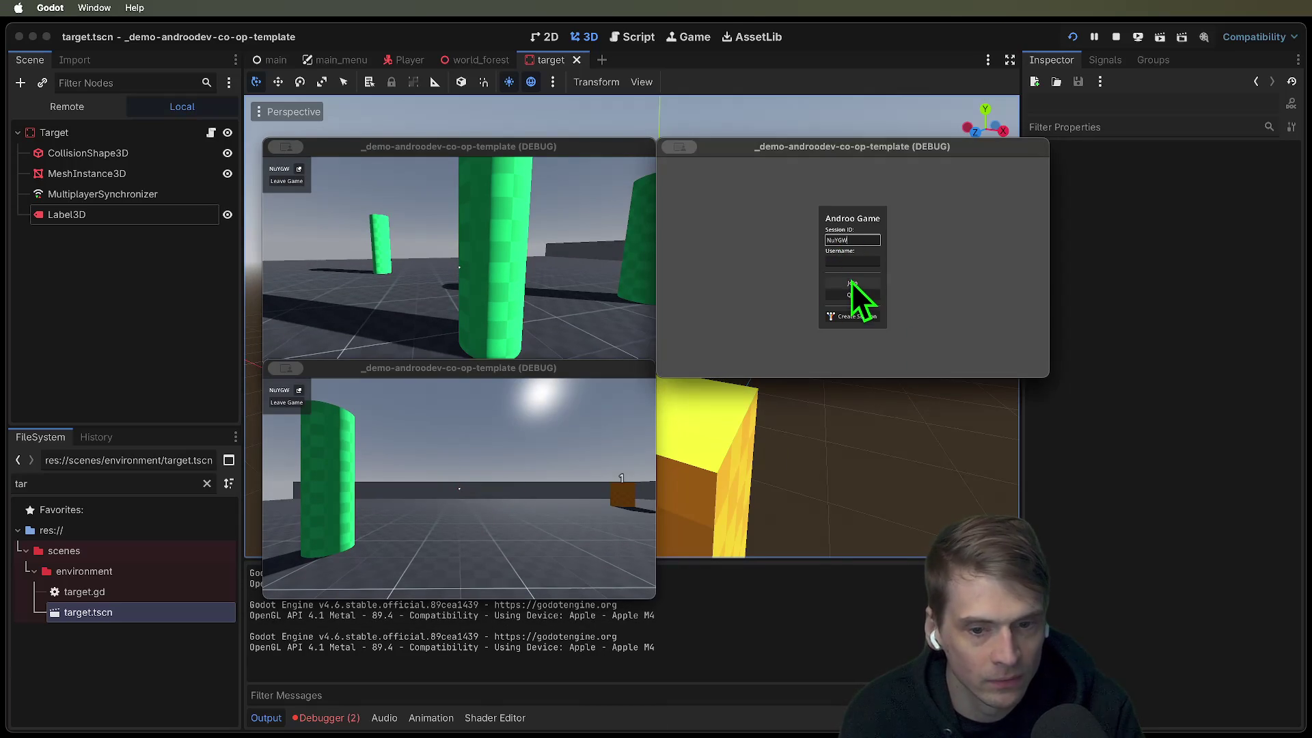
{"action": "left_click", "coordinate": [852, 282]}
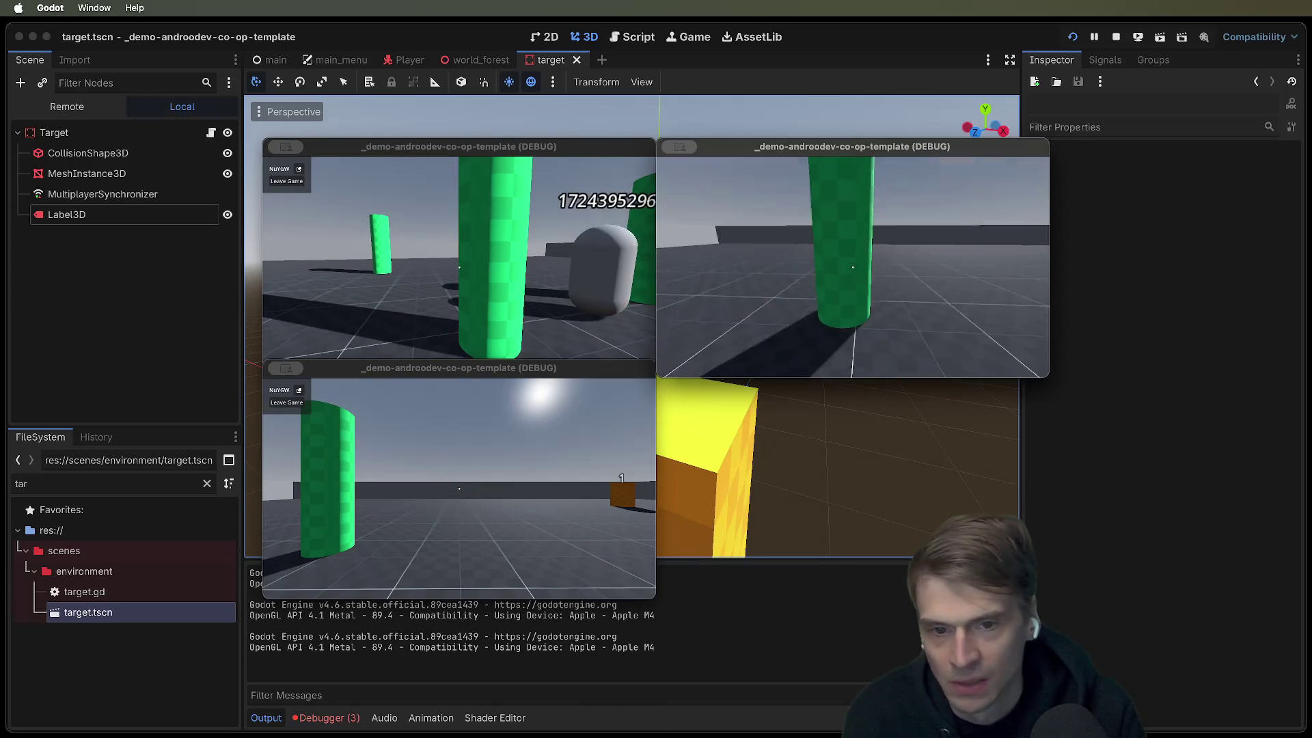
Step: Walk the bottom-window player up to the target labelled 1 and sideways, then release the mouse
{"action": "left_click", "coordinate": [507, 444]}
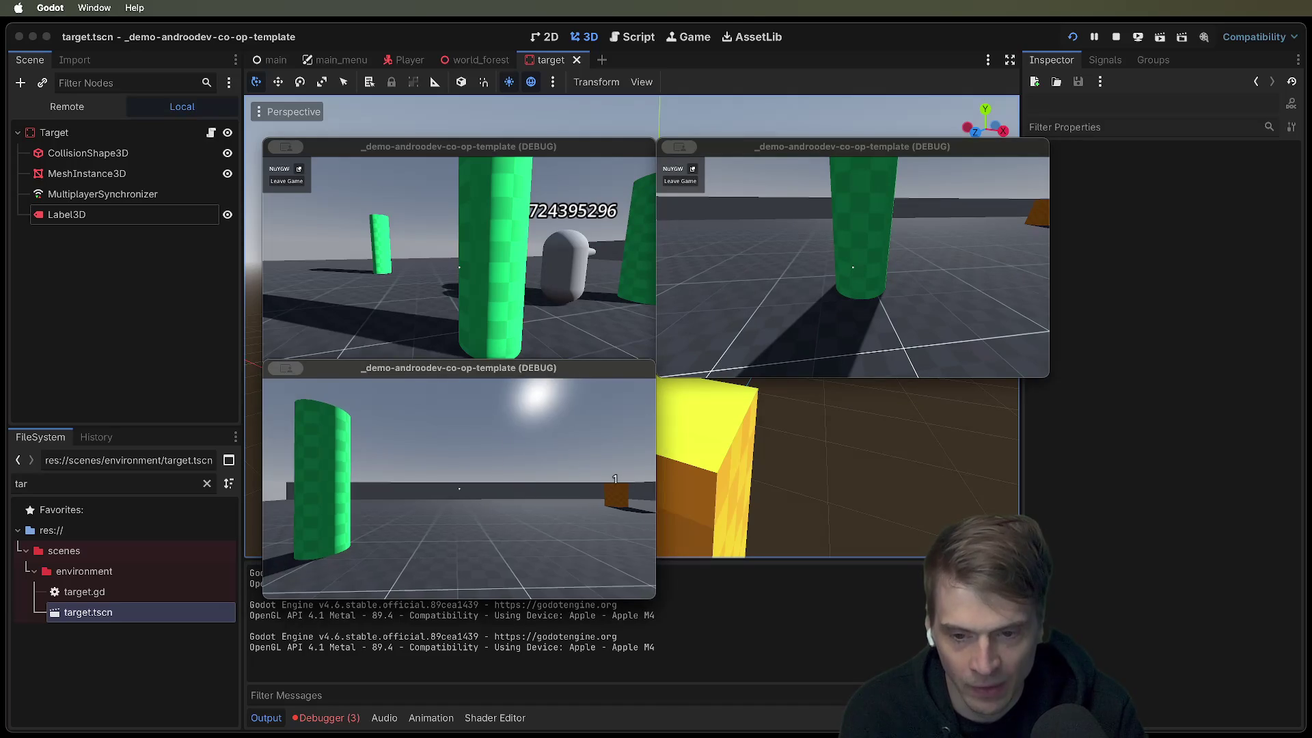
{"action": "mouse_move", "coordinate": [460, 488]}
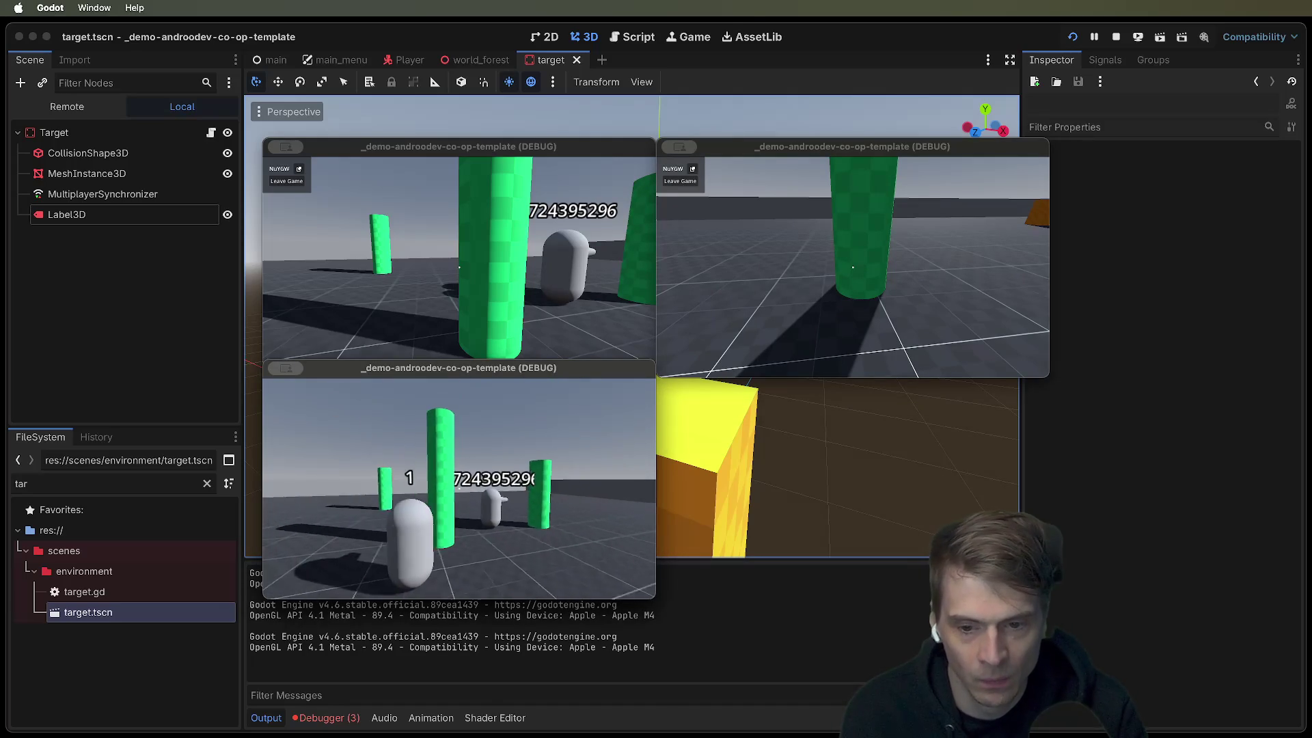
{"action": "key", "text": "w"}
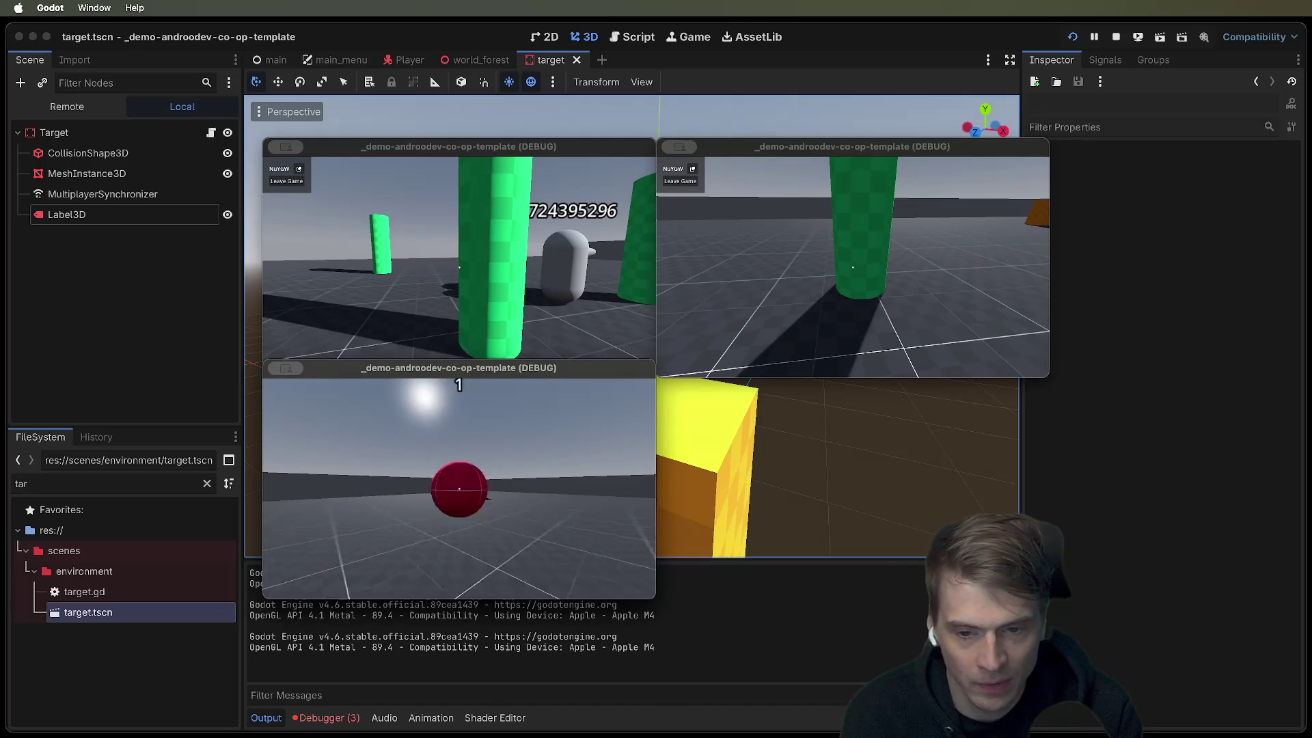
{"action": "key", "text": "w"}
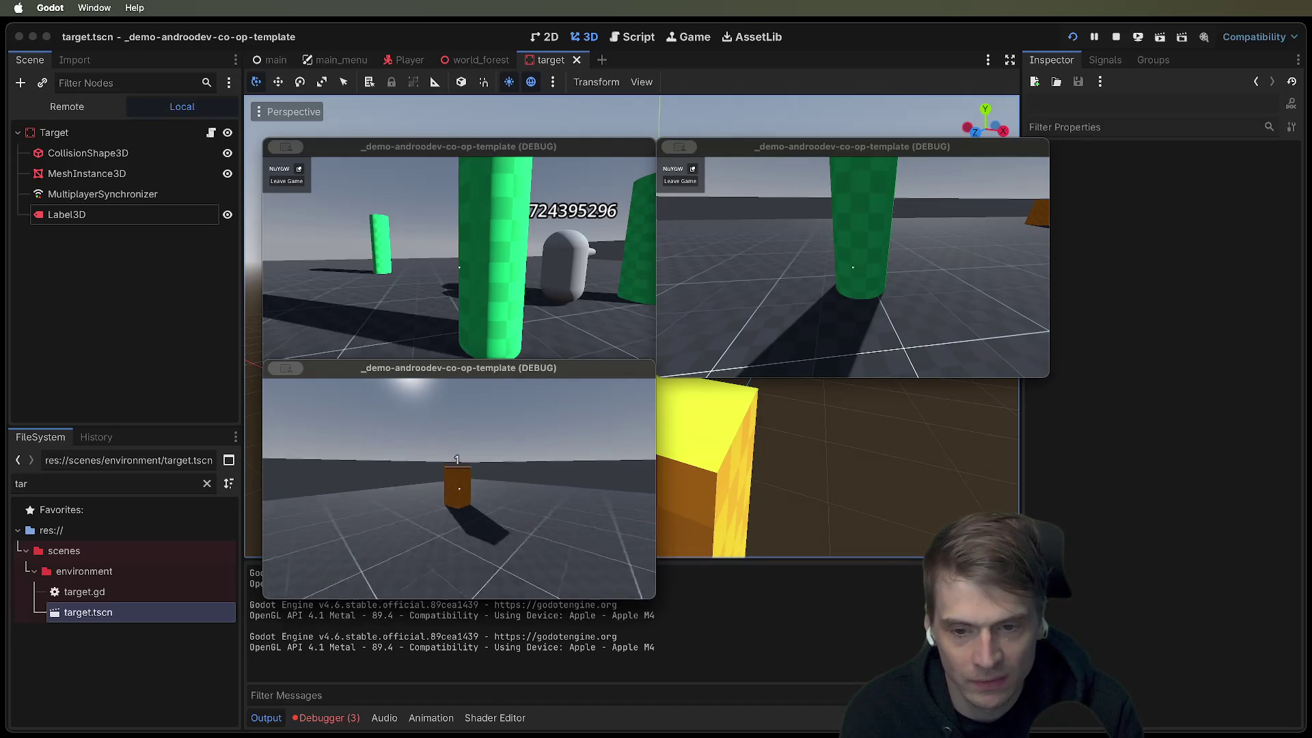
{"action": "key", "text": "w"}
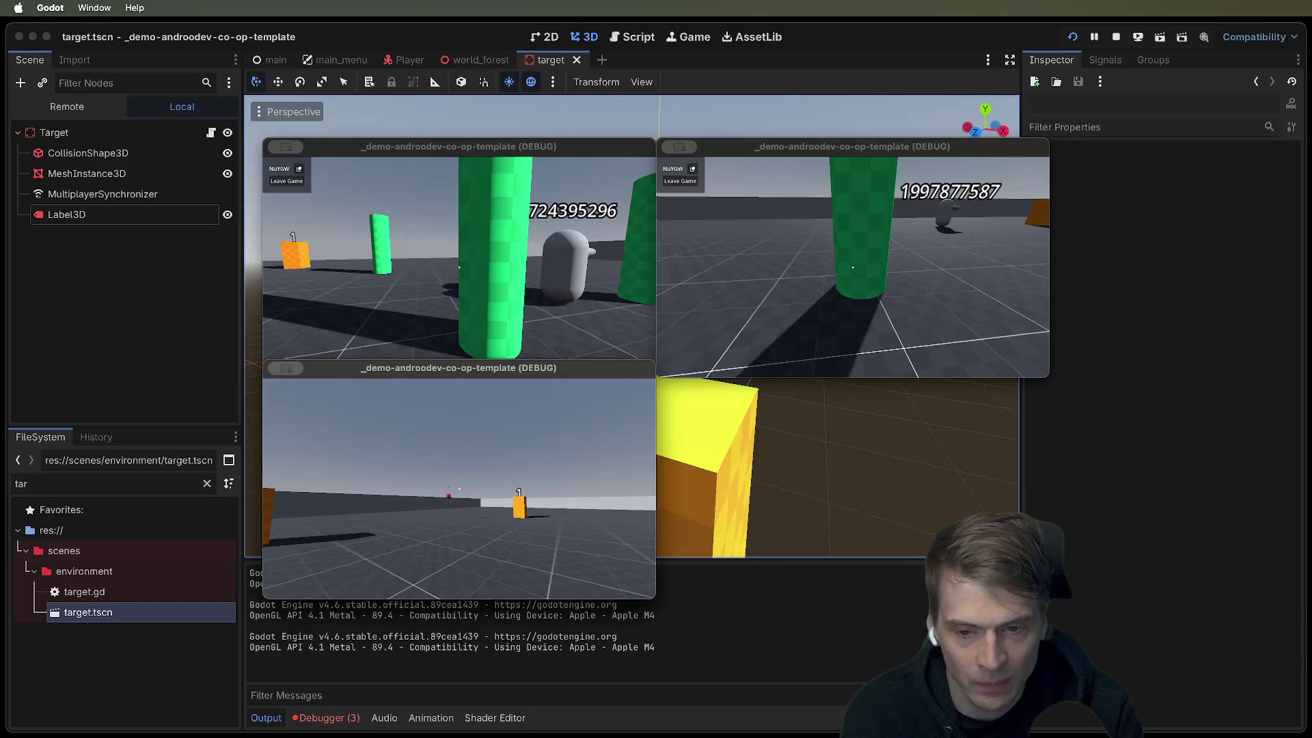
{"action": "key", "text": "a"}
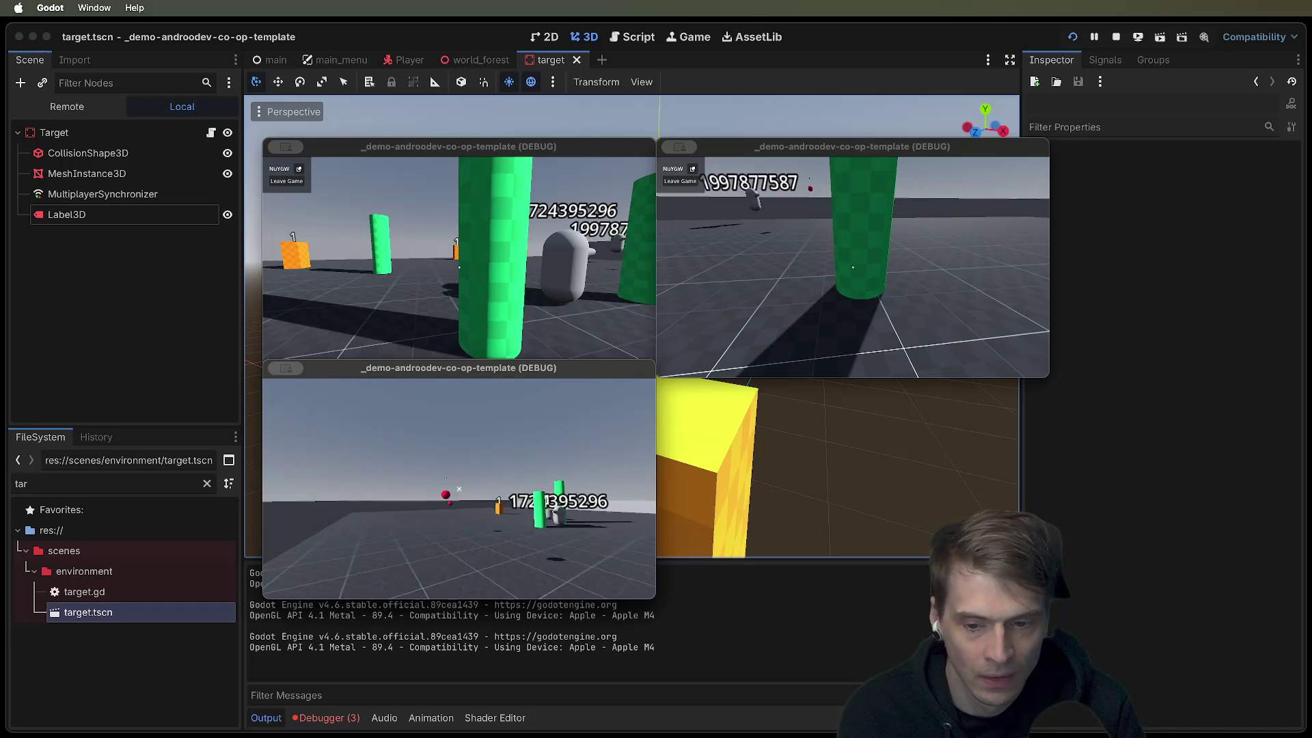
{"action": "key", "text": "Escape"}
{"action": "left_click", "coordinate": [460, 488]}
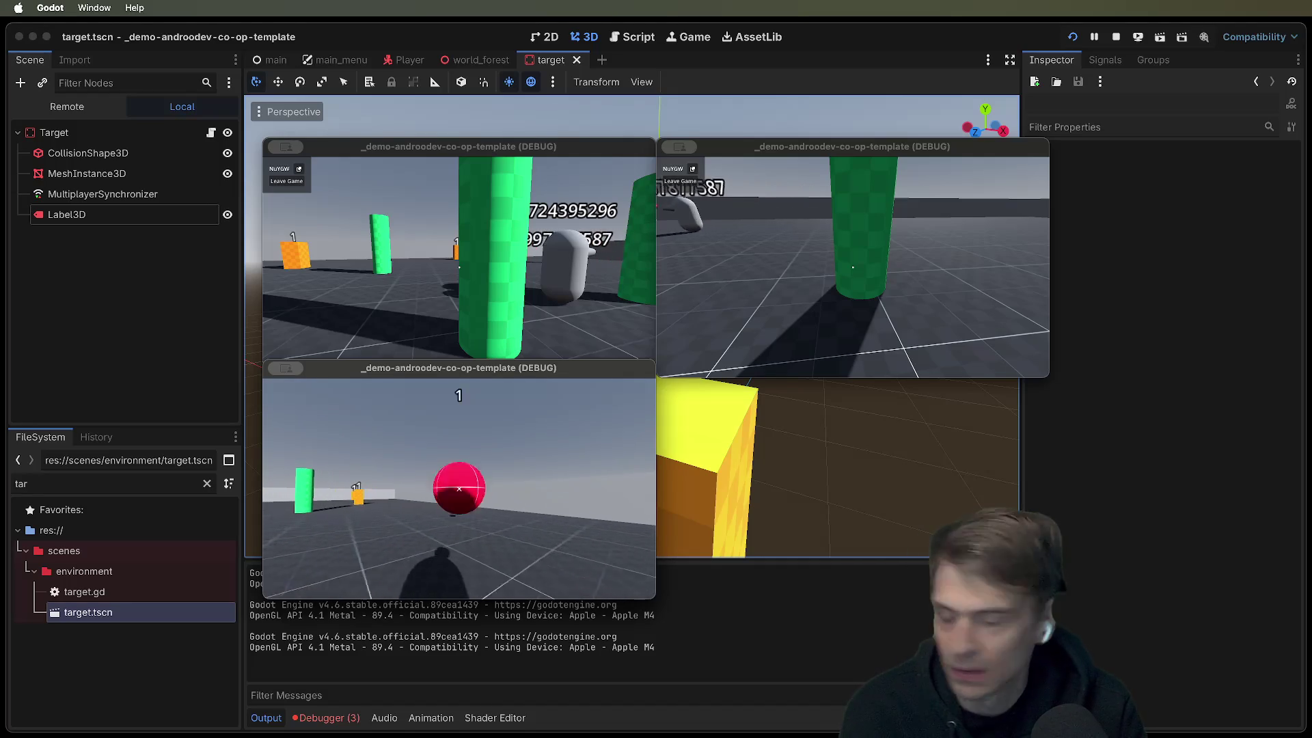
{"action": "key", "text": "Escape"}
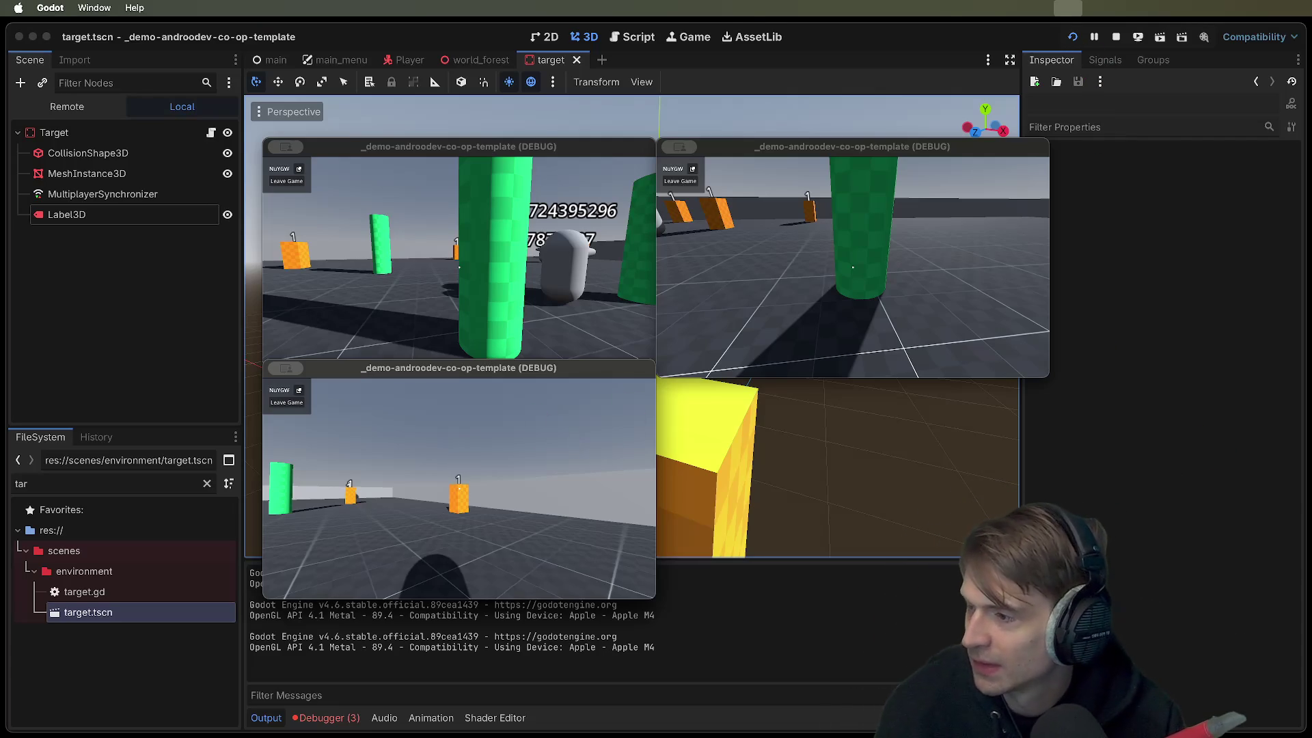
Step: In the top-right game, shoot at the other player and walk up to a target
{"action": "left_click", "coordinate": [824, 310]}
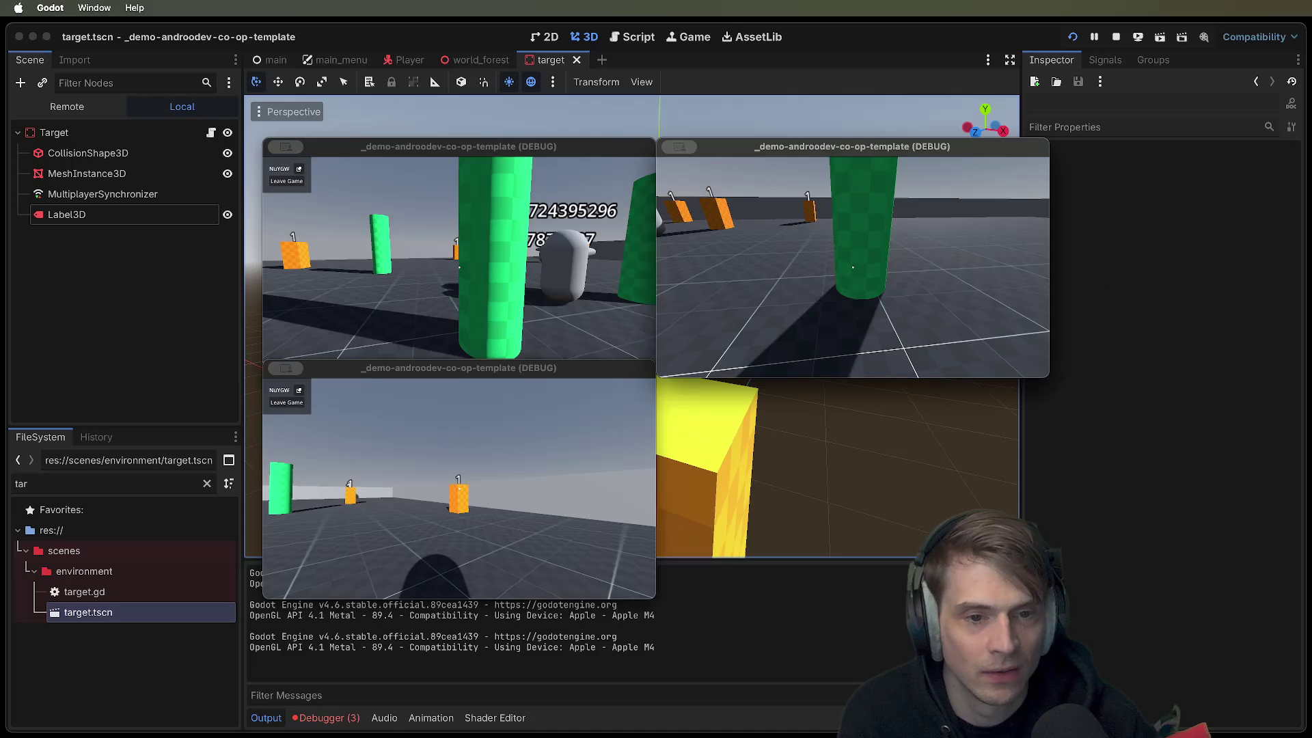
{"action": "left_click", "coordinate": [853, 267]}
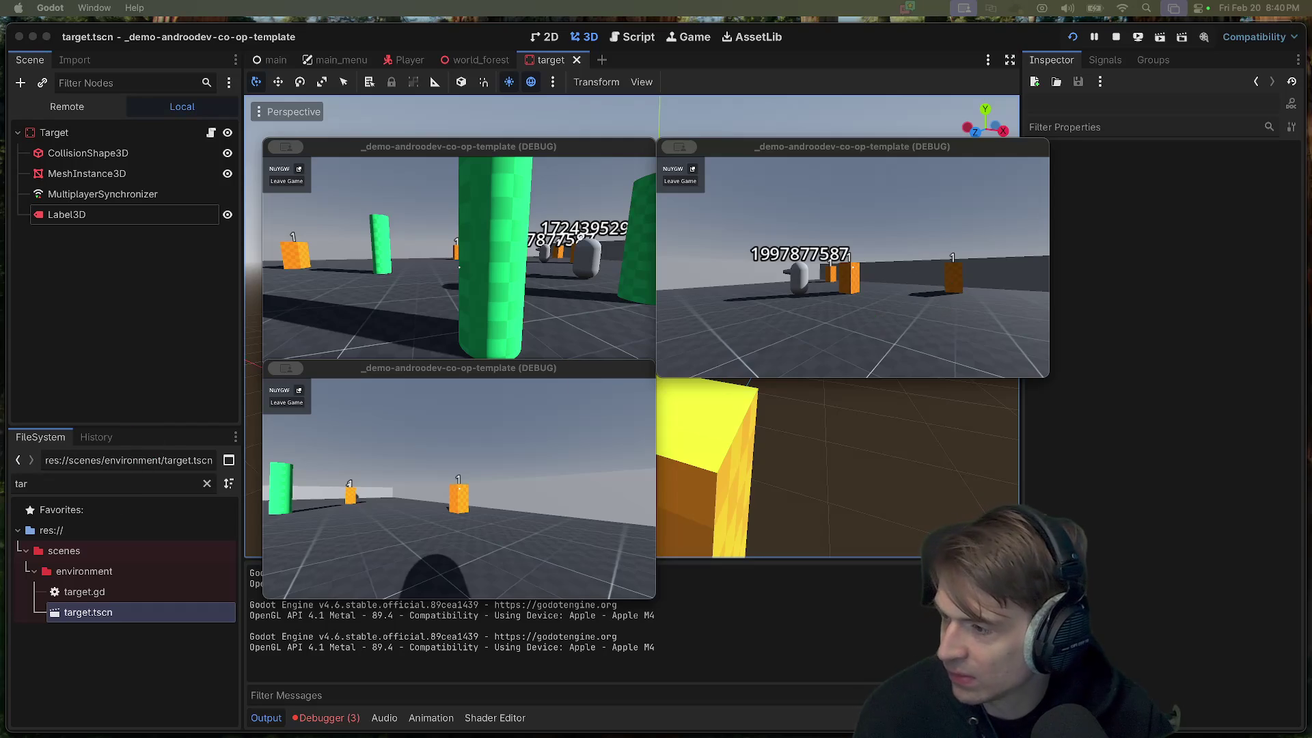
{"action": "left_click", "coordinate": [977, 235]}
{"action": "key", "text": "w"}
{"action": "key", "text": "w"}
{"action": "key", "text": "Escape"}
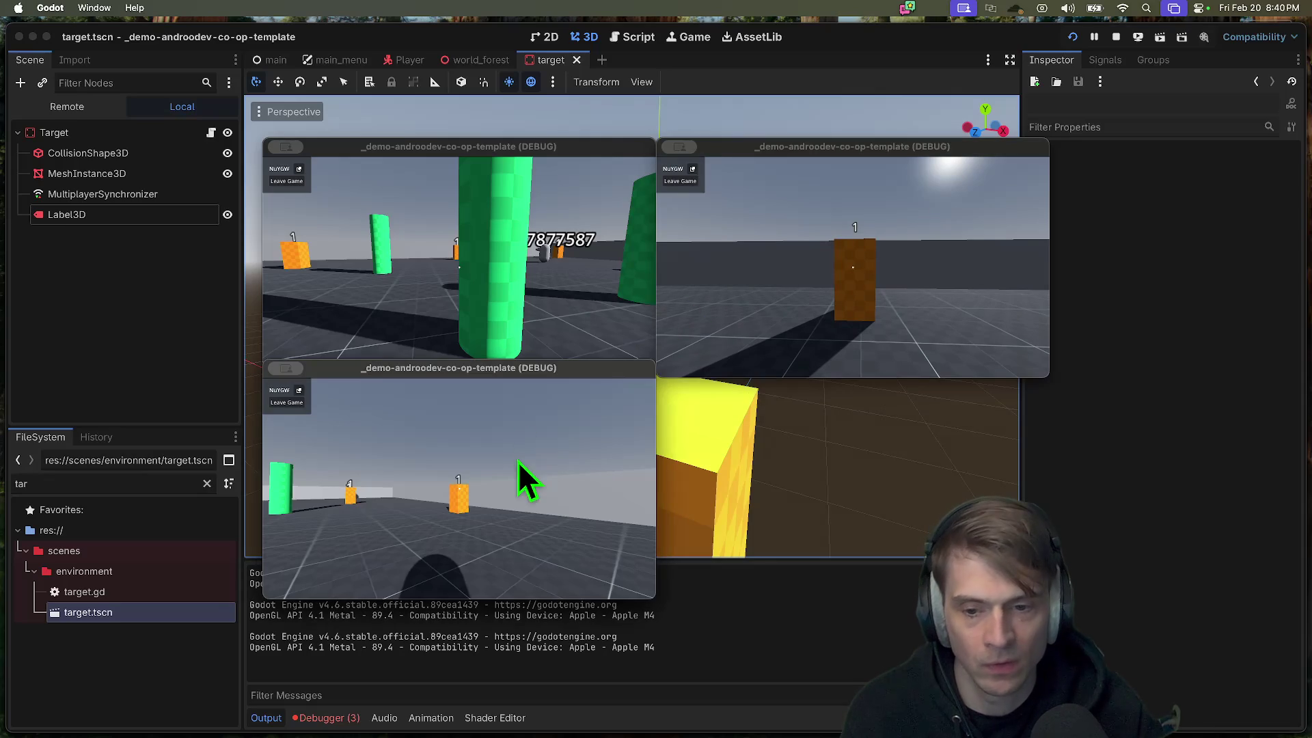
Step: Walk the bottom-left player toward the green pillars and the orange target
{"action": "key", "text": "w"}
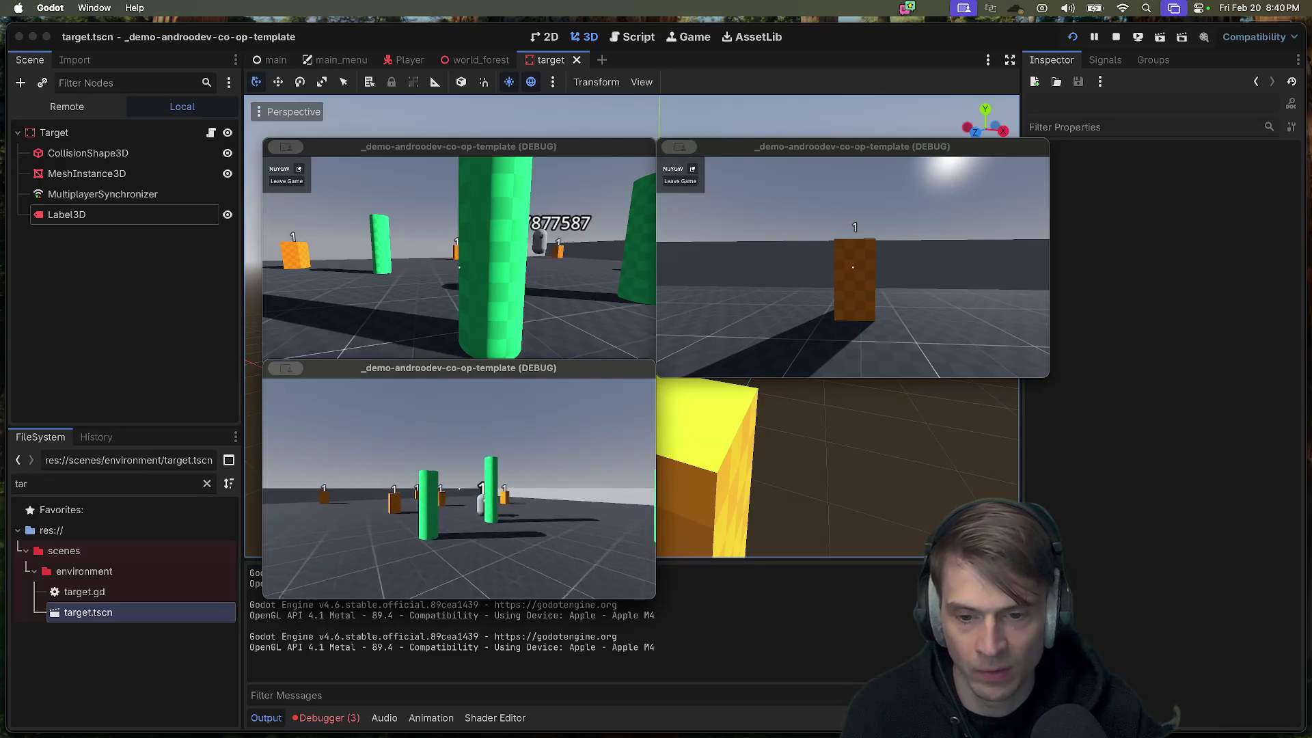
{"action": "mouse_move", "coordinate": [459, 489]}
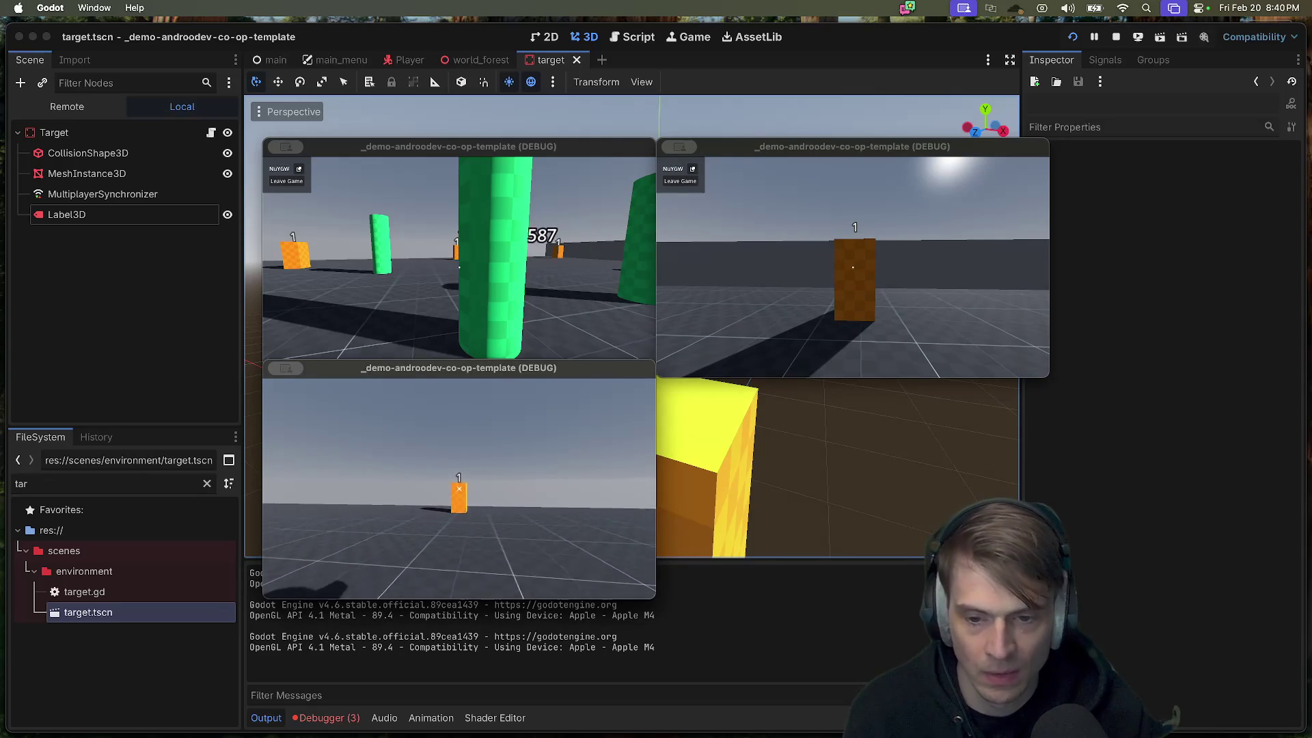
{"action": "key", "text": "w"}
{"action": "key", "text": "s"}
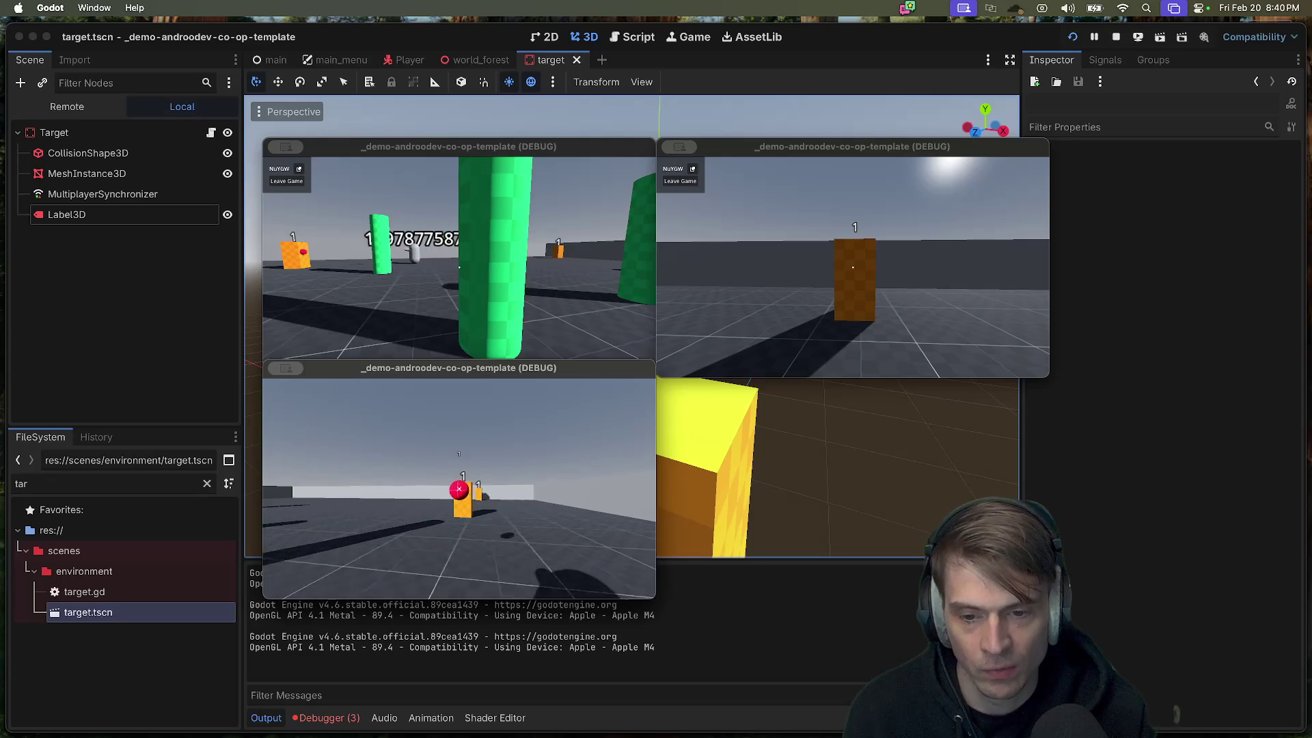
{"action": "key", "text": "w"}
{"action": "key", "text": "Escape"}
Step: Fire projectiles at the orange targets from the top-right game while approaching them
{"action": "left_click", "coordinate": [868, 273]}
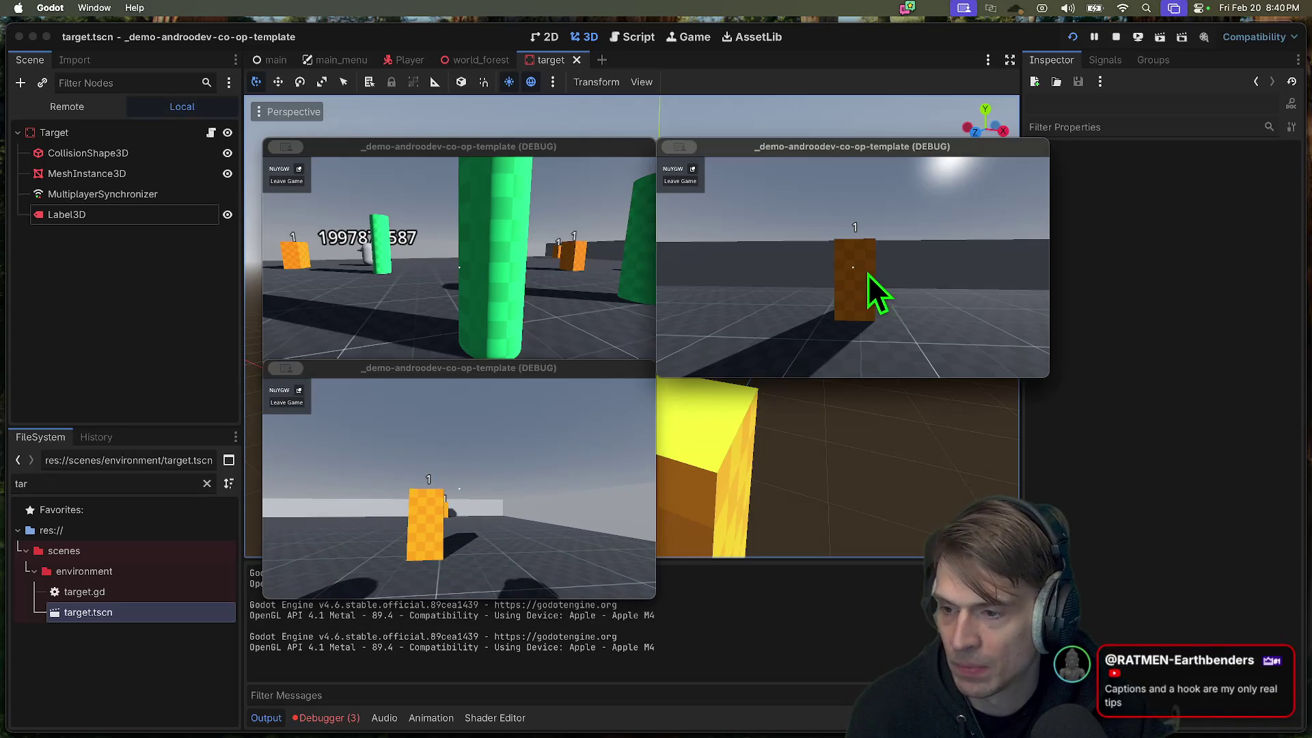
{"action": "left_click", "coordinate": [843, 306]}
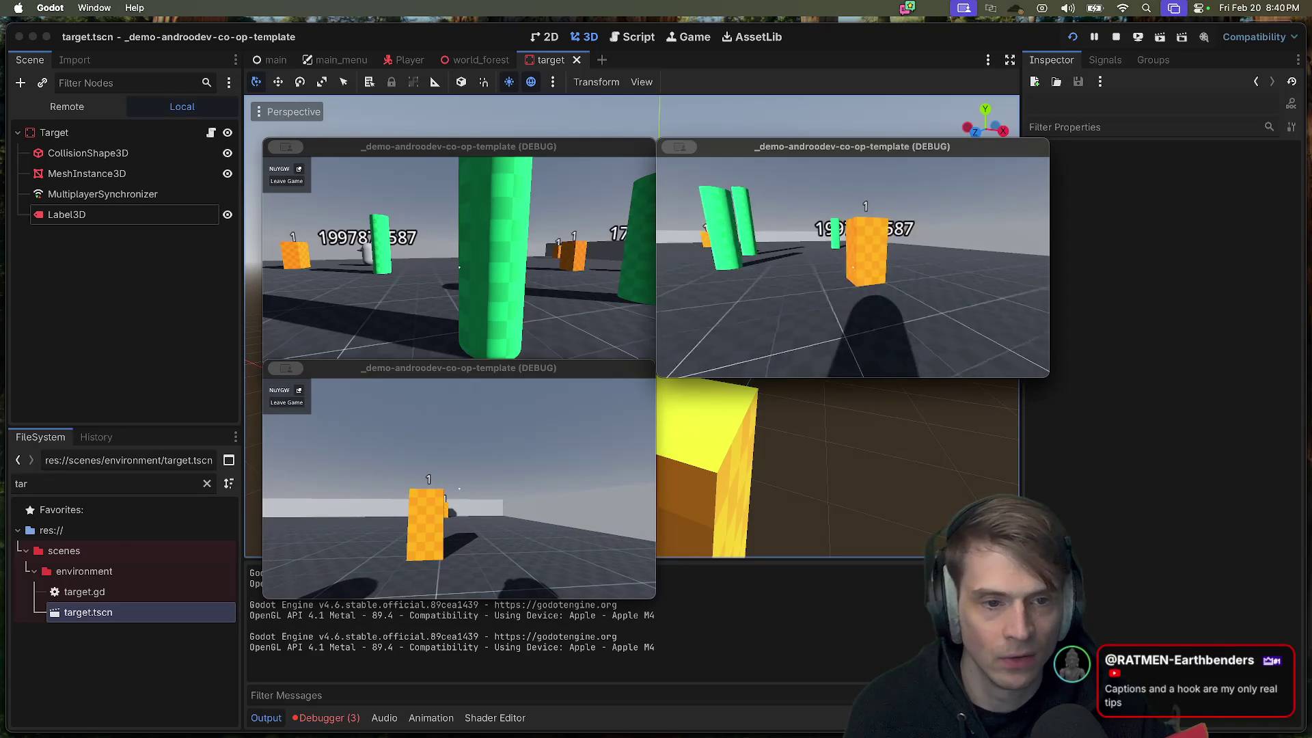
{"action": "key", "text": "s"}
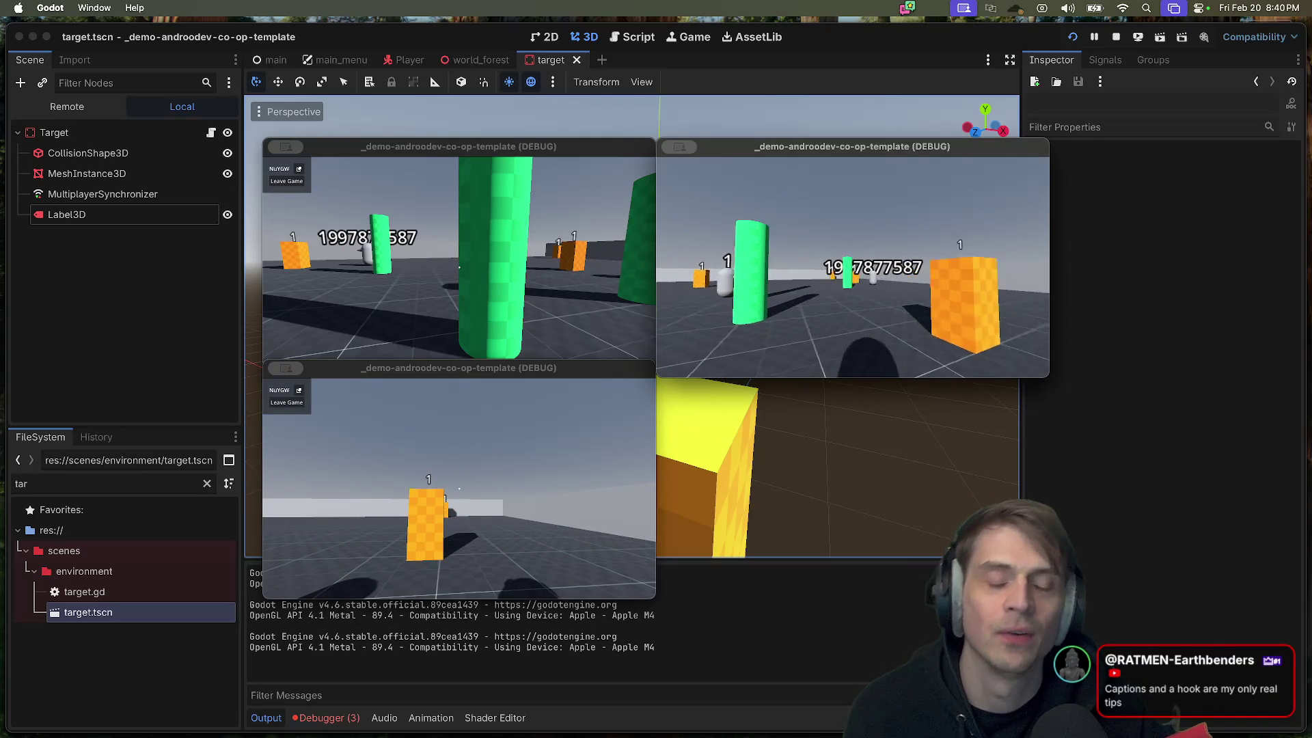
{"action": "left_click", "coordinate": [853, 267]}
{"action": "key", "text": "w"}
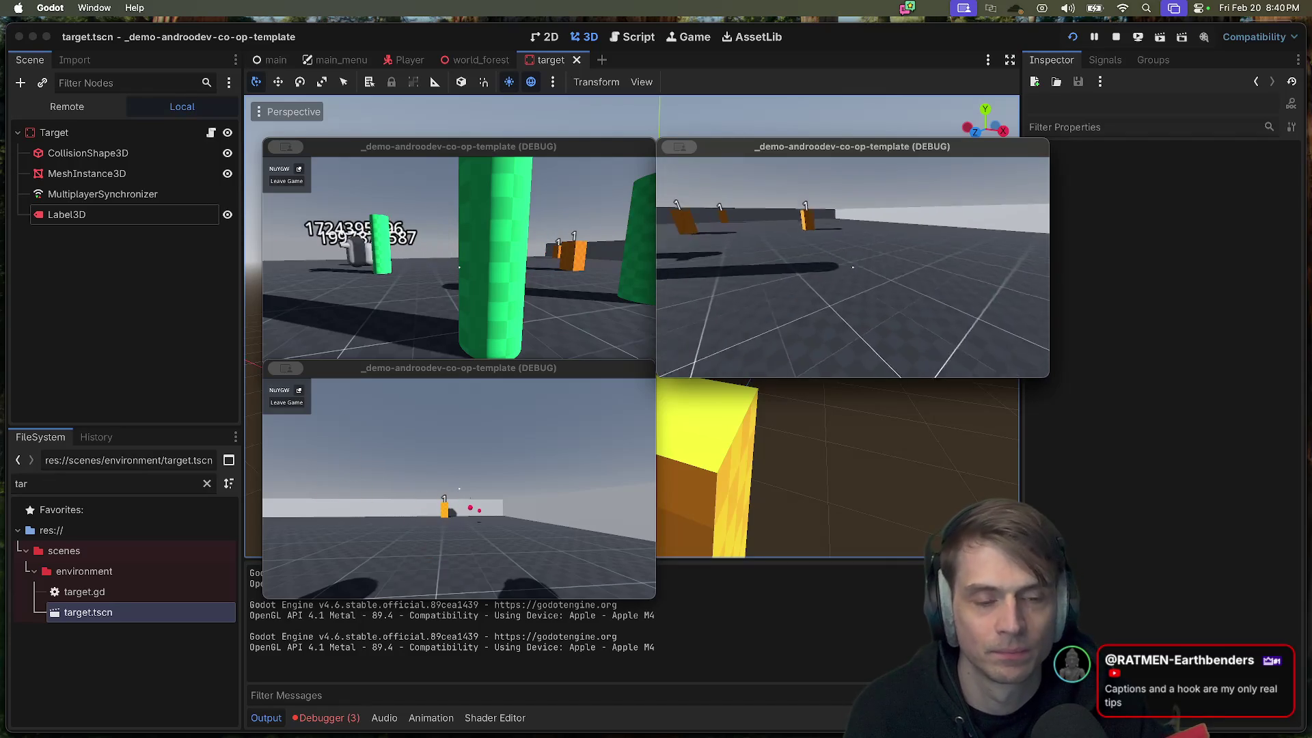
{"action": "left_click", "coordinate": [853, 267]}
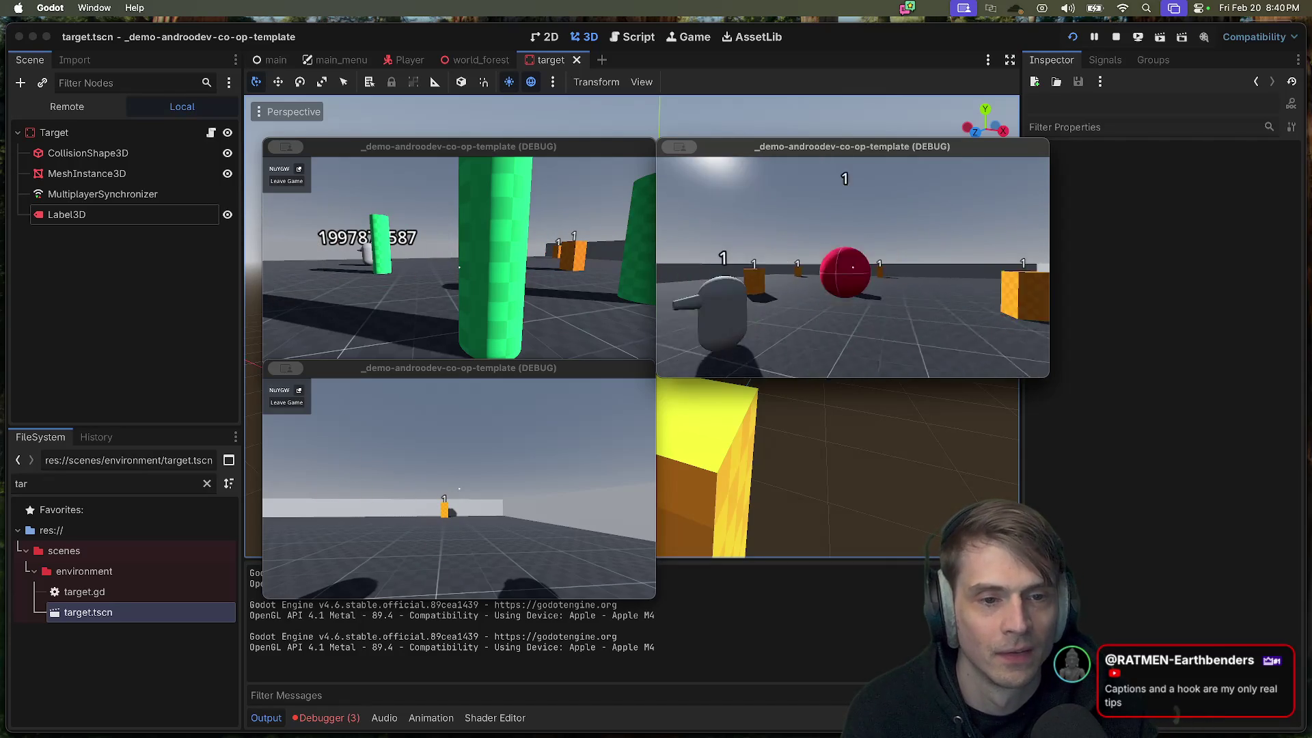
{"action": "key", "text": "w"}
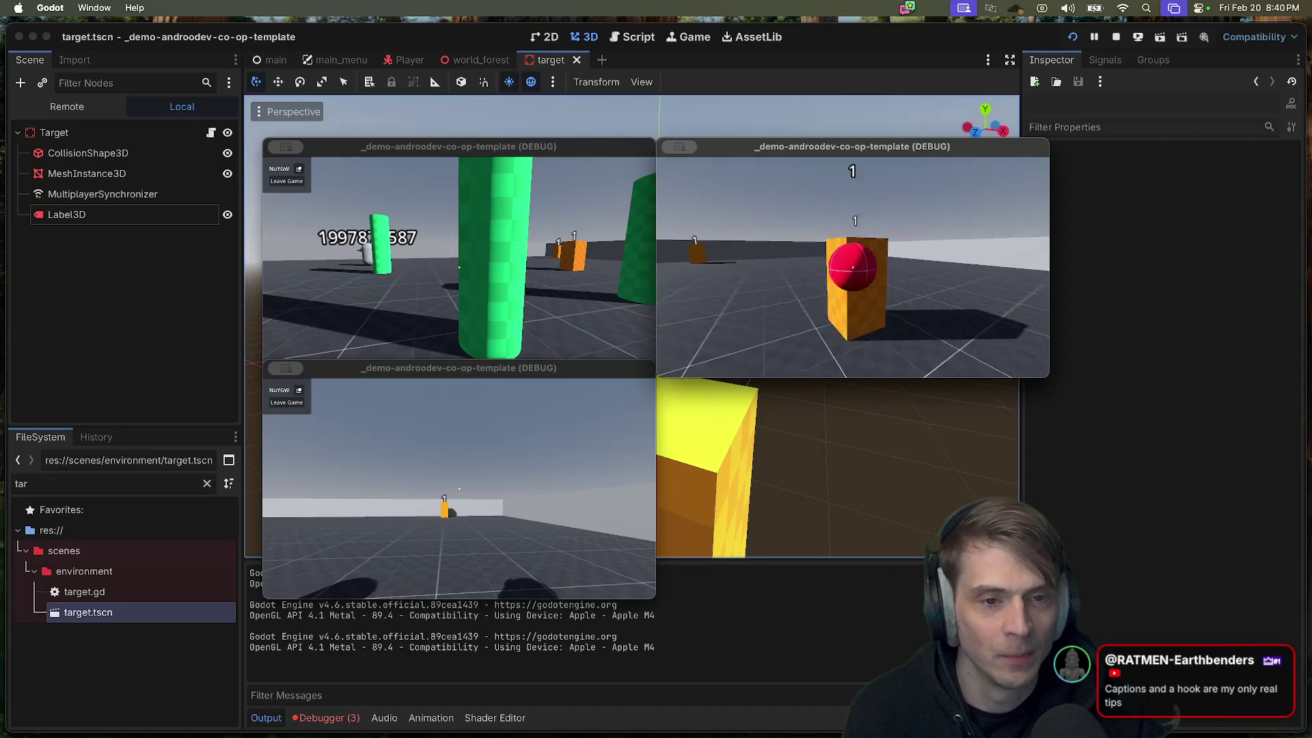
{"action": "left_click", "coordinate": [853, 267]}
{"action": "key", "text": "Escape"}
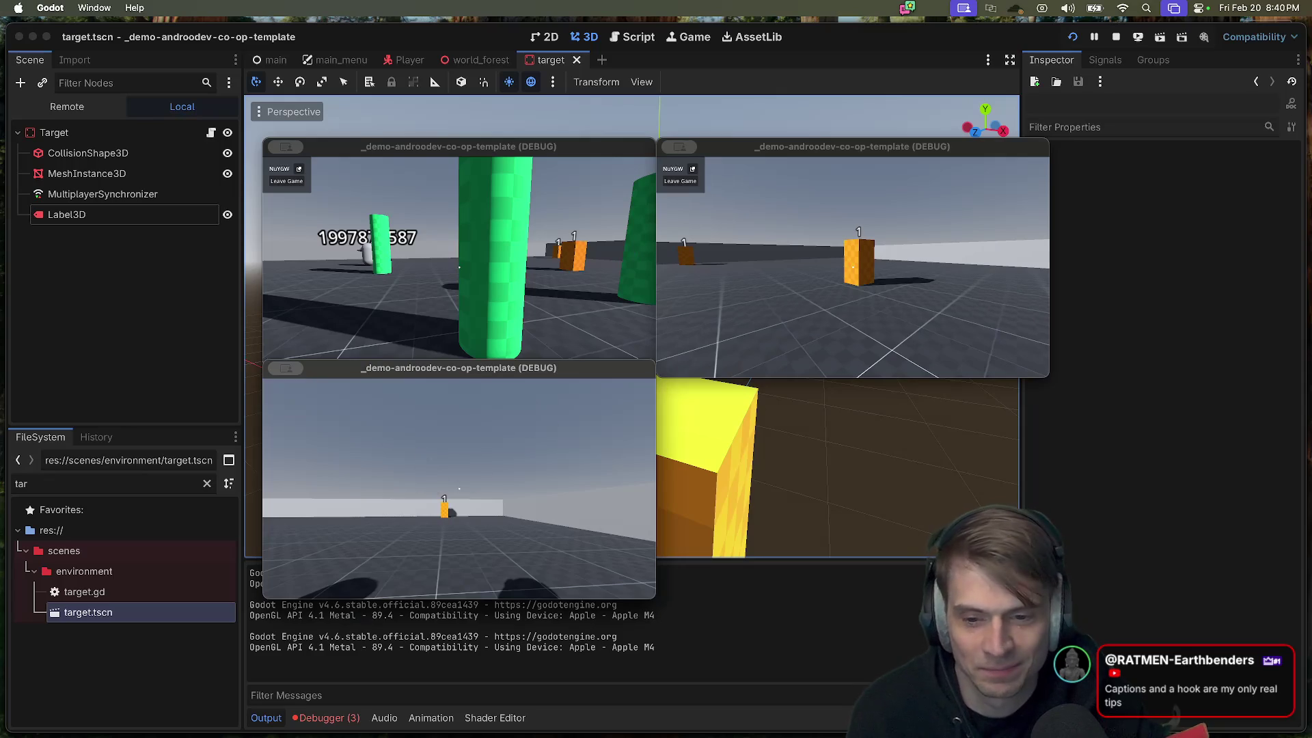
Step: Fire repeated shots at the orange target from the bottom-left game, then from the top-right
{"action": "left_click", "coordinate": [459, 488]}
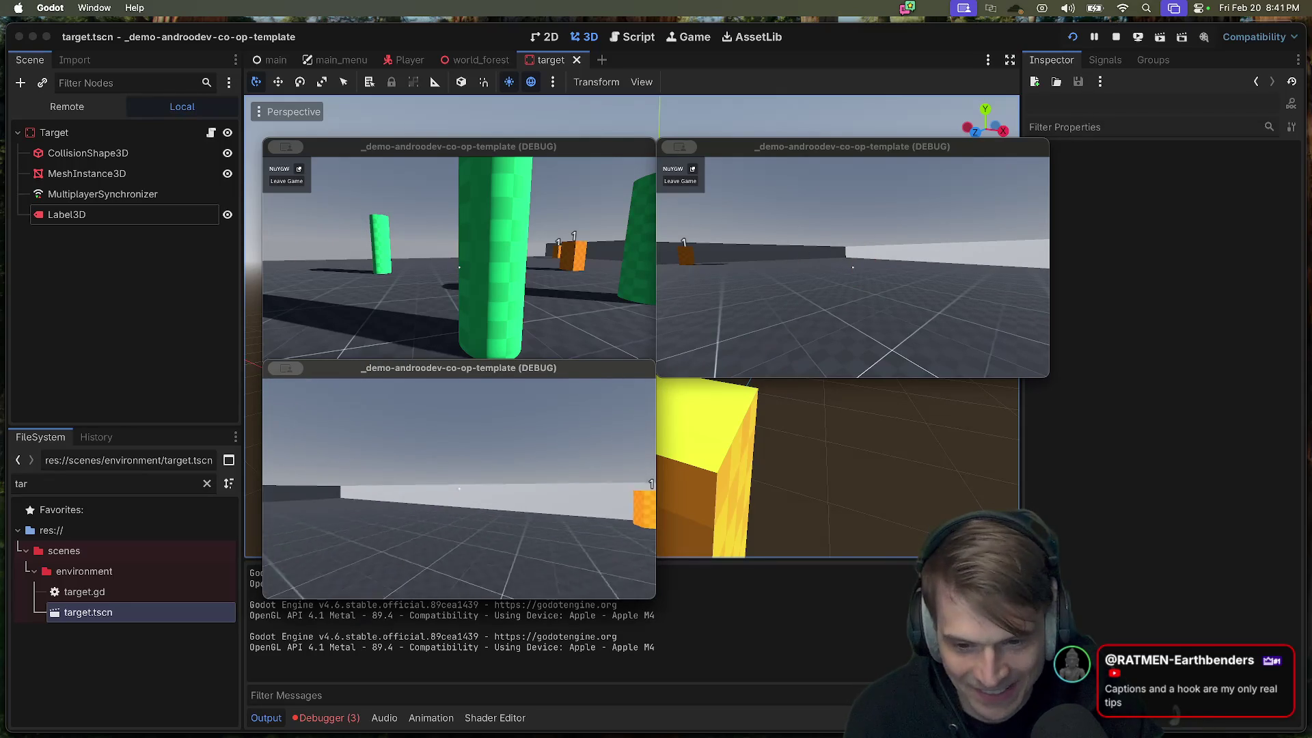
{"action": "left_click", "coordinate": [460, 489]}
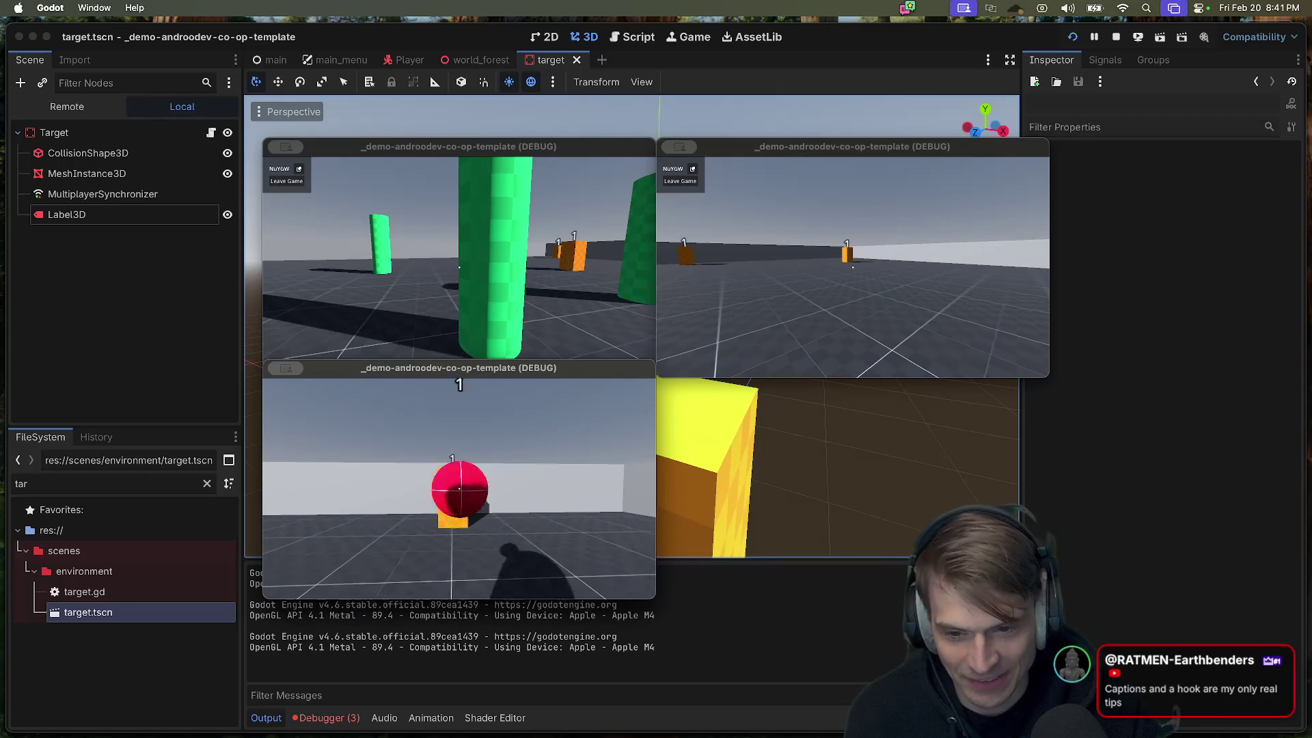
{"action": "left_click", "coordinate": [459, 489]}
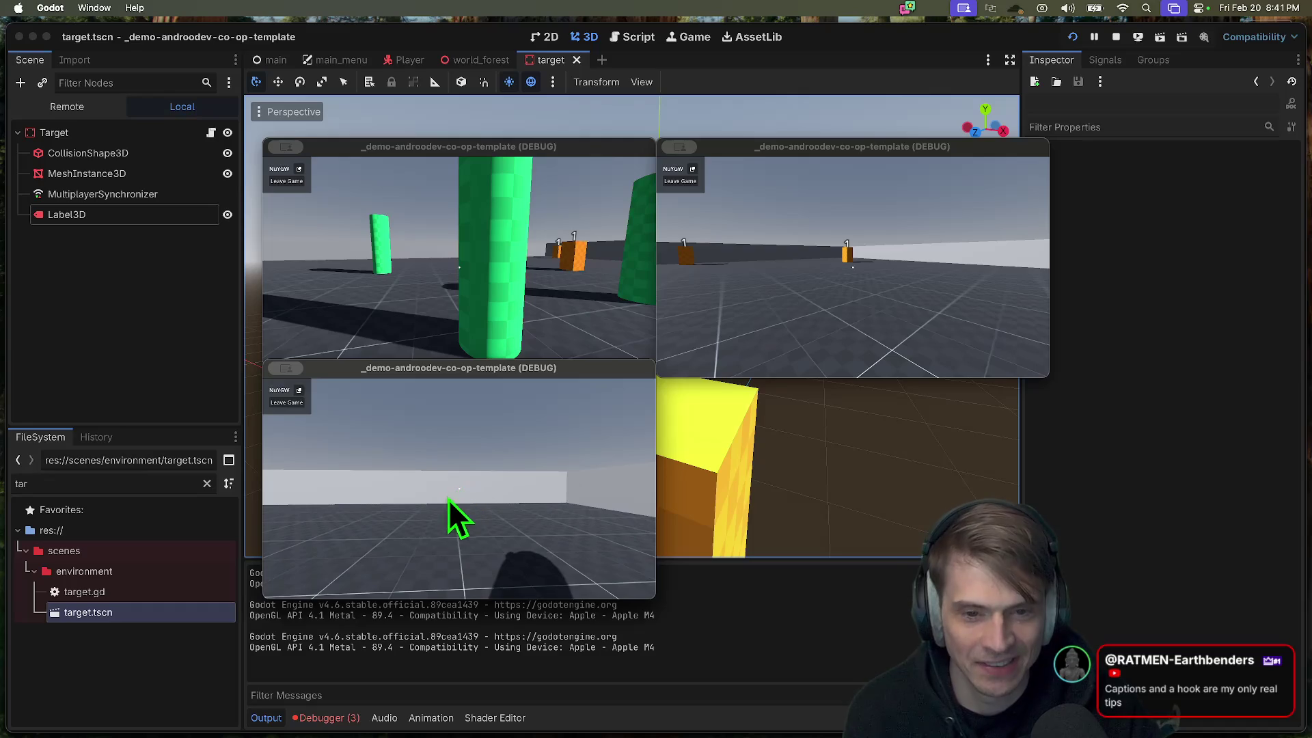
{"action": "left_click", "coordinate": [459, 489]}
{"action": "left_click", "coordinate": [459, 489]}
{"action": "key", "text": "Escape"}
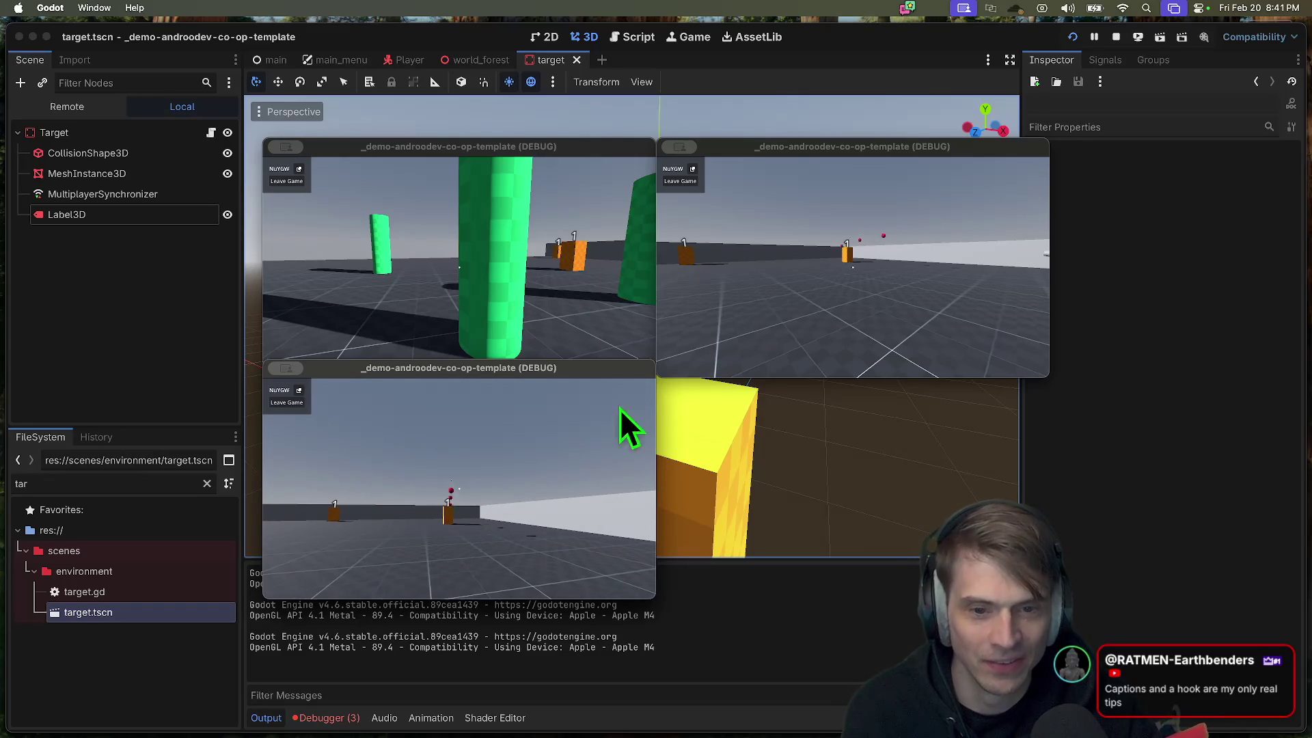
{"action": "left_click", "coordinate": [770, 343]}
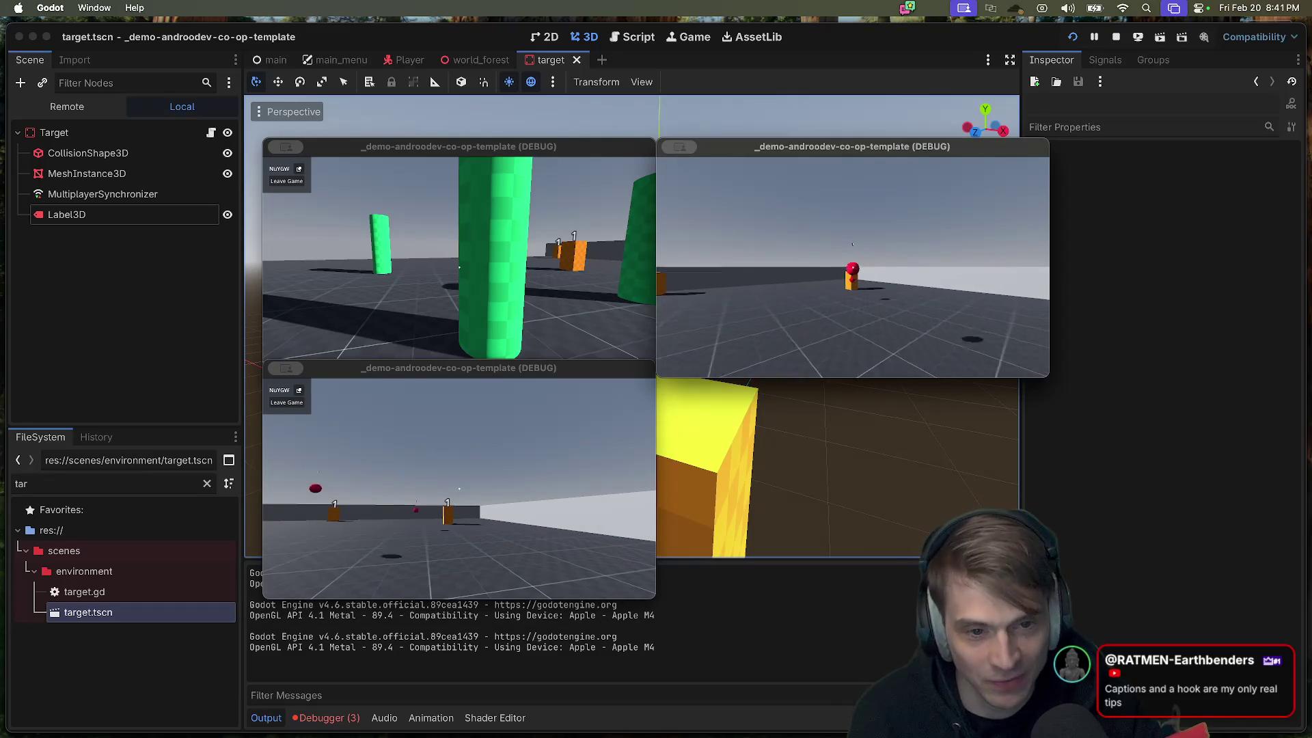
{"action": "left_click", "coordinate": [852, 267]}
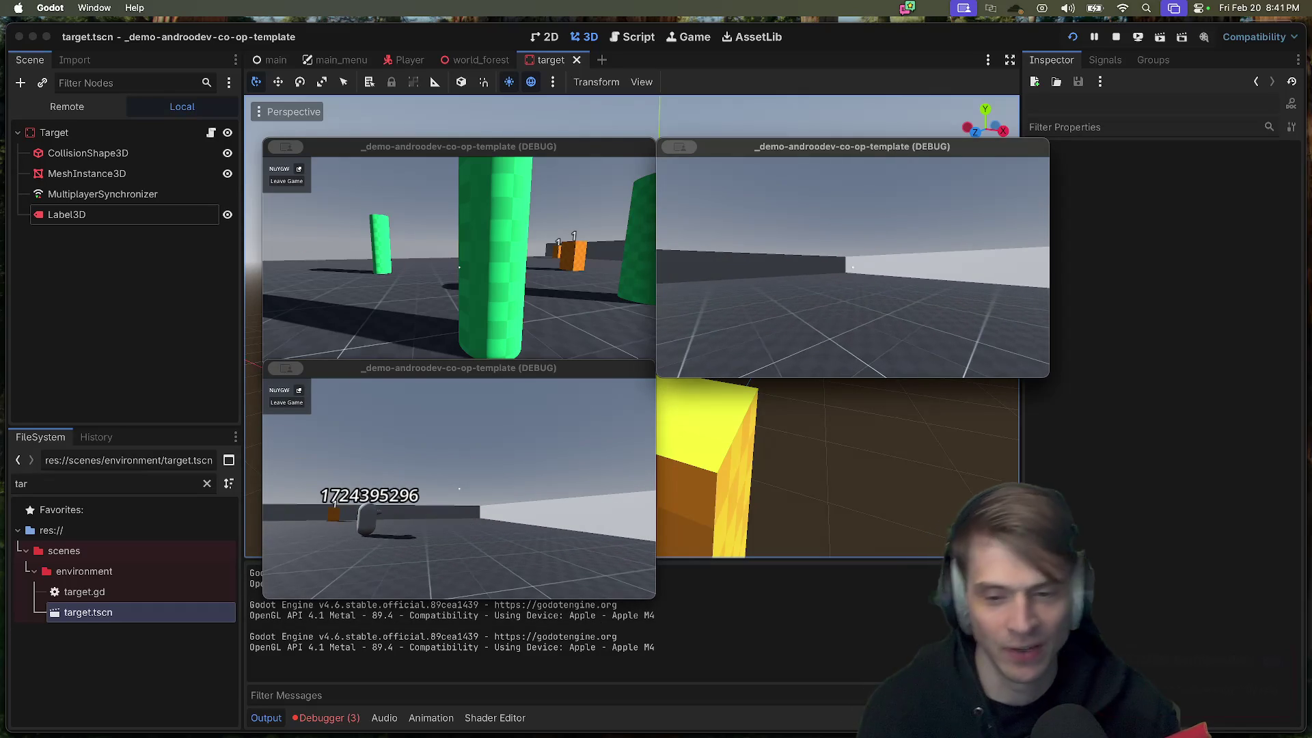
Step: Stop the running games and select the target's Label3D node
{"action": "key", "text": "cmd+q"}
{"action": "key", "text": "cmd+q"}
{"action": "key", "text": "cmd+q"}
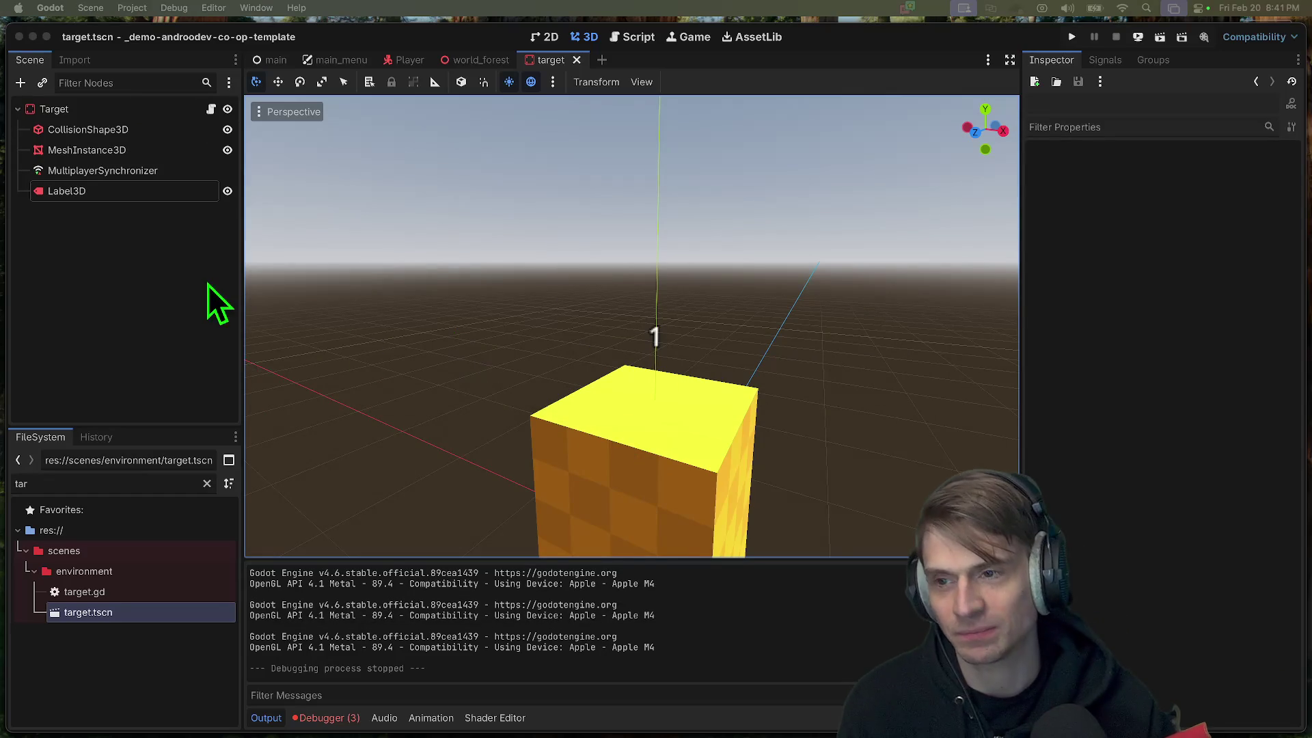
{"action": "left_click", "coordinate": [112, 191]}
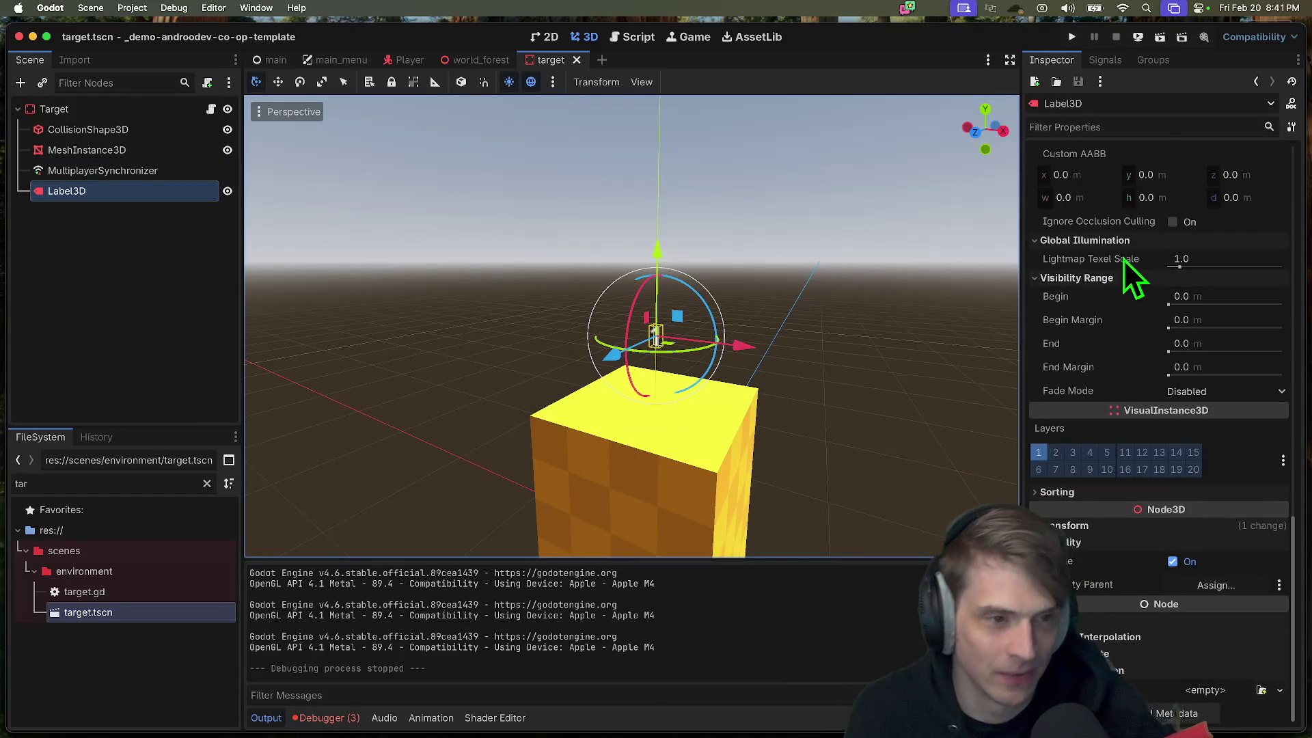
{"action": "scroll", "coordinate": [1129, 261], "scroll_direction": "up", "scroll_amount": 10}
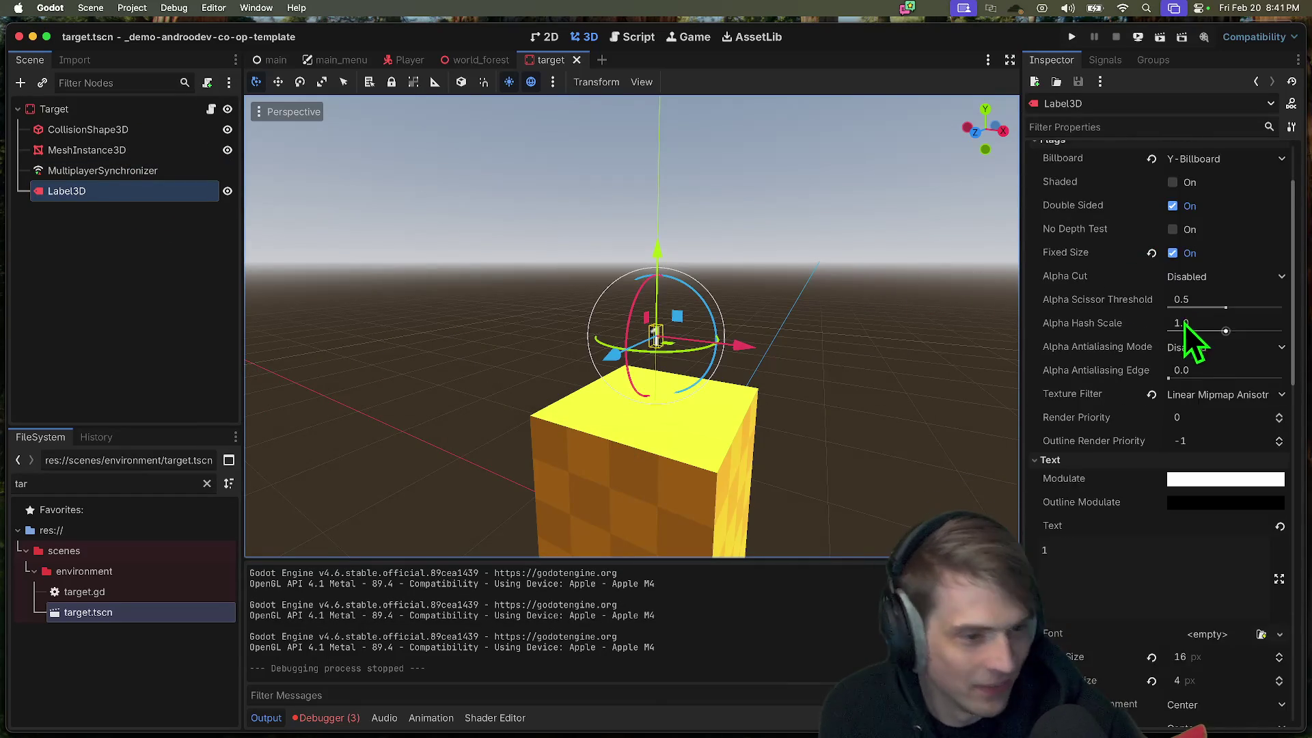
{"action": "scroll", "coordinate": [1185, 324], "scroll_direction": "down", "scroll_amount": 15}
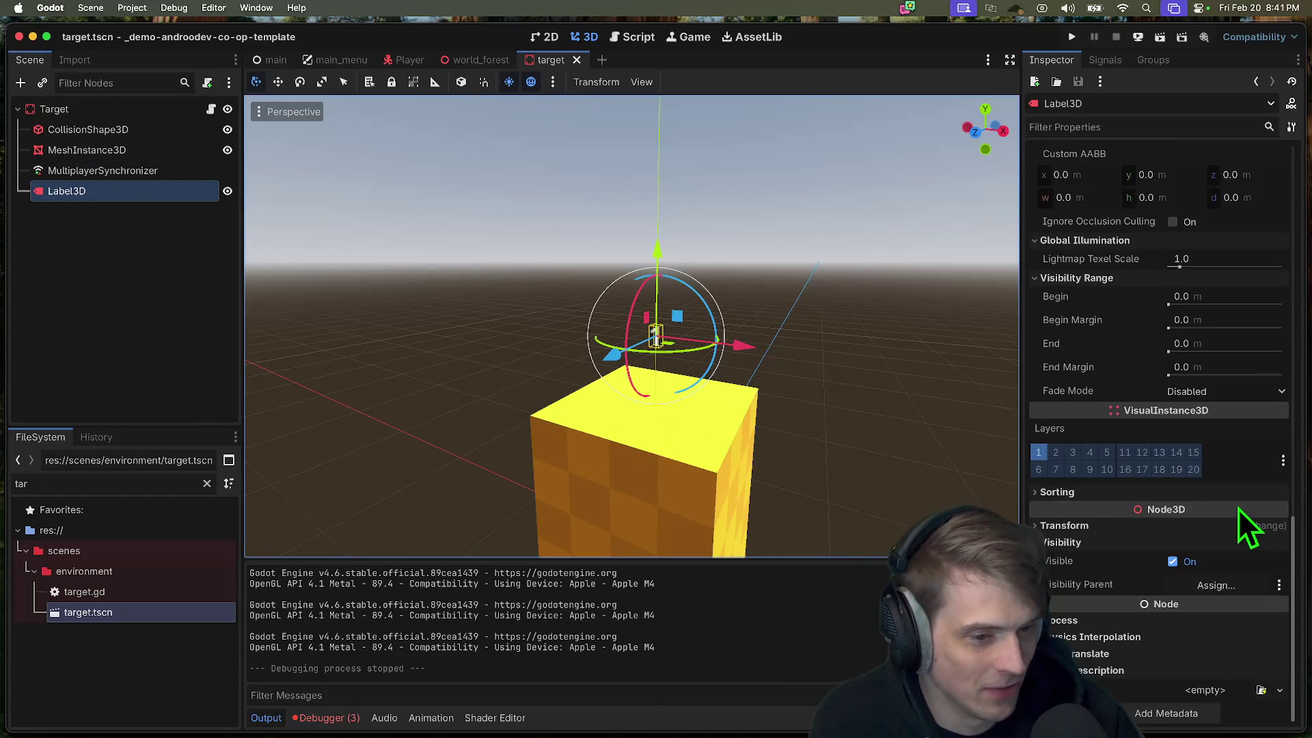
{"action": "scroll", "coordinate": [1234, 513], "scroll_direction": "up", "scroll_amount": 8}
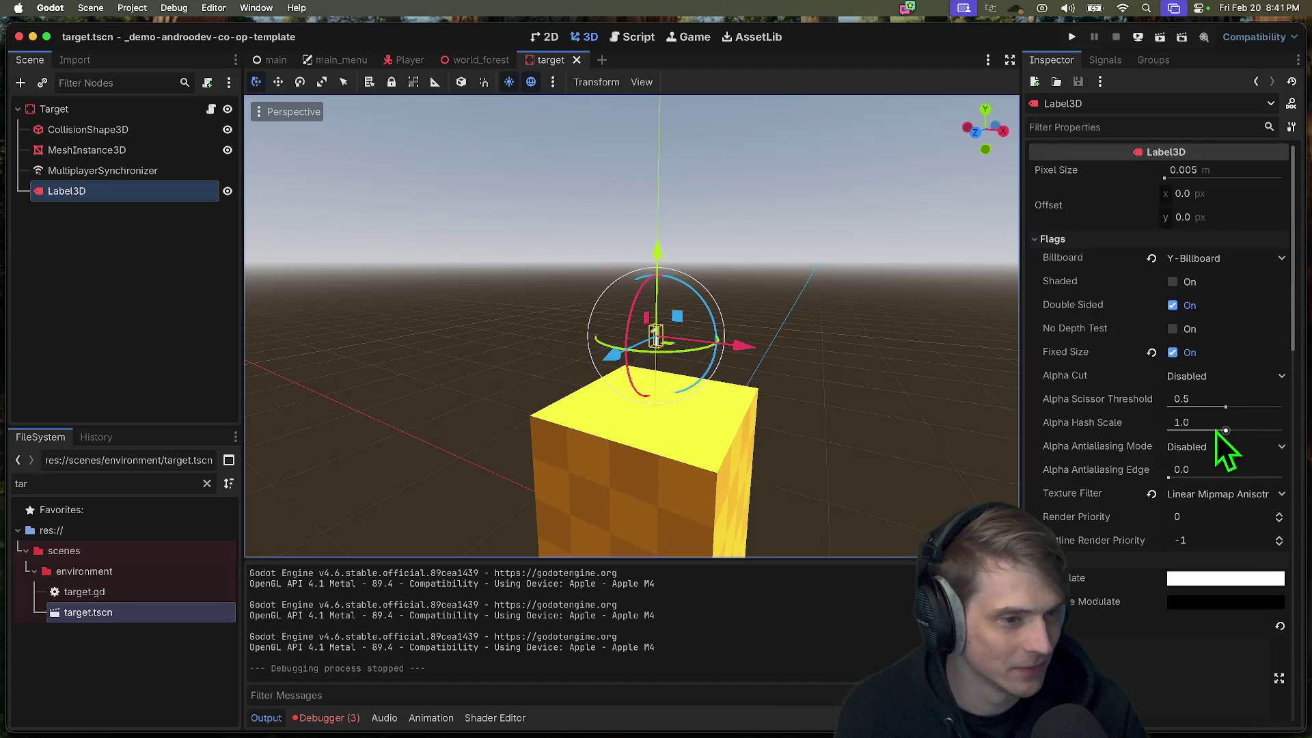
{"action": "scroll", "coordinate": [1245, 512], "scroll_direction": "down", "scroll_amount": 10}
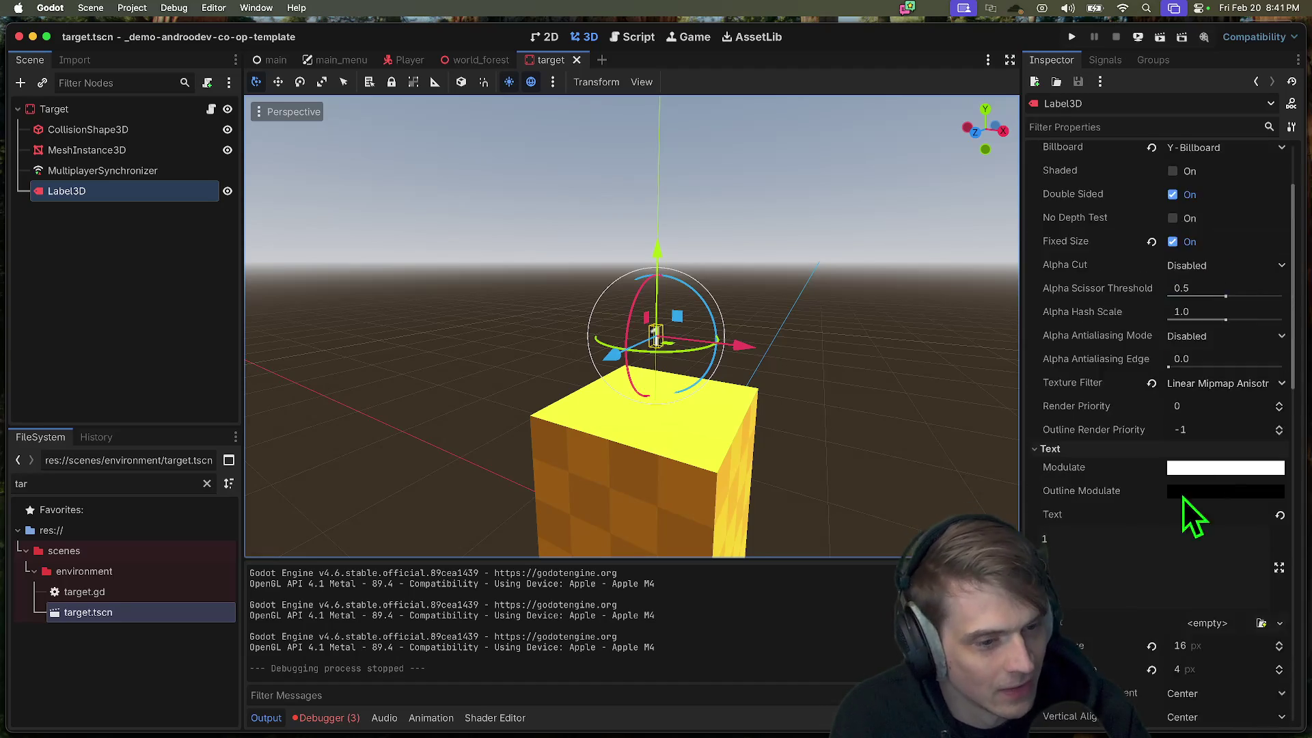
{"action": "scroll", "coordinate": [1200, 449], "scroll_direction": "up", "scroll_amount": 2}
Step: Give the Label3D font size 12 and outline size 2, then rerun the project
{"action": "left_click", "coordinate": [1206, 363]}
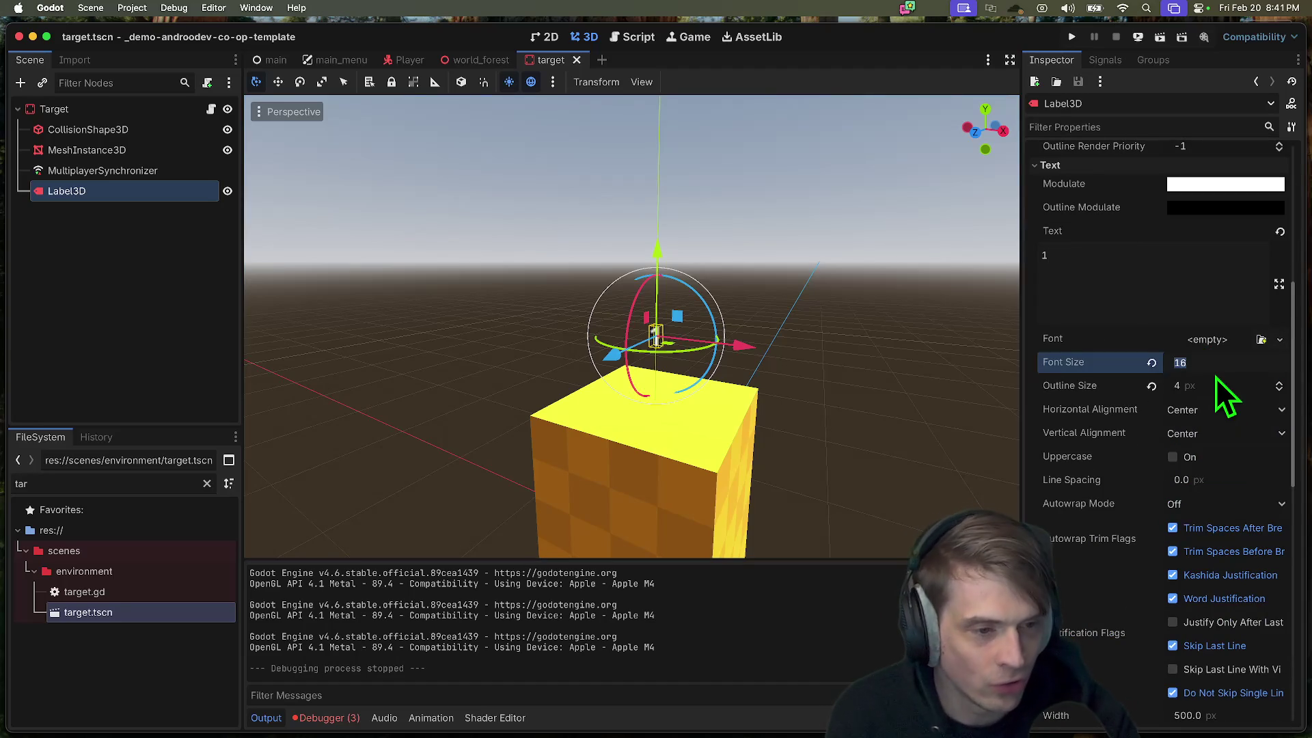
{"action": "type", "text": "12"}
{"action": "key", "text": "Tab"}
{"action": "type", "text": "2"}
{"action": "key", "text": "Return"}
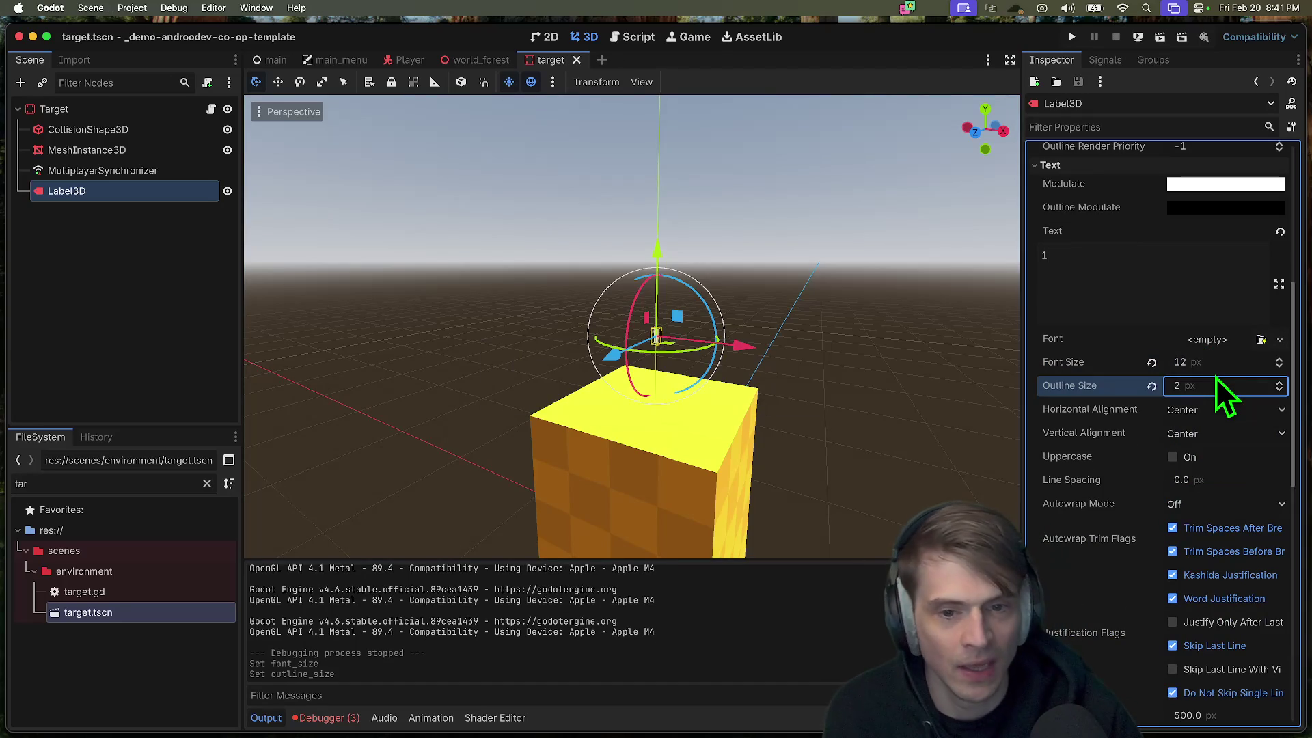
{"action": "key", "text": "super+b"}
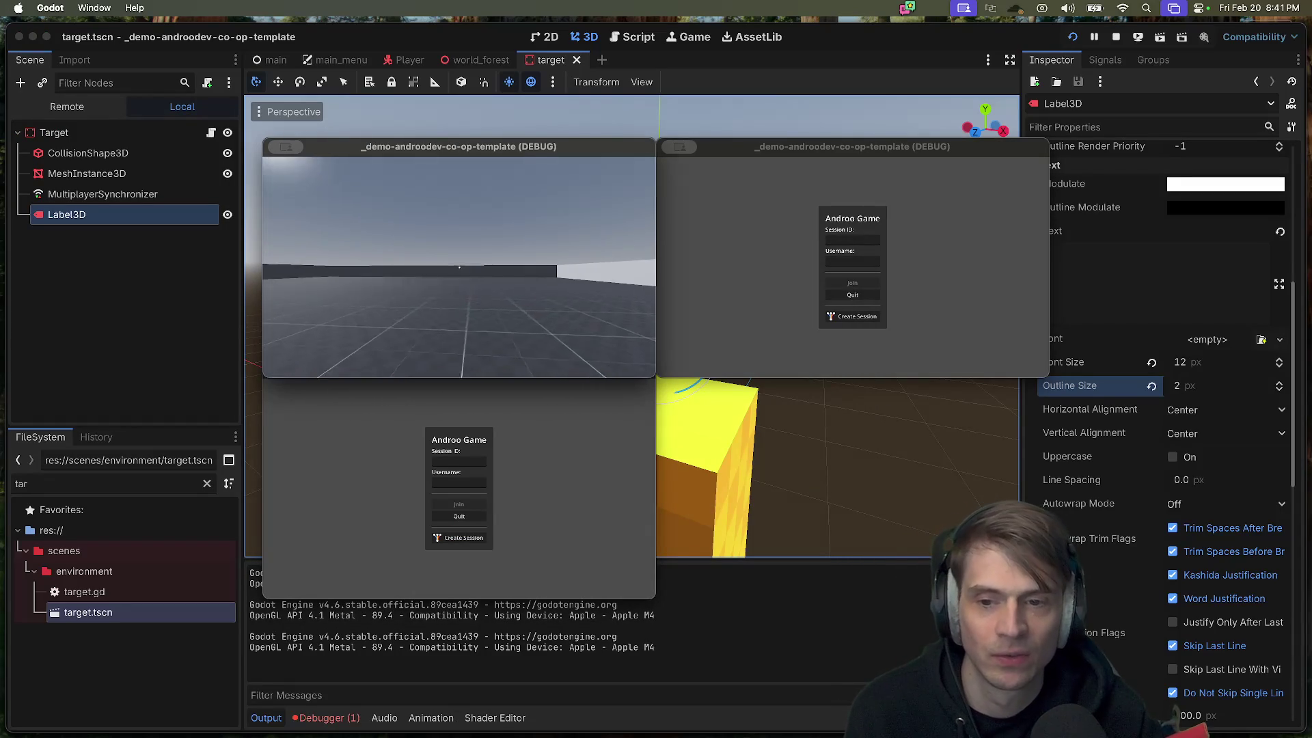
{"action": "key", "text": "Escape"}
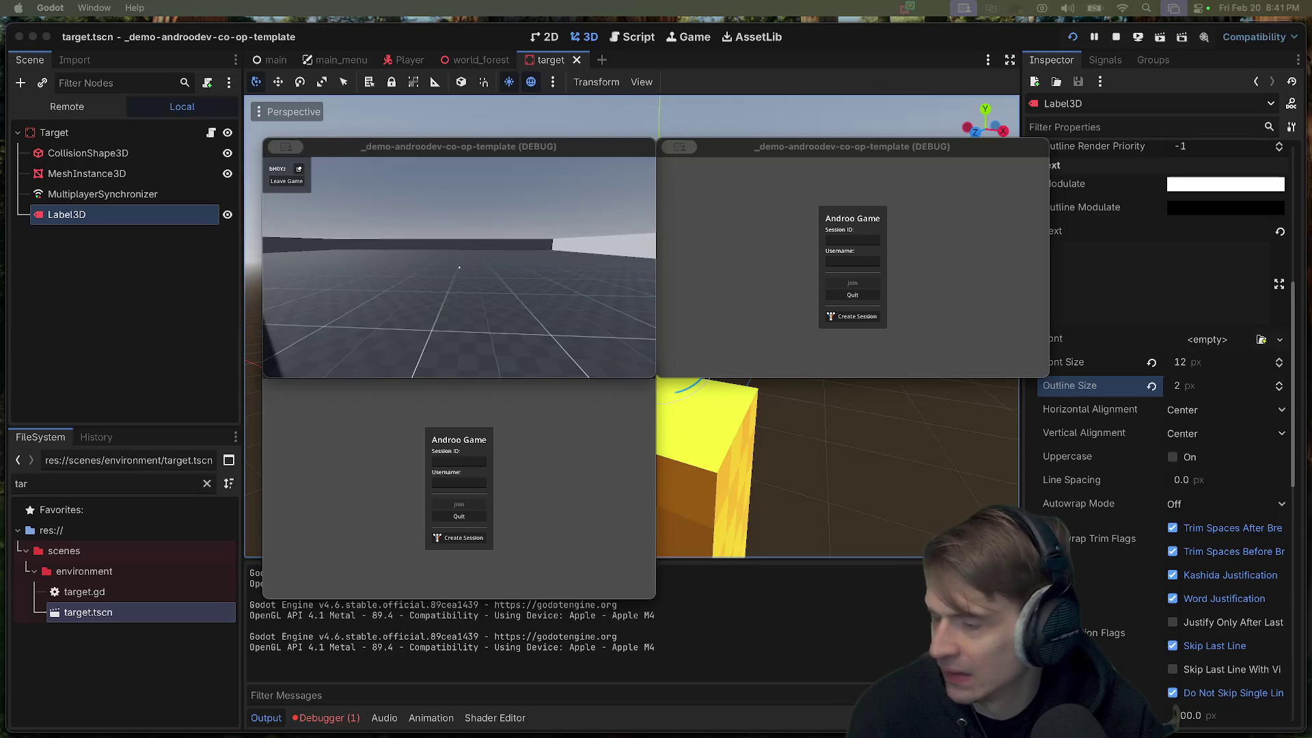
{"action": "left_click", "coordinate": [283, 370]}
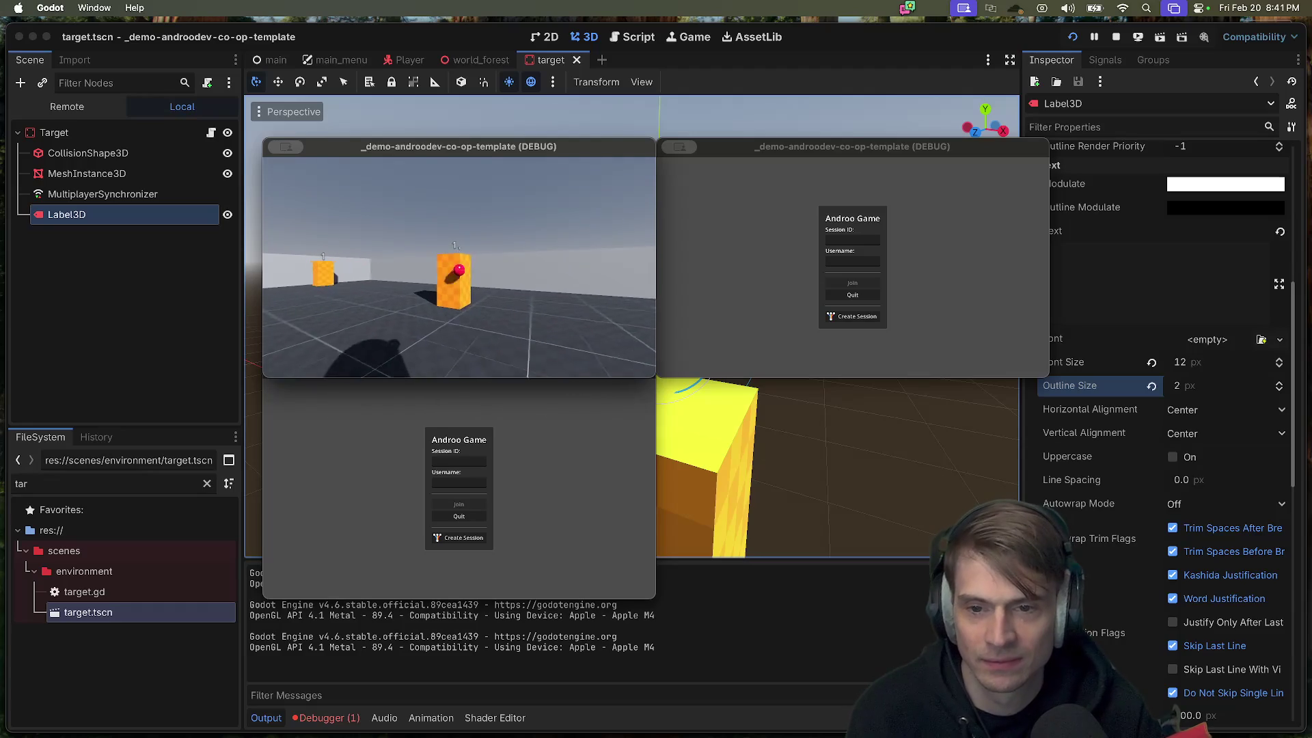
{"action": "left_click", "coordinate": [460, 267]}
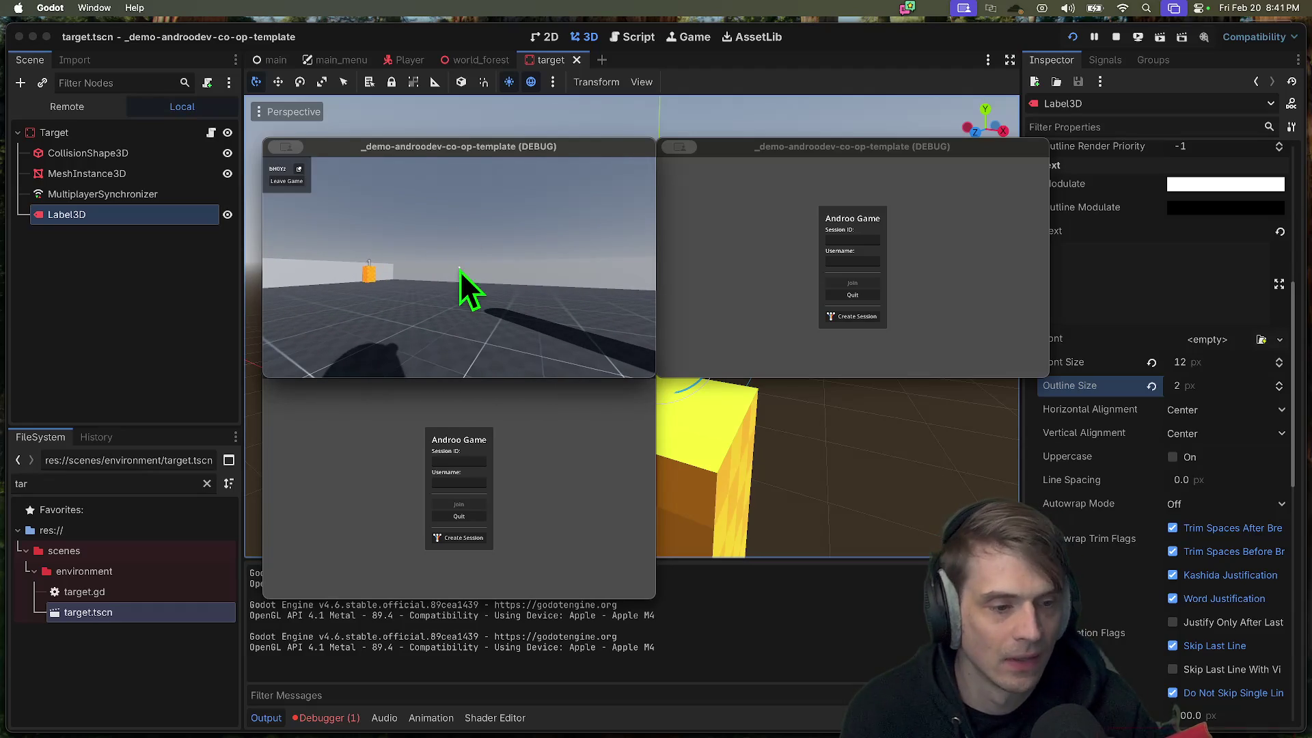
{"action": "left_click", "coordinate": [1141, 580]}
{"action": "scroll", "coordinate": [1141, 580], "scroll_direction": "down", "scroll_amount": 10}
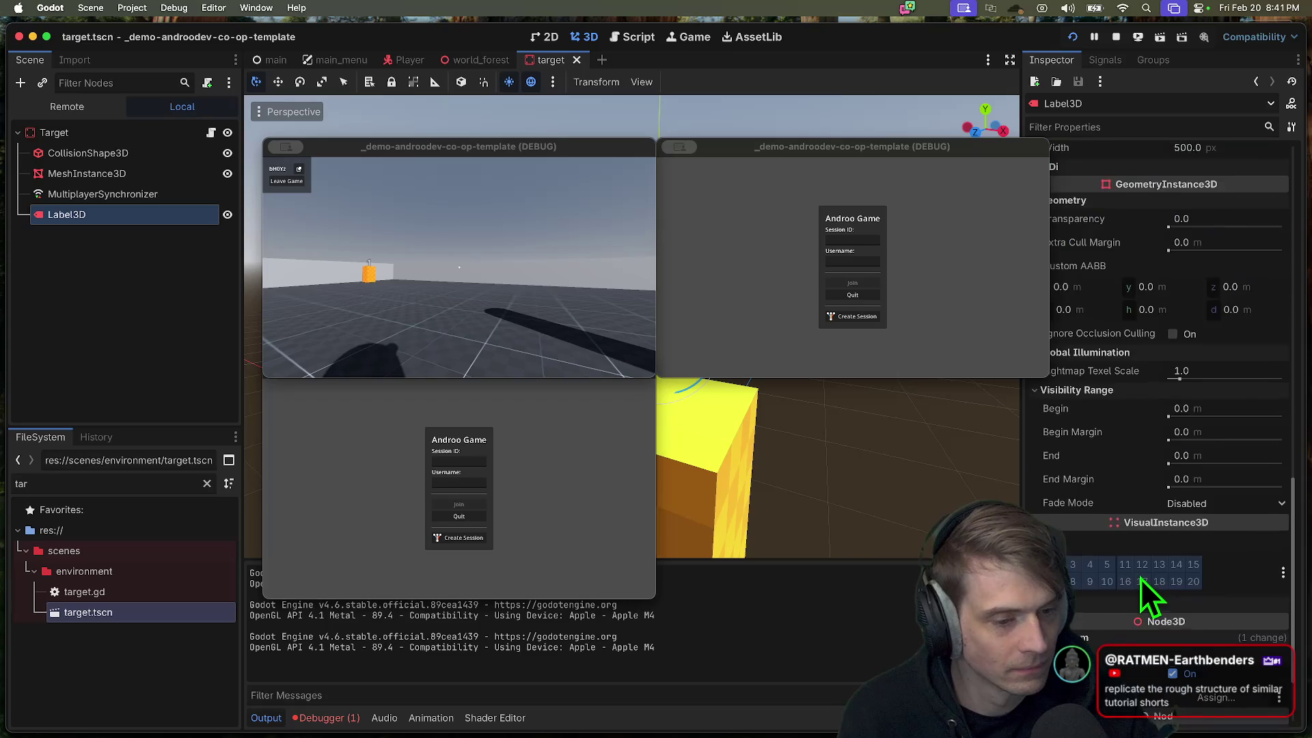
{"action": "scroll", "coordinate": [1141, 578], "scroll_direction": "down", "scroll_amount": 3}
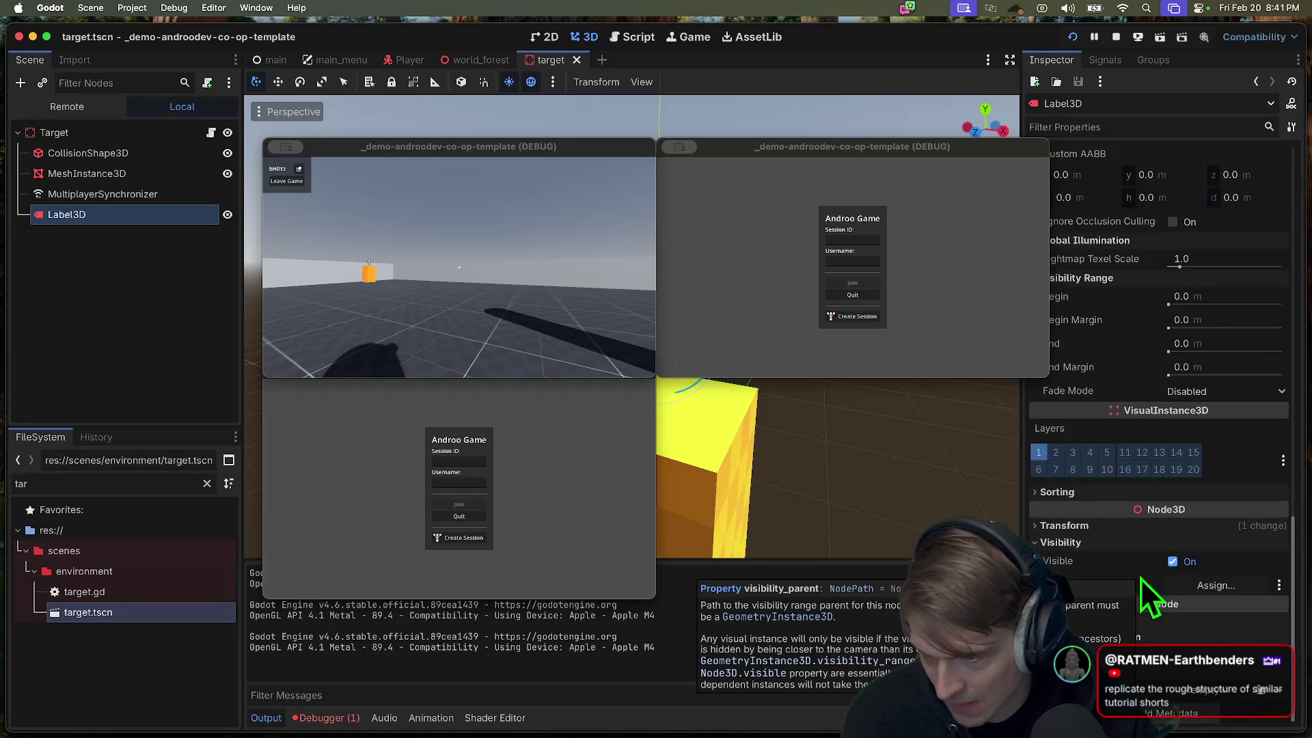
{"action": "left_click", "coordinate": [1116, 528]}
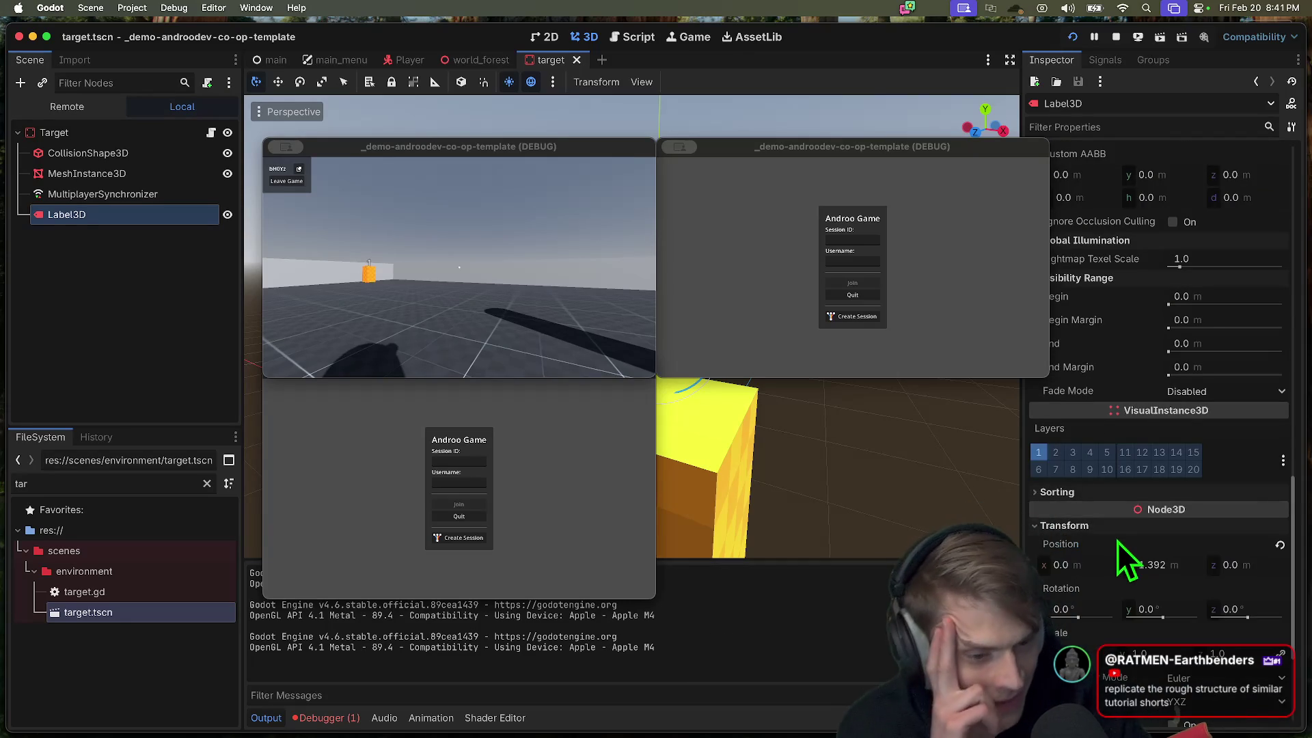
{"action": "scroll", "coordinate": [1148, 574], "scroll_direction": "up", "scroll_amount": 9}
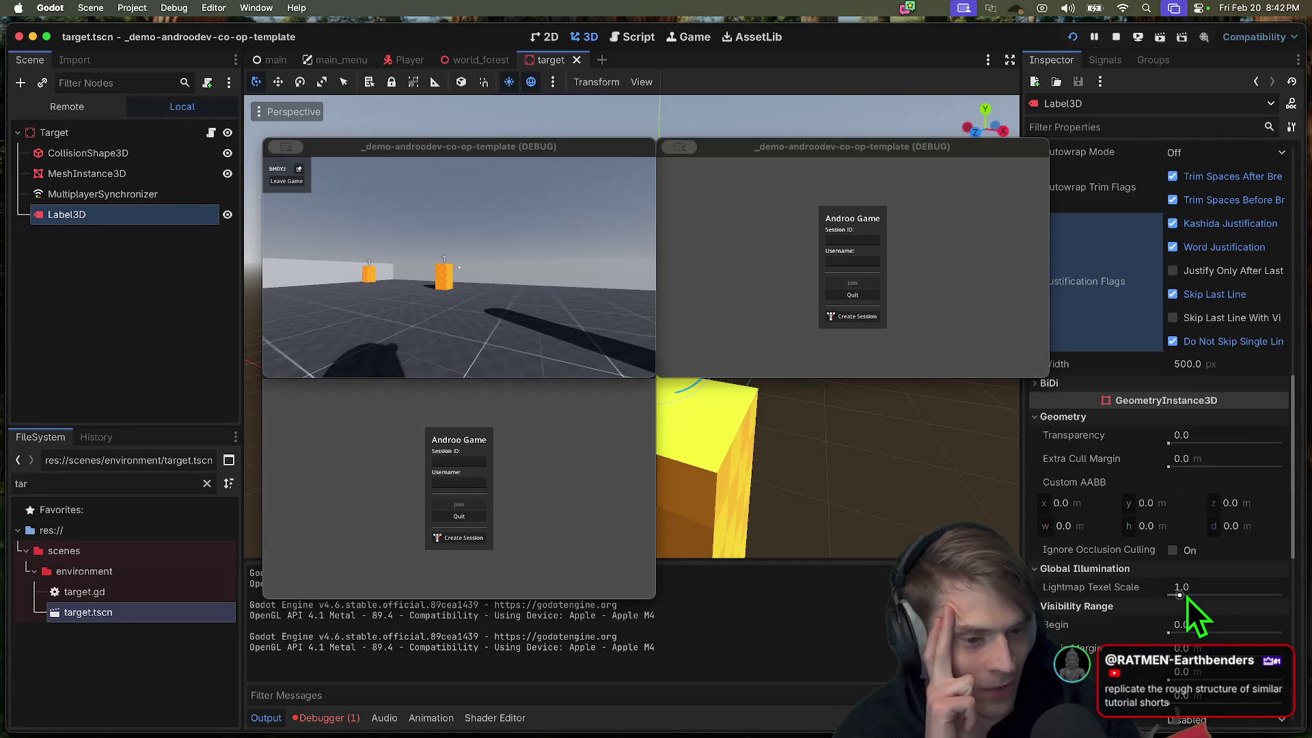
{"action": "scroll", "coordinate": [1186, 424], "scroll_direction": "up", "scroll_amount": 2}
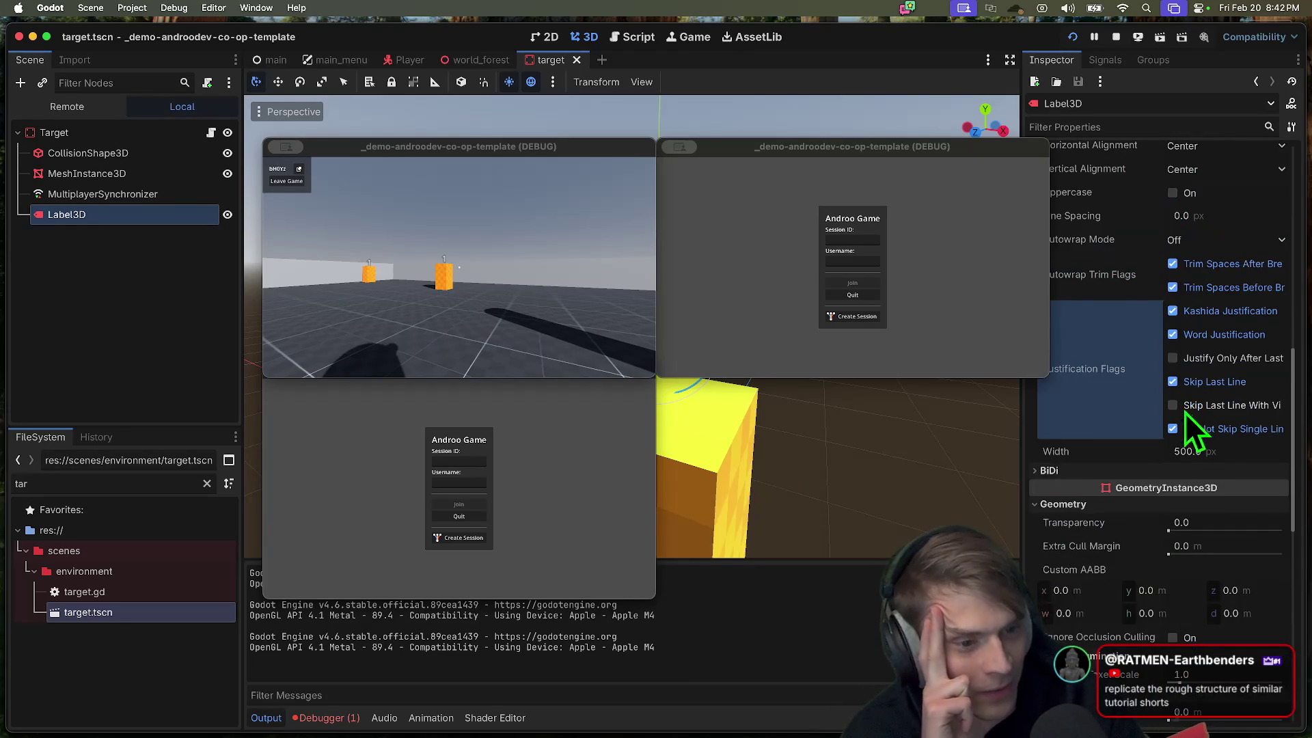
{"action": "scroll", "coordinate": [1175, 438], "scroll_direction": "up", "scroll_amount": 12}
{"action": "scroll", "coordinate": [1209, 401], "scroll_direction": "up", "scroll_amount": 3}
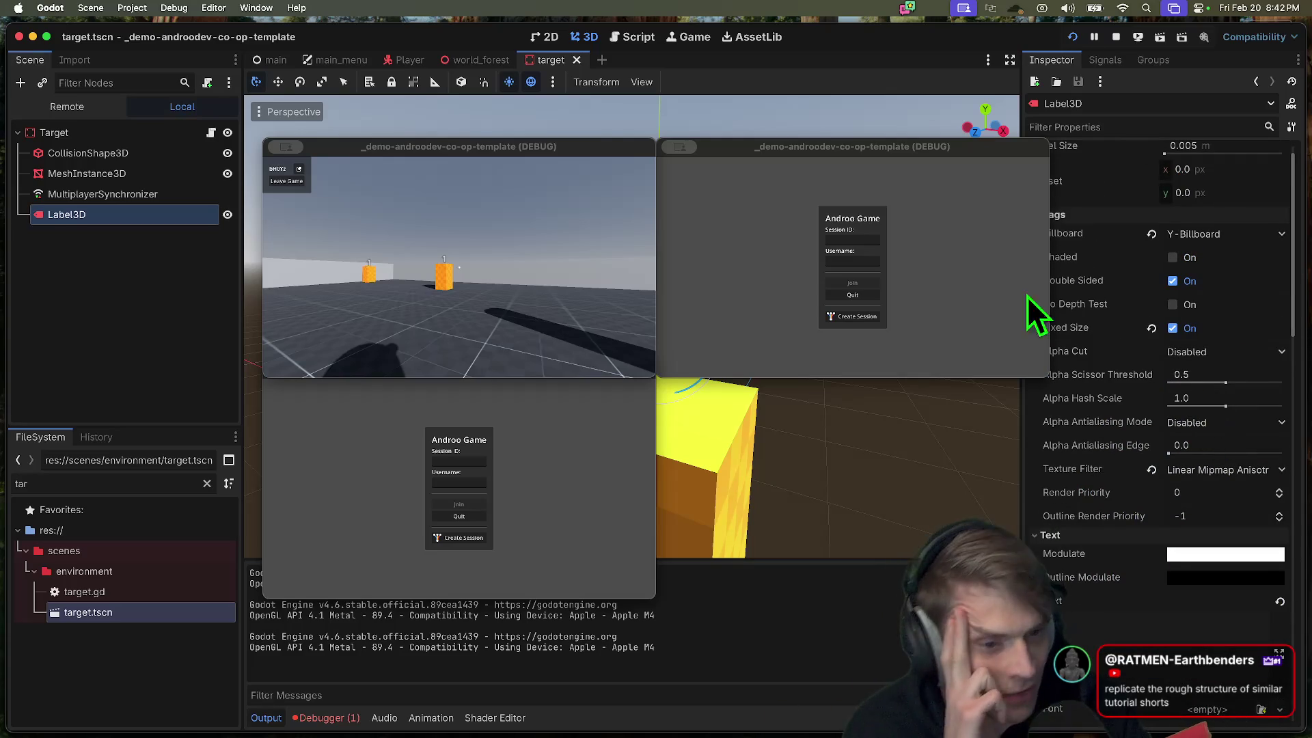
{"action": "mouse_move", "coordinate": [975, 160]}
{"action": "left_mouse_down"}
{"action": "mouse_move", "coordinate": [798, 105]}
{"action": "mouse_move", "coordinate": [822, 96]}
{"action": "left_mouse_up"}
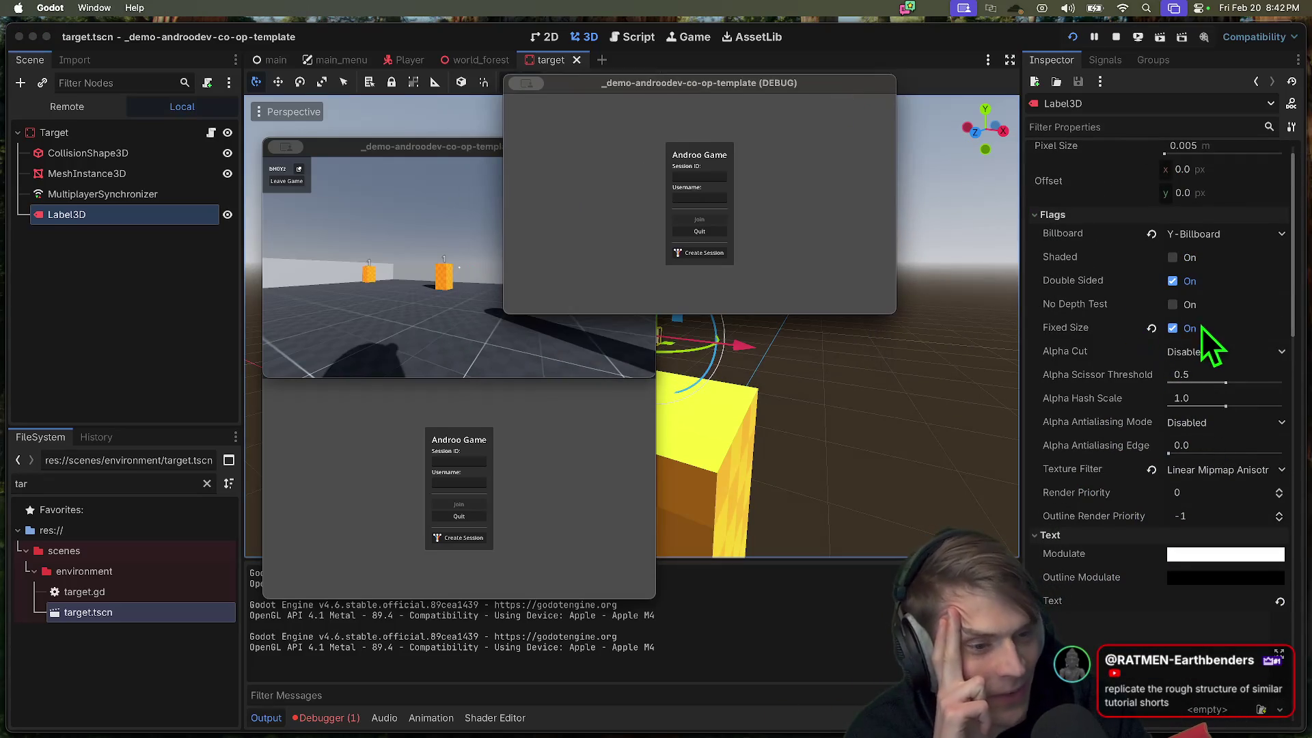
Step: Set the Label3D's alpha antialiasing to Alpha Edge Blend and texture filter to Linear Mipmap
{"action": "left_click", "coordinate": [1202, 427]}
{"action": "left_click", "coordinate": [1215, 462]}
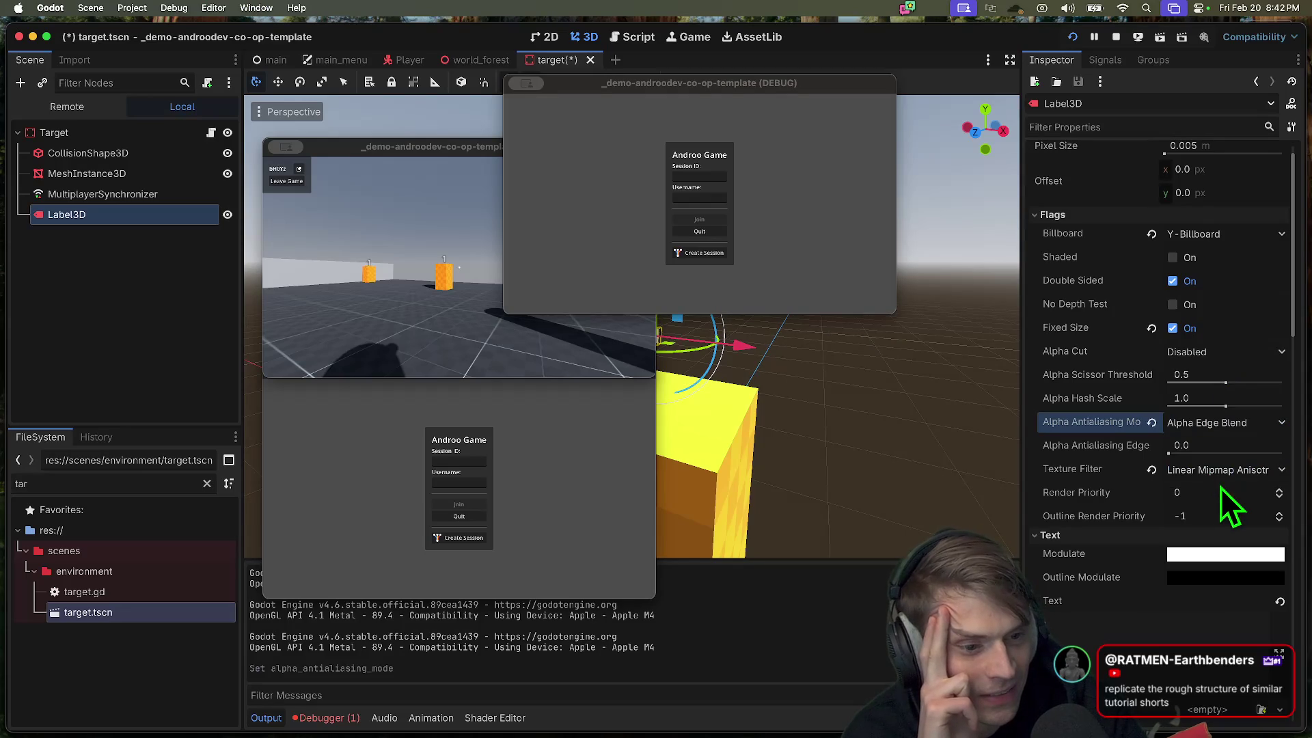
{"action": "left_click", "coordinate": [1179, 471]}
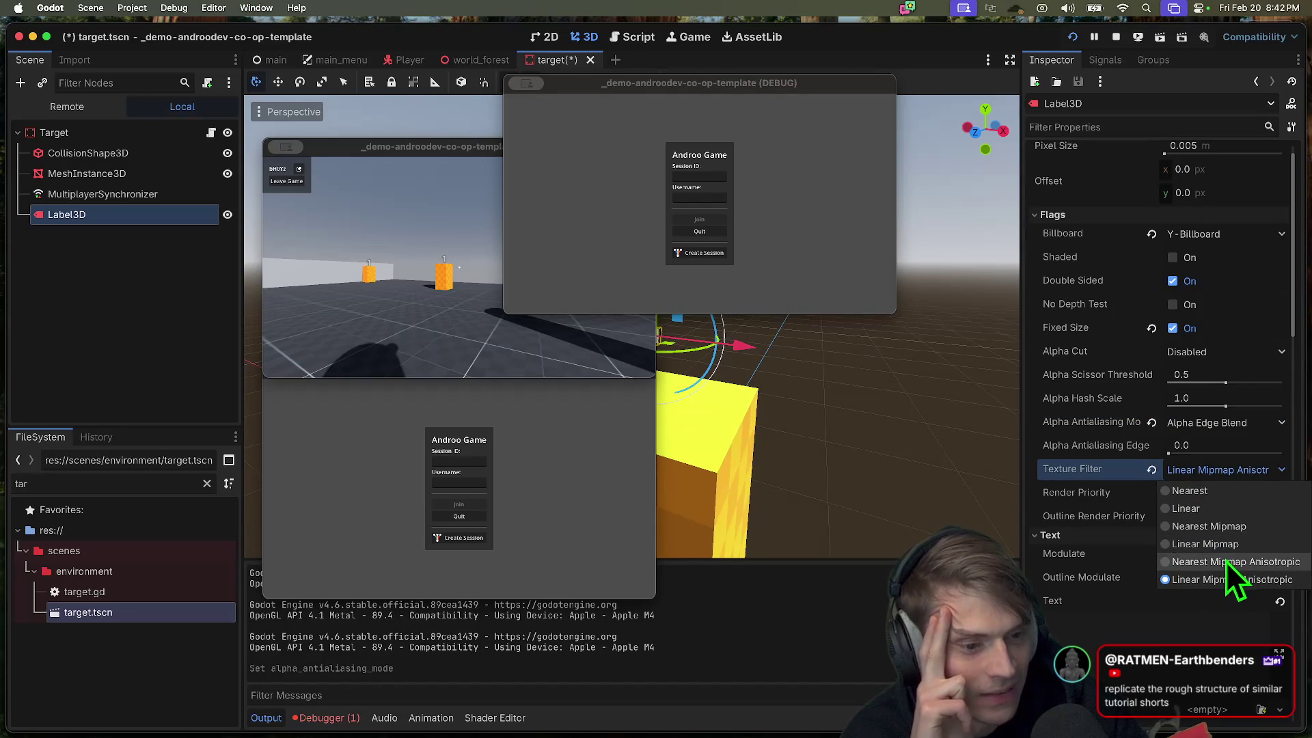
{"action": "left_click", "coordinate": [1230, 544]}
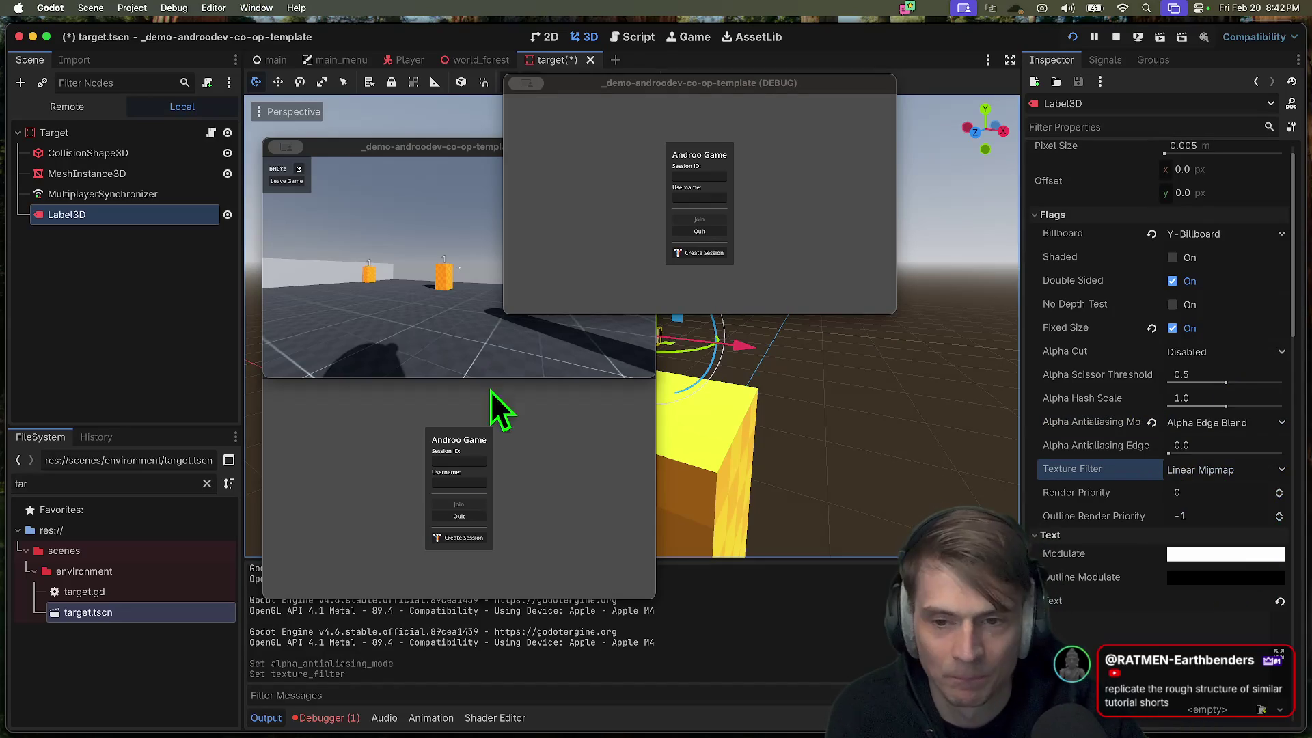
Step: Walk toward and away from the orange target in-game to judge label sharpness
{"action": "left_click", "coordinate": [451, 410]}
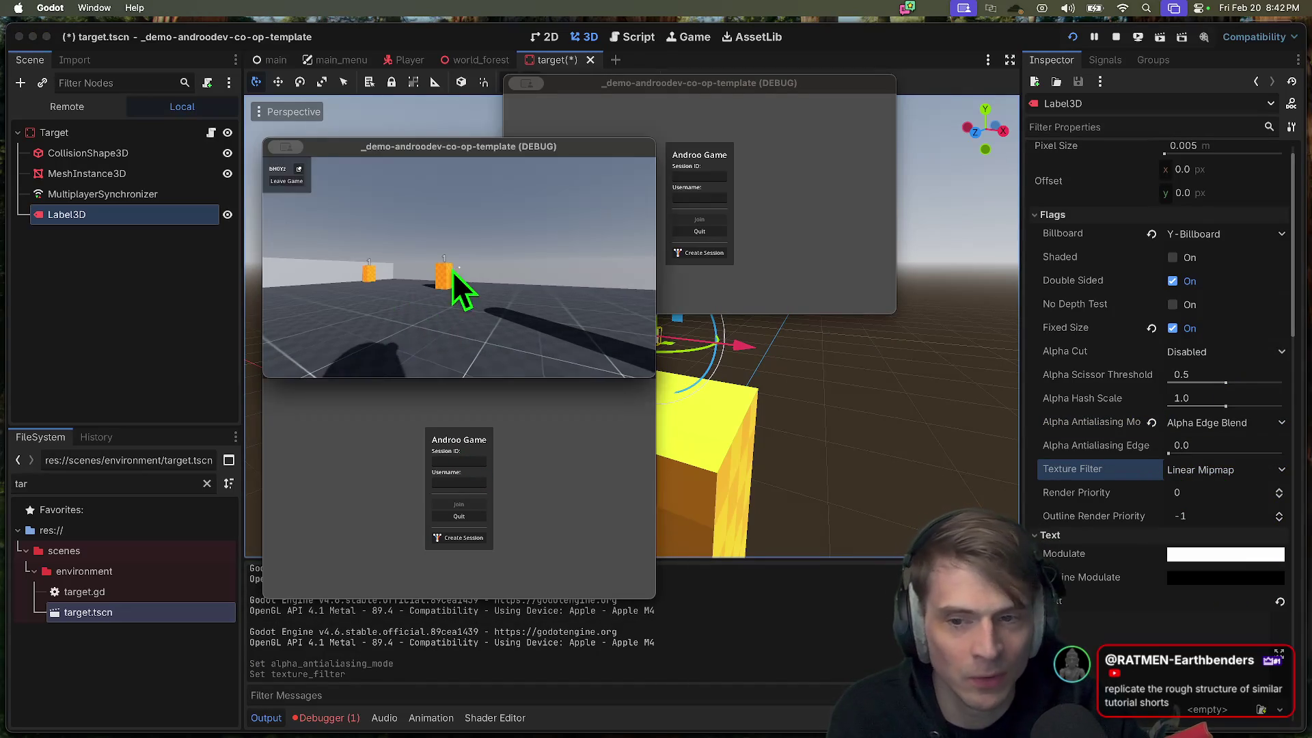
{"action": "key", "text": "w"}
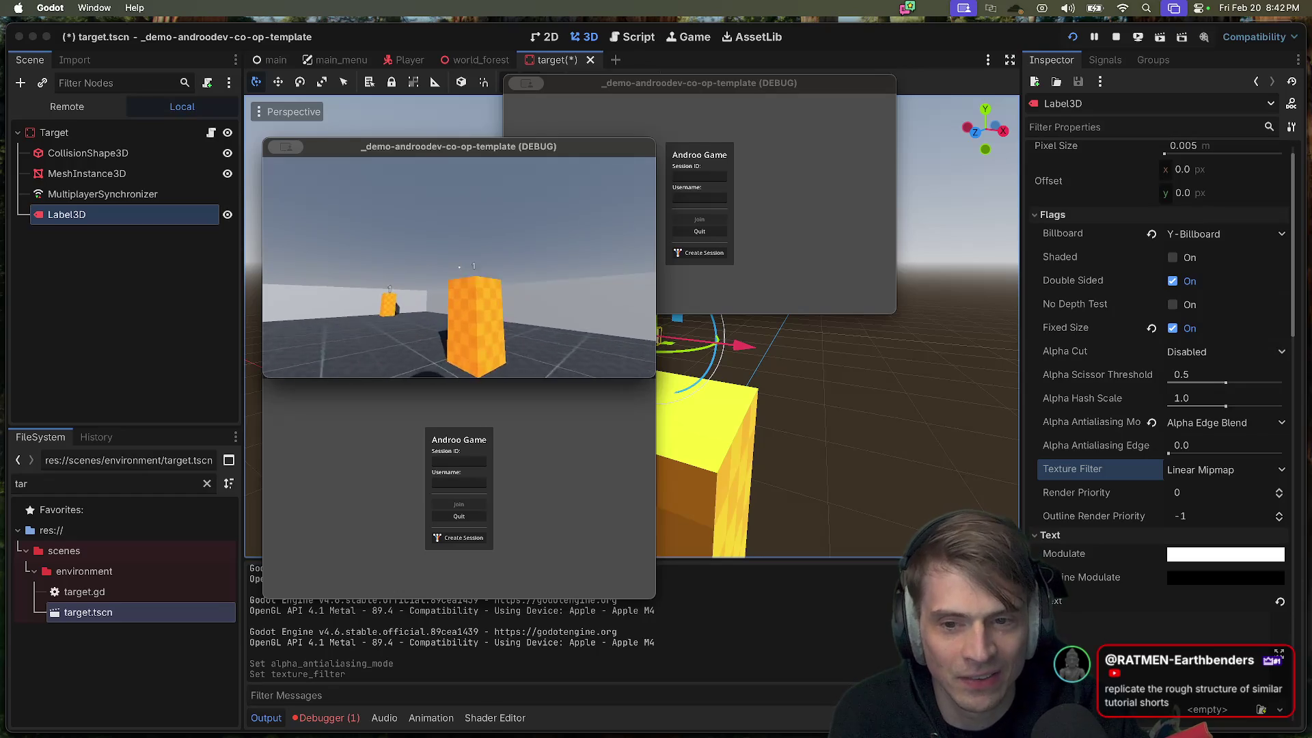
{"action": "key", "text": "s"}
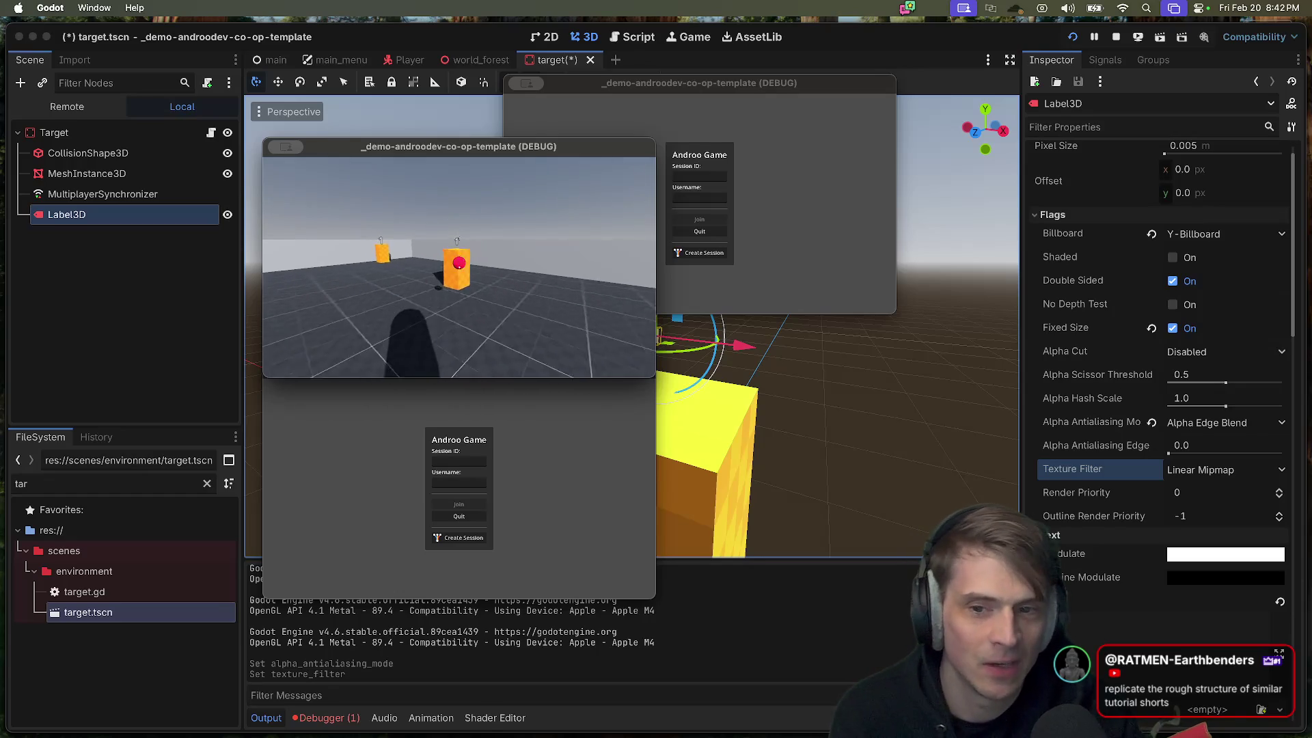
{"action": "key", "text": "s"}
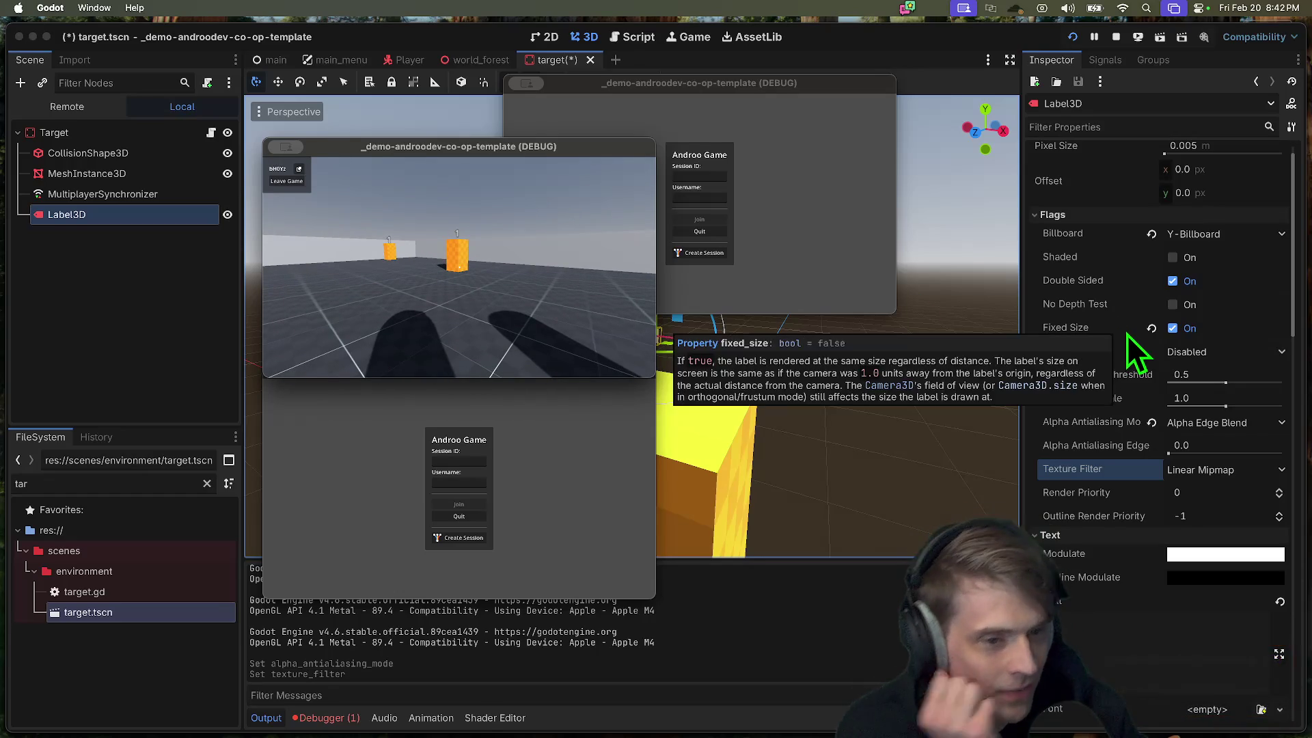
{"action": "scroll", "coordinate": [1097, 559], "scroll_direction": "down", "scroll_amount": 3}
{"action": "scroll", "coordinate": [1094, 562], "scroll_direction": "up", "scroll_amount": 3}
{"action": "scroll", "coordinate": [1130, 590], "scroll_direction": "down", "scroll_amount": 5}
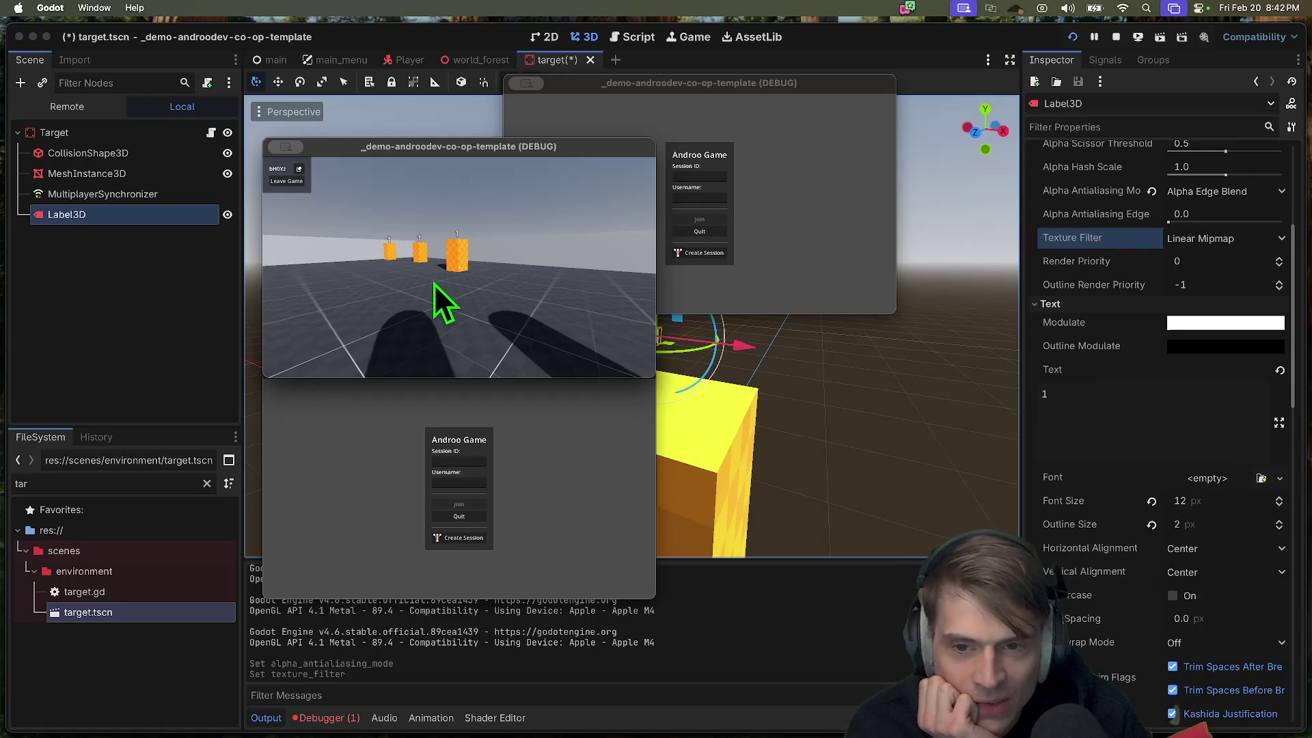
{"action": "scroll", "coordinate": [1175, 567], "scroll_direction": "down", "scroll_amount": 3}
{"action": "scroll", "coordinate": [1175, 568], "scroll_direction": "down", "scroll_amount": 5}
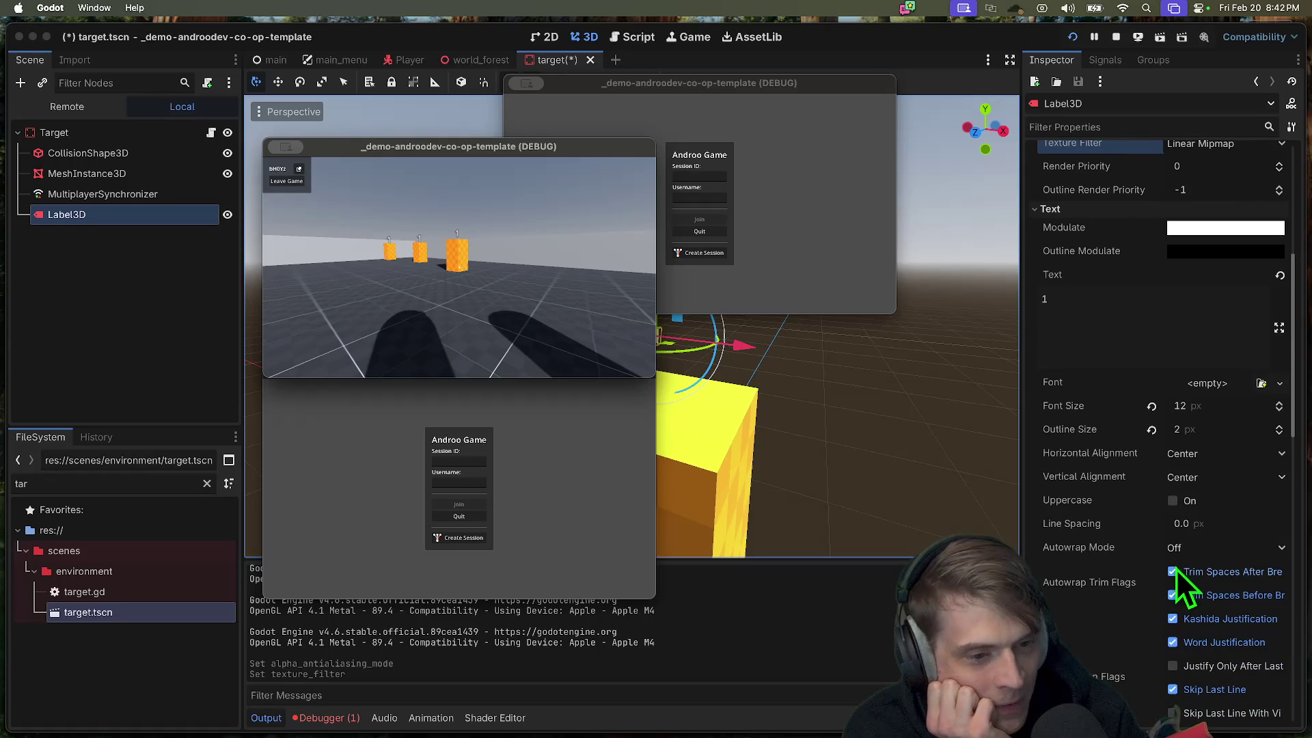
{"action": "scroll", "coordinate": [1176, 571], "scroll_direction": "down", "scroll_amount": 10}
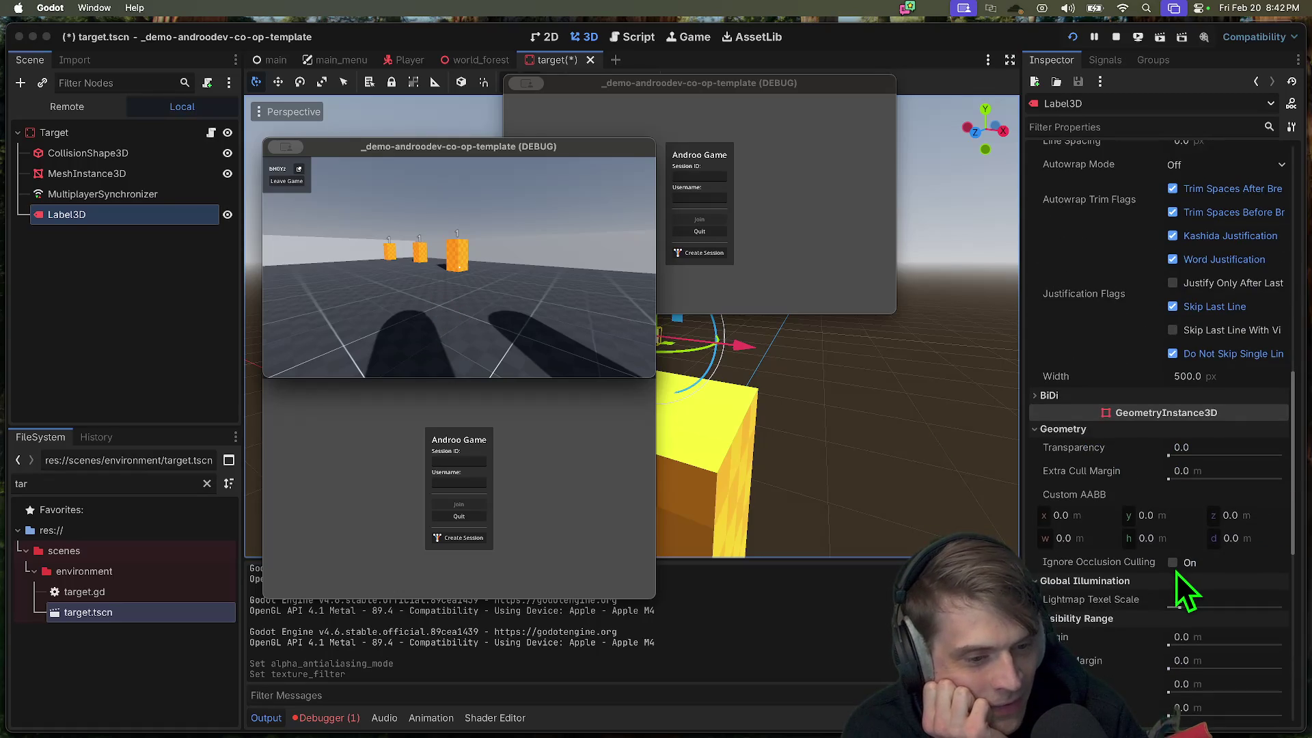
{"action": "mouse_move", "coordinate": [690, 728]}
{"action": "left_click", "coordinate": [301, 698]}
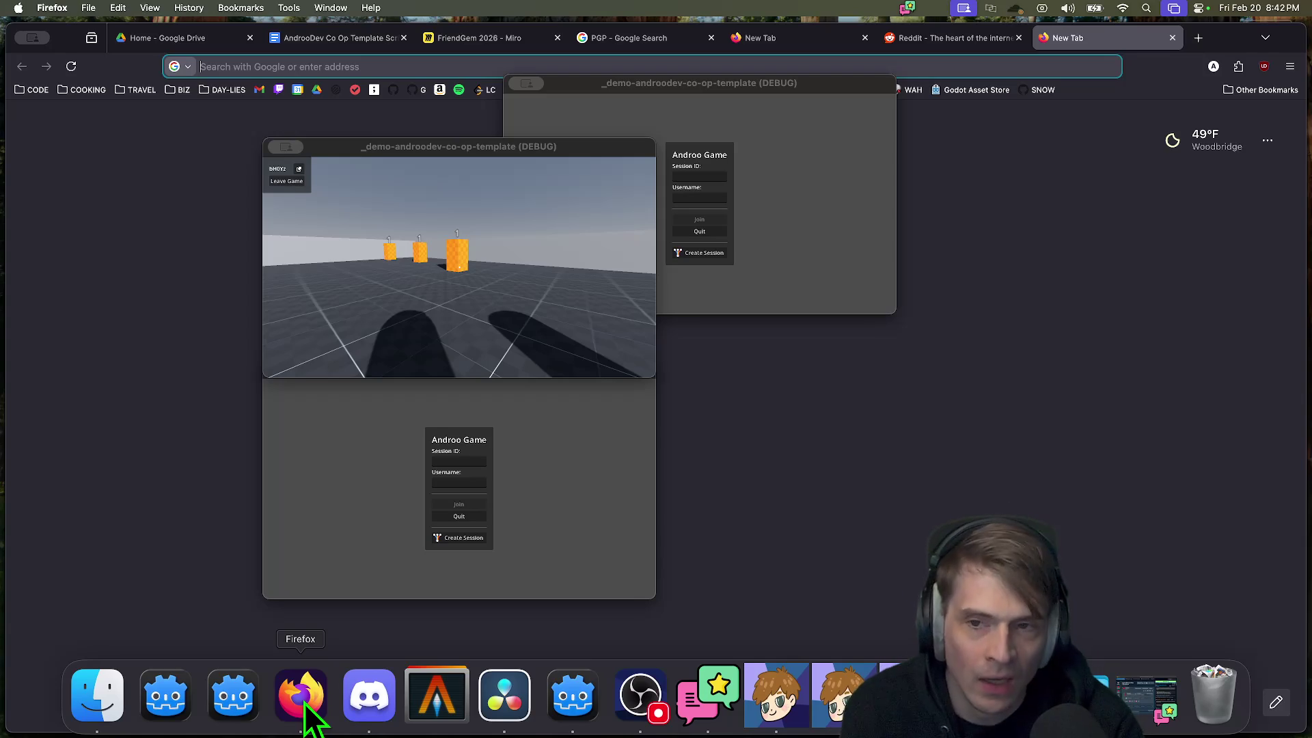
Step: Search Google for 'label3d blurry godot' and stop the running Godot game
{"action": "type", "text": "label3d blurry"}
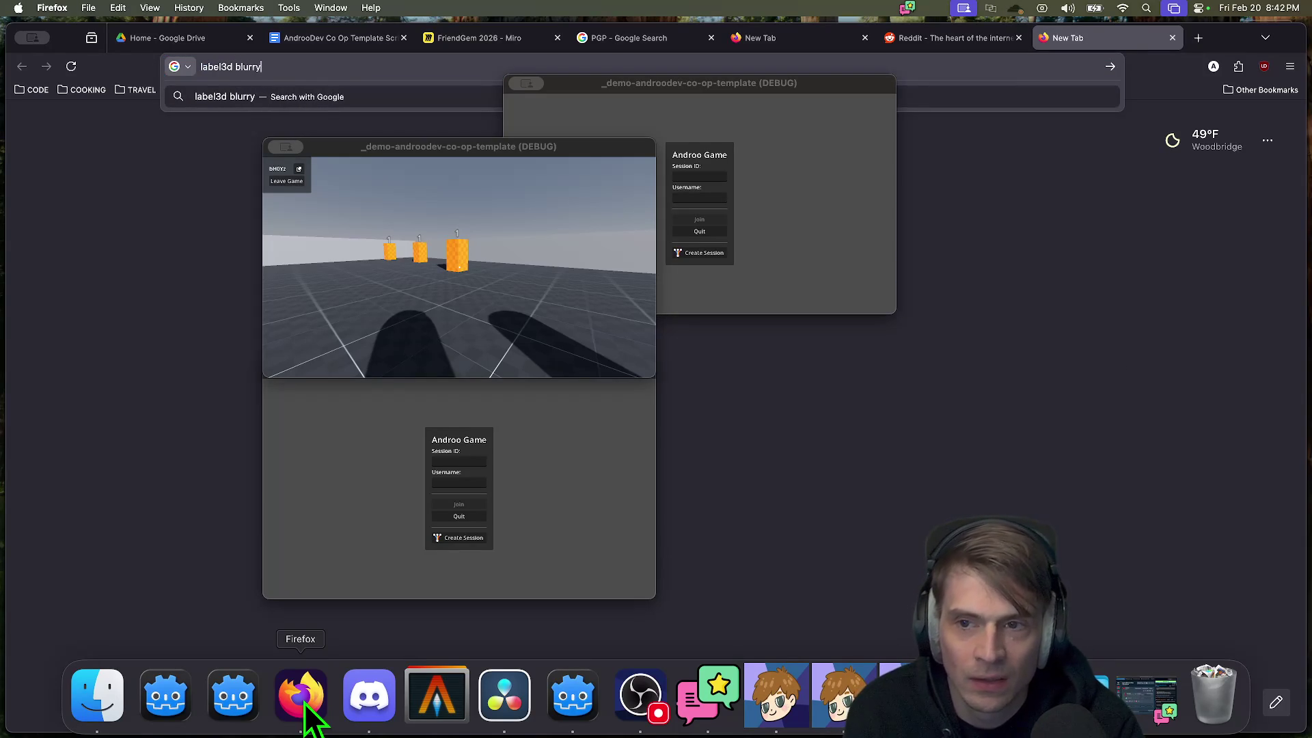
{"action": "type", "text": " godot"}
{"action": "key", "text": "Return"}
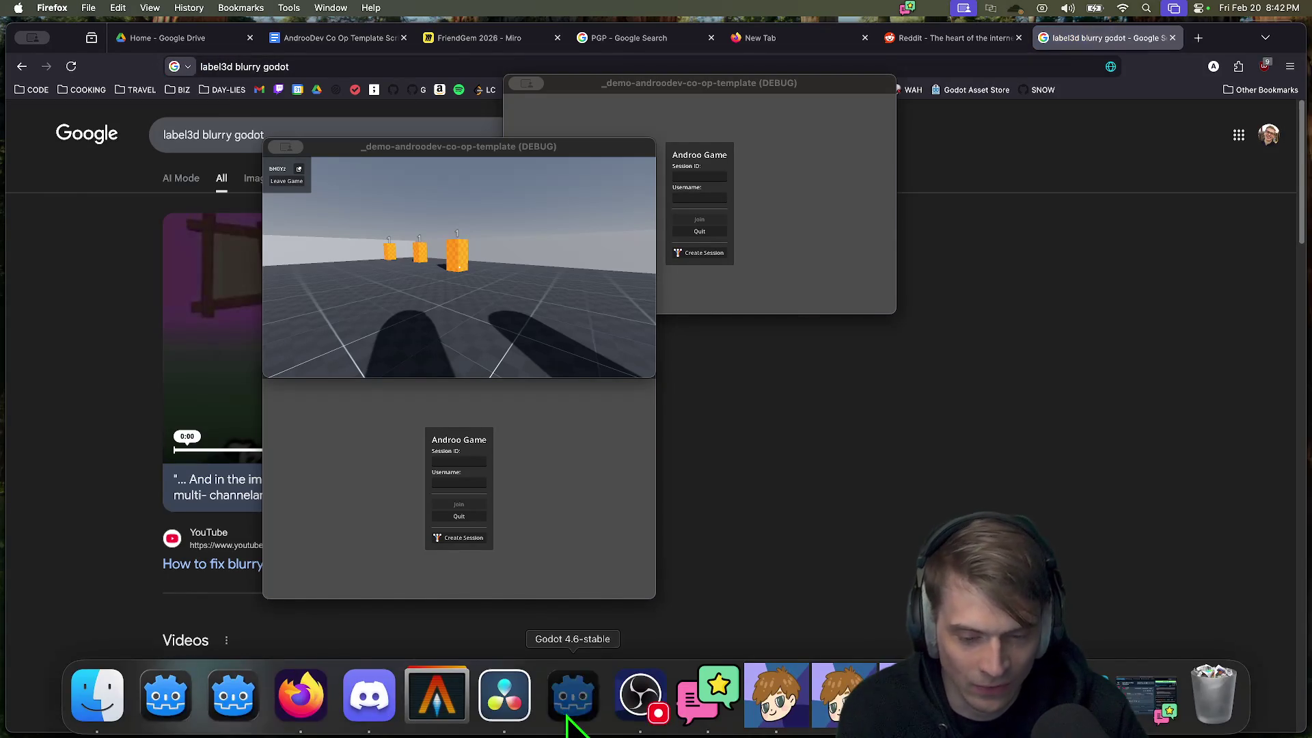
{"action": "left_click", "coordinate": [573, 711]}
{"action": "left_click", "coordinate": [1112, 41]}
Step: Open the forum thread 'Label3D appears pixelated when further away from camera'
{"action": "key", "text": "super+Tab"}
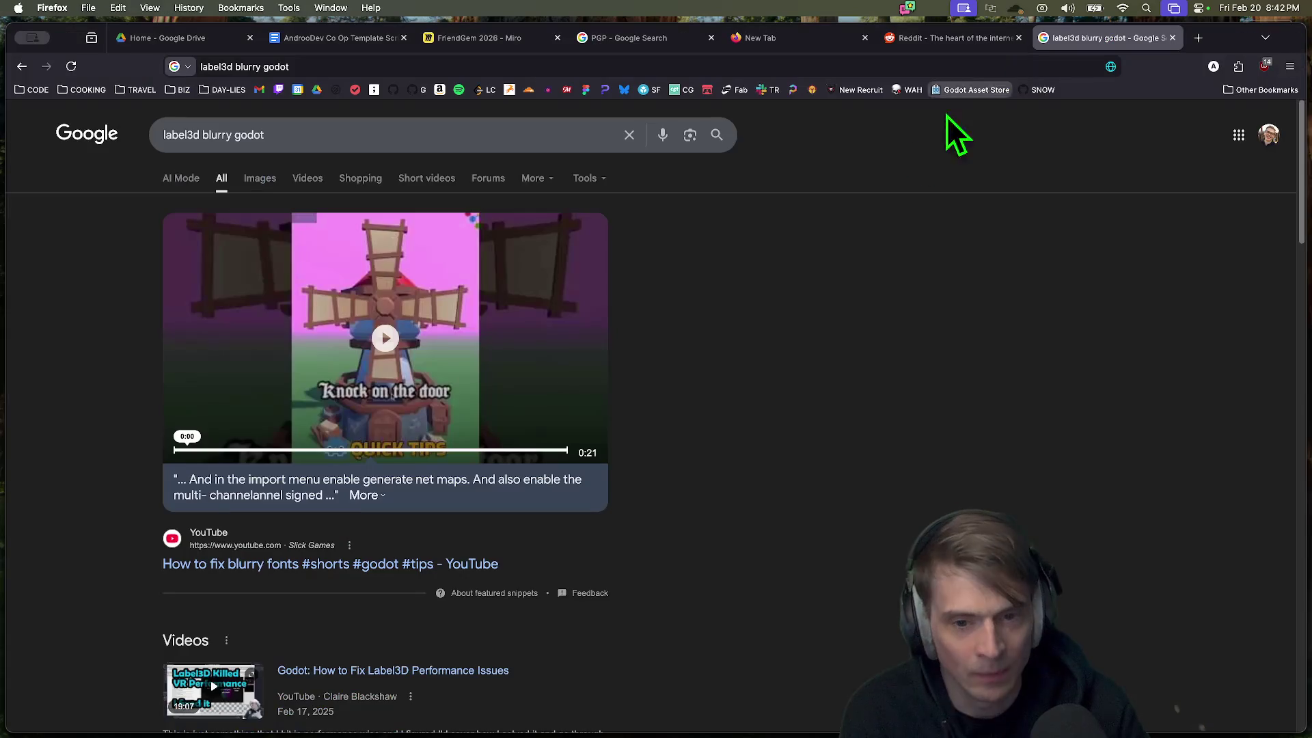
{"action": "scroll", "coordinate": [846, 272], "scroll_direction": "down", "scroll_amount": 10}
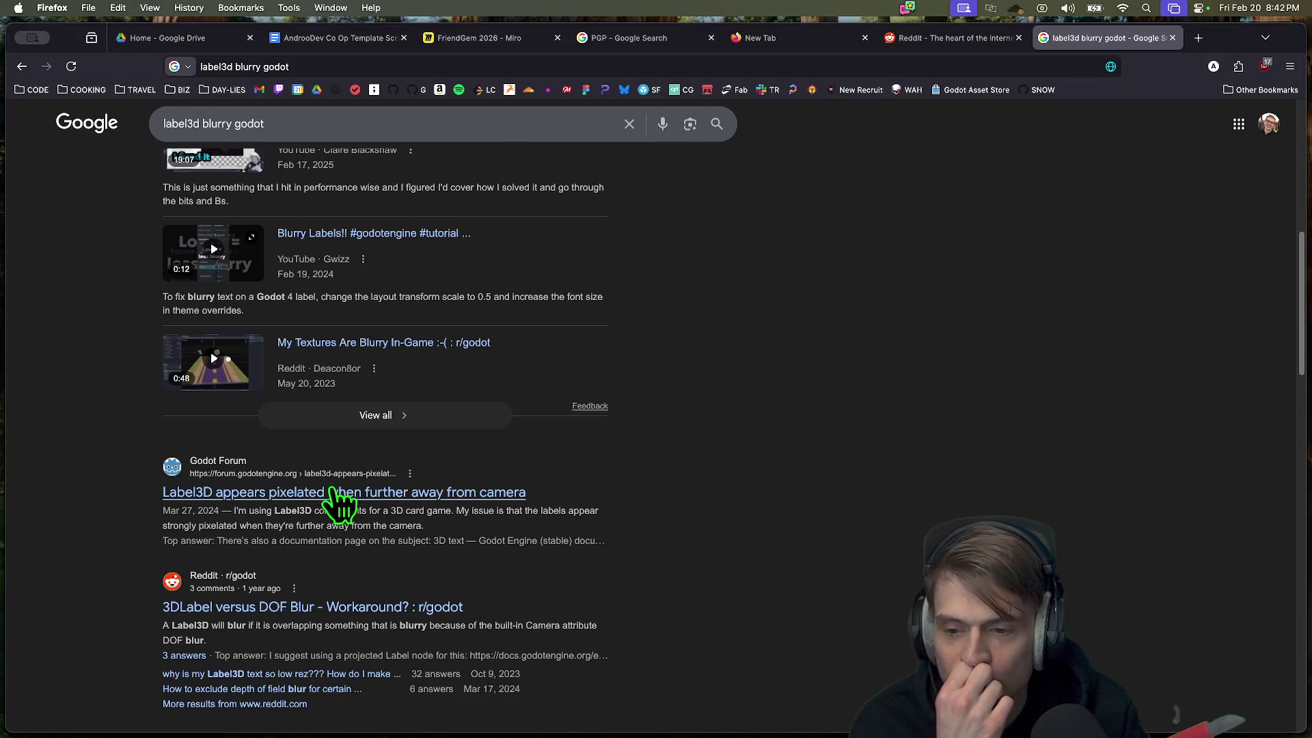
{"action": "left_click", "coordinate": [434, 495], "text": "super"}
{"action": "key", "text": "ctrl+Tab"}
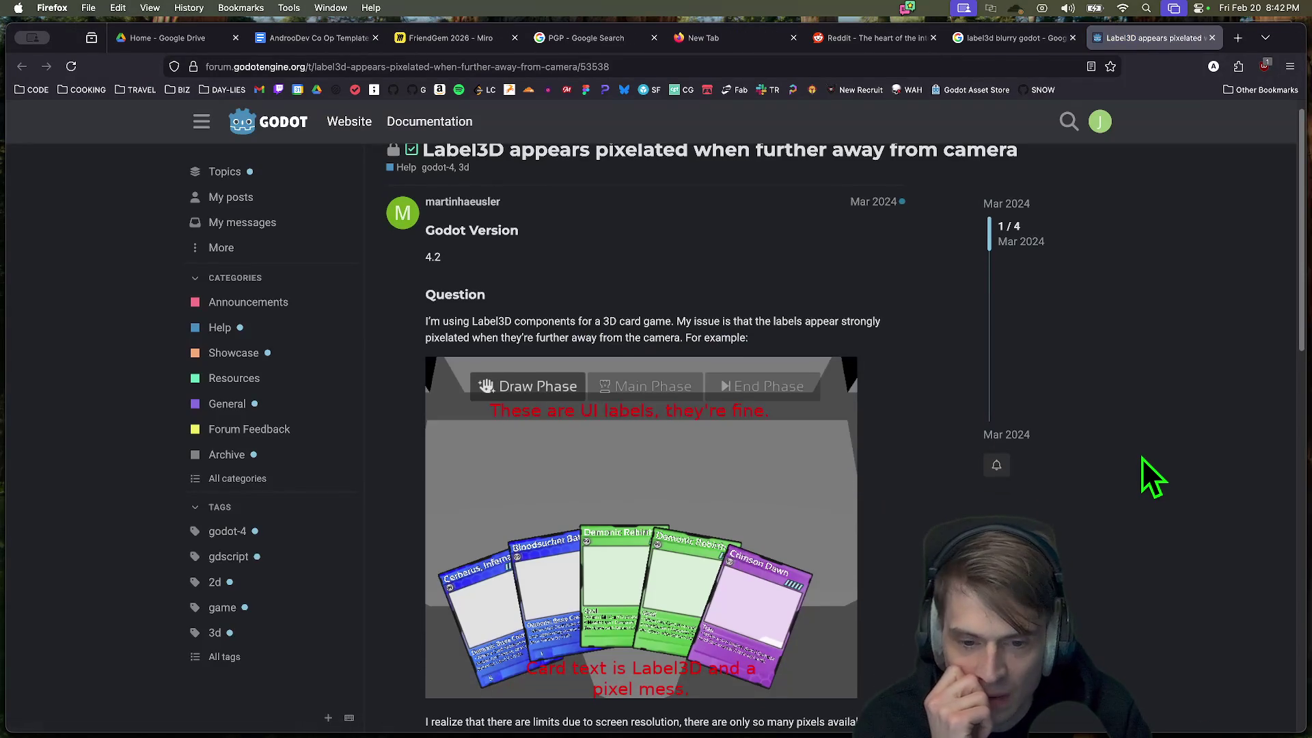
Step: Follow the forum thread's links to the labels demo and the 3D text documentation page
{"action": "scroll", "coordinate": [1139, 459], "scroll_direction": "down", "scroll_amount": 2}
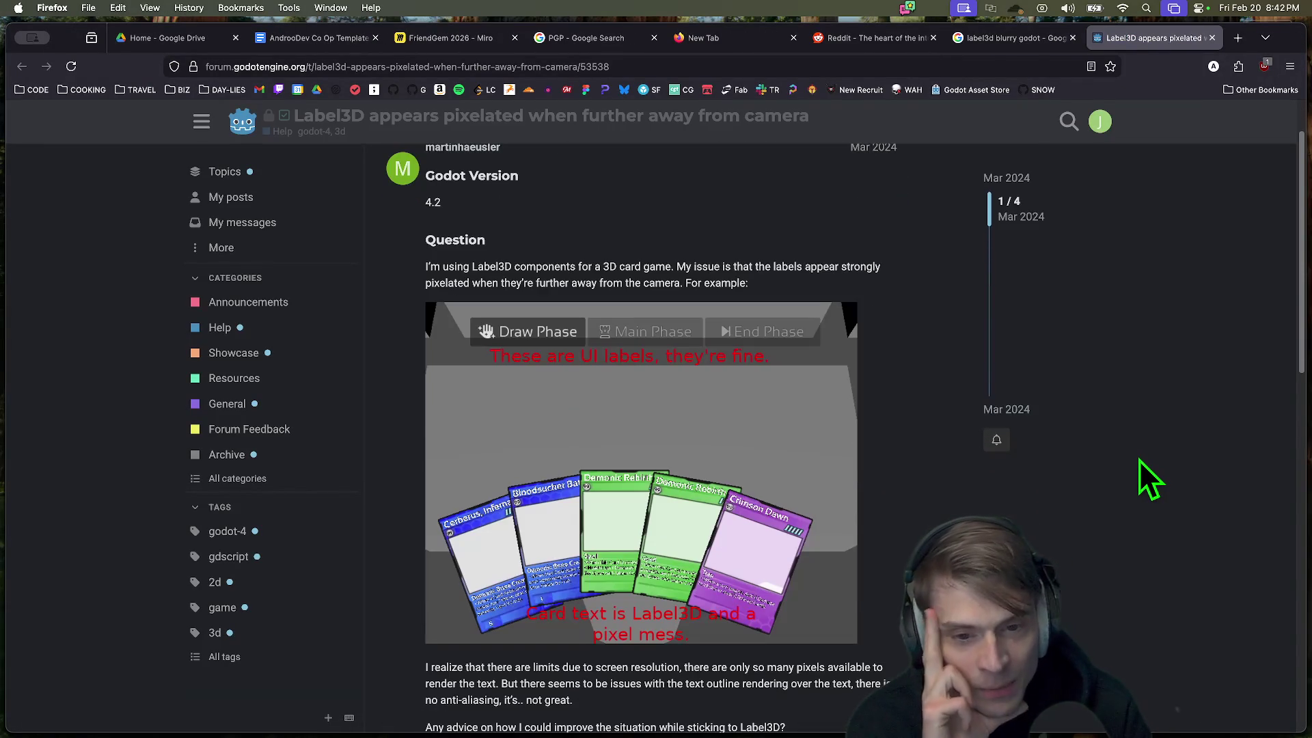
{"action": "scroll", "coordinate": [1127, 496], "scroll_direction": "down", "scroll_amount": 5}
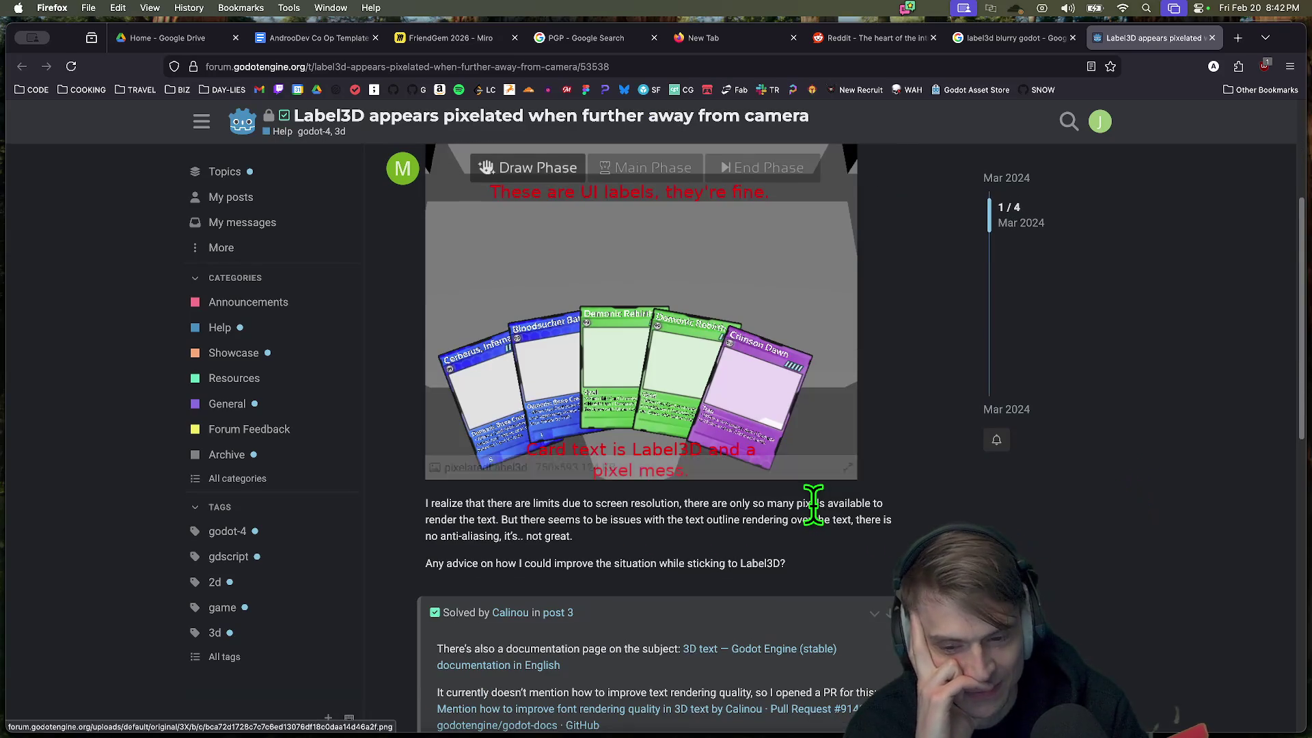
{"action": "scroll", "coordinate": [1284, 637], "scroll_direction": "down", "scroll_amount": 10}
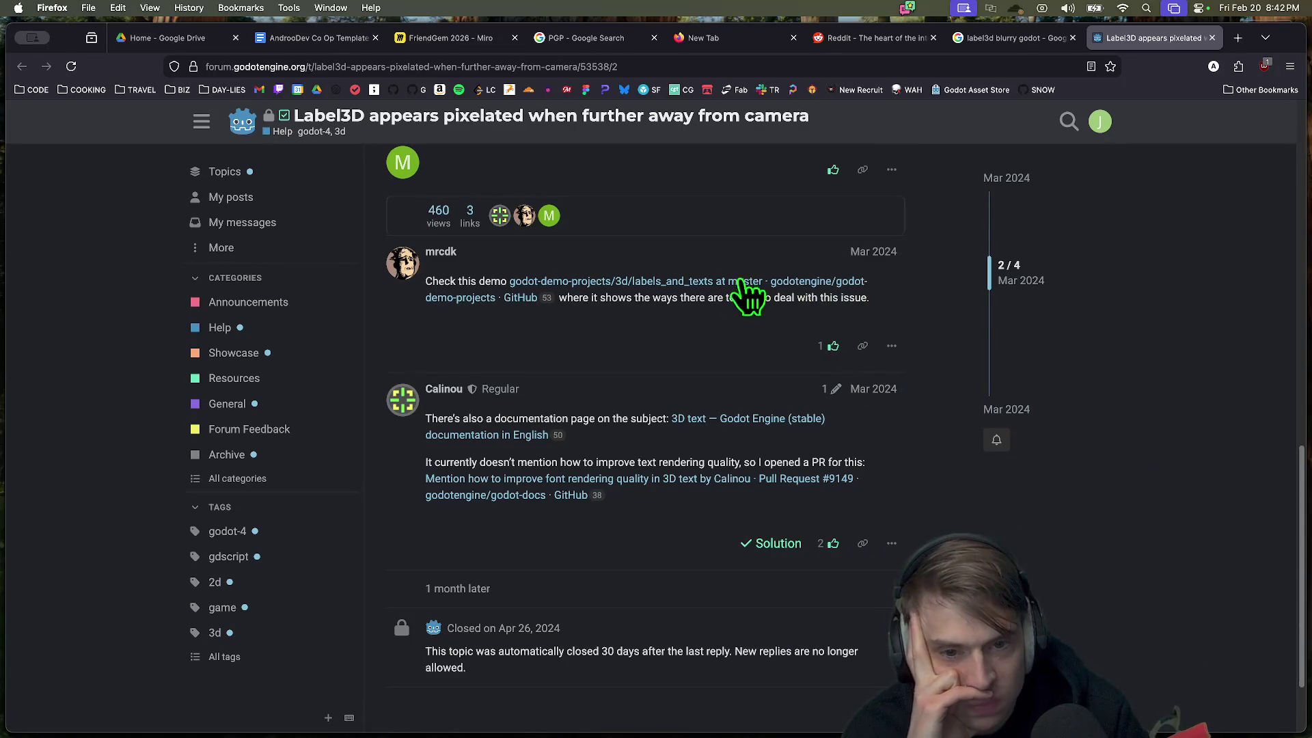
{"action": "left_click", "coordinate": [667, 282], "text": "super"}
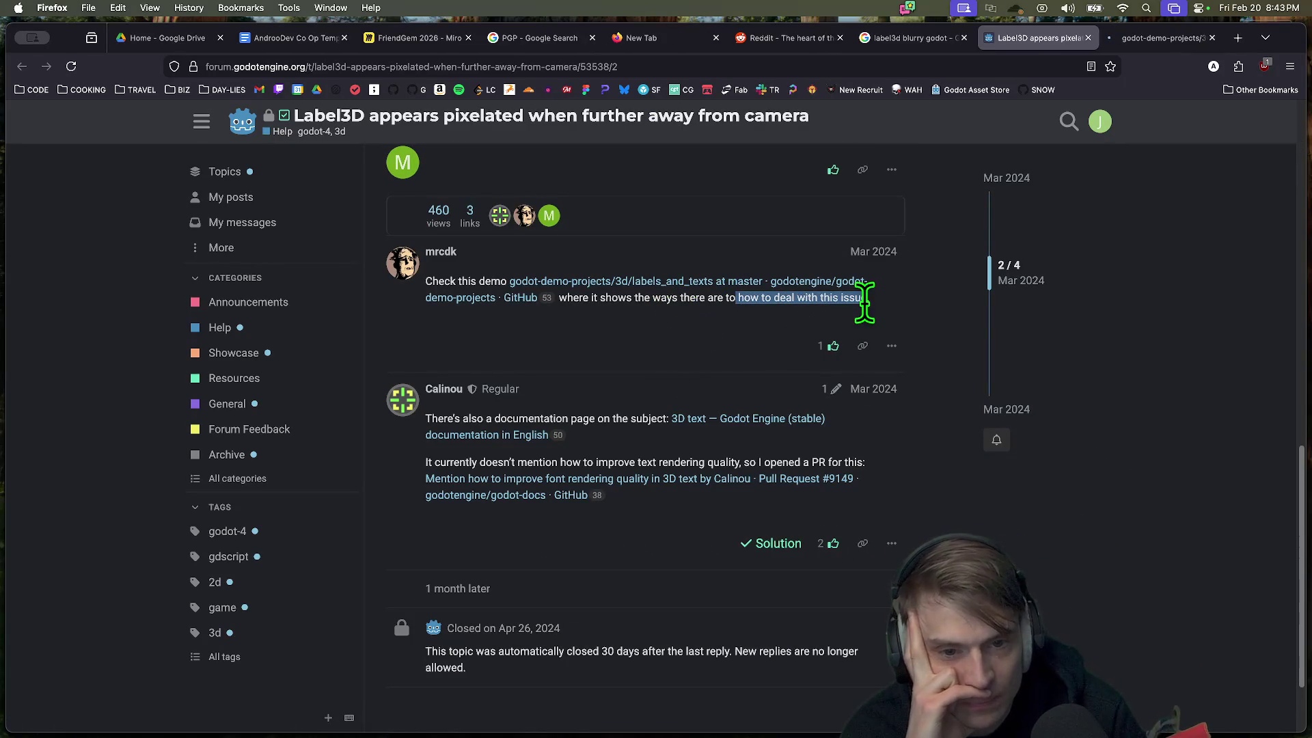
{"action": "scroll", "coordinate": [1052, 530], "scroll_direction": "down", "scroll_amount": 1}
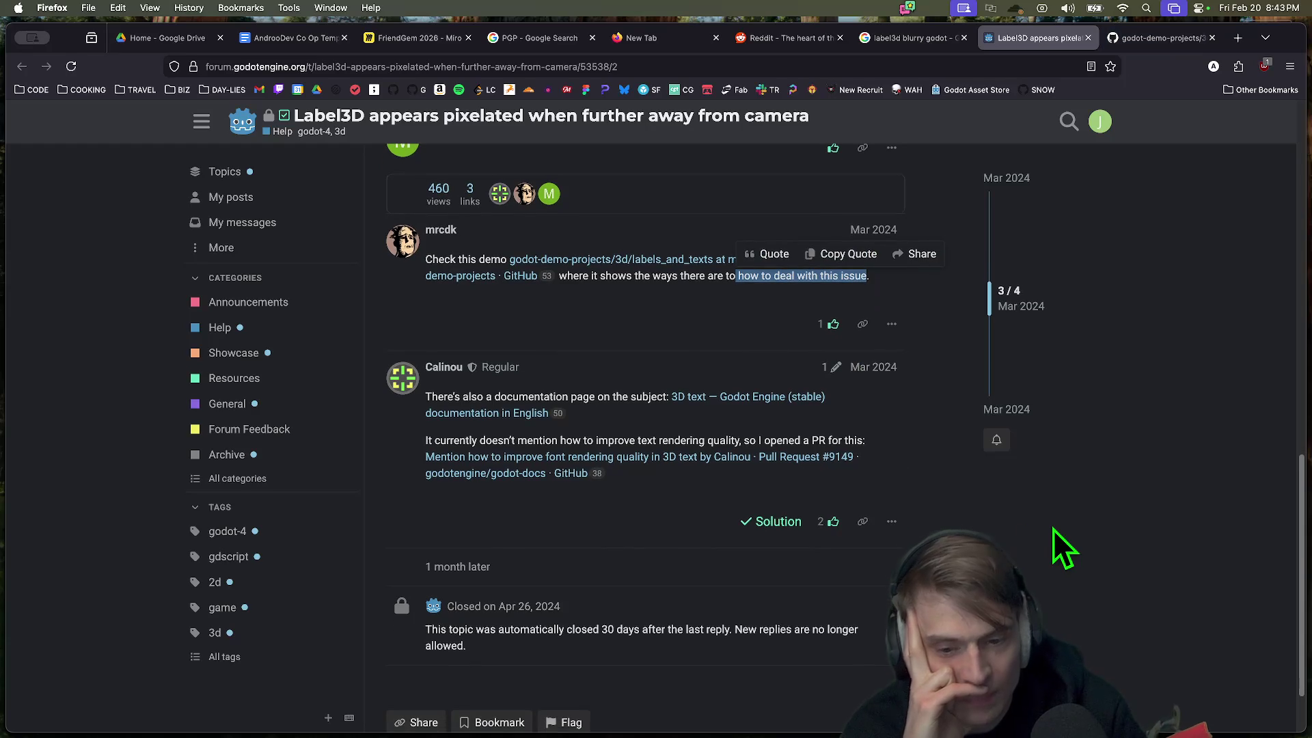
{"action": "left_click", "coordinate": [779, 400], "text": "super"}
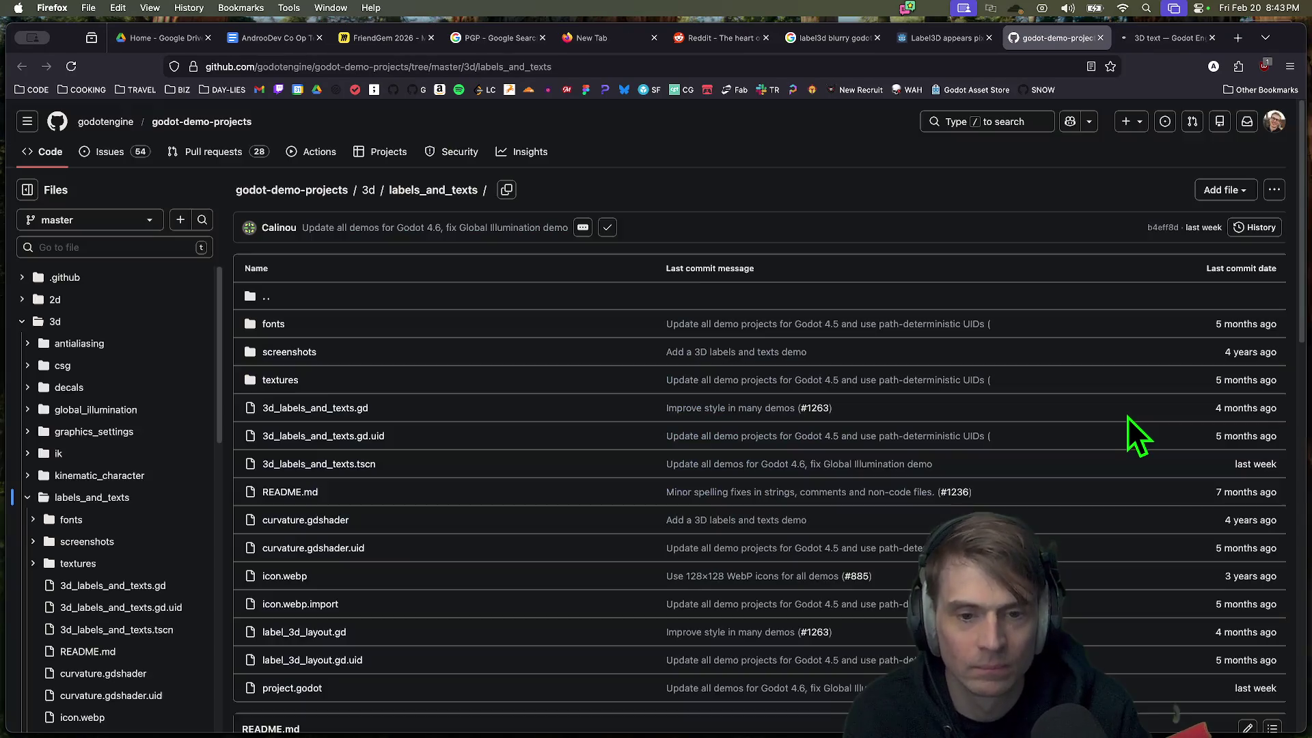
{"action": "key", "text": "super+9"}
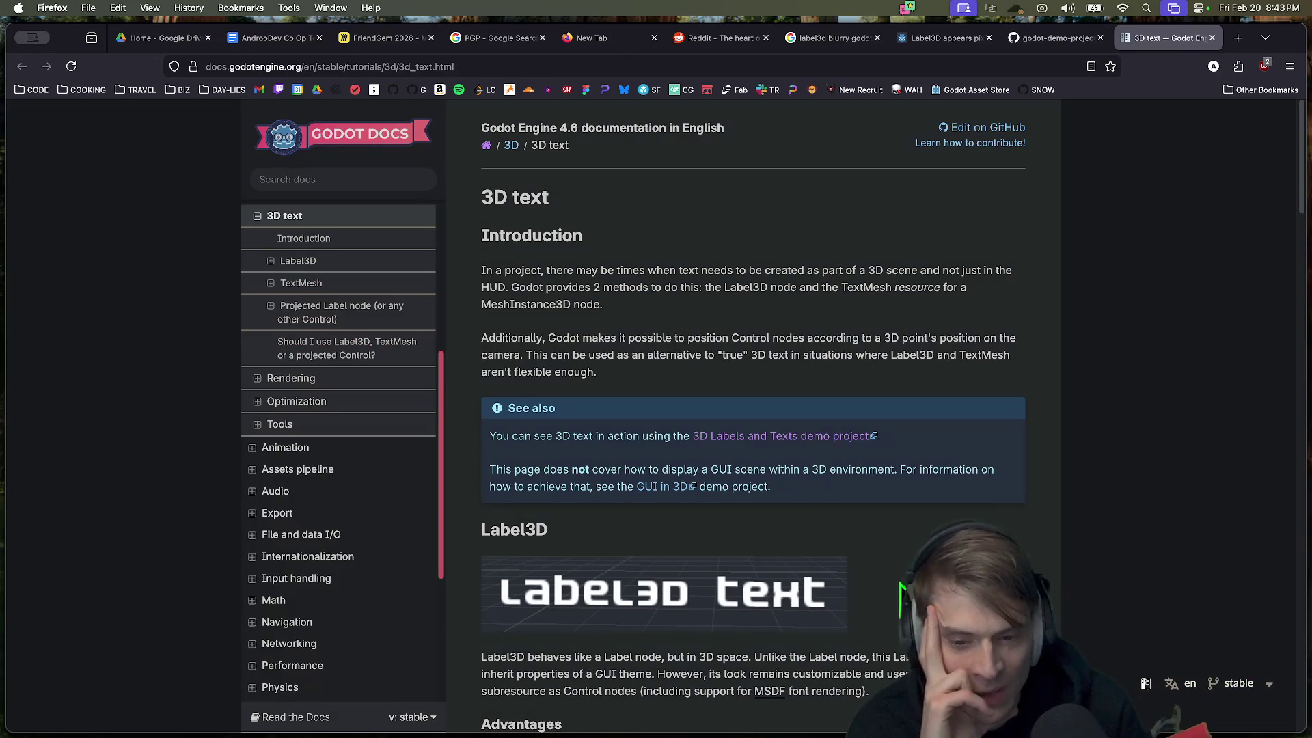
Step: Read the 3D text page's Label3D limitations and highlight the note on quality at a distance
{"action": "scroll", "coordinate": [751, 410], "scroll_direction": "down", "scroll_amount": 2}
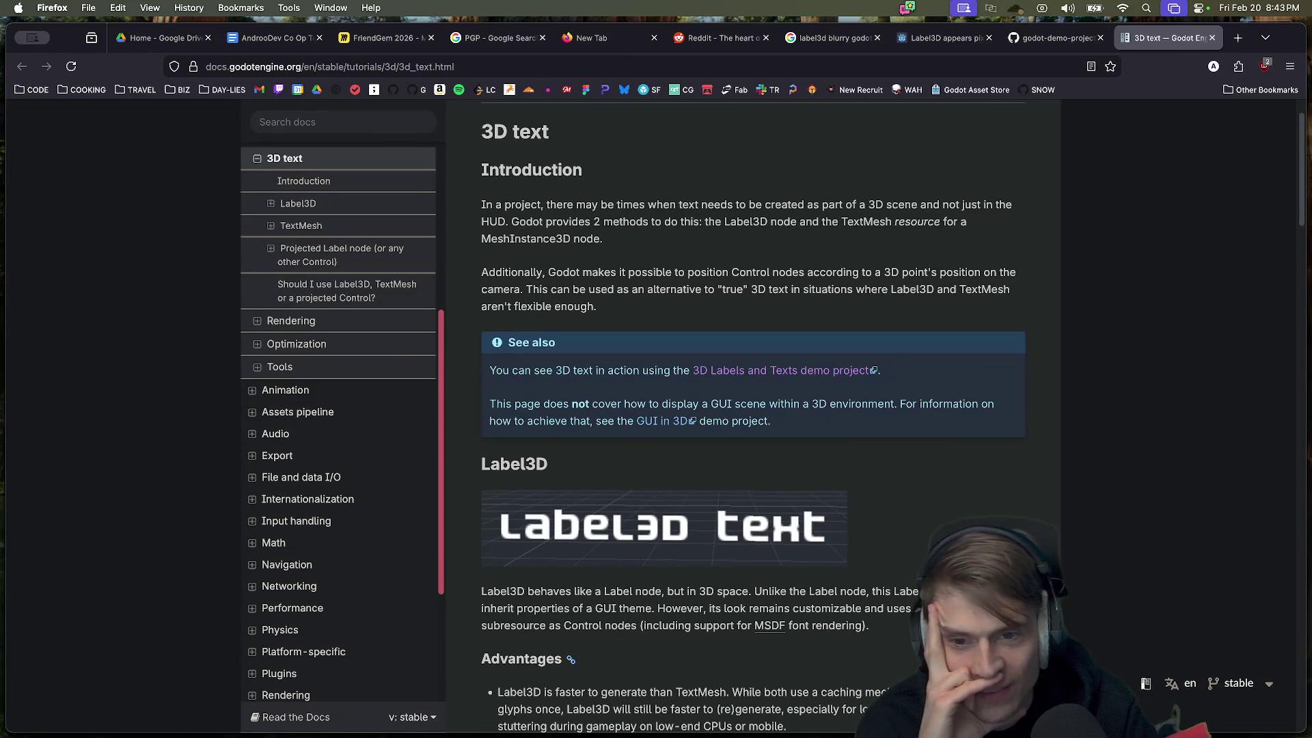
{"action": "scroll", "coordinate": [862, 464], "scroll_direction": "down", "scroll_amount": 6}
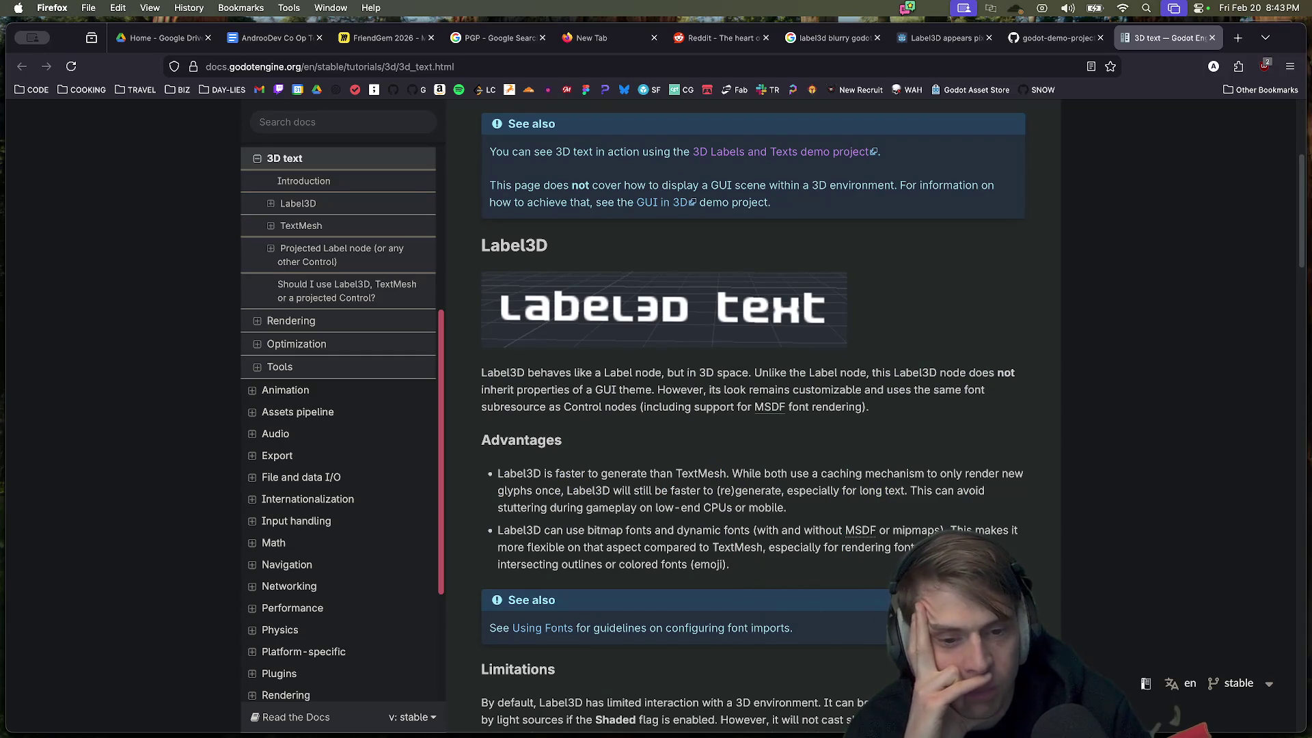
{"action": "scroll", "coordinate": [751, 416], "scroll_direction": "down", "scroll_amount": 3}
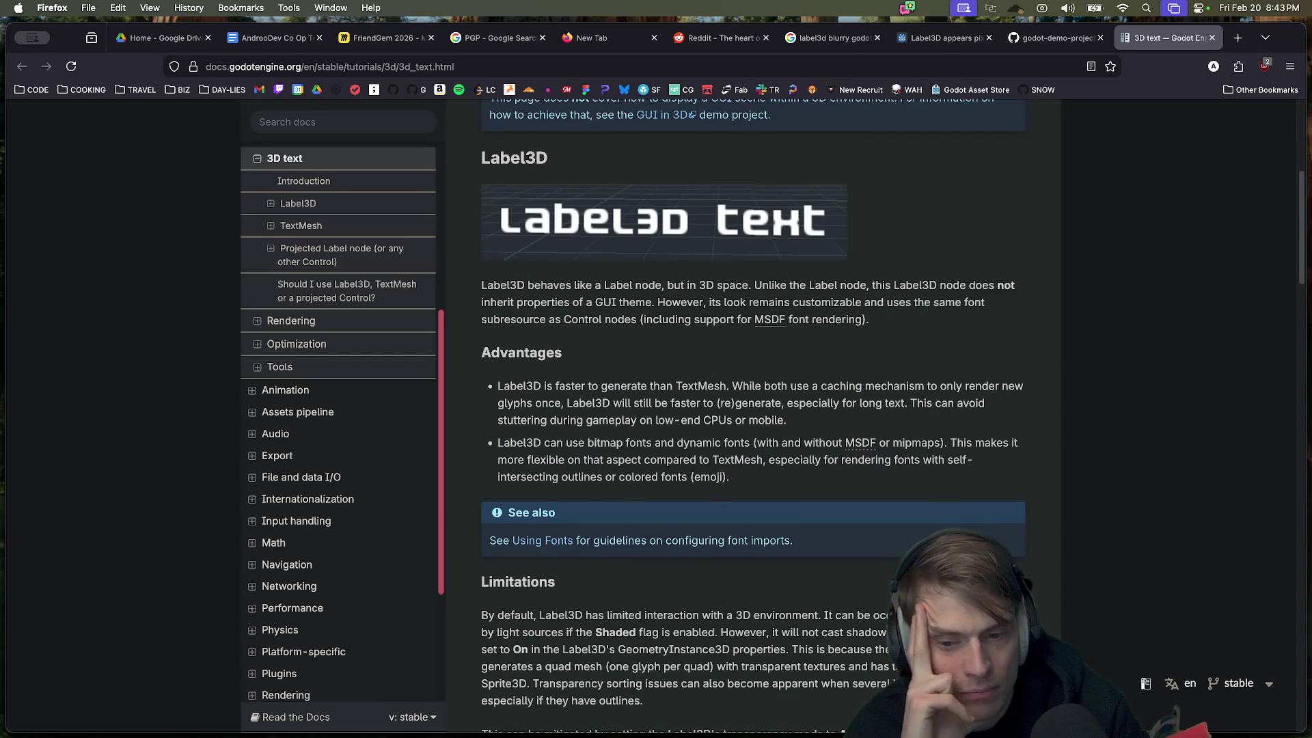
{"action": "scroll", "coordinate": [841, 683], "scroll_direction": "down", "scroll_amount": 2}
{"action": "mouse_move", "coordinate": [683, 638]}
{"action": "left_mouse_down"}
{"action": "mouse_move", "coordinate": [755, 555]}
{"action": "mouse_move", "coordinate": [564, 547]}
{"action": "mouse_move", "coordinate": [765, 637]}
{"action": "left_mouse_up"}
{"action": "scroll", "coordinate": [764, 638], "scroll_direction": "down", "scroll_amount": 1}
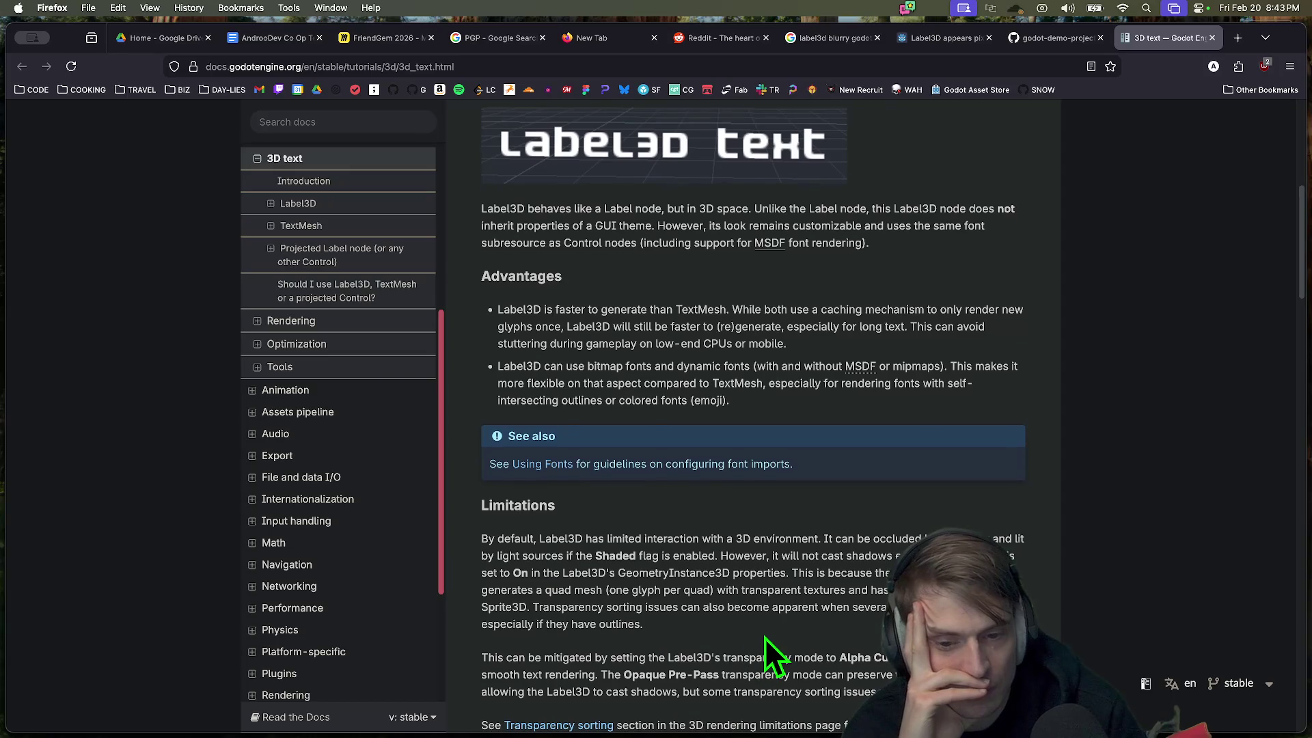
{"action": "scroll", "coordinate": [764, 638], "scroll_direction": "down", "scroll_amount": 5}
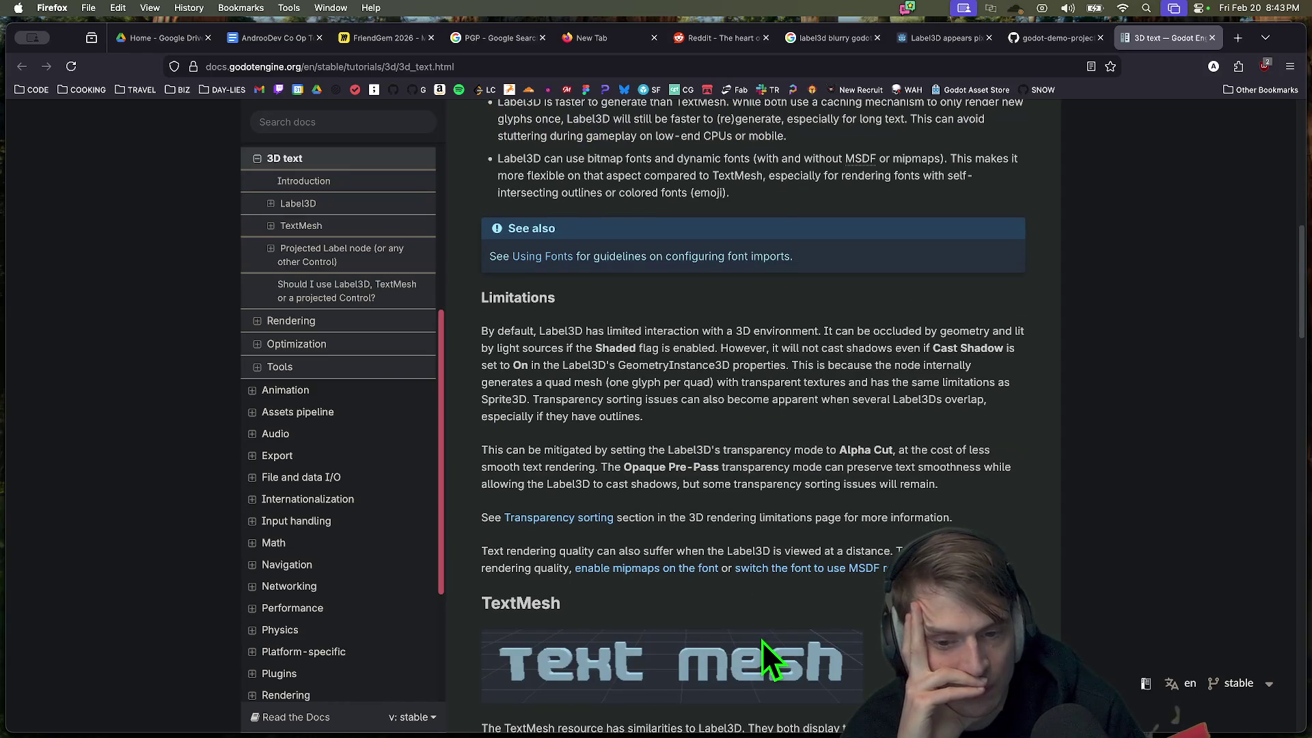
{"action": "scroll", "coordinate": [765, 640], "scroll_direction": "down", "scroll_amount": 5}
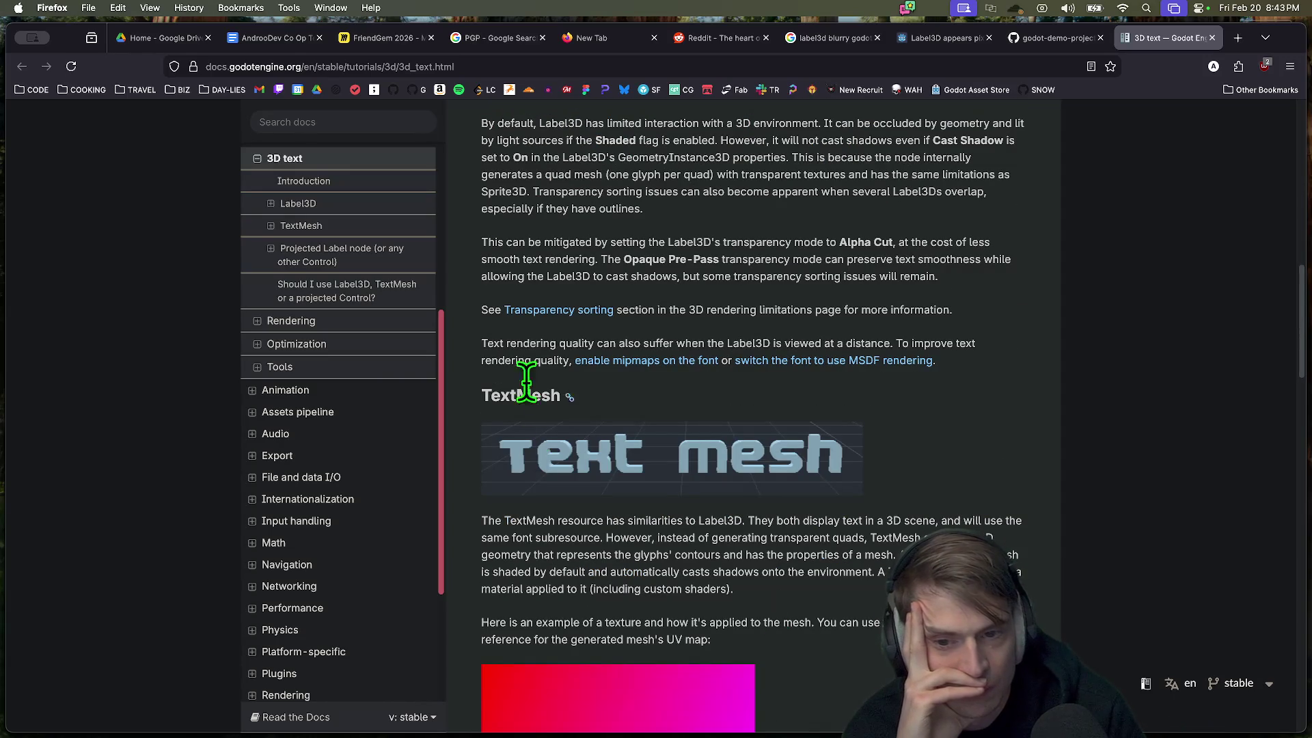
{"action": "left_click_drag", "start_coordinate": [508, 343], "coordinate": [892, 343]}
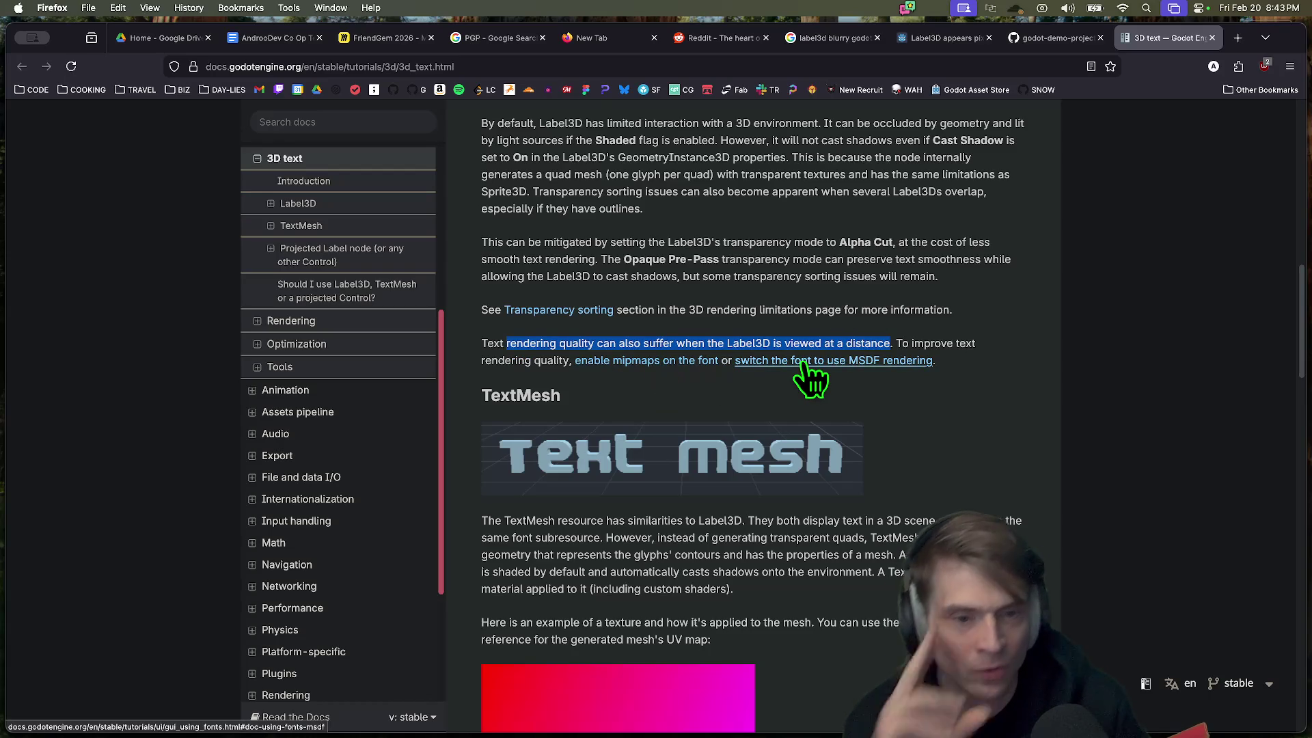
Step: Open the font mipmaps and MSDF rendering docs in new tabs and highlight the MSDF description
{"action": "key", "text": "super+Tab"}
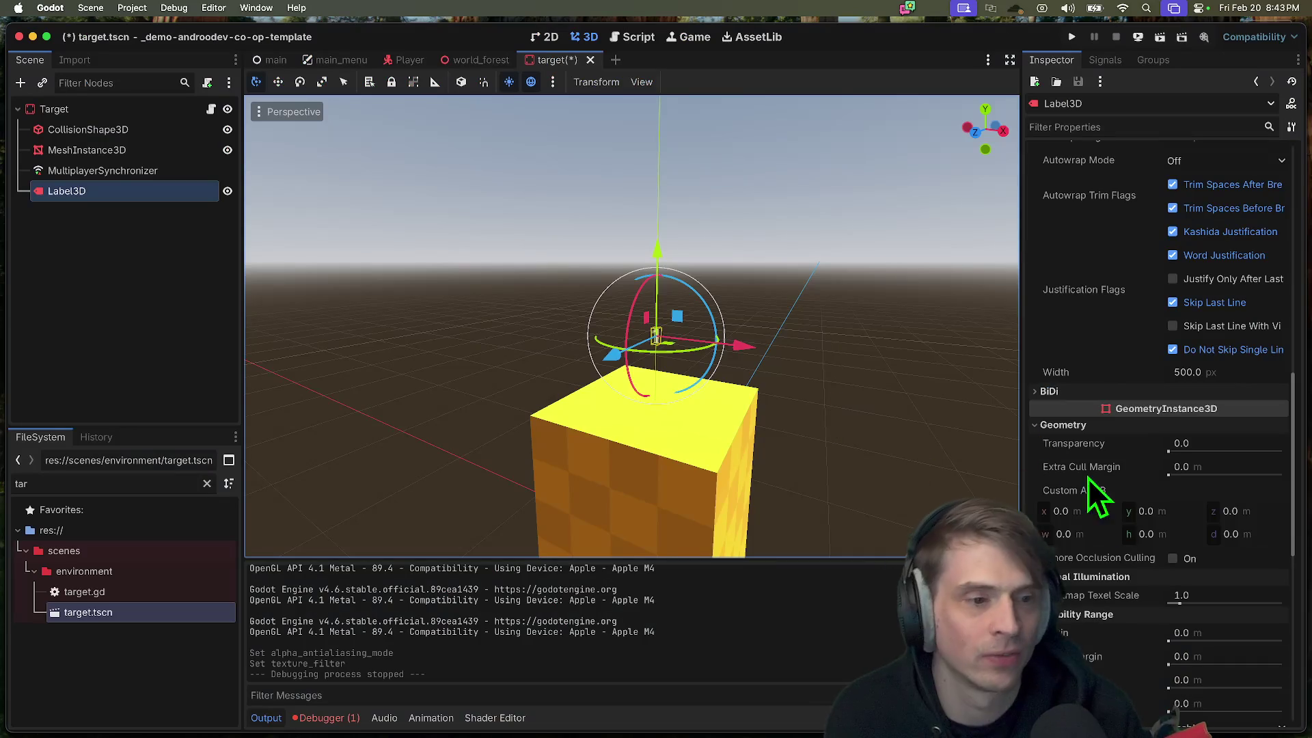
{"action": "scroll", "coordinate": [1093, 492], "scroll_direction": "down", "scroll_amount": 5}
{"action": "key", "text": "super+Tab"}
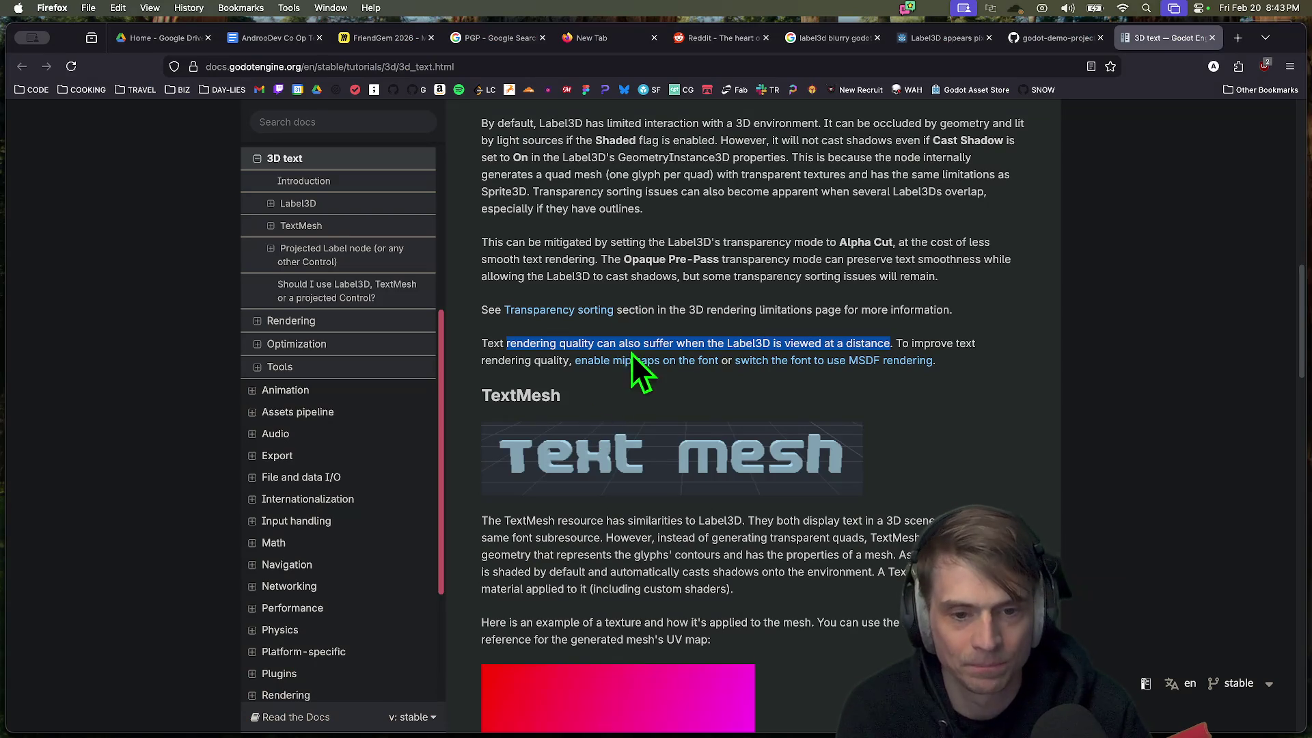
{"action": "left_click", "coordinate": [630, 357], "text": "super"}
{"action": "left_click", "coordinate": [772, 360], "text": "super"}
{"action": "key", "text": "ctrl+Tab"}
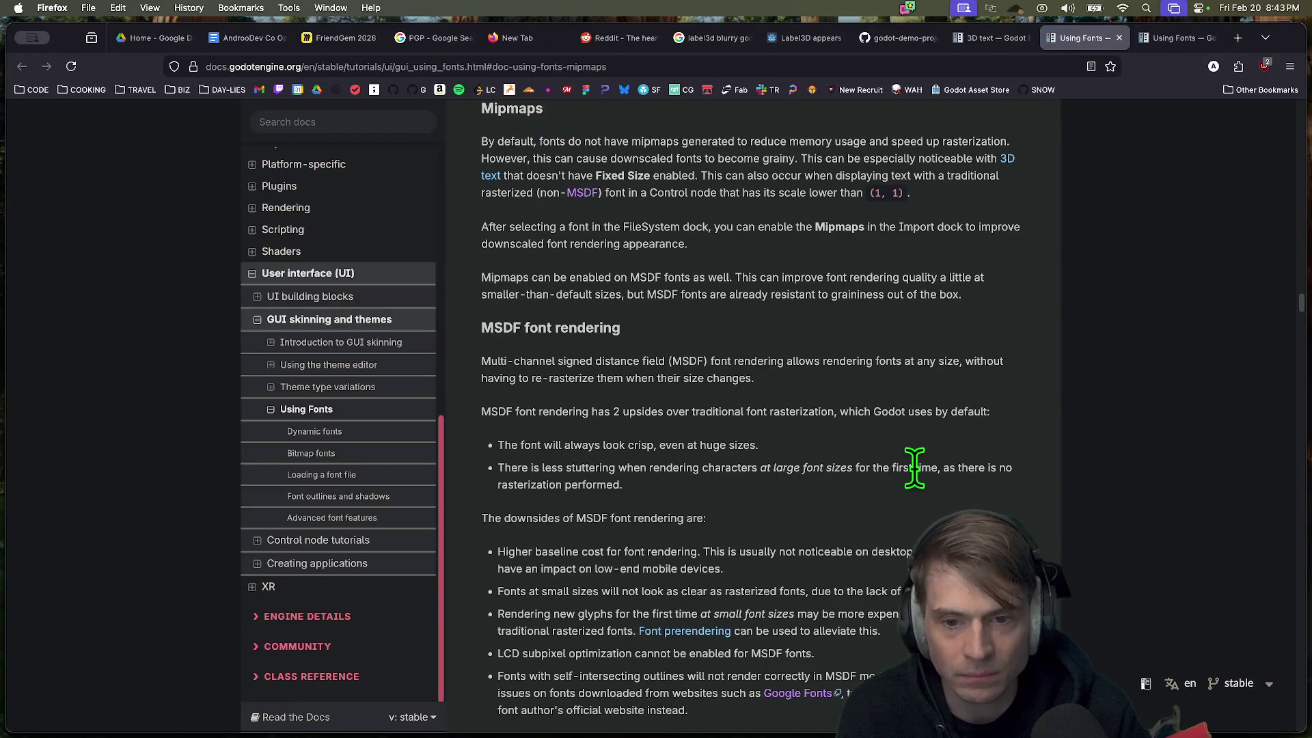
{"action": "left_click_drag", "start_coordinate": [757, 377], "coordinate": [457, 359]}
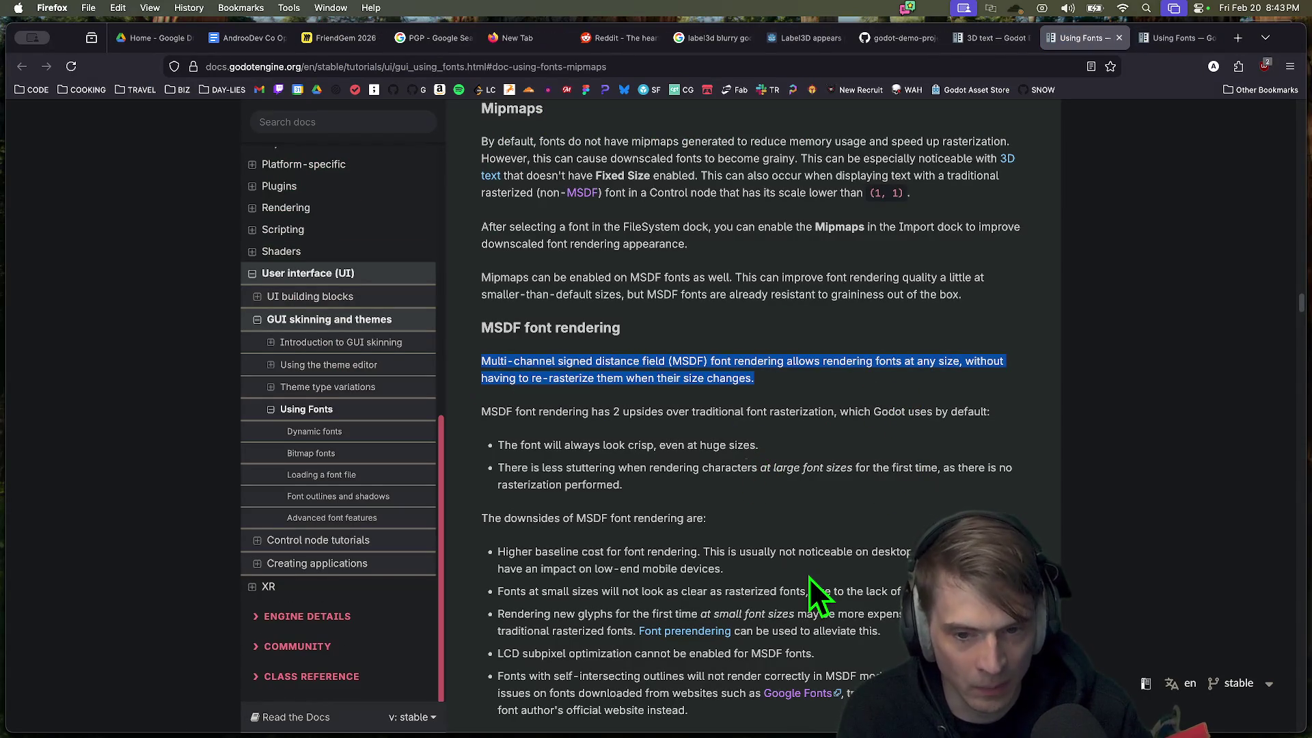
{"action": "key", "text": "super+Tab"}
{"action": "key", "text": "super+Tab"}
{"action": "left_click", "coordinate": [820, 540]}
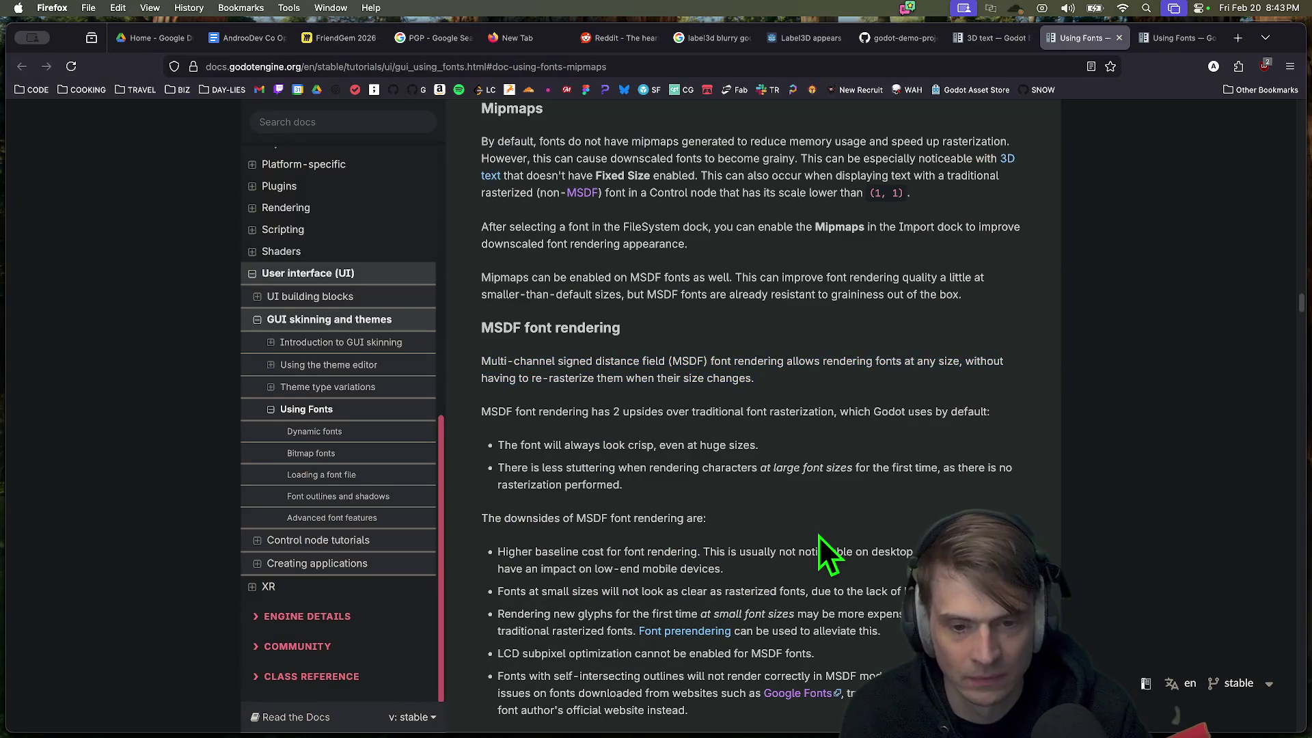
{"action": "key", "text": "super+Tab"}
{"action": "left_click", "coordinate": [102, 9]}
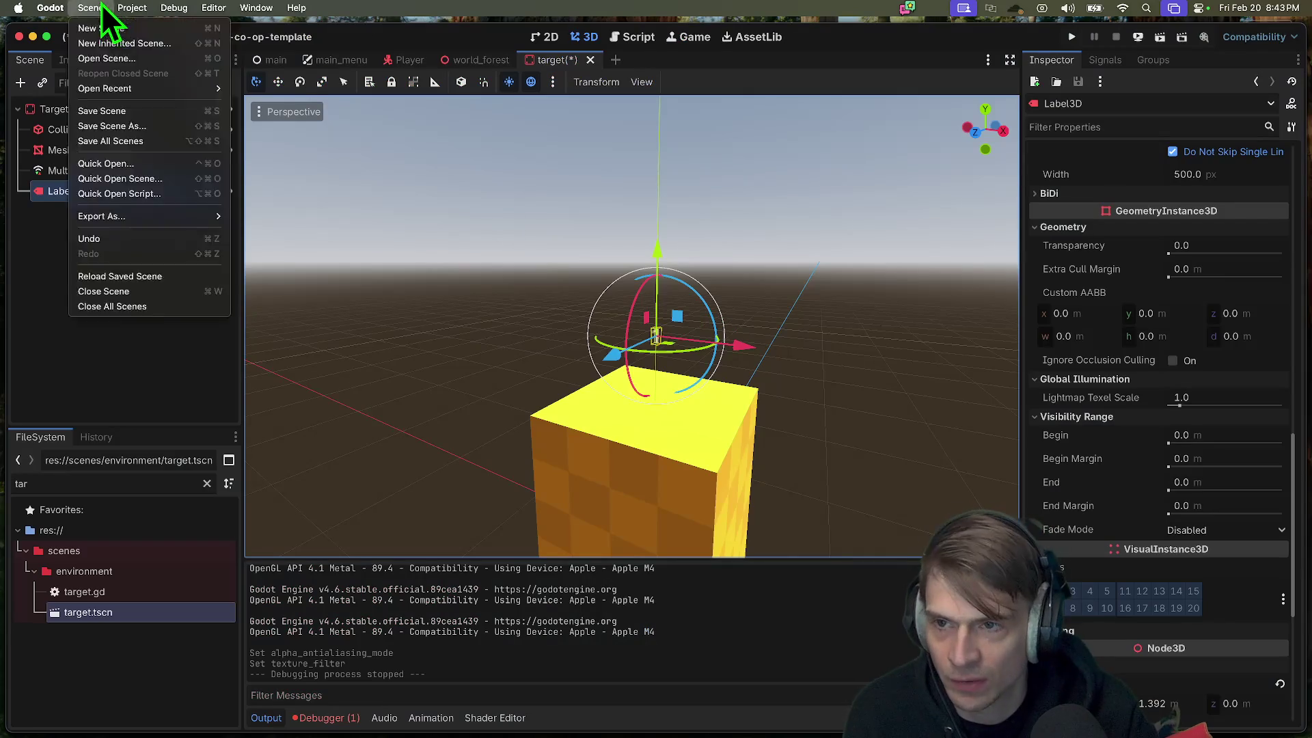
Step: Filter Project Settings for 'msdf' and enable GUI > Theme > Default Font Multichannel Signed Distance Field
{"action": "left_click", "coordinate": [102, 9]}
{"action": "left_click", "coordinate": [130, 7]}
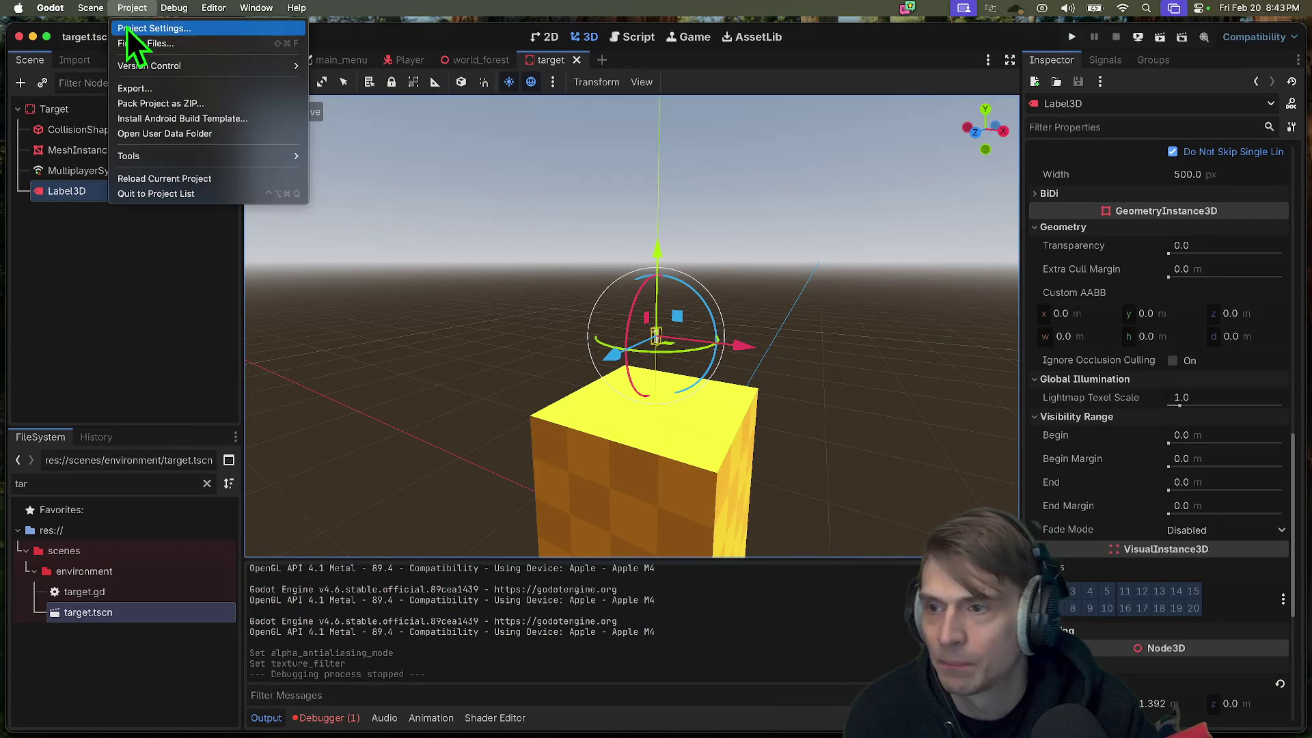
{"action": "left_click", "coordinate": [126, 27]}
{"action": "type", "text": "msdf"}
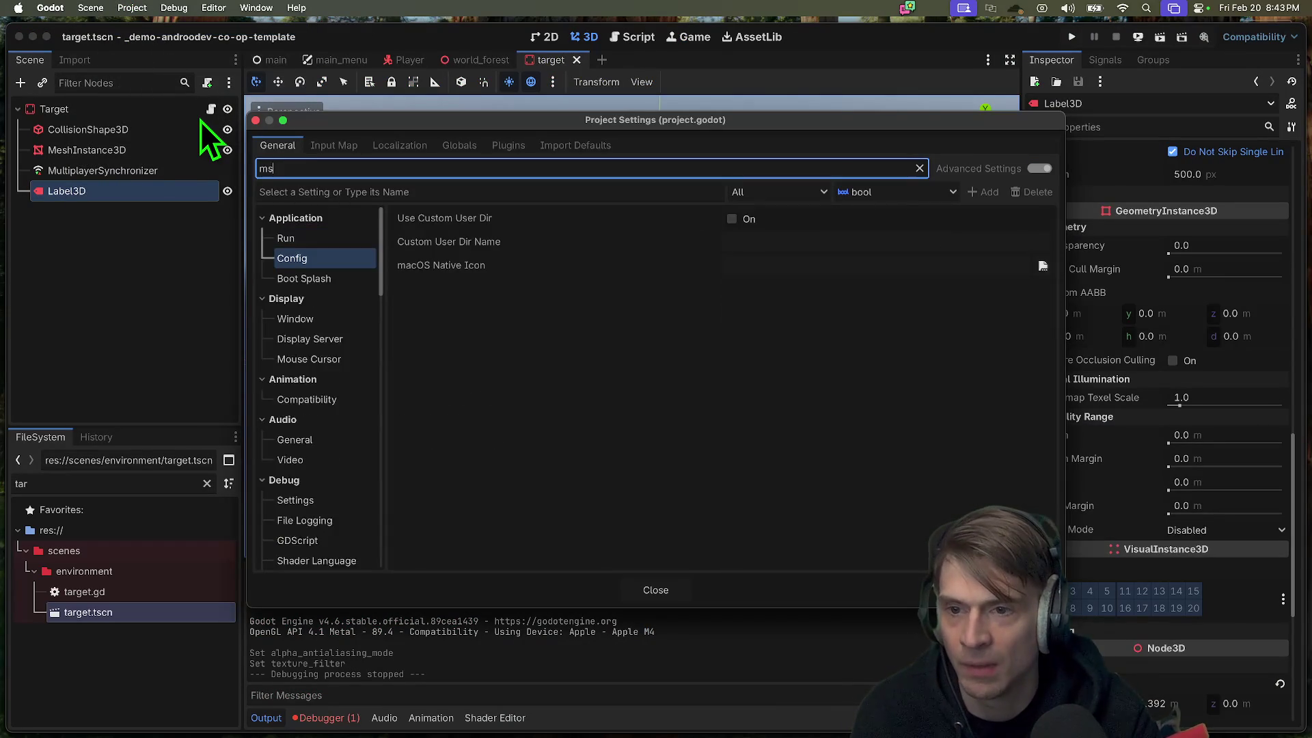
{"action": "left_click", "coordinate": [295, 235]}
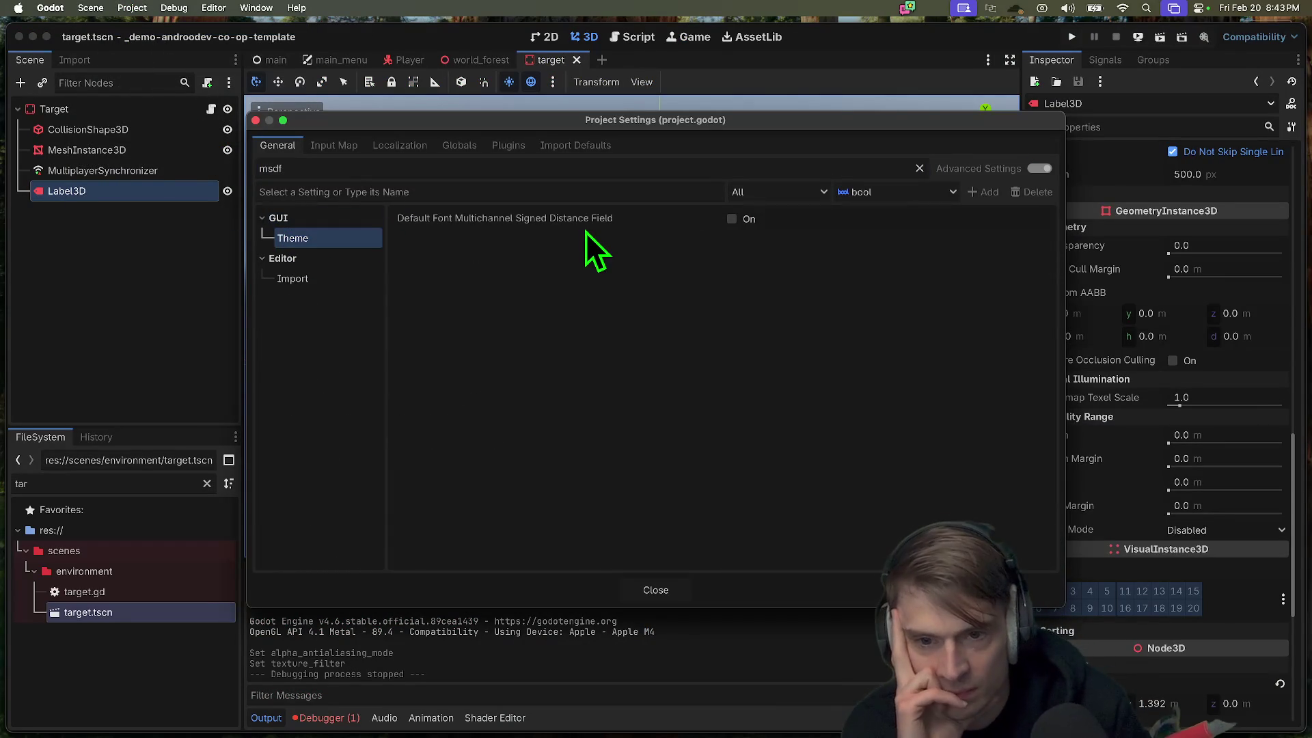
{"action": "mouse_move", "coordinate": [589, 231]}
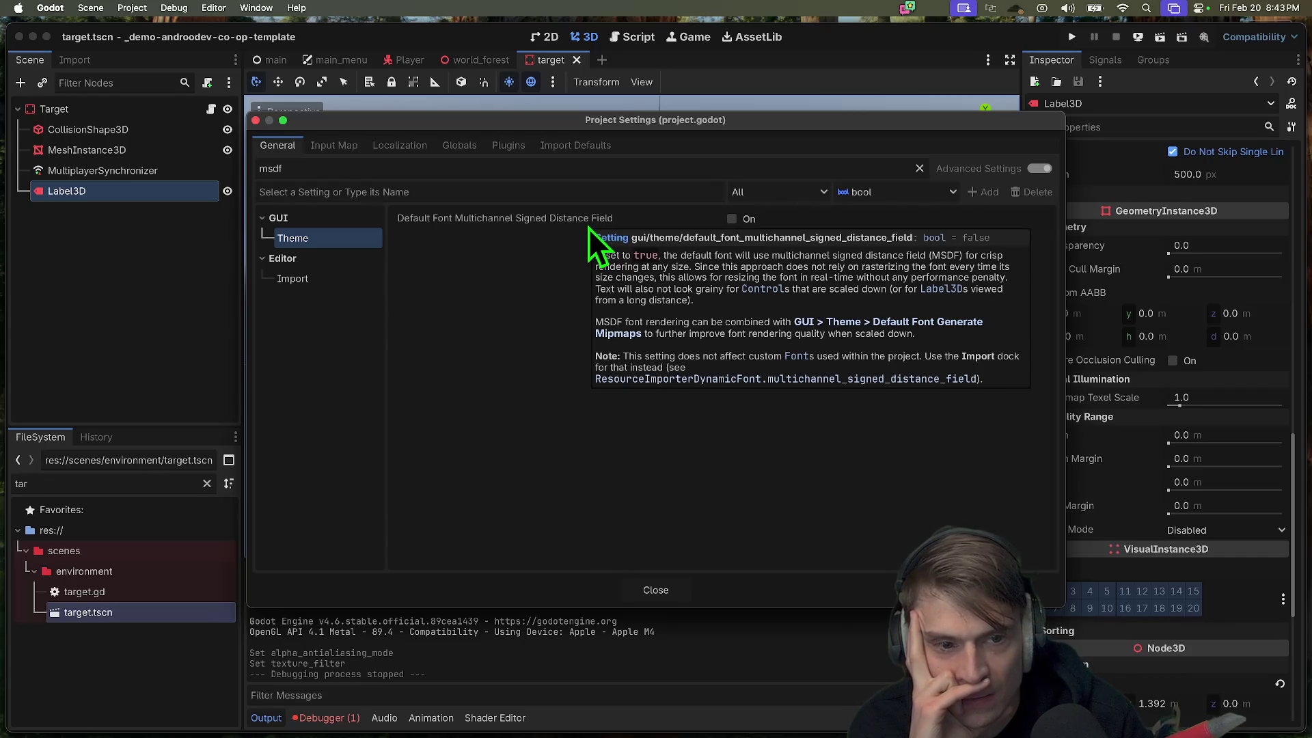
{"action": "left_click", "coordinate": [732, 219]}
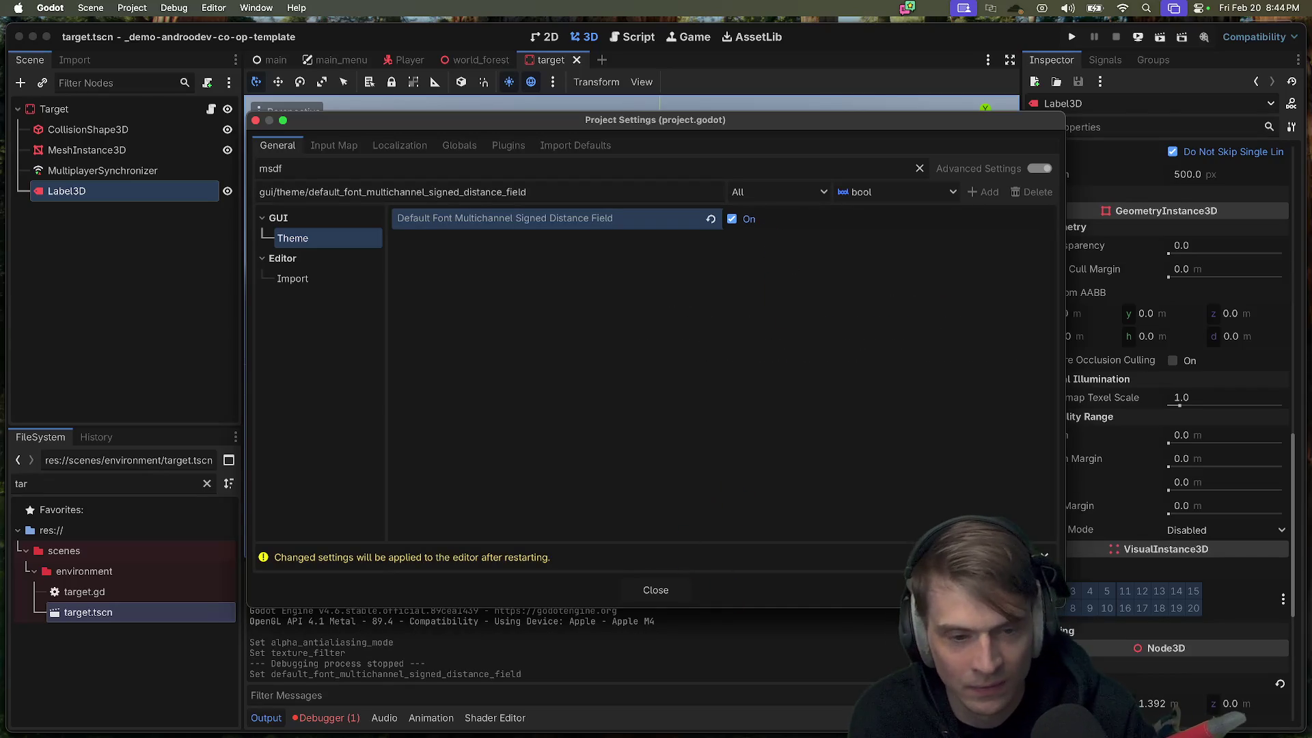
{"action": "key", "text": "super+Tab"}
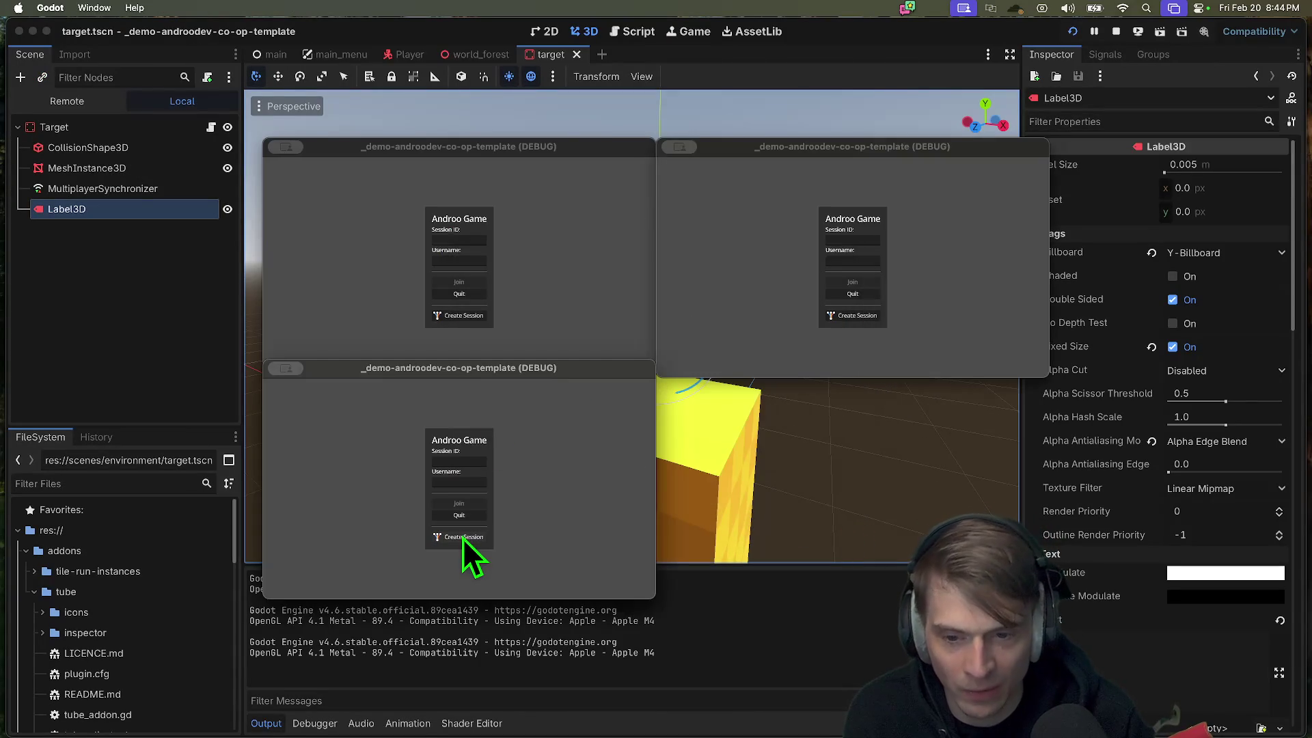
Step: Close the third instance, host in the left window, join from the right, and back away from the label
{"action": "left_click", "coordinate": [461, 518]}
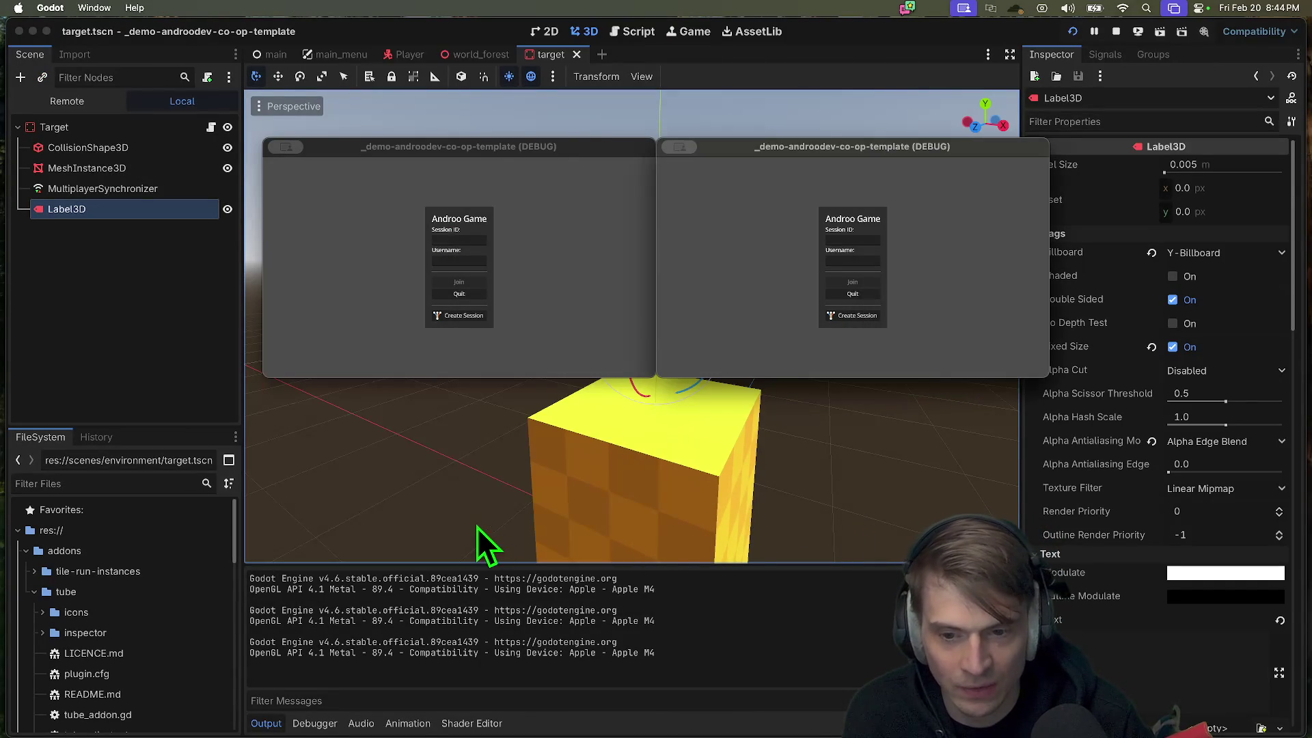
{"action": "left_click", "coordinate": [482, 317]}
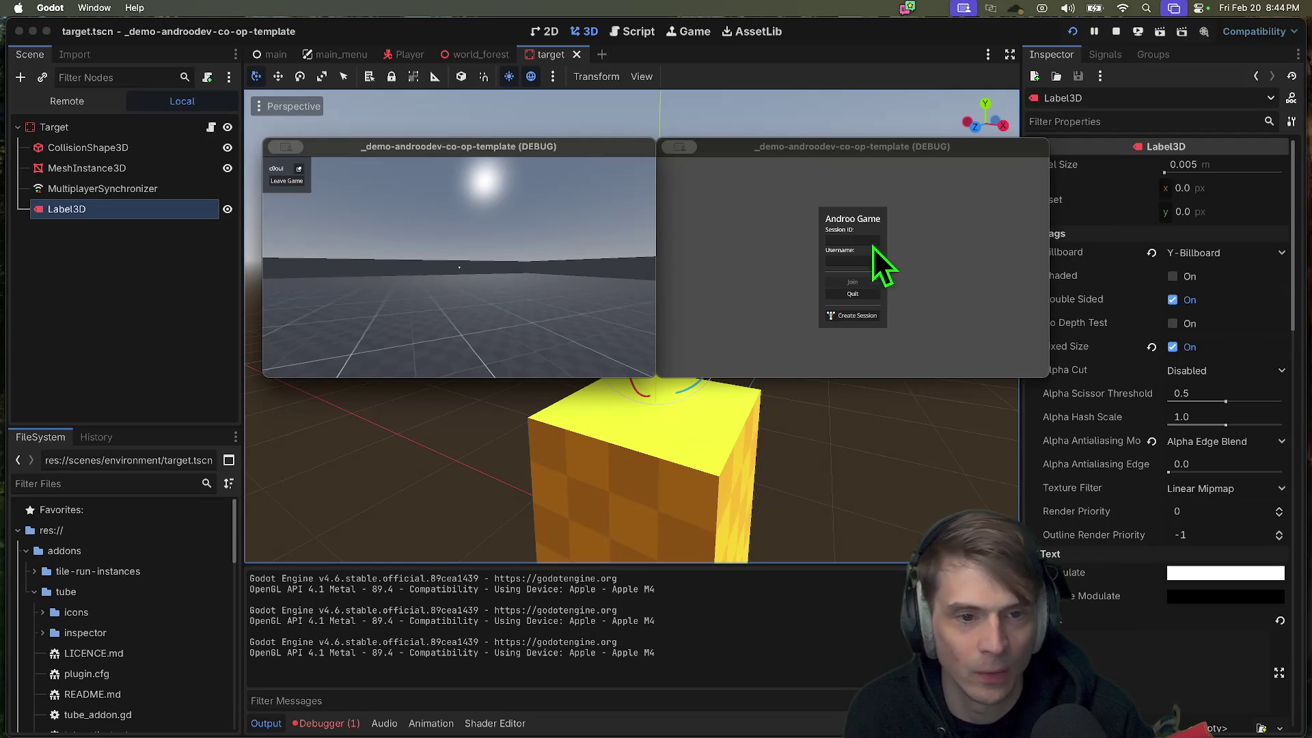
{"action": "left_click", "coordinate": [866, 240]}
{"action": "left_click", "coordinate": [870, 282]}
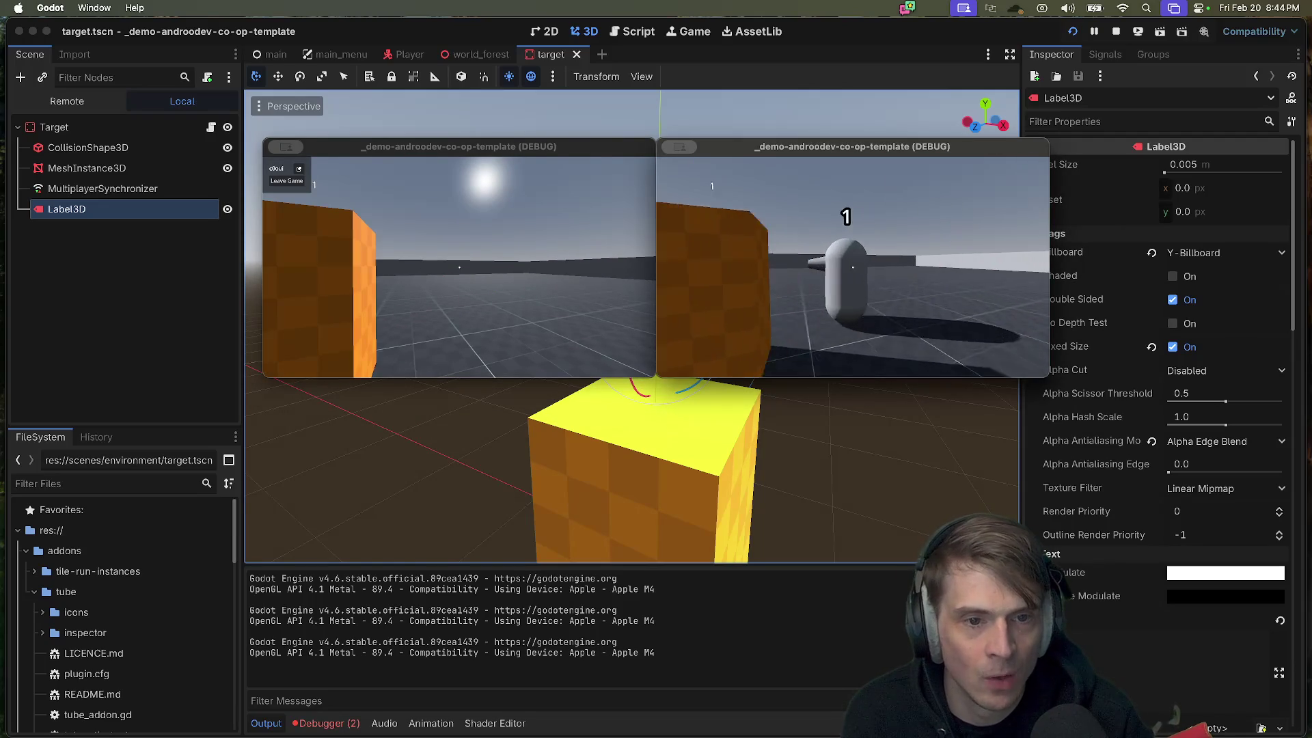
{"action": "key", "text": "s"}
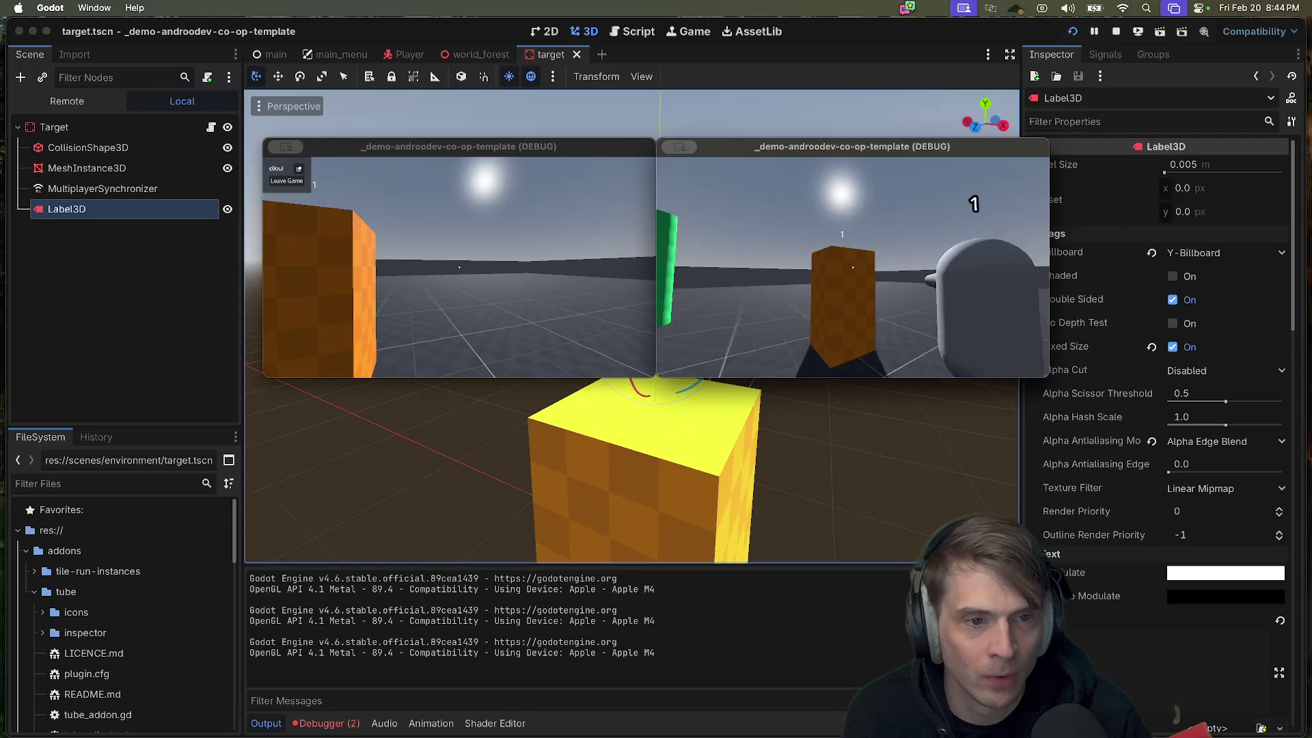
{"action": "key", "text": "Escape"}
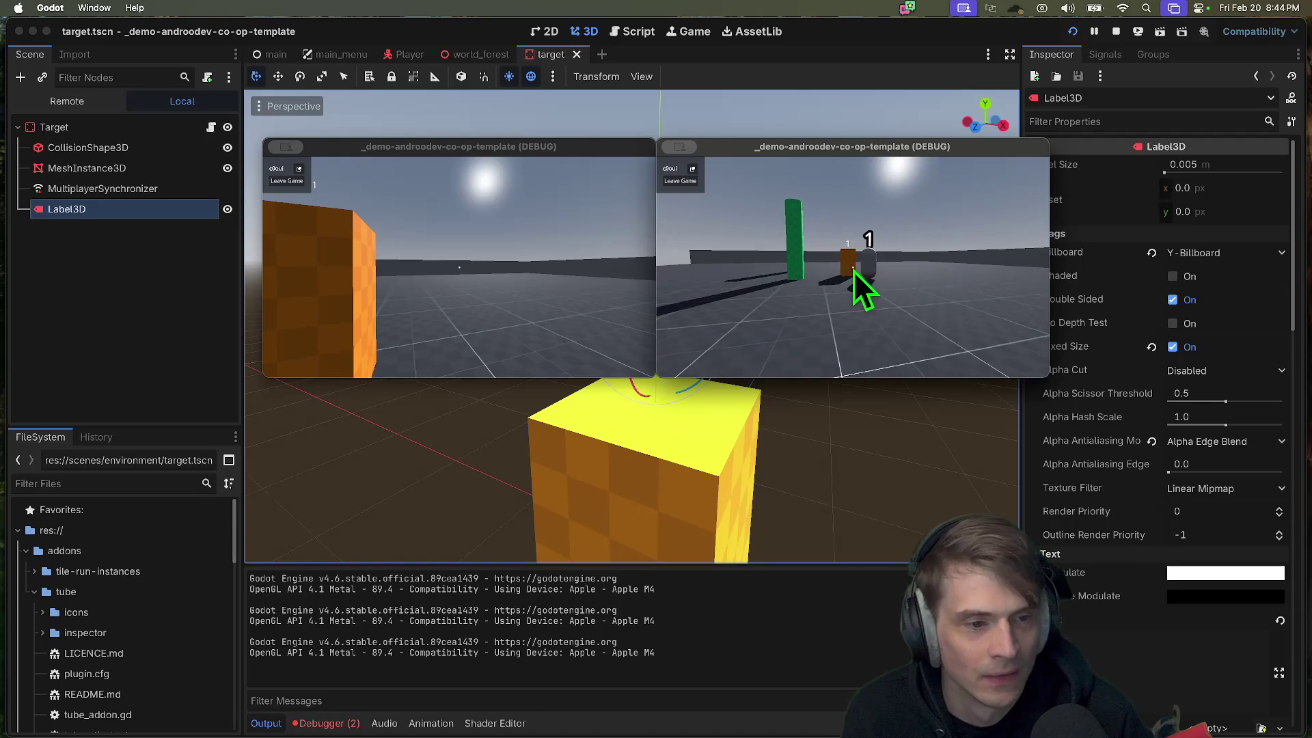
Step: Start editing the Label3D's outline size in the Inspector
{"action": "left_click", "coordinate": [1042, 464]}
{"action": "scroll", "coordinate": [1051, 522], "scroll_direction": "down", "scroll_amount": 5}
{"action": "scroll", "coordinate": [1077, 574], "scroll_direction": "up", "scroll_amount": 5}
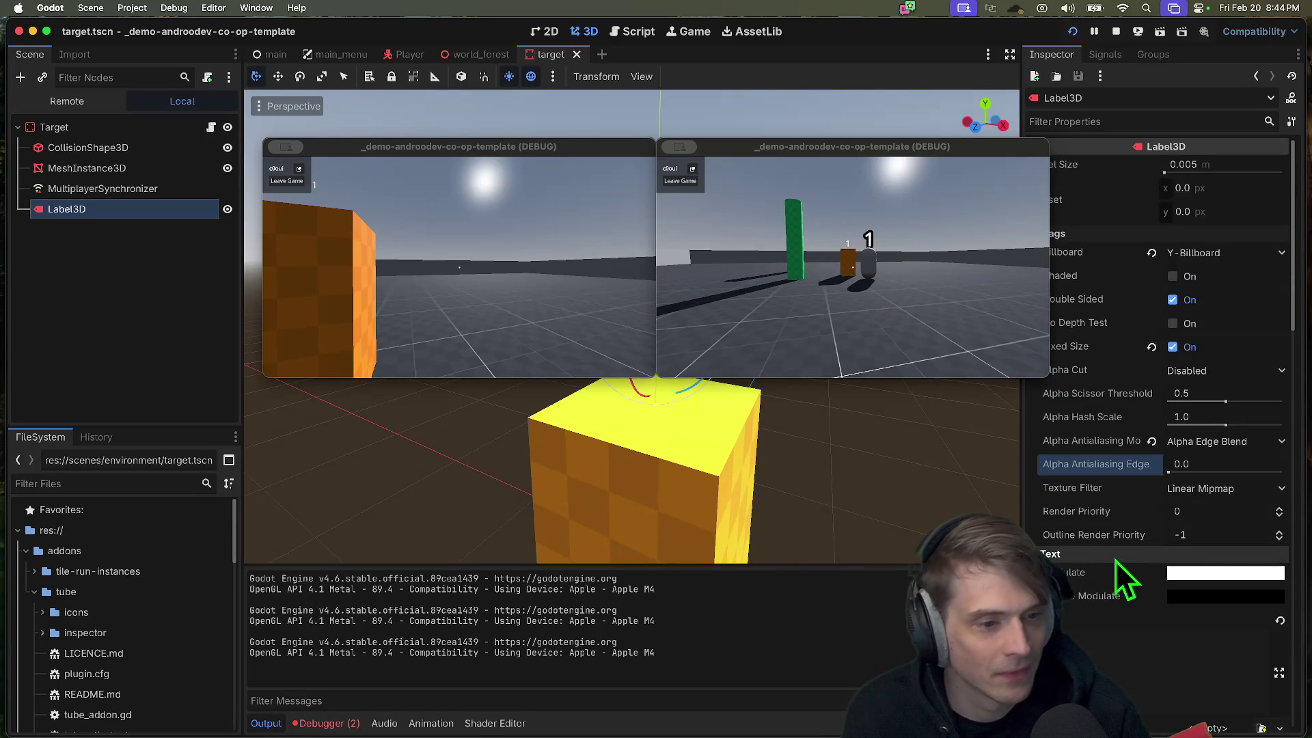
{"action": "scroll", "coordinate": [1170, 539], "scroll_direction": "down", "scroll_amount": 10}
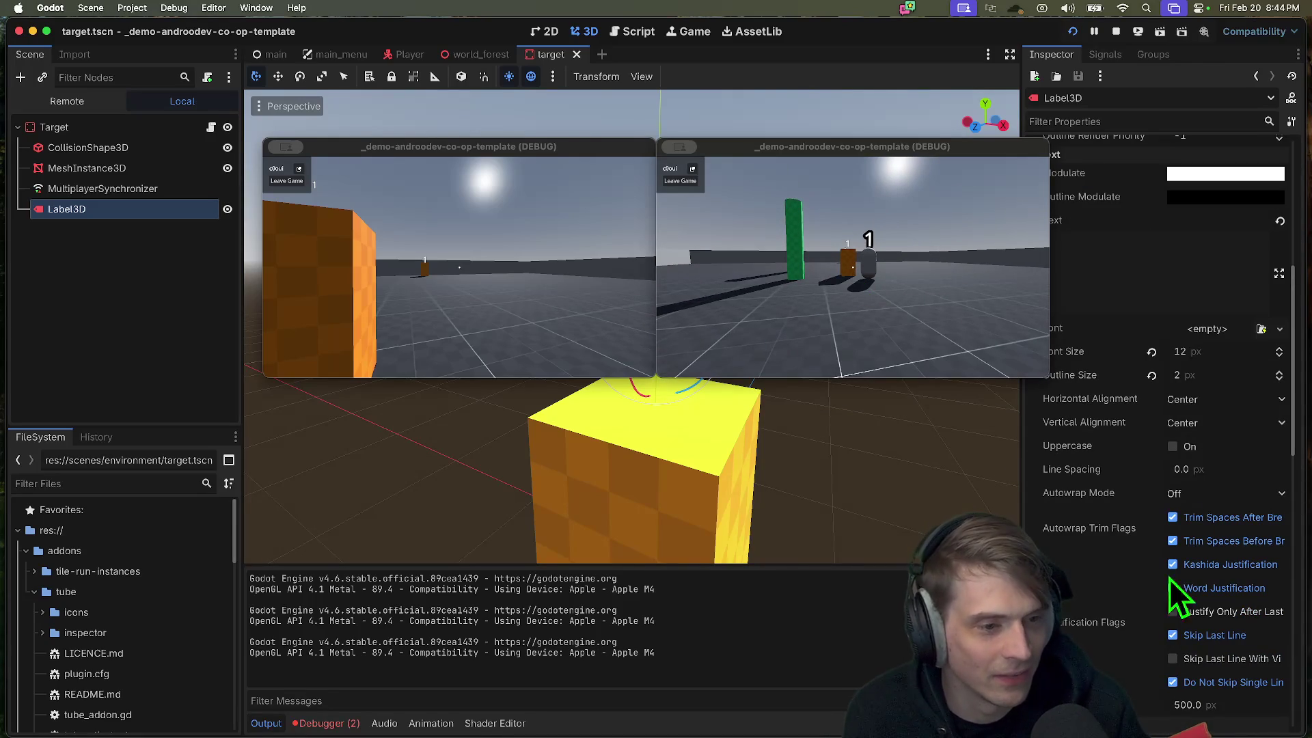
{"action": "left_click", "coordinate": [1191, 381]}
Step: Enter a new outline size for the Label3D in the Inspector
{"action": "type", "text": "4"}
{"action": "key", "text": "Return"}
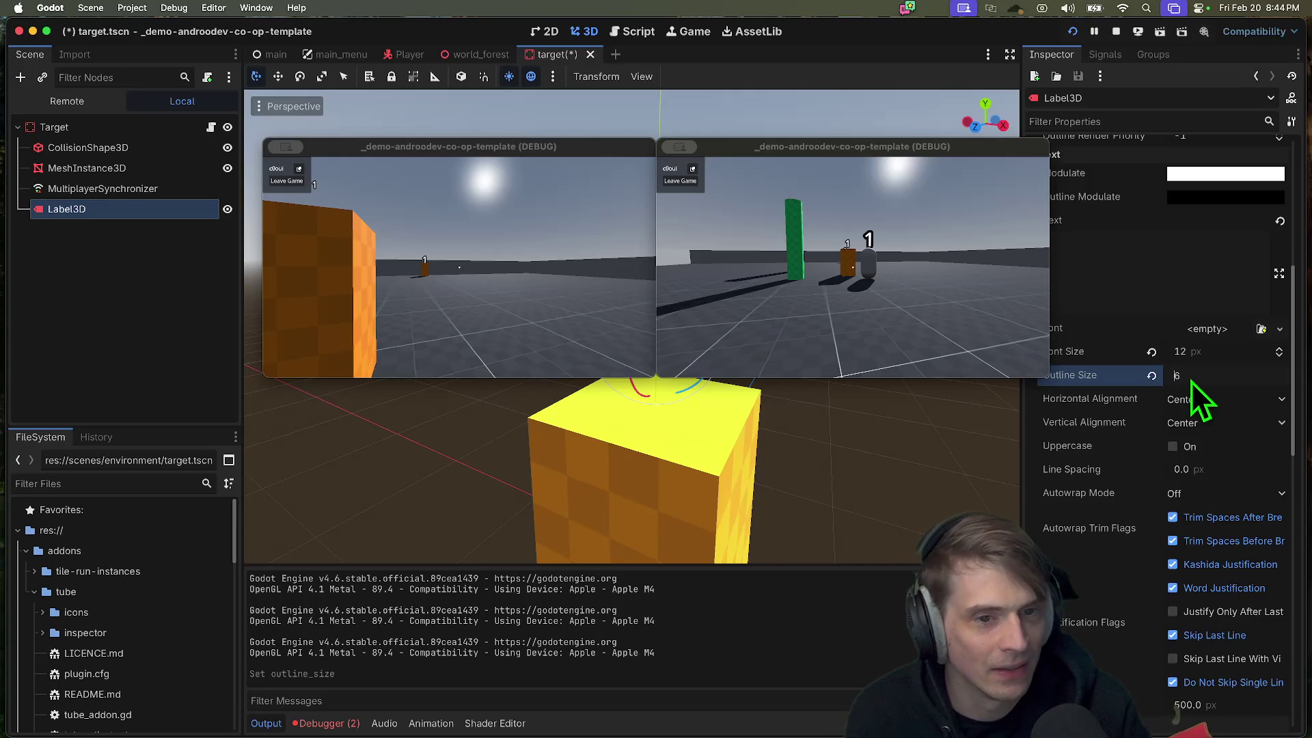
{"action": "scroll", "coordinate": [1191, 376], "scroll_direction": "up", "scroll_amount": 2}
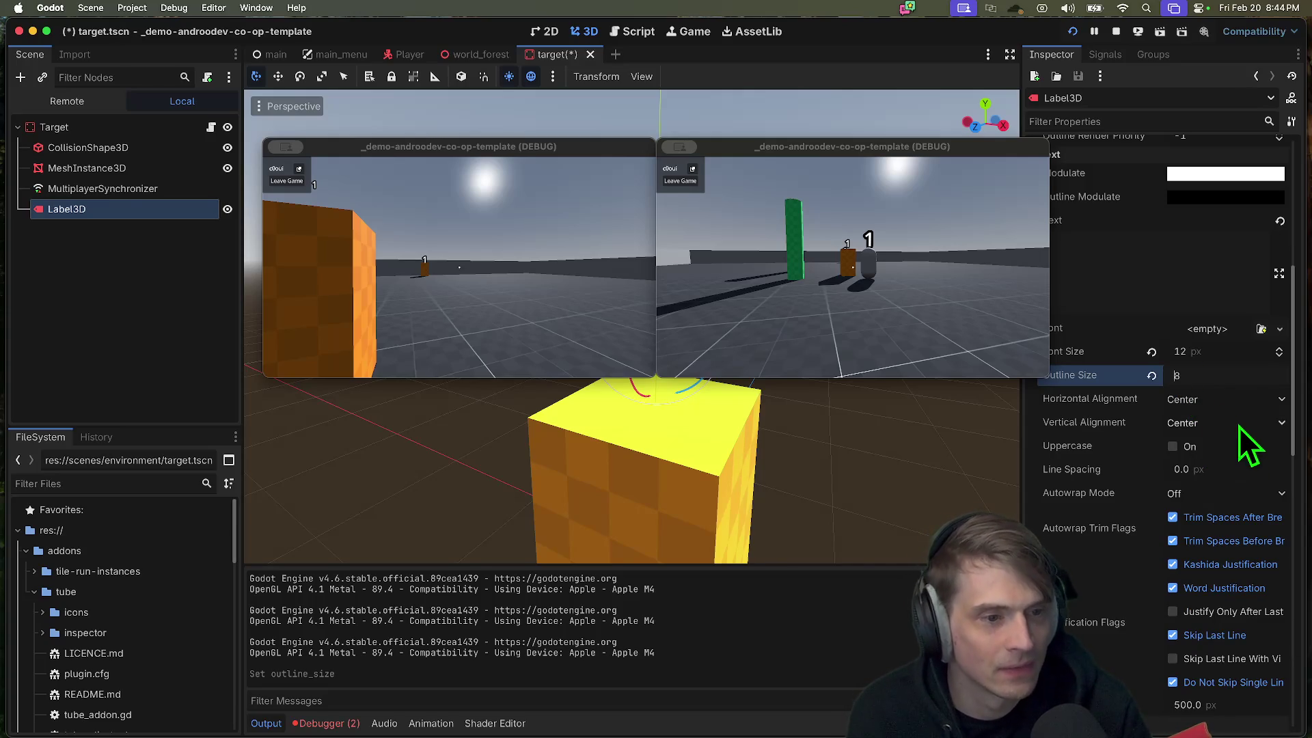
{"action": "scroll", "coordinate": [1228, 375], "scroll_direction": "down", "scroll_amount": 2}
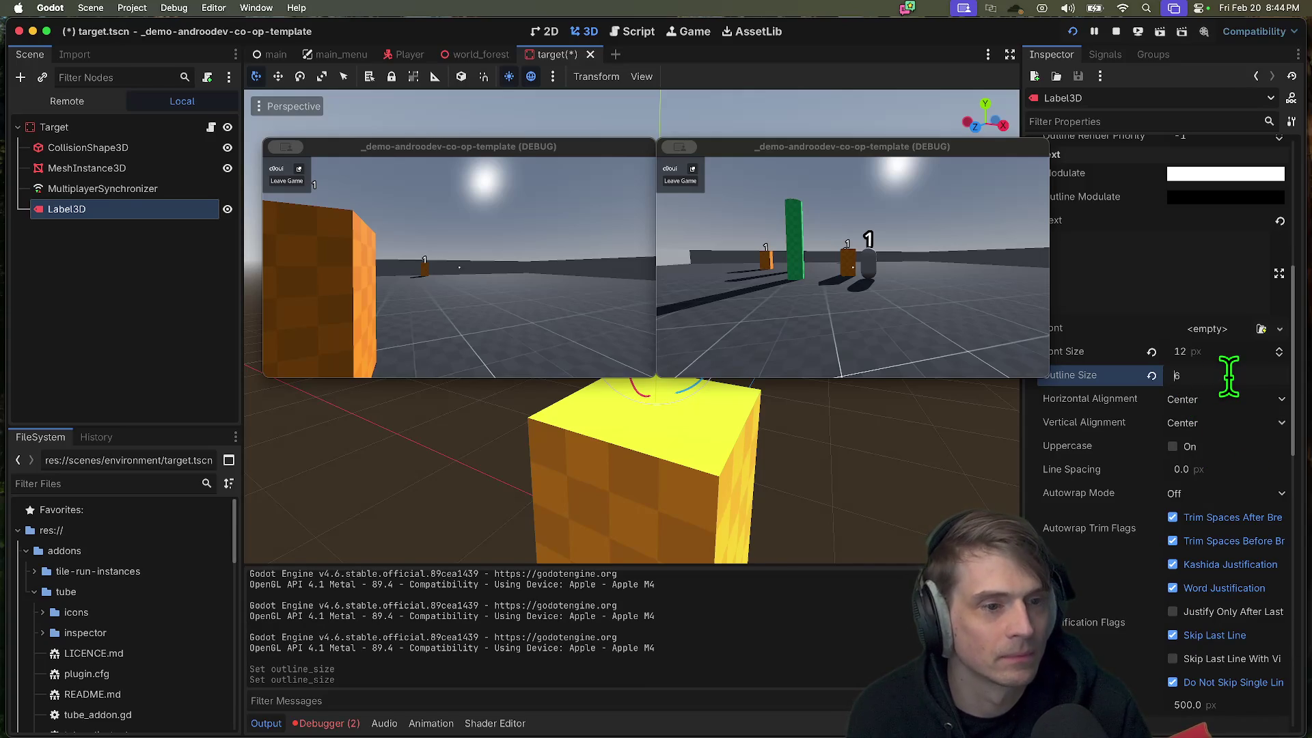
Step: Walk the second player toward the targets to view the labels, then close it and stop the game
{"action": "left_click", "coordinate": [822, 285]}
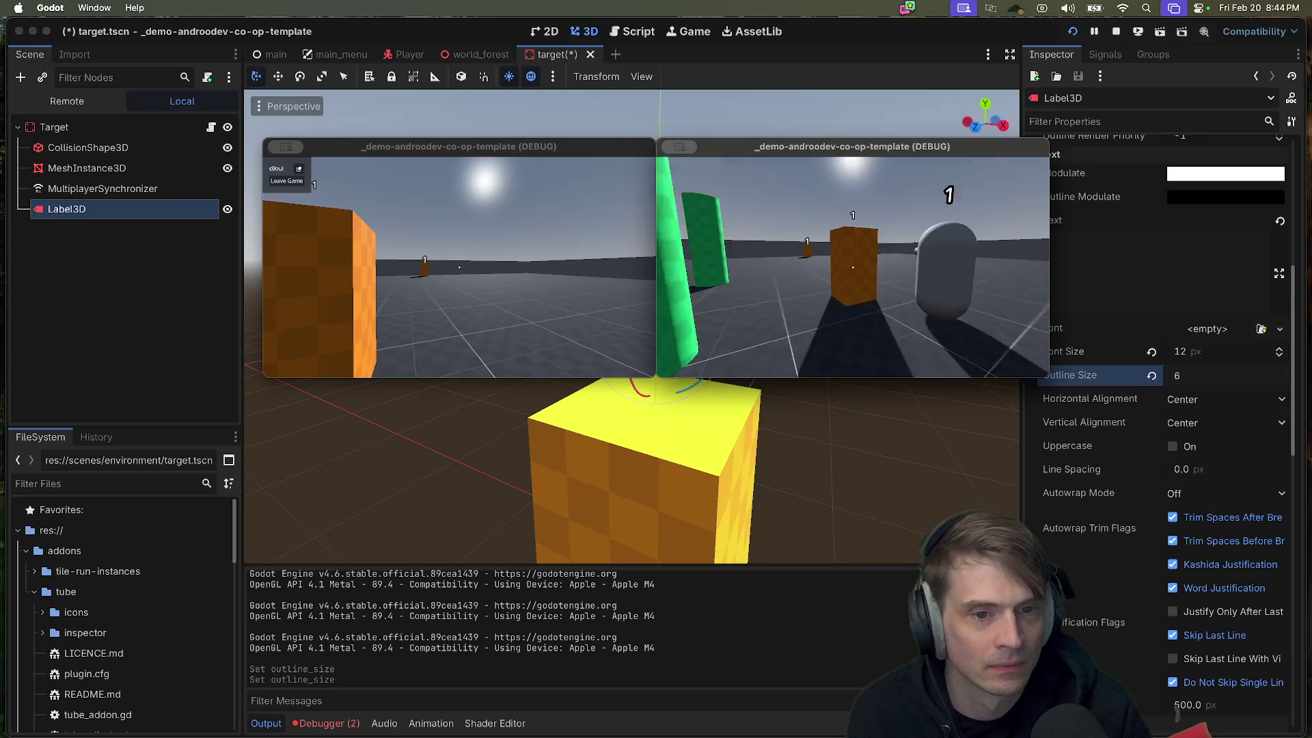
{"action": "key", "text": "w"}
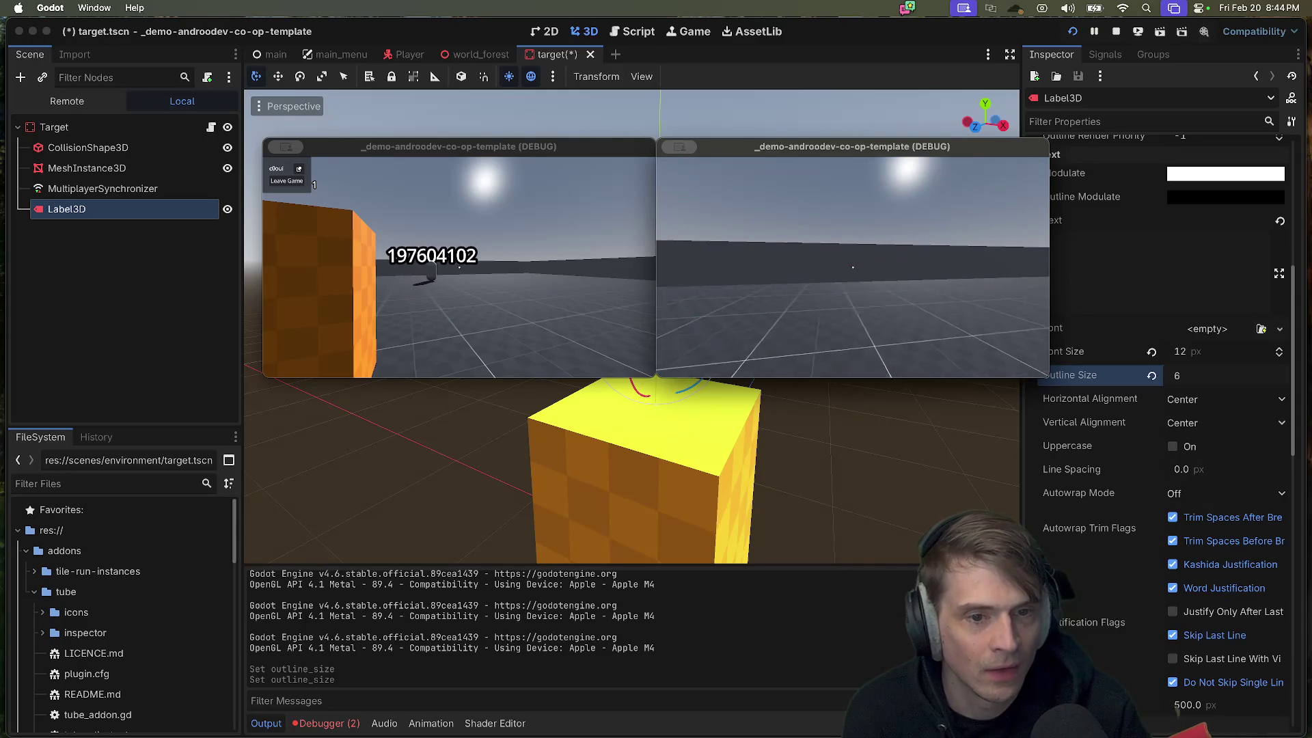
{"action": "key", "text": "w"}
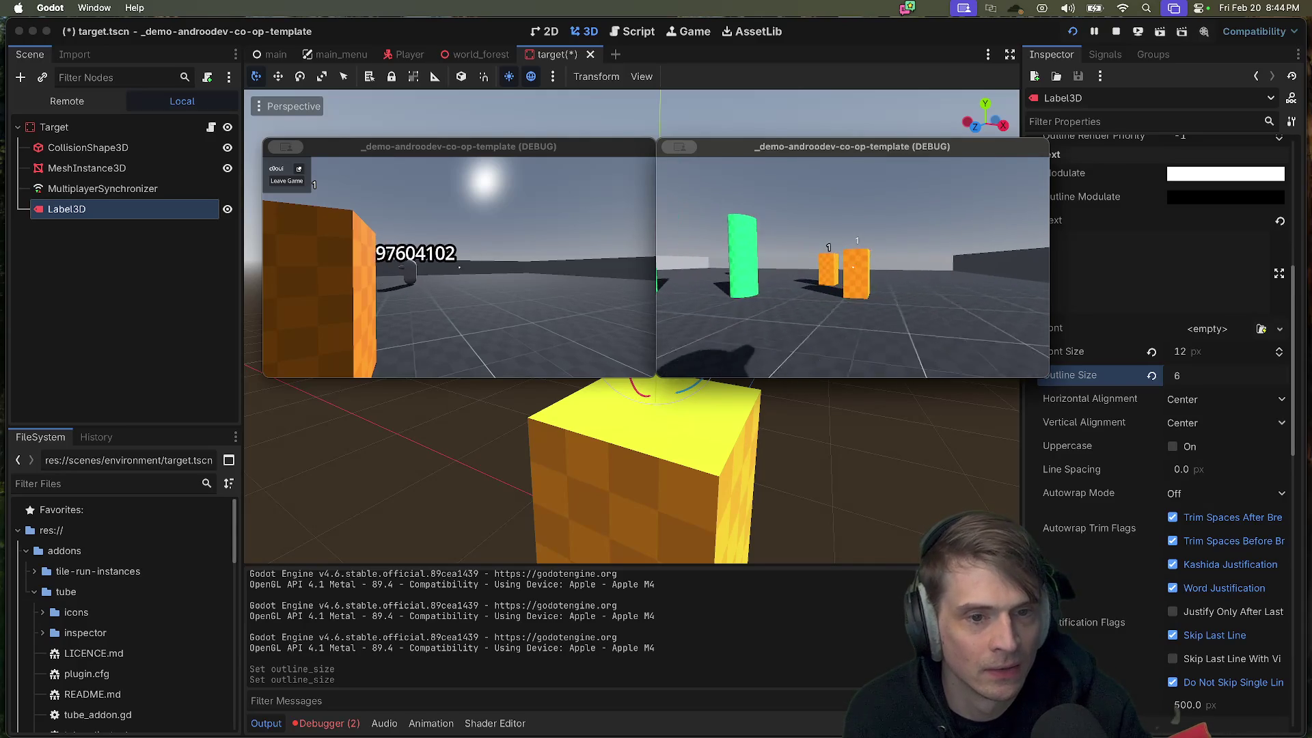
{"action": "key", "text": "w"}
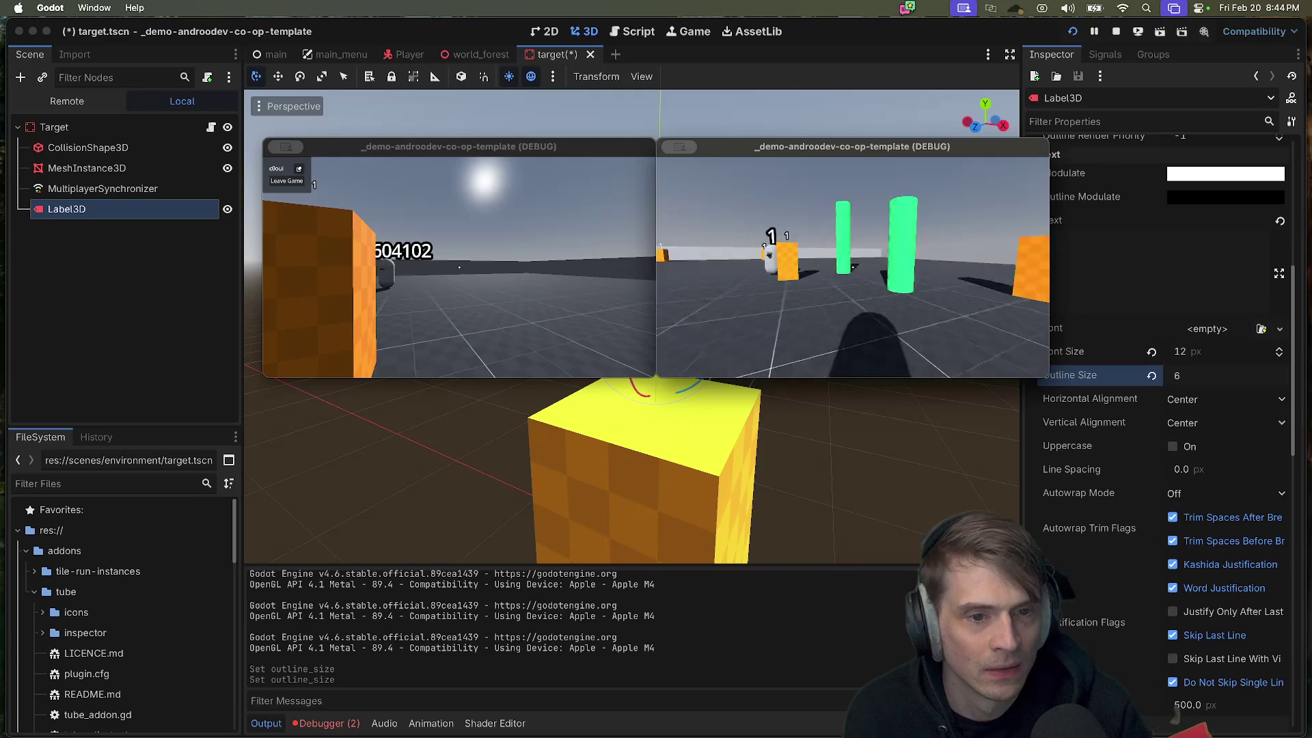
{"action": "key", "text": "w"}
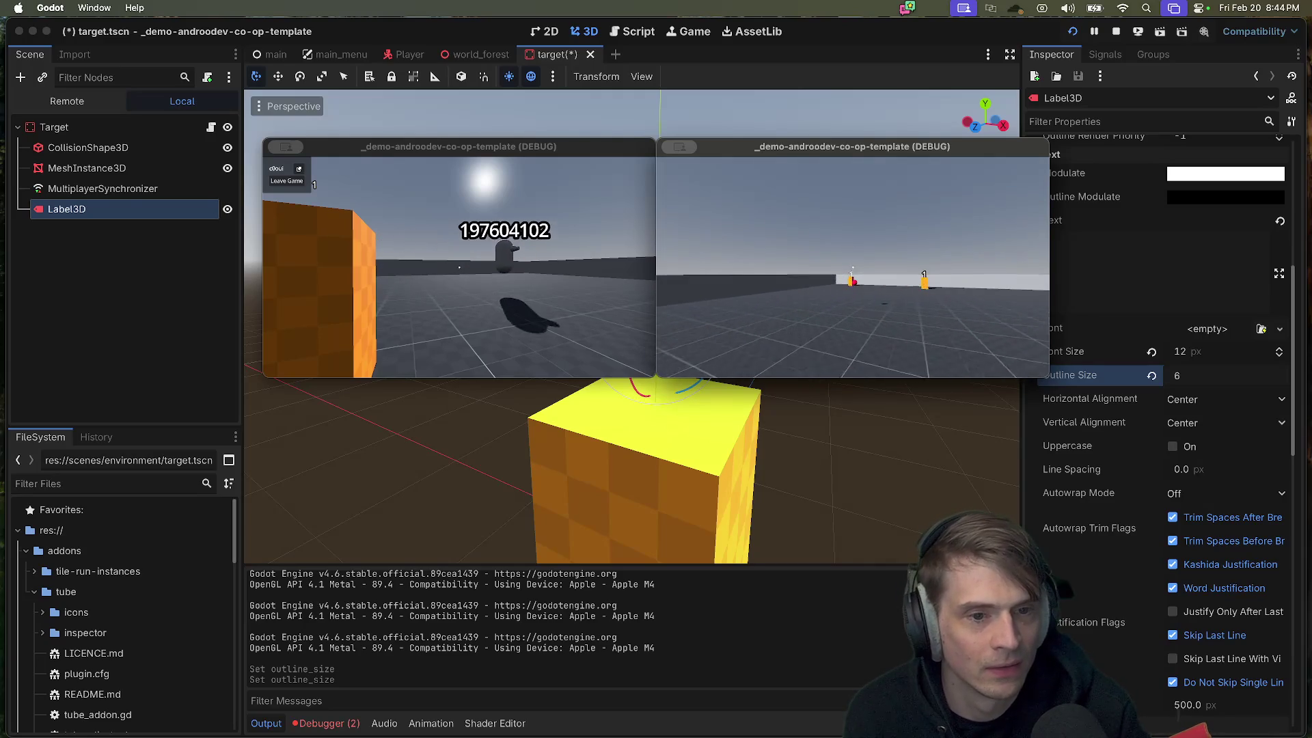
{"action": "key", "text": "super+q"}
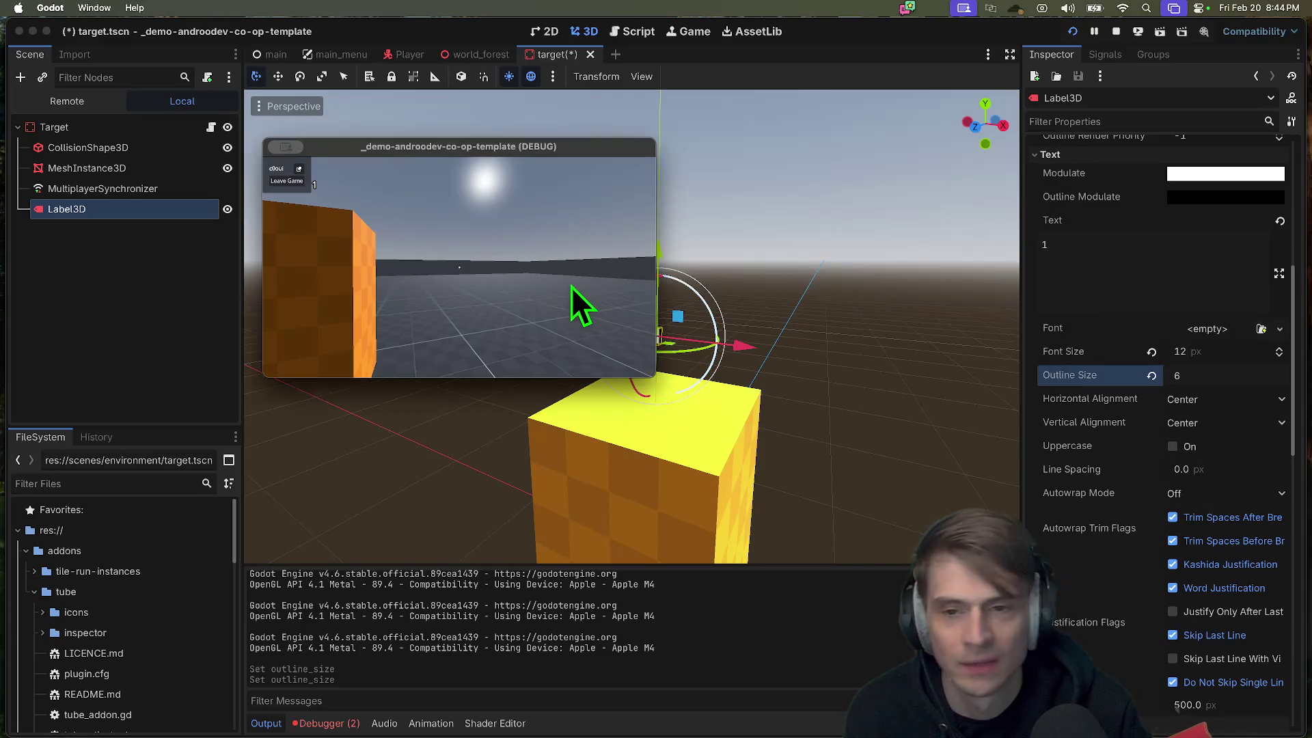
{"action": "key", "text": "super+period"}
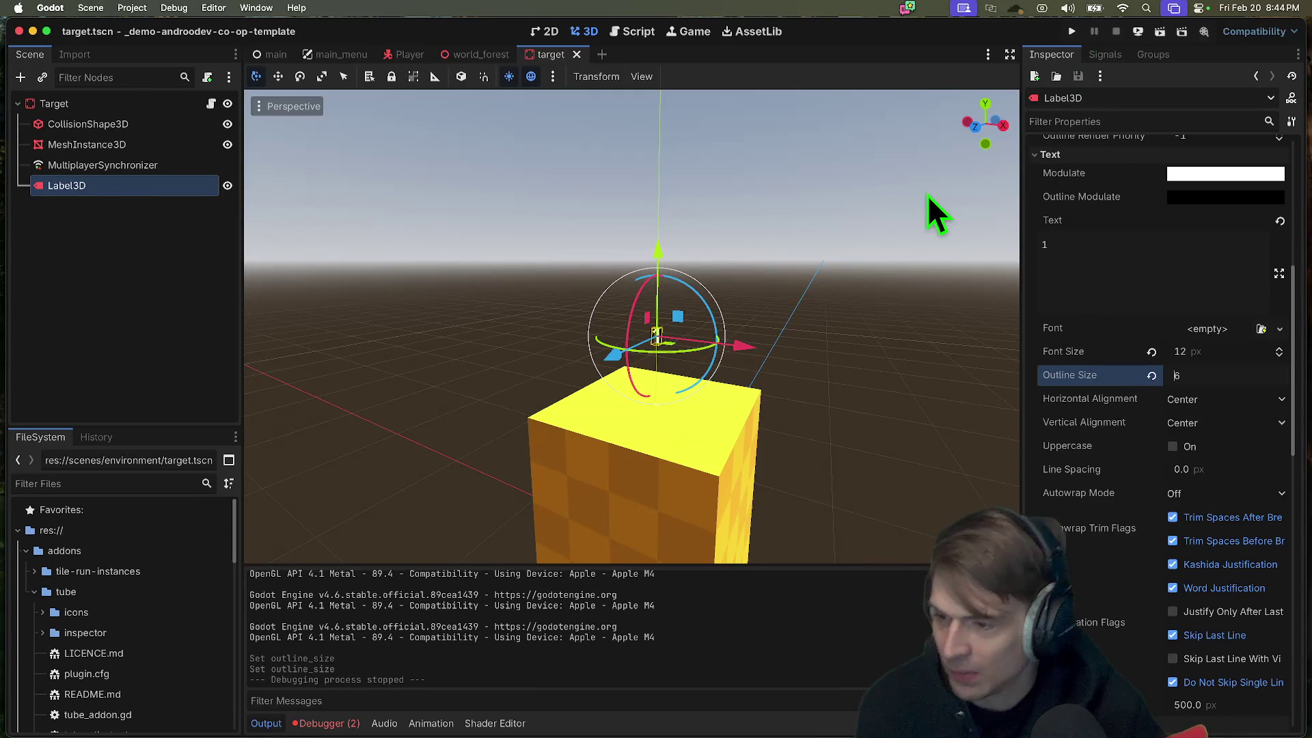
Step: Relaunch the game, host a session in the first window and join it from the bottom window
{"action": "key", "text": "super+b"}
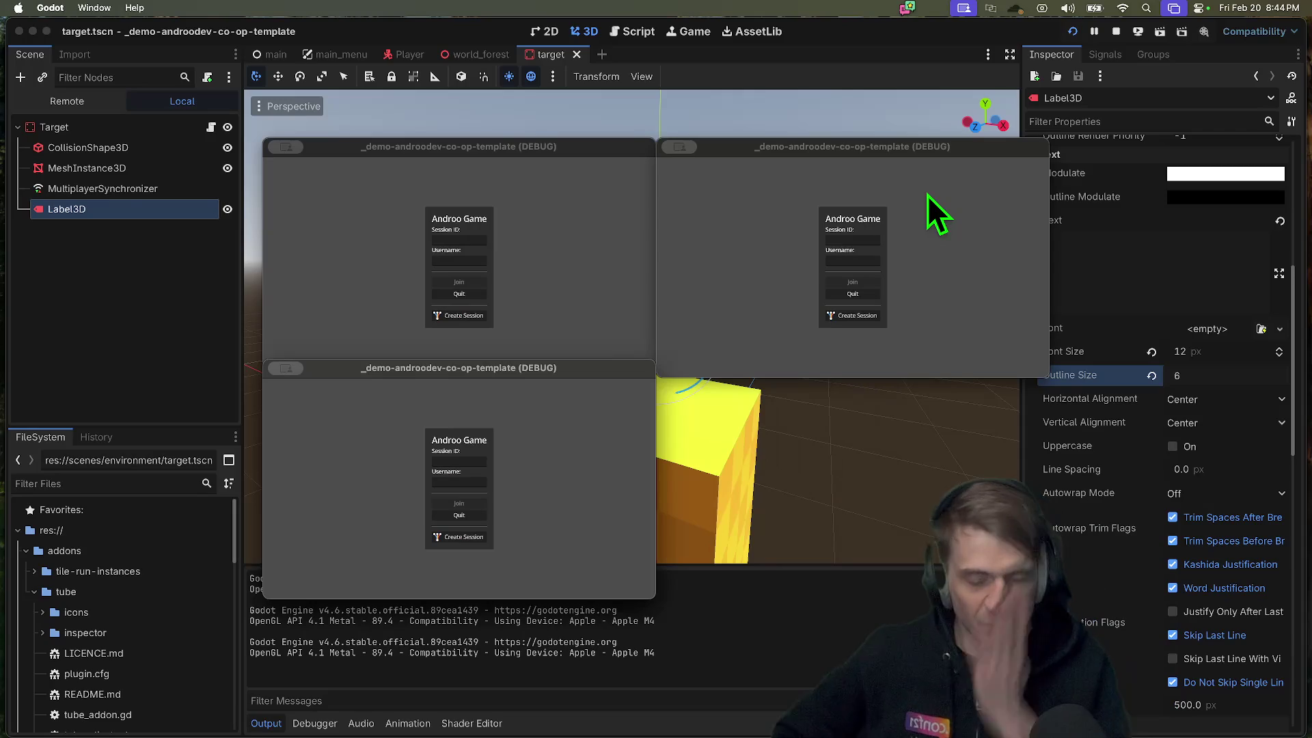
{"action": "left_click", "coordinate": [467, 318]}
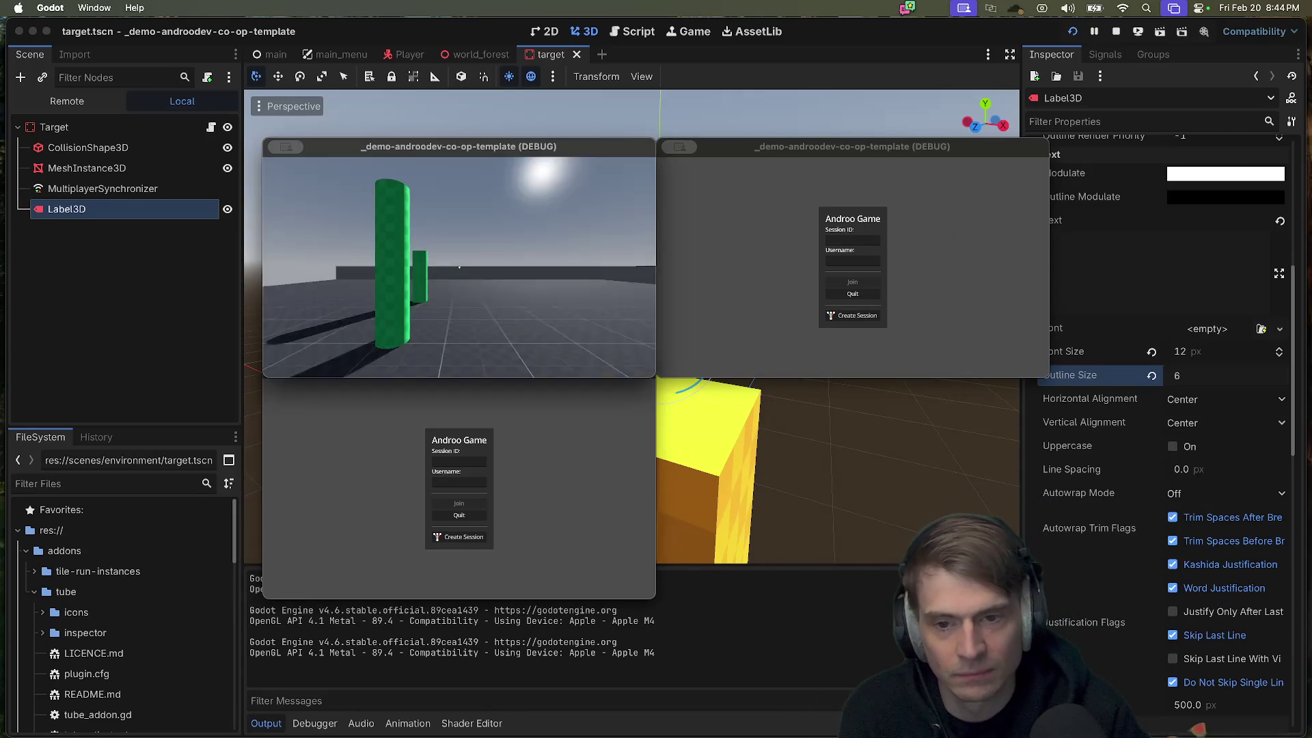
{"action": "left_click", "coordinate": [465, 459]}
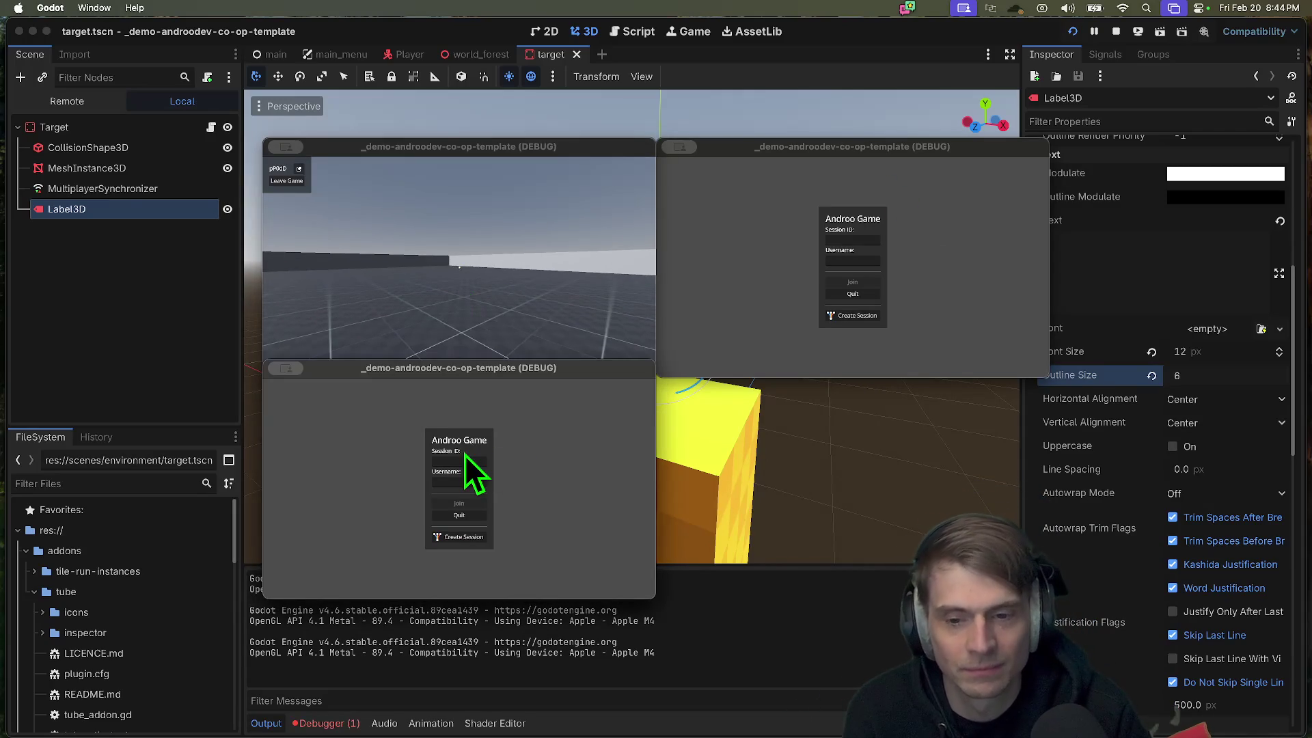
{"action": "key", "text": "super+v"}
{"action": "key", "text": "Return"}
{"action": "left_click", "coordinate": [479, 507]}
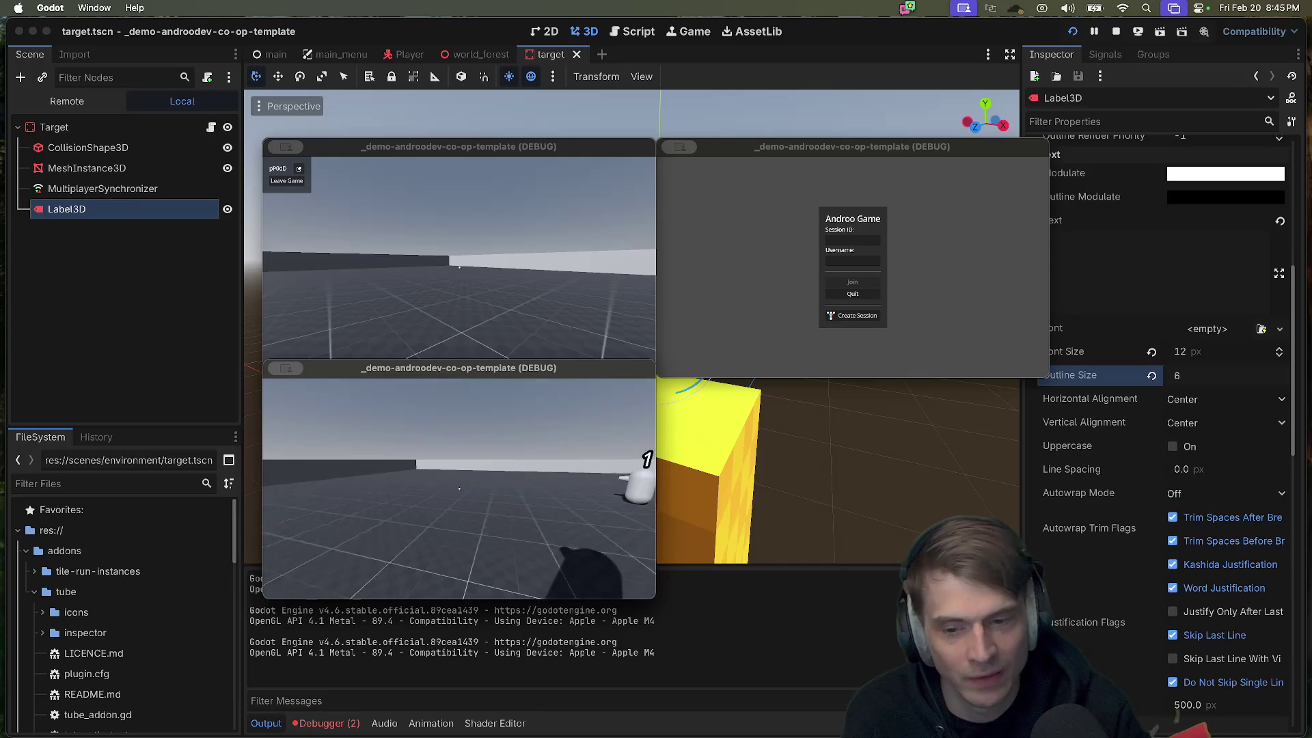
Step: Walk the joined player past the barrels and pillars toward the other player's capsule
{"action": "key", "text": "w"}
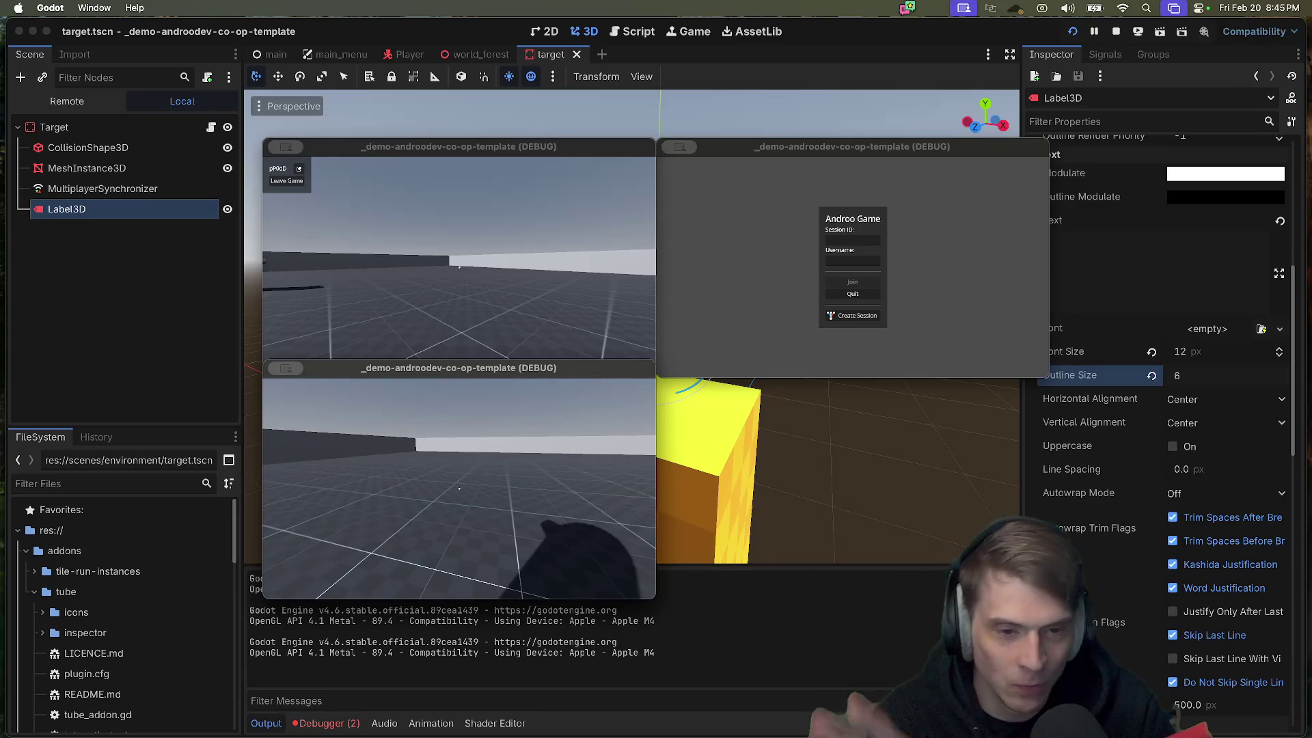
{"action": "key", "text": "w"}
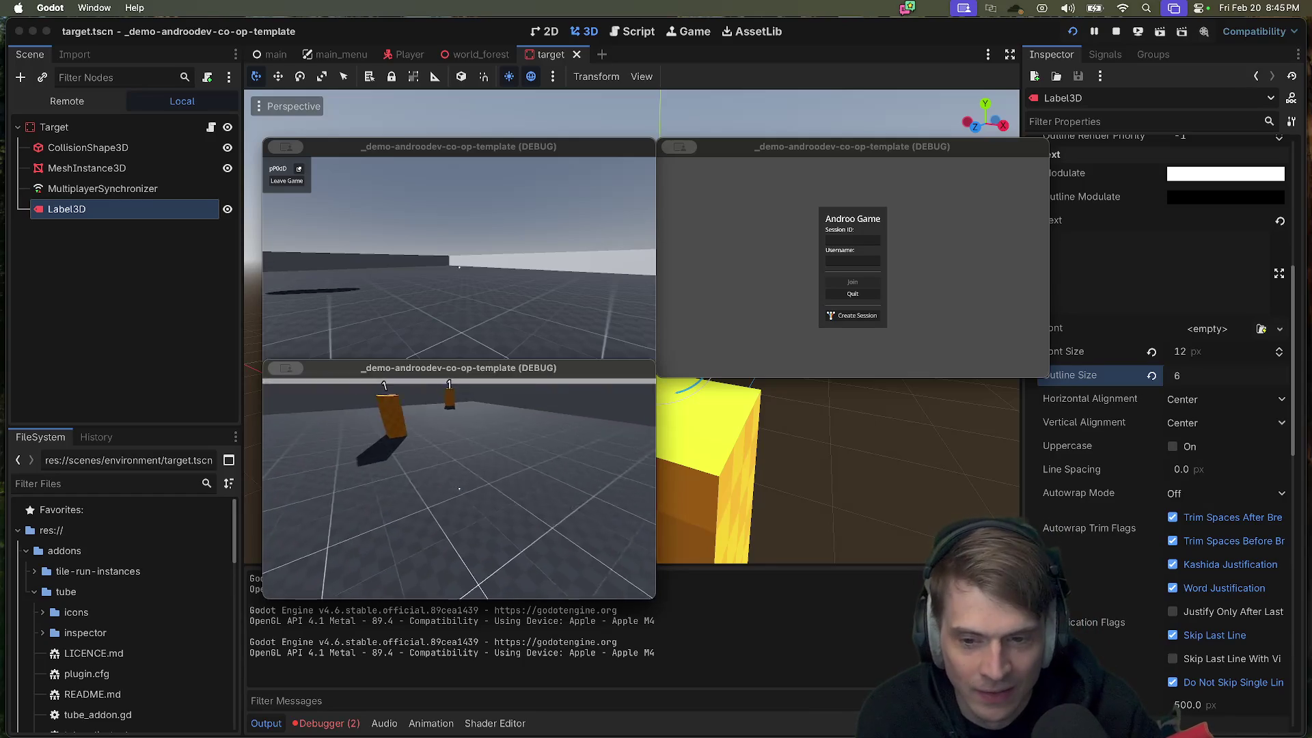
{"action": "key", "text": "w"}
{"action": "key", "text": "w"}
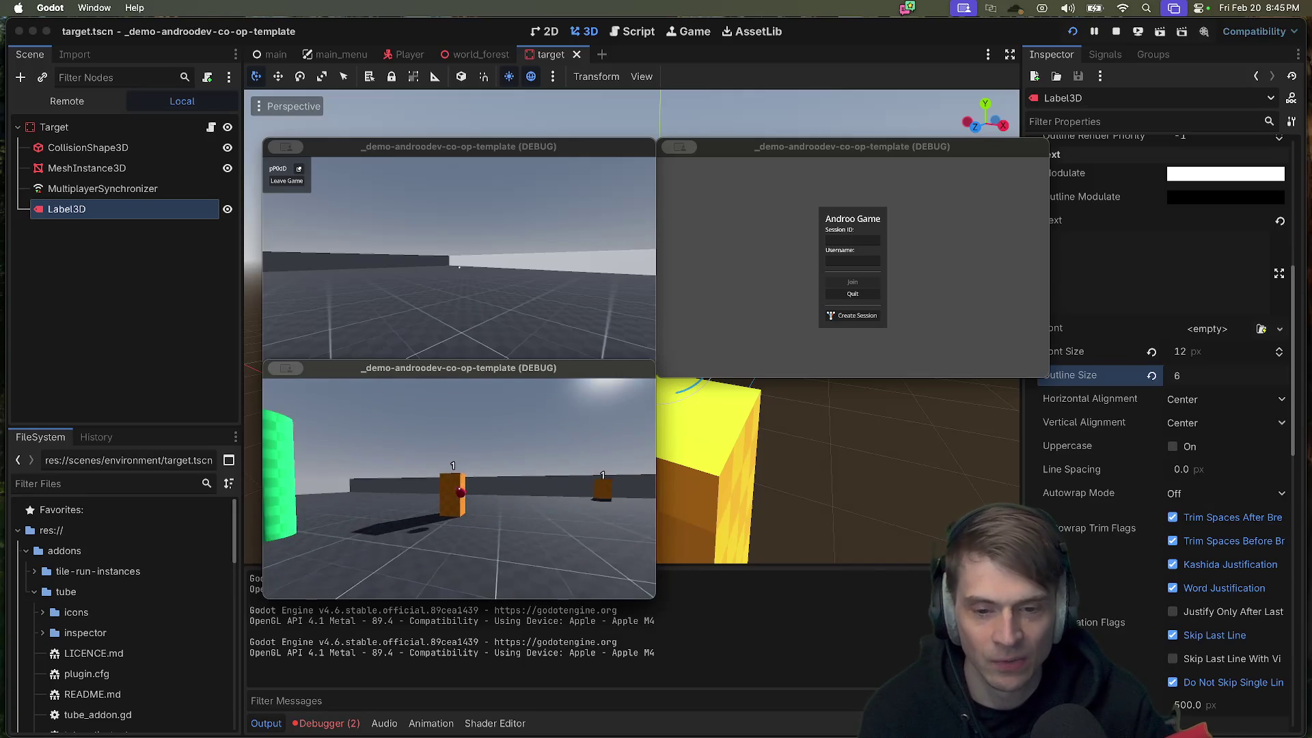
{"action": "key", "text": "w"}
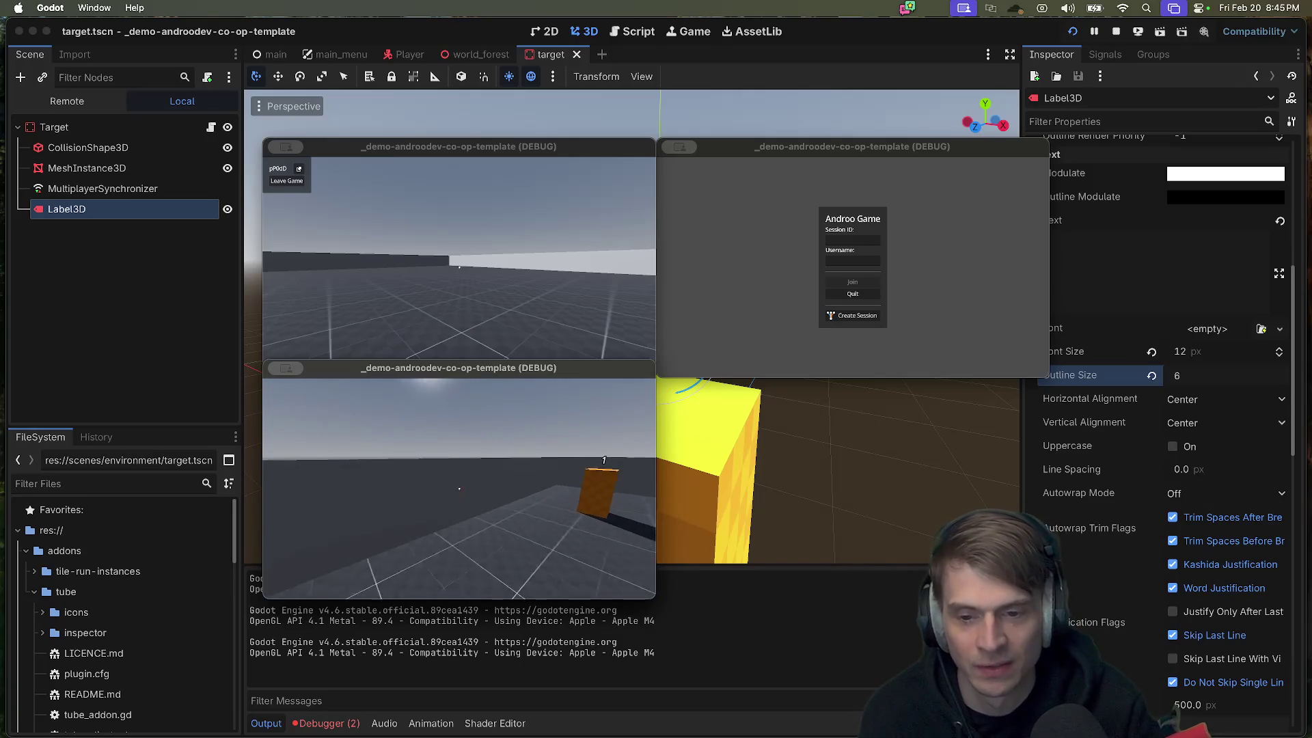
{"action": "key", "text": "w"}
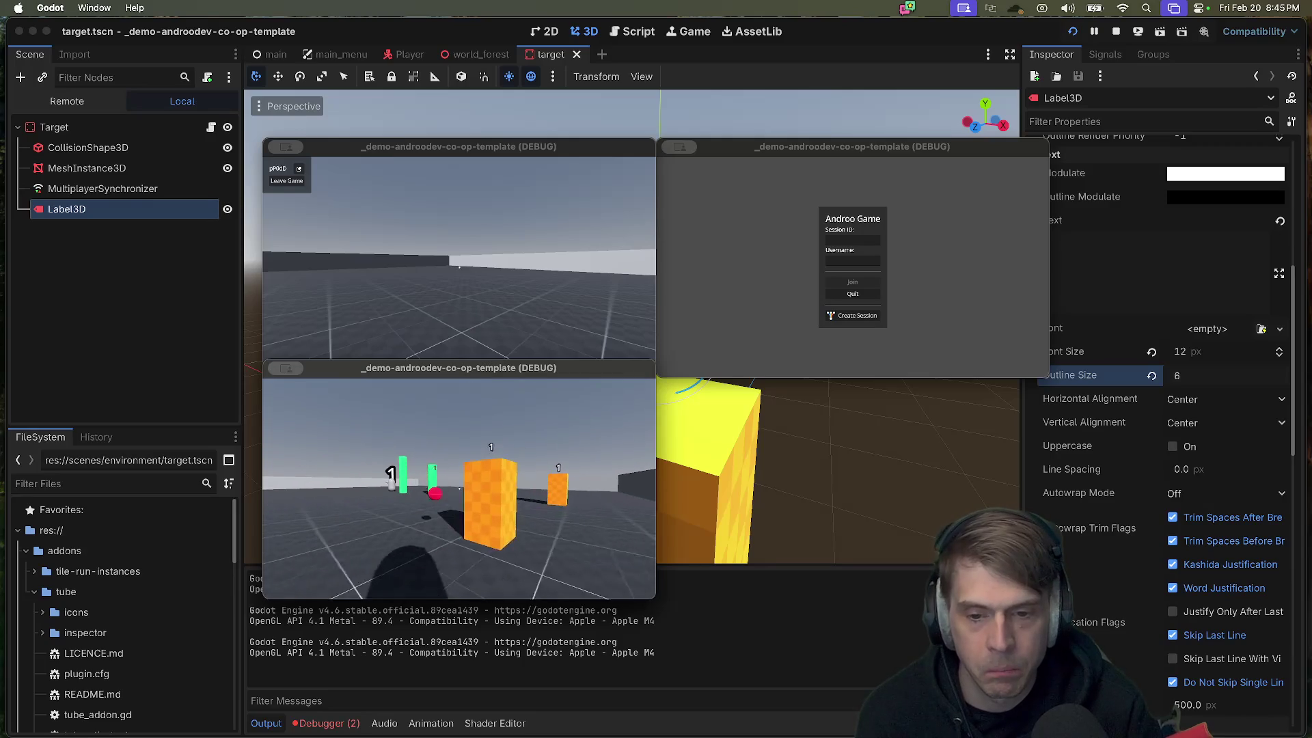
{"action": "key", "text": "w"}
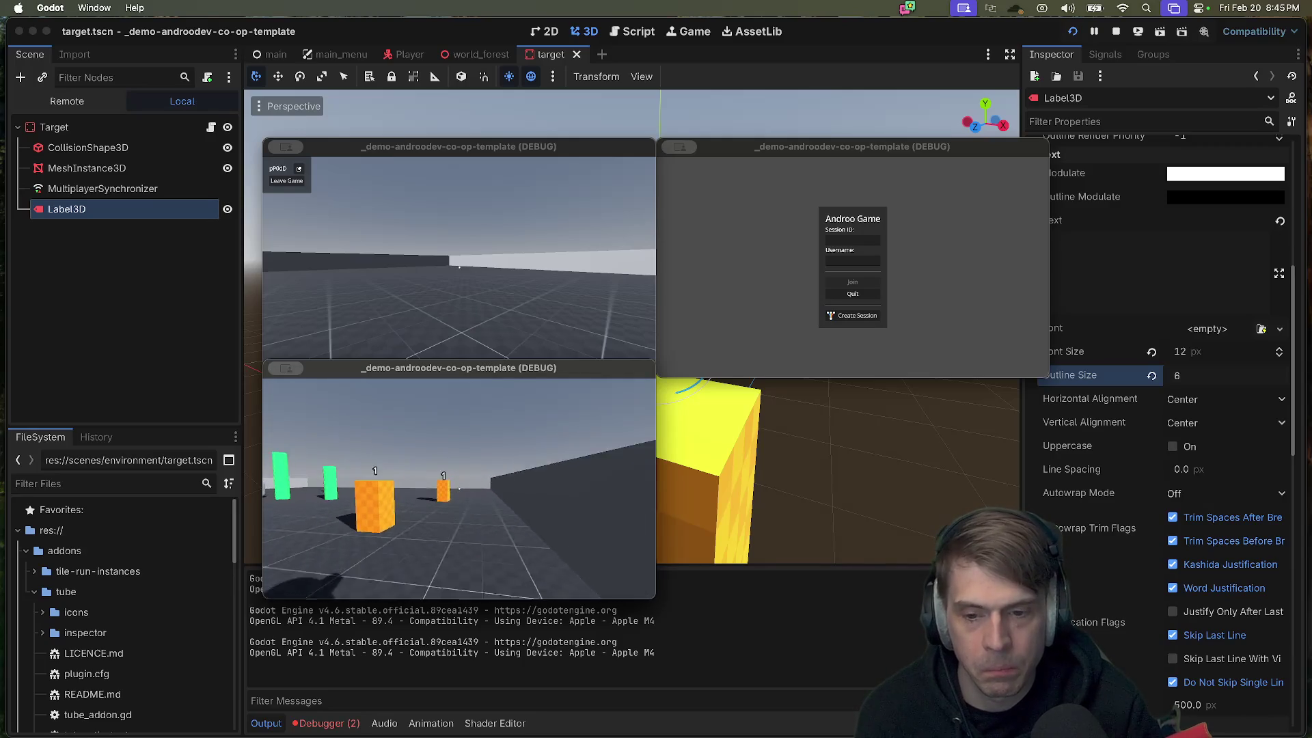
{"action": "key", "text": "w"}
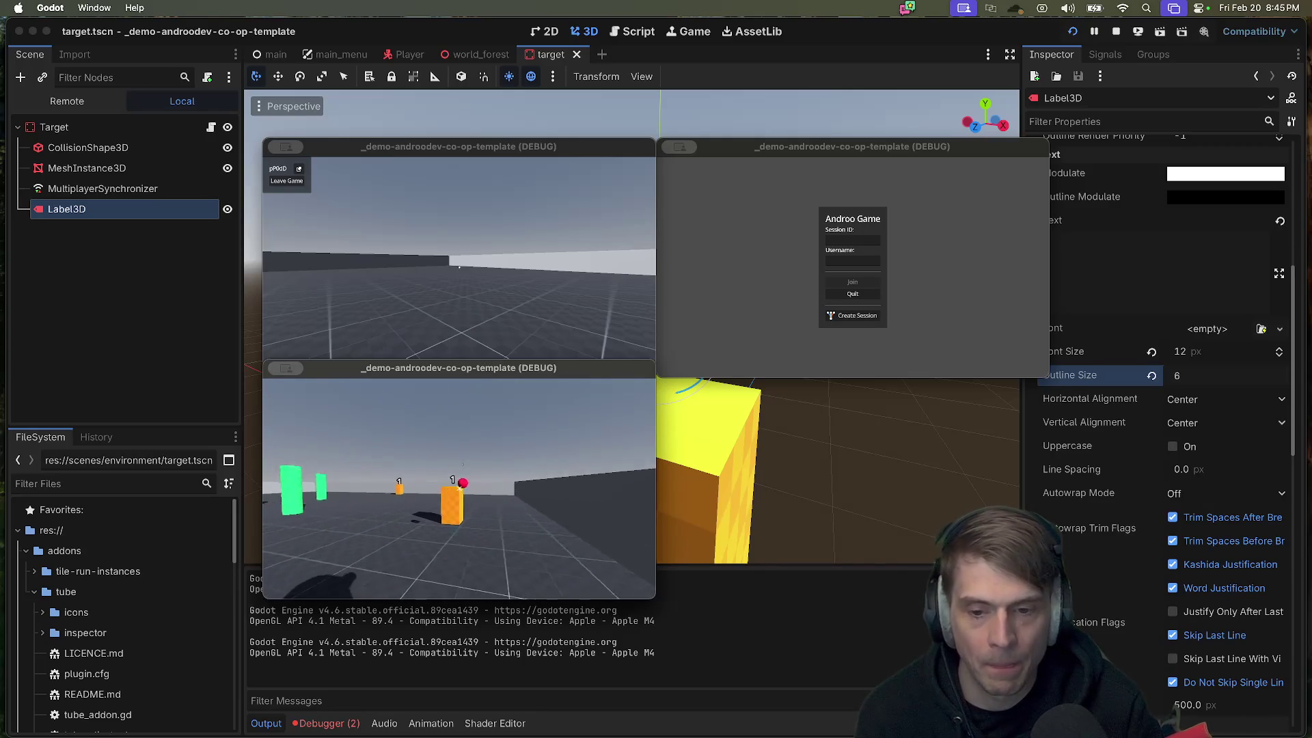
{"action": "key", "text": "w"}
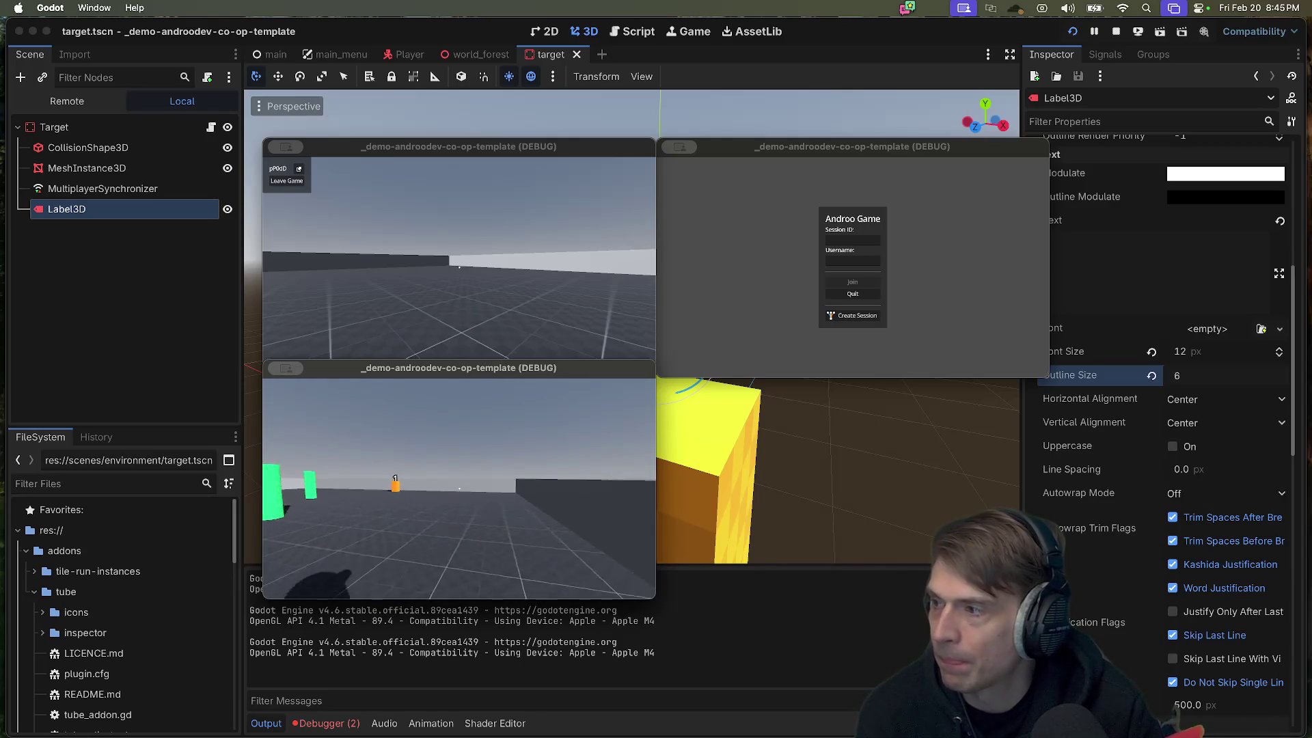
{"action": "key", "text": "w"}
{"action": "key", "text": "w"}
{"action": "key", "text": "w"}
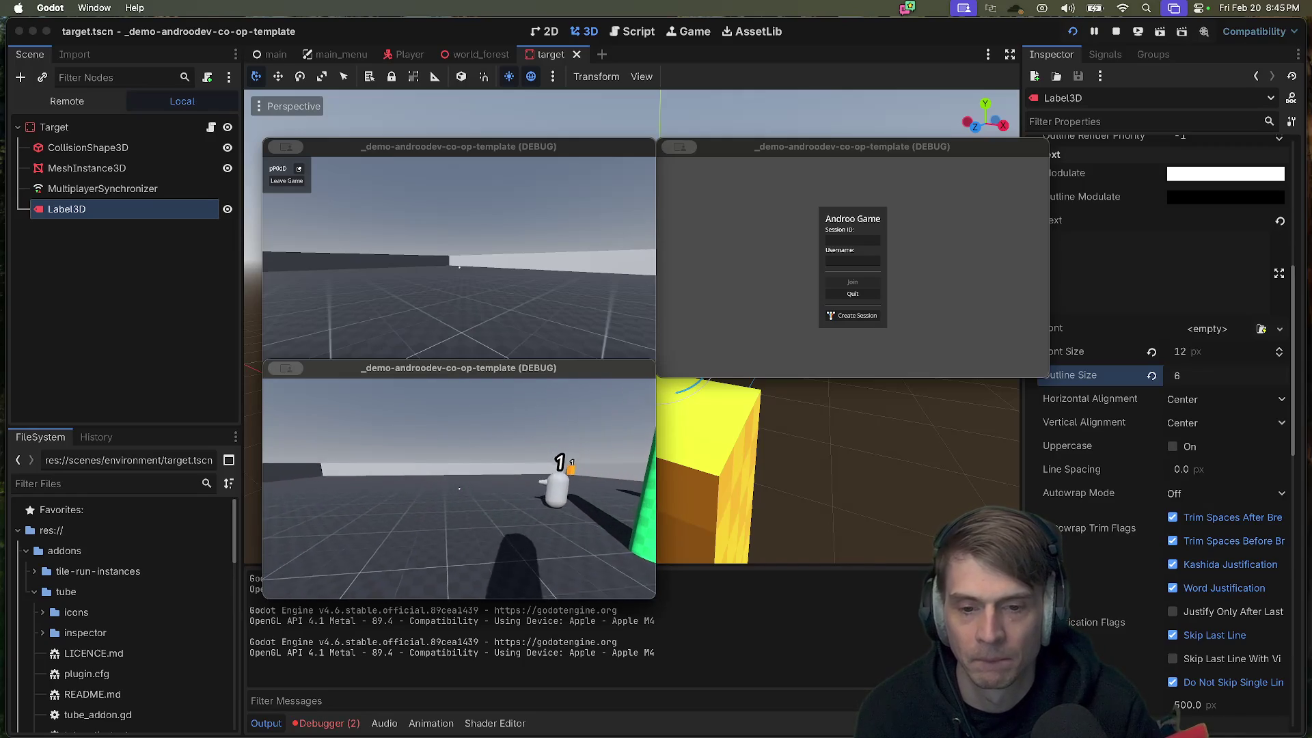
{"action": "key", "text": "w"}
{"action": "key", "text": "w"}
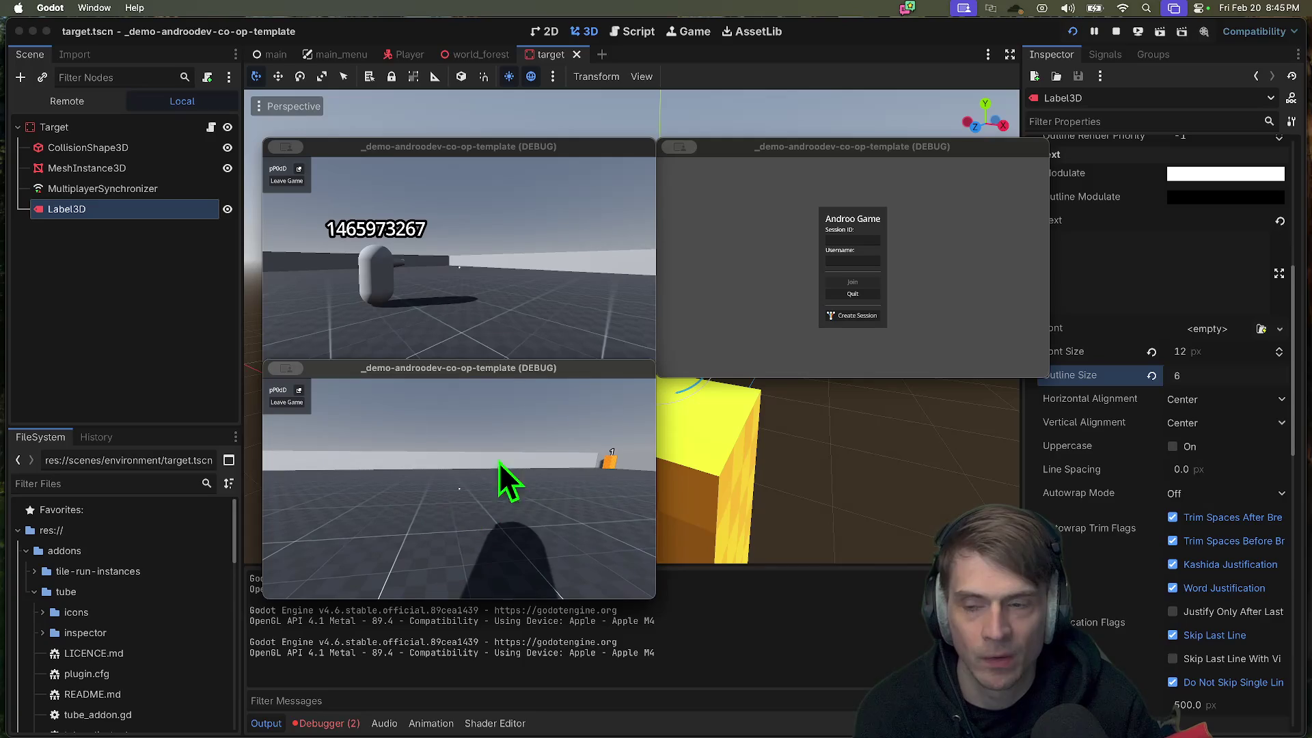
{"action": "left_click", "coordinate": [403, 55]}
Step: Select the player's Nameplate and change its outline size in the Inspector
{"action": "scroll", "coordinate": [206, 259], "scroll_direction": "down", "scroll_amount": 5}
{"action": "scroll", "coordinate": [171, 273], "scroll_direction": "up", "scroll_amount": 3}
{"action": "left_click", "coordinate": [136, 266]}
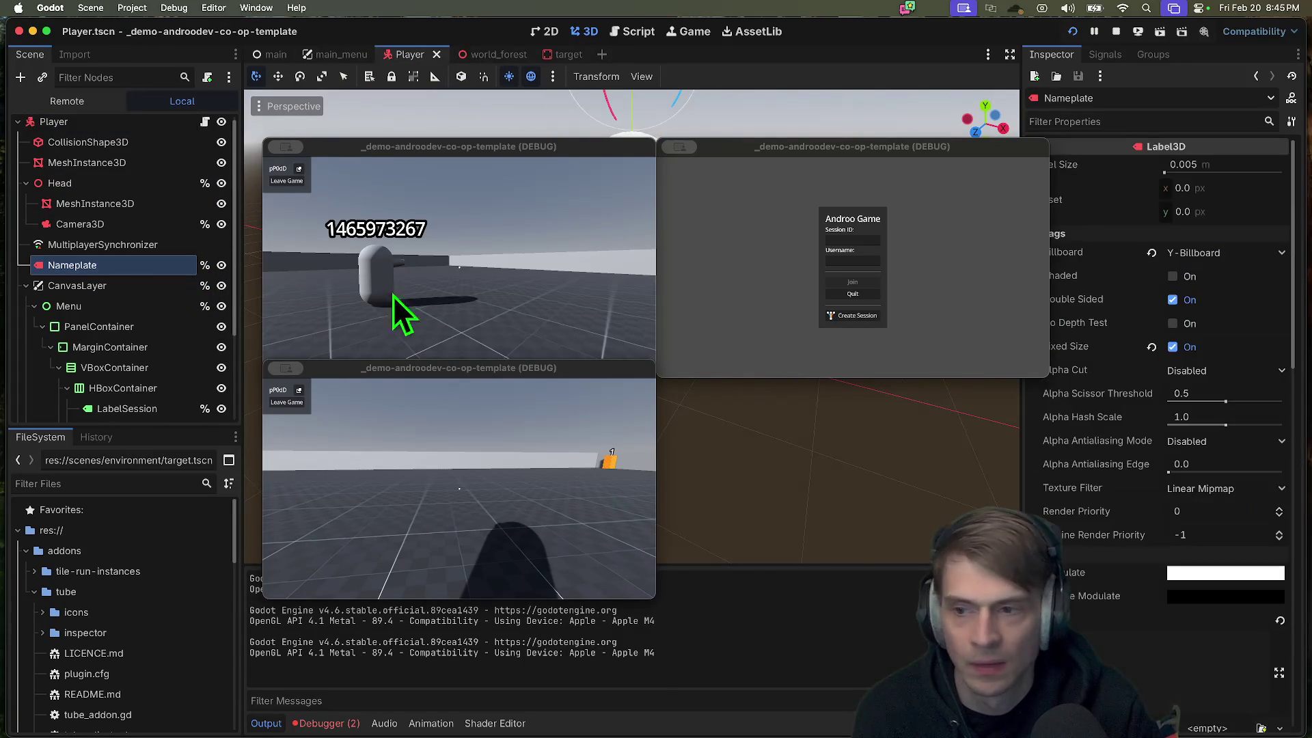
{"action": "scroll", "coordinate": [1161, 328], "scroll_direction": "down", "scroll_amount": 6}
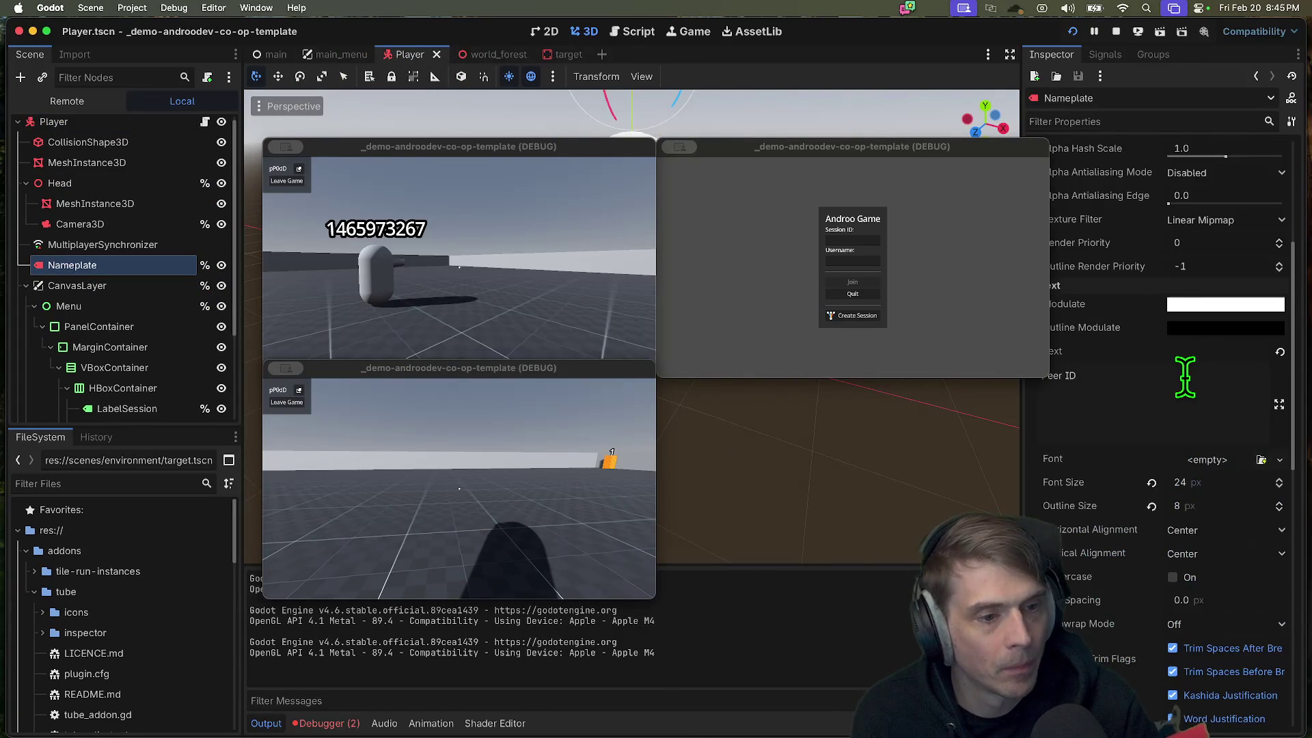
{"action": "left_click", "coordinate": [1208, 506]}
{"action": "type", "text": "7"}
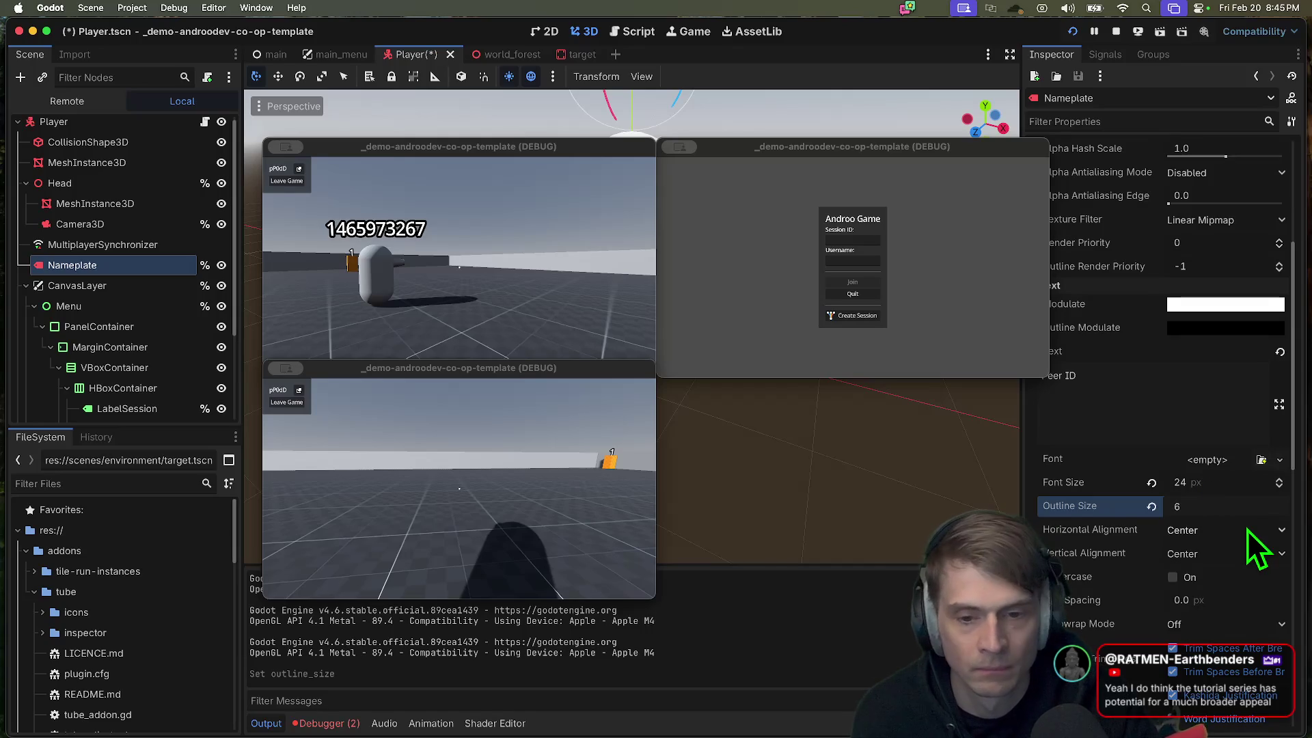
Step: Check the nameplate in the bottom game instance, then stop the running game
{"action": "left_click", "coordinate": [611, 540]}
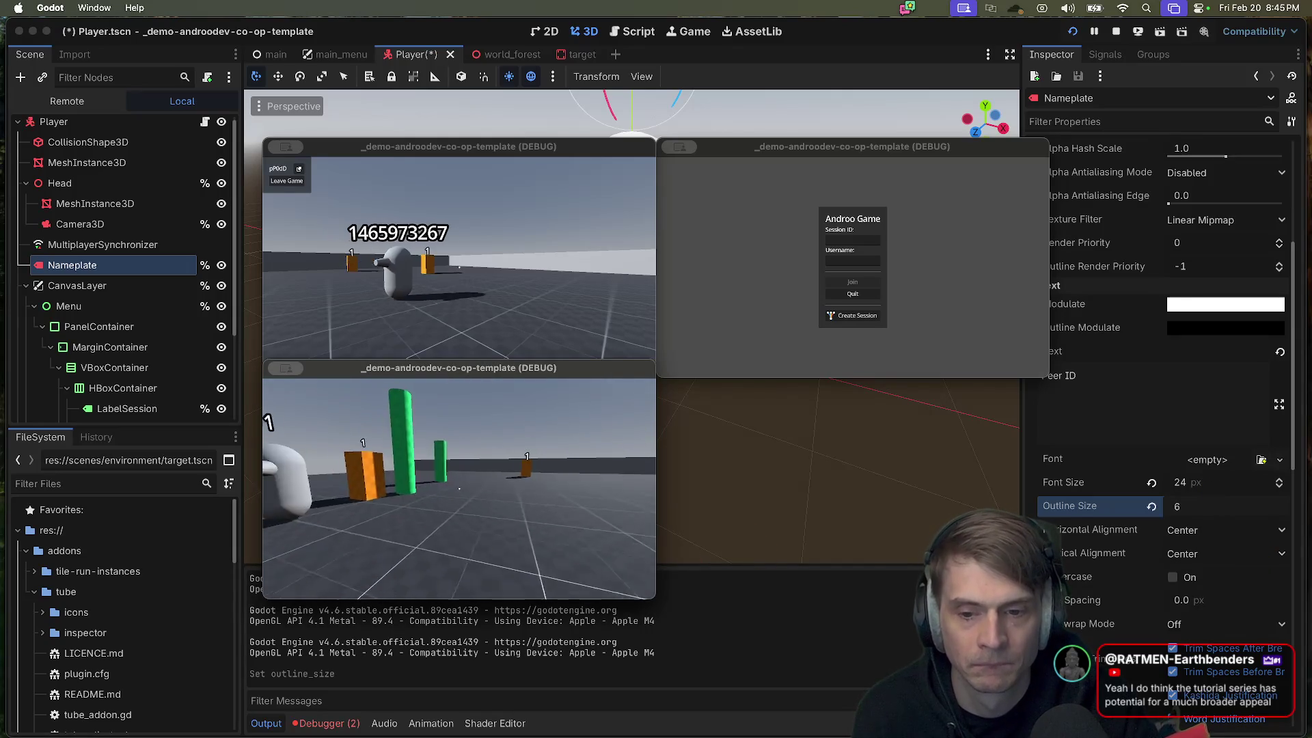
{"action": "key", "text": "w"}
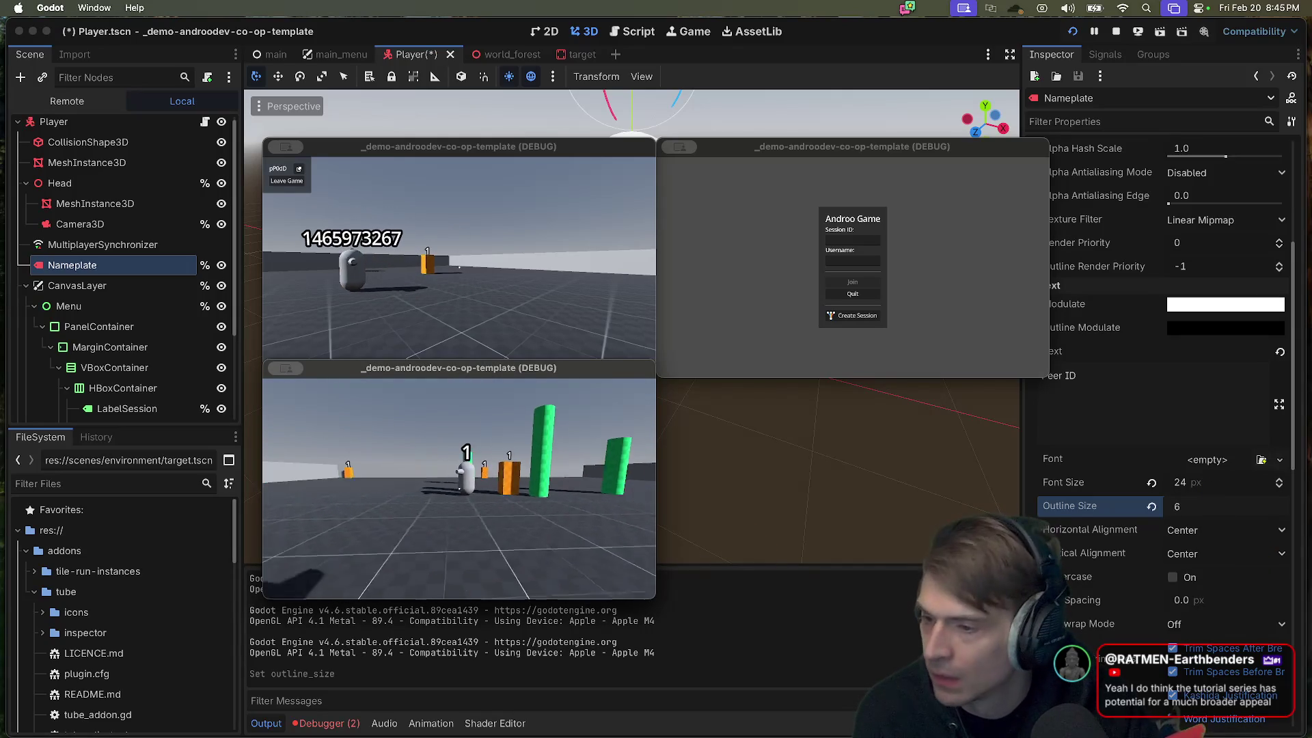
{"action": "key", "text": "Escape"}
{"action": "left_click", "coordinate": [1100, 75]}
{"action": "left_click", "coordinate": [1124, 31]}
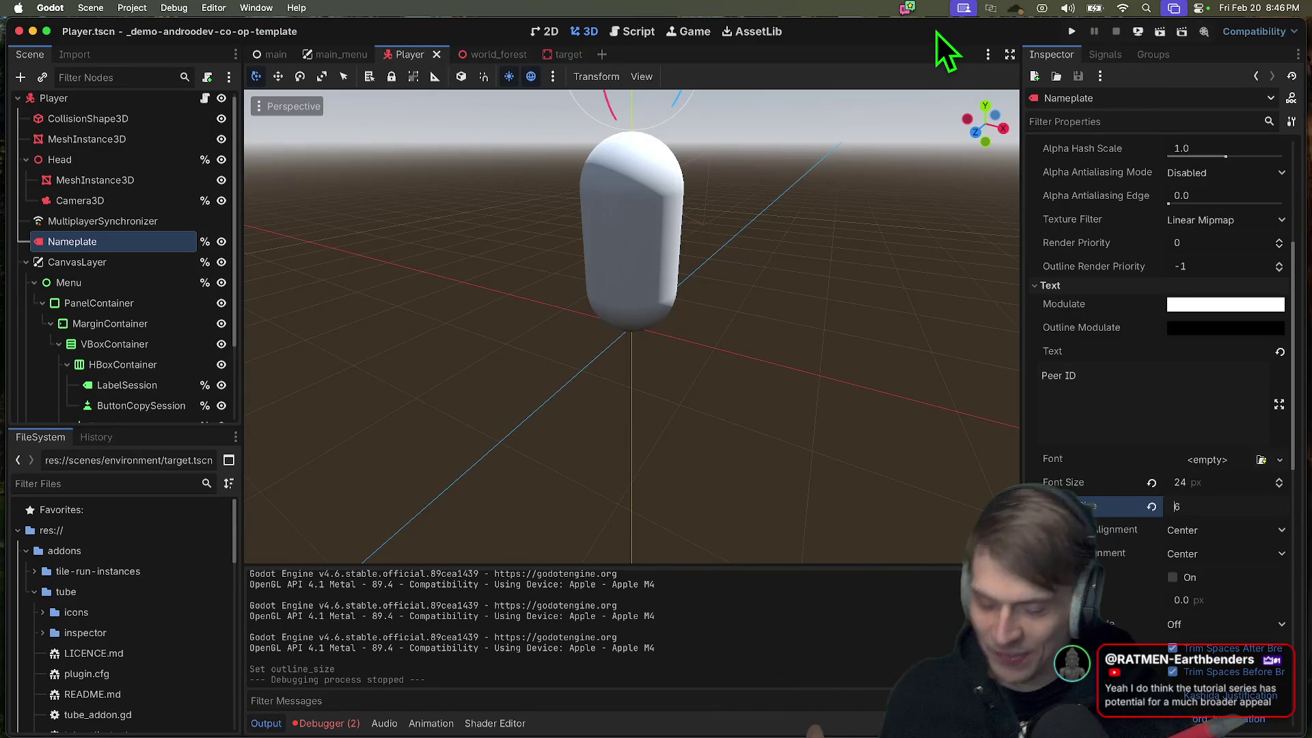
{"action": "key", "text": "super+Tab"}
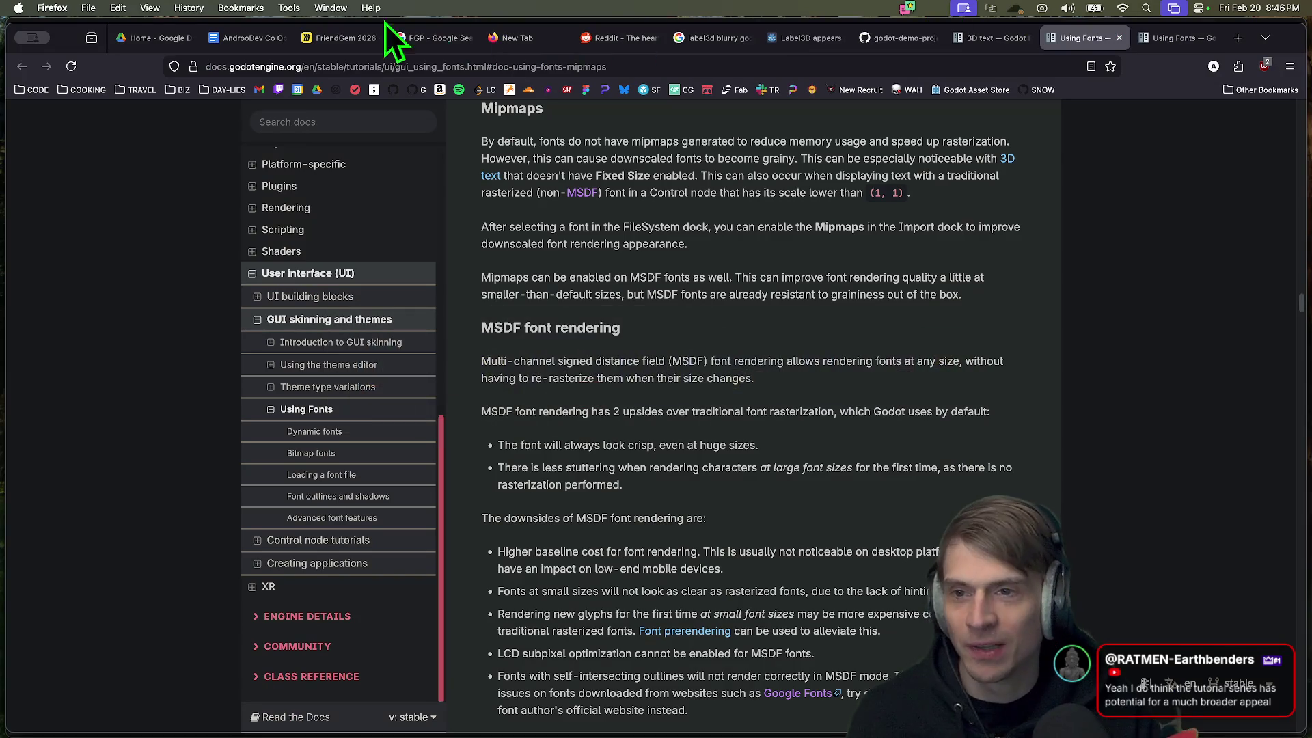
Step: Open the co-op template script and add empty lines below the Part 1 title
{"action": "left_click", "coordinate": [262, 39]}
{"action": "scroll", "coordinate": [689, 537], "scroll_direction": "down", "scroll_amount": 1}
{"action": "left_click", "coordinate": [689, 536]}
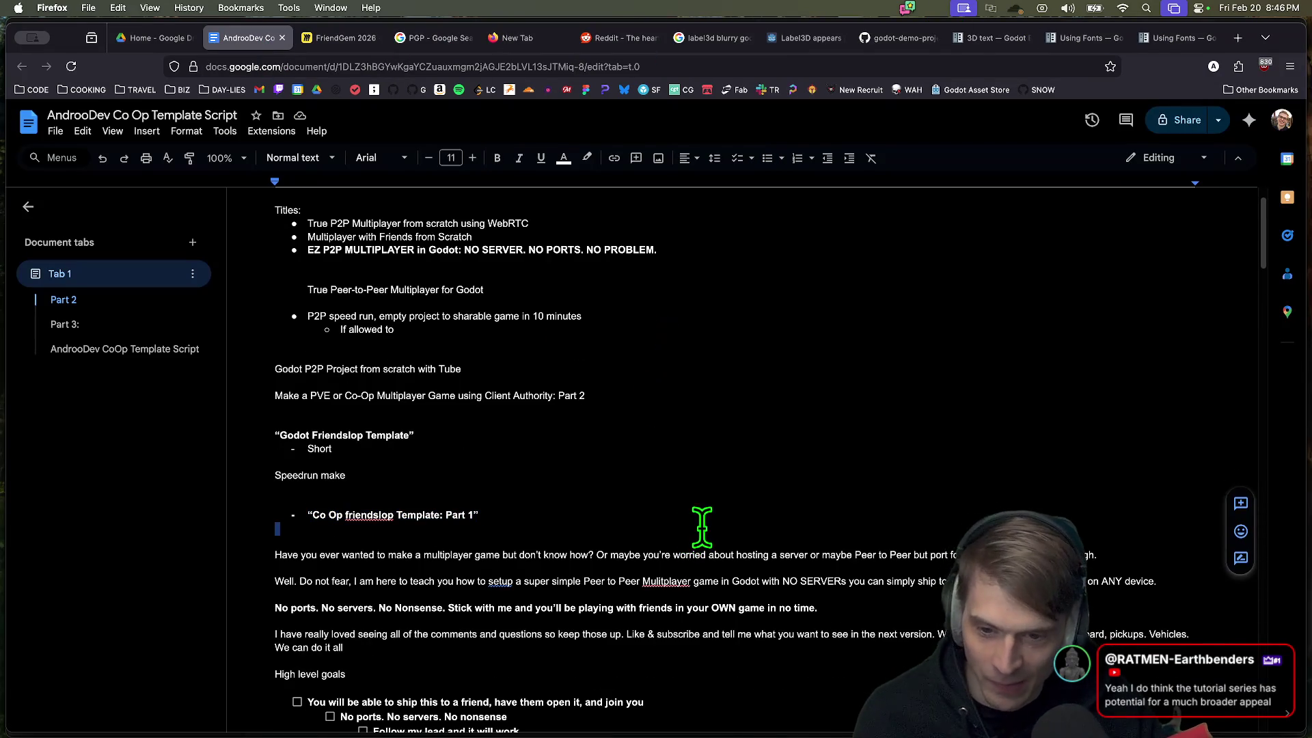
{"action": "key", "text": "Return"}
{"action": "key", "text": "Return"}
{"action": "key", "text": "Return"}
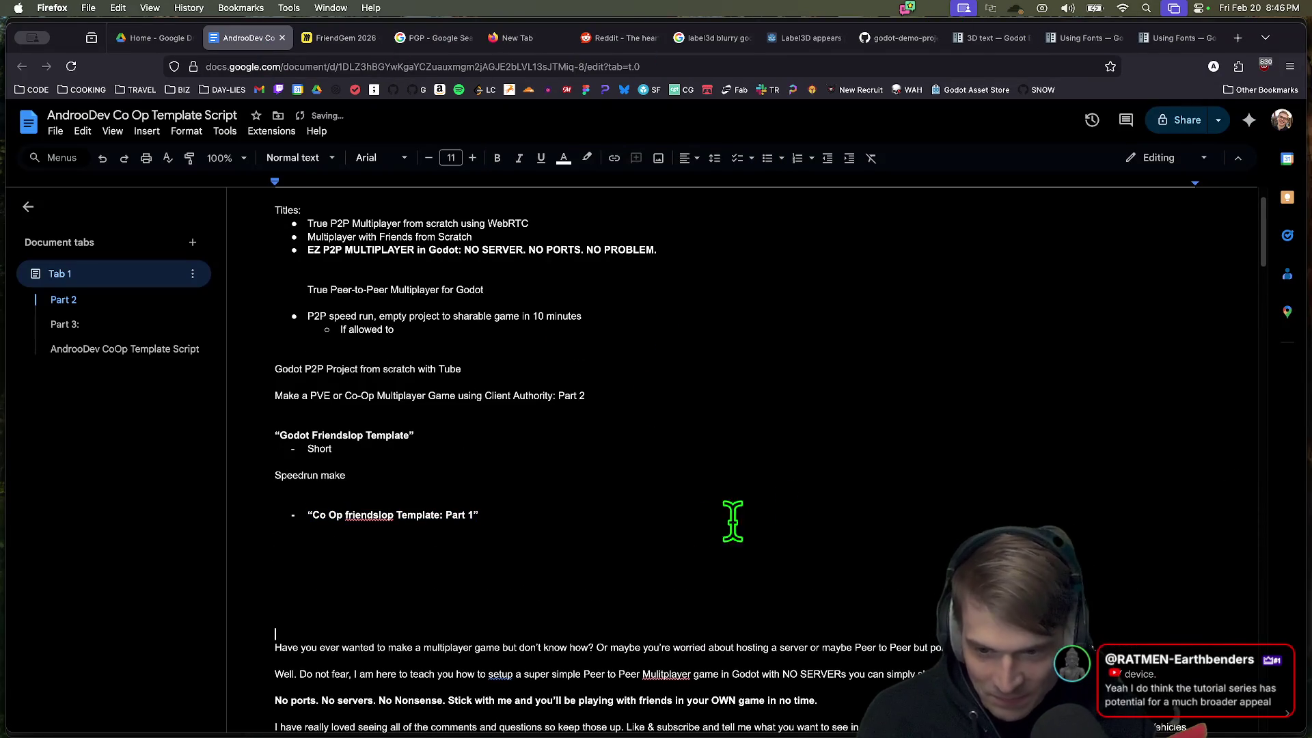
Step: Correct 'Friendslop' in the Part 1 title and paste a copy of the title below it
{"action": "left_click", "coordinate": [328, 514]}
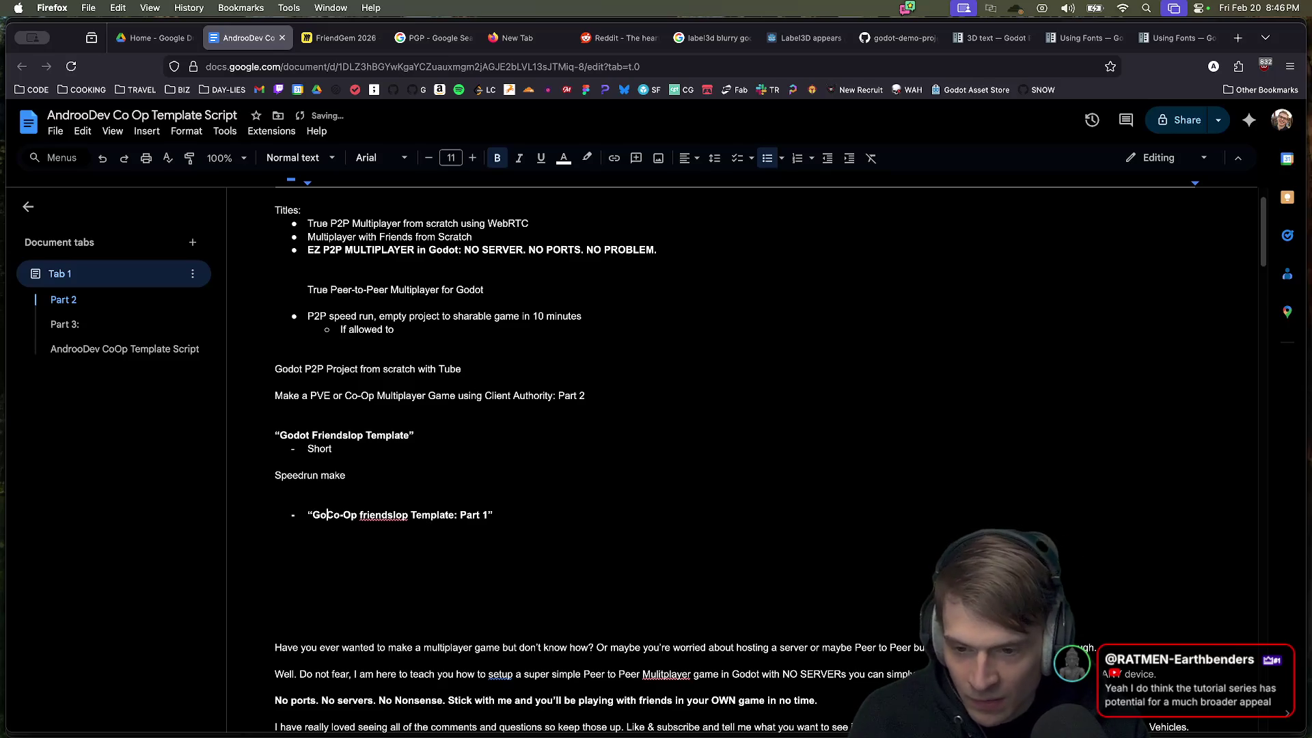
{"action": "double_click", "coordinate": [400, 514]}
{"action": "type", "text": "Fr"}
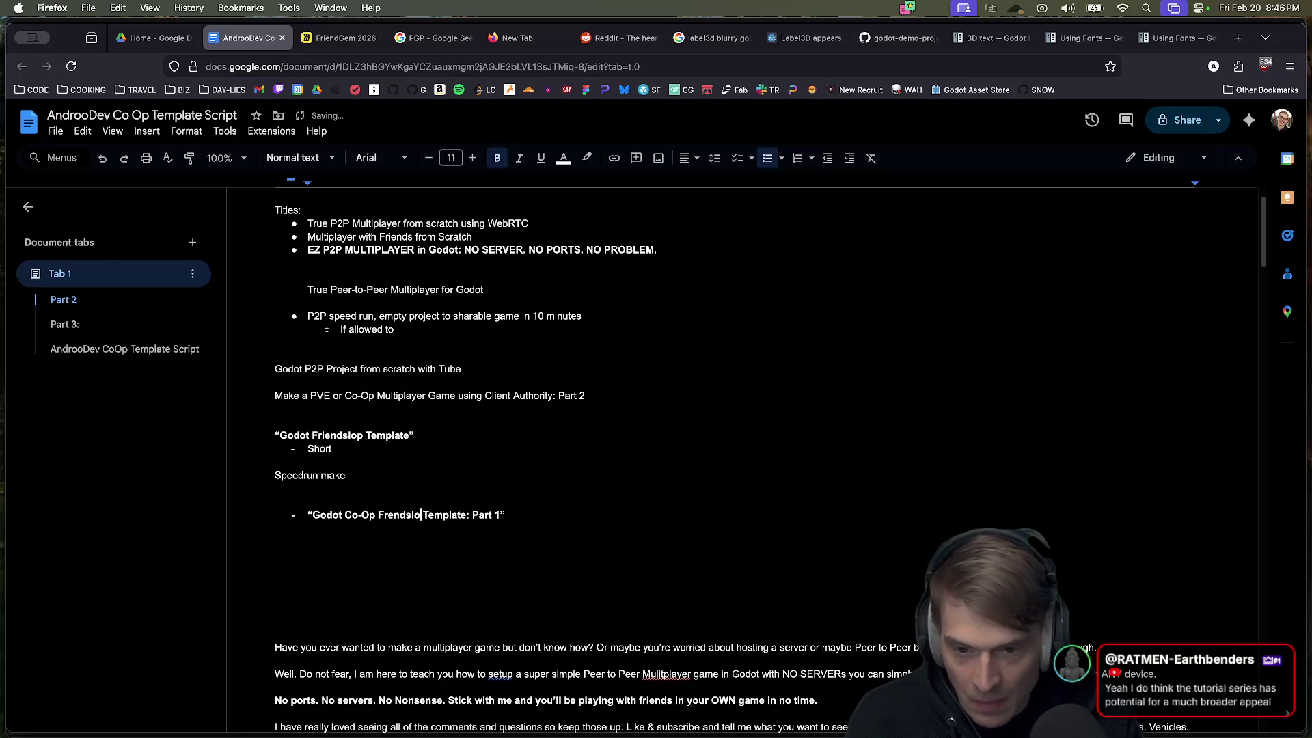
{"action": "key", "text": "BackSpace"}
{"action": "key", "text": "BackSpace"}
{"action": "key", "text": "BackSpace"}
{"action": "type", "text": "iend"}
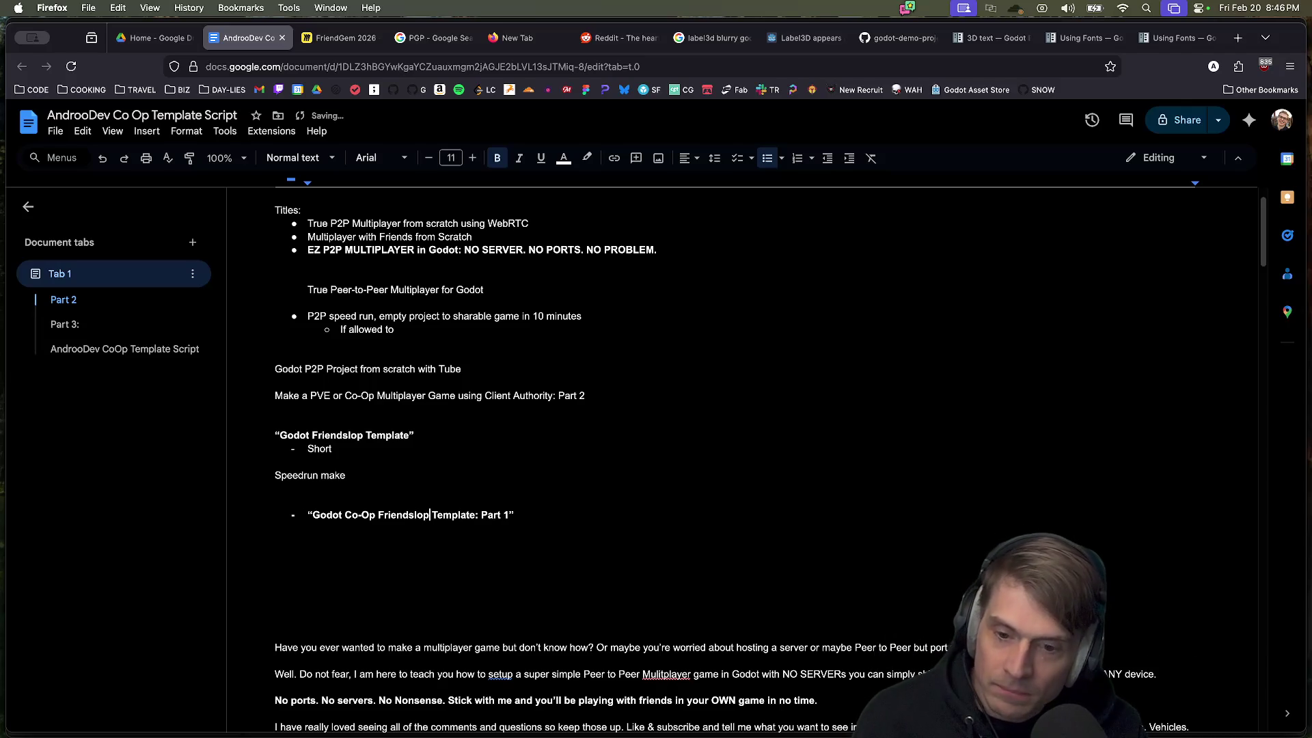
{"action": "key", "text": "super+shift+Left"}
{"action": "key", "text": "super+c"}
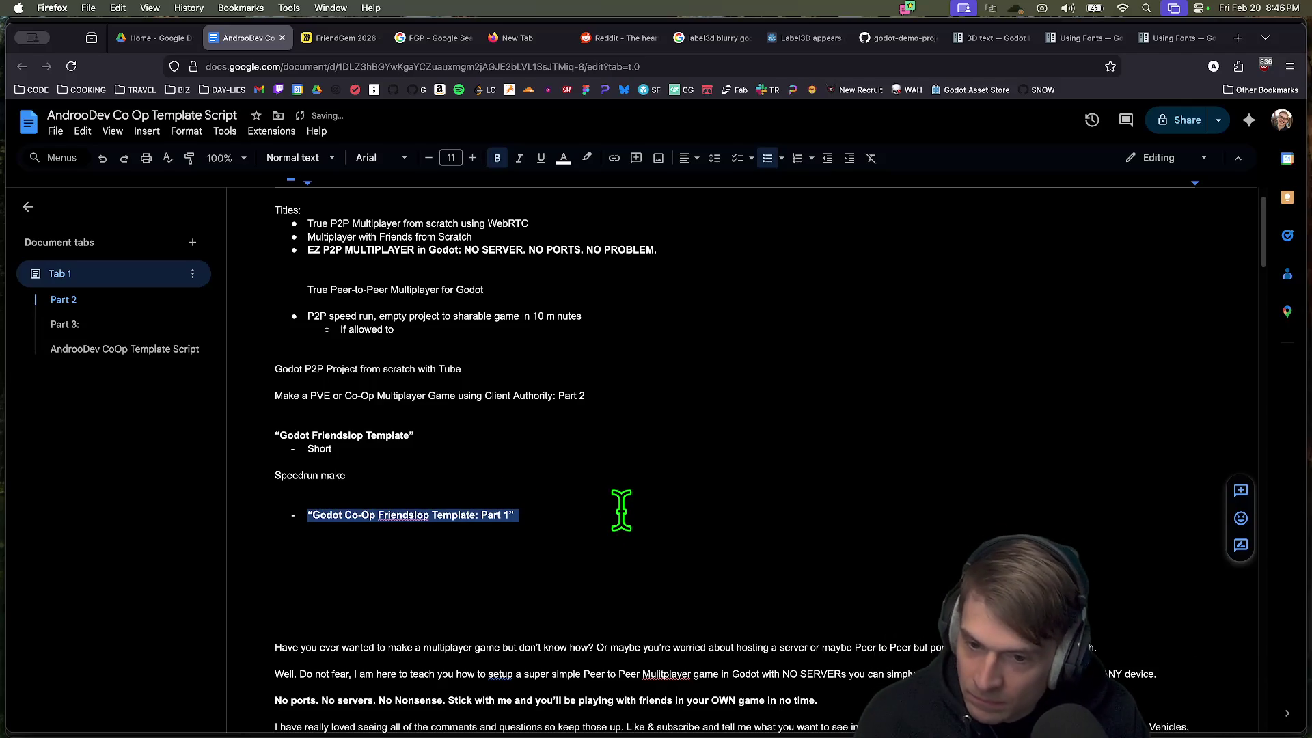
{"action": "key", "text": "Left"}
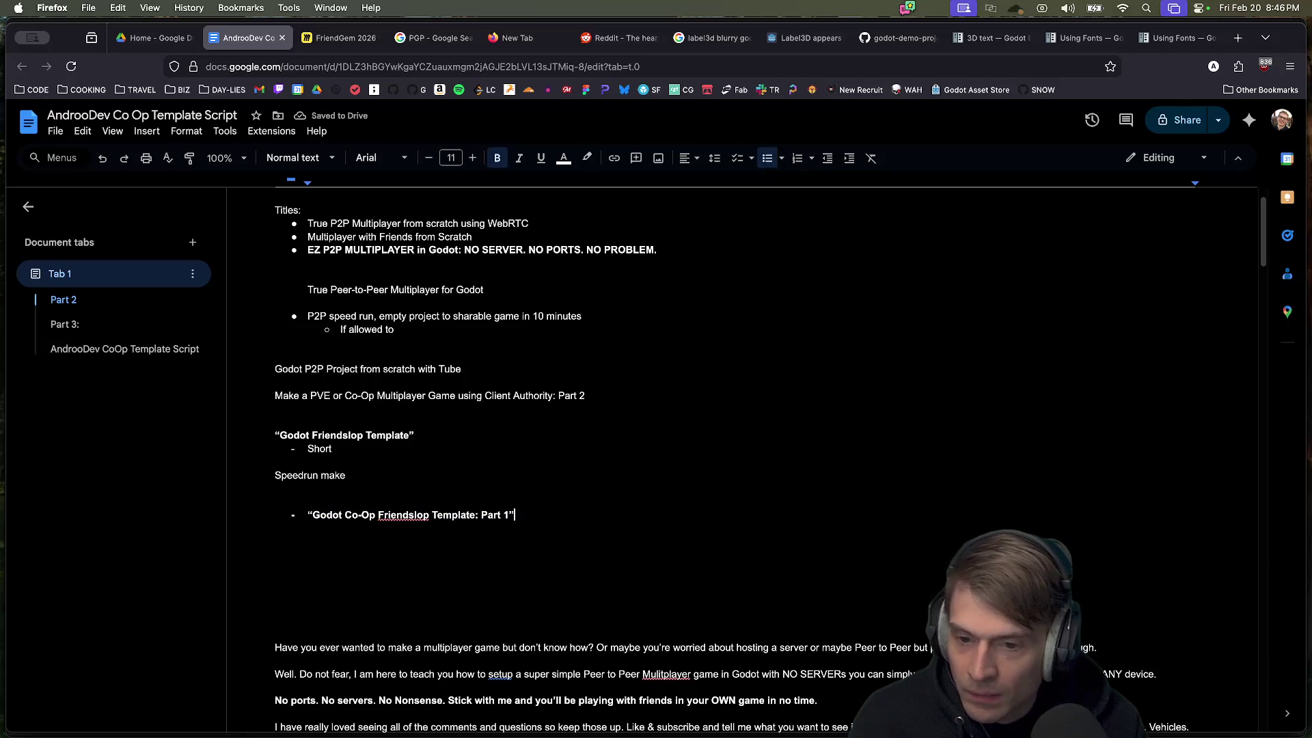
{"action": "key", "text": "Return"}
{"action": "key", "text": "super+v"}
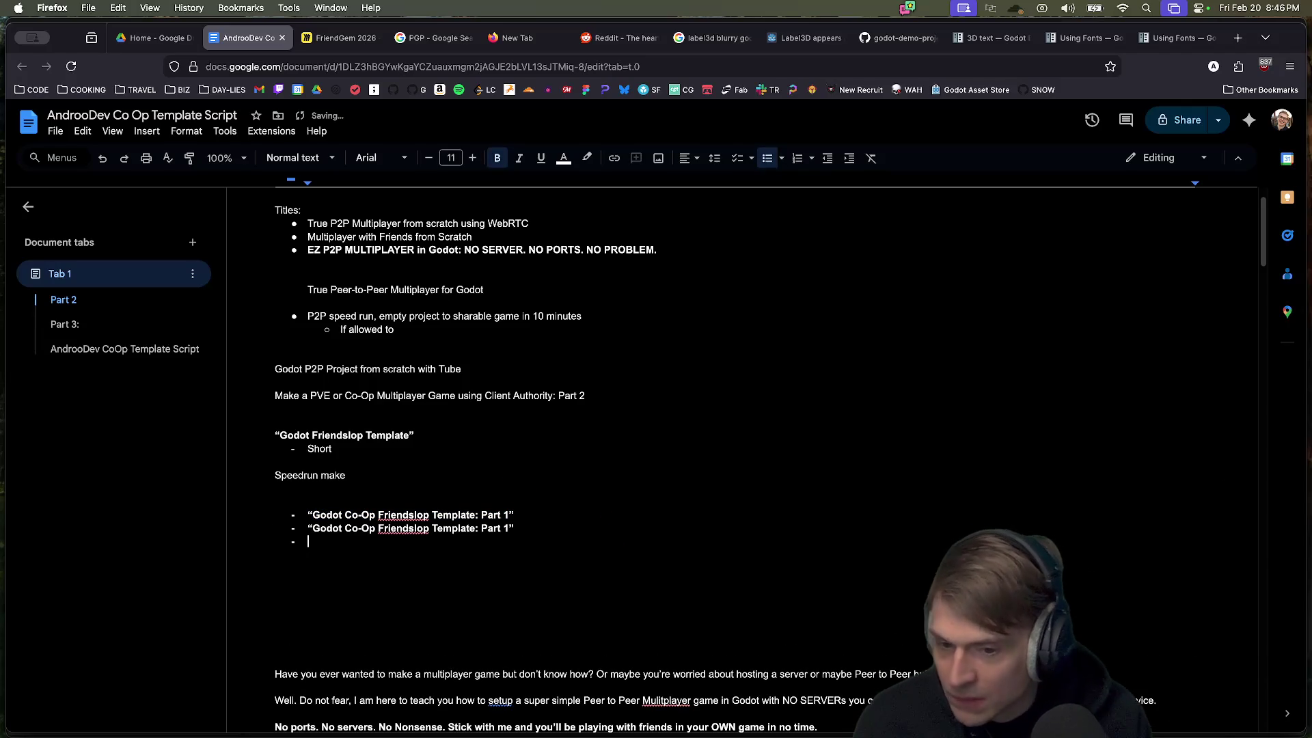
Step: Reword the title copy to read 'Make a Co-Op…' ending with 'Template:'
{"action": "double_click", "coordinate": [326, 528]}
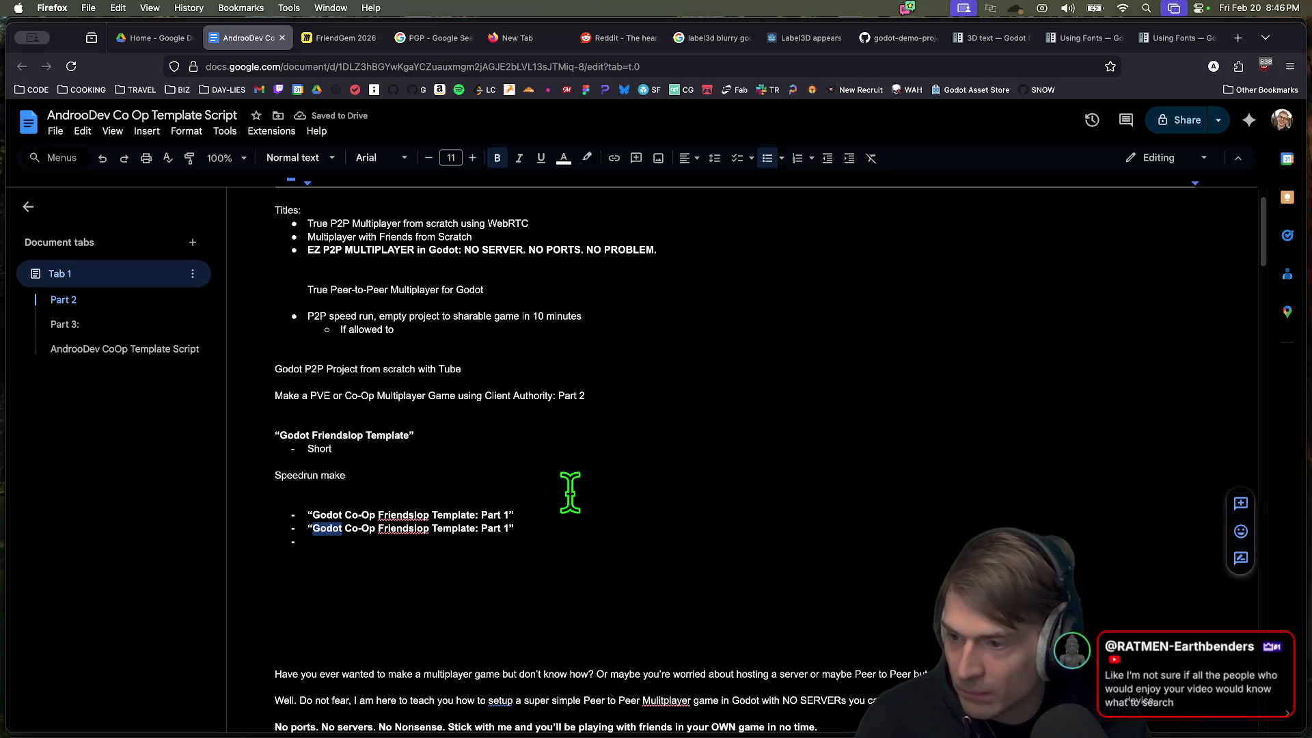
{"action": "type", "text": "Make a"}
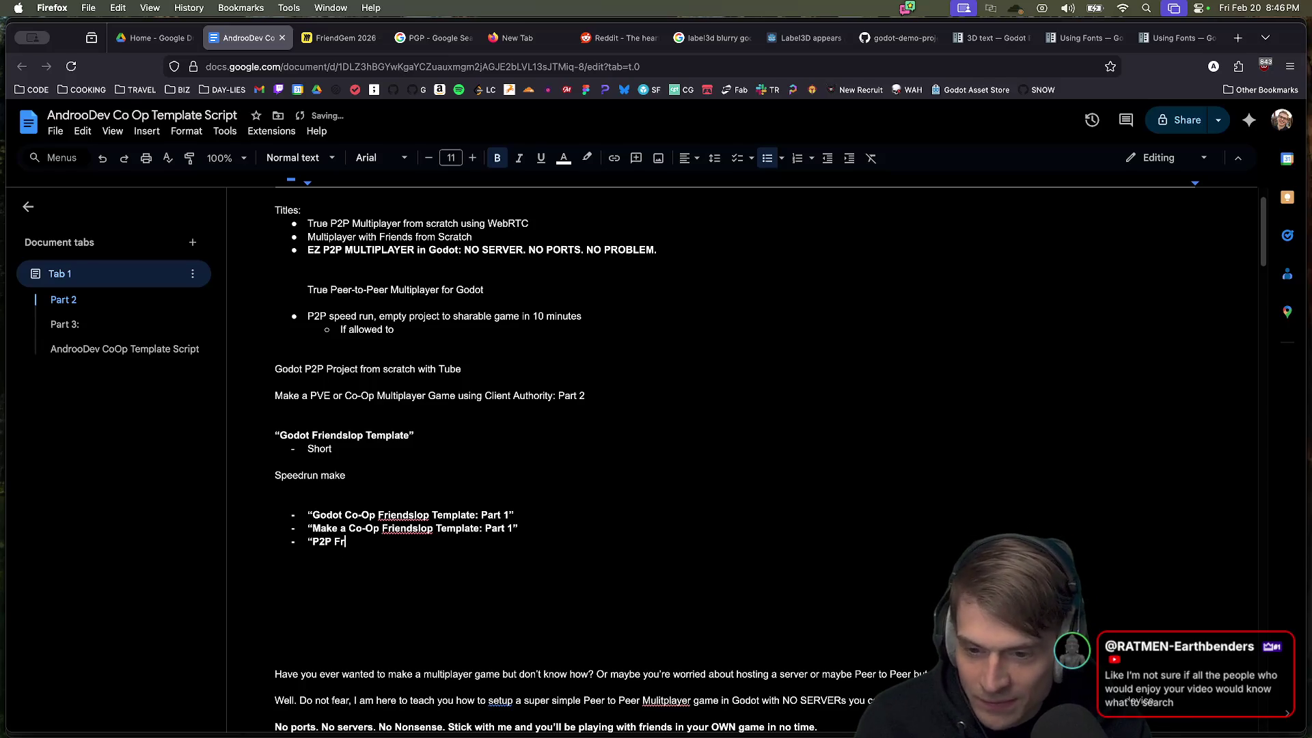
{"action": "key", "text": "Tab"}
{"action": "type", "text": "“P2P Friendslop Tem"}
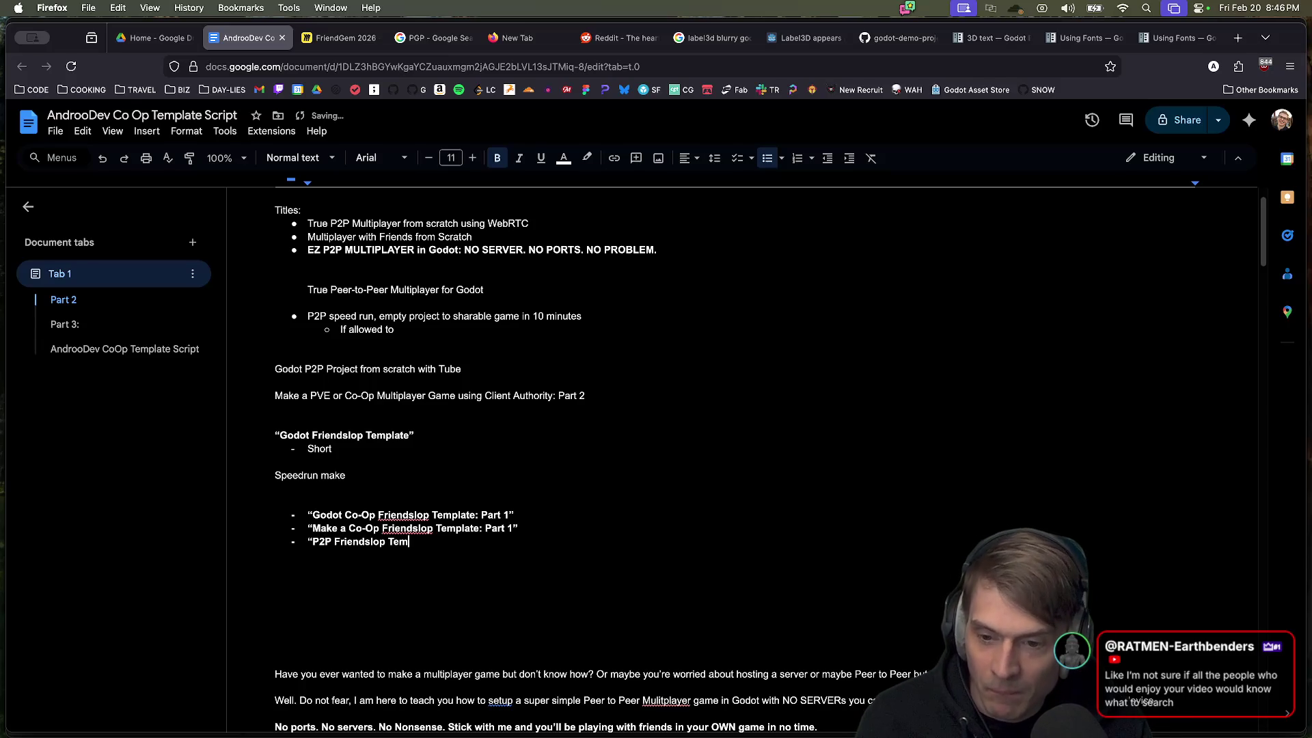
{"action": "type", "text": "plate: Part 1”"}
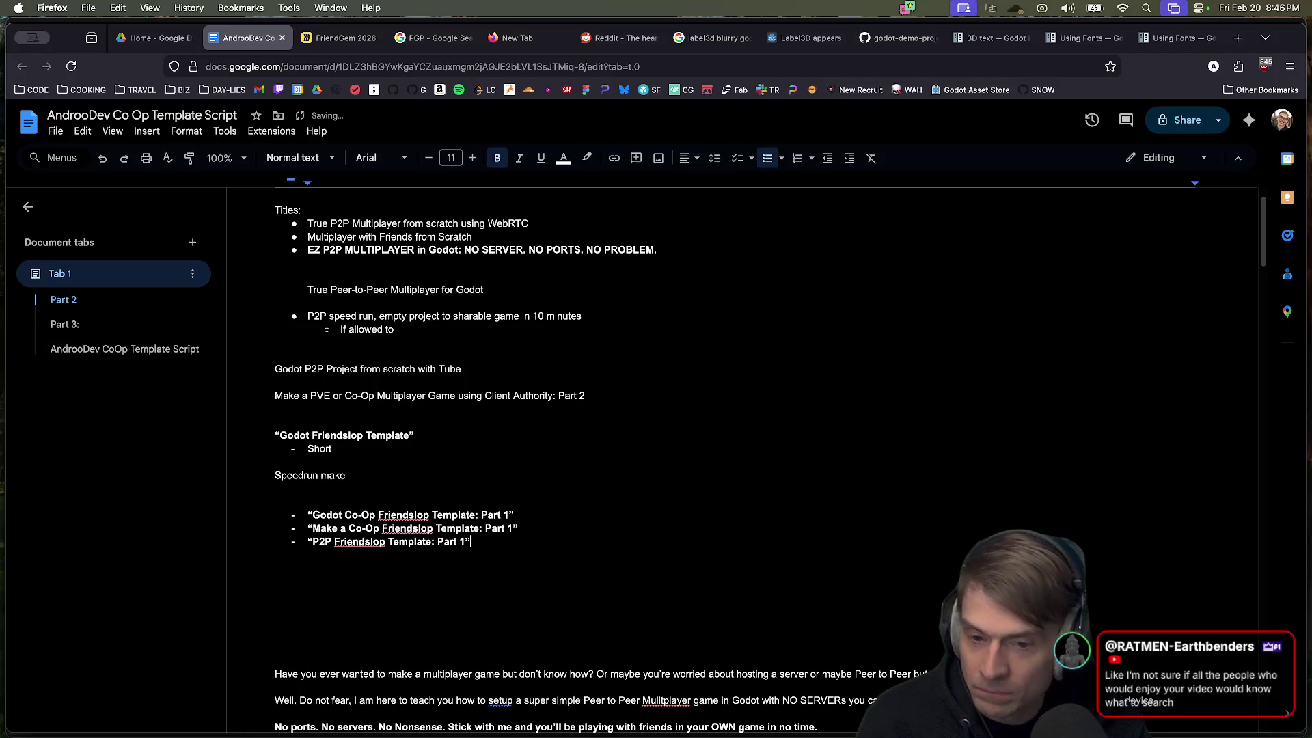
Step: Add a new bullet 'Co-op Friendslop Template: Part 1'
{"action": "key", "text": "Return"}
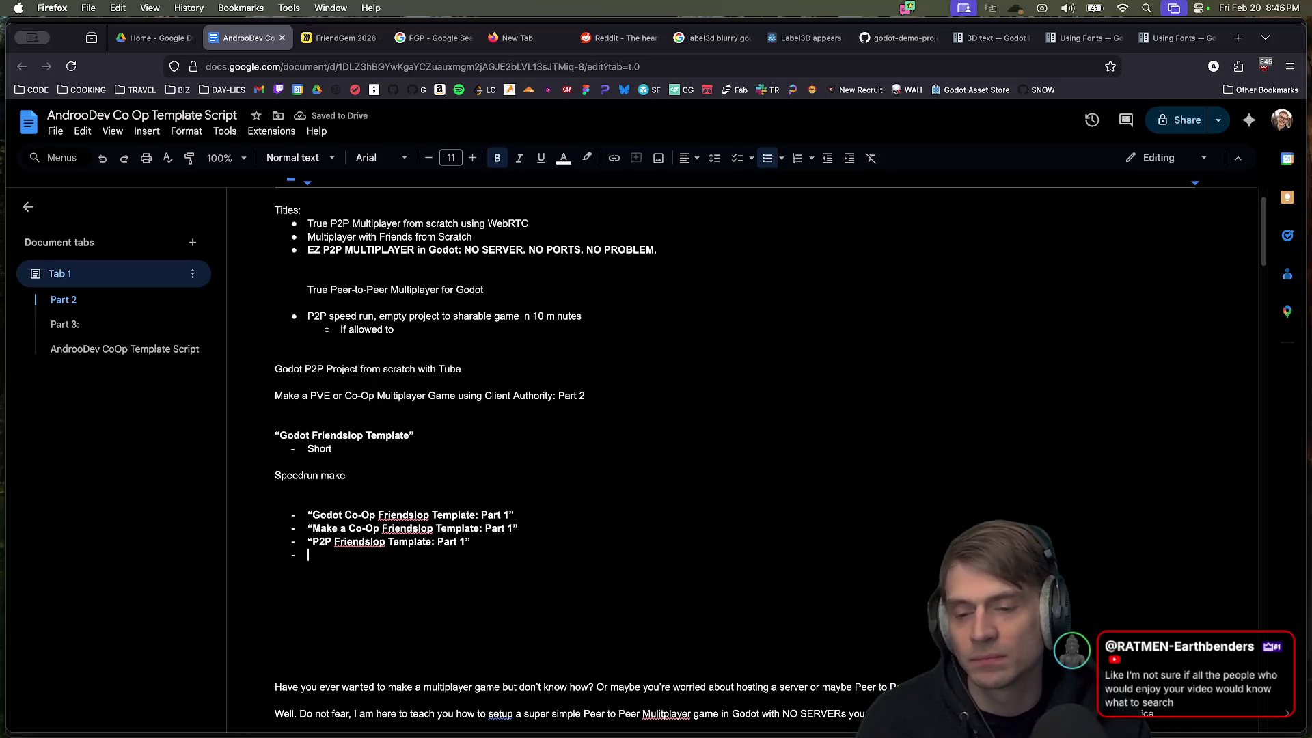
{"action": "type", "text": "Co-op FriendS"}
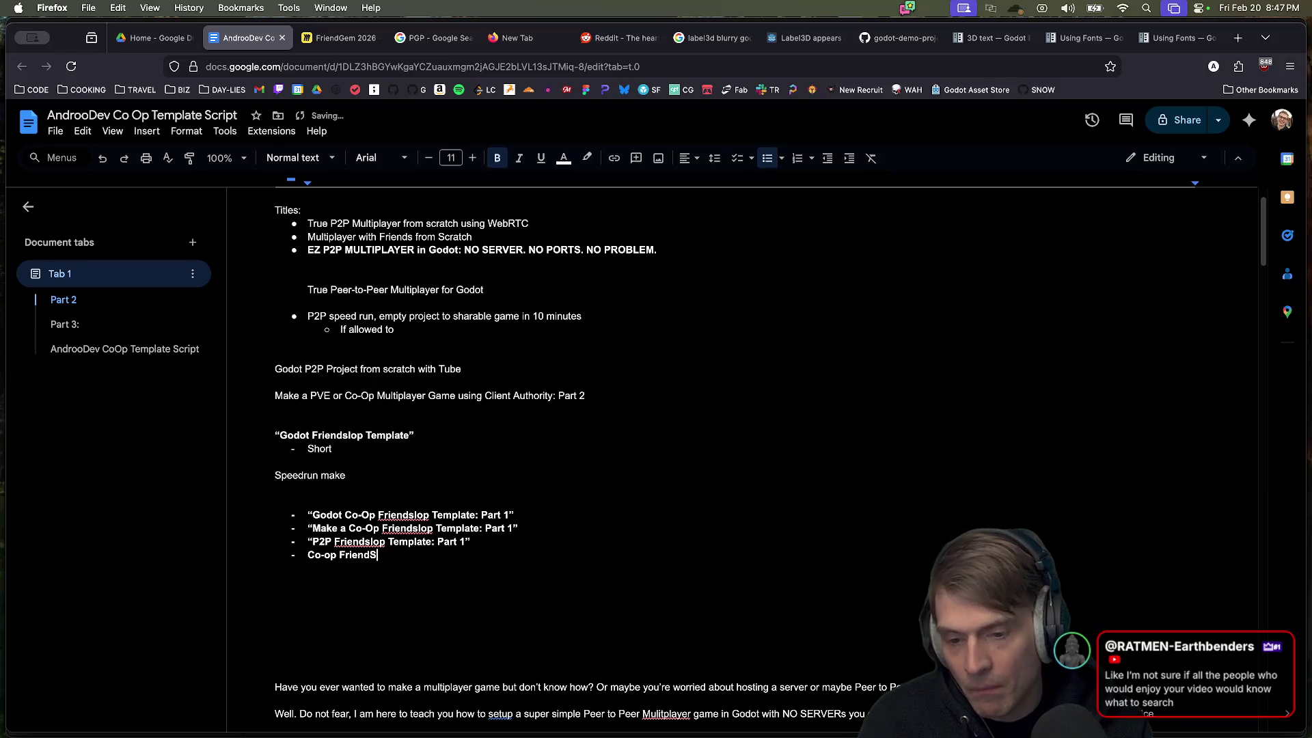
{"action": "key", "text": "BackSpace"}
{"action": "type", "text": "slop "}
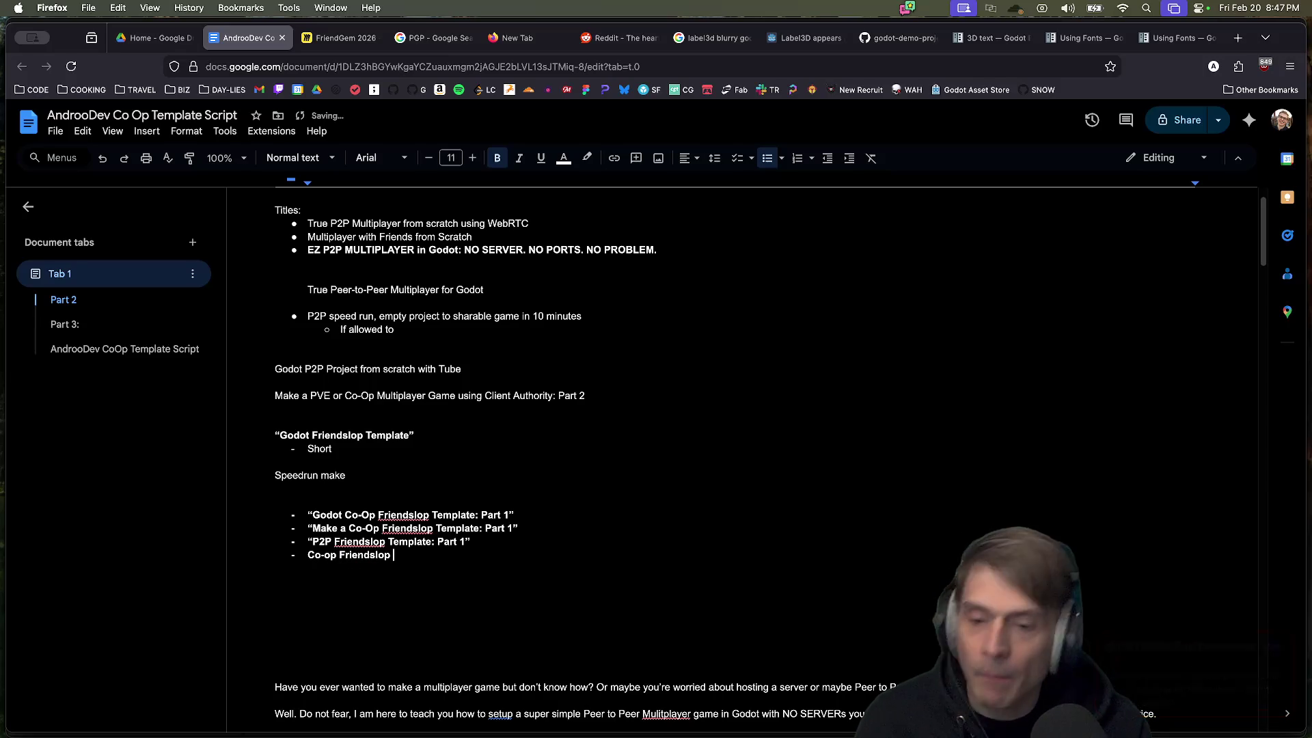
{"action": "type", "text": "Template"}
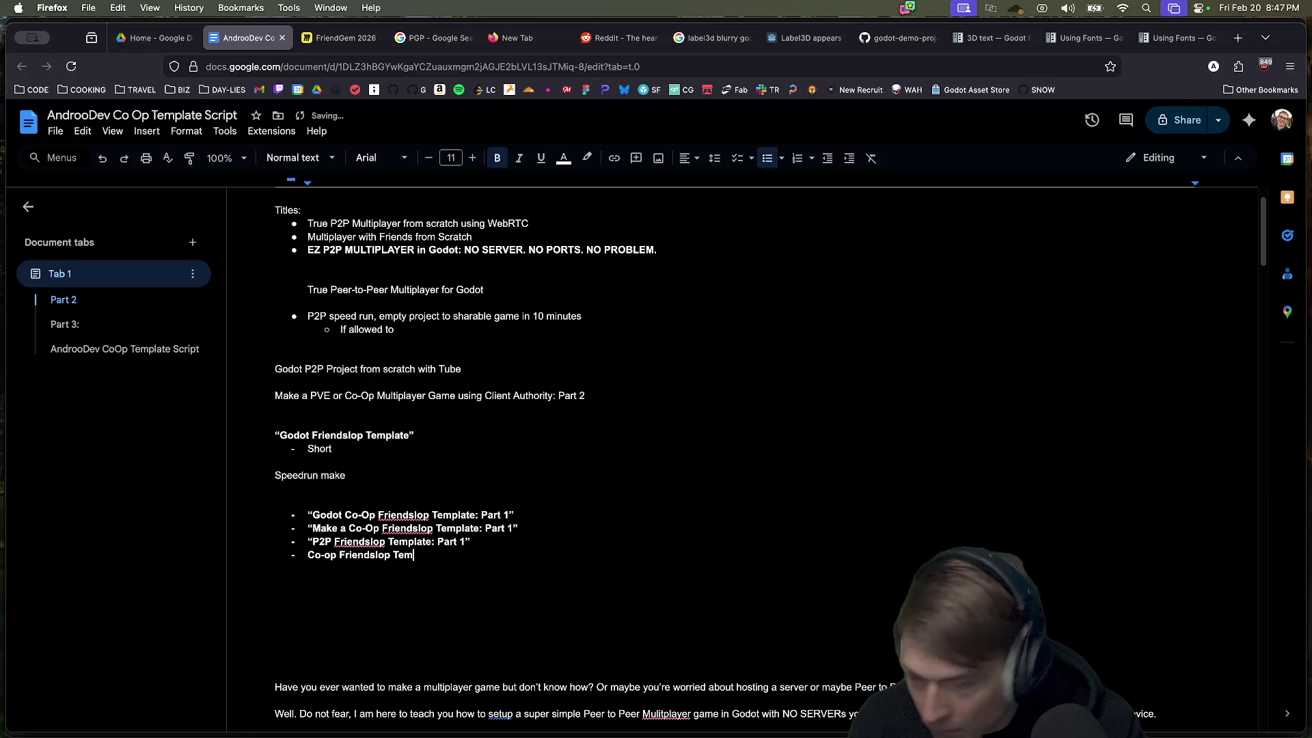
{"action": "key", "text": "alt+BackSpace"}
{"action": "type", "text": "emplate: P"}
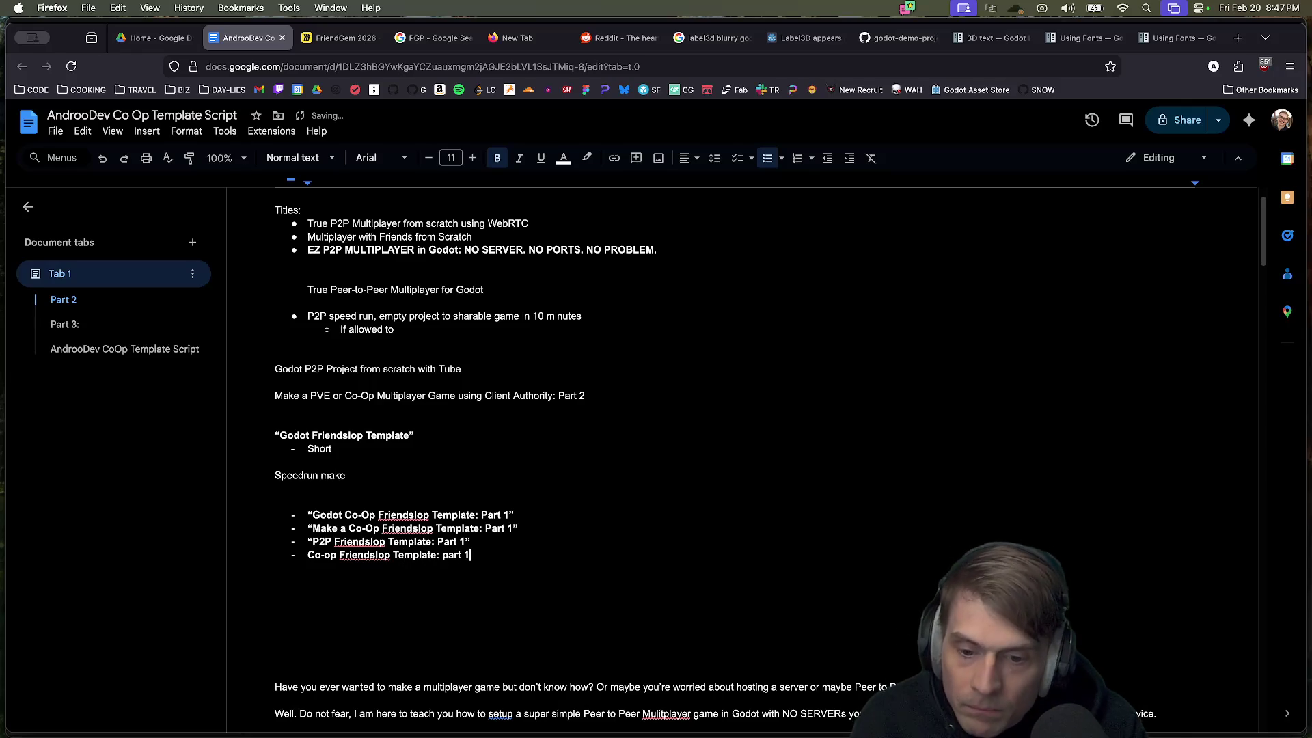
{"action": "type", "text": "art"}
Step: Space out that bullet, add 'Co-Op Friendslop Template: Part 2 - Peer to Peer', and select both
{"action": "key", "text": "Home"}
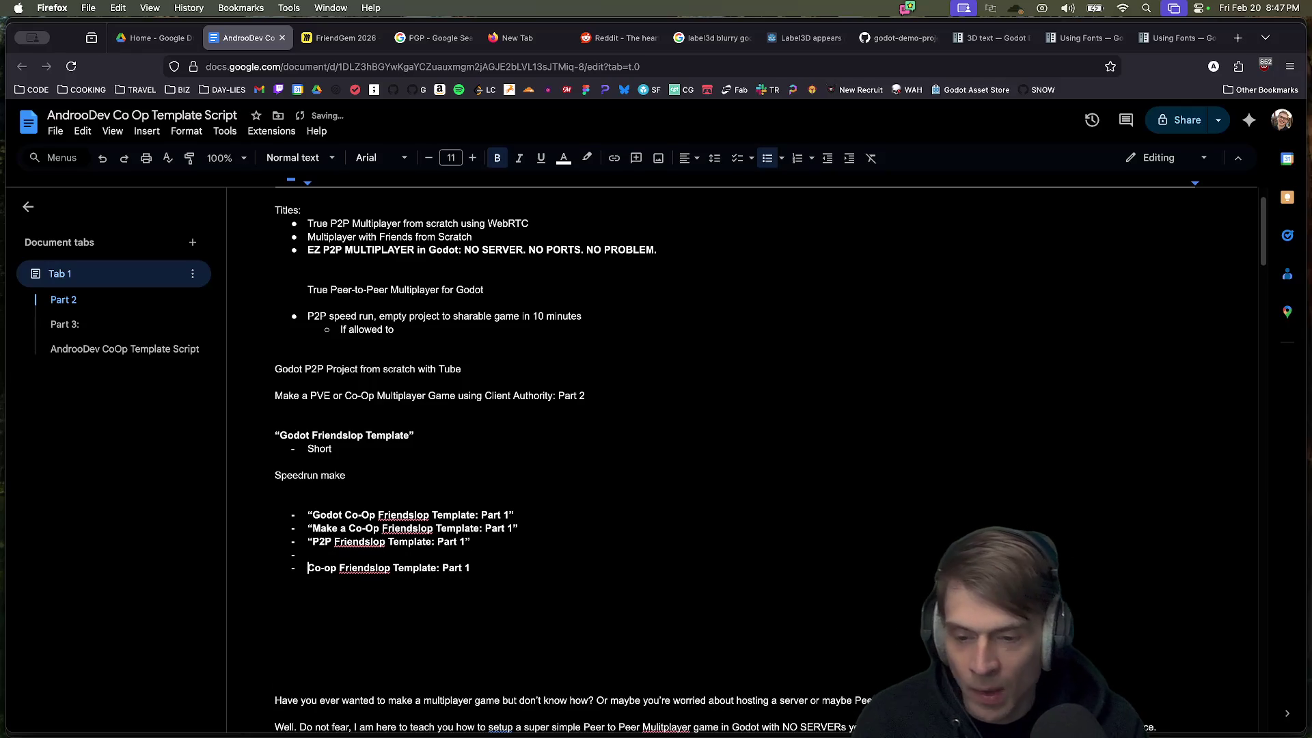
{"action": "key", "text": "Return"}
{"action": "key", "text": "Return"}
{"action": "key", "text": "Up"}
{"action": "key", "text": "Return"}
{"action": "key", "text": "BackSpace"}
{"action": "key", "text": "BackSpace"}
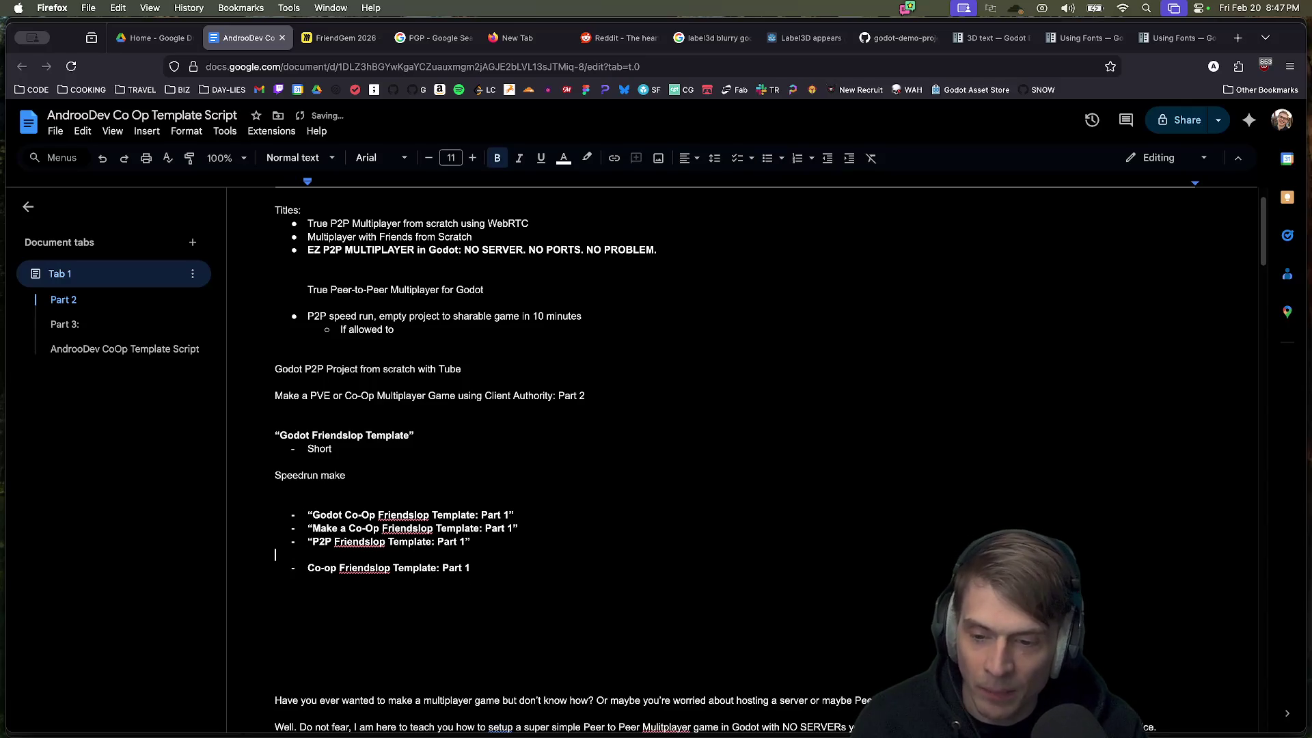
{"action": "key", "text": "Return"}
{"action": "key", "text": "Return"}
{"action": "key", "text": "Down"}
{"action": "key", "text": "End"}
{"action": "key", "text": "Return"}
{"action": "type", "text": "Co"}
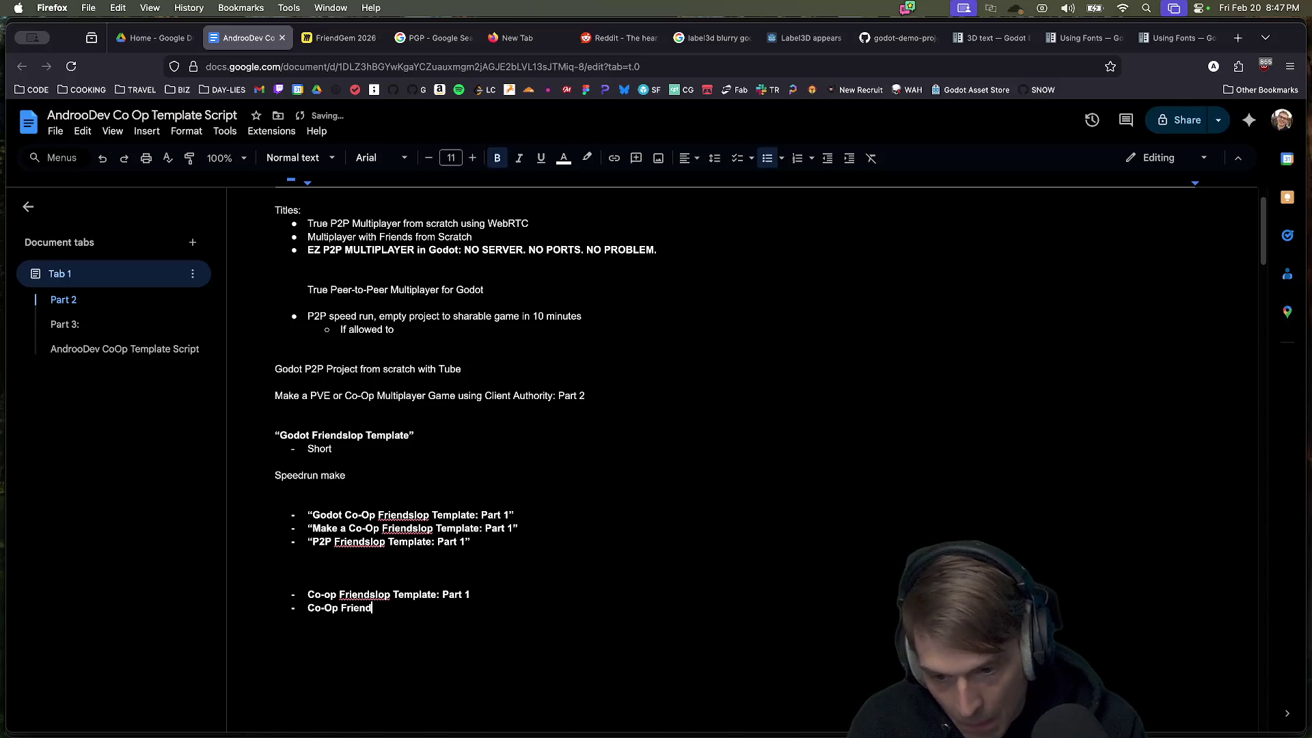
{"action": "type", "text": "Template: Part 2 - P"}
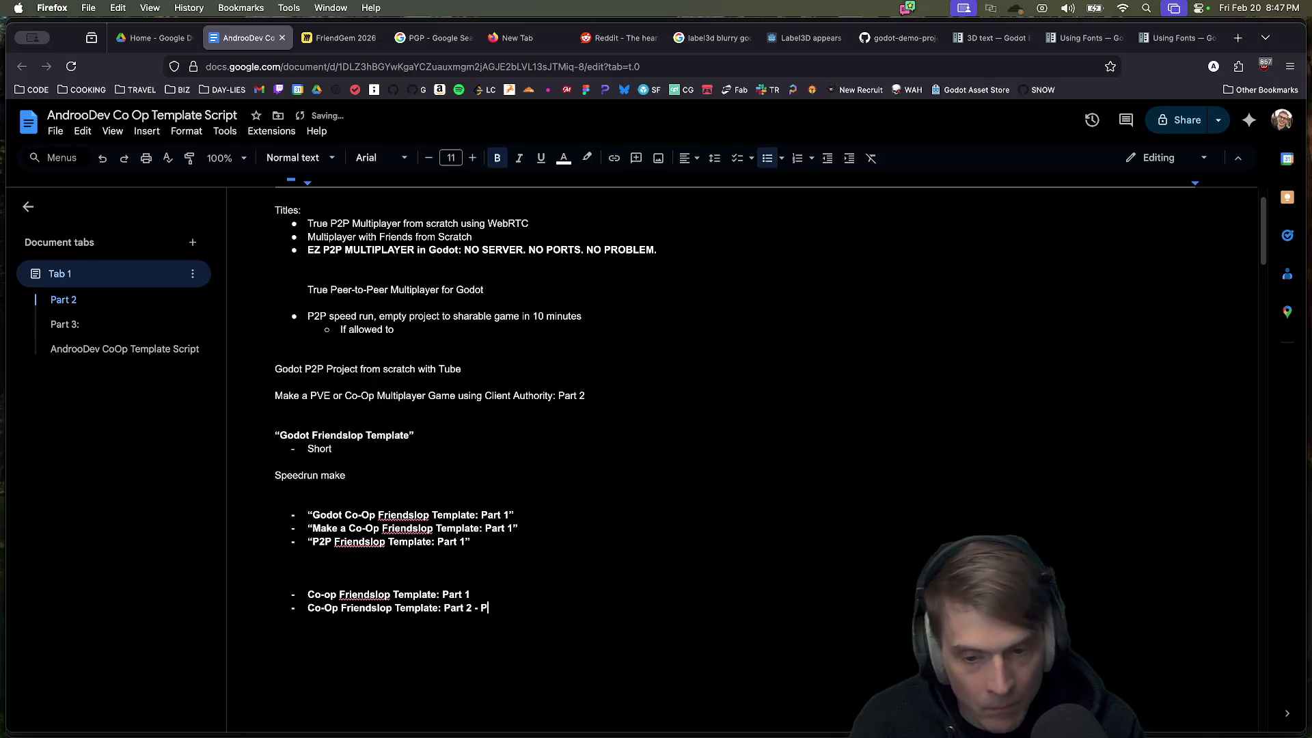
{"action": "type", "text": "eer to Peer"}
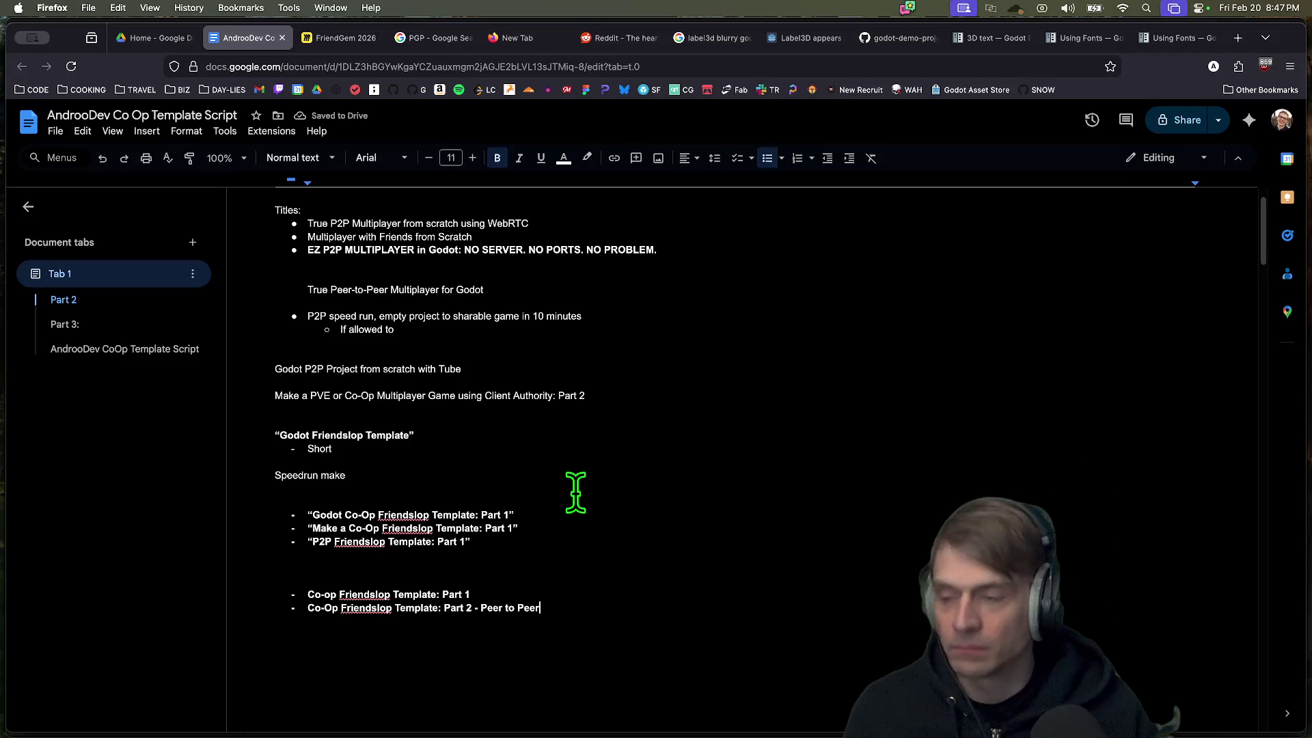
{"action": "mouse_move", "coordinate": [691, 621]}
{"action": "left_mouse_down"}
{"action": "mouse_move", "coordinate": [287, 556]}
{"action": "mouse_move", "coordinate": [618, 576]}
{"action": "left_mouse_up"}
{"action": "key", "text": "ctrl+c"}
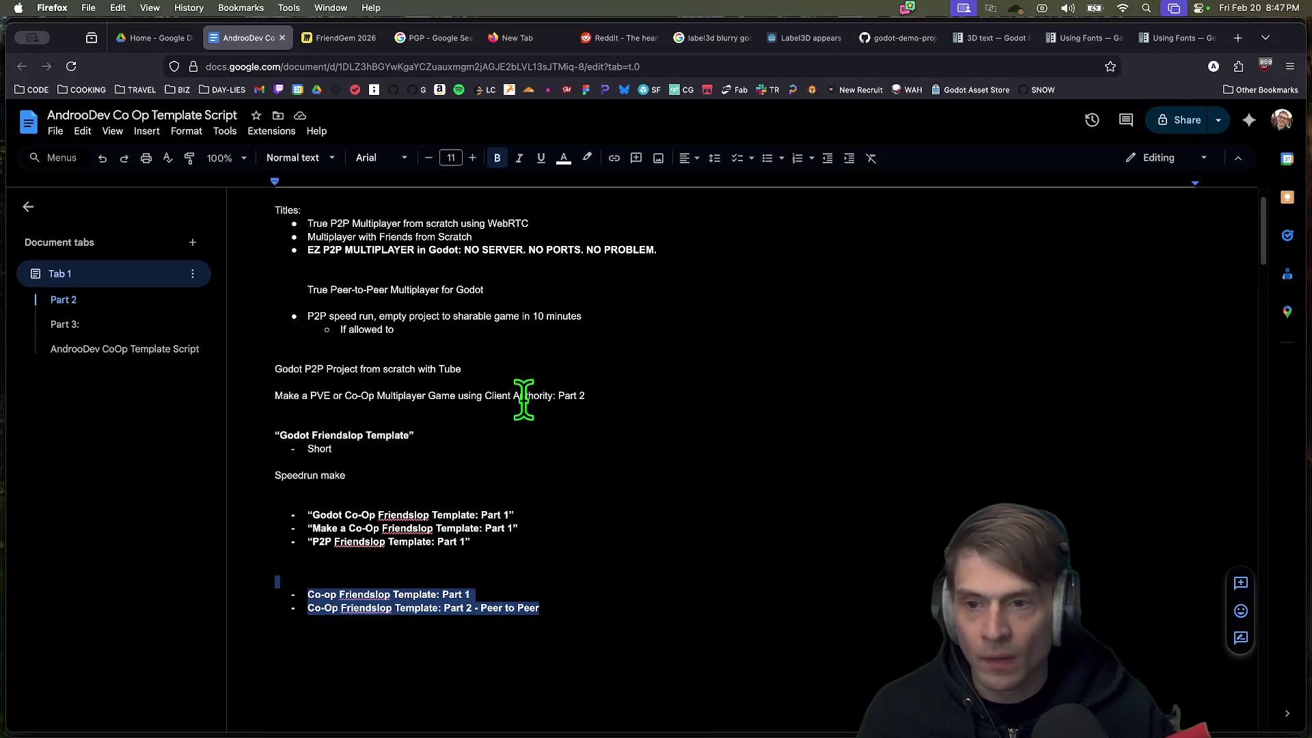
Step: Create a new document tab with a 'Titles' line and paste the two Co-op titles below
{"action": "left_click", "coordinate": [192, 242]}
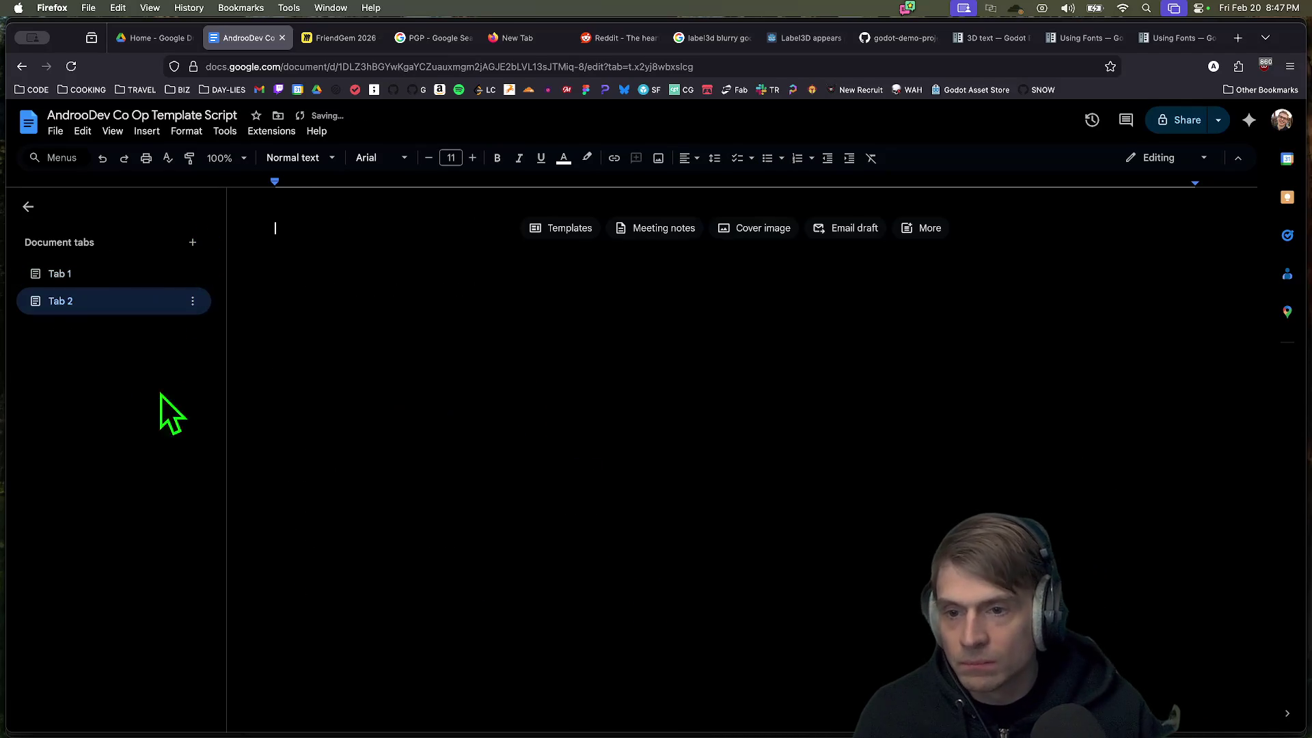
{"action": "type", "text": "Titles"}
{"action": "key", "text": "Return"}
{"action": "key", "text": "ctrl+v"}
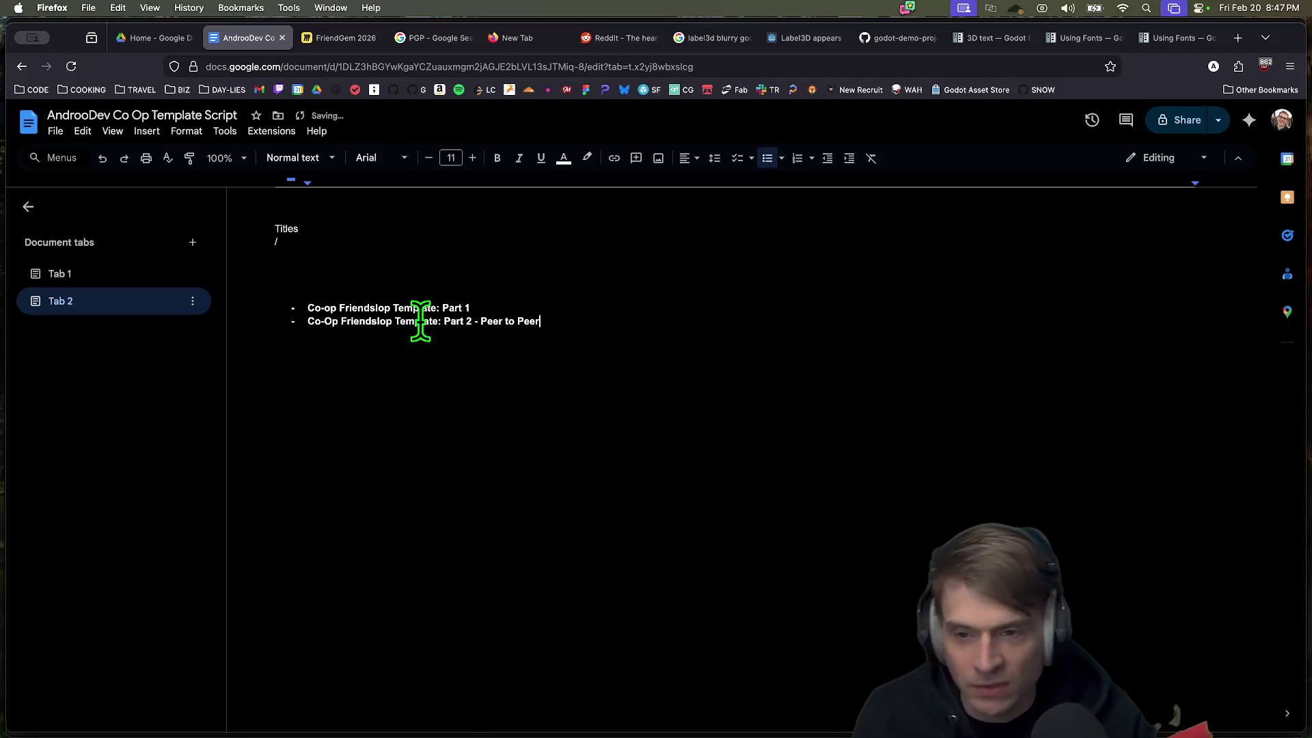
Step: Try Heading 2 on the Titles line and put the caret back on it
{"action": "mouse_move", "coordinate": [129, 220]}
{"action": "left_mouse_down"}
{"action": "mouse_move", "coordinate": [289, 198]}
{"action": "mouse_move", "coordinate": [362, 232]}
{"action": "left_mouse_up"}
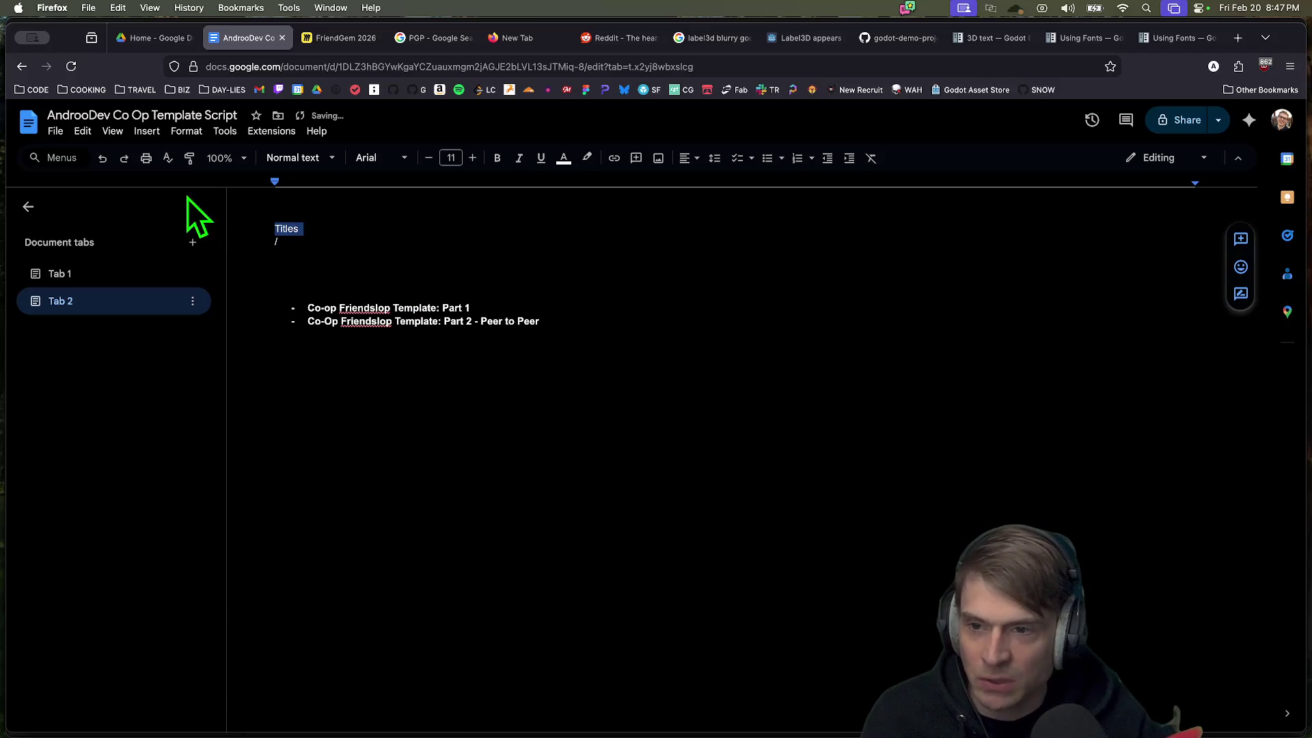
{"action": "left_click", "coordinate": [301, 158]}
{"action": "mouse_move", "coordinate": [326, 388]}
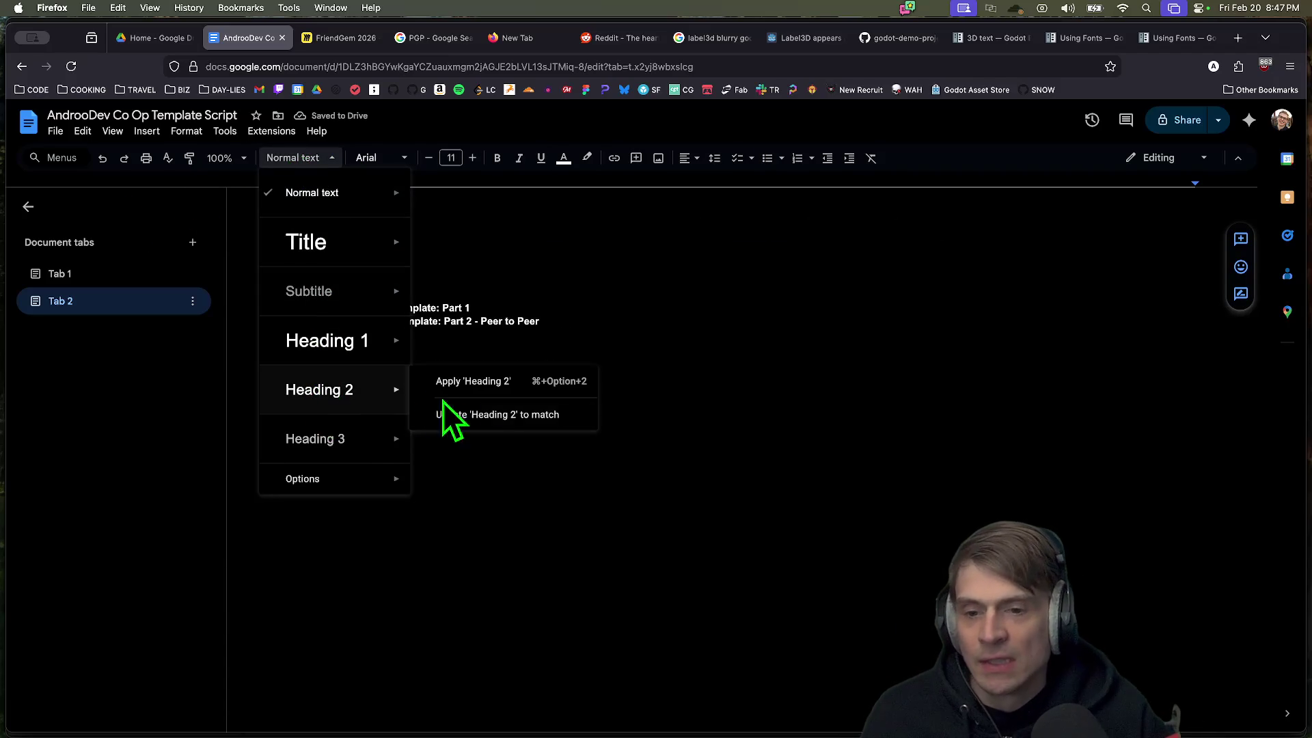
{"action": "left_click", "coordinate": [471, 393]}
{"action": "left_click", "coordinate": [533, 269]}
{"action": "key", "text": "BackSpace"}
{"action": "key", "text": "Return"}
{"action": "left_click", "coordinate": [574, 261]}
Step: Set the Titles line to Heading 1 after undoing a Heading 3 trial
{"action": "key", "text": "shift+super+Left"}
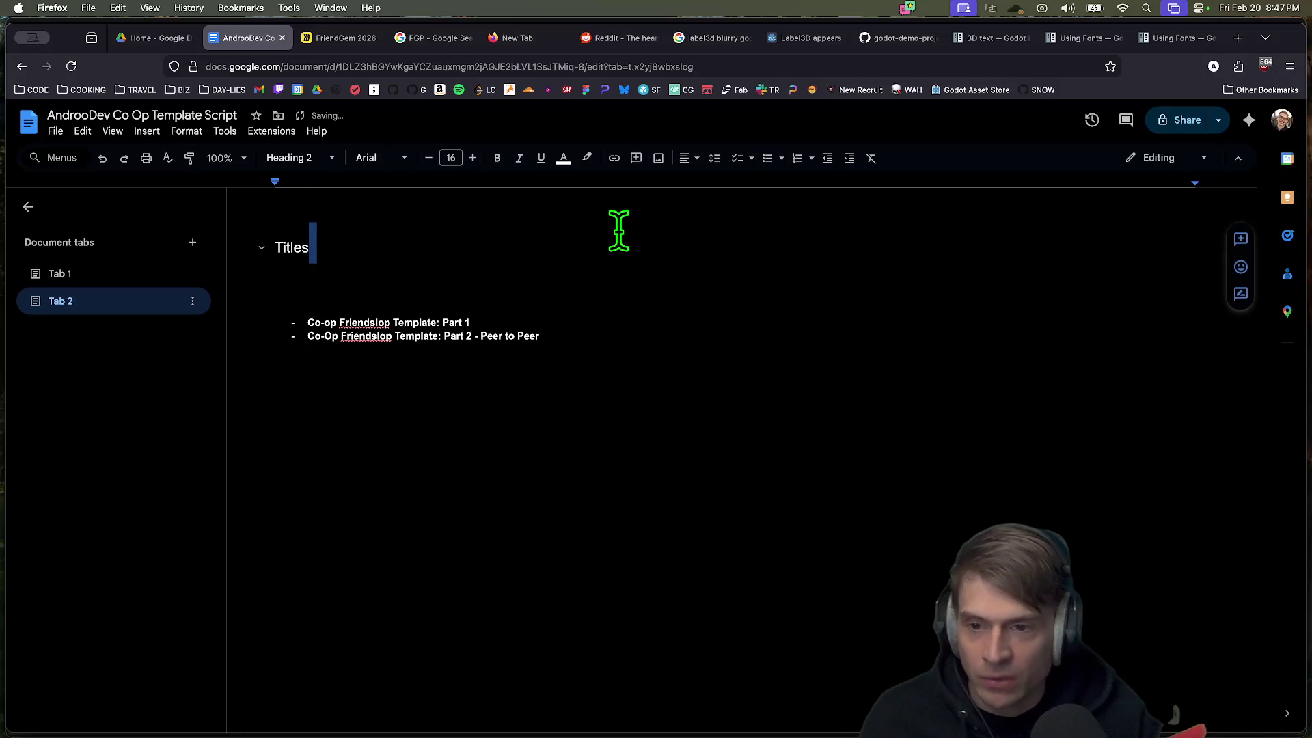
{"action": "left_click", "coordinate": [298, 158]}
{"action": "mouse_move", "coordinate": [346, 455]}
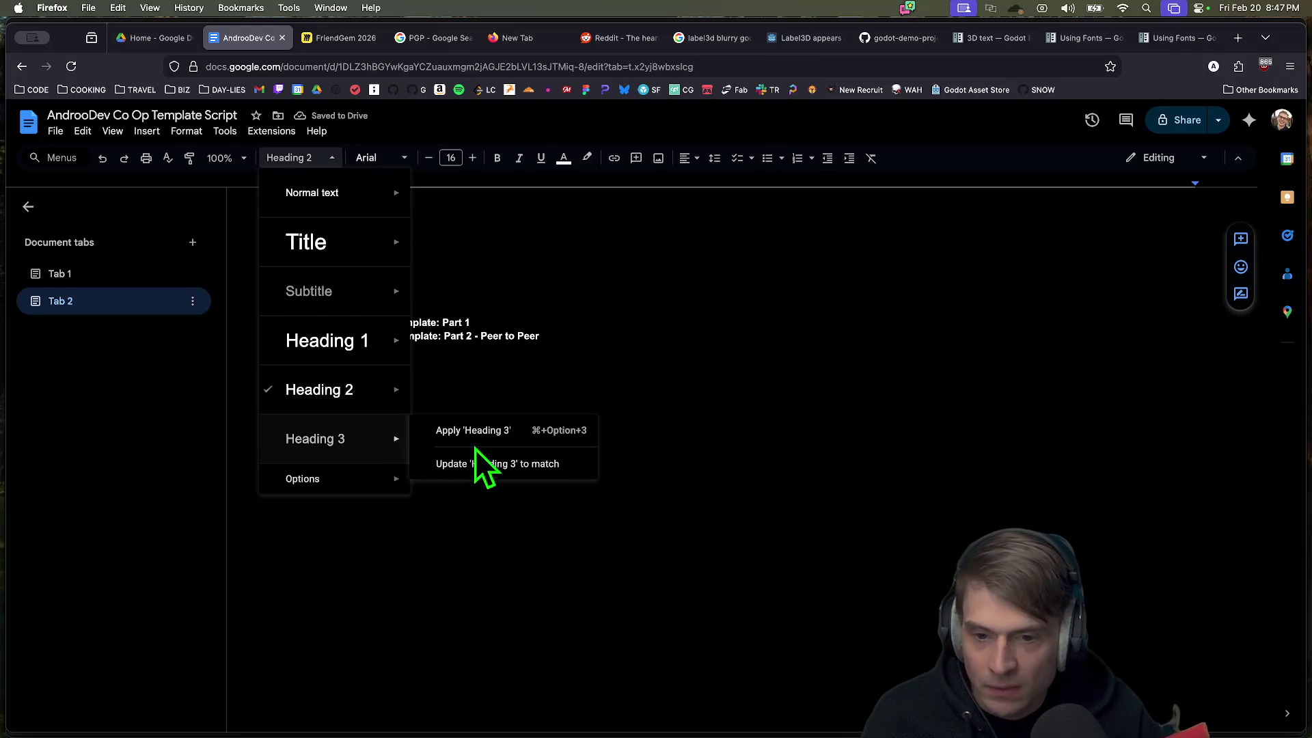
{"action": "left_click", "coordinate": [471, 431]}
{"action": "left_click", "coordinate": [821, 310]}
{"action": "key", "text": "super+z"}
{"action": "key", "text": "super+z"}
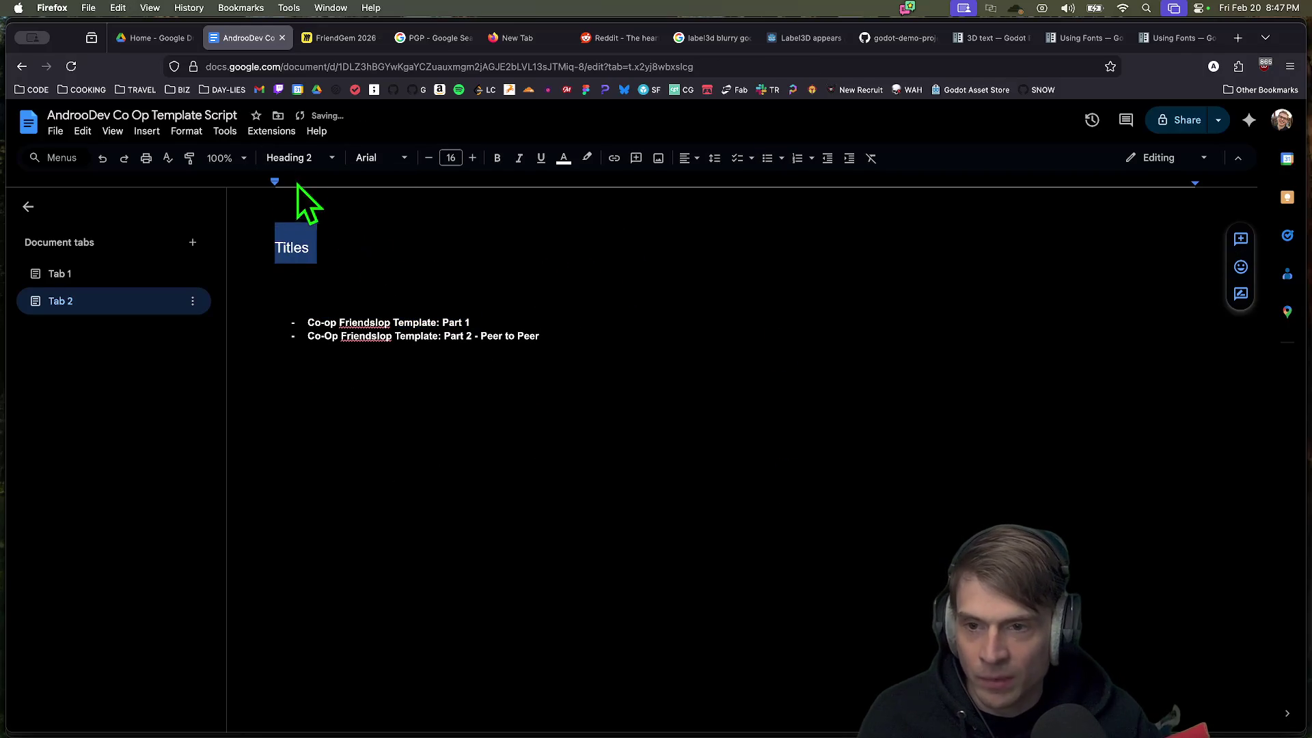
{"action": "left_click", "coordinate": [298, 158]}
{"action": "mouse_move", "coordinate": [383, 345]}
{"action": "left_click", "coordinate": [481, 335]}
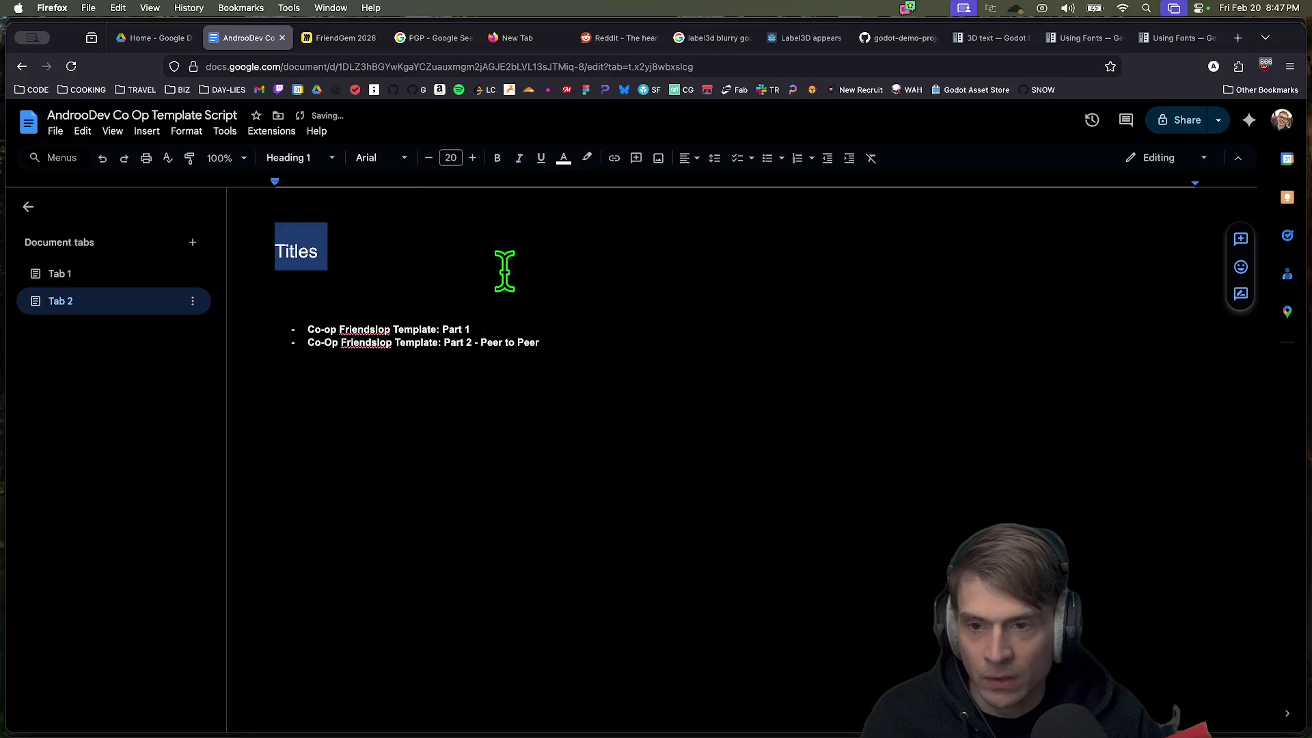
Step: Rename the new document tab to 'Titles'
{"action": "left_click", "coordinate": [511, 265]}
{"action": "right_click", "coordinate": [64, 319]}
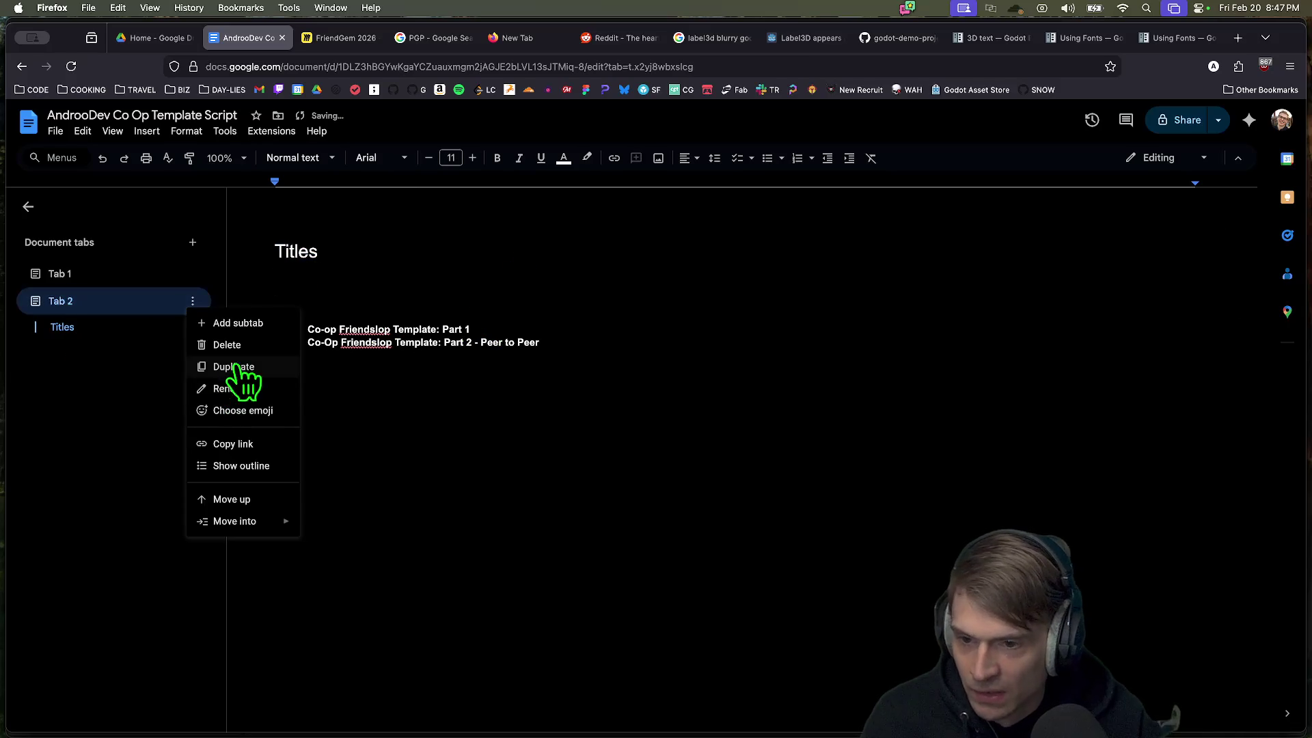
{"action": "left_click", "coordinate": [231, 388]}
{"action": "type", "text": "Titles"}
{"action": "key", "text": "Return"}
Step: Apply Heading 2 to both the Part 1 and Part 2 title bullets
{"action": "left_click", "coordinate": [94, 329]}
{"action": "left_click", "coordinate": [106, 304]}
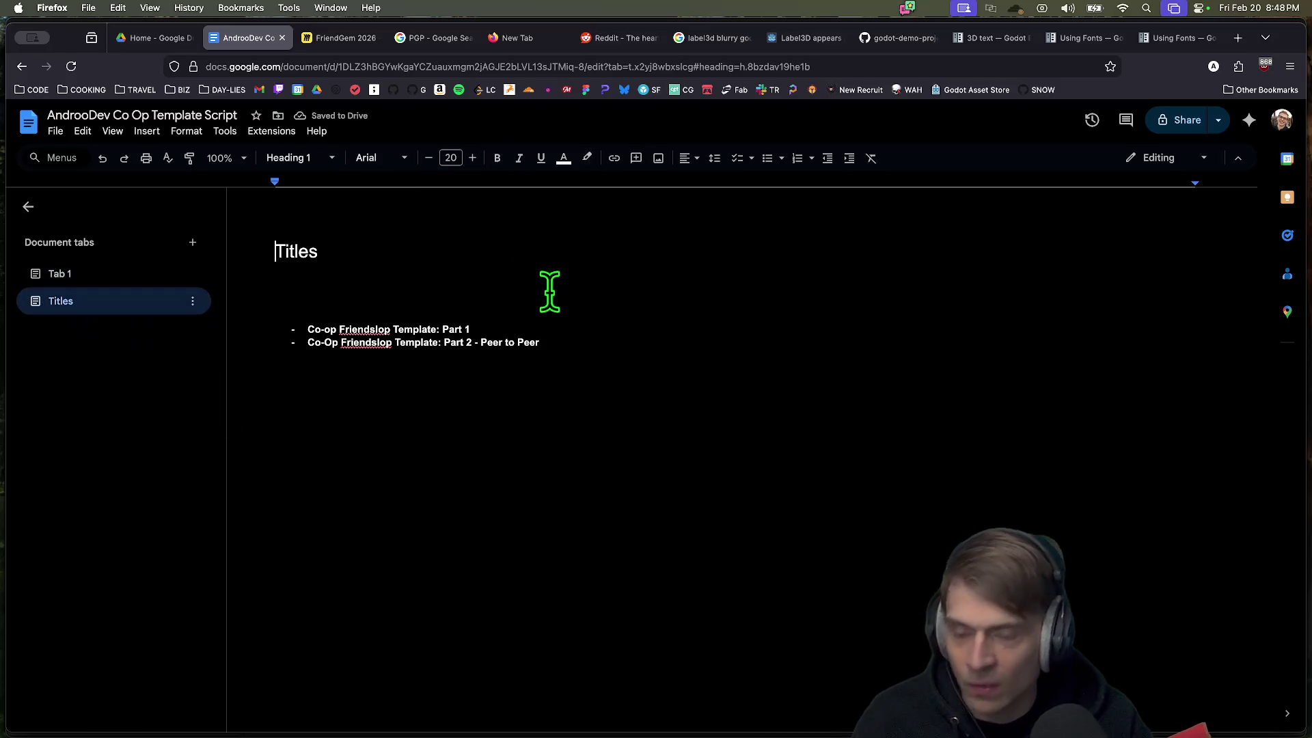
{"action": "left_click", "coordinate": [475, 330]}
{"action": "key", "text": "Return"}
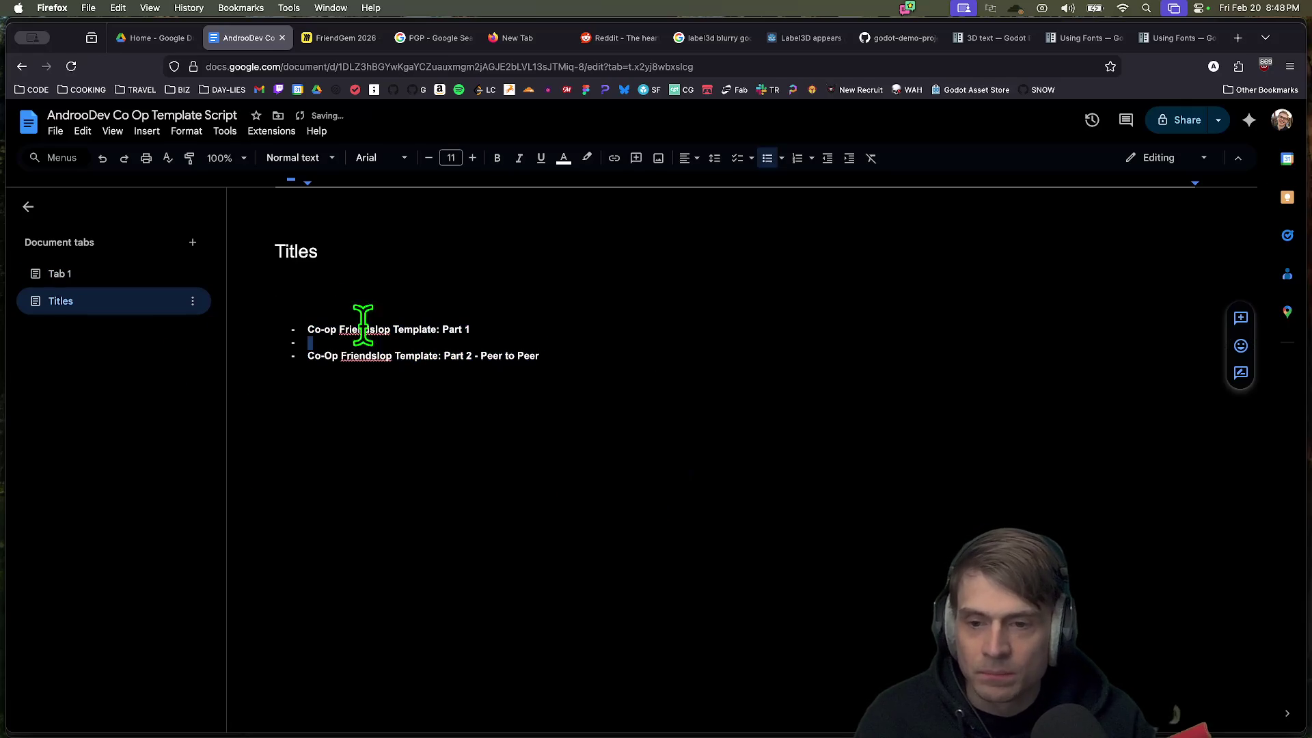
{"action": "key", "text": "super+z"}
{"action": "key", "text": "super+z"}
{"action": "key", "text": "super+z"}
{"action": "left_click_drag", "start_coordinate": [398, 328], "coordinate": [398, 352]}
{"action": "left_click", "coordinate": [321, 158]}
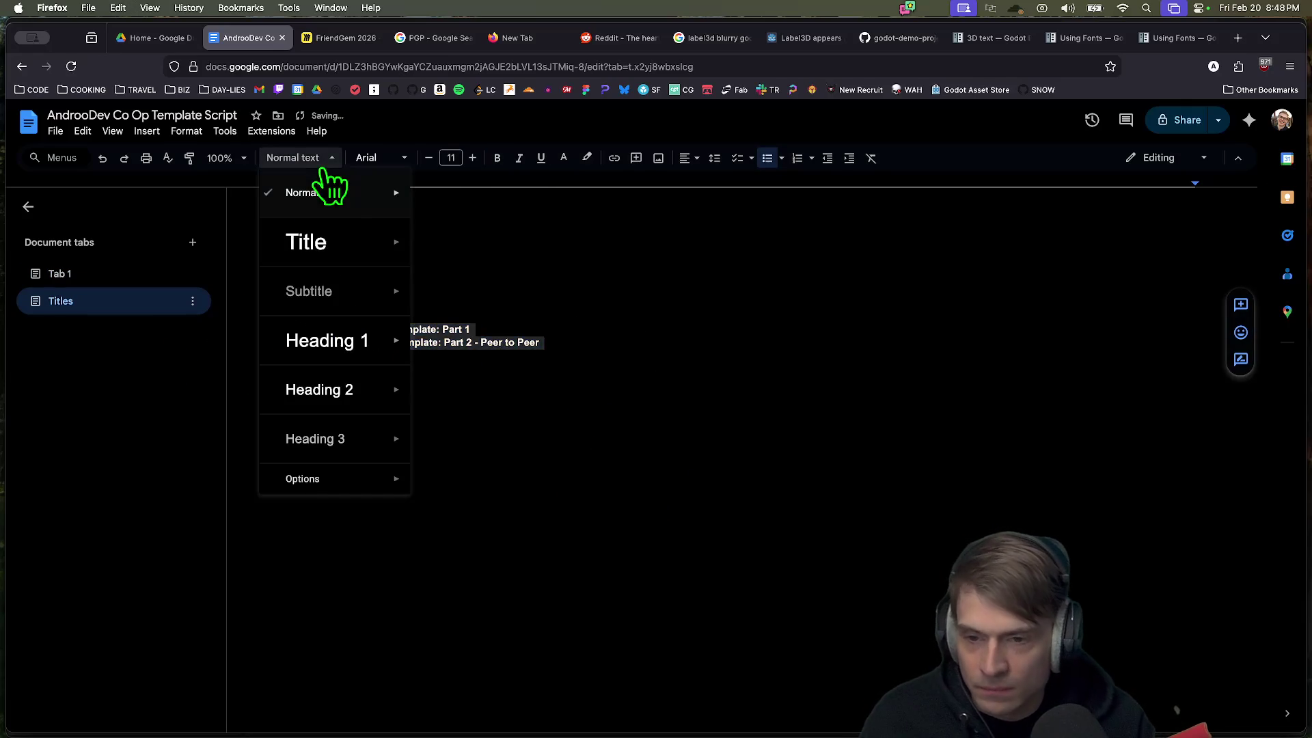
{"action": "mouse_move", "coordinate": [369, 387]}
{"action": "left_click", "coordinate": [469, 401]}
{"action": "left_click", "coordinate": [532, 345]}
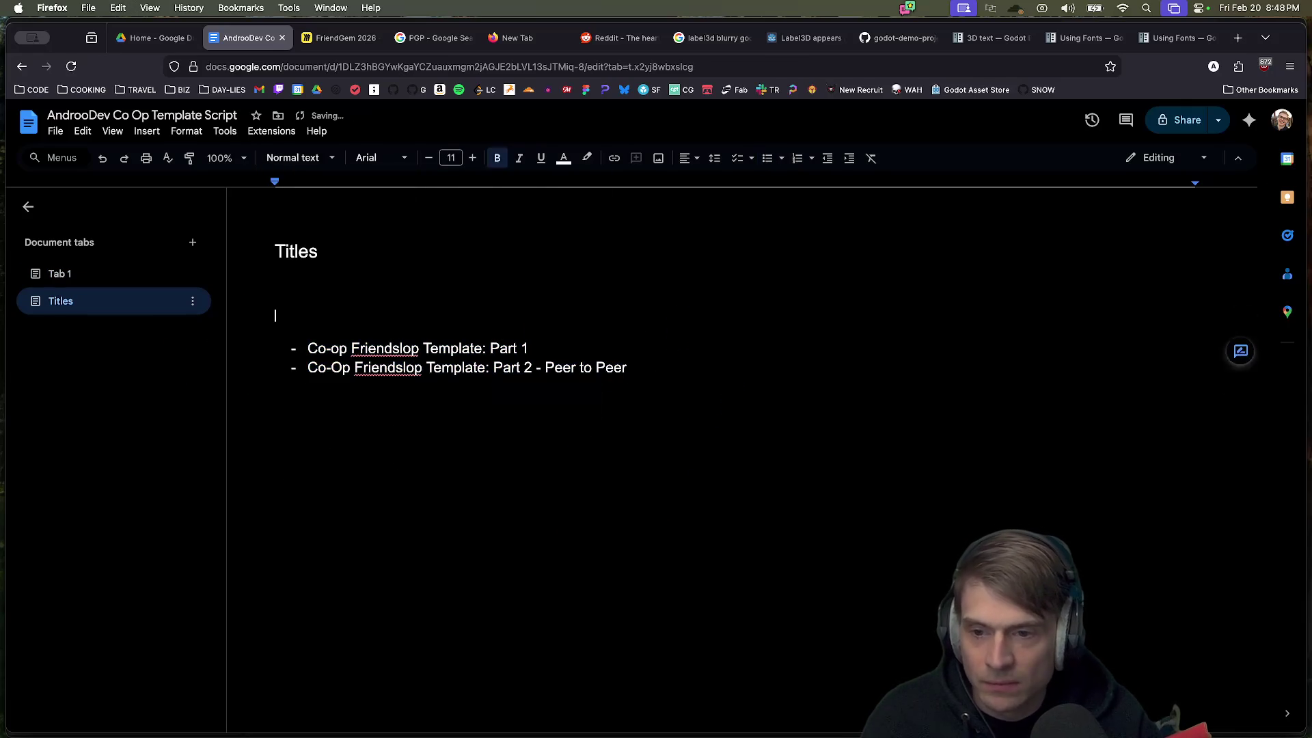
Step: Remove the blank line above the list, keep the Part 1 dash, and add a plain line below Part 2
{"action": "left_click", "coordinate": [307, 348]}
{"action": "key", "text": "BackSpace"}
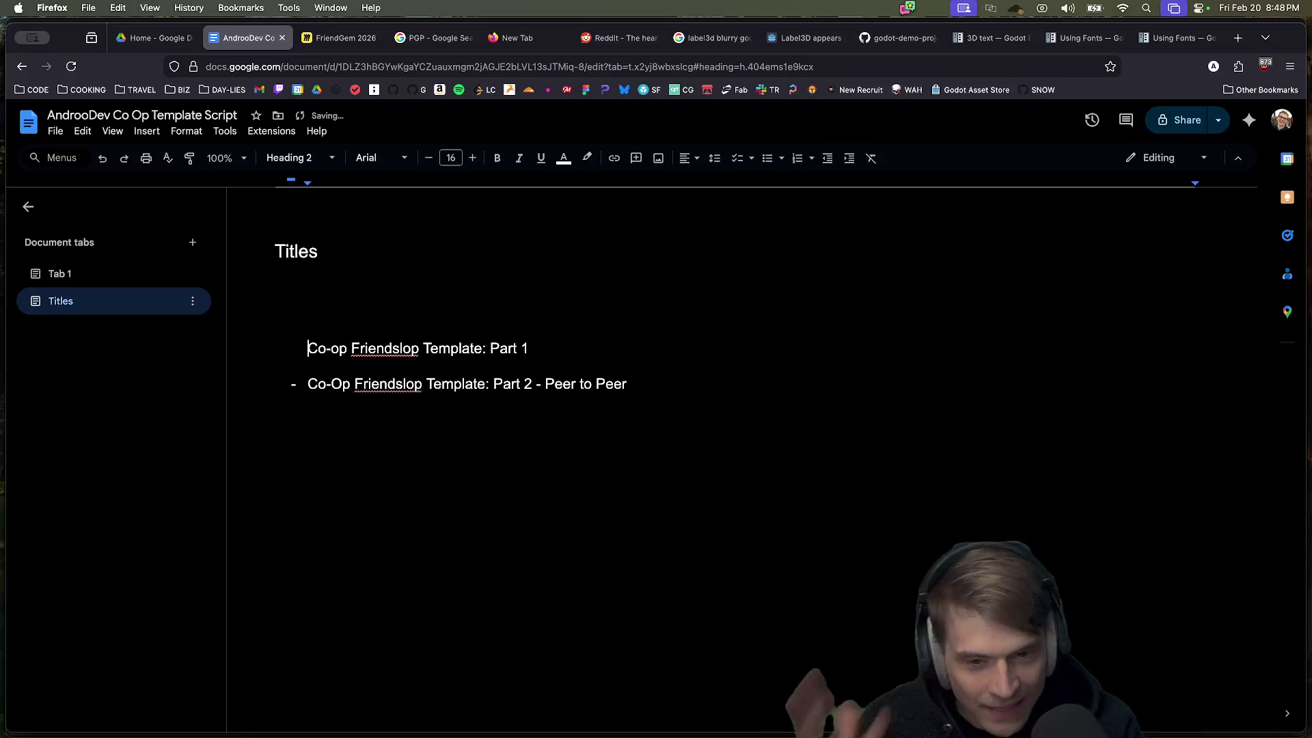
{"action": "key", "text": "super+z"}
{"action": "key", "text": "Up"}
{"action": "key", "text": "Delete"}
{"action": "key", "text": "BackSpace"}
{"action": "key", "text": "super+z"}
{"action": "key", "text": "super+z"}
{"action": "key", "text": "Down"}
{"action": "key", "text": "BackSpace"}
{"action": "key", "text": "BackSpace"}
{"action": "key", "text": "super+z"}
{"action": "key", "text": "super+z"}
{"action": "key", "text": "Delete"}
{"action": "key", "text": "Down"}
{"action": "key", "text": "Return"}
{"action": "key", "text": "Return"}
{"action": "left_click_drag", "start_coordinate": [624, 336], "coordinate": [527, 357]}
{"action": "left_click", "coordinate": [559, 410]}
{"action": "key", "text": "Up"}
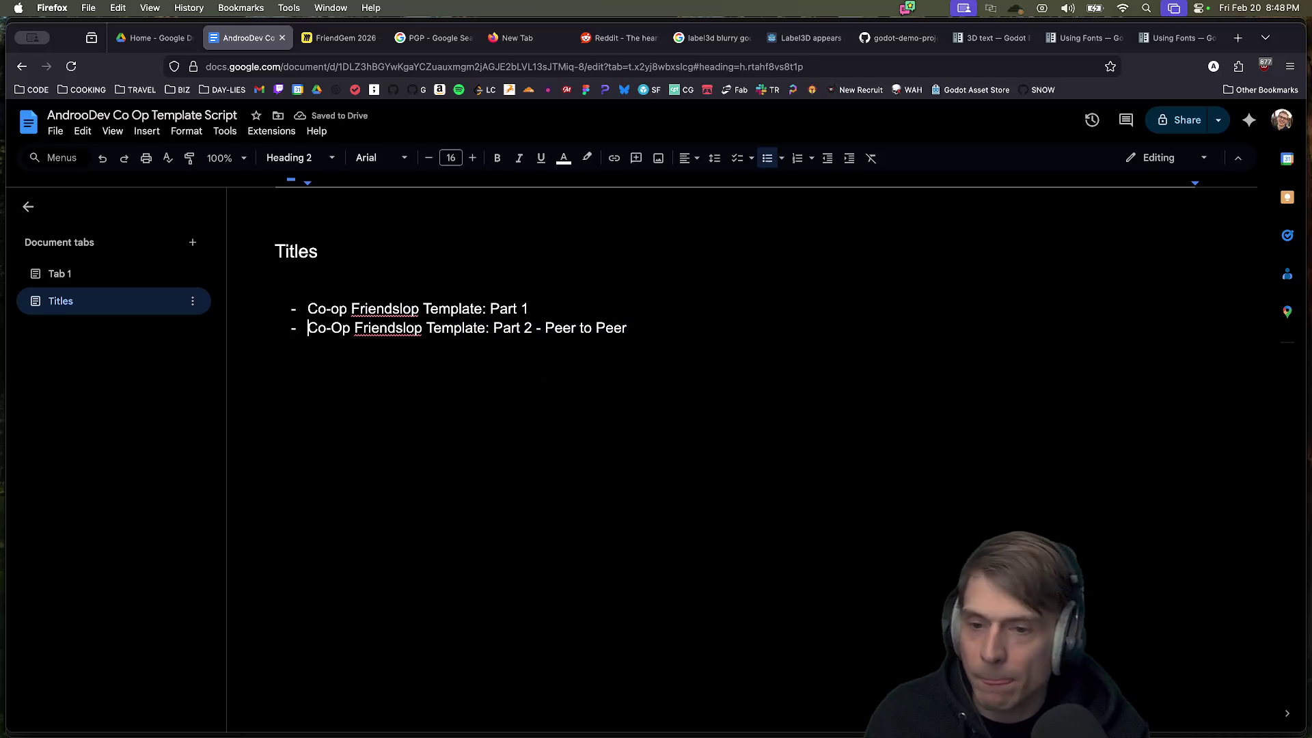
{"action": "key", "text": "Delete"}
{"action": "type", "text": "o"}
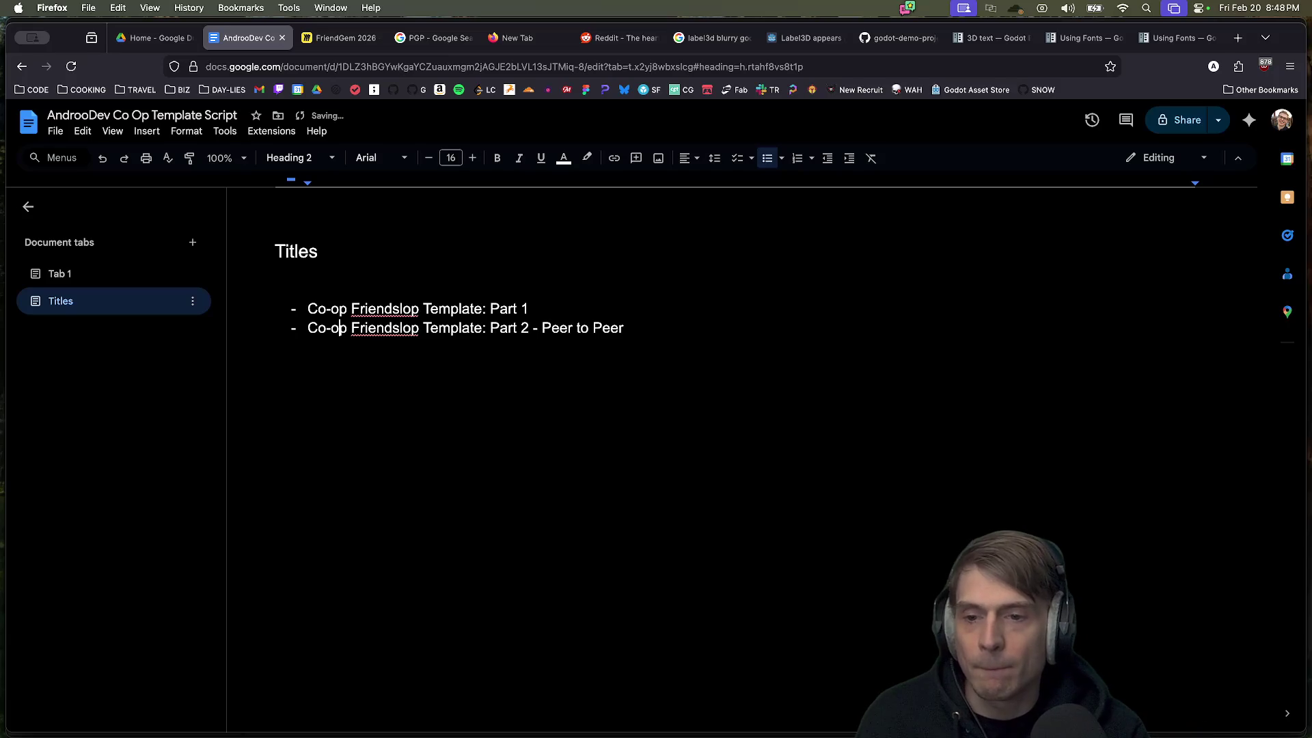
{"action": "key", "text": "Down"}
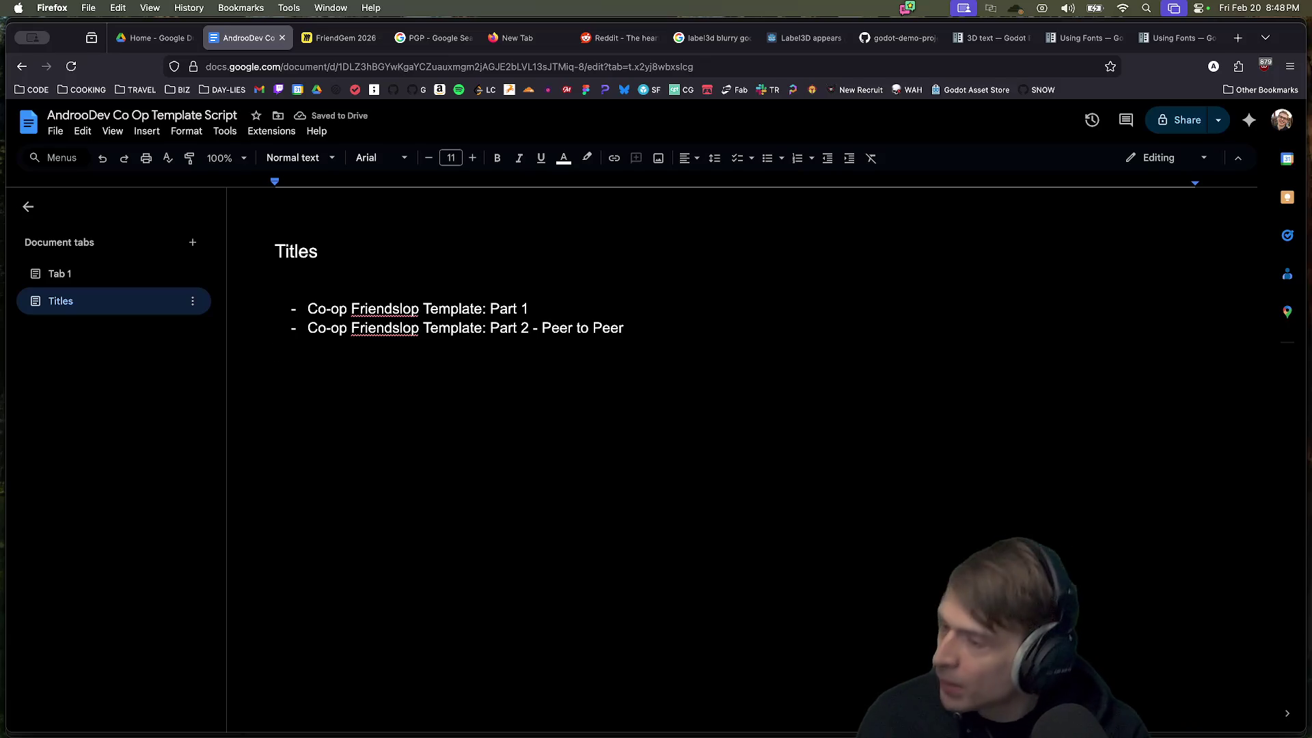
{"action": "left_click", "coordinate": [339, 328]}
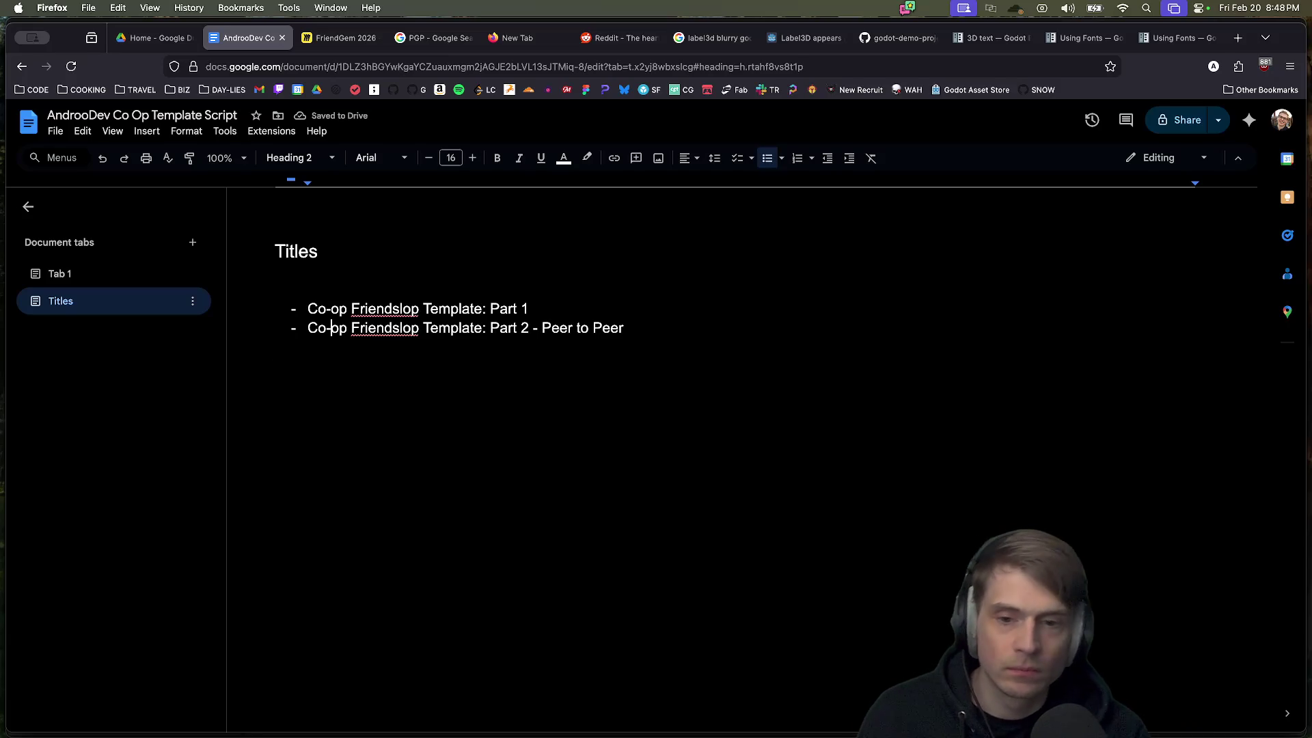
{"action": "left_click", "coordinate": [327, 328]}
{"action": "left_click", "coordinate": [499, 308]}
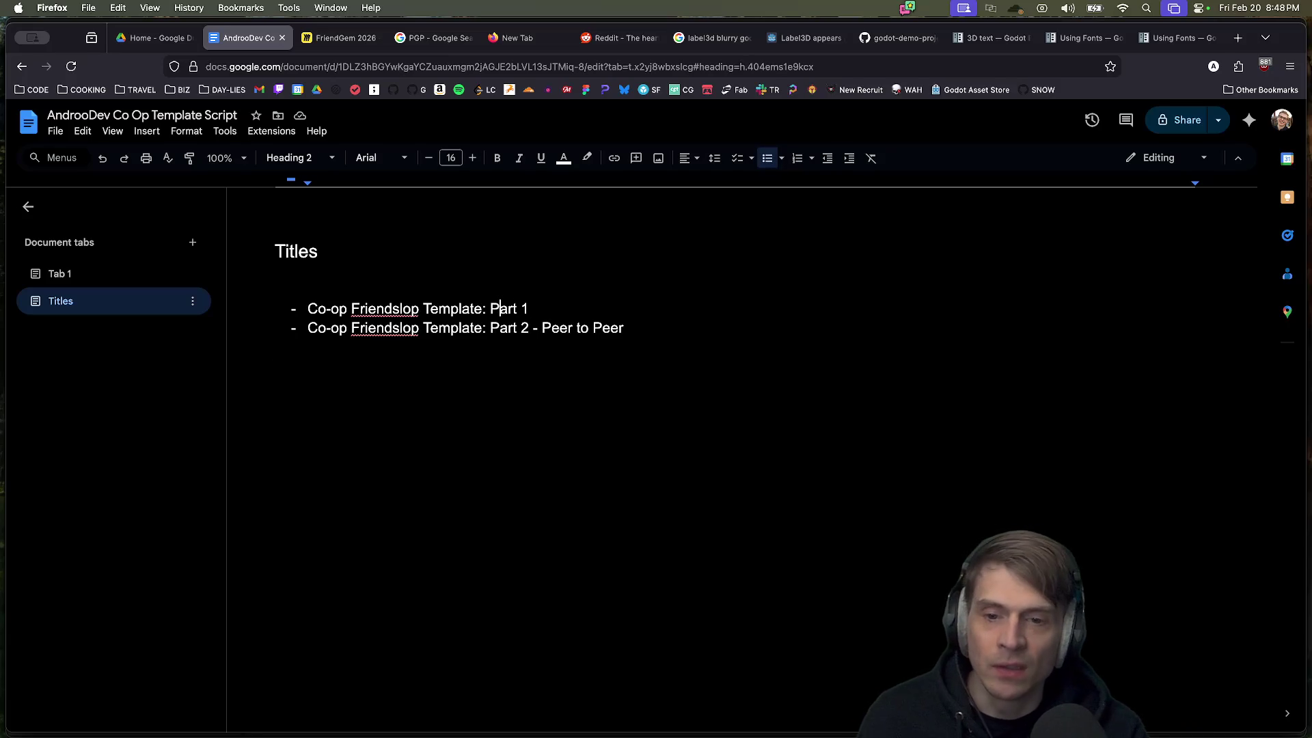
{"action": "type", "text": "in Godot"}
{"action": "left_click", "coordinate": [537, 328]}
{"action": "key", "text": "BackSpace"}
{"action": "type", "text": "in Godot"}
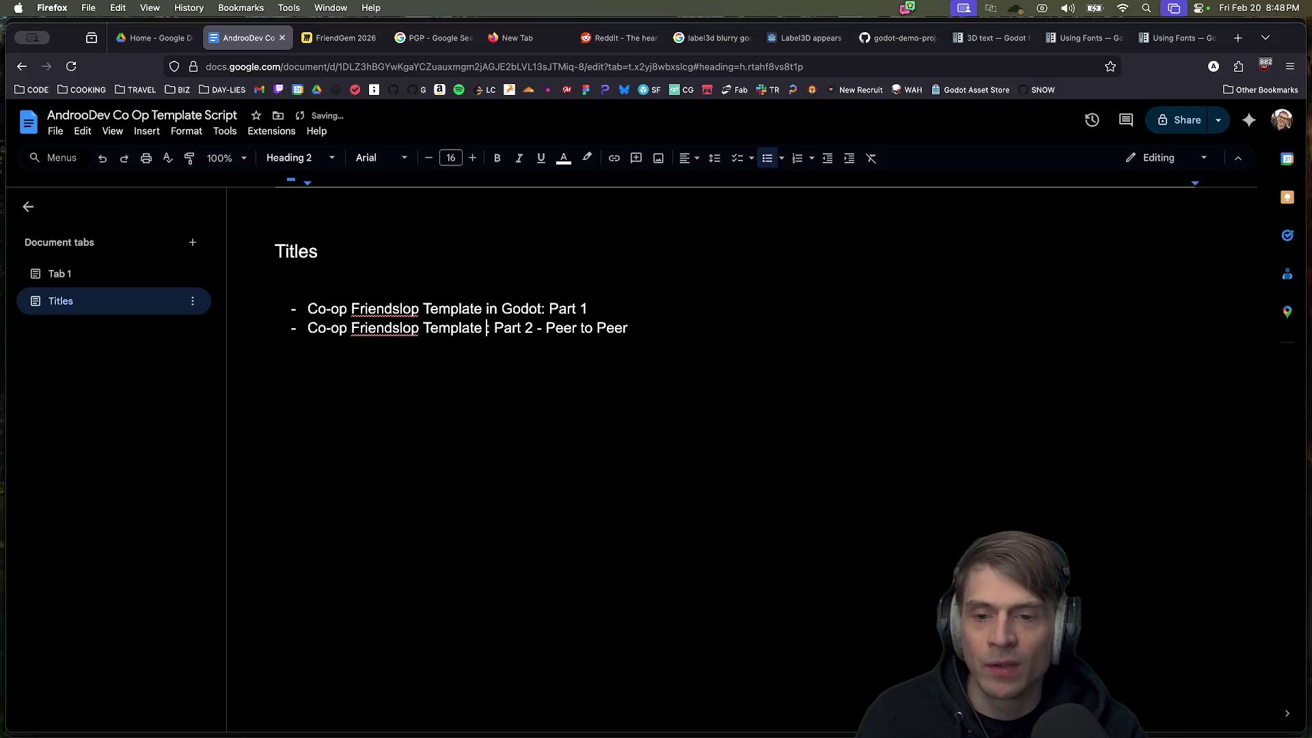
{"action": "type", "text": ":"}
{"action": "left_click", "coordinate": [275, 363]}
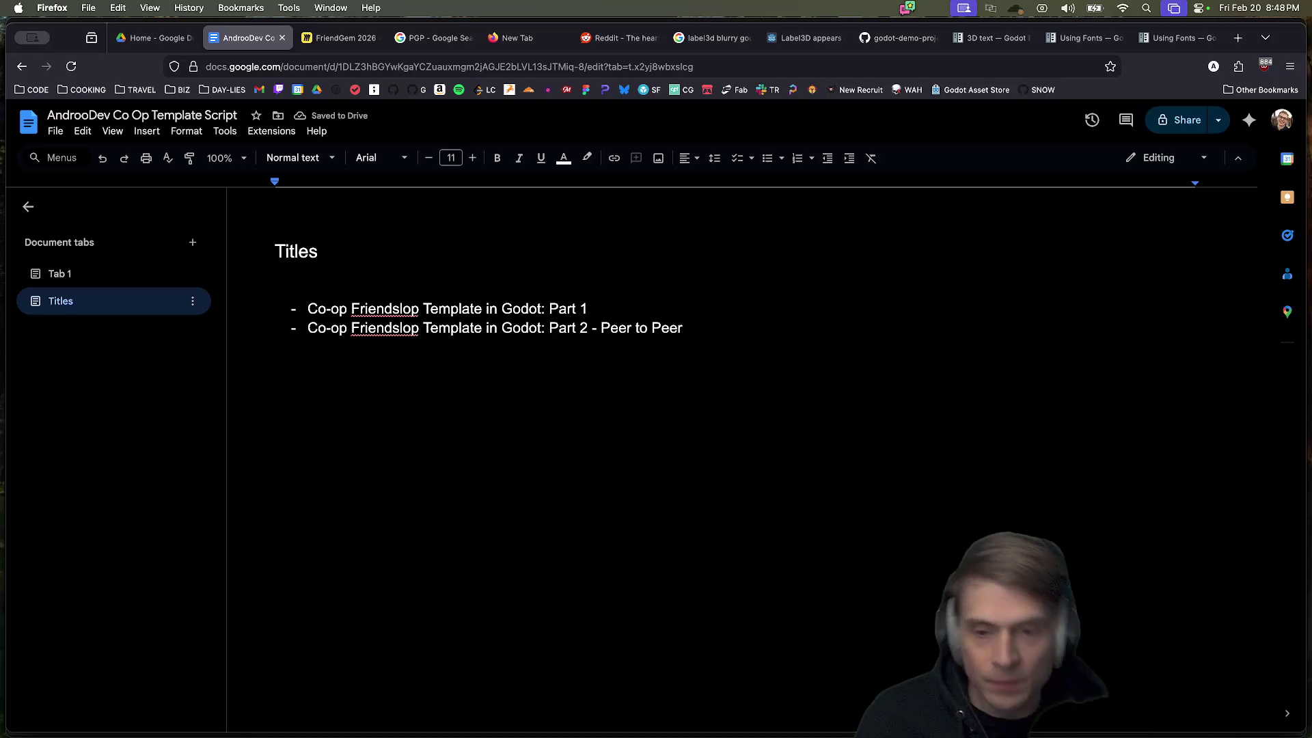
{"action": "left_click_drag", "start_coordinate": [541, 309], "coordinate": [488, 309]}
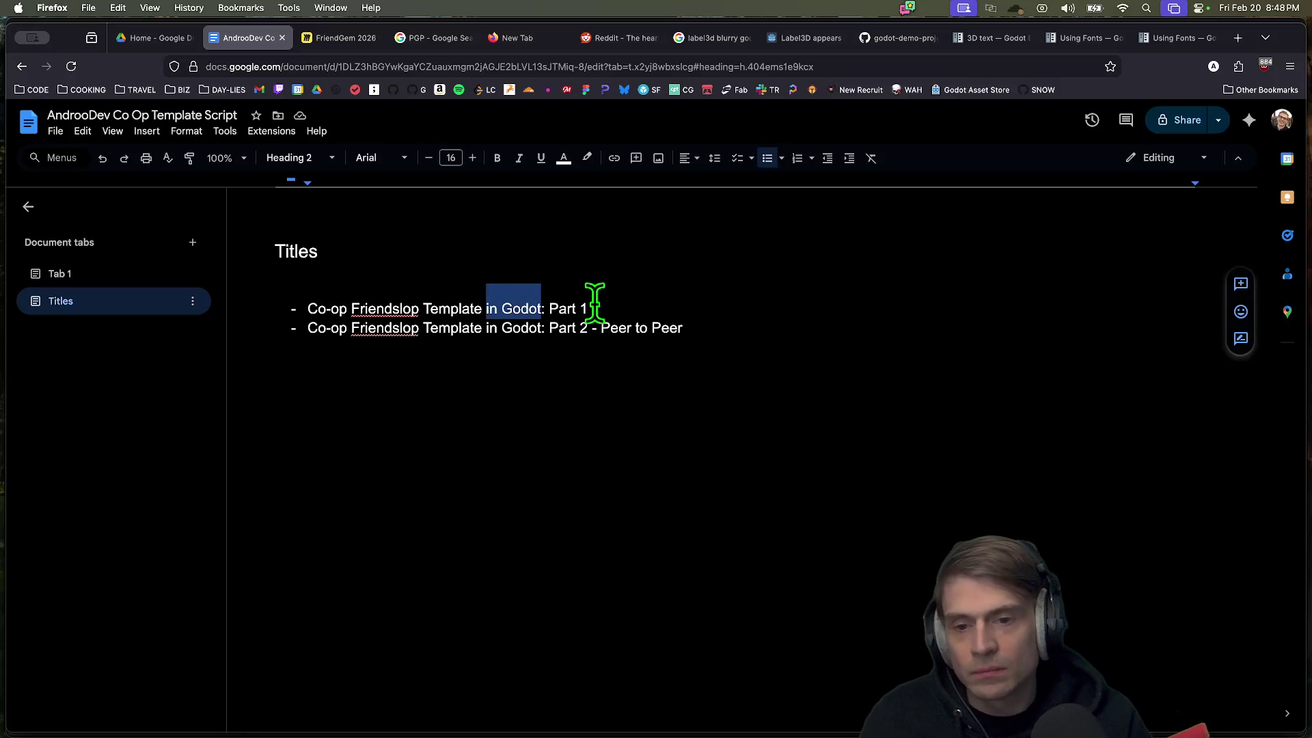
{"action": "key", "text": "BackSpace"}
{"action": "key", "text": "Down"}
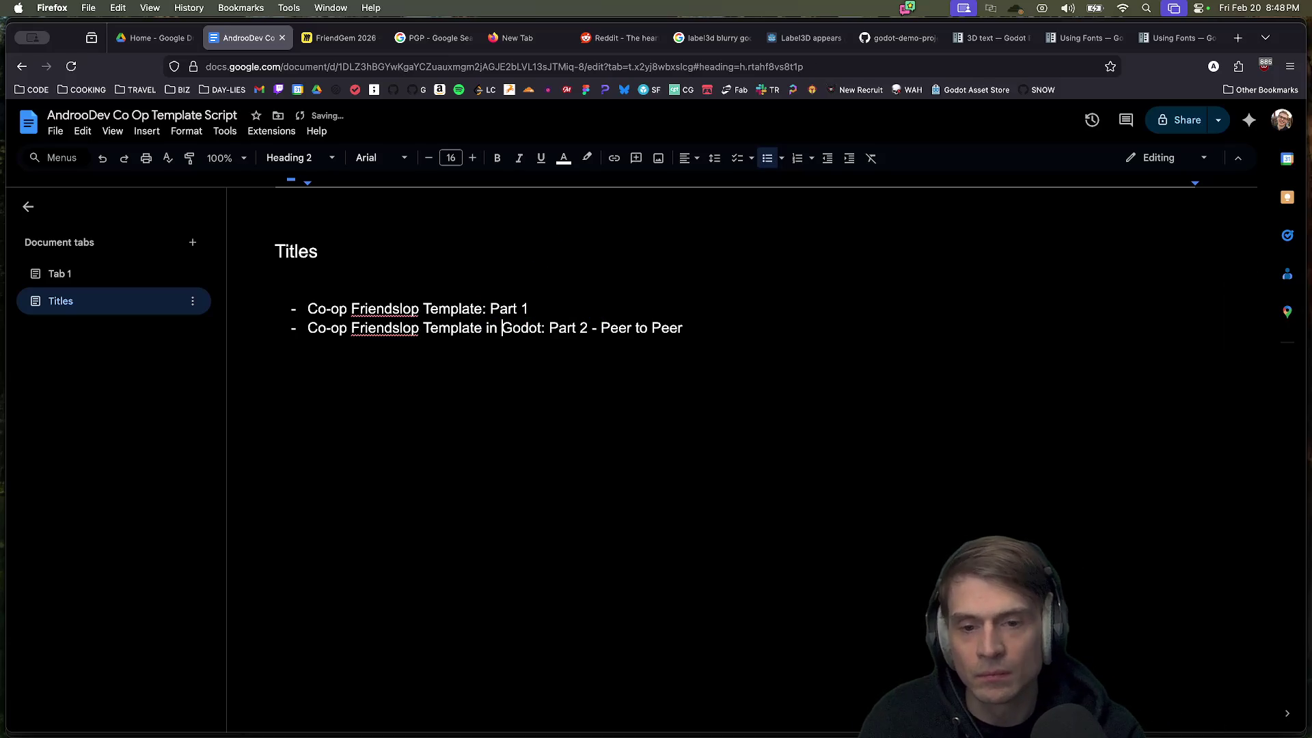
{"action": "key", "text": "alt+BackSpace"}
{"action": "key", "text": "alt+BackSpace"}
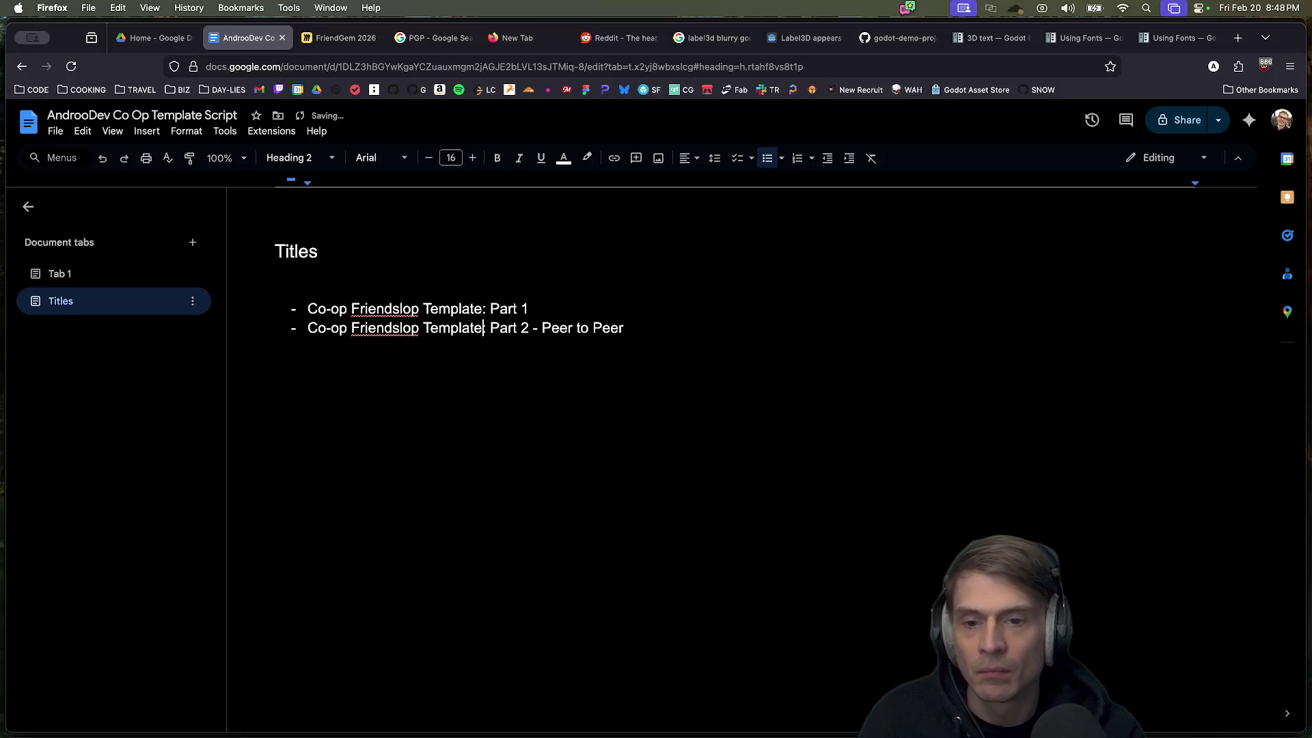
{"action": "left_click", "coordinate": [530, 309]}
{"action": "type", "text": "- "}
{"action": "type", "text": "G"}
{"action": "key", "text": "BackSpace"}
{"action": "key", "text": "BackSpace"}
{"action": "key", "text": "BackSpace"}
{"action": "key", "text": "BackSpace"}
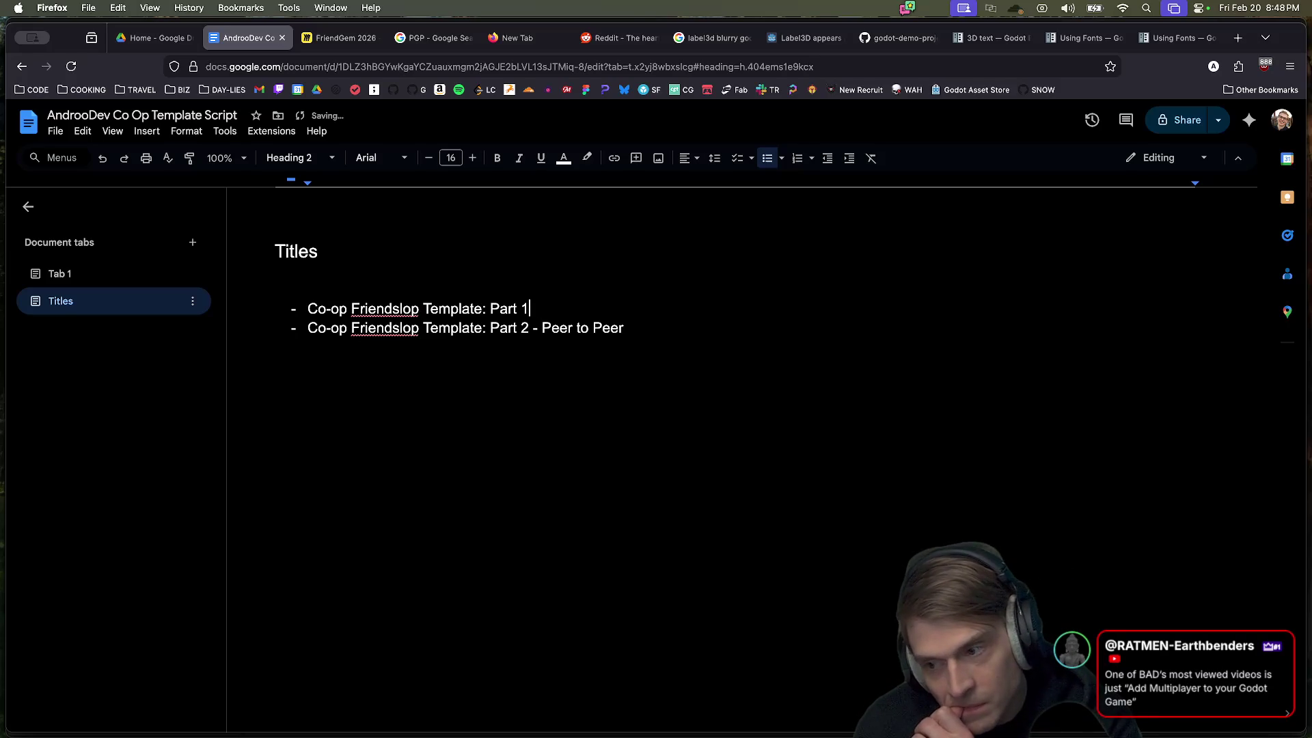
{"action": "key", "text": "super+Tab"}
{"action": "key", "text": "super+shift+Tab"}
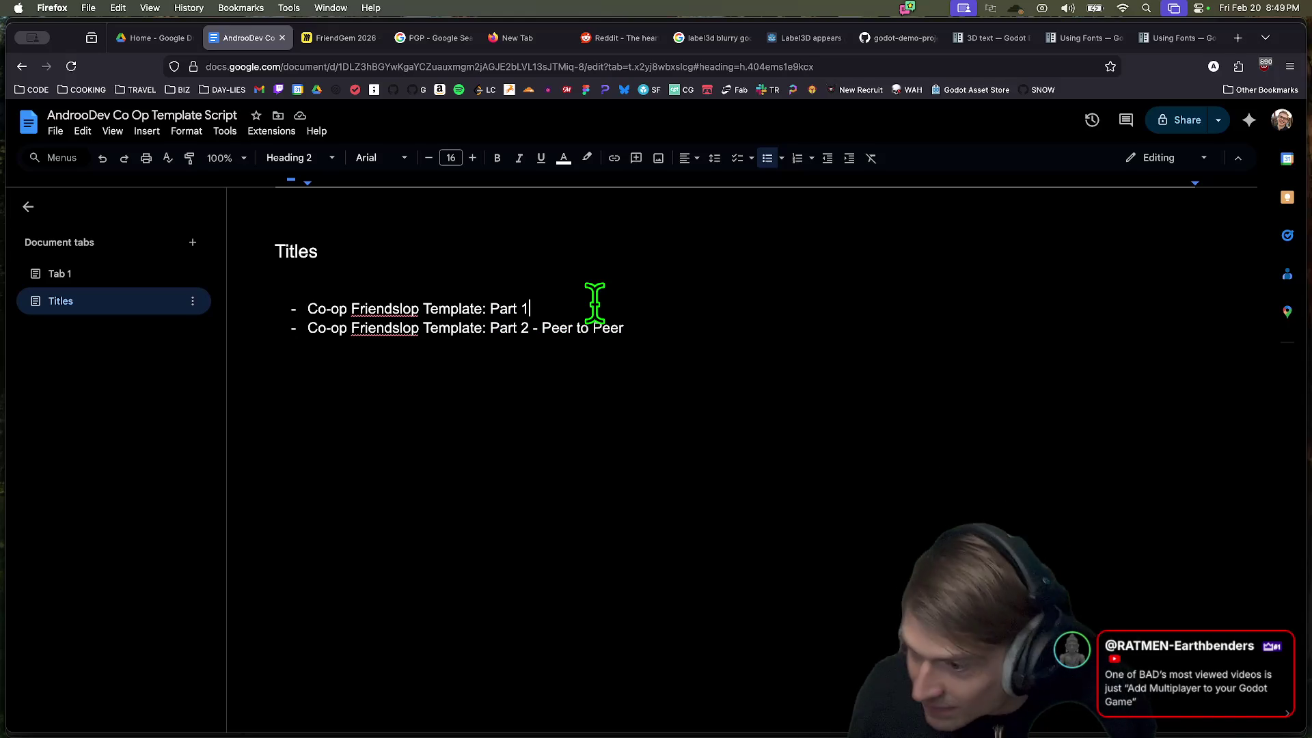
Step: Prefix the first title with 'How to make a'
{"action": "double_click", "coordinate": [495, 306]}
{"action": "key", "text": "Left"}
{"action": "left_click", "coordinate": [307, 308]}
{"action": "type", "text": "MAke a"}
{"action": "key", "text": "BackSpace"}
{"action": "key", "text": "BackSpace"}
{"action": "key", "text": "BackSpace"}
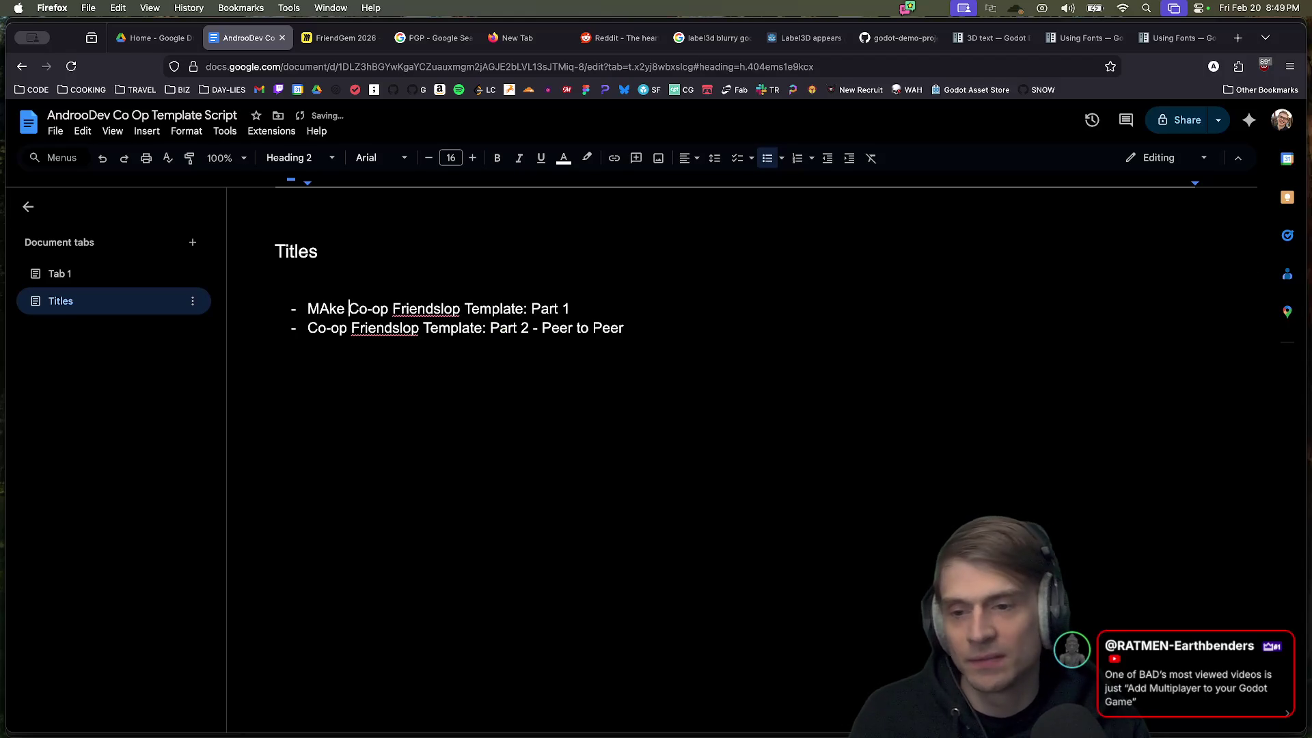
{"action": "type", "text": "Make a"}
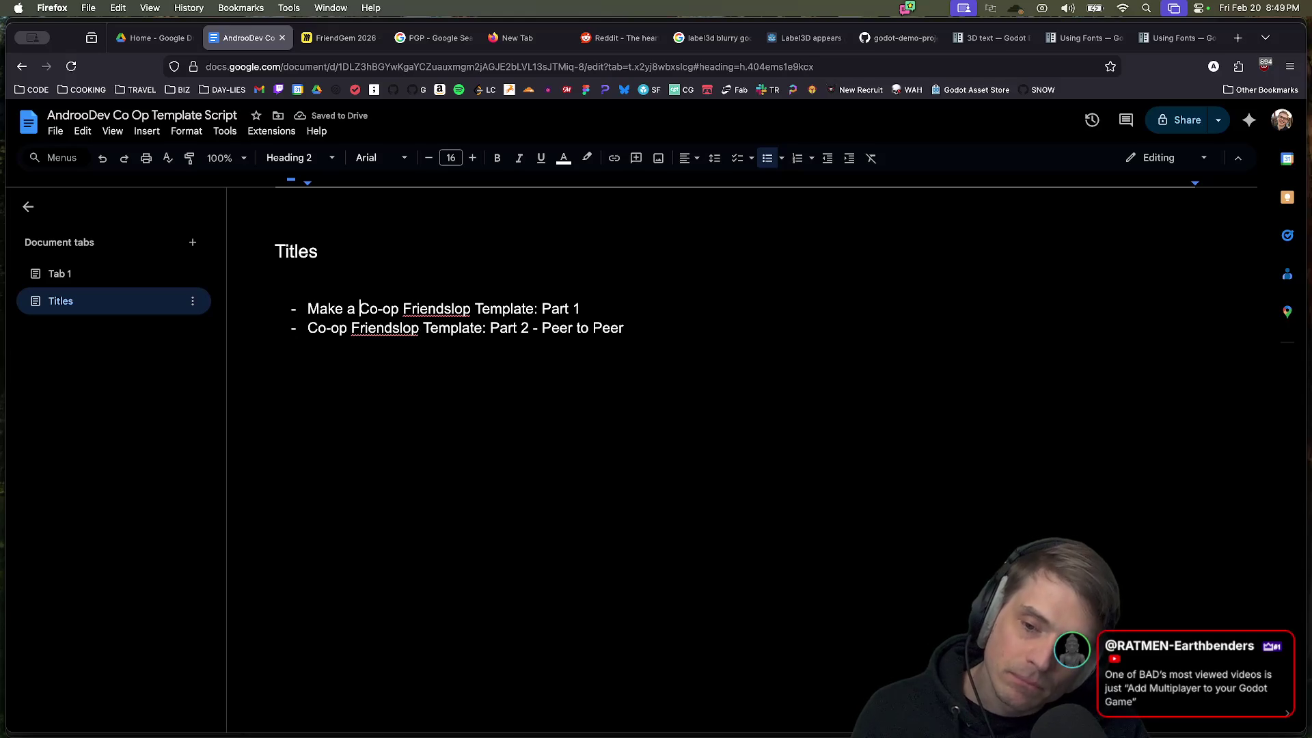
{"action": "key", "text": "alt+BackSpace"}
{"action": "key", "text": "alt+BackSpace"}
{"action": "key", "text": "super+z"}
{"action": "key", "text": "alt+BackSpace"}
{"action": "key", "text": "alt+BackSpace"}
{"action": "type", "text": "How to "}
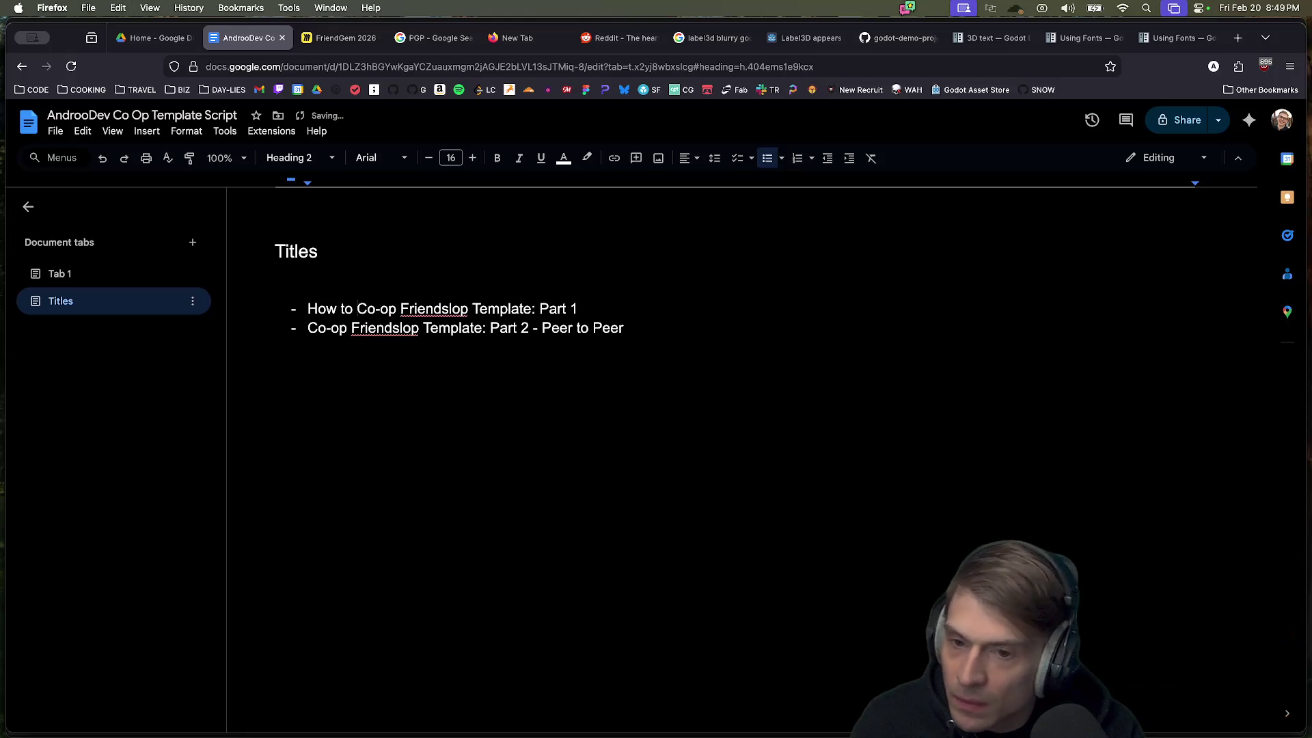
{"action": "type", "text": "make a"}
Step: Replace 'Template' with 'Game in Godot' in both titles
{"action": "left_click", "coordinate": [308, 328]}
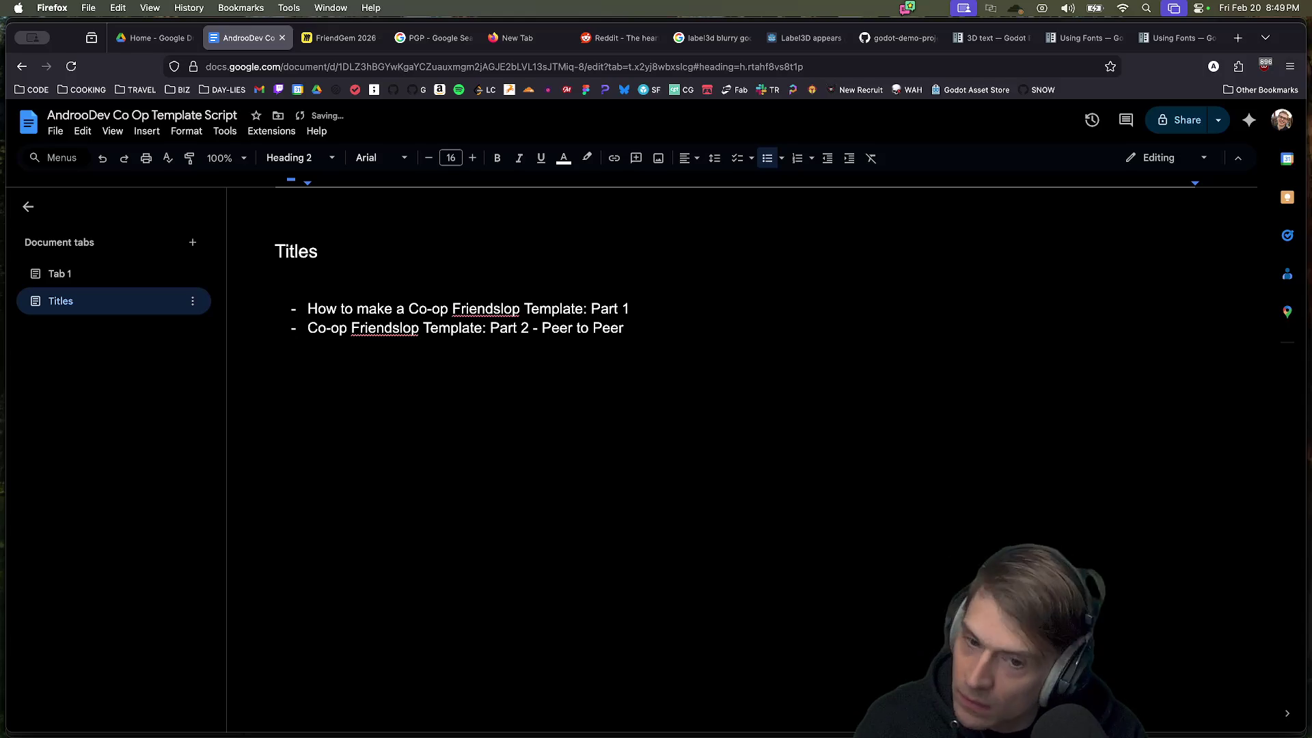
{"action": "double_click", "coordinate": [567, 311]}
{"action": "key", "text": "BackSpace"}
{"action": "key", "text": "Delete"}
{"action": "type", "text": "Game in Godot"}
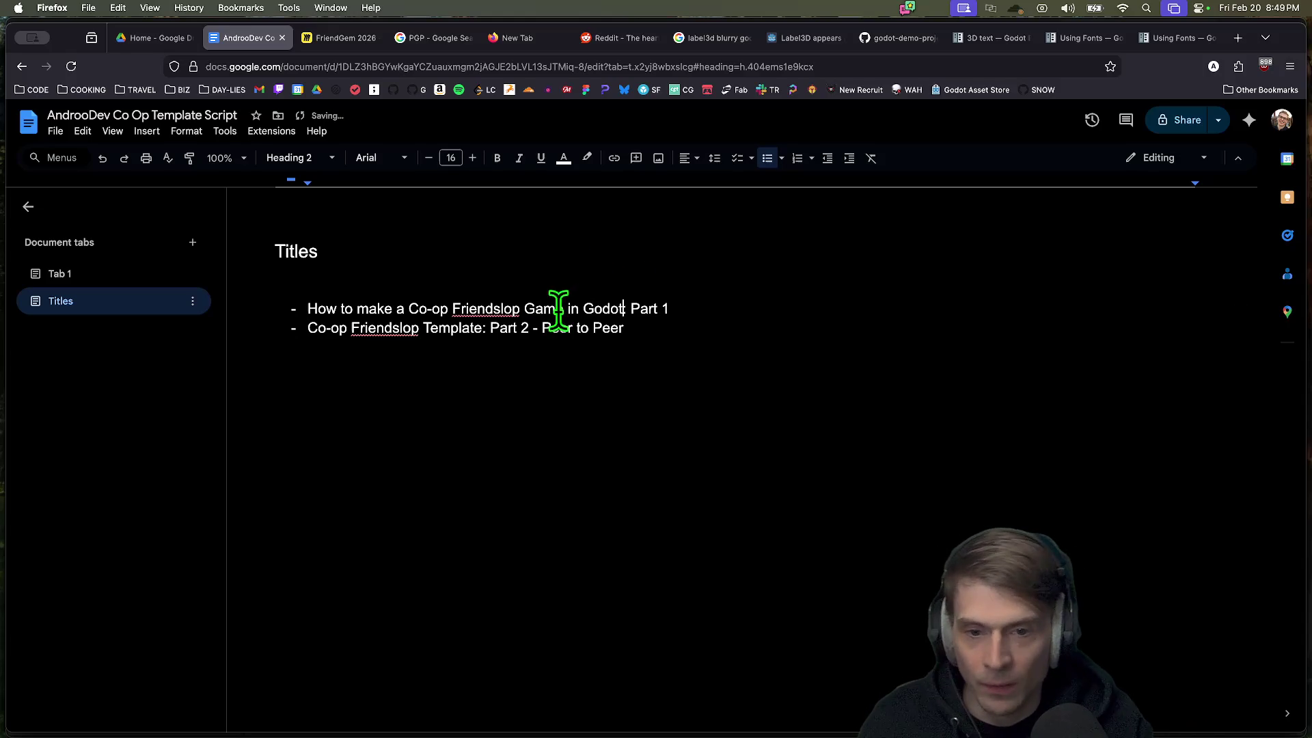
{"action": "left_click_drag", "start_coordinate": [618, 308], "coordinate": [525, 309]}
{"action": "key", "text": "super+c"}
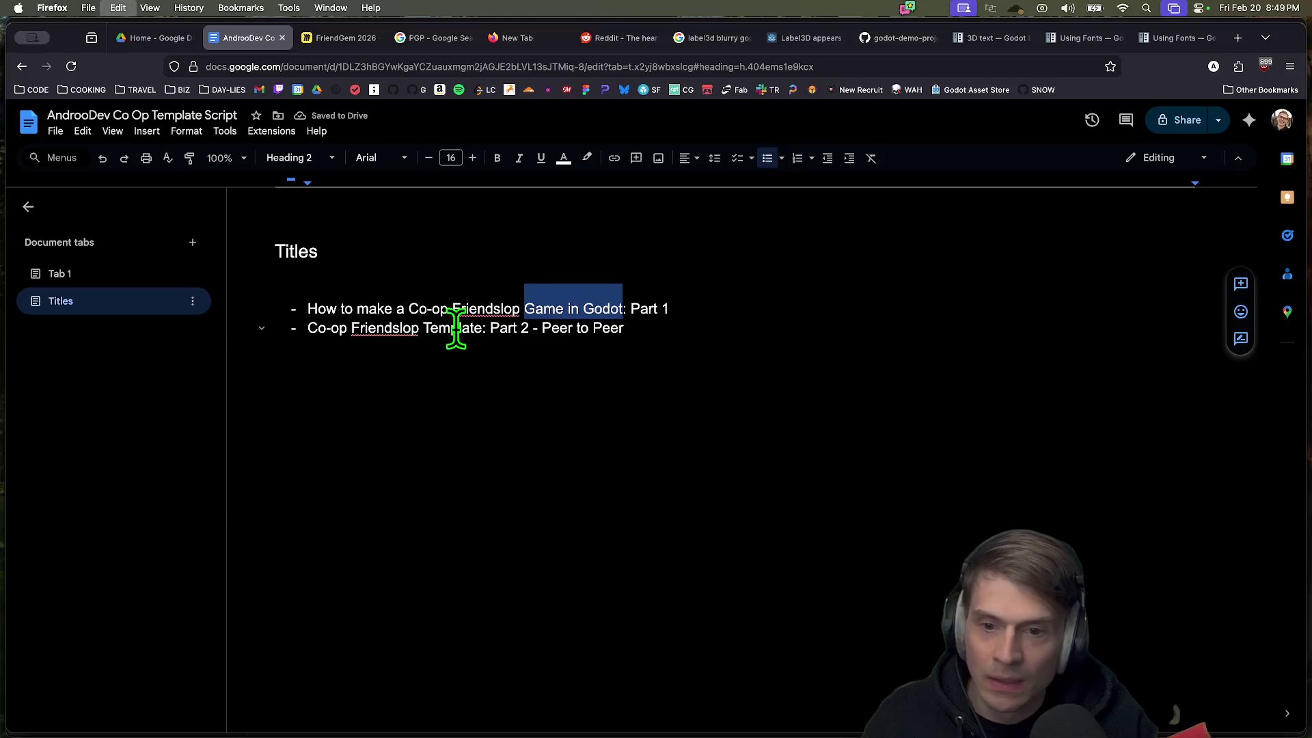
{"action": "double_click", "coordinate": [454, 328]}
{"action": "key", "text": "super+v"}
{"action": "type", "text": ":"}
{"action": "left_click", "coordinate": [727, 395]}
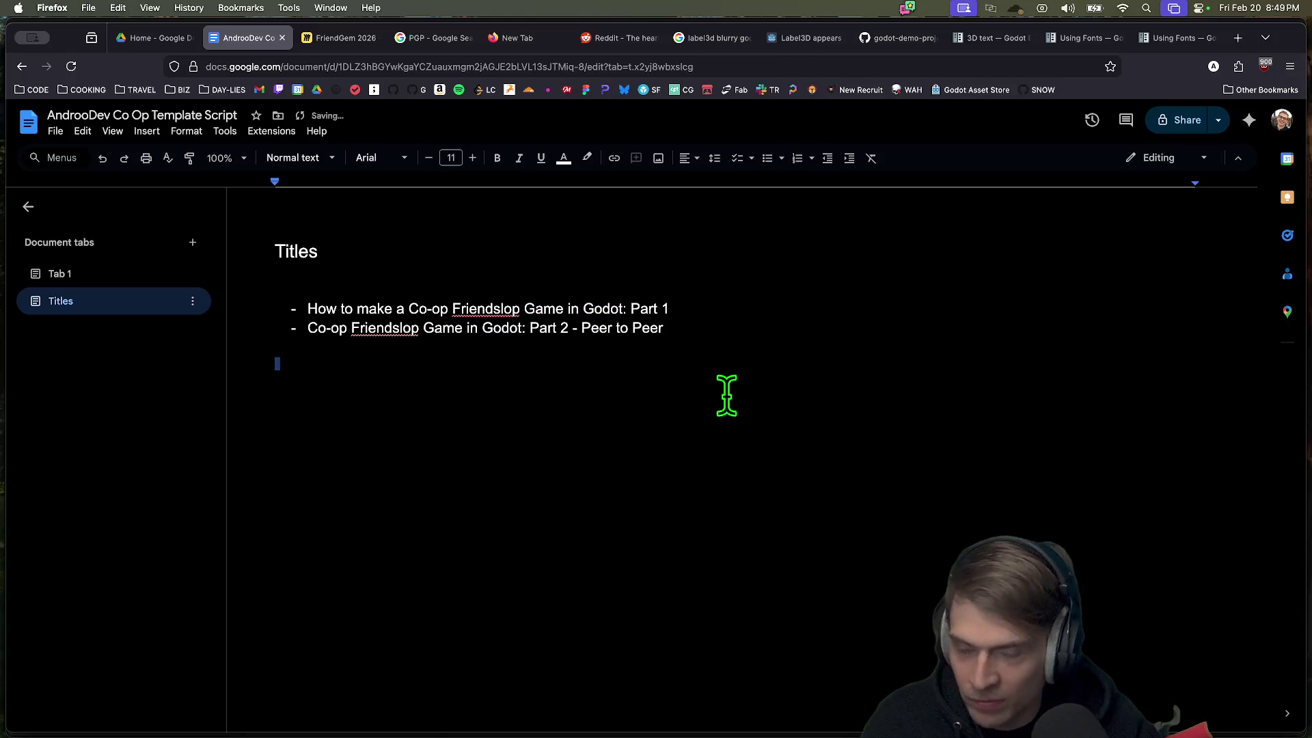
Step: Insert 'How to make a P2P' before 'Co-op' in the second title
{"action": "left_click", "coordinate": [311, 328]}
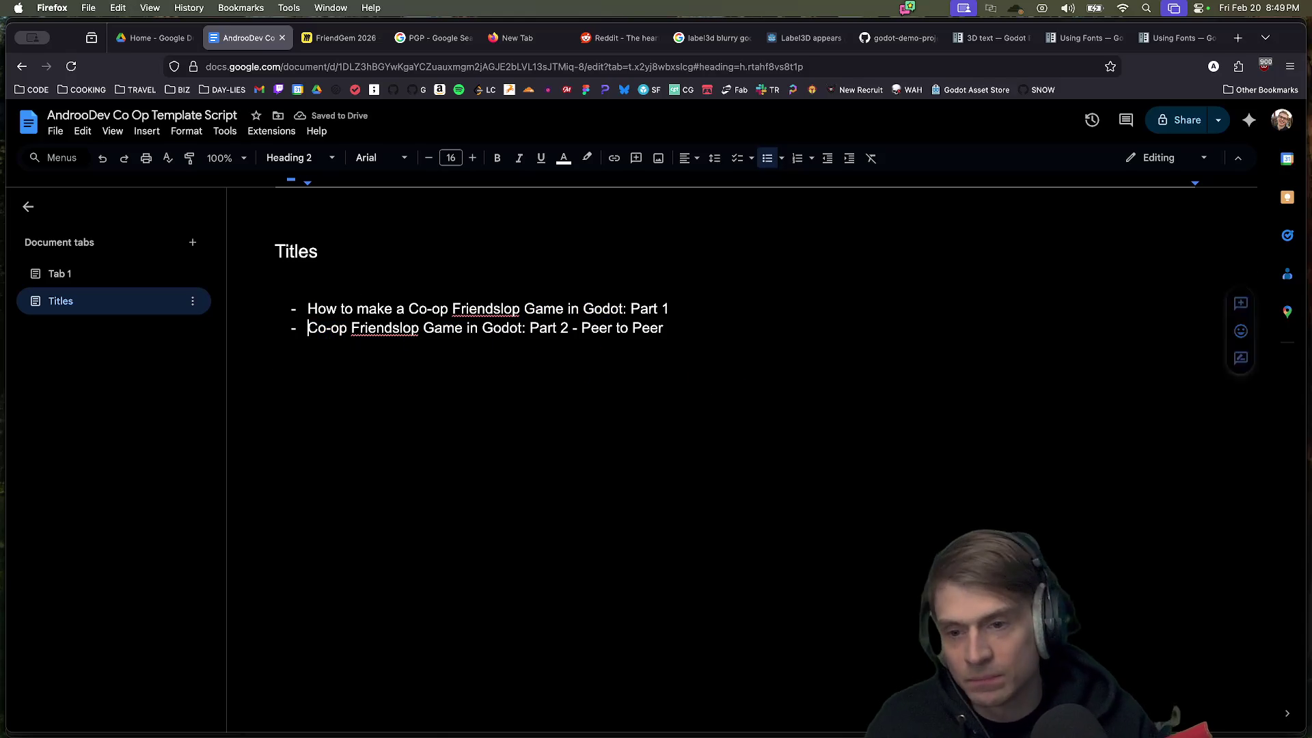
{"action": "type", "text": "How to m"}
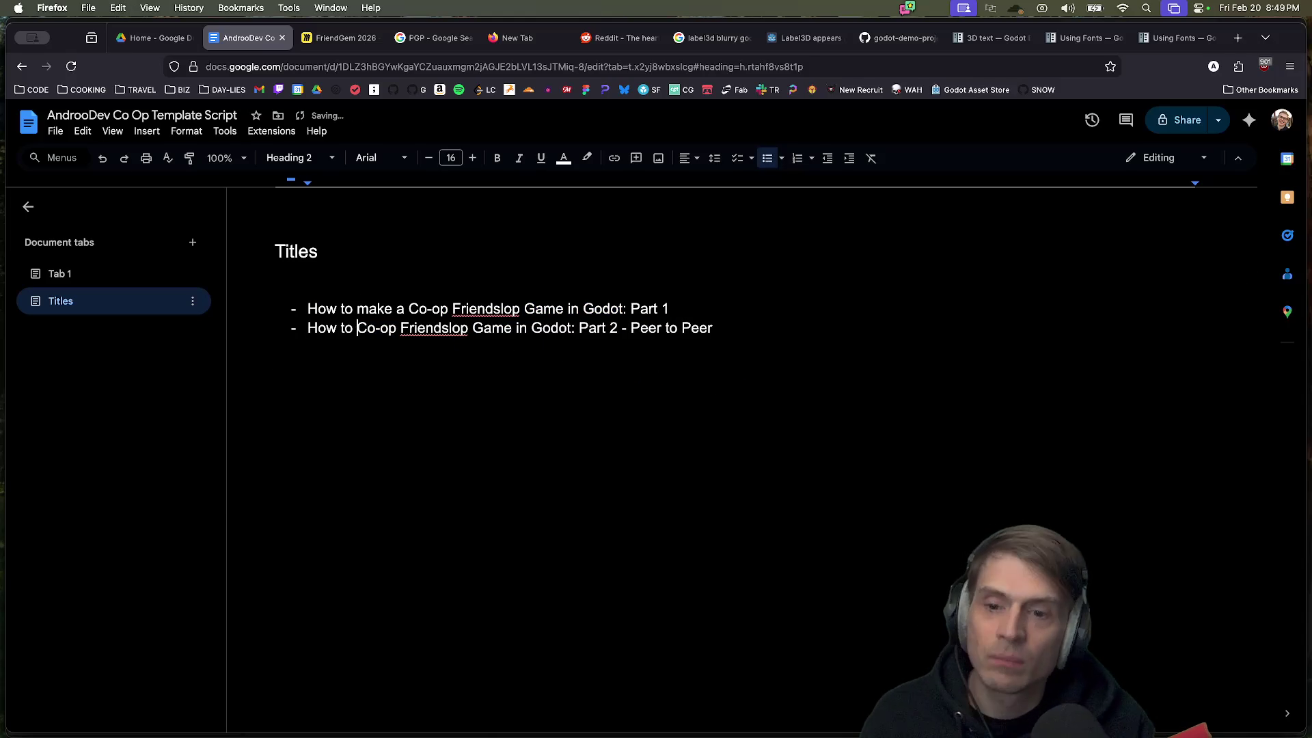
{"action": "type", "text": "ake"}
{"action": "left_click", "coordinate": [275, 350]}
{"action": "left_click", "coordinate": [397, 328]}
{"action": "type", "text": "a"}
{"action": "left_click", "coordinate": [275, 349]}
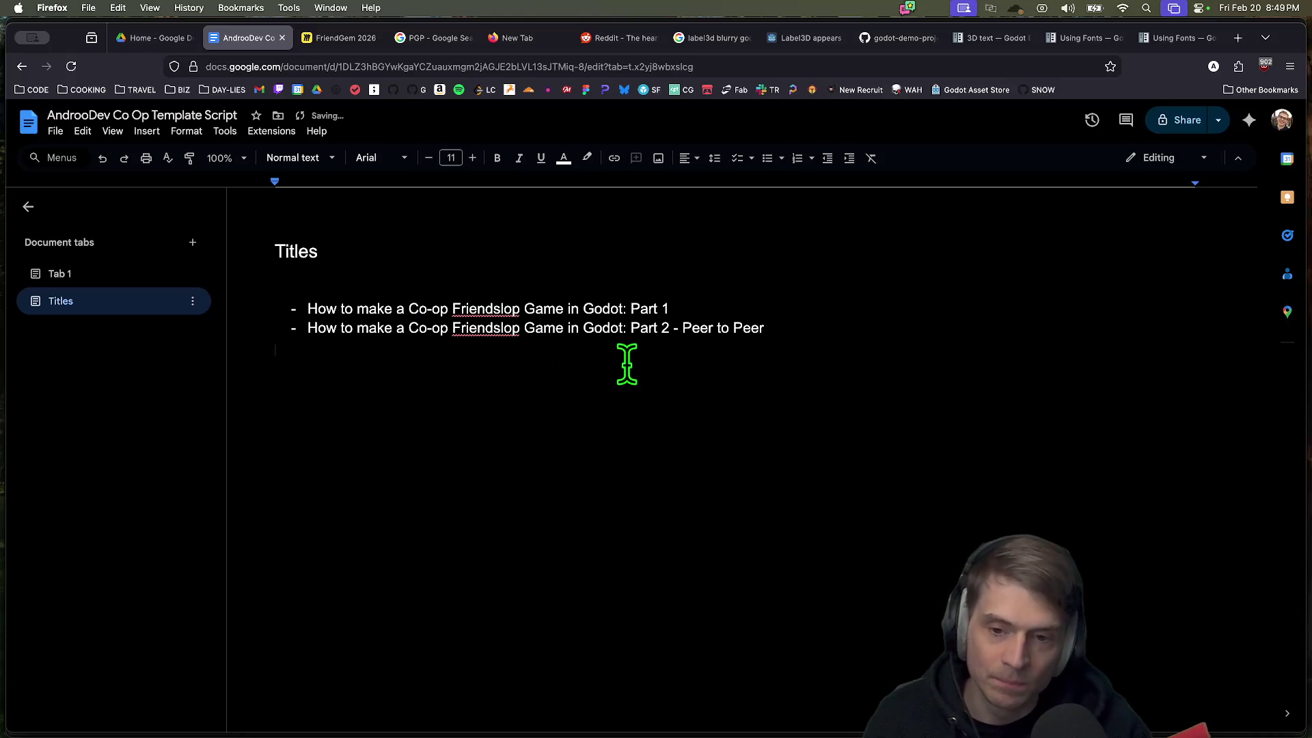
{"action": "left_click", "coordinate": [409, 328]}
{"action": "type", "text": "p"}
{"action": "key", "text": "BackSpace"}
{"action": "type", "text": "P2p"}
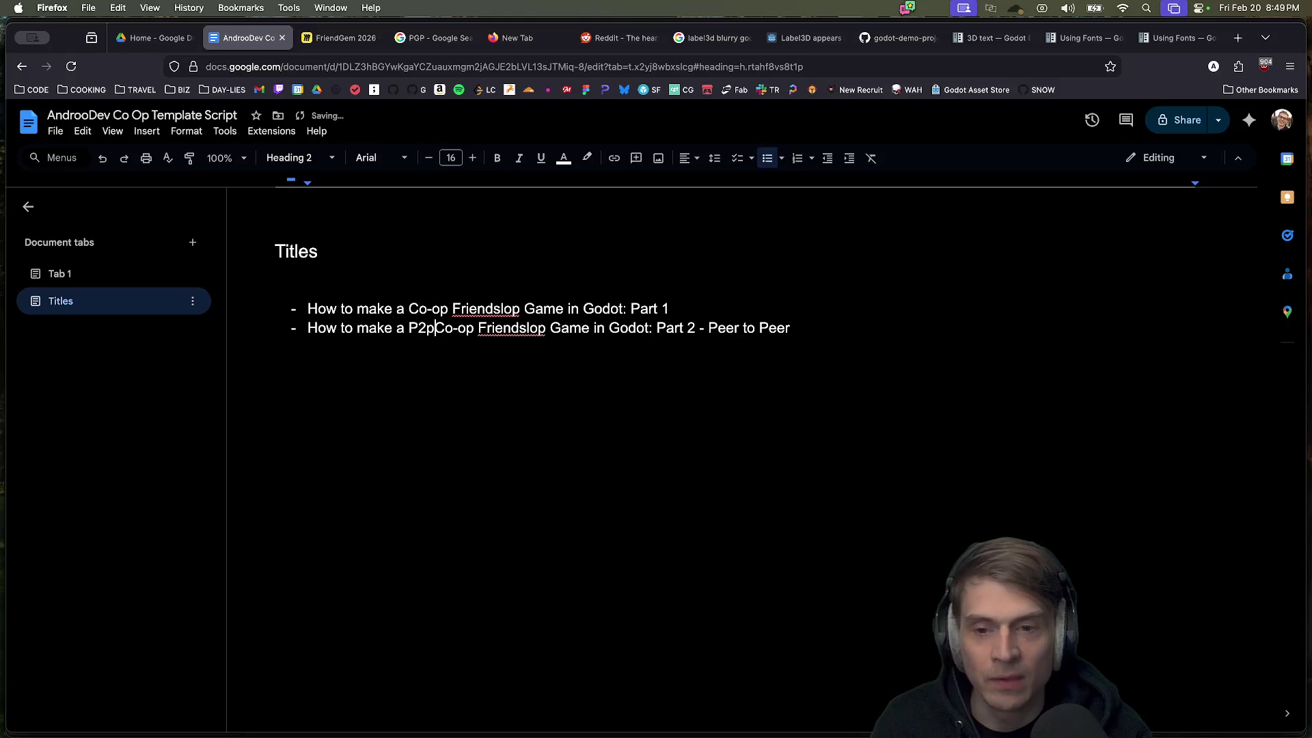
{"action": "key", "text": "BackSpace"}
{"action": "key", "text": "BackSpace"}
{"action": "type", "text": "P"}
Step: Add 'P2P' before 'Co-op' in the first title and delete ' - Peer to Peer' from the second
{"action": "left_click", "coordinate": [441, 308]}
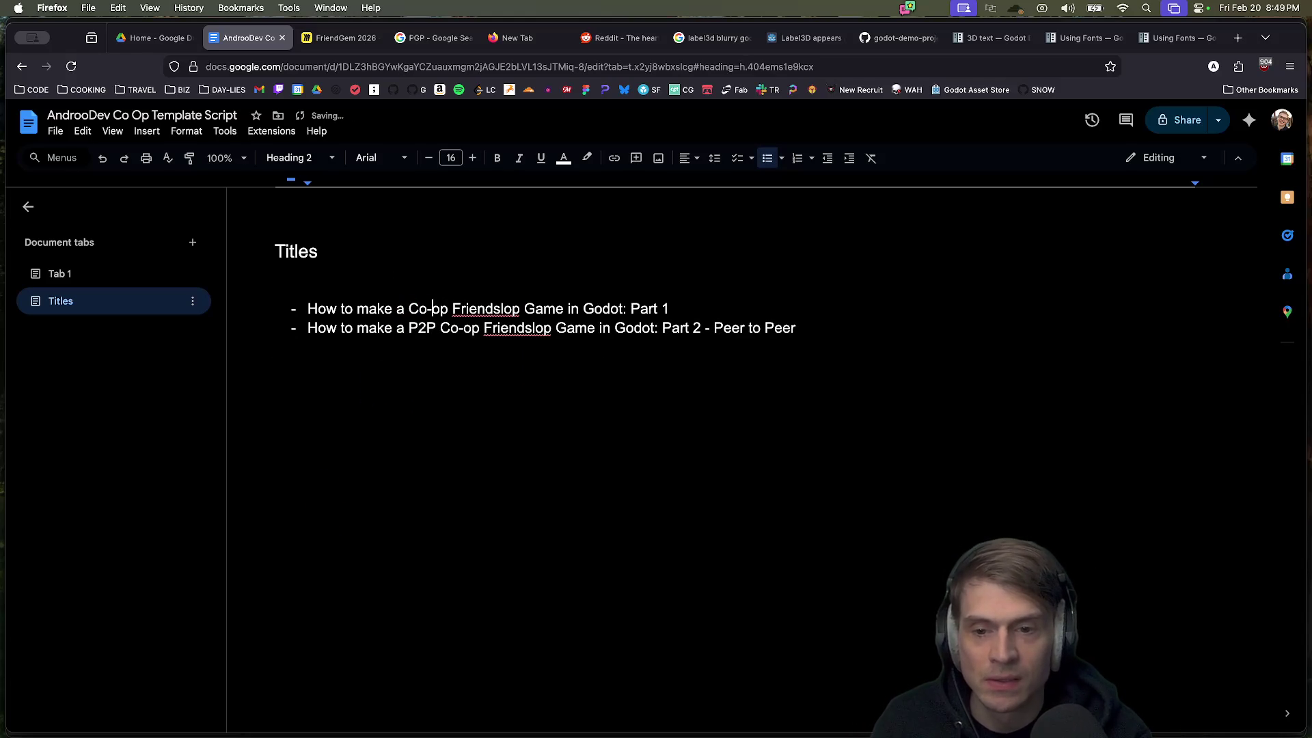
{"action": "type", "text": "P2P"}
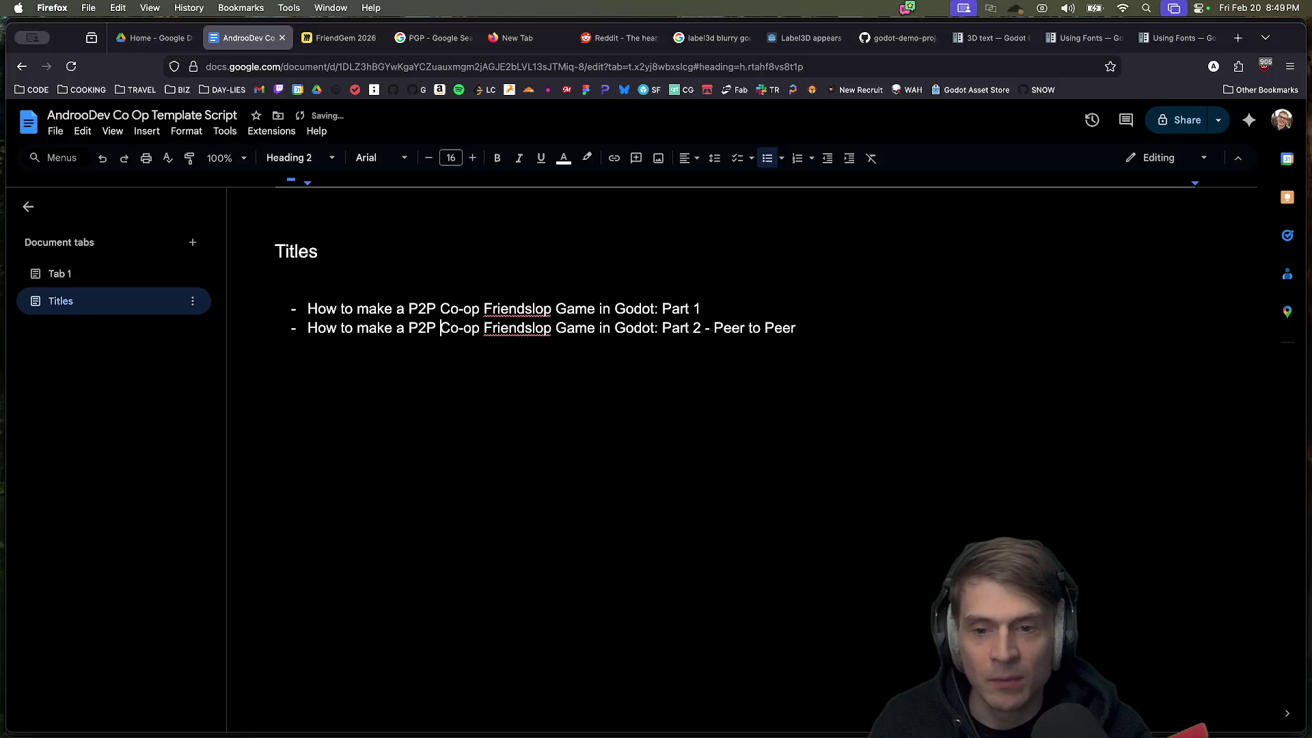
{"action": "left_click", "coordinate": [797, 328]}
{"action": "key", "text": "alt+BackSpace"}
{"action": "key", "text": "alt+BackSpace"}
{"action": "key", "text": "alt+BackSpace"}
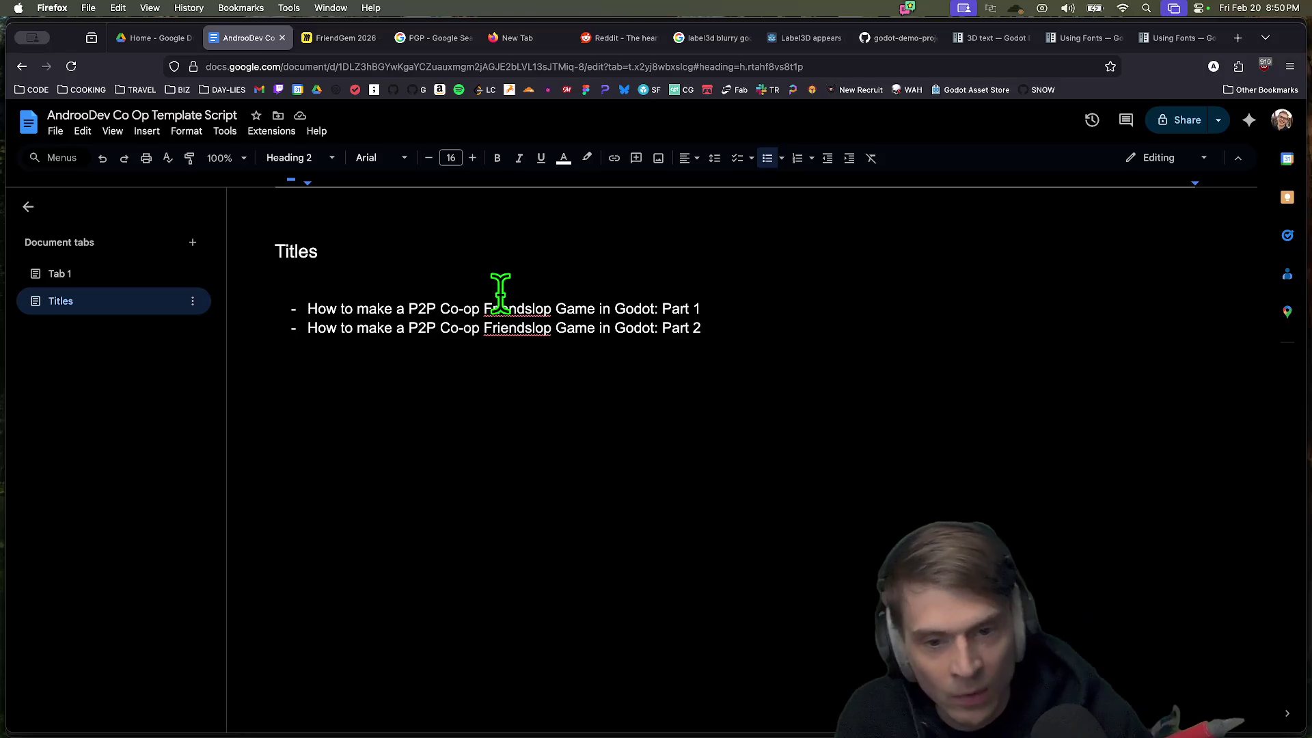
Step: Change 'Game in Godot' to 'Godot Game' in the first title
{"action": "double_click", "coordinate": [561, 308]}
{"action": "key", "text": "BackSpace"}
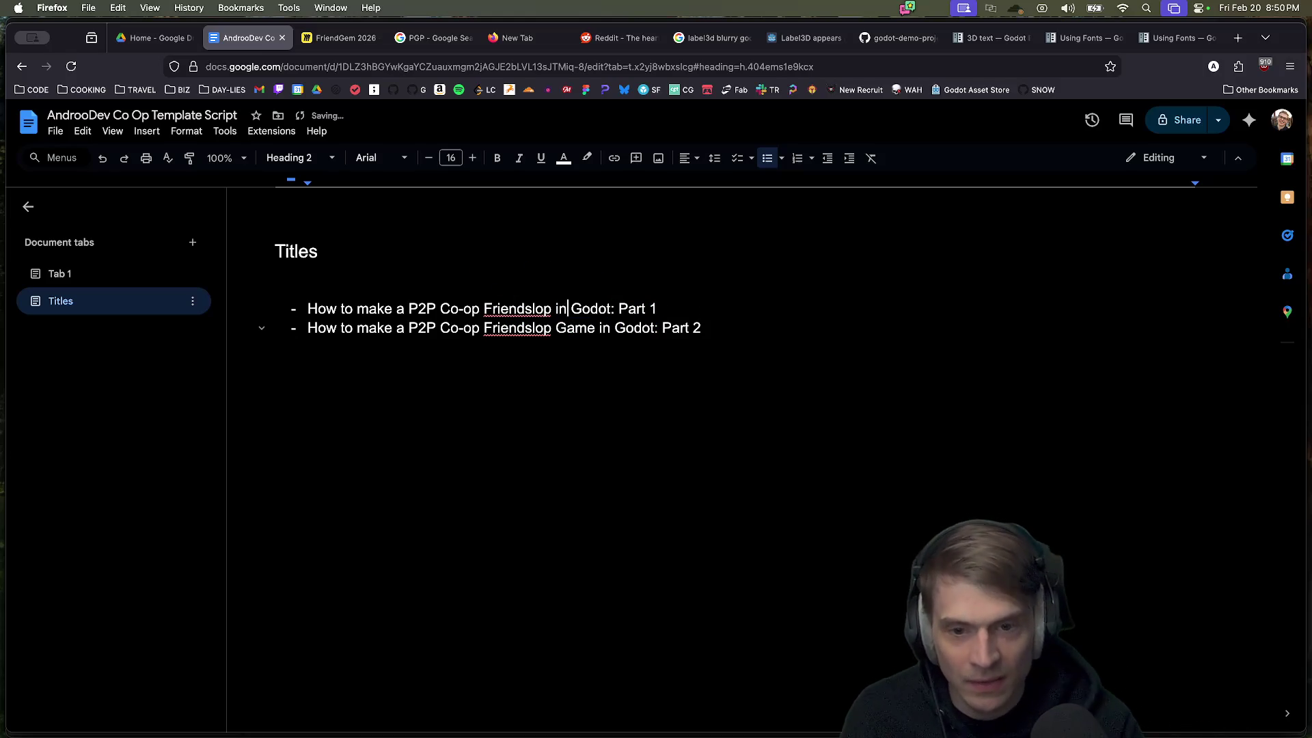
{"action": "key", "text": "BackSpace"}
{"action": "key", "text": "BackSpace"}
{"action": "key", "text": "BackSpace"}
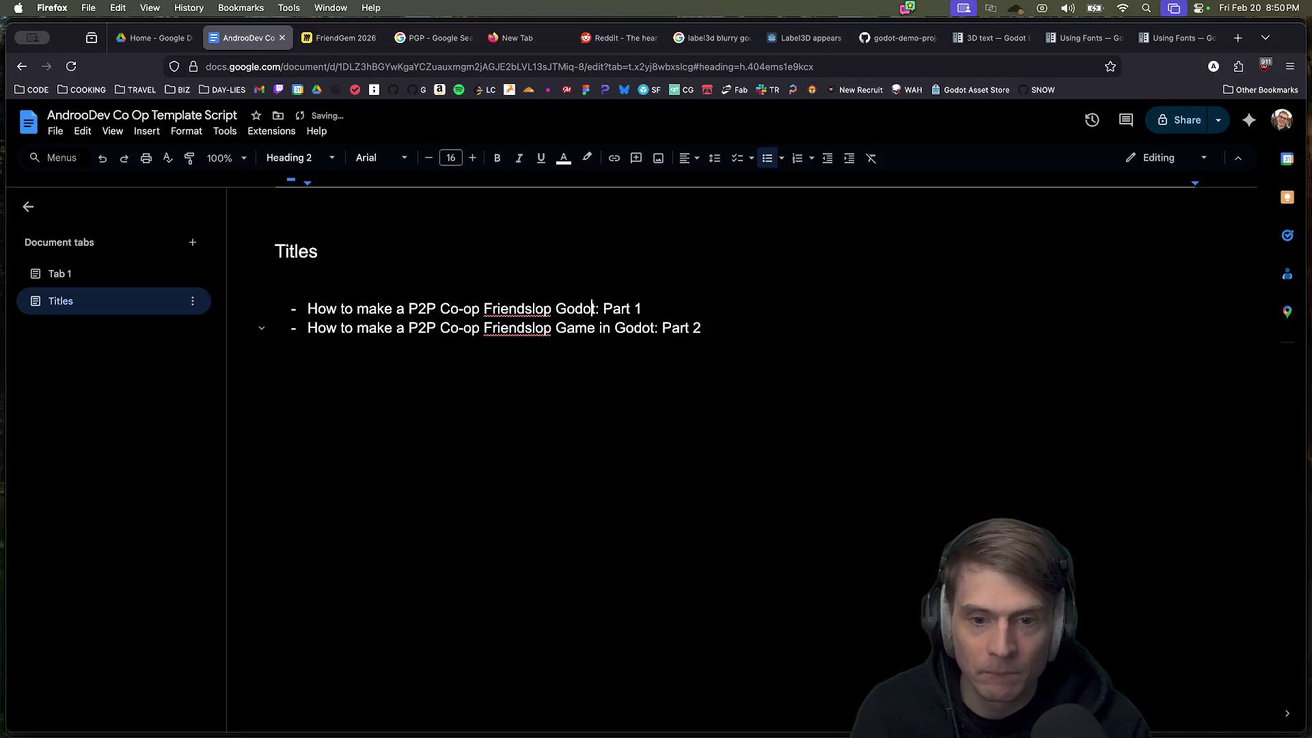
{"action": "key", "text": "Right"}
{"action": "type", "text": "Game"}
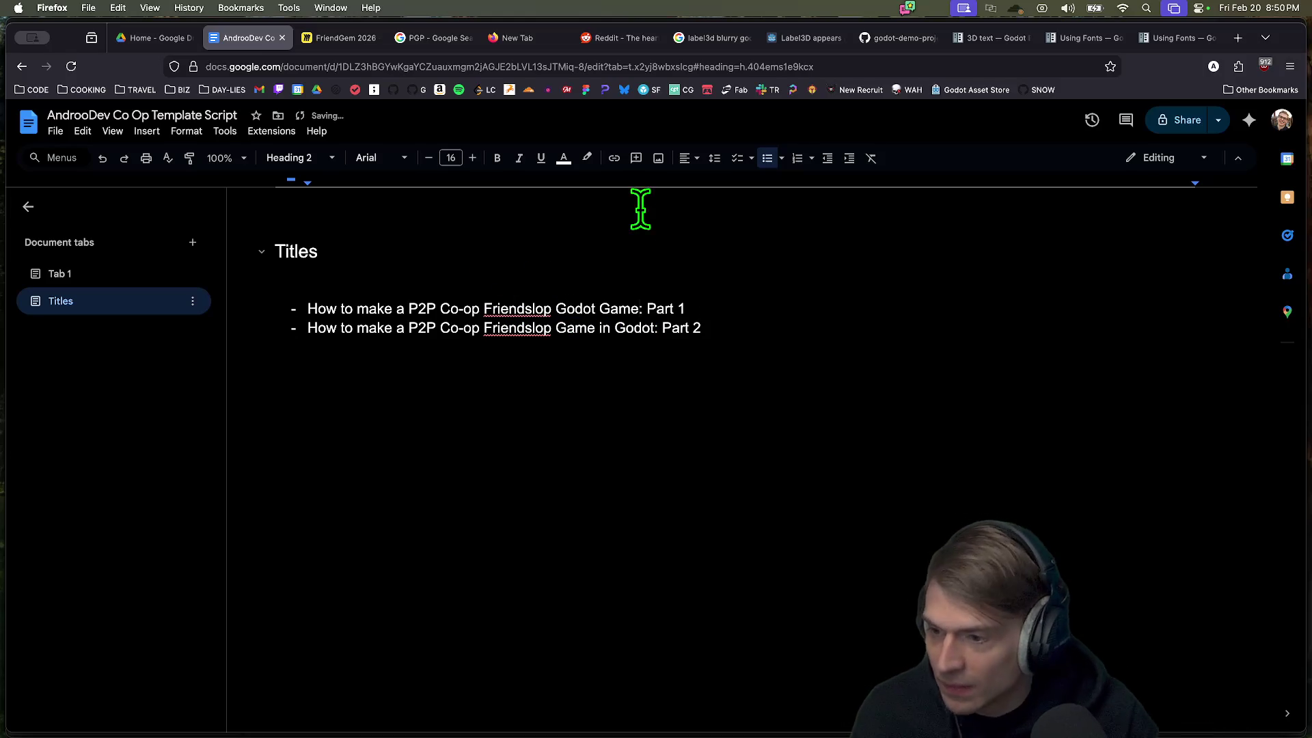
Step: Make the same change in the second title and type 'Multiplayer' on the line below
{"action": "double_click", "coordinate": [573, 328]}
{"action": "left_click", "coordinate": [612, 328]}
{"action": "key", "text": "BackSpace"}
{"action": "key", "text": "BackSpace"}
{"action": "key", "text": "BackSpace"}
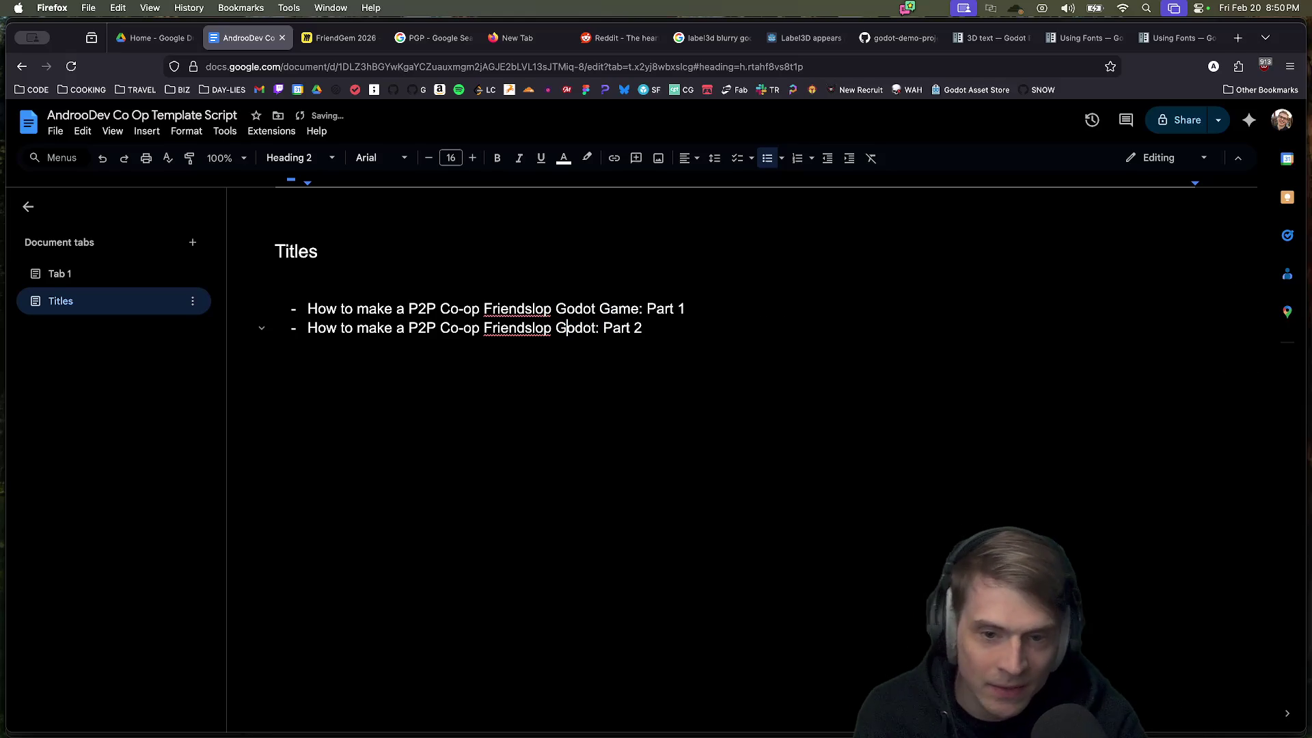
{"action": "type", "text": "Game"}
{"action": "left_click", "coordinate": [275, 350]}
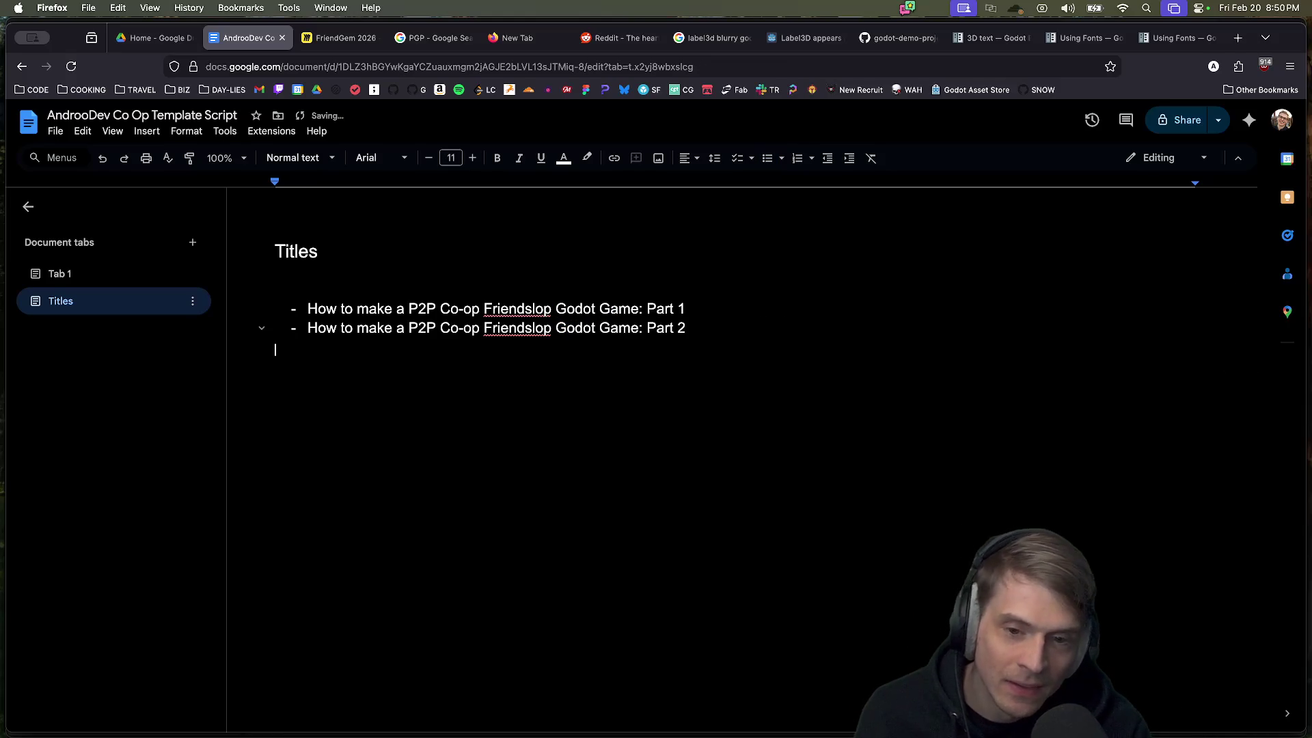
{"action": "type", "text": "Multiplayer"}
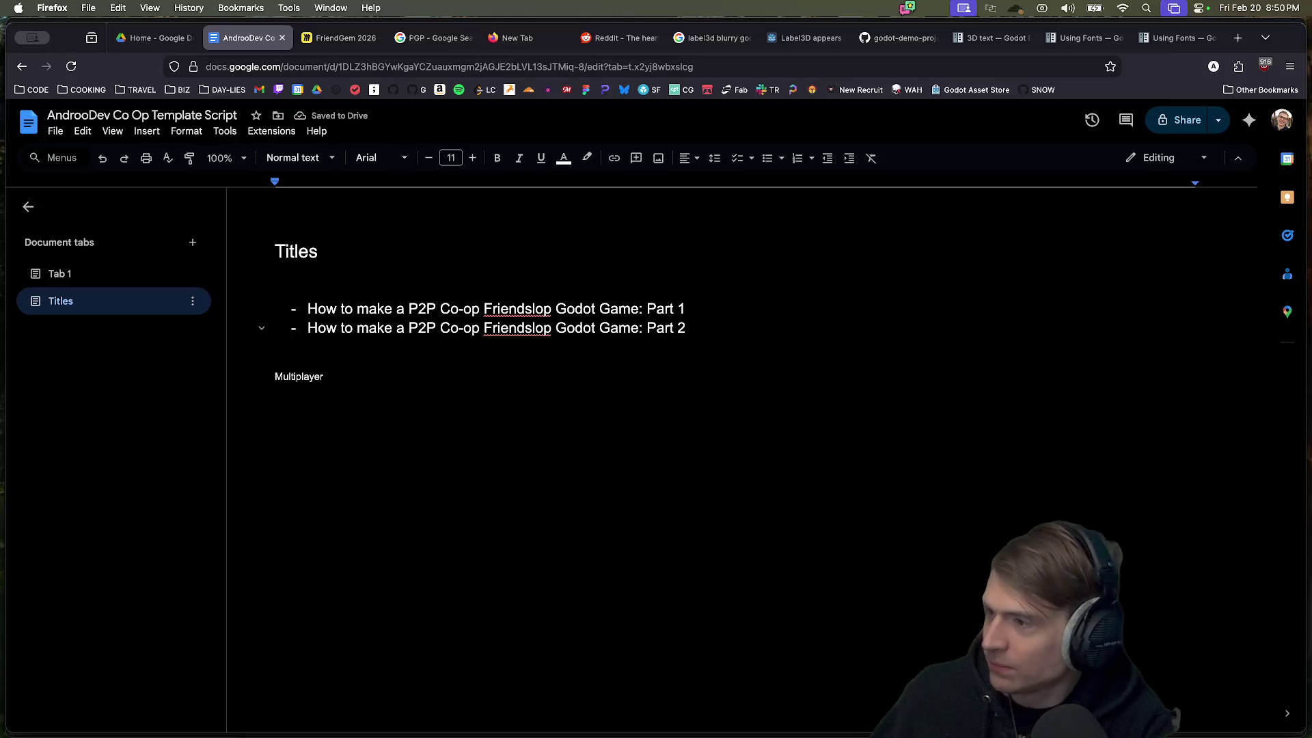
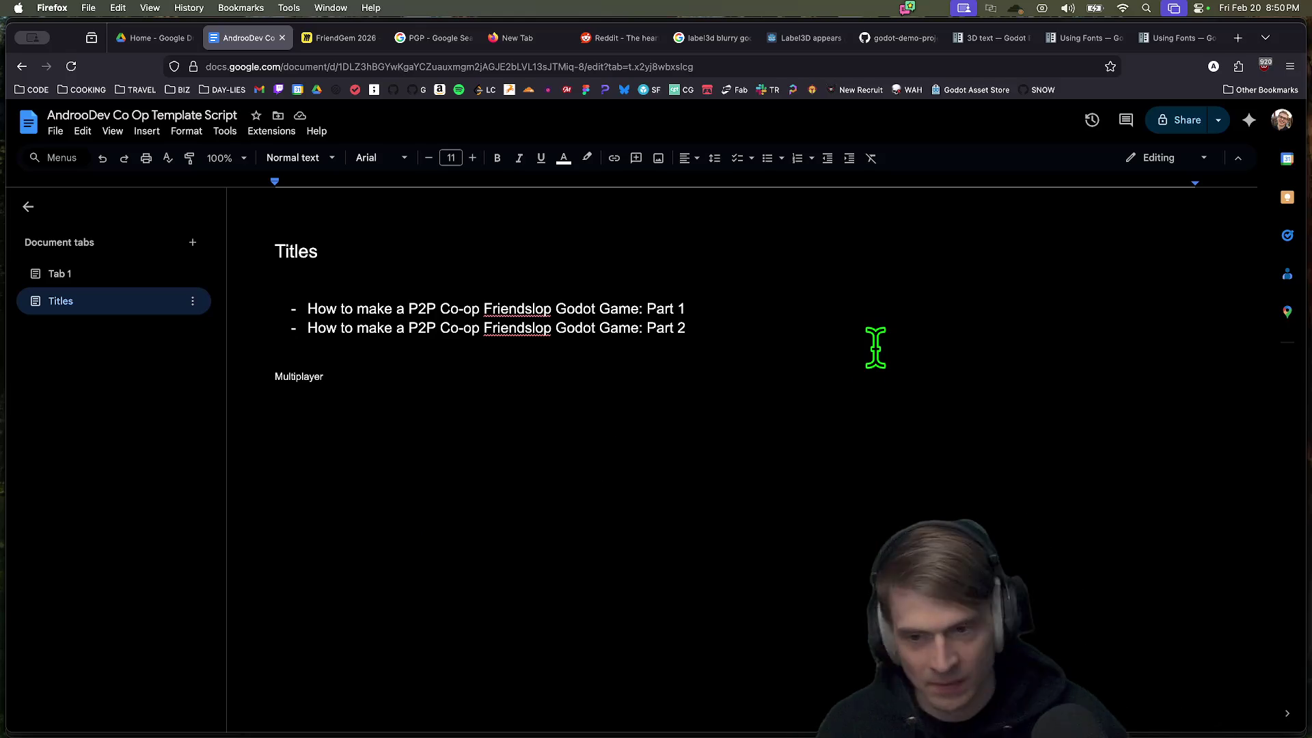
Step: Paste the three quoted Friendslop Template lines from Tab 1 below Multiplayer in Titles
{"action": "left_click", "coordinate": [122, 276]}
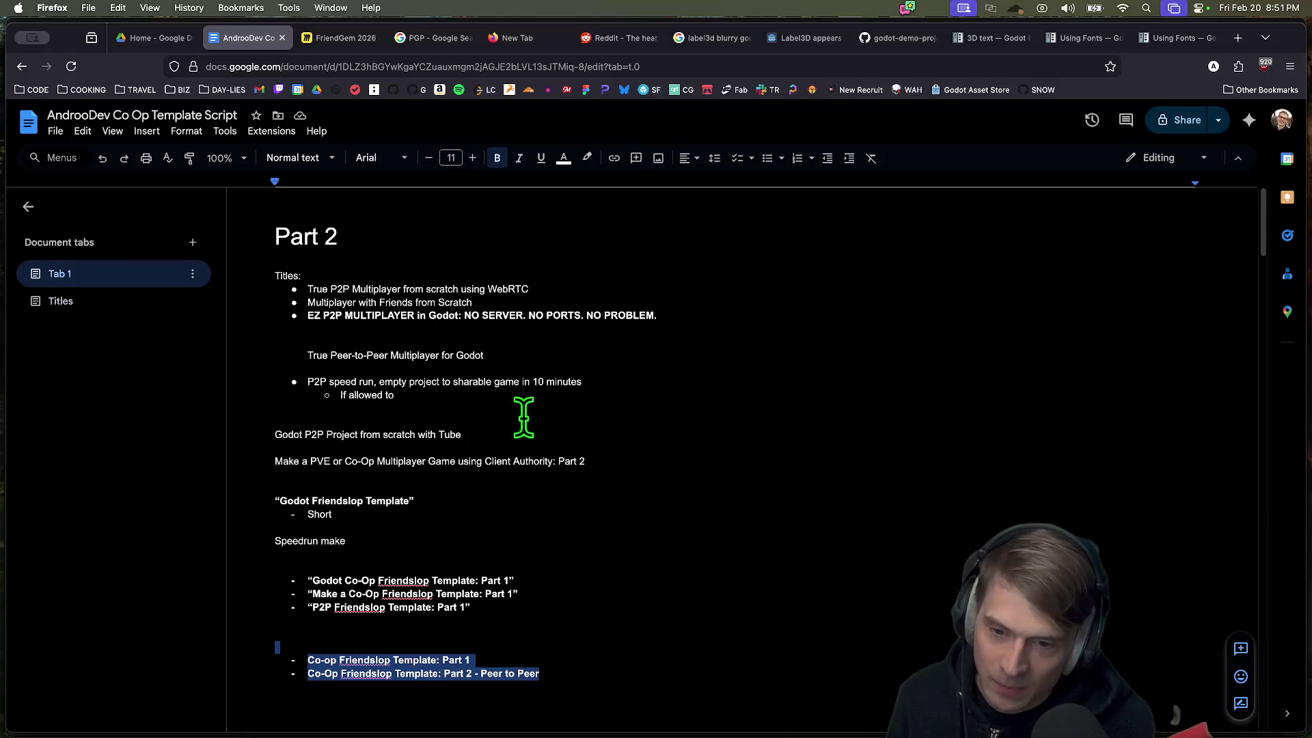
{"action": "left_click", "coordinate": [650, 574]}
{"action": "left_click_drag", "start_coordinate": [580, 606], "coordinate": [283, 580]}
{"action": "key", "text": "super+c"}
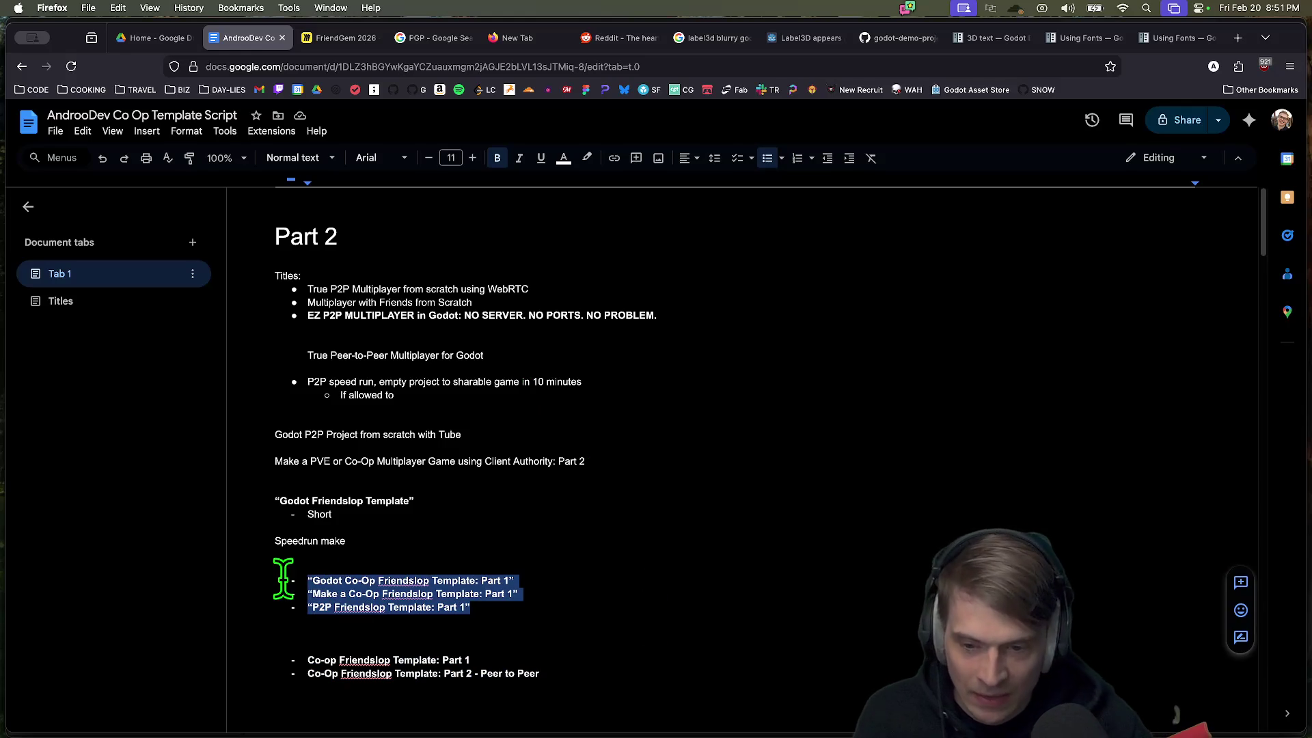
{"action": "left_click", "coordinate": [73, 302]}
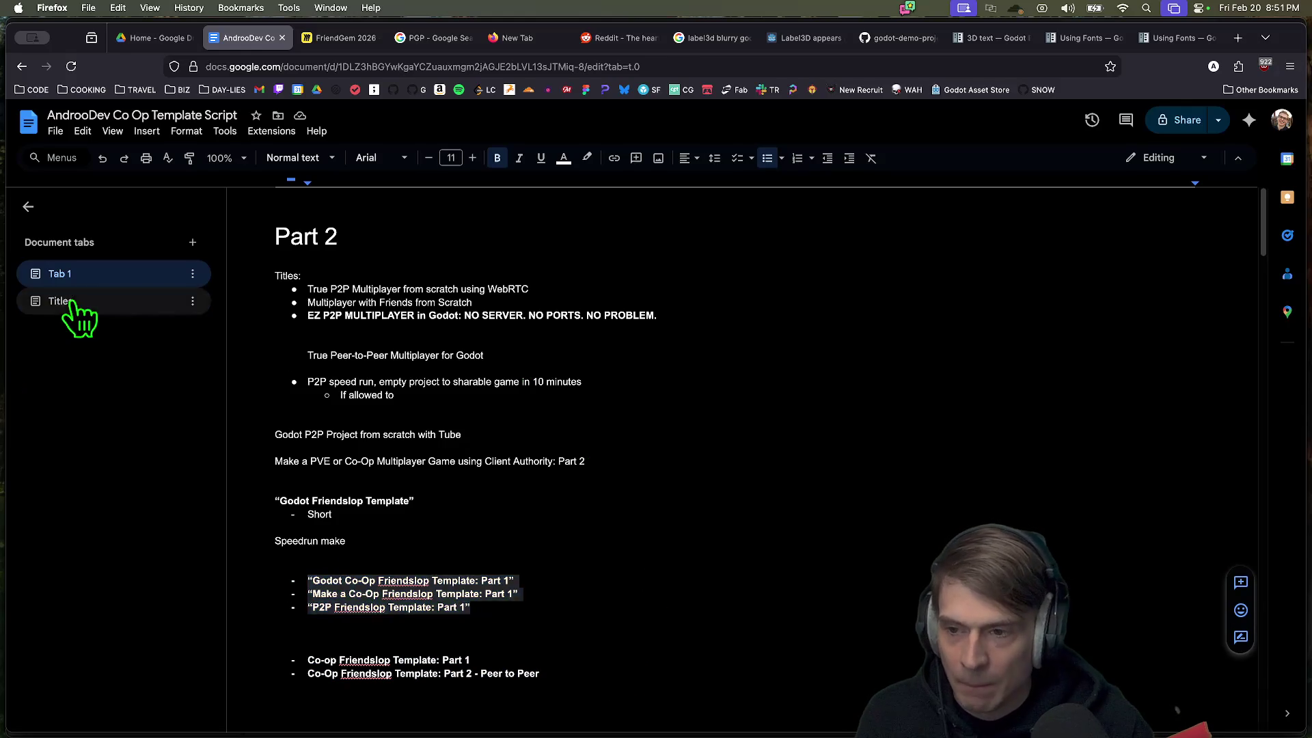
{"action": "key", "text": "super+v"}
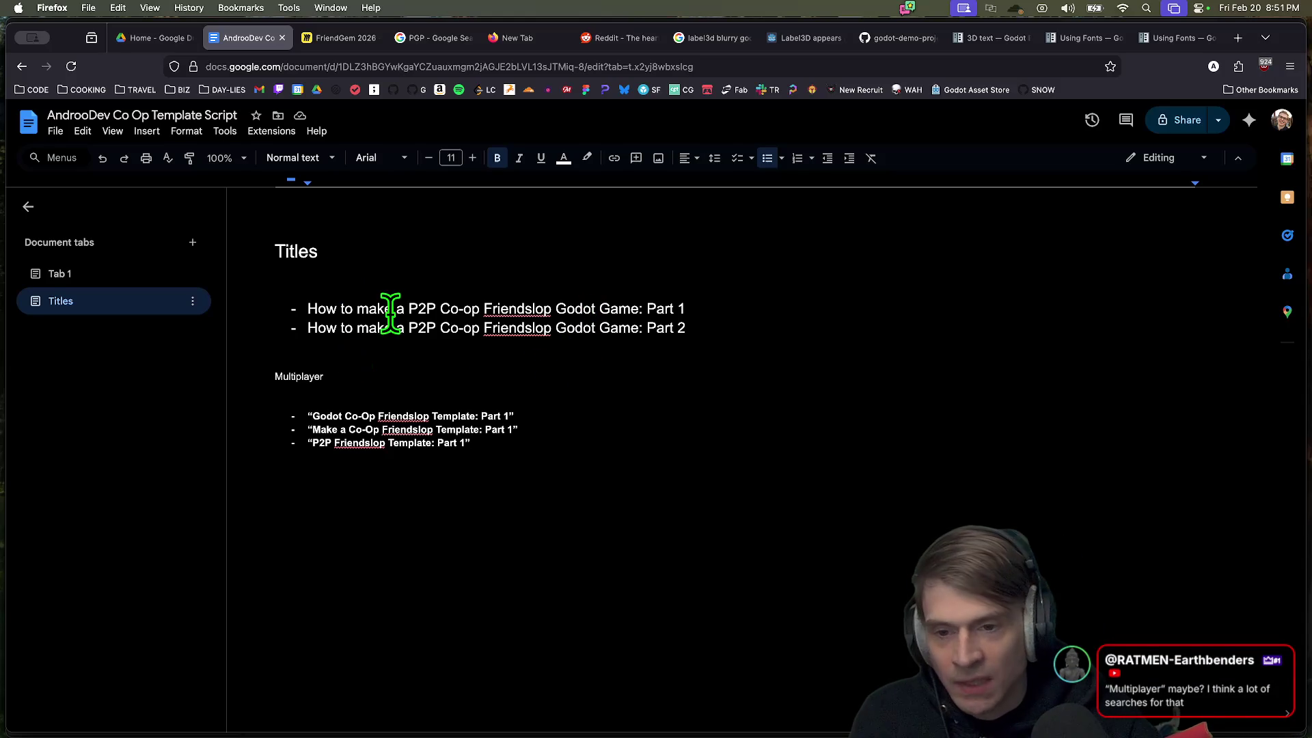
{"action": "left_click_drag", "start_coordinate": [405, 309], "coordinate": [307, 309]}
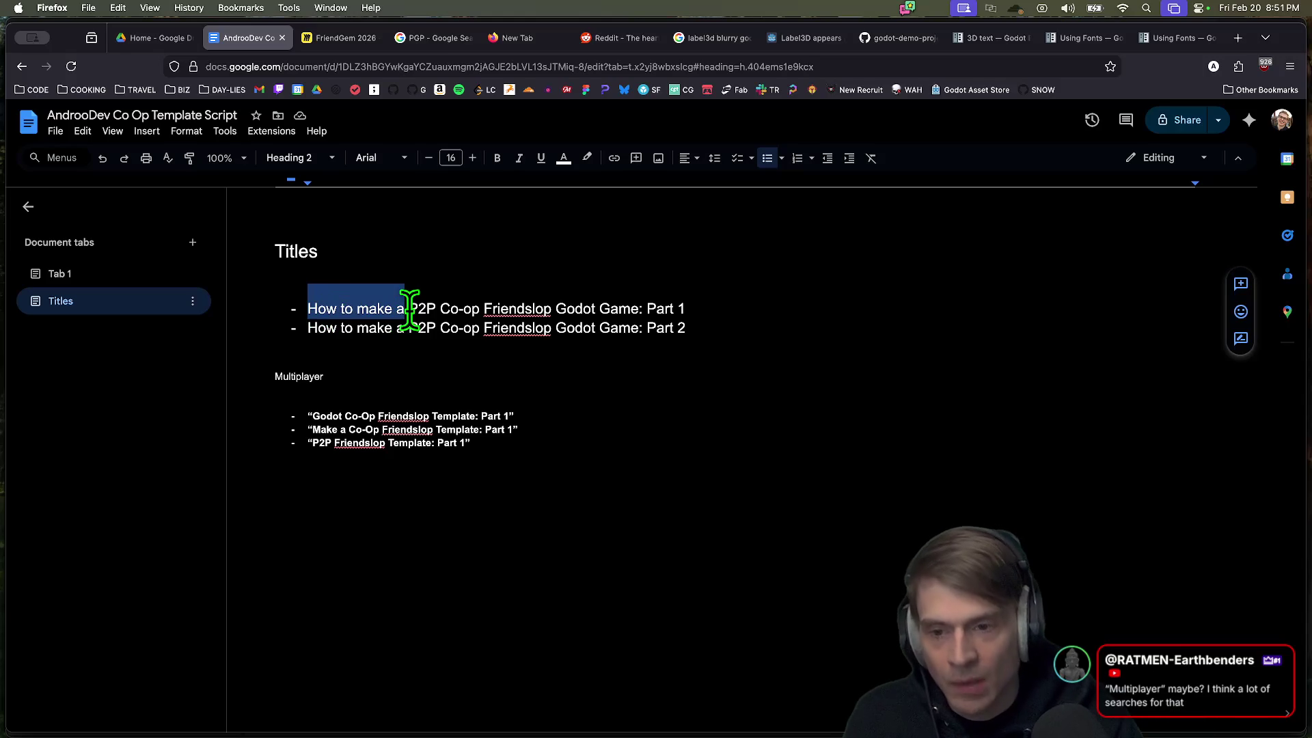
Step: Replace 'How to make a' with 'Multiplayer' in both title lines
{"action": "type", "text": "Multiplayer"}
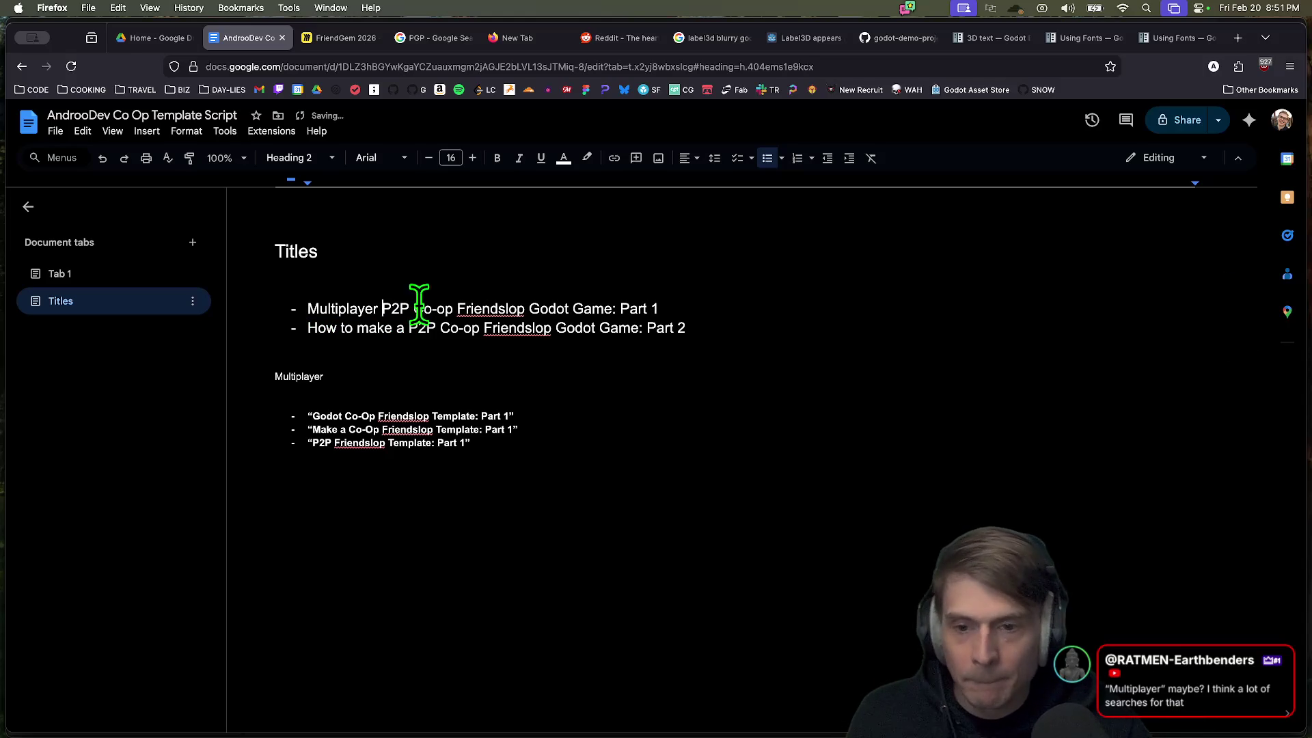
{"action": "double_click", "coordinate": [337, 309]}
{"action": "key", "text": "super+c"}
{"action": "left_click_drag", "start_coordinate": [309, 328], "coordinate": [398, 328]}
{"action": "key", "text": "super+v"}
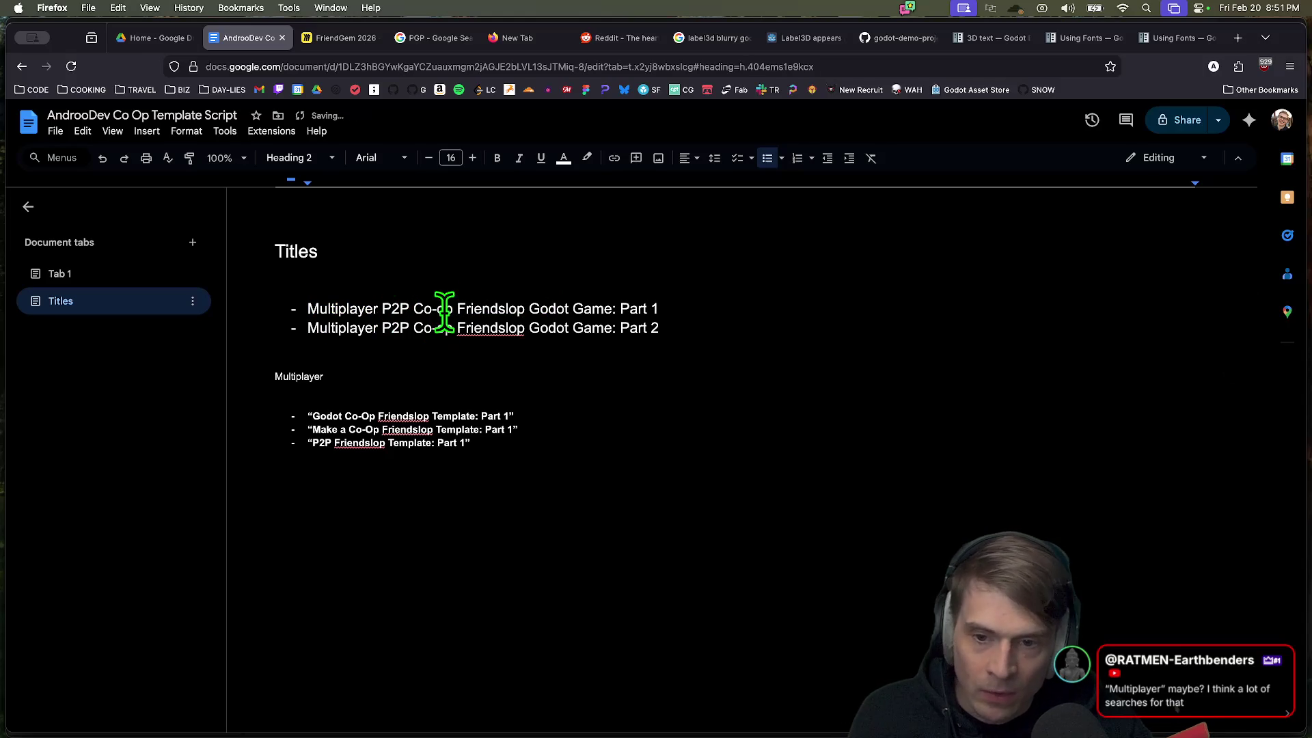
Step: Delete 'P2P' from both title lines
{"action": "double_click", "coordinate": [401, 309]}
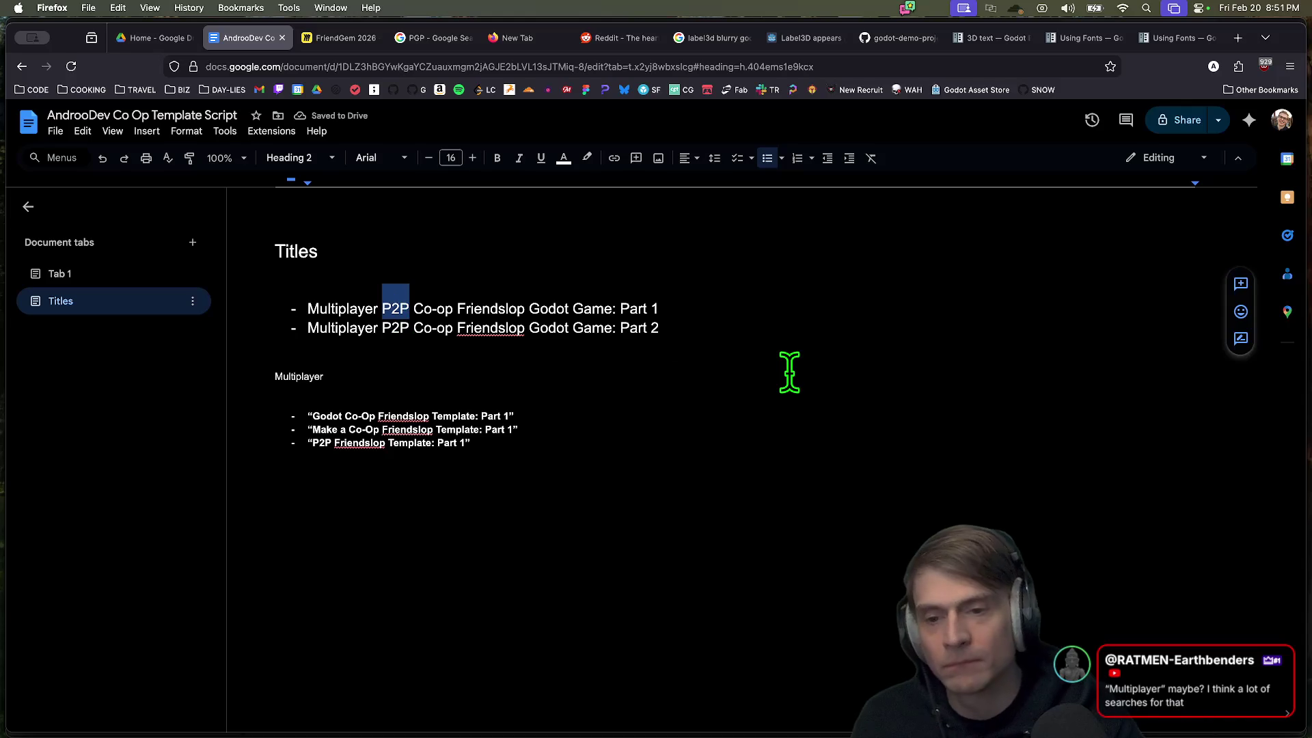
{"action": "key", "text": "BackSpace"}
{"action": "key", "text": "BackSpace"}
{"action": "key", "text": "Down"}
{"action": "key", "text": "alt+Right"}
{"action": "key", "text": "BackSpace"}
{"action": "key", "text": "BackSpace"}
{"action": "key", "text": "BackSpace"}
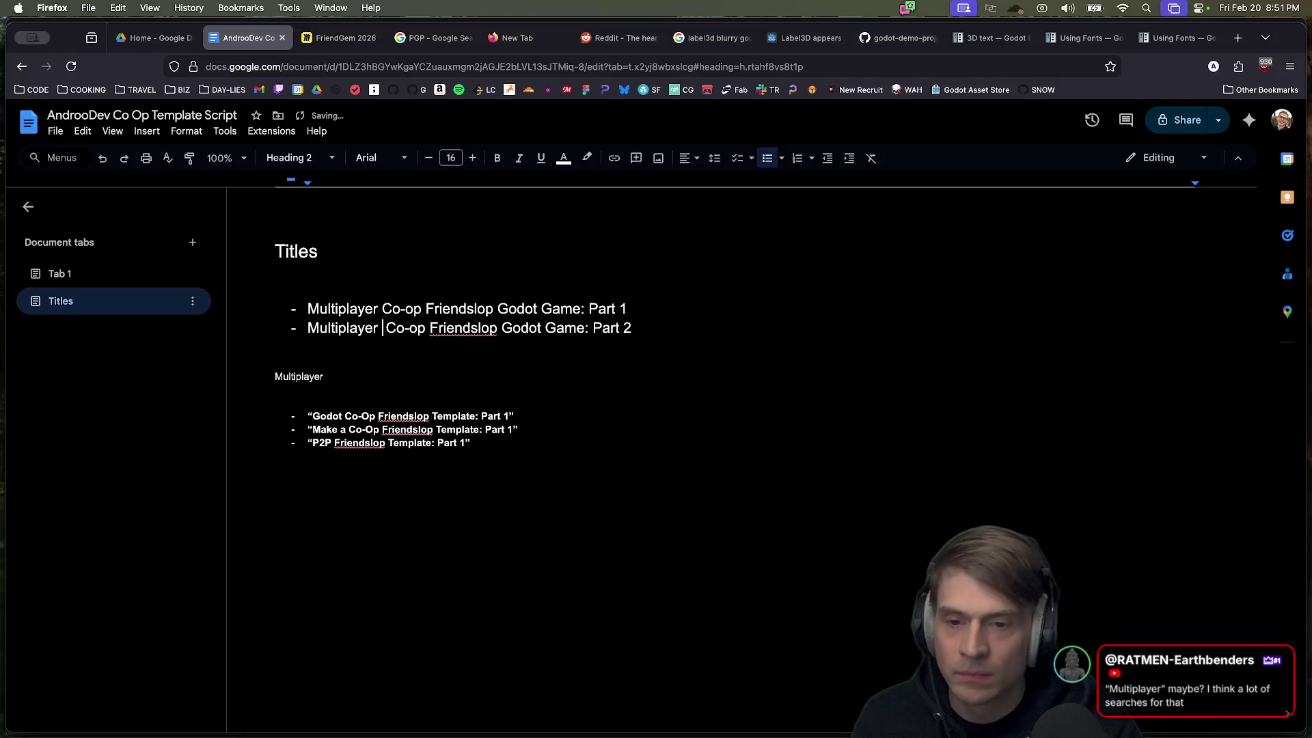
{"action": "key", "text": "BackSpace"}
{"action": "key", "text": "End"}
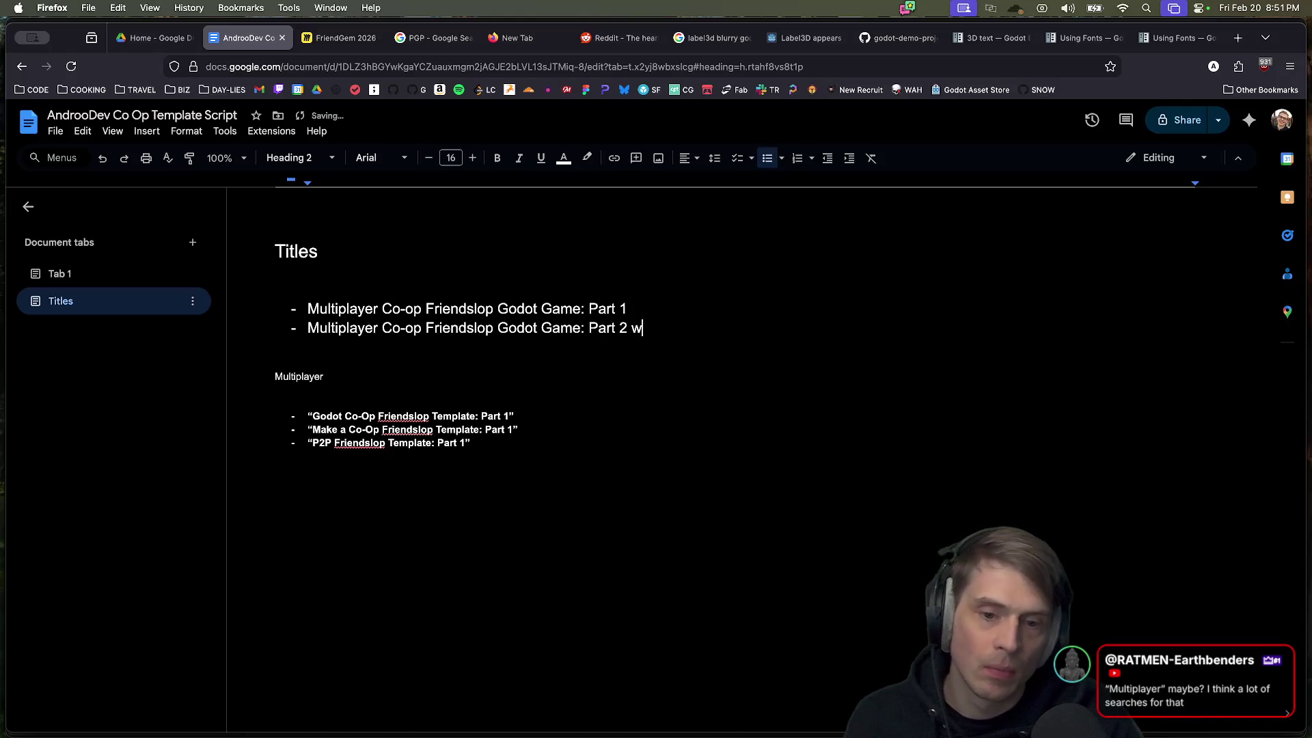
Step: Append ' with Peer-to-Peer' to the Part 2 title
{"action": "type", "text": "h Peer "}
{"action": "type", "text": "to-"}
{"action": "key", "text": "BackSpace"}
{"action": "type", "text": "Peer"}
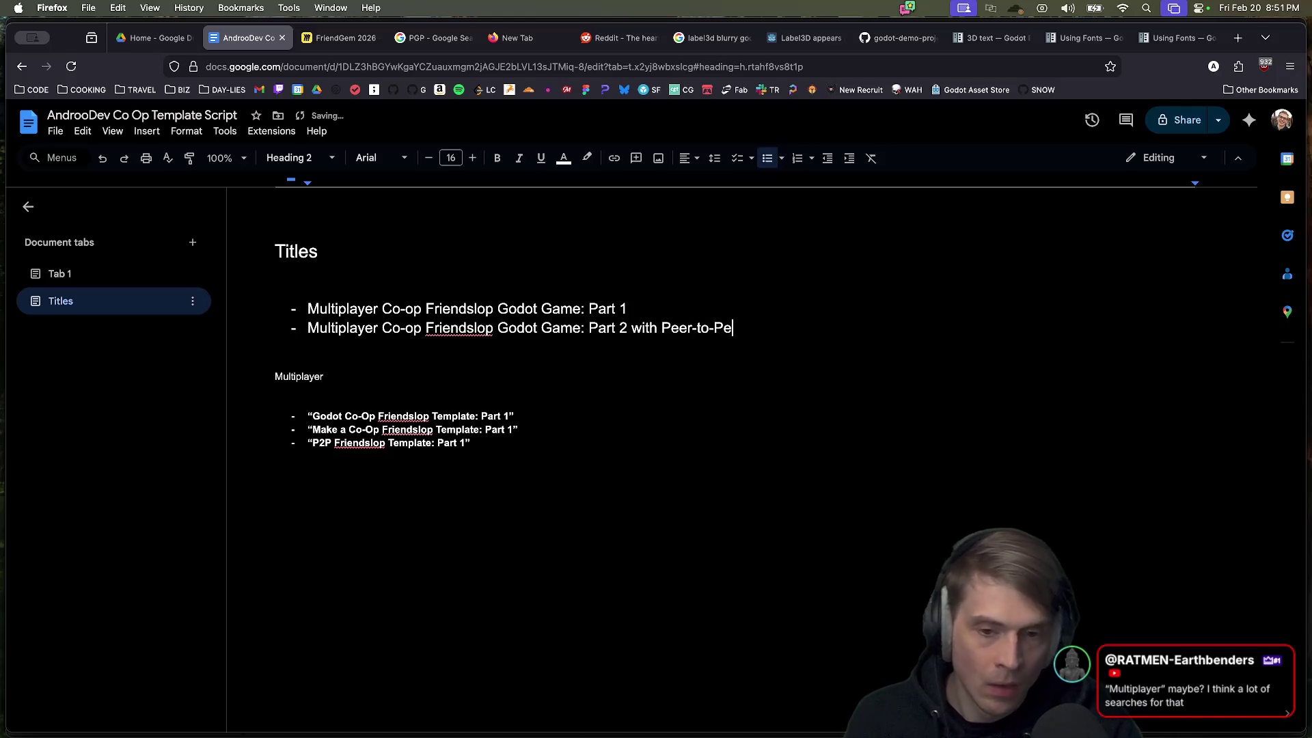
{"action": "left_click", "coordinate": [829, 396]}
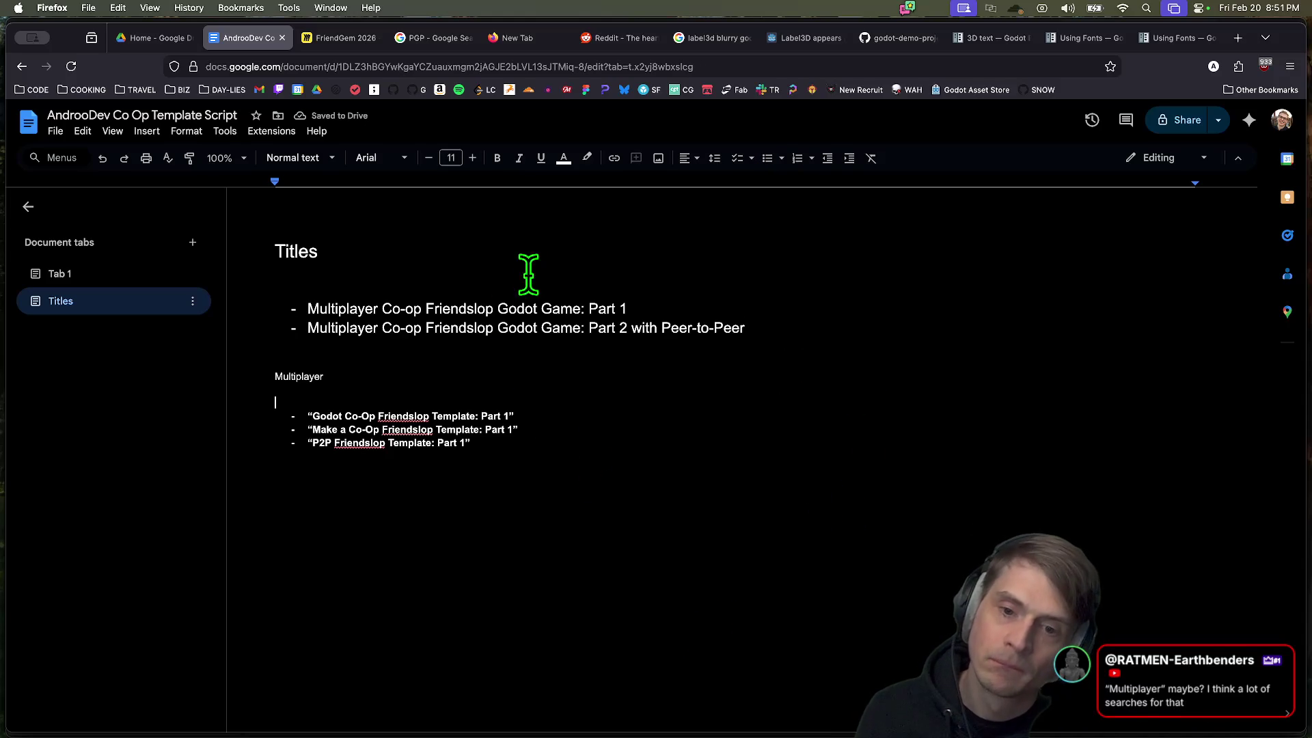
Step: Insert blank lines above the title list and the Multiplayer line
{"action": "double_click", "coordinate": [519, 309]}
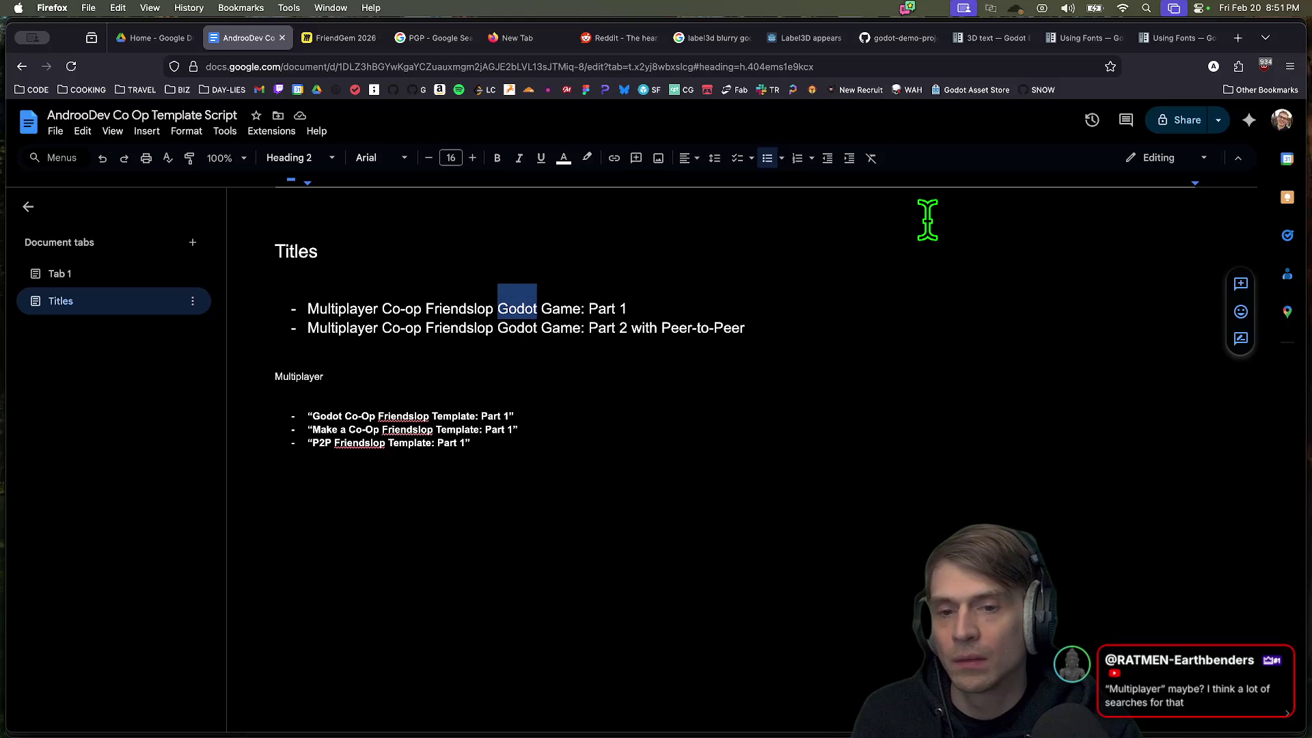
{"action": "key", "text": "BackSpace"}
{"action": "key", "text": "super+z"}
{"action": "key", "text": "super+Left"}
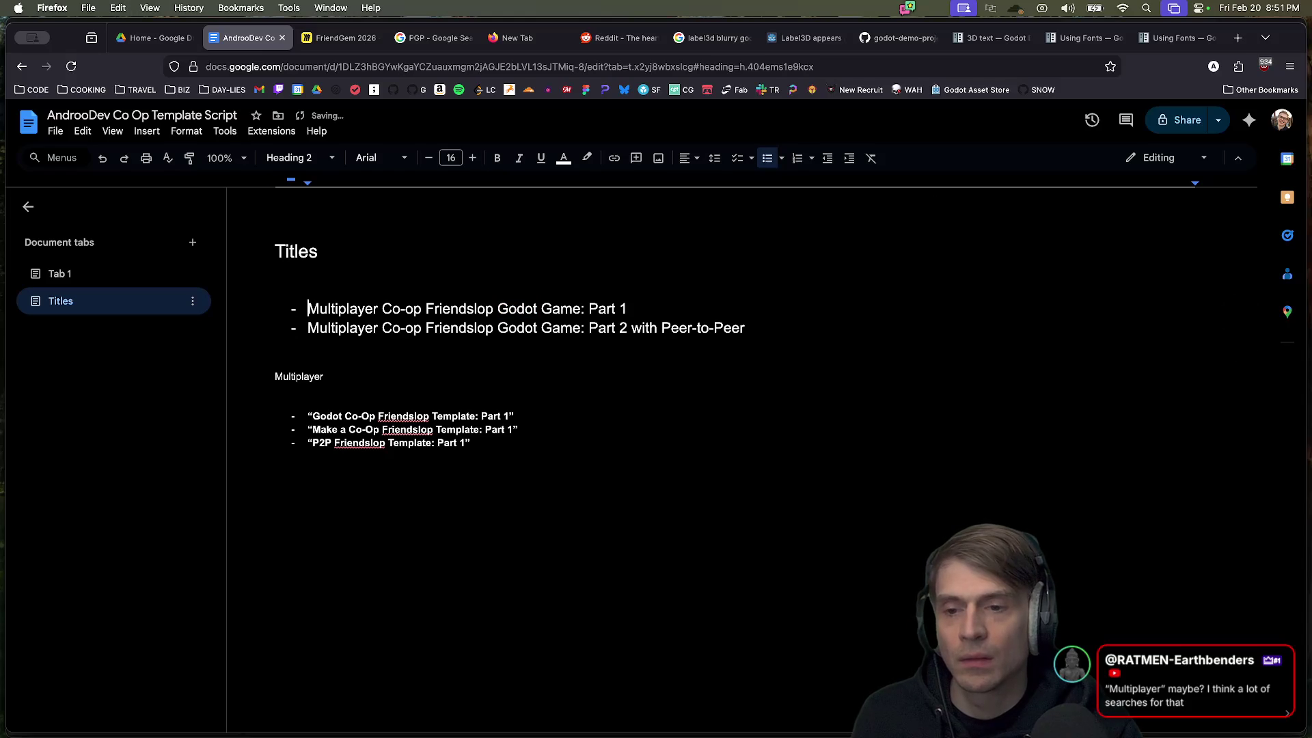
{"action": "key", "text": "Up"}
{"action": "key", "text": "Return"}
{"action": "key", "text": "Down"}
{"action": "key", "text": "Down"}
{"action": "key", "text": "Down"}
{"action": "key", "text": "Return"}
{"action": "key", "text": "Return"}
{"action": "key", "text": "Up"}
Step: Add 'How to?' and make it and 'Multiplayer?' dash lines
{"action": "type", "text": "Ho"}
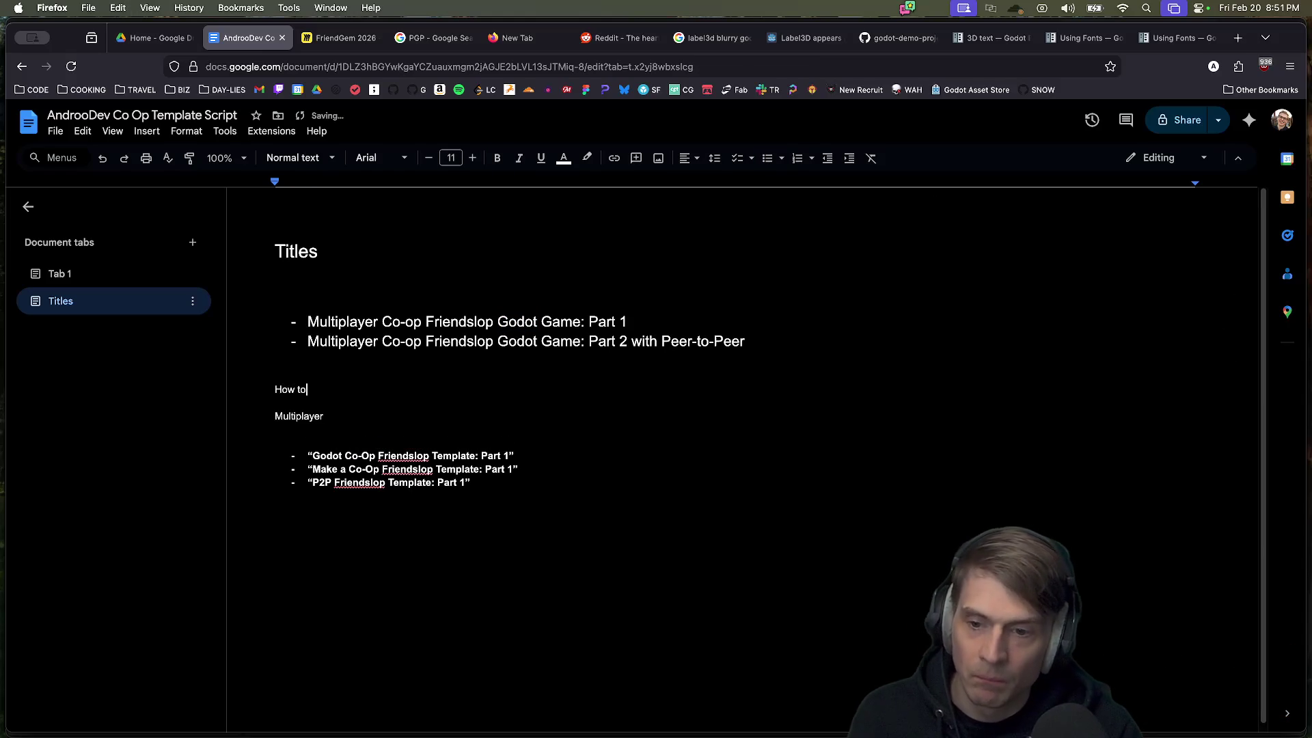
{"action": "left_click", "coordinate": [275, 415]}
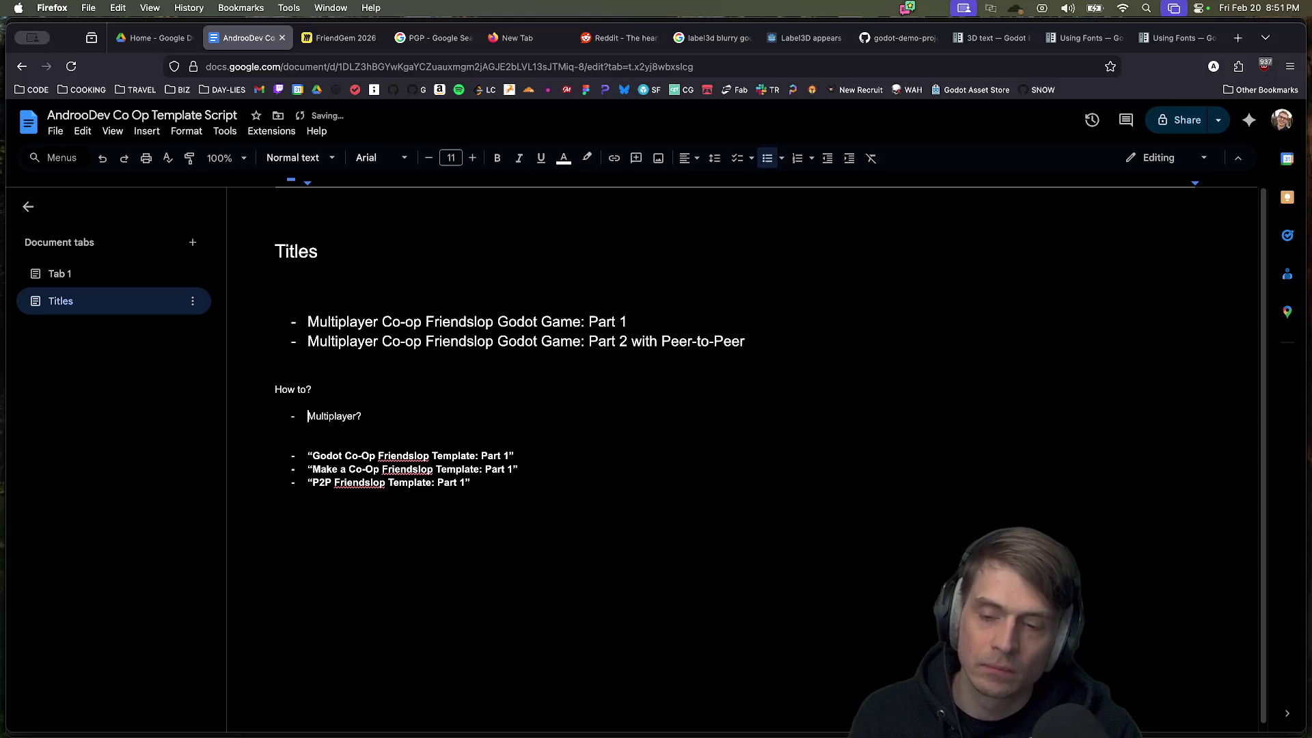
{"action": "key", "text": "BackSpace"}
{"action": "type", "text": "-"}
{"action": "key", "text": "Up"}
{"action": "type", "text": "-"}
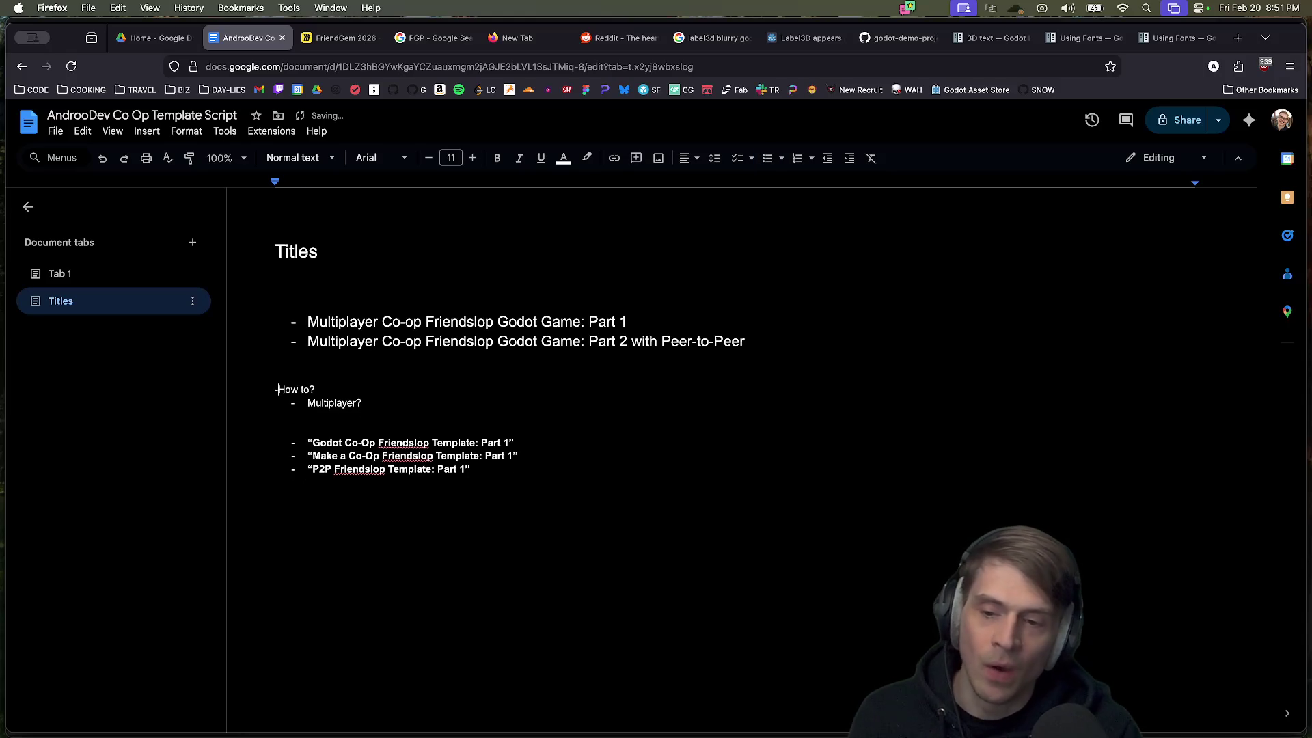
Step: Add a 'YOU CAN' line below Multiplayer?
{"action": "key", "text": "Down"}
{"action": "key", "text": "Down"}
{"action": "key", "text": "Return"}
{"action": "type", "text": "YOU CAN"}
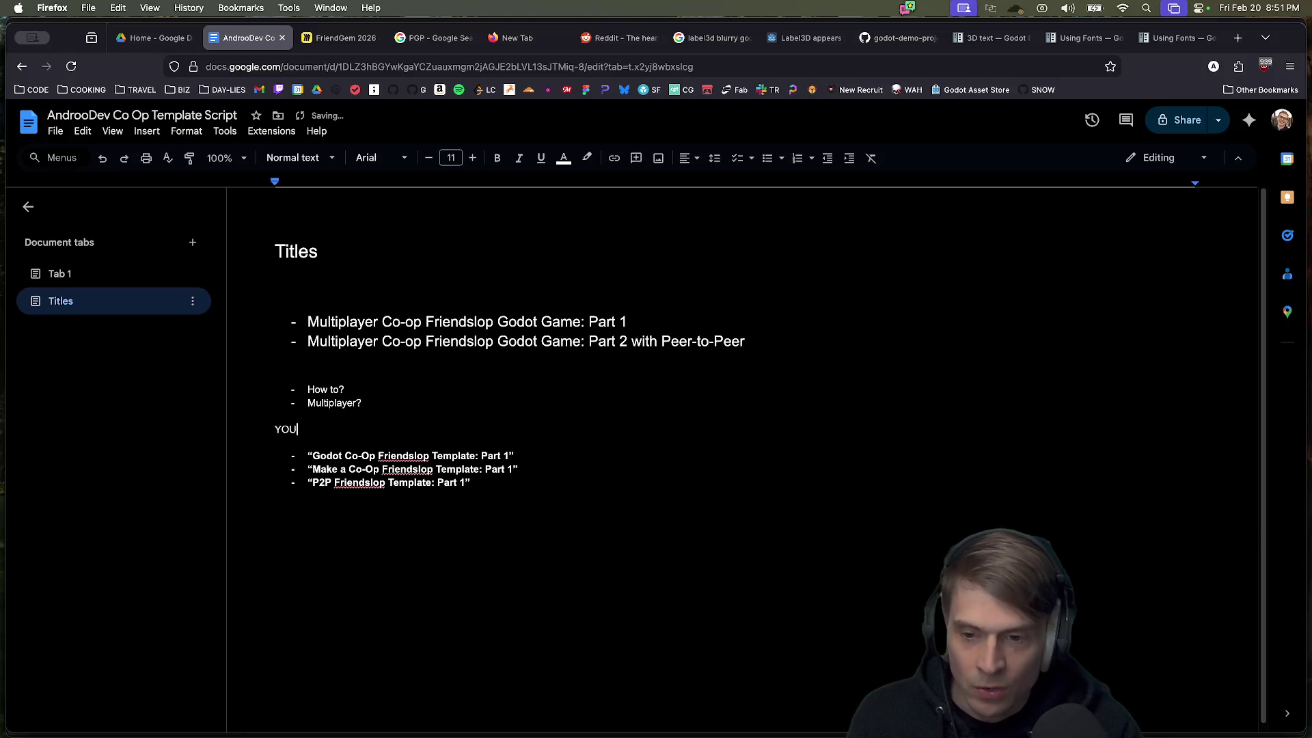
{"action": "key", "text": "Return"}
{"action": "key", "text": "Return"}
{"action": "key", "text": "Return"}
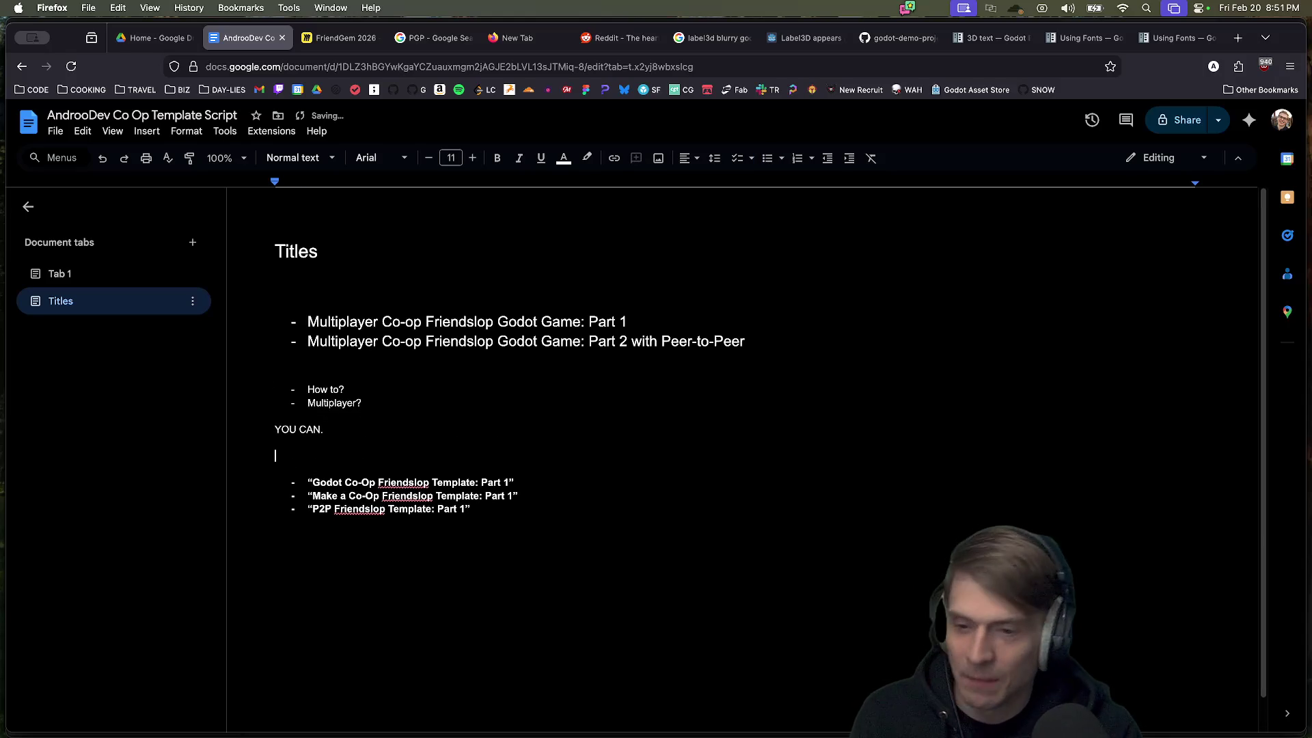
Step: Add 'EZ-PZY P2P in Godot' below the quoted titles as a round bullet
{"action": "left_click", "coordinate": [308, 509]}
{"action": "key", "text": "Return"}
{"action": "key", "text": "Return"}
{"action": "key", "text": "Return"}
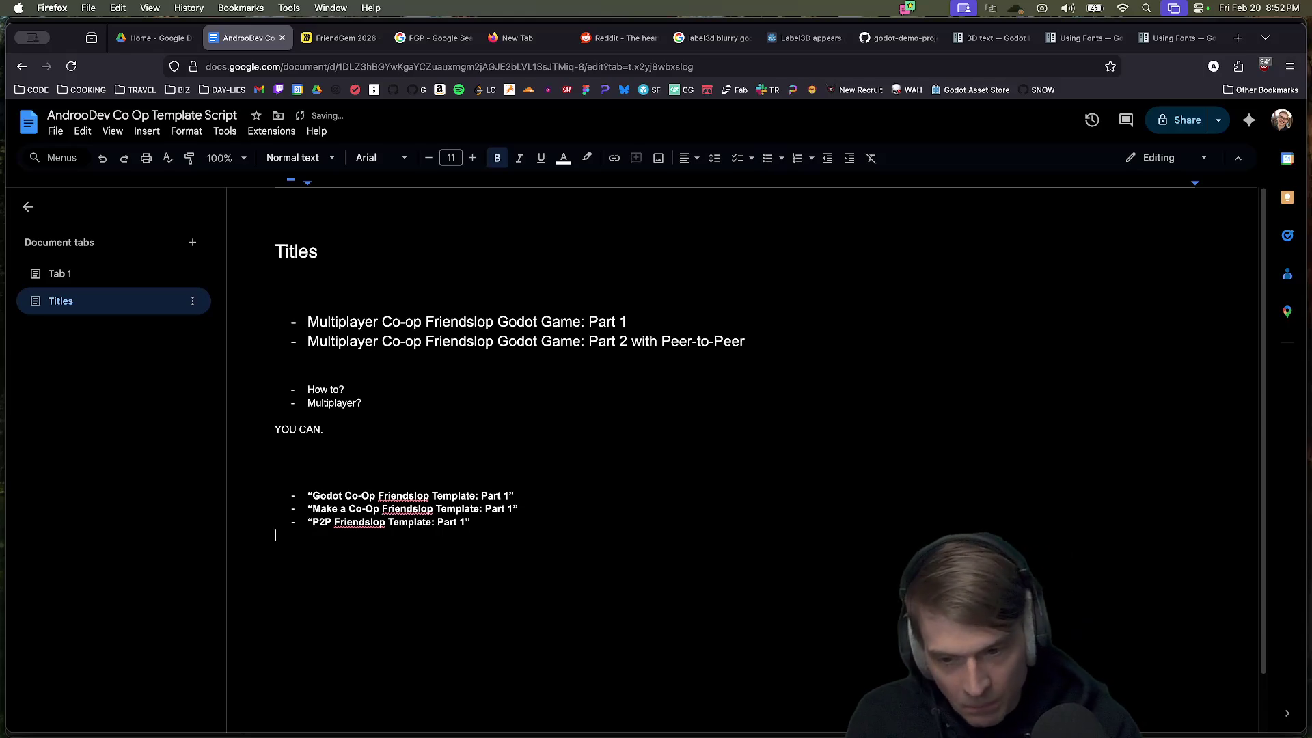
{"action": "type", "text": "EZ P2P"}
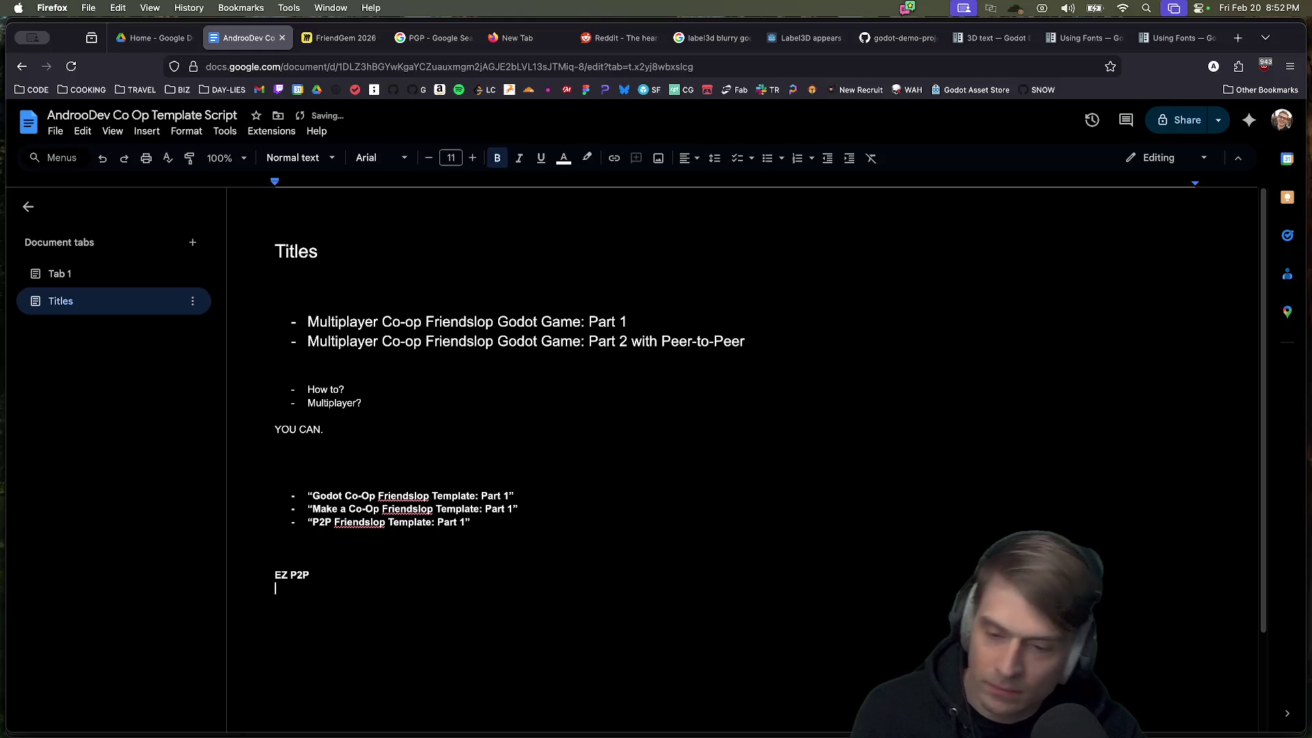
{"action": "key", "text": "BackSpace"}
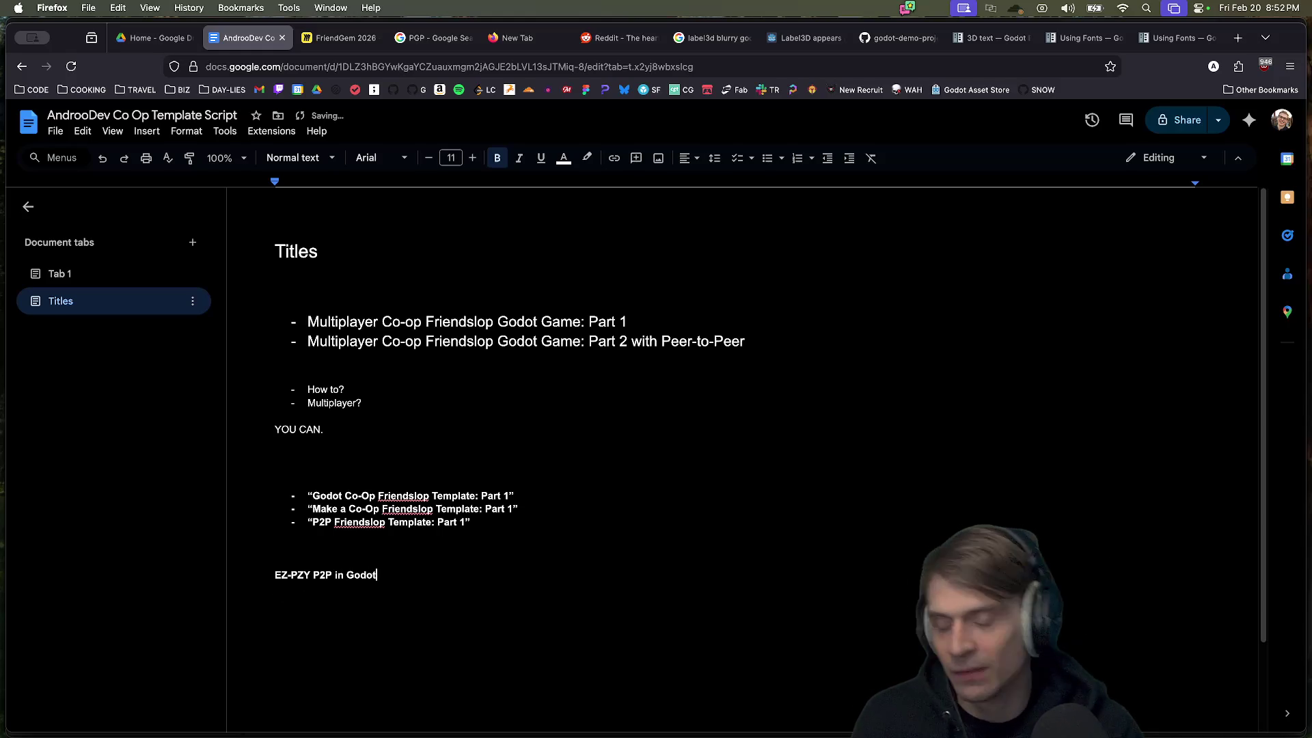
{"action": "key", "text": "End"}
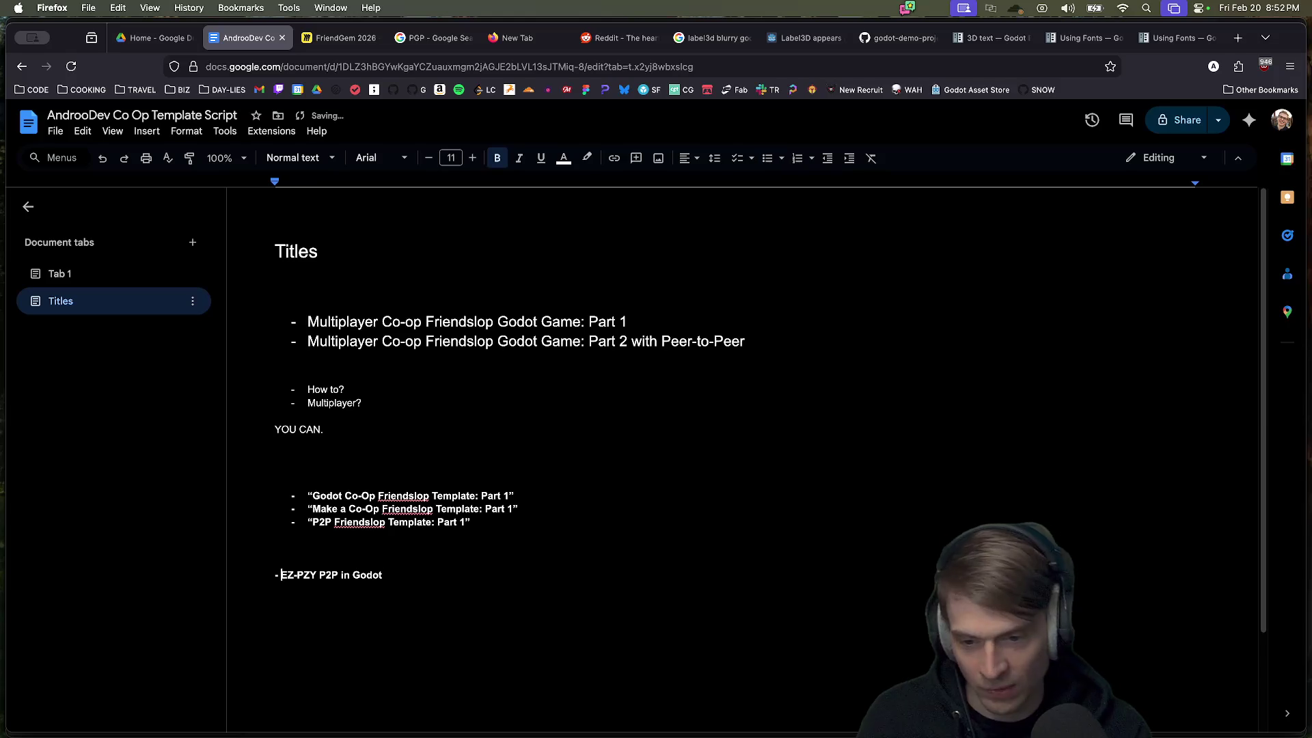
{"action": "key", "text": "Return"}
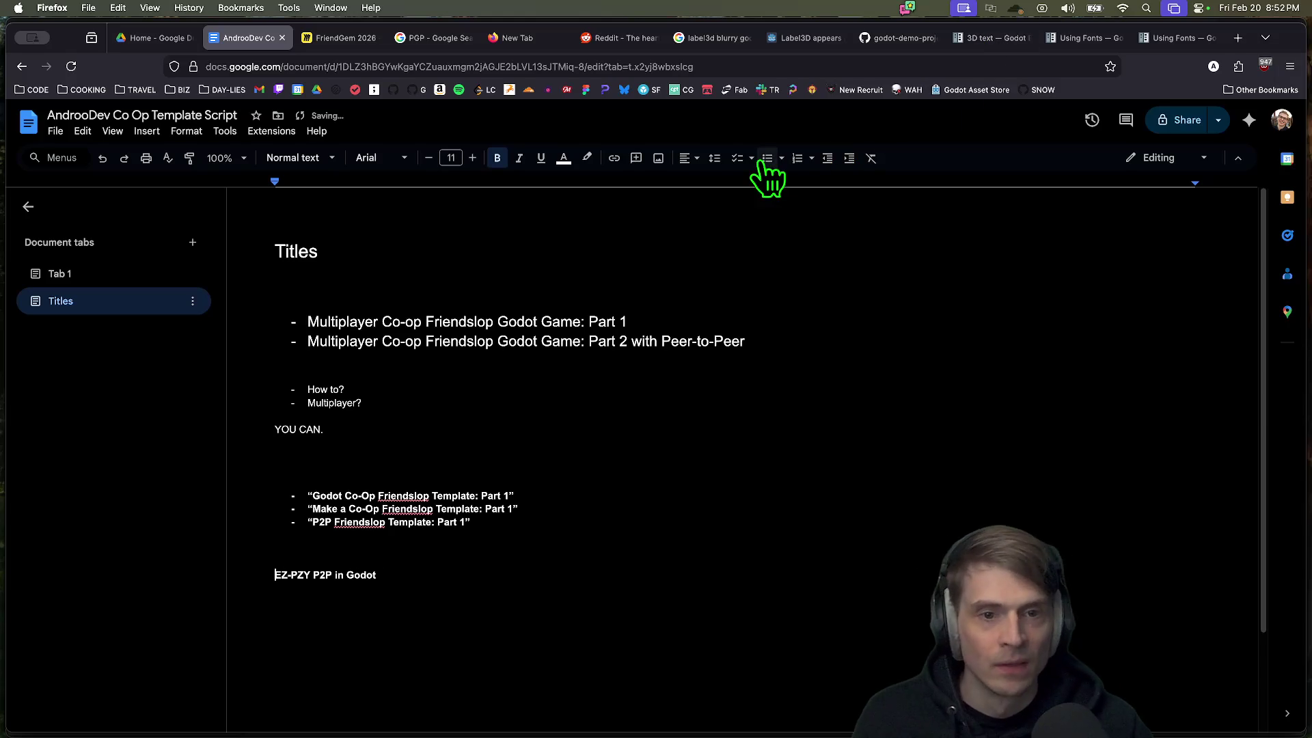
{"action": "left_click", "coordinate": [766, 158]}
{"action": "left_click", "coordinate": [648, 674]}
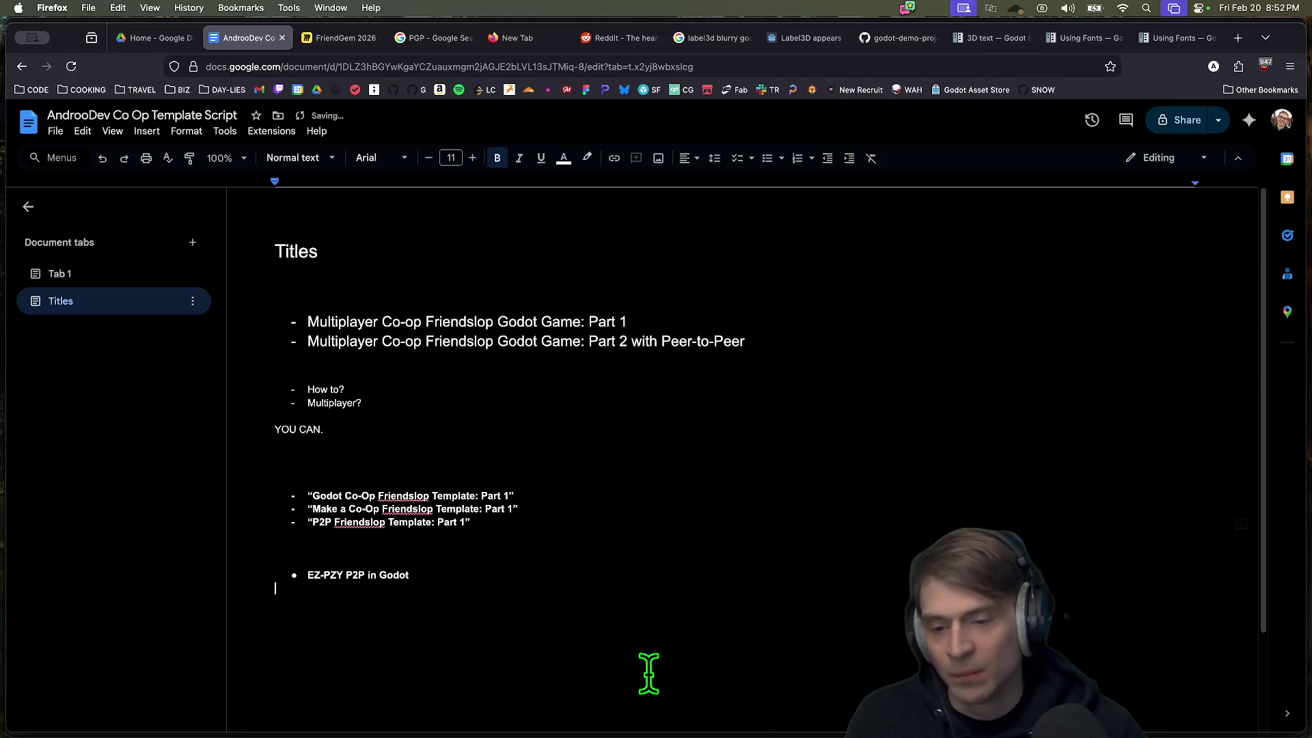
Step: Remove the empty lines below YOU CAN and insert a new line under Titles
{"action": "left_click", "coordinate": [652, 458]}
{"action": "key", "text": "BackSpace"}
{"action": "key", "text": "Delete"}
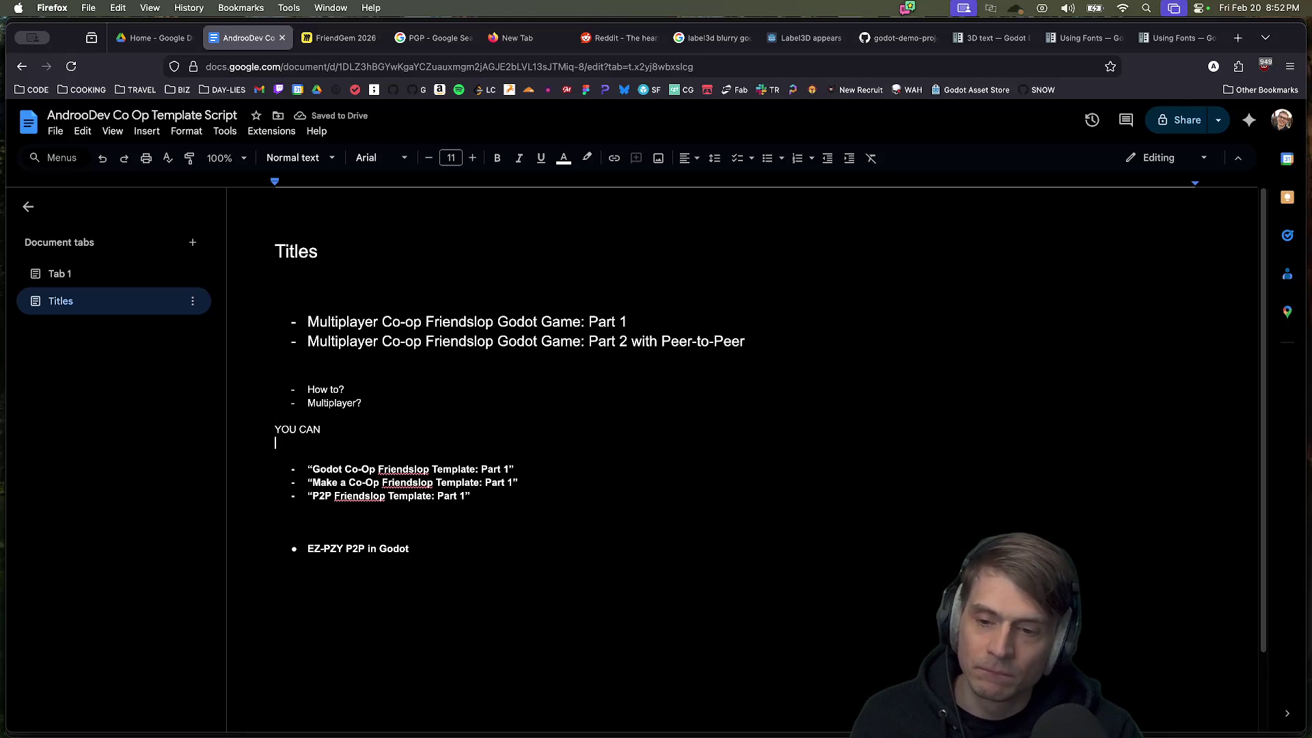
{"action": "left_click", "coordinate": [601, 277]}
{"action": "key", "text": "Return"}
{"action": "key", "text": "Return"}
Step: Type the bold title 'YOU CAN MAKE A CO-OP FRIENDSLOP MULTIPLAYER GAME: Part 1'
{"action": "type", "text": "YOU CAN "}
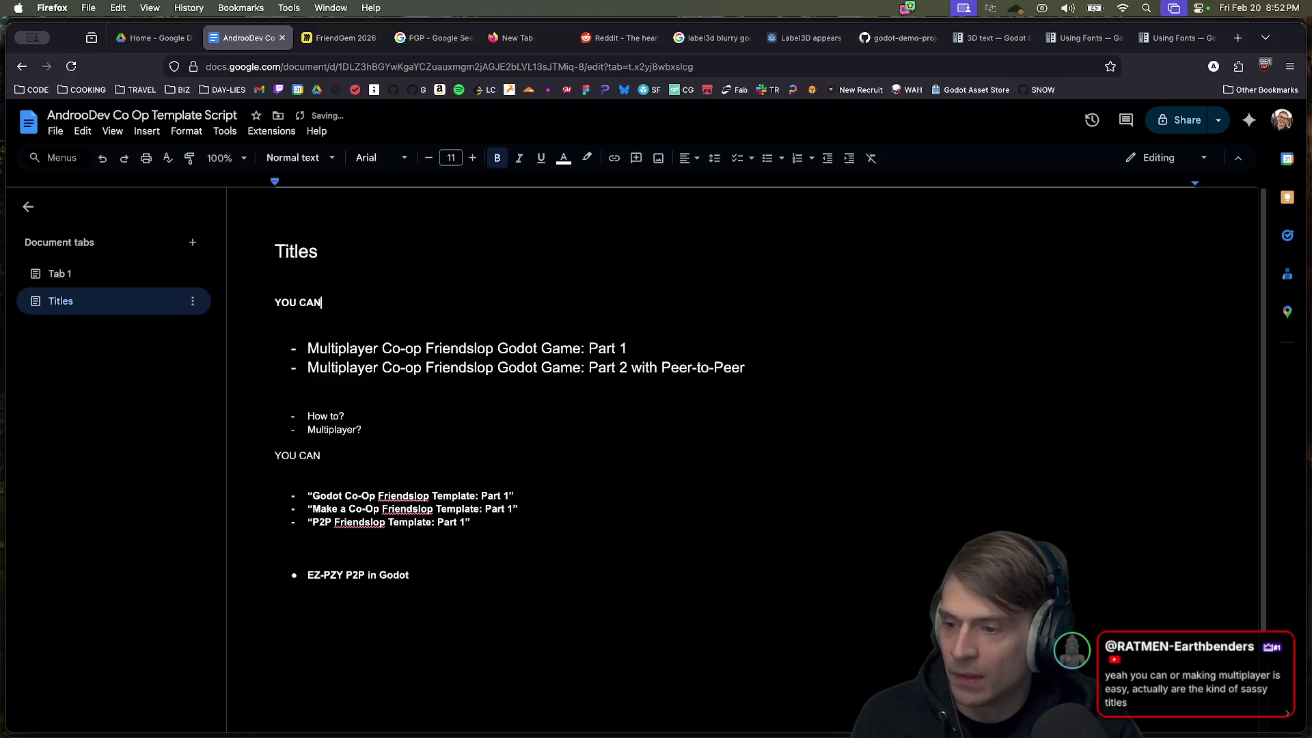
{"action": "type", "text": "MAKE A CO"}
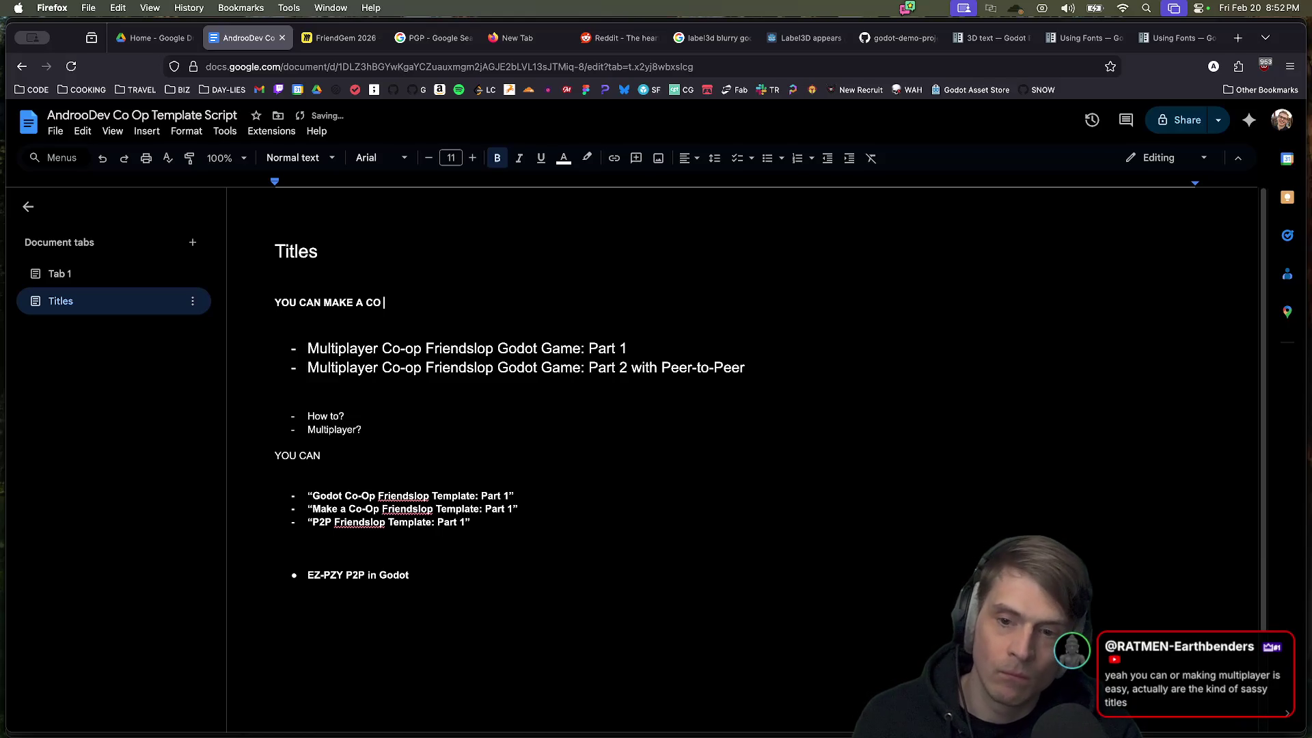
{"action": "type", "text": "-OP FRIENDSLO"}
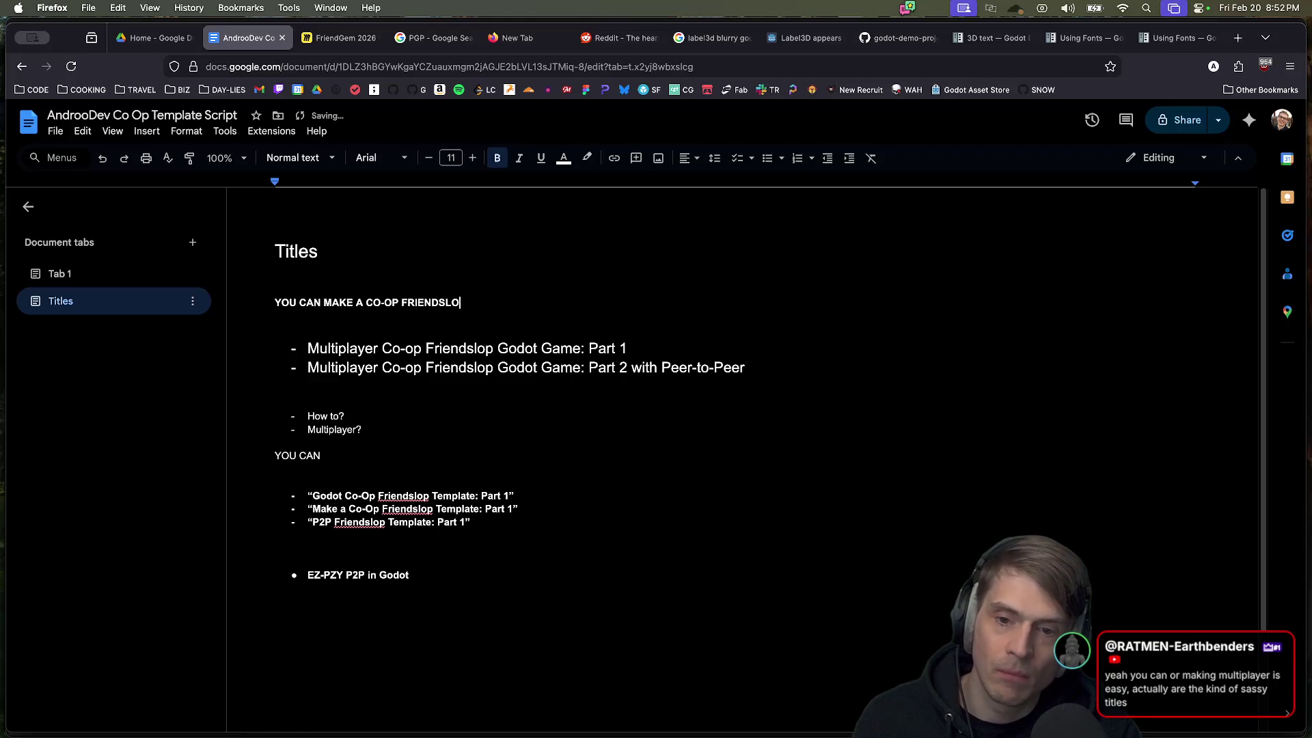
{"action": "type", "text": "P MULTIPLAYE"}
{"action": "key", "text": "BackSpace"}
{"action": "type", "text": "GAME: PA"}
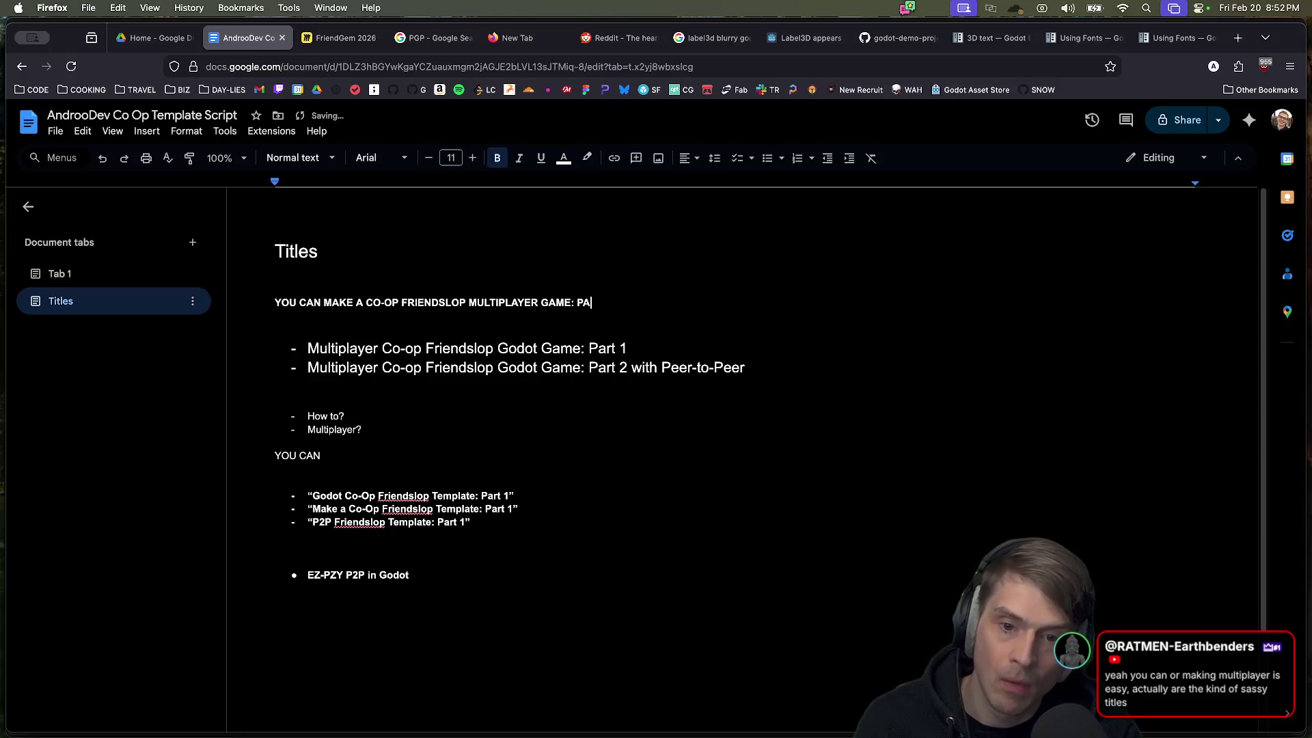
{"action": "type", "text": "1"}
{"action": "key", "text": "Return"}
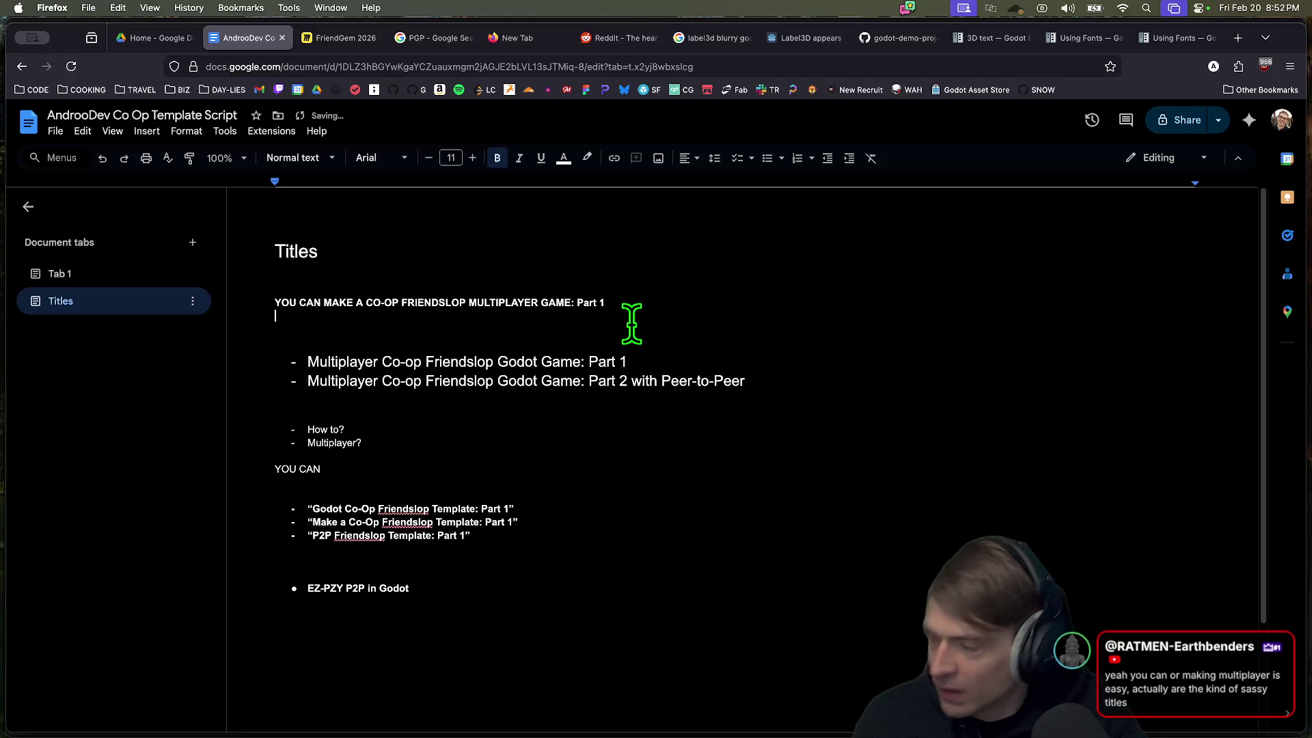
Step: Insert a blank line above the bold title line
{"action": "left_click", "coordinate": [615, 676]}
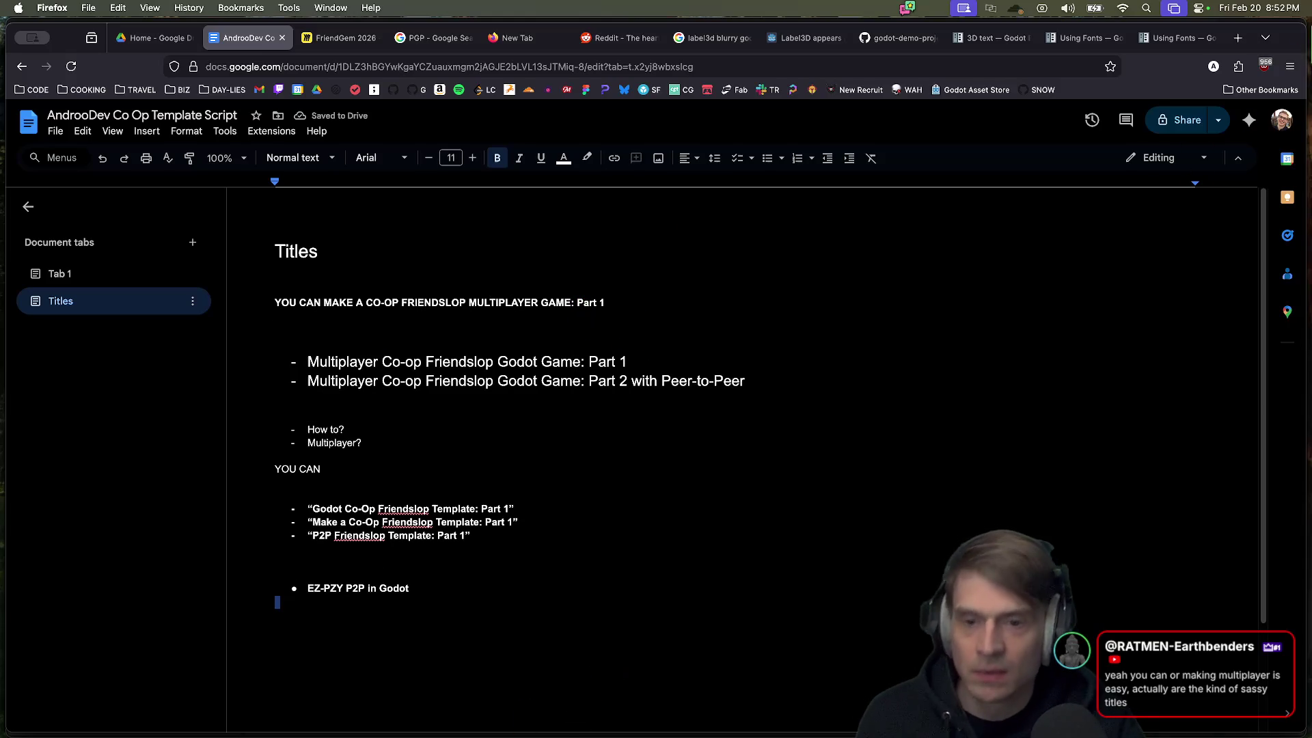
{"action": "left_click", "coordinate": [423, 254]}
{"action": "left_click", "coordinate": [859, 589]}
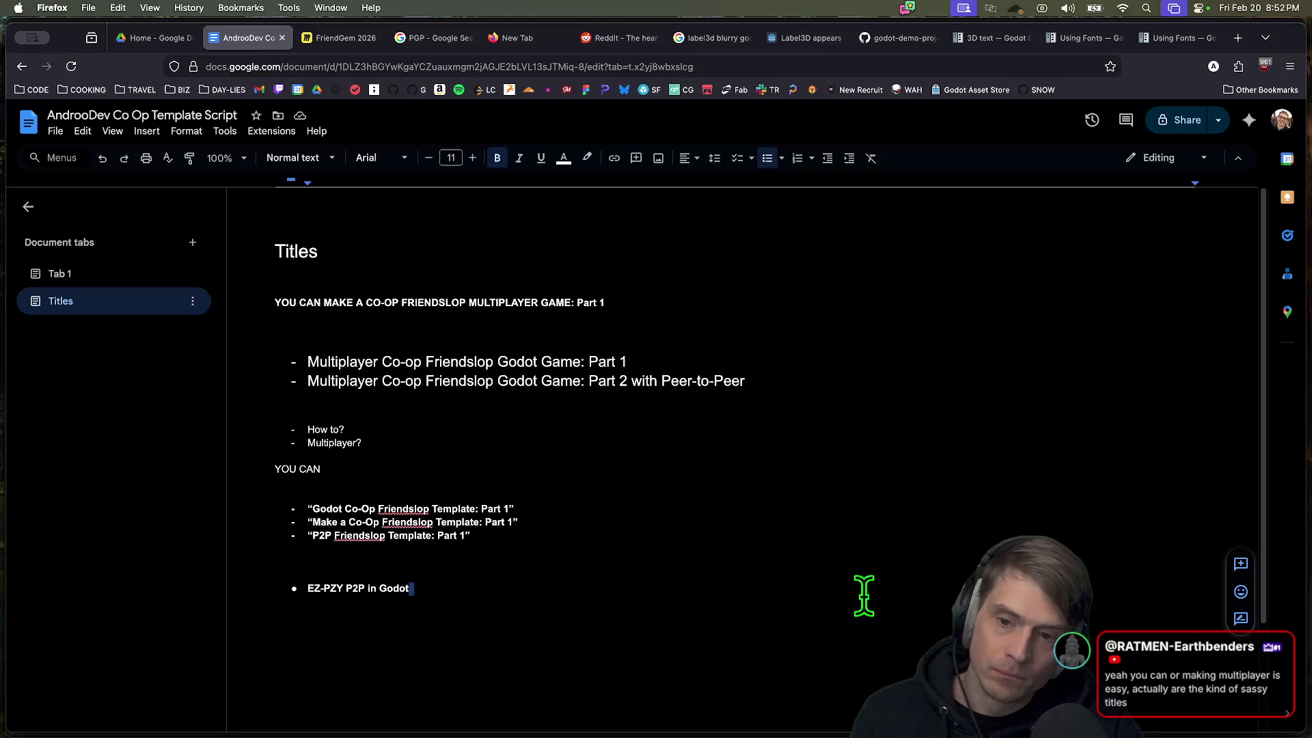
{"action": "left_click", "coordinate": [334, 294]}
{"action": "left_click", "coordinate": [694, 318]}
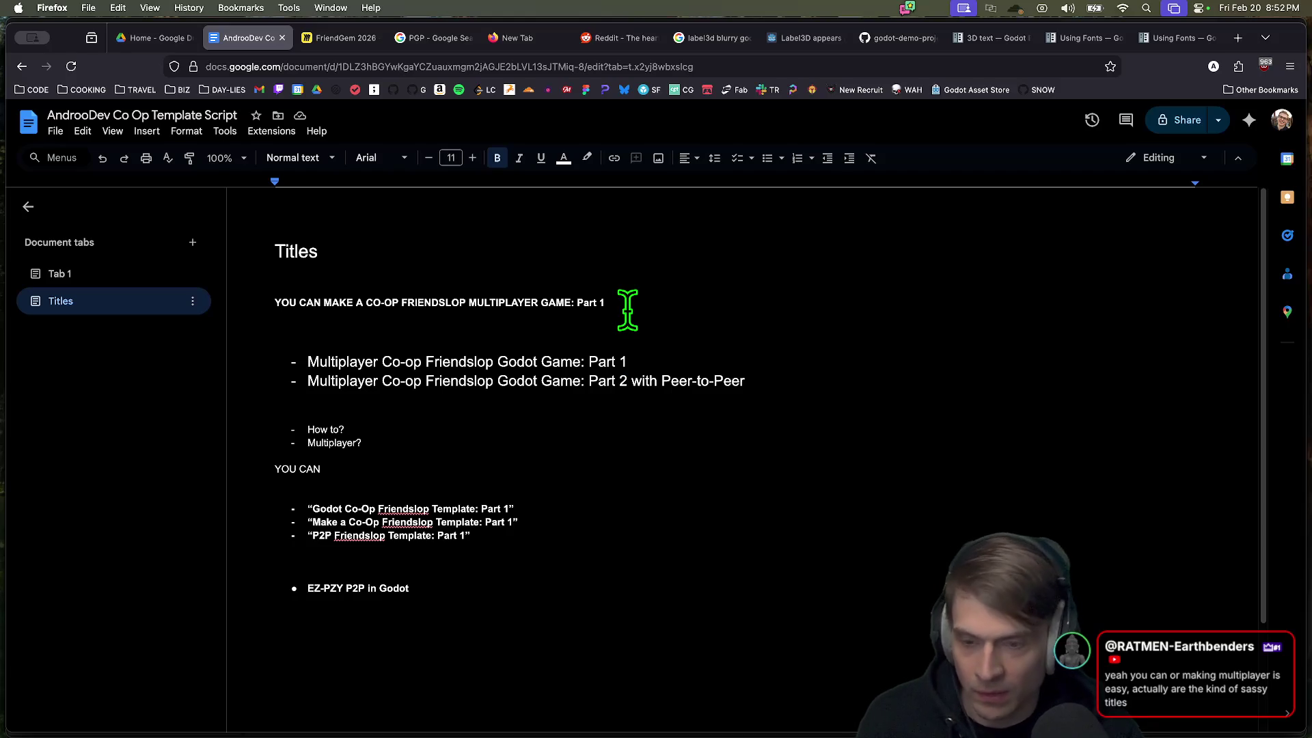
{"action": "left_click", "coordinate": [683, 268]}
{"action": "key", "text": "Return"}
{"action": "key", "text": "Return"}
{"action": "key", "text": "Return"}
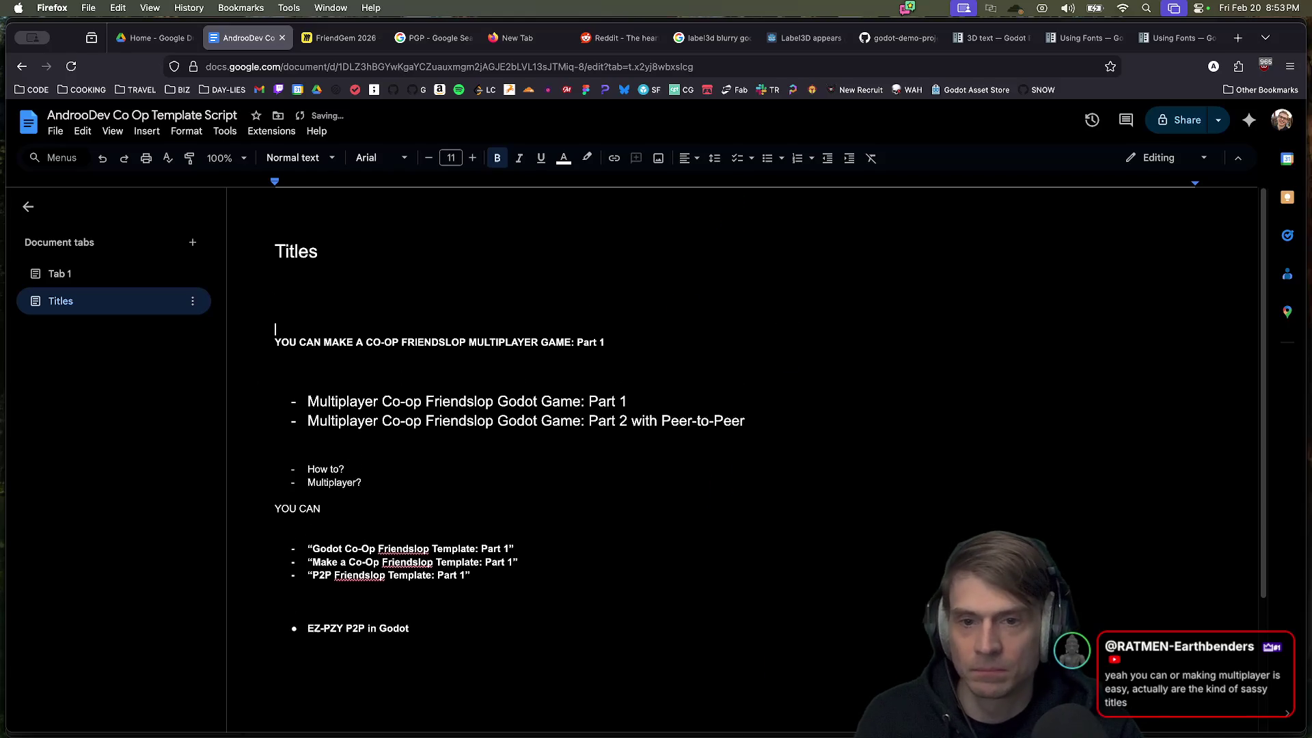
Step: Add another blank line and apply the Heading 1 style to it
{"action": "key", "text": "Return"}
{"action": "left_click", "coordinate": [294, 158]}
{"action": "mouse_move", "coordinate": [321, 253]}
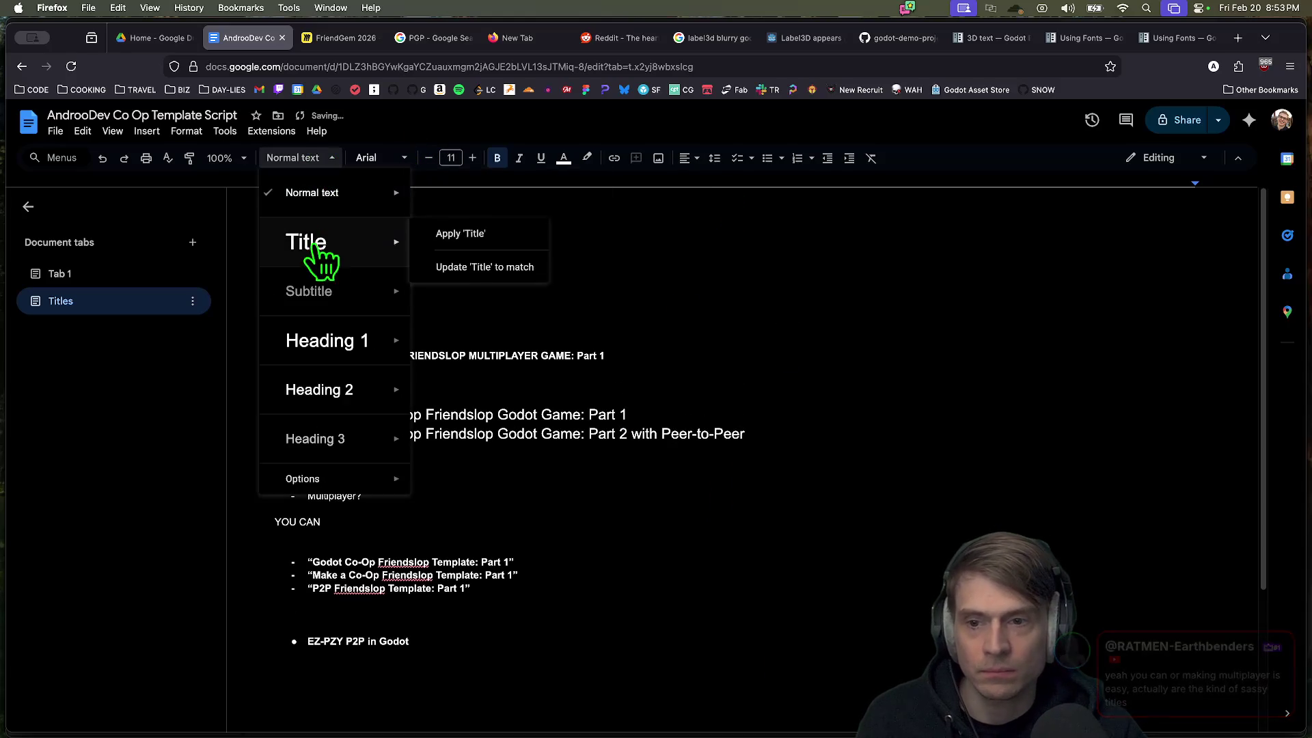
{"action": "mouse_move", "coordinate": [362, 345]}
{"action": "left_click", "coordinate": [584, 332]}
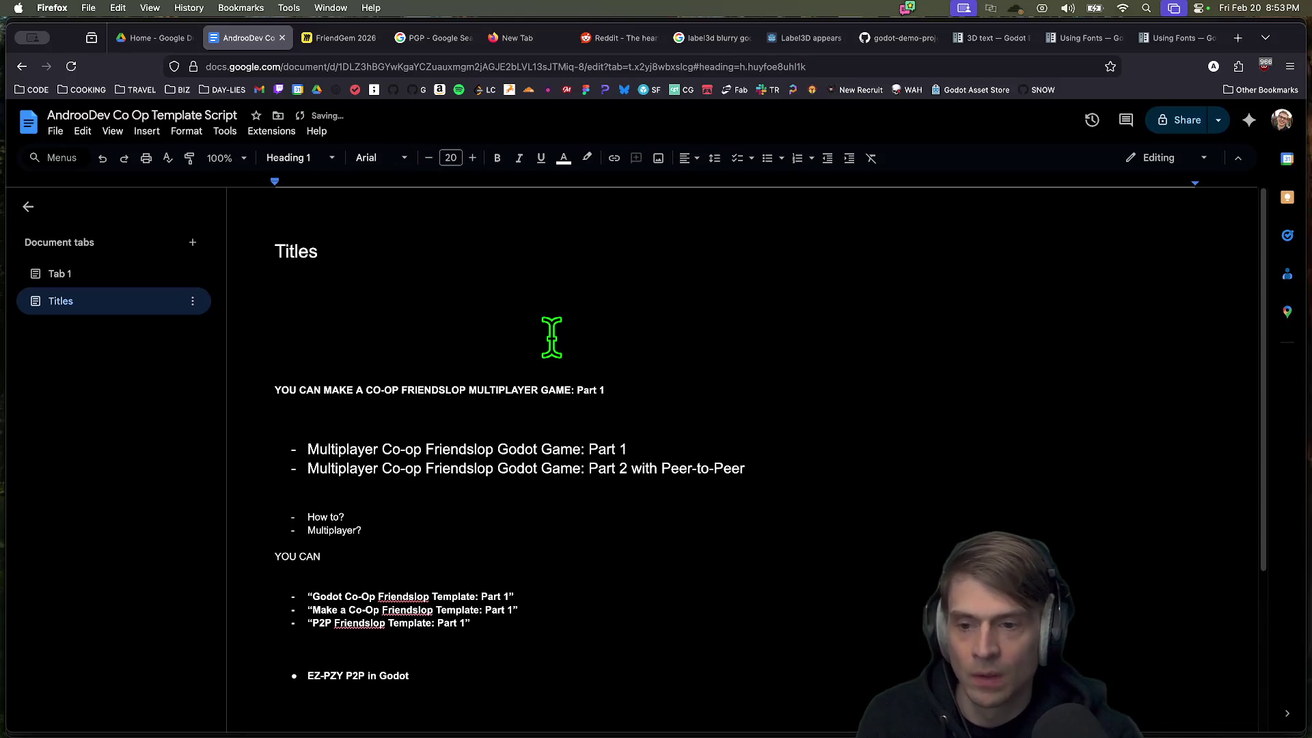
Step: Type the heading 'YOU can make a Co-Op Friendslop Multiplayer game in Godot: Part 1'
{"action": "type", "text": "YOU can make a Co"}
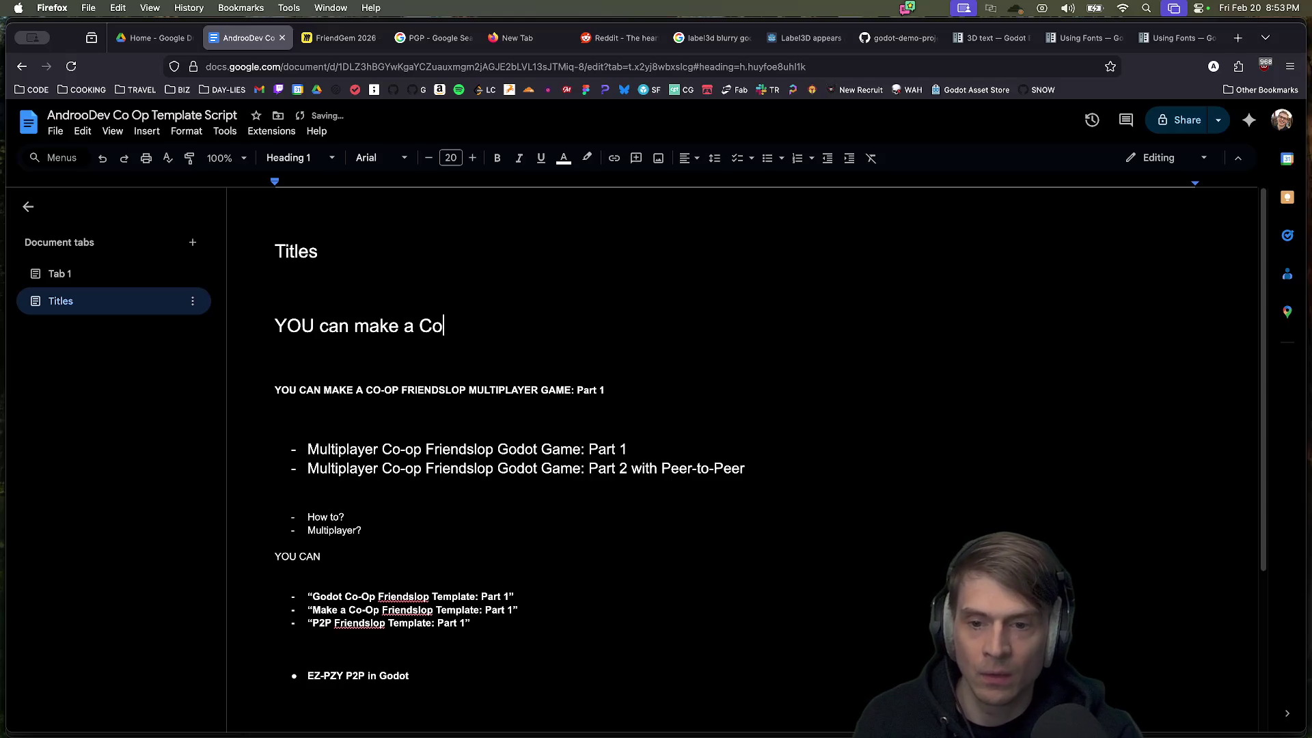
{"action": "type", "text": "Op Friend"}
{"action": "key", "text": "BackSpace"}
{"action": "key", "text": "BackSpace"}
{"action": "key", "text": "BackSpace"}
{"action": "type", "text": "iendSl"}
{"action": "key", "text": "BackSpace"}
{"action": "type", "text": "slop"}
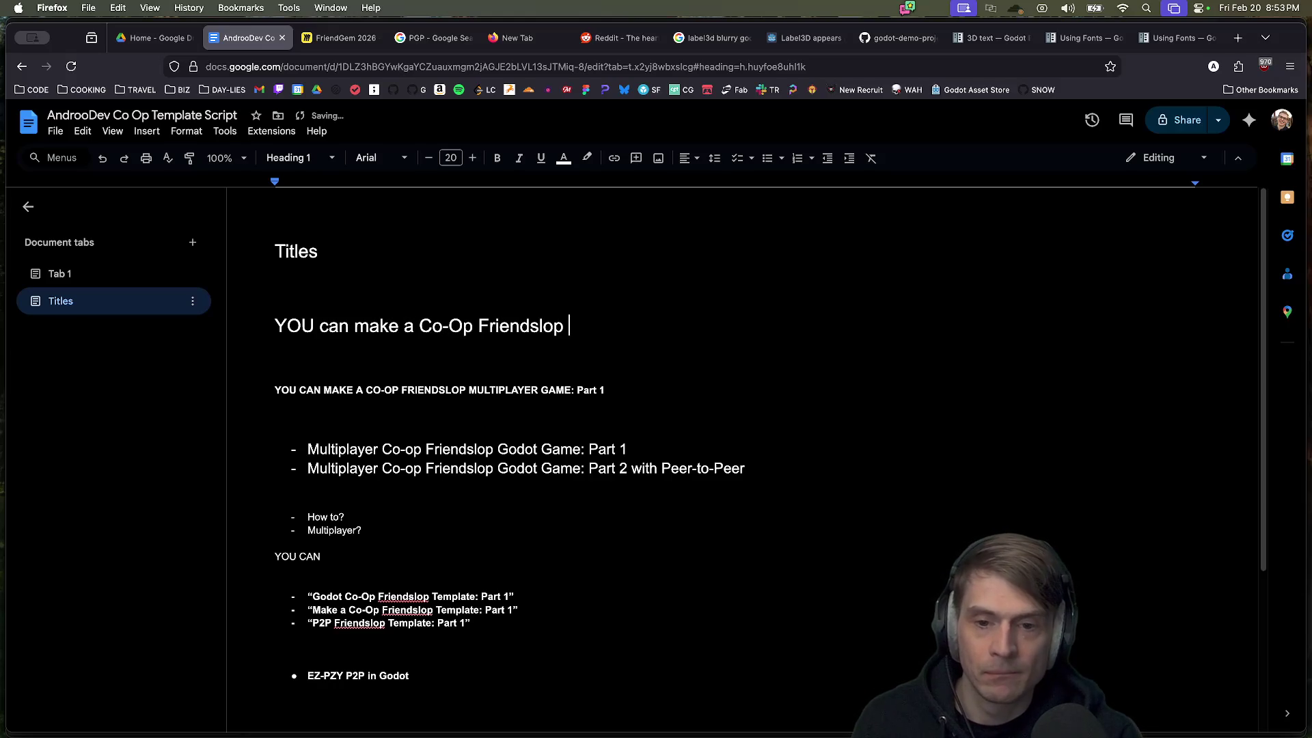
{"action": "type", "text": "op mi"}
{"action": "key", "text": "BackSpace"}
{"action": "key", "text": "BackSpace"}
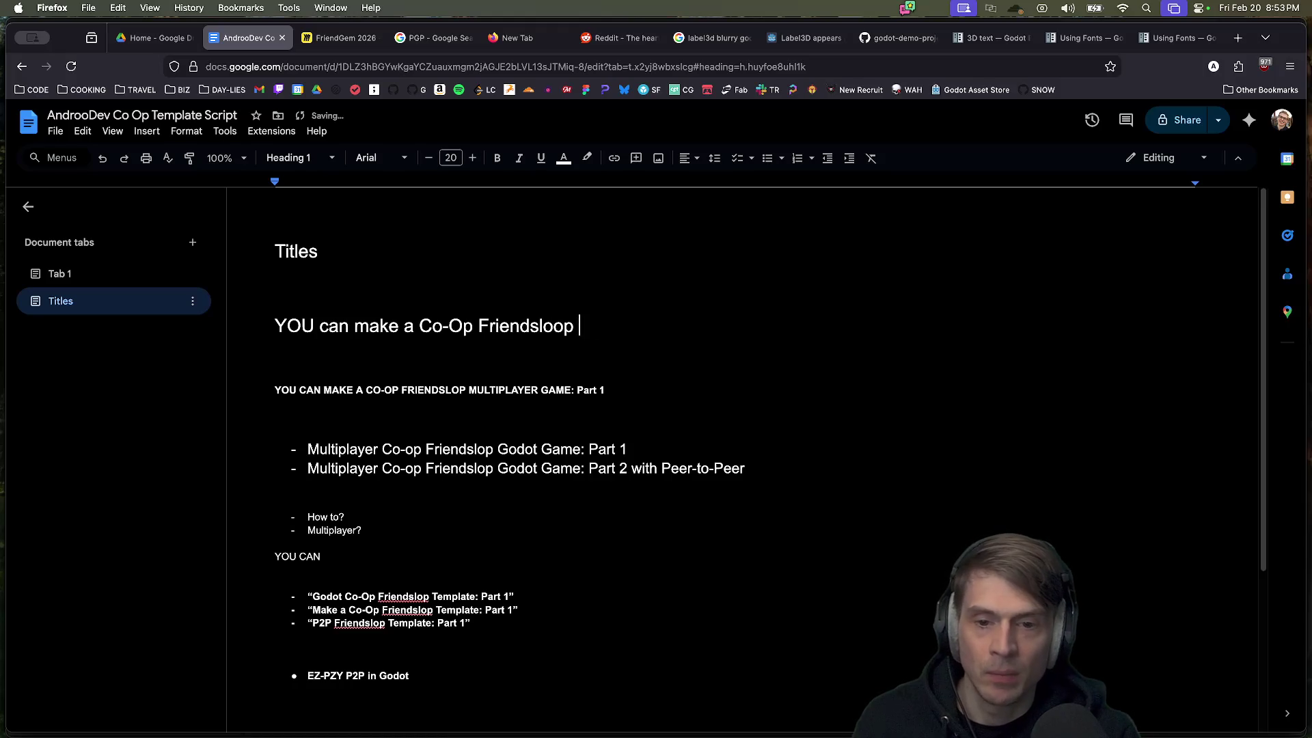
{"action": "type", "text": "m"}
{"action": "key", "text": "BackSpace"}
{"action": "type", "text": "Multiplayer gam"}
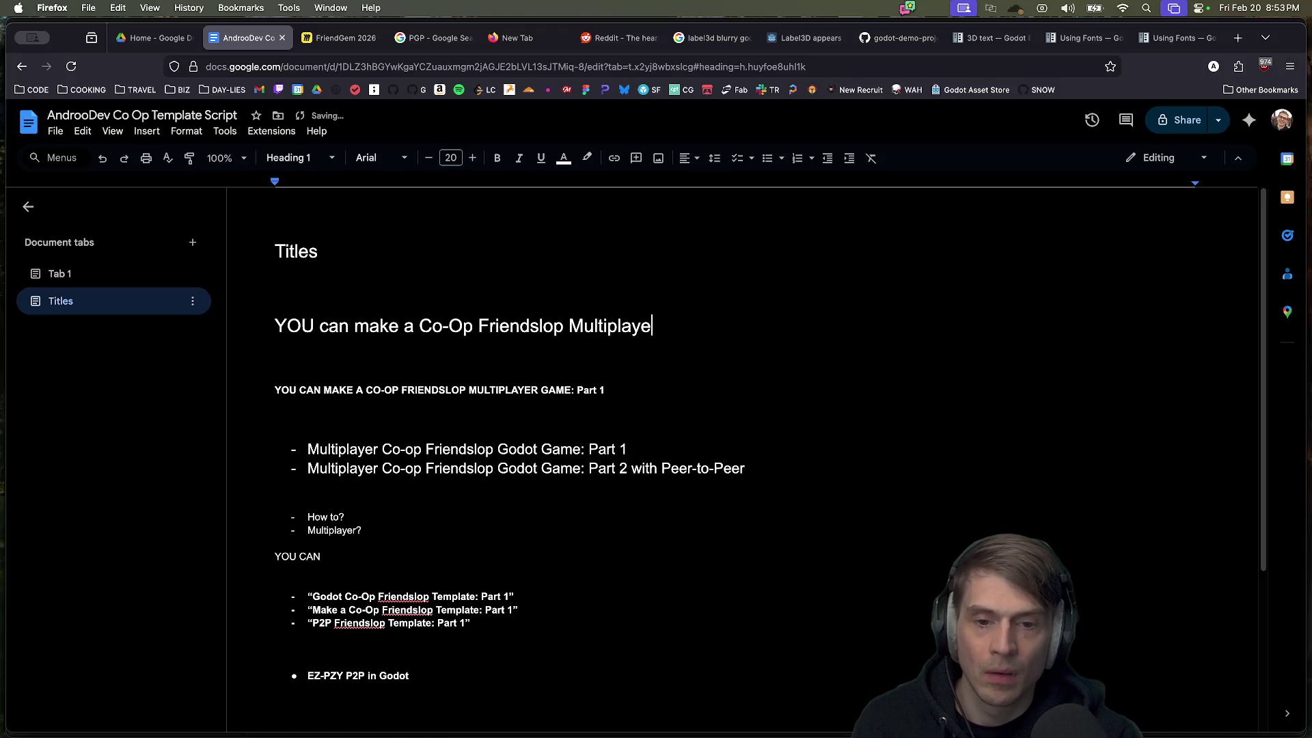
{"action": "type", "text": "e in God"}
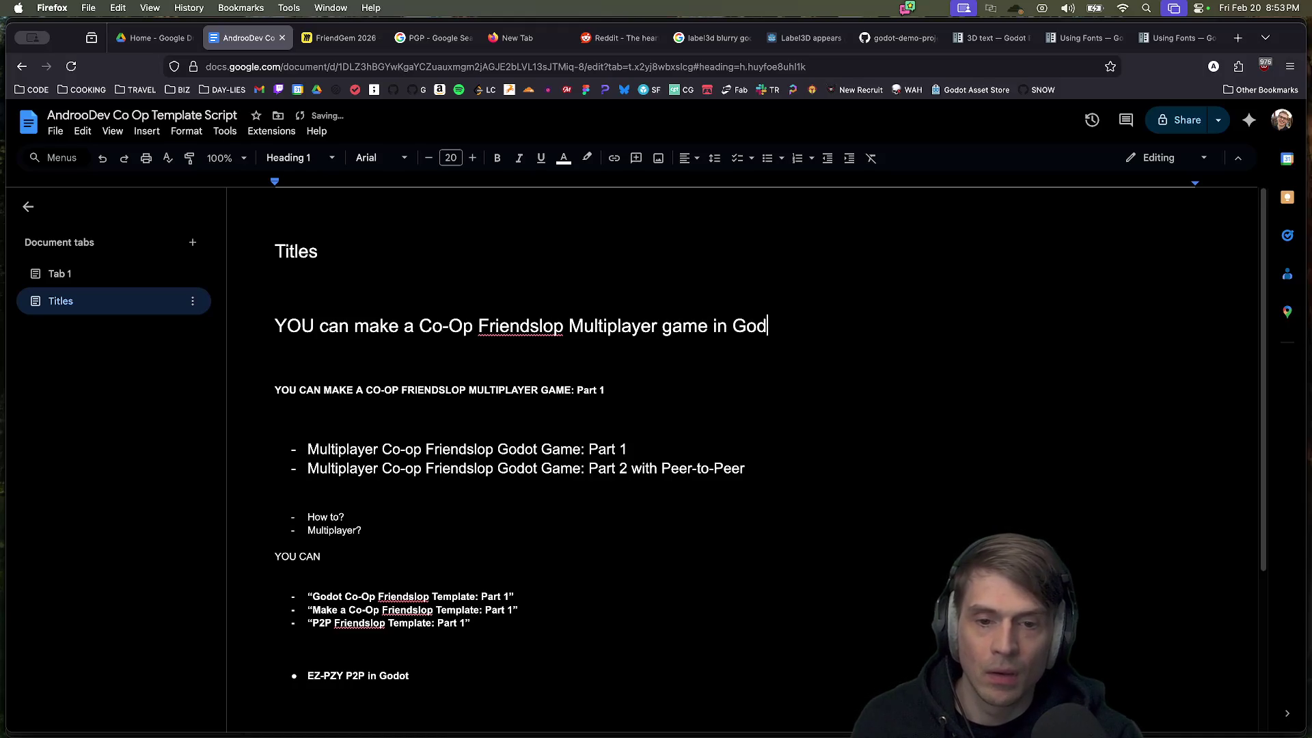
{"action": "type", "text": "ot: Part 1"}
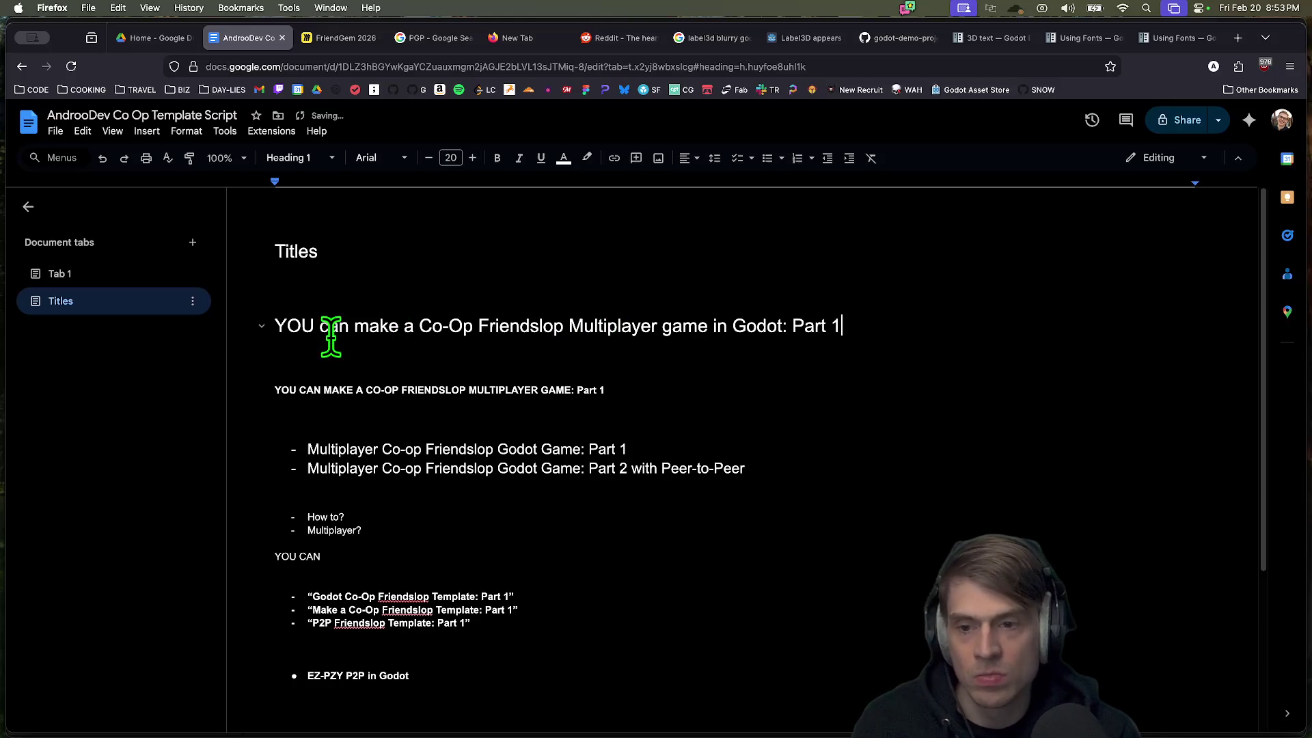
Step: Lowercase 'Multiplayer' in the heading to 'multiplayer'
{"action": "double_click", "coordinate": [638, 334]}
{"action": "key", "text": "Left"}
{"action": "key", "text": "Delete"}
{"action": "type", "text": "m"}
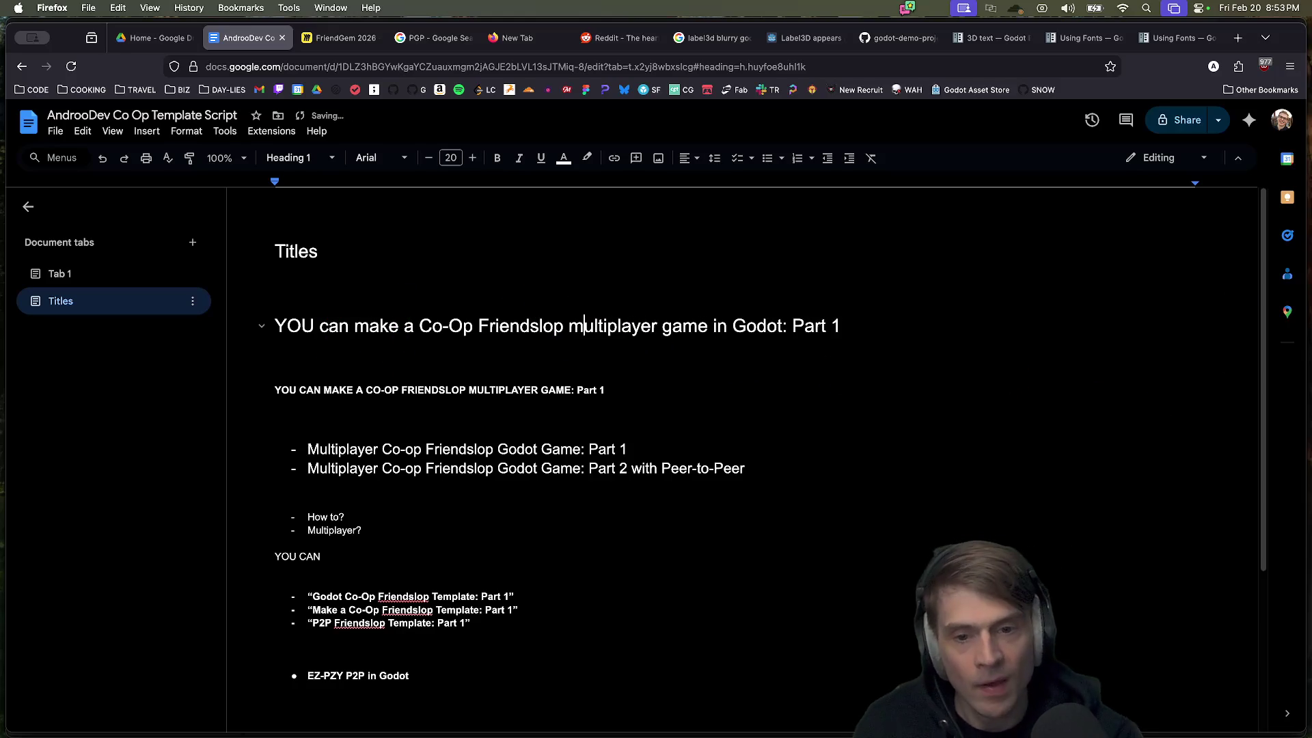
{"action": "key", "text": "Down"}
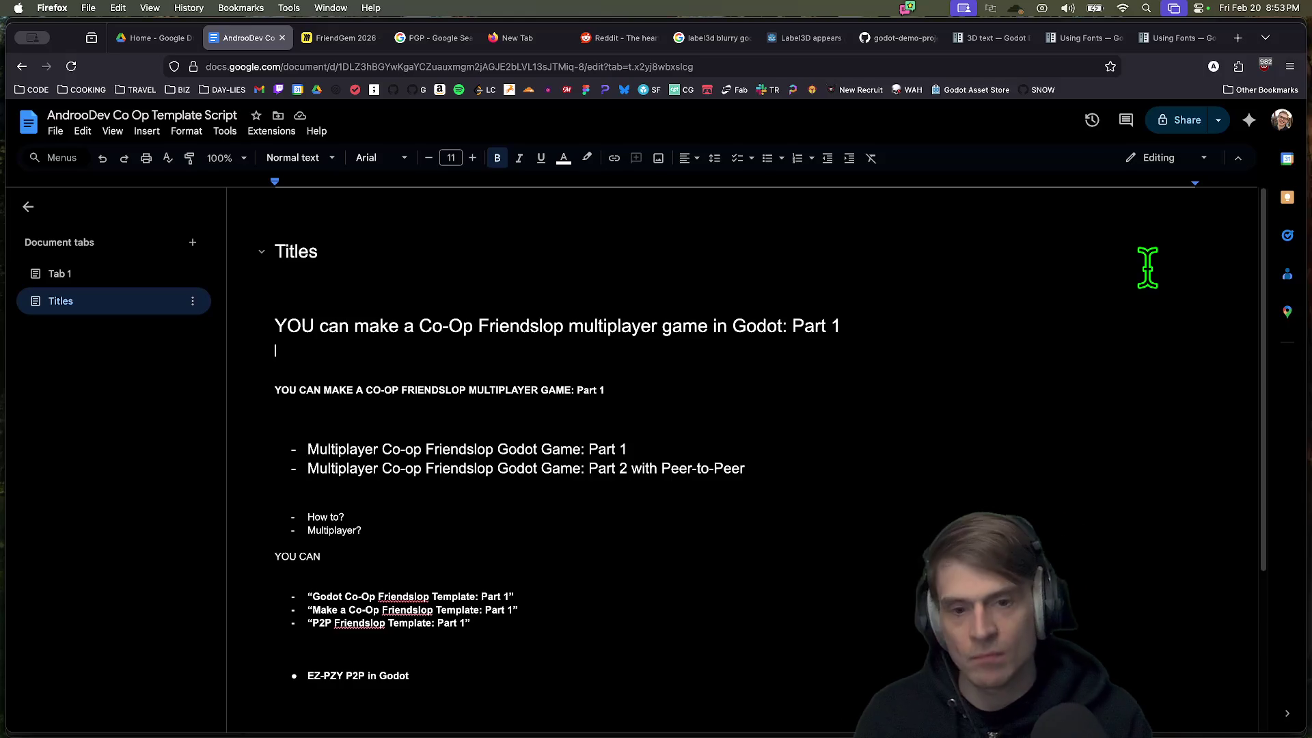
Step: Turn the Co-Op Friendslop heading into a bullet point
{"action": "left_click", "coordinate": [759, 296]}
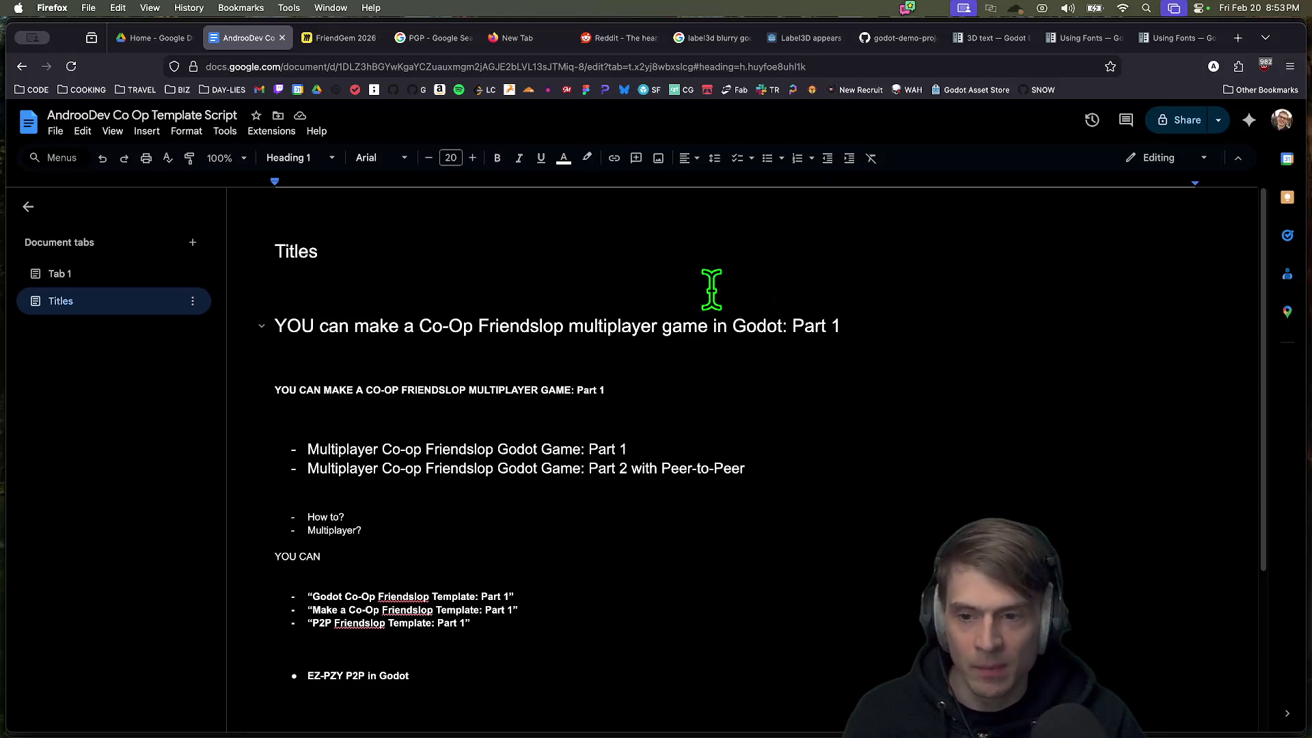
{"action": "left_click", "coordinate": [794, 162]}
{"action": "left_click", "coordinate": [794, 163]}
{"action": "left_click", "coordinate": [776, 166]}
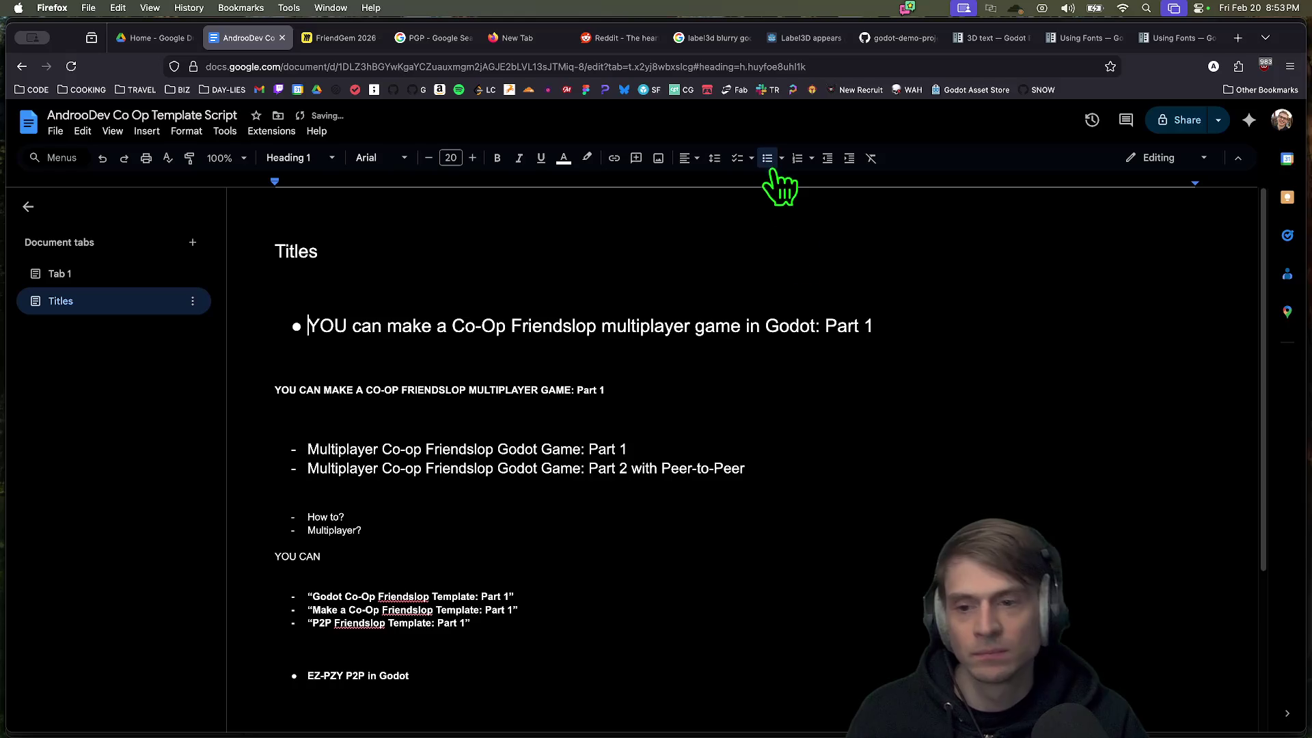
Step: Add a small placeholder bullet line beneath the heading
{"action": "left_click", "coordinate": [946, 341]}
{"action": "key", "text": "Return"}
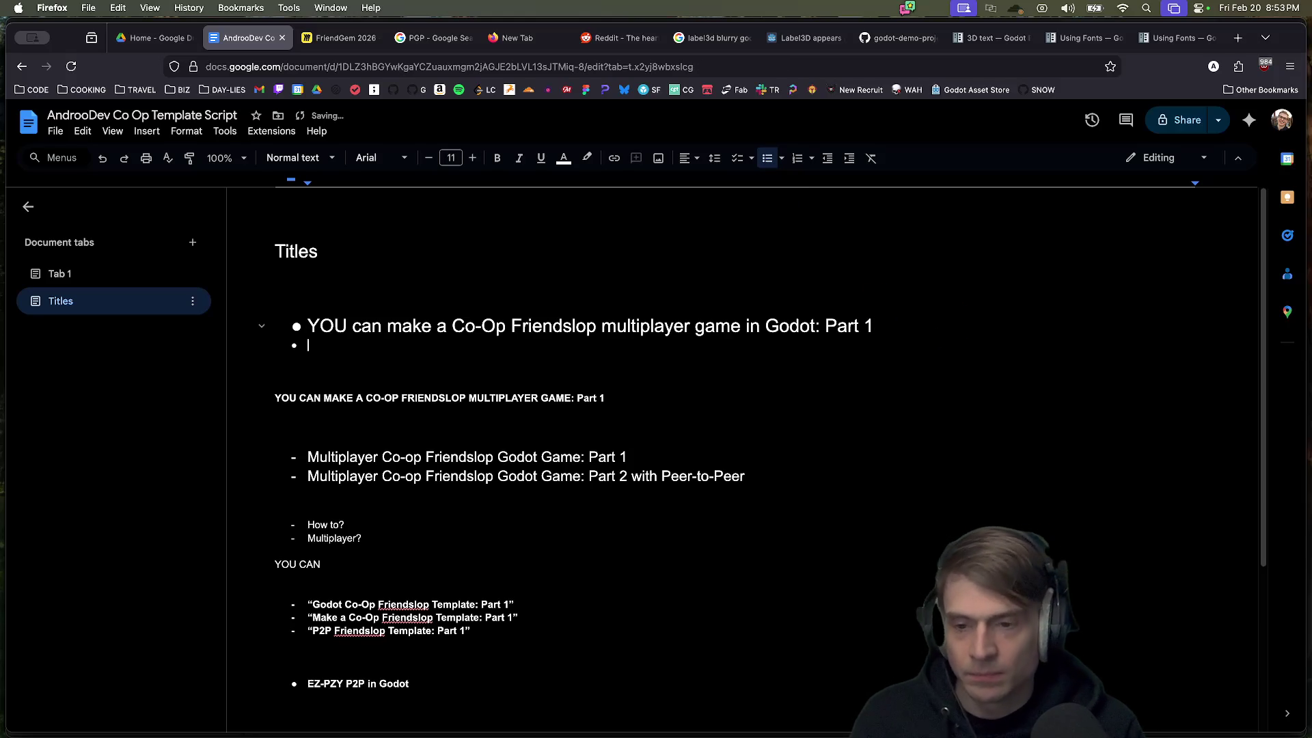
{"action": "key", "text": "BackSpace"}
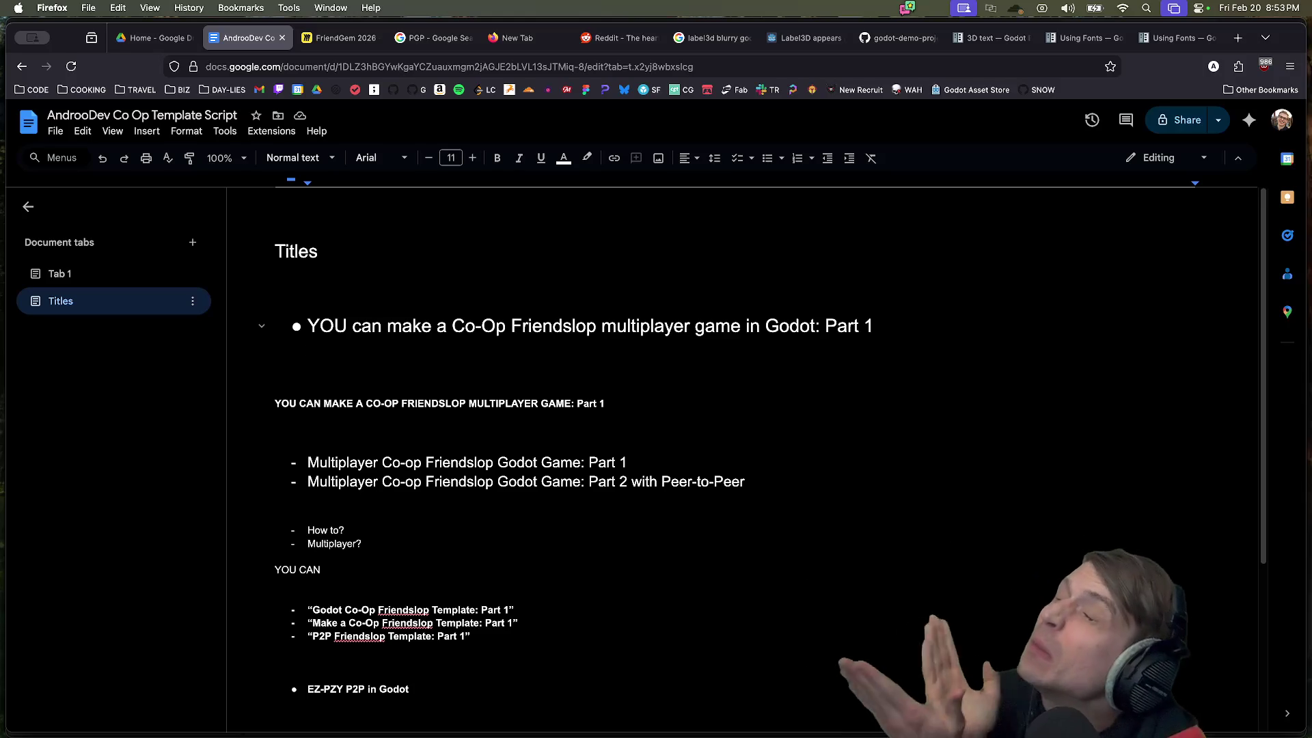
{"action": "left_click", "coordinate": [308, 351]}
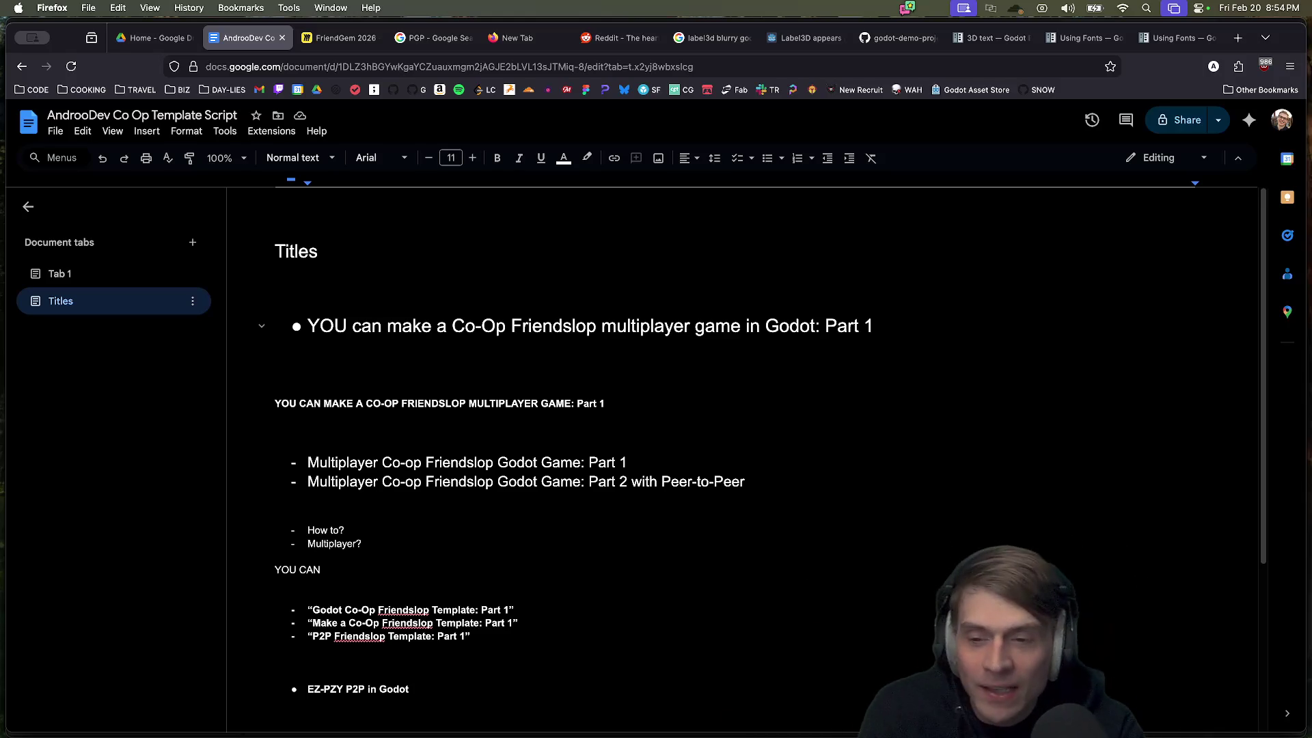
{"action": "key", "text": "super+shift+8"}
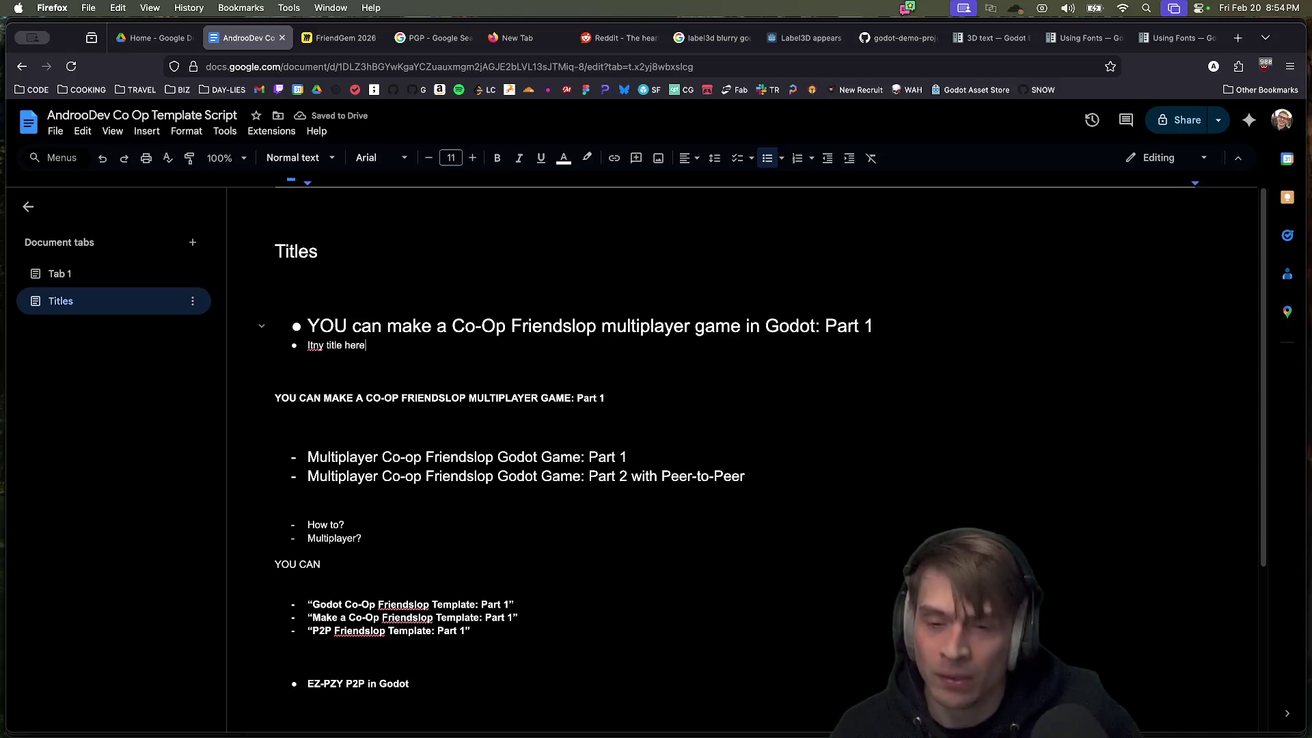
{"action": "type", "text": "Itny title here"}
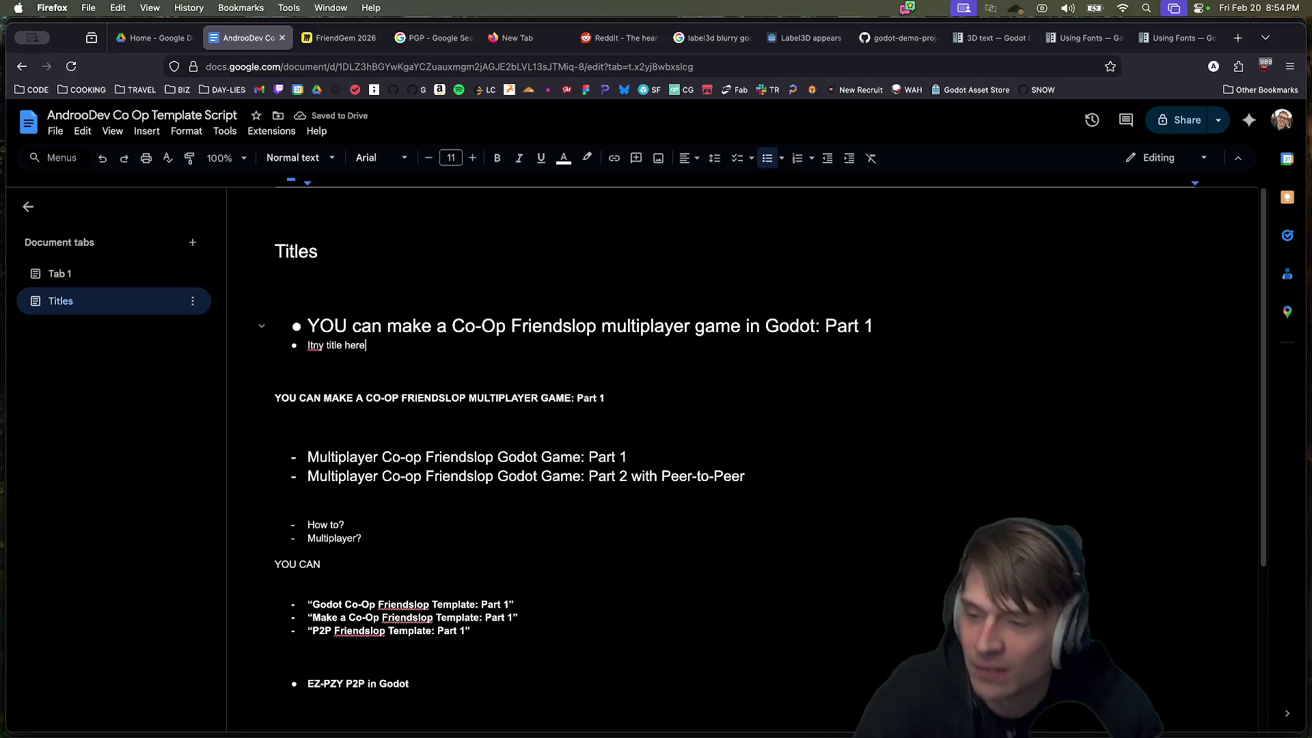
{"action": "key", "text": "super+Tab"}
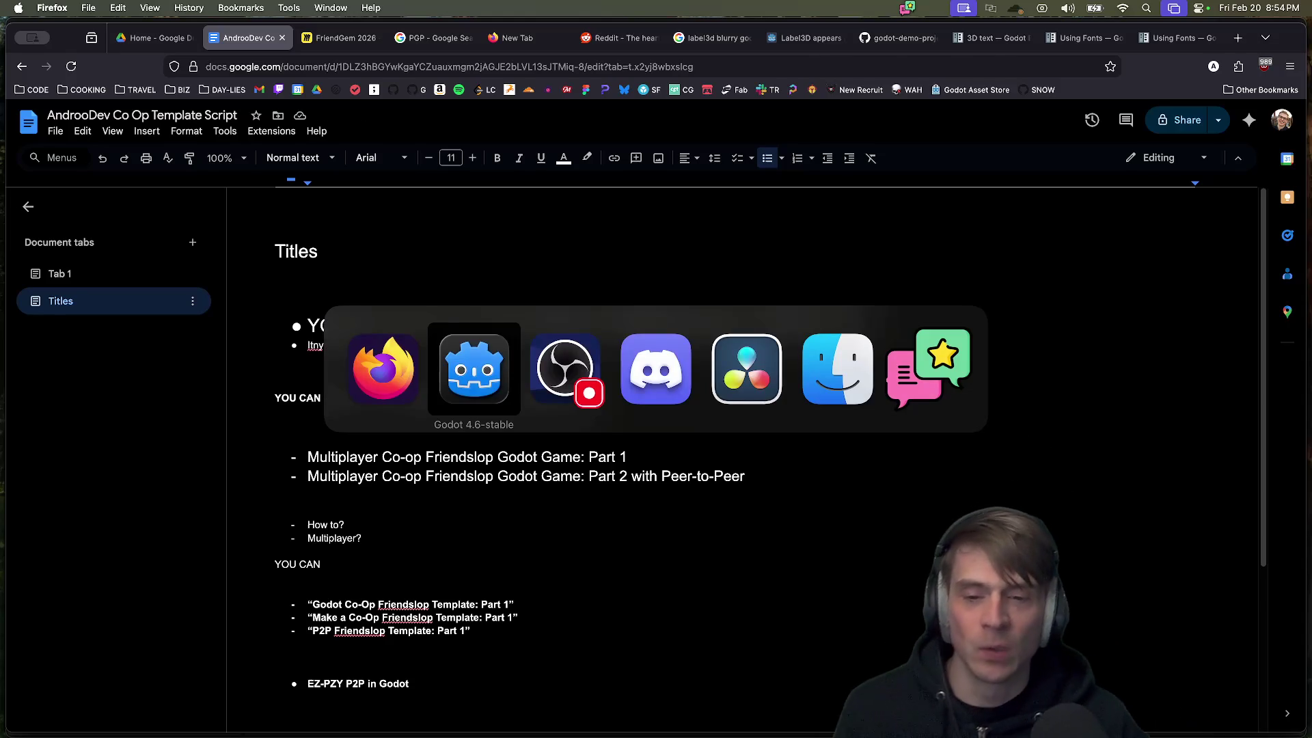
Step: Open README.md in Godot, start a '#' line at its end, then trim 'here' from the Doc bullet
{"action": "scroll", "coordinate": [187, 629], "scroll_direction": "down", "scroll_amount": 5}
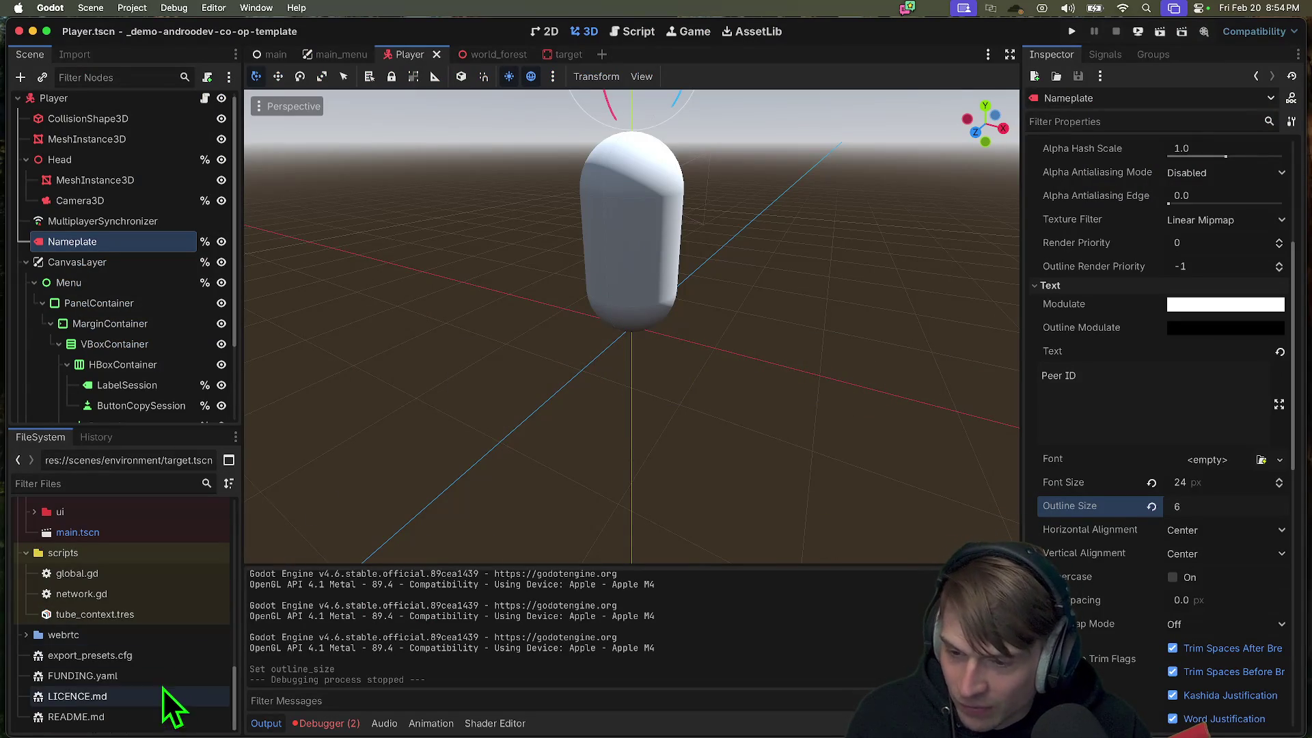
{"action": "double_click", "coordinate": [140, 716]}
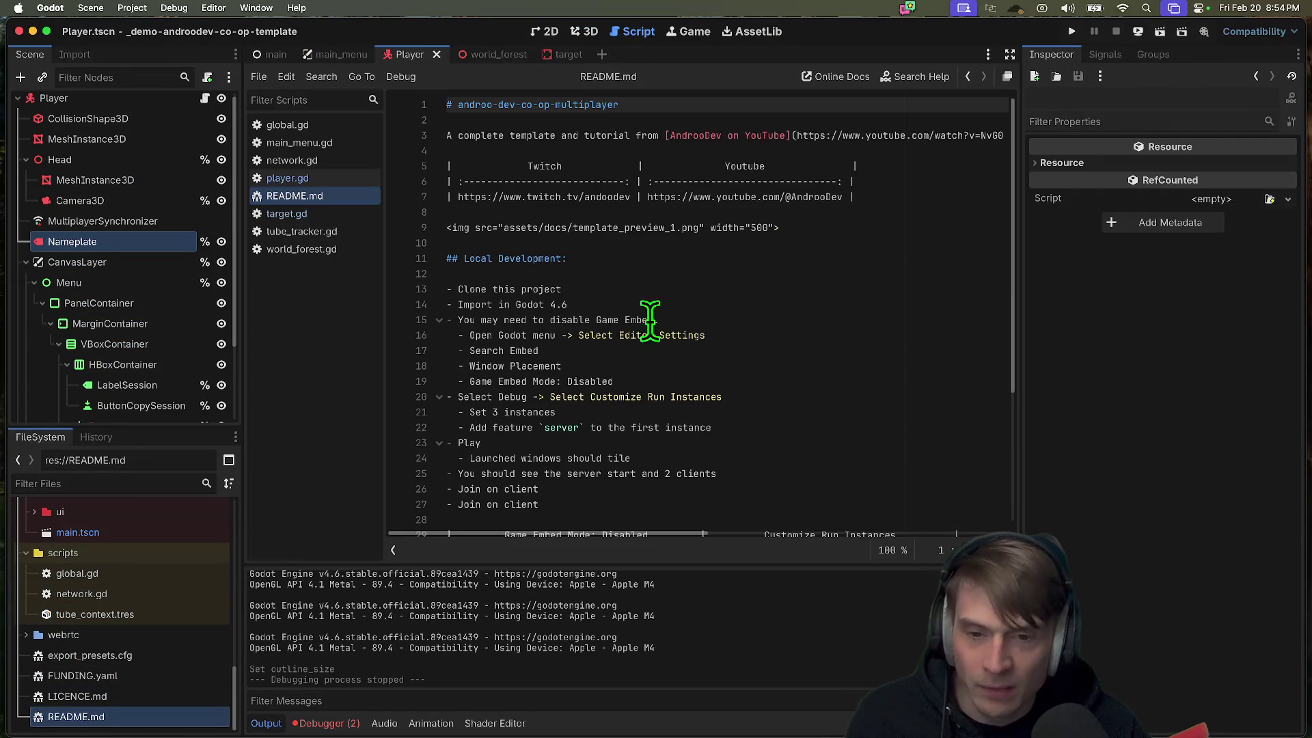
{"action": "key", "text": "super+Down"}
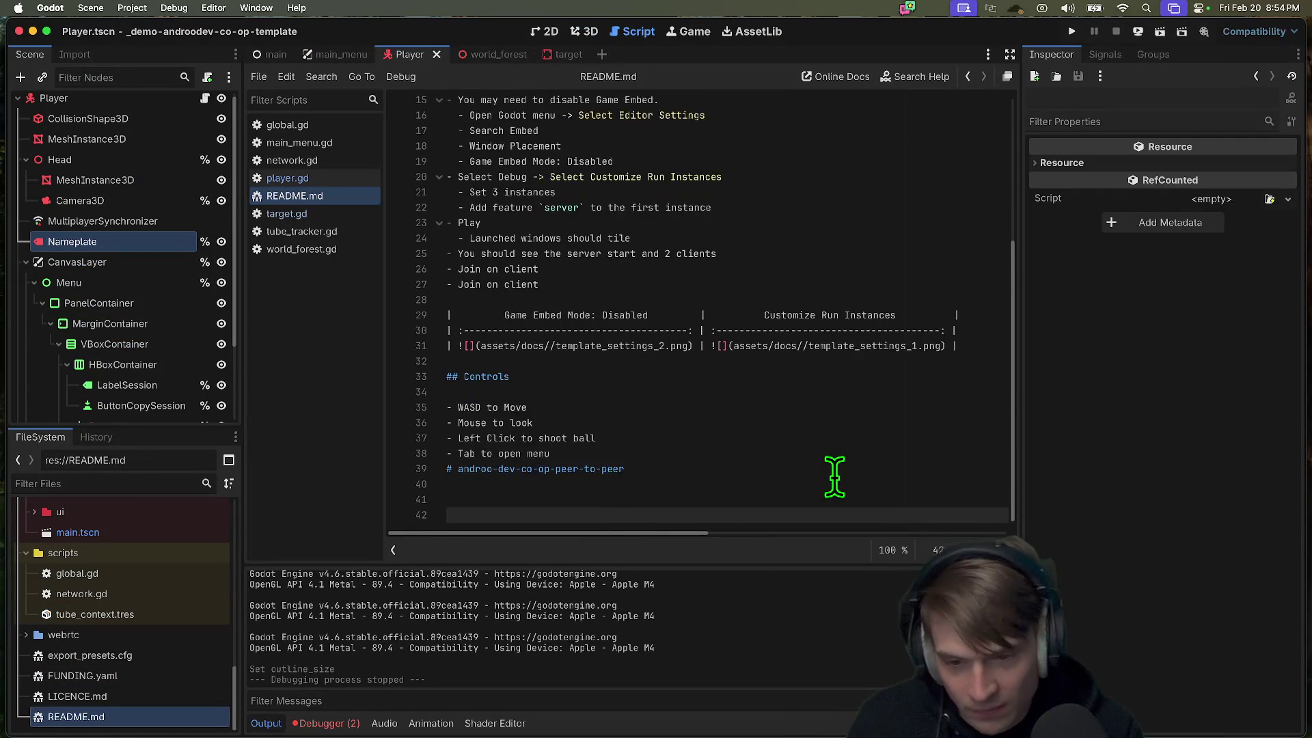
{"action": "key", "text": "Return"}
{"action": "key", "text": "Return"}
{"action": "key", "text": "Up"}
{"action": "key", "text": "Up"}
{"action": "type", "text": "#"}
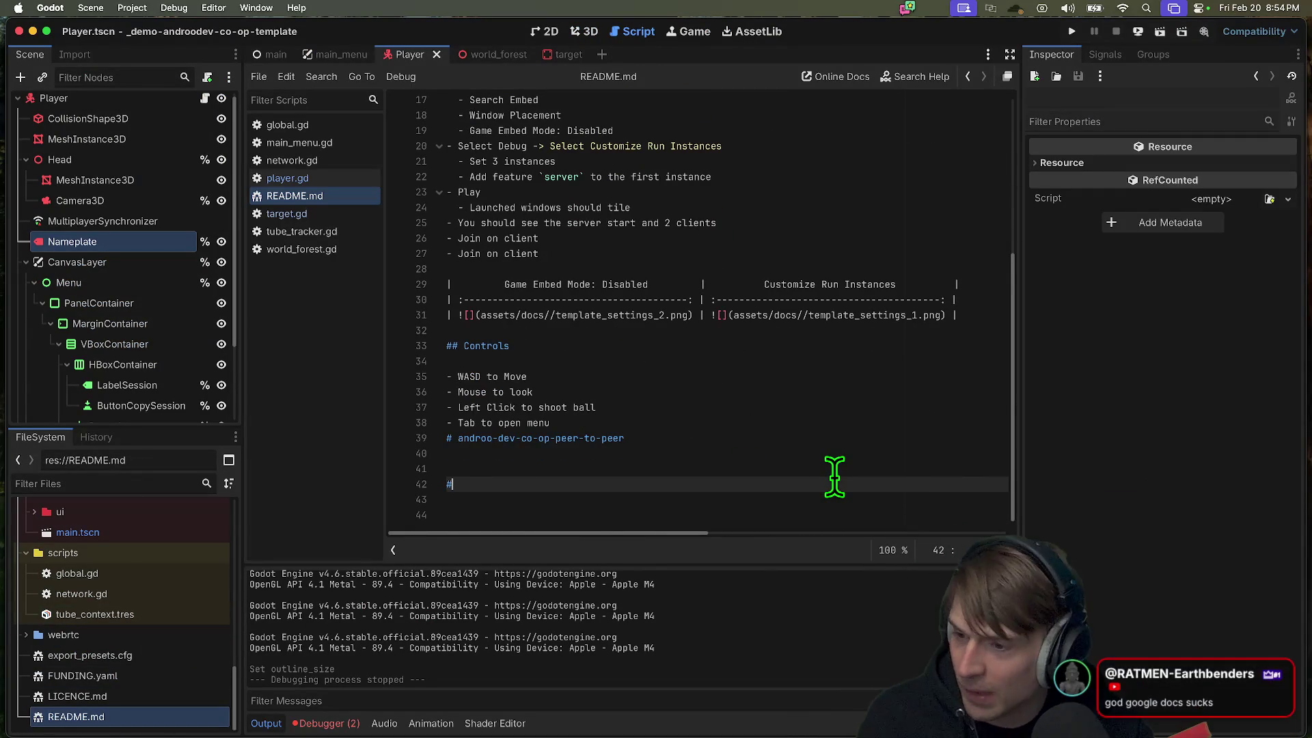
{"action": "key", "text": "super+Tab"}
{"action": "key", "text": "BackSpace"}
{"action": "key", "text": "BackSpace"}
{"action": "key", "text": "BackSpace"}
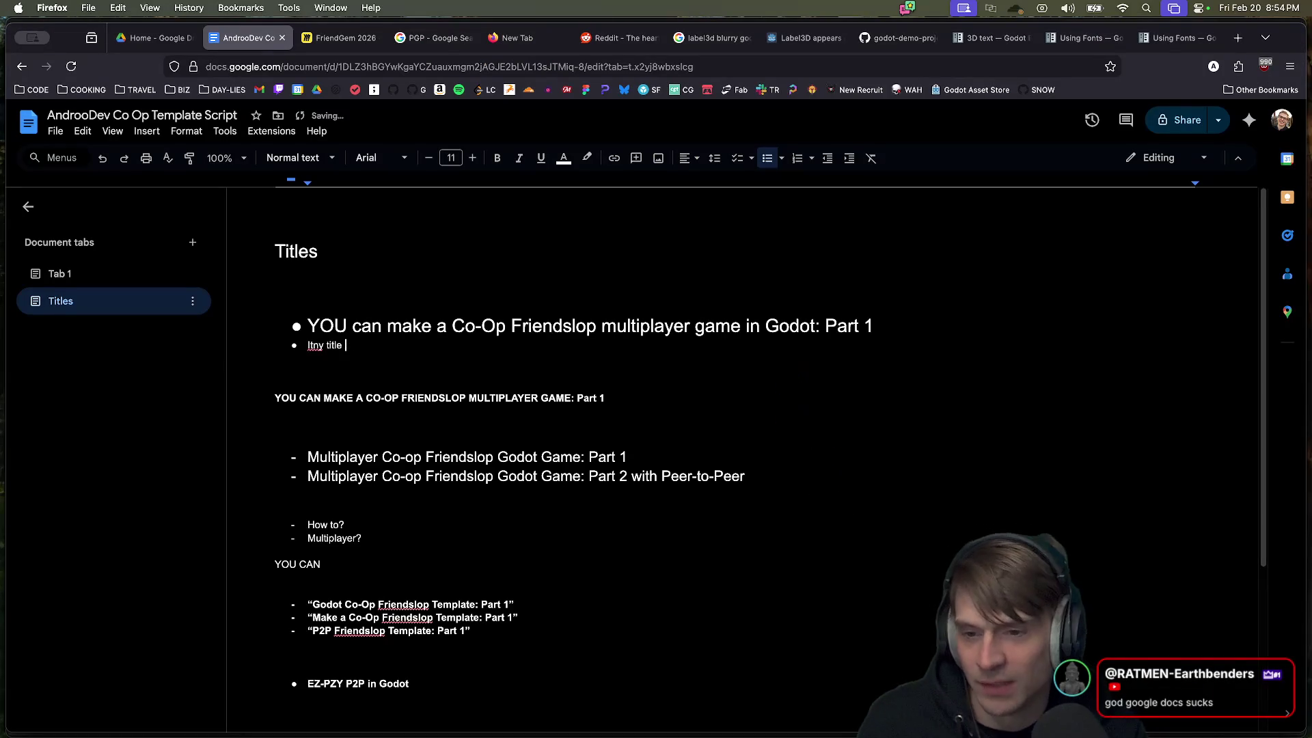
Step: Clear the second bullet's text and convert the bulleted heading line to Normal text
{"action": "key", "text": "BackSpace"}
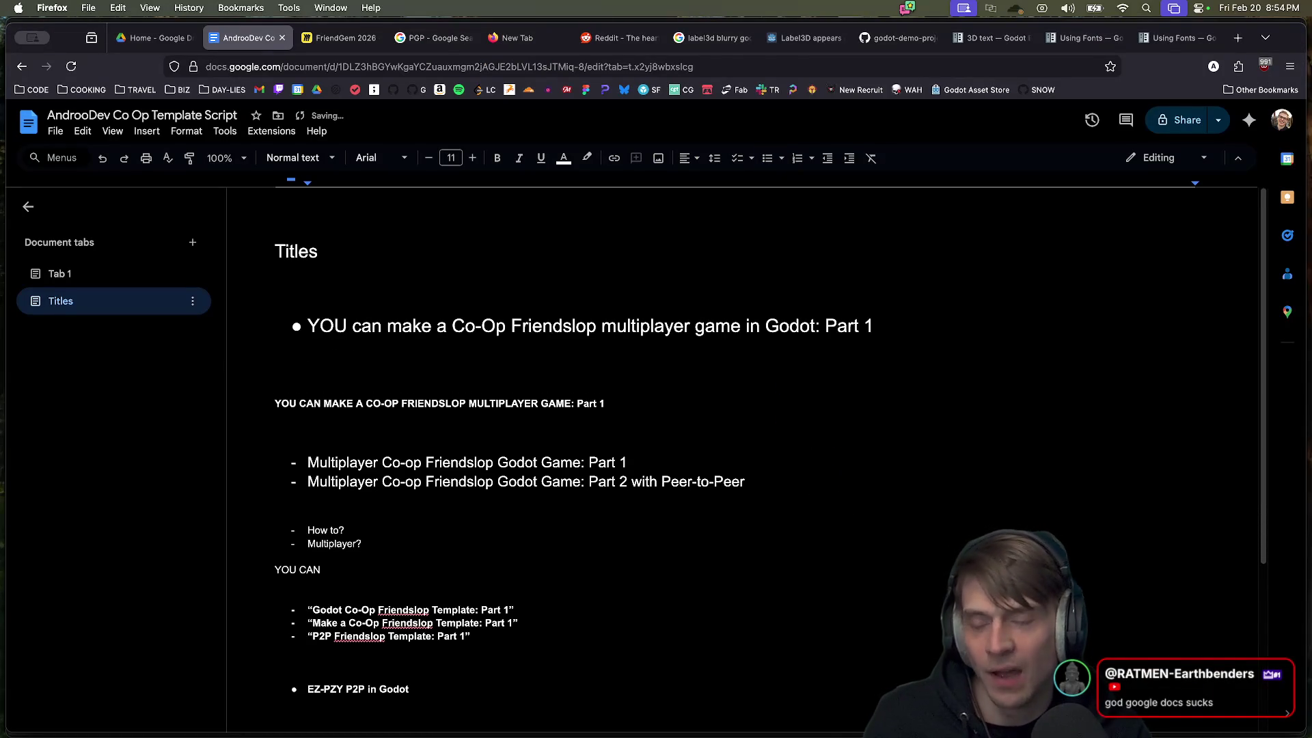
{"action": "key", "text": "super+z"}
{"action": "key", "text": "super+z"}
{"action": "key", "text": "super+z"}
{"action": "key", "text": "super+z"}
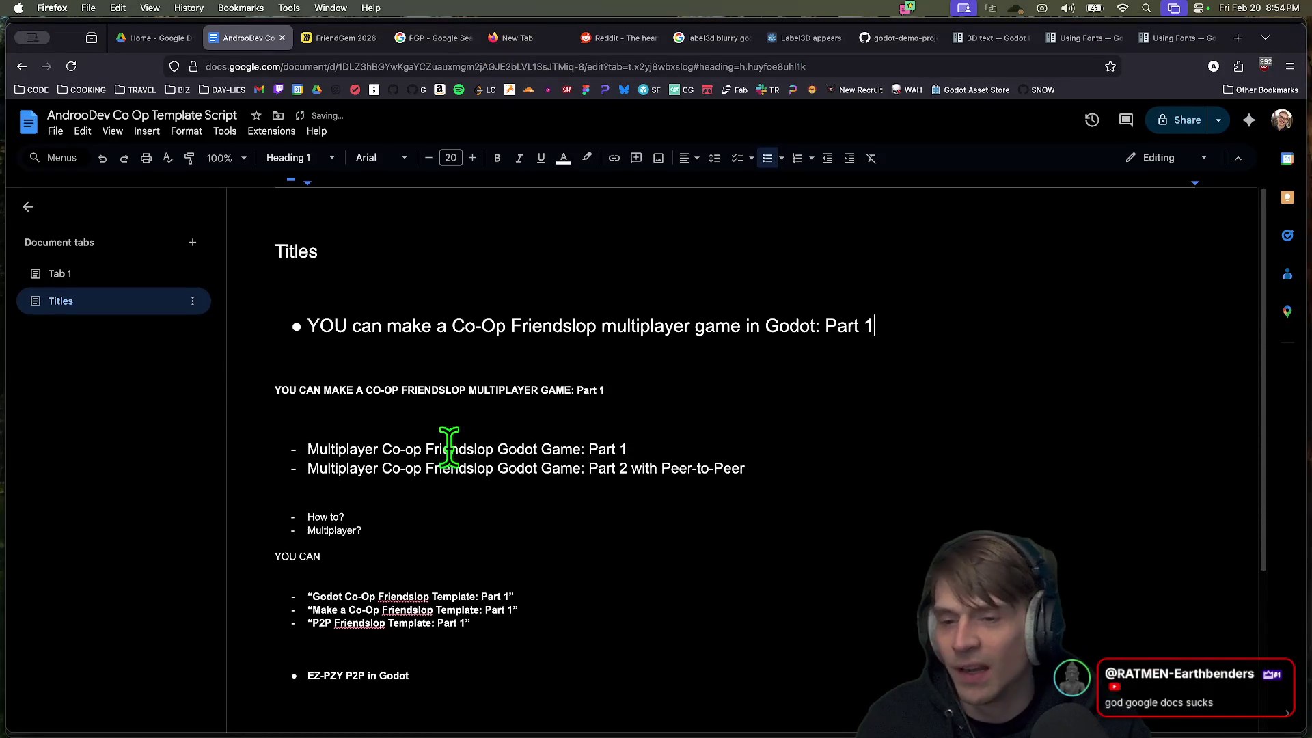
{"action": "key", "text": "super+z"}
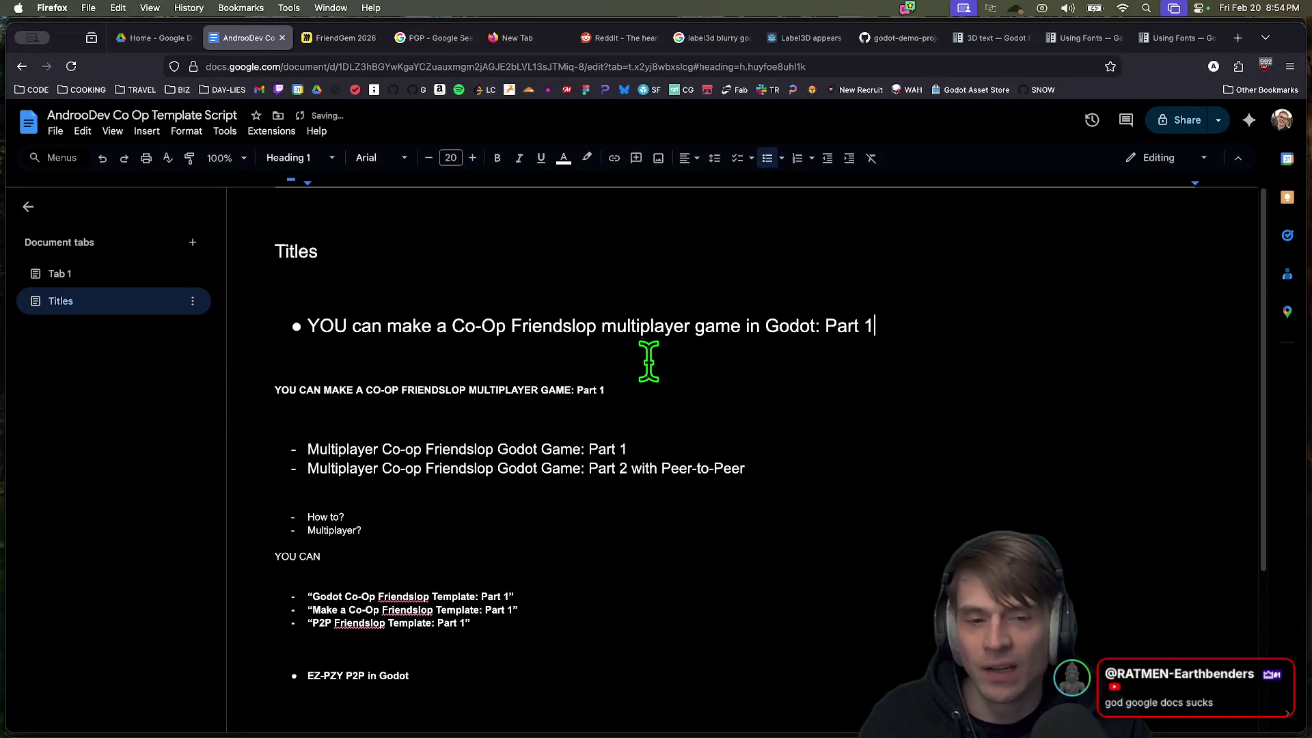
{"action": "triple_click", "coordinate": [648, 325]}
{"action": "left_click", "coordinate": [299, 157]}
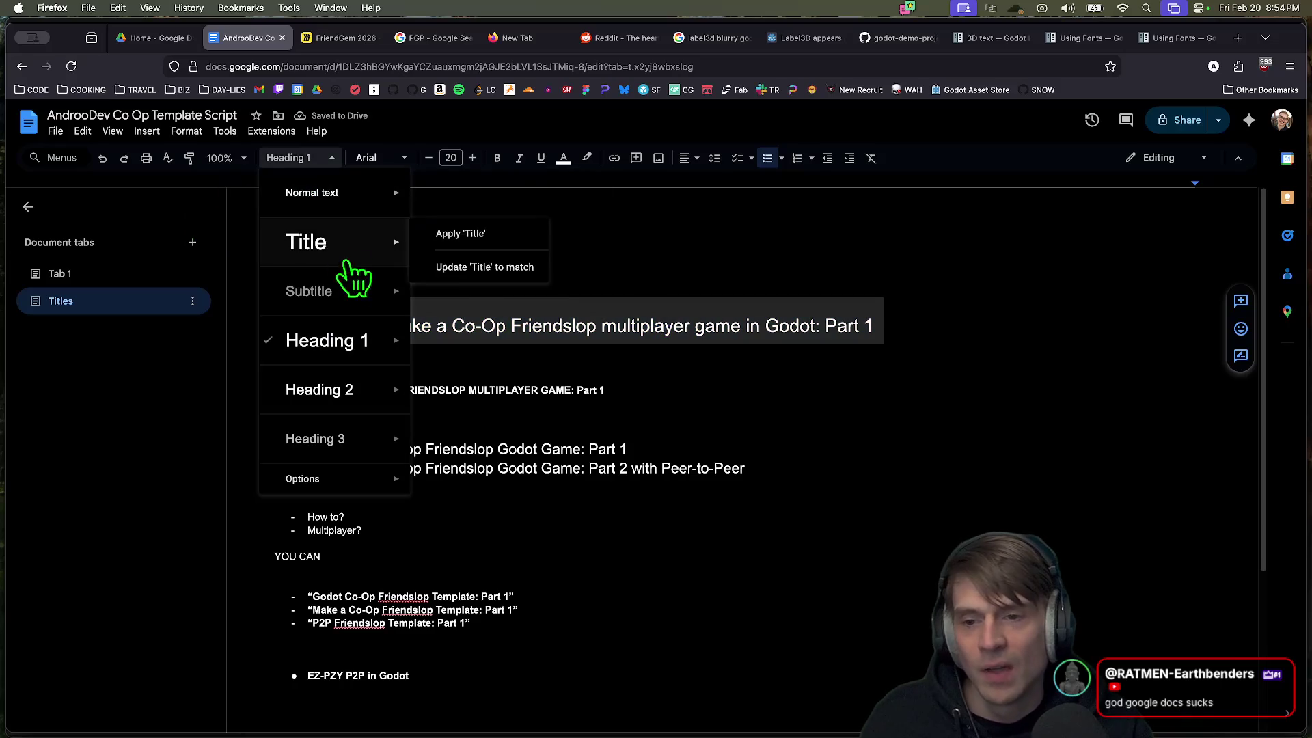
{"action": "mouse_move", "coordinate": [362, 205]}
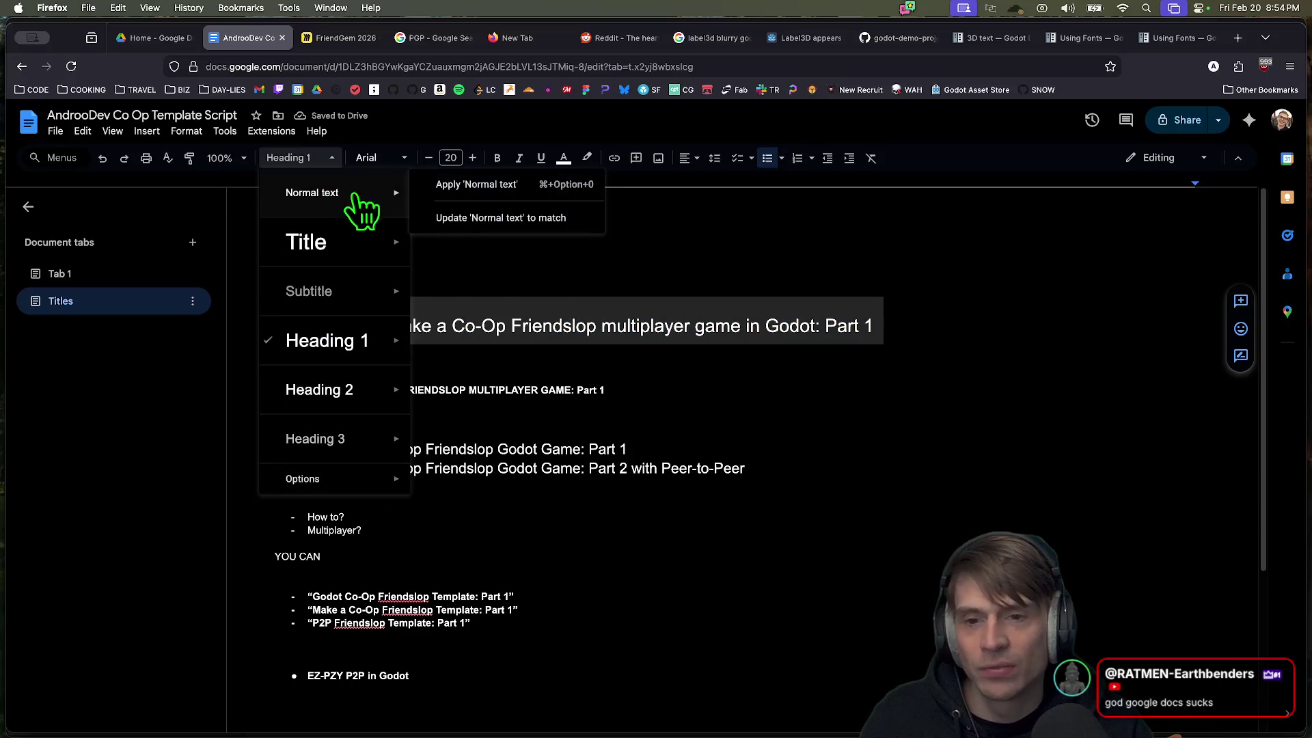
{"action": "left_click", "coordinate": [454, 186]}
{"action": "key", "text": "Right"}
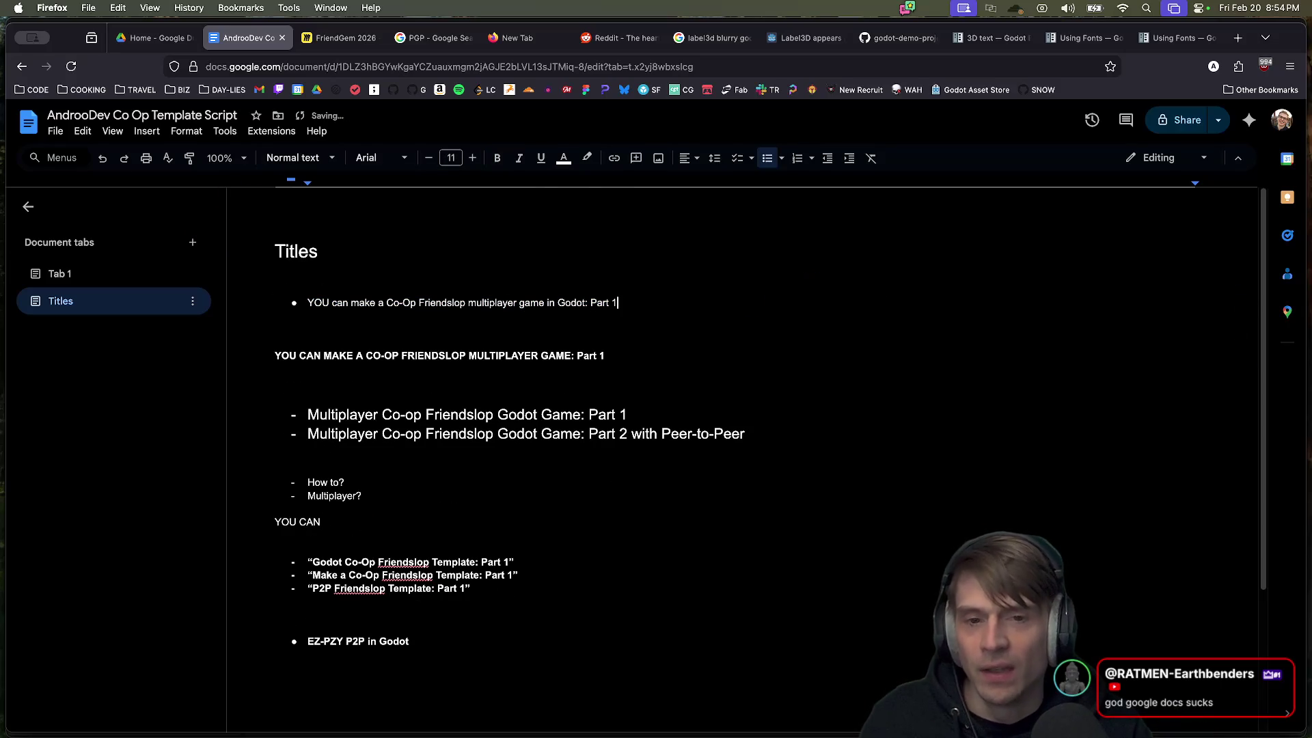
Step: Set the title bullet's font size to 18 pt and start an empty bullet below
{"action": "triple_click", "coordinate": [808, 296]}
{"action": "left_click", "coordinate": [451, 158]}
{"action": "type", "text": "34"}
{"action": "key", "text": "Return"}
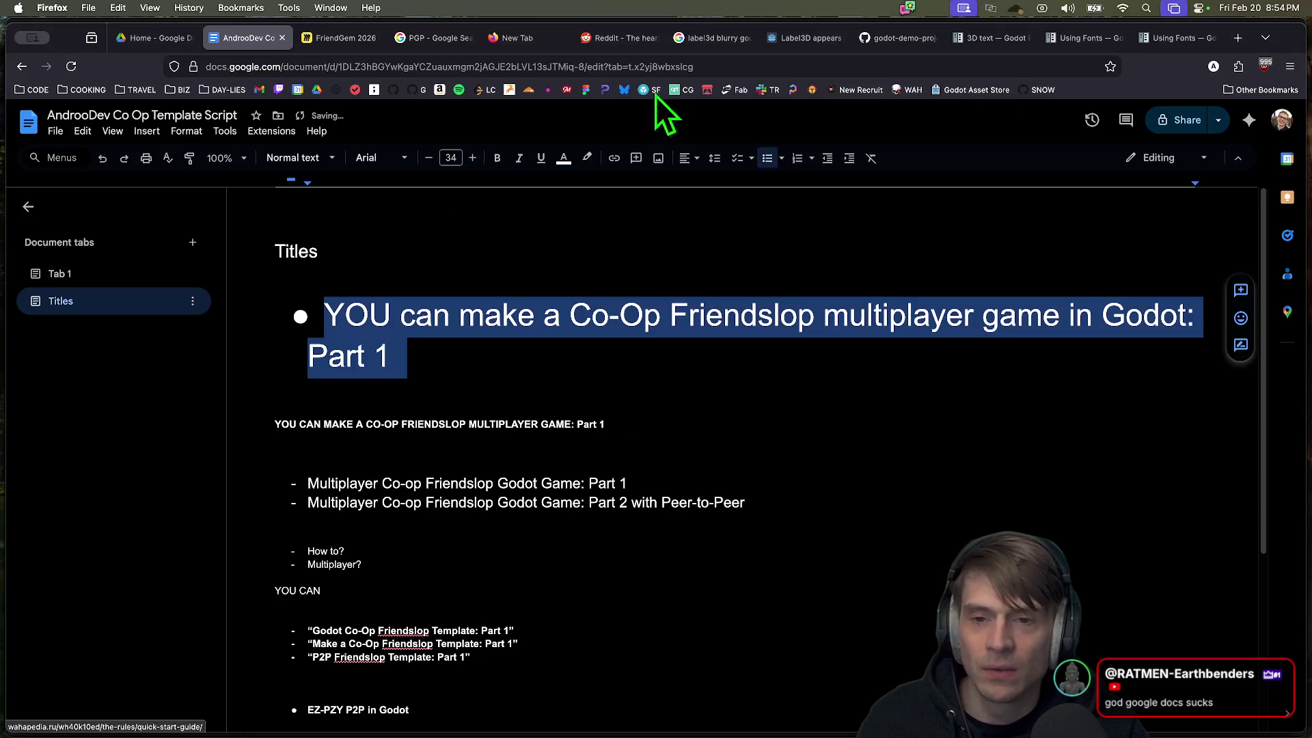
{"action": "left_click", "coordinate": [456, 150]}
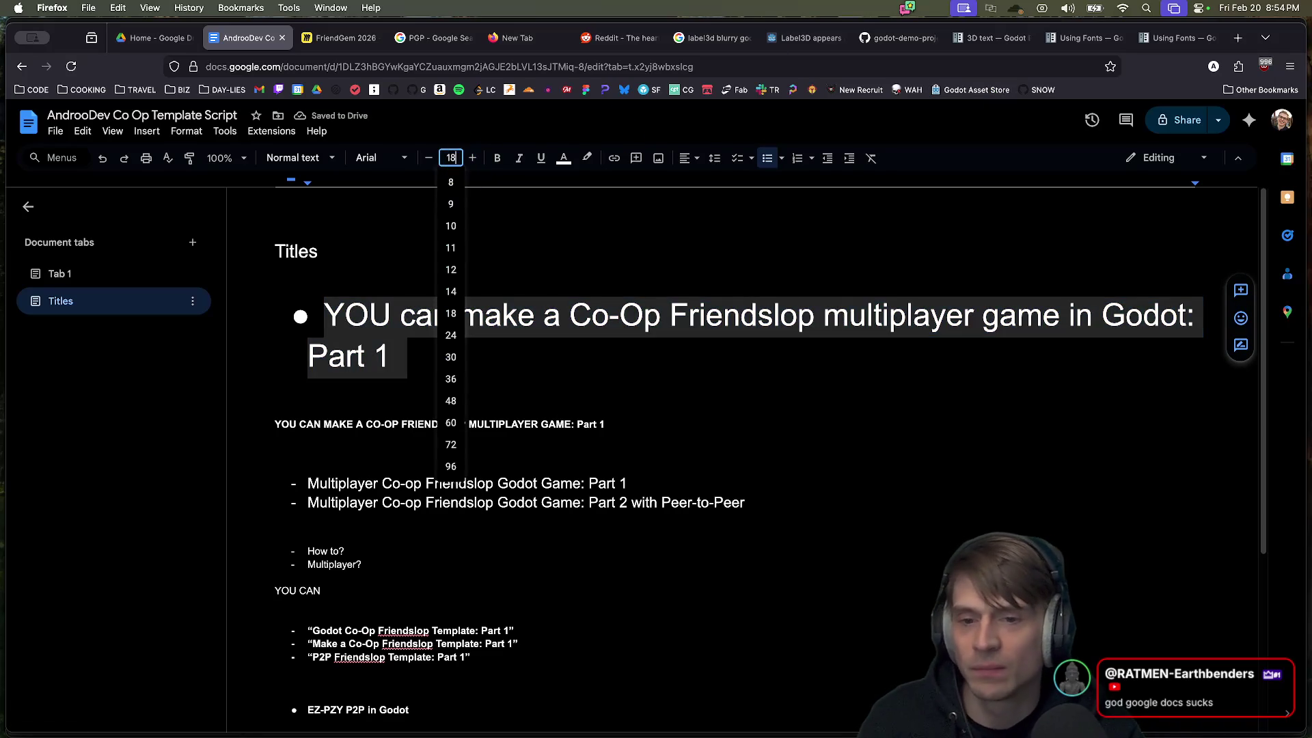
{"action": "key", "text": "Return"}
{"action": "key", "text": "Right"}
{"action": "key", "text": "Return"}
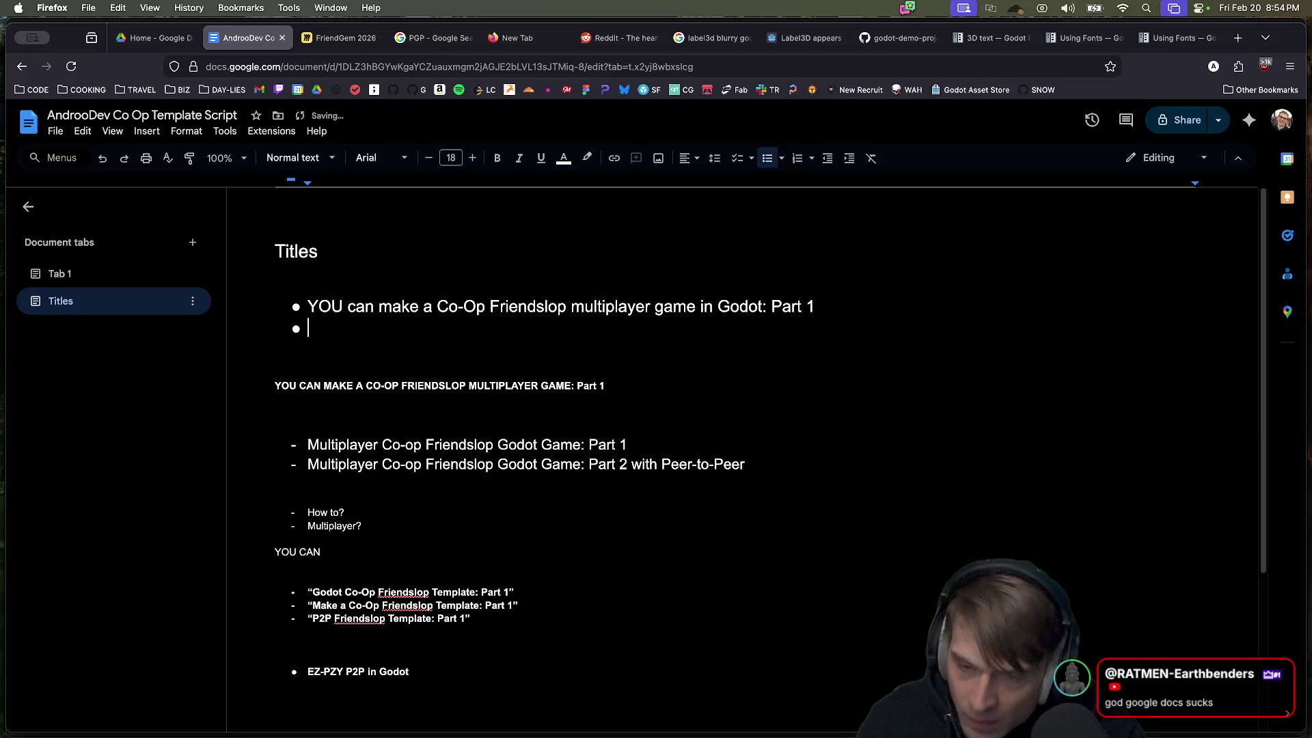
Step: Type 'Multiplayer Made Easy: co' as the second title bullet
{"action": "type", "text": "er M"}
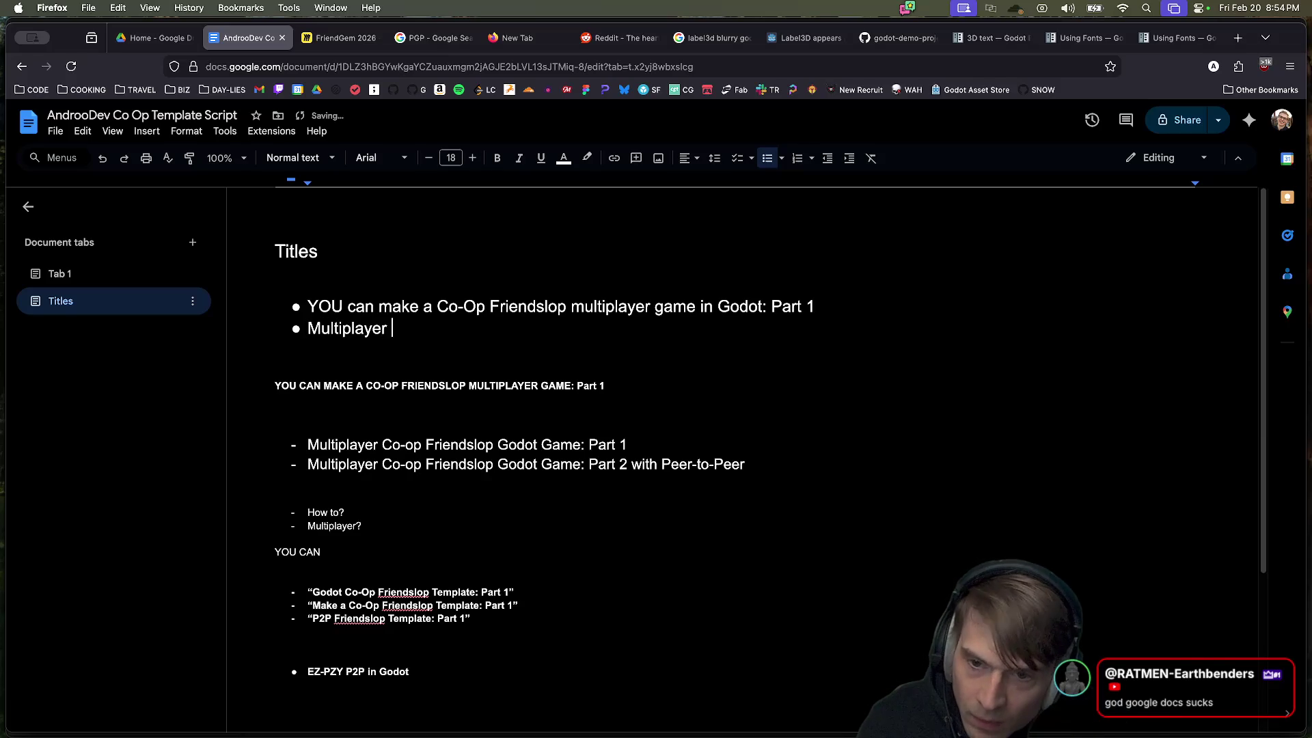
{"action": "key", "text": "BackSpace"}
{"action": "type", "text": "Made Easy: c"}
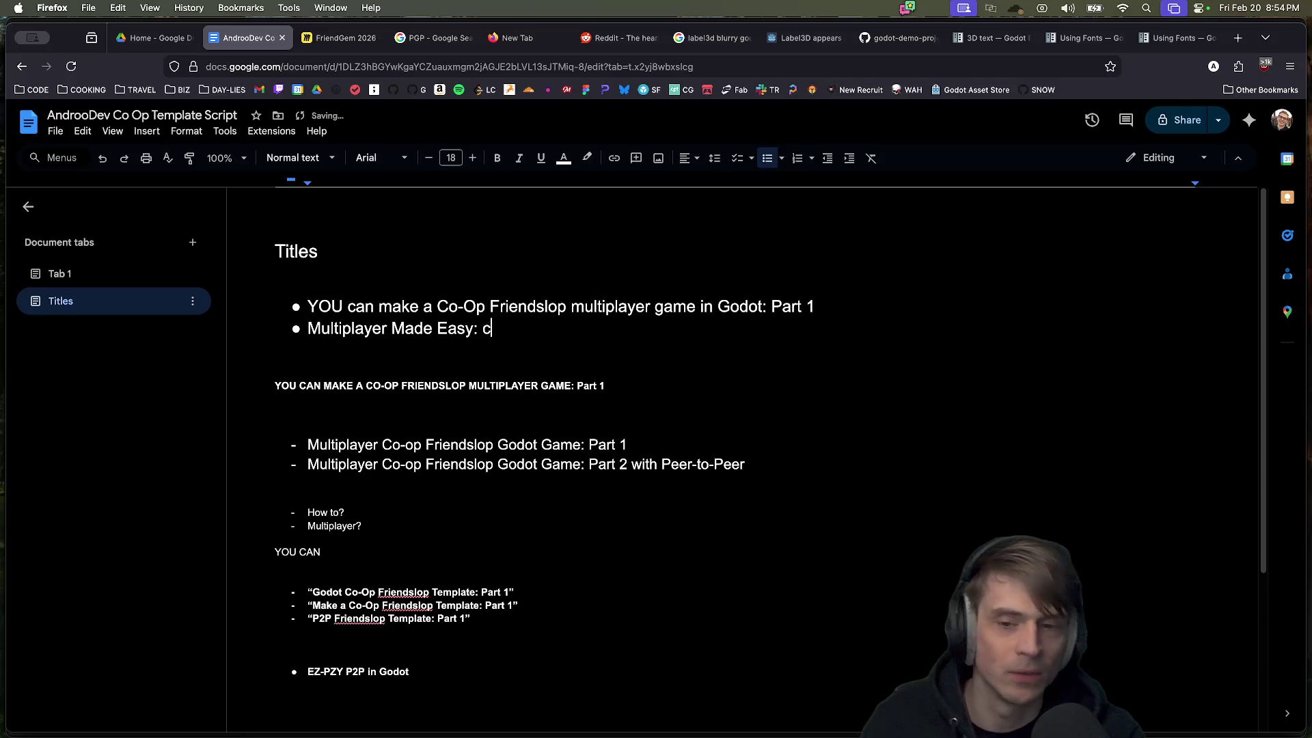
{"action": "type", "text": "o"}
{"action": "left_click", "coordinate": [307, 329]}
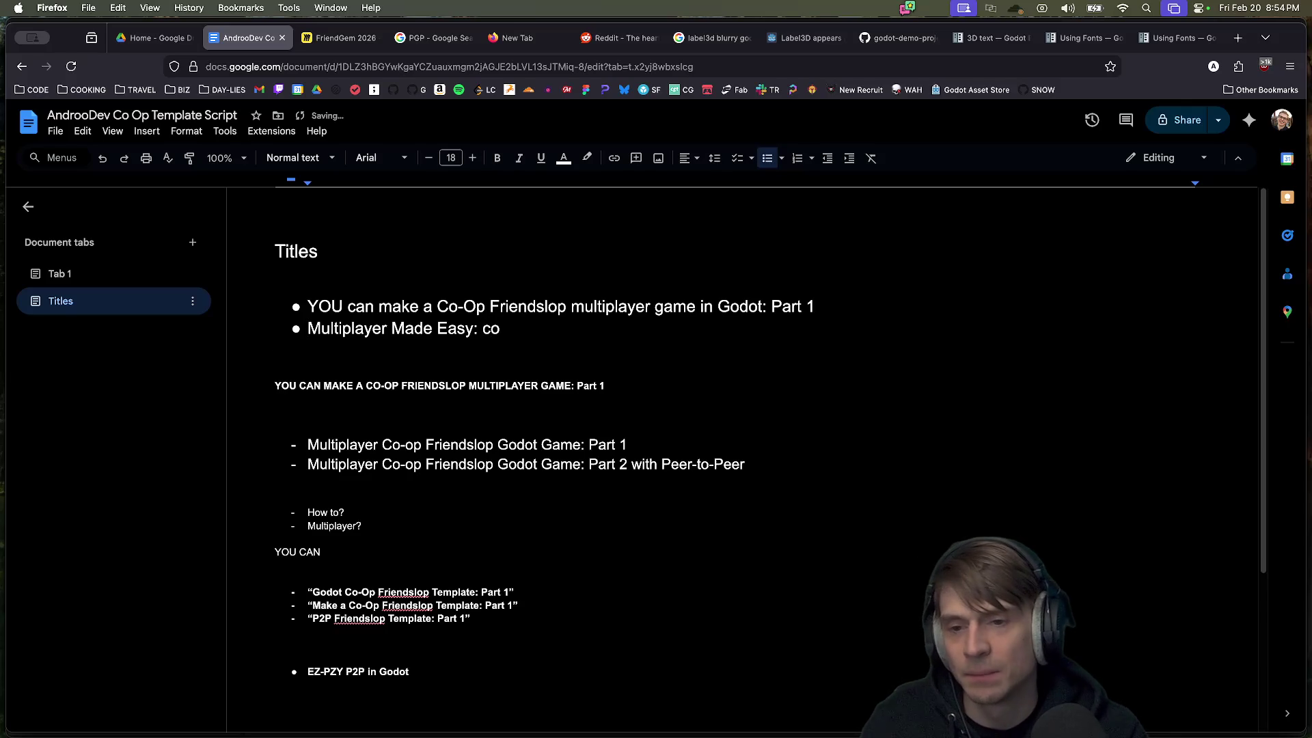
{"action": "left_click", "coordinate": [275, 287]}
{"action": "key", "text": "Return"}
{"action": "key", "text": "super+z"}
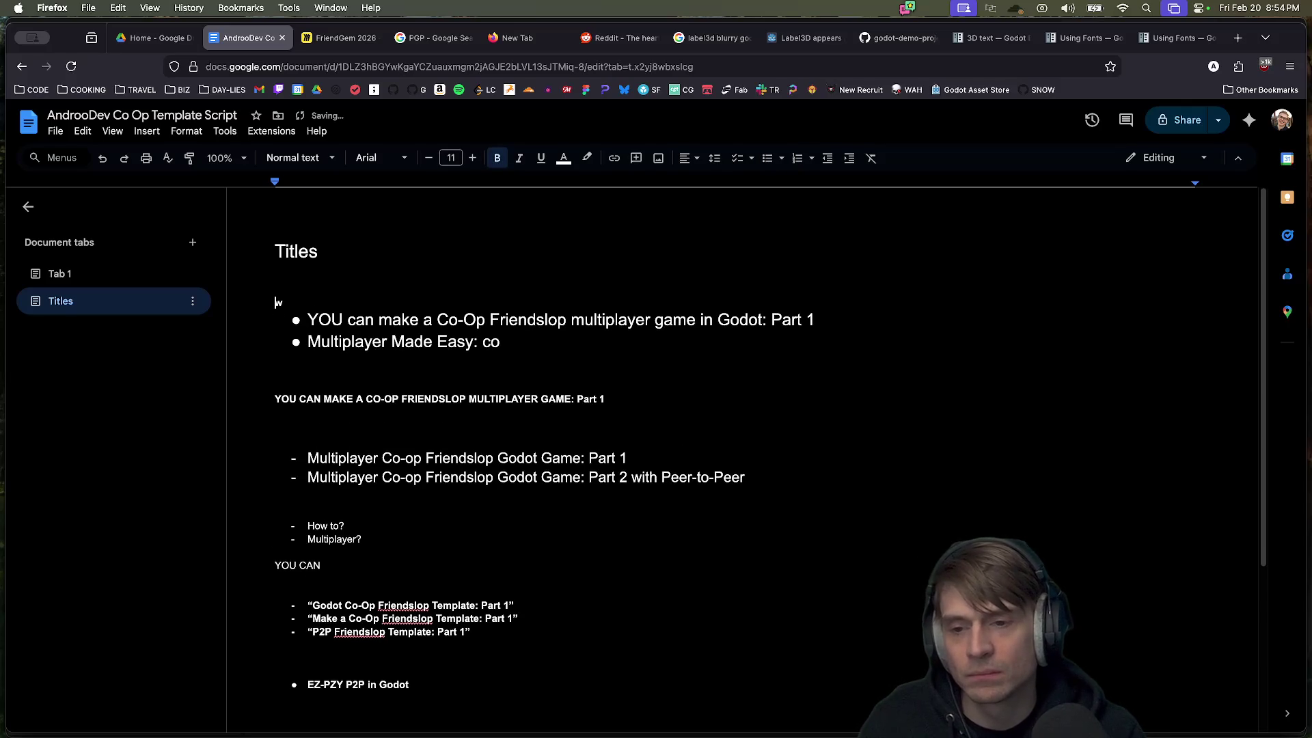
{"action": "left_click", "coordinate": [276, 346]}
{"action": "left_click", "coordinate": [501, 329]}
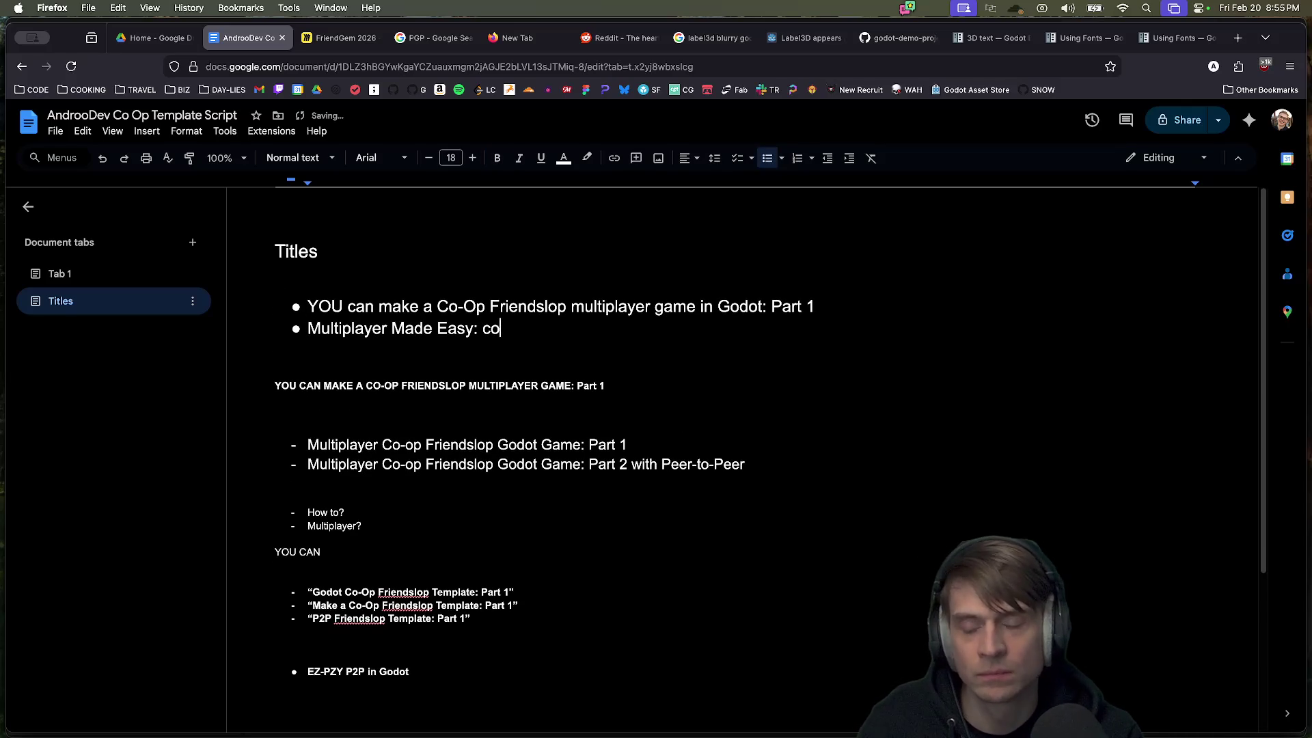
{"action": "left_click", "coordinate": [276, 345]}
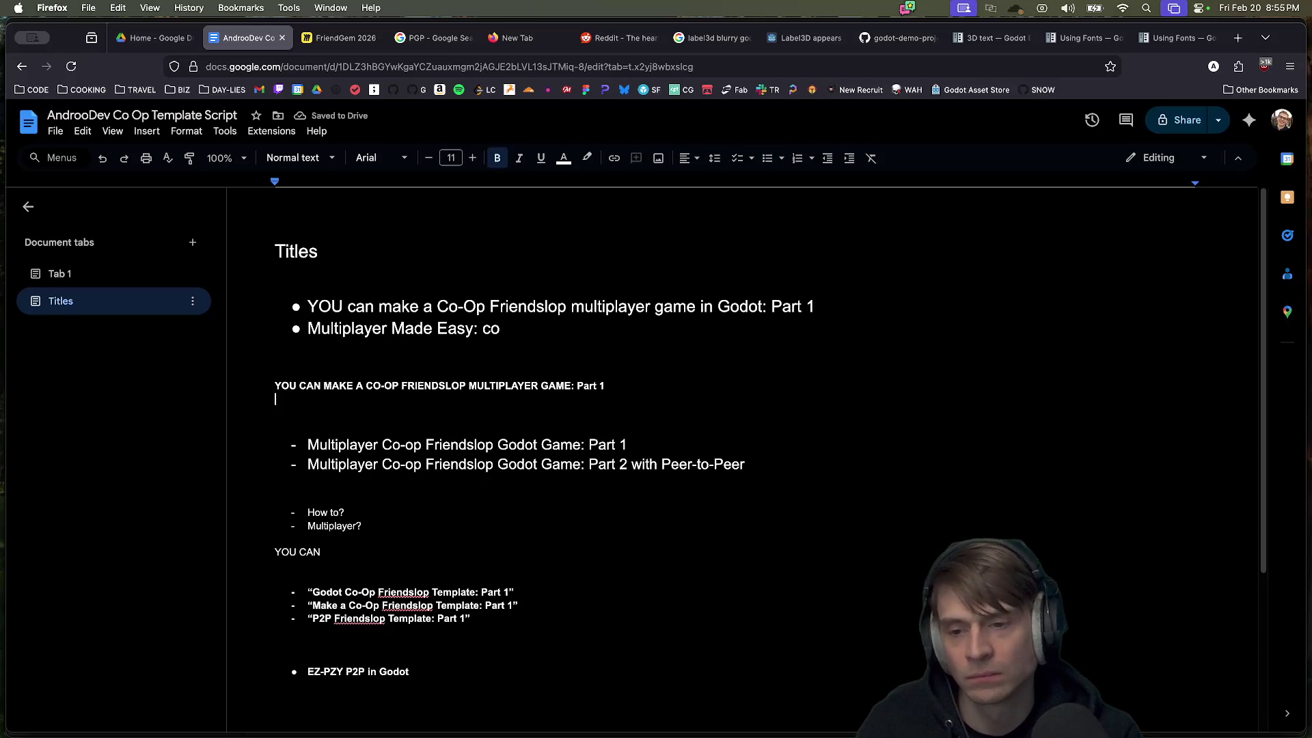
Step: Insert blank lines under Titles above the bullet list
{"action": "left_click", "coordinate": [499, 444]}
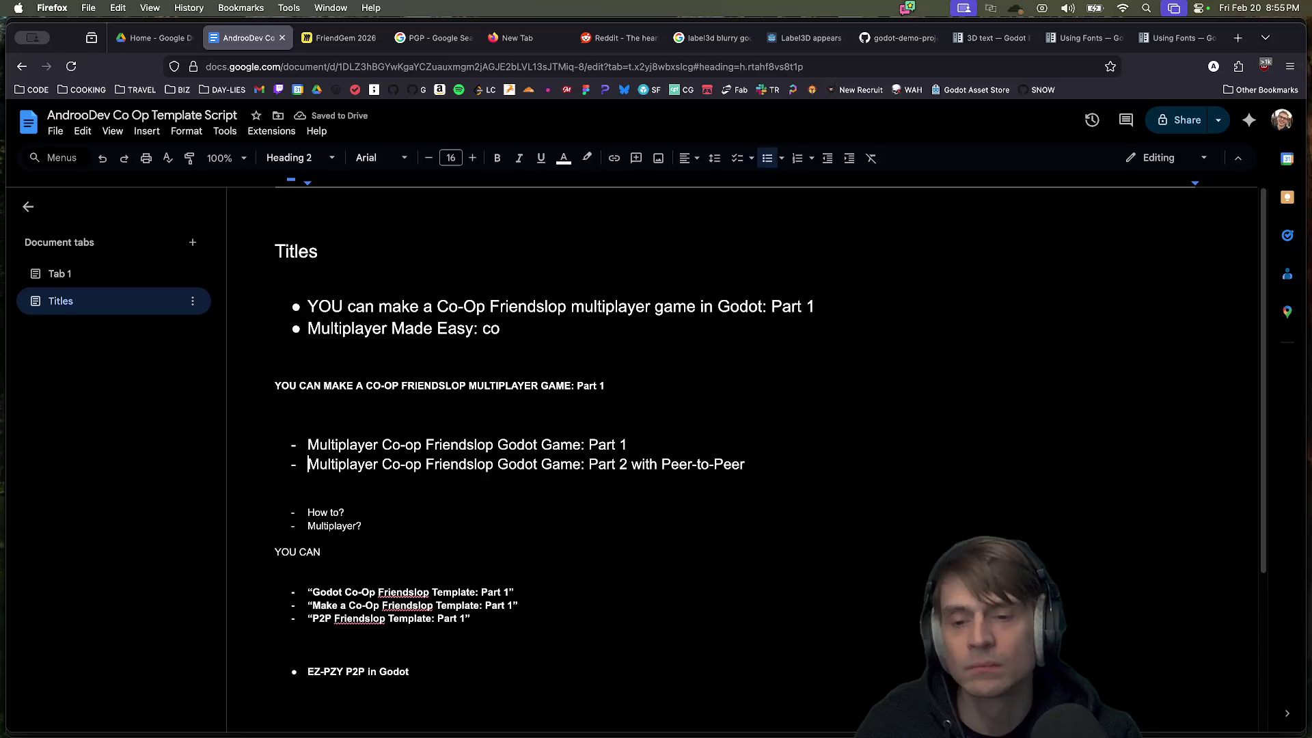
{"action": "left_click", "coordinate": [308, 444]}
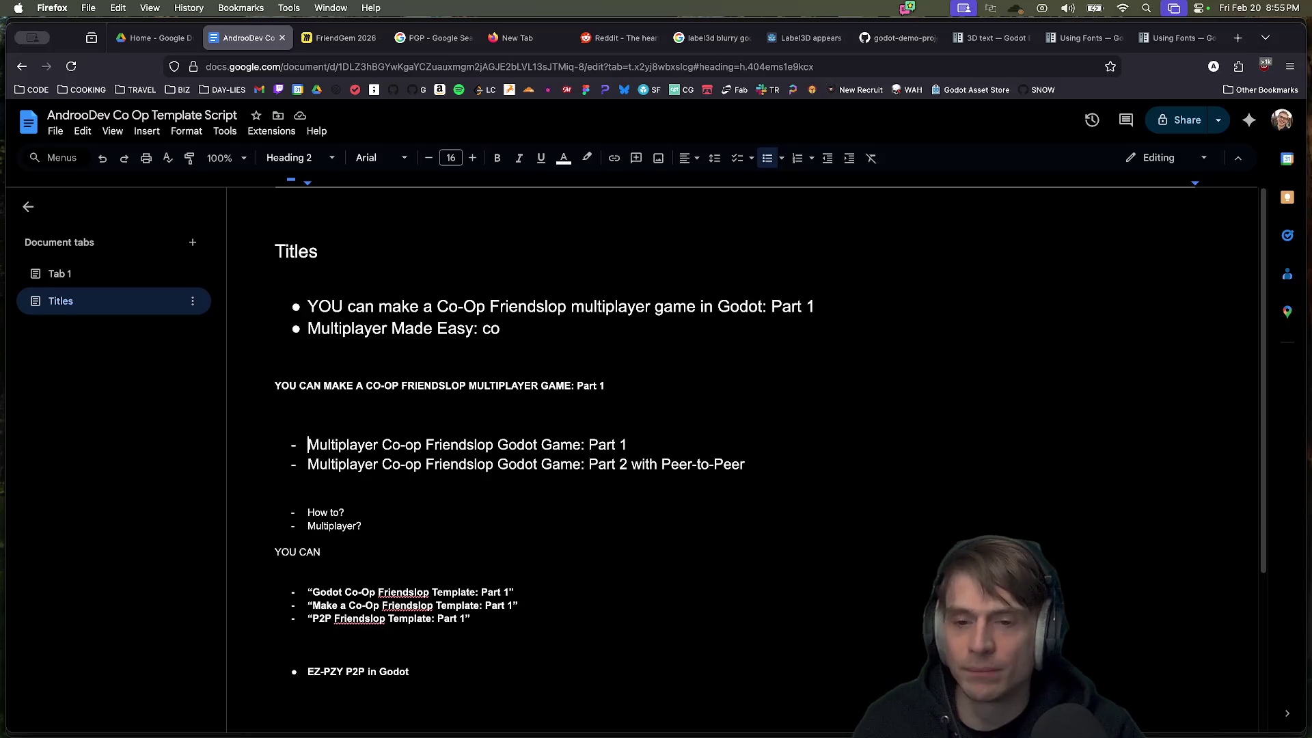
{"action": "left_click", "coordinate": [598, 445]}
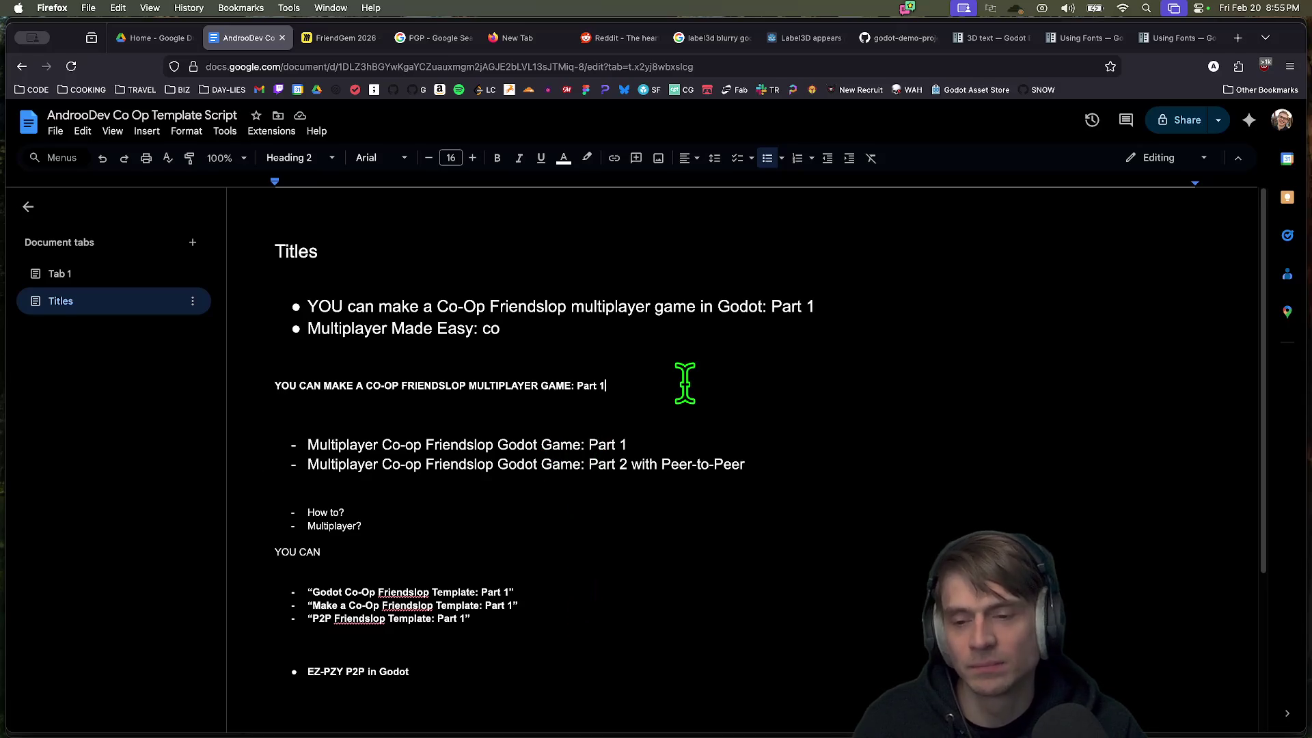
{"action": "double_click", "coordinate": [360, 440]}
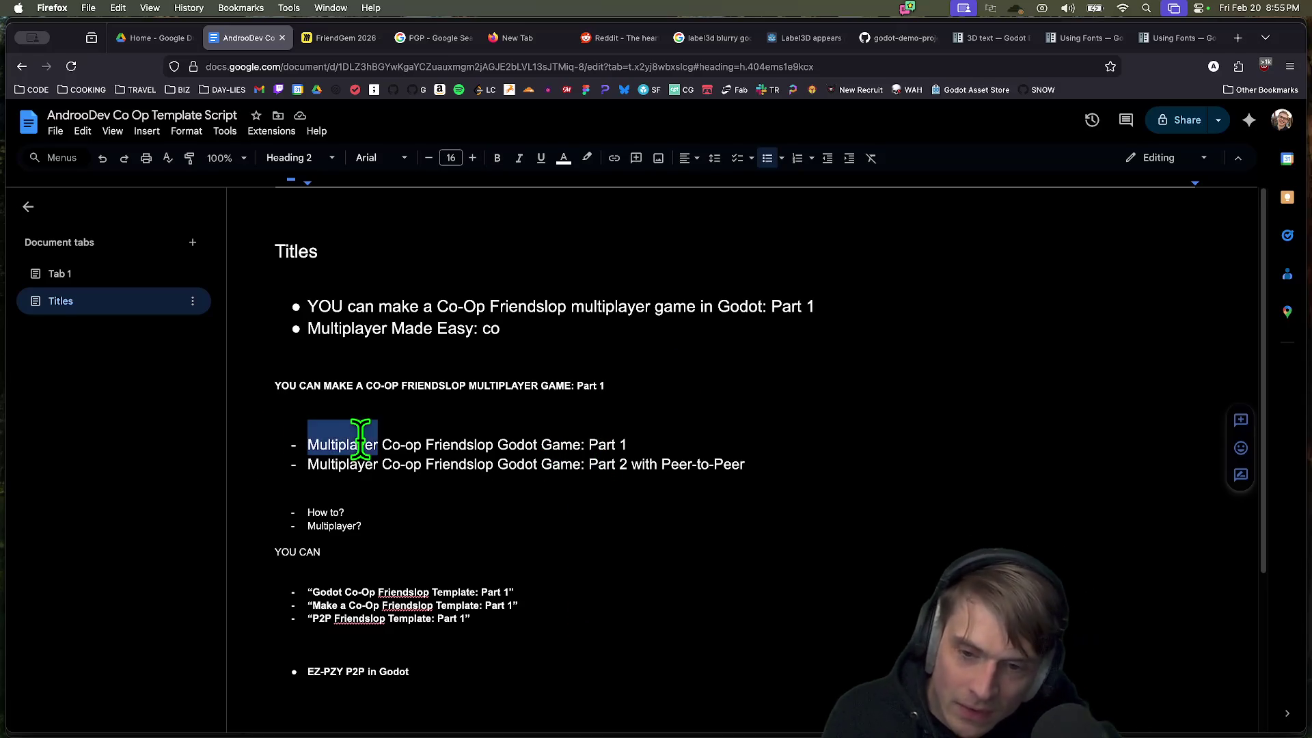
{"action": "key", "text": "ctrl+x"}
{"action": "key", "text": "ctrl+z"}
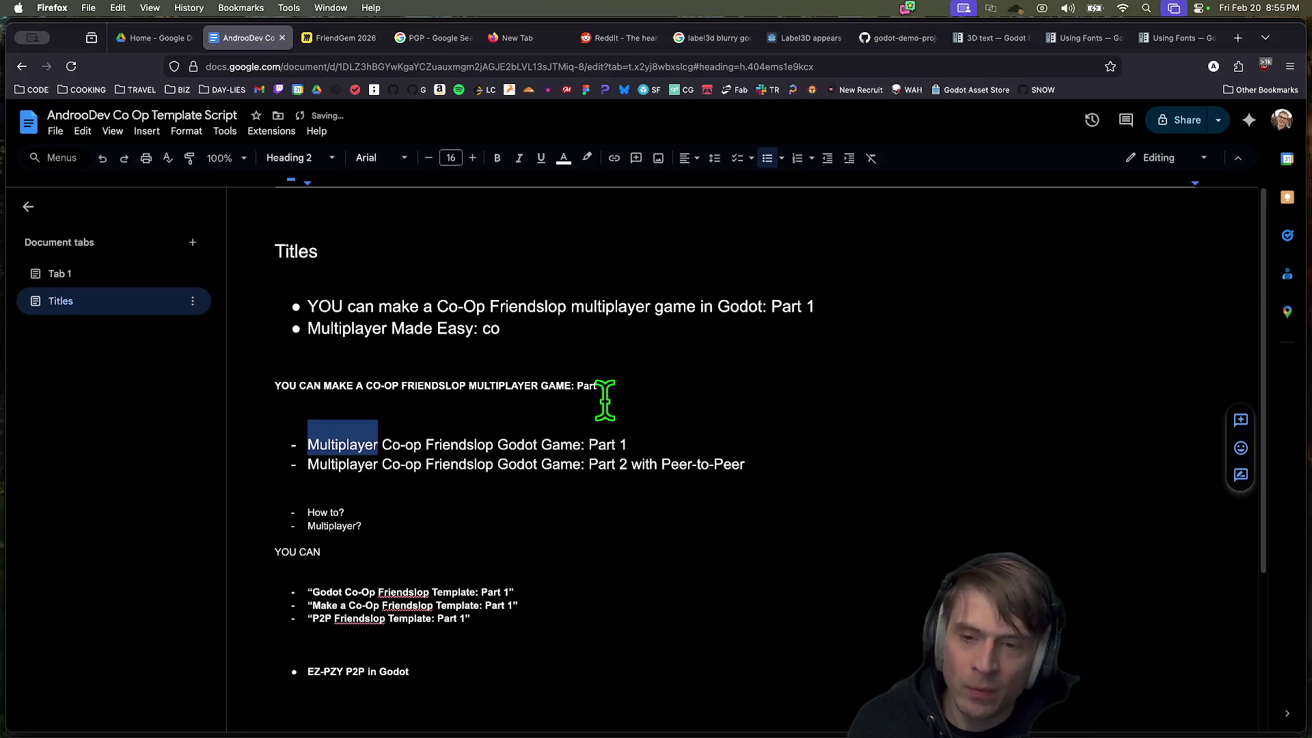
{"action": "left_click", "coordinate": [568, 293]}
{"action": "key", "text": "Return"}
{"action": "key", "text": "Return"}
{"action": "key", "text": "Return"}
{"action": "type", "text": "How to"}
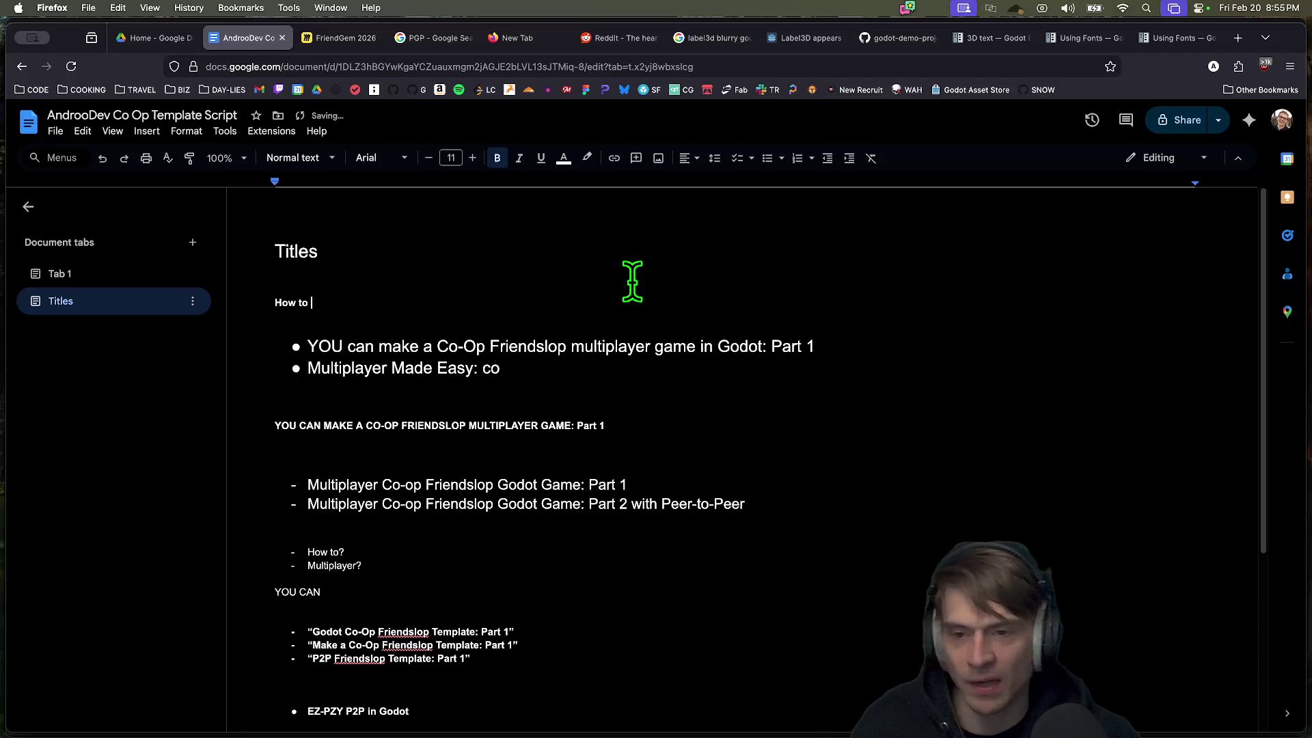
Step: Replace 'YOU can' in the first bullet with 'How to'
{"action": "left_click_drag", "start_coordinate": [309, 347], "coordinate": [351, 342]}
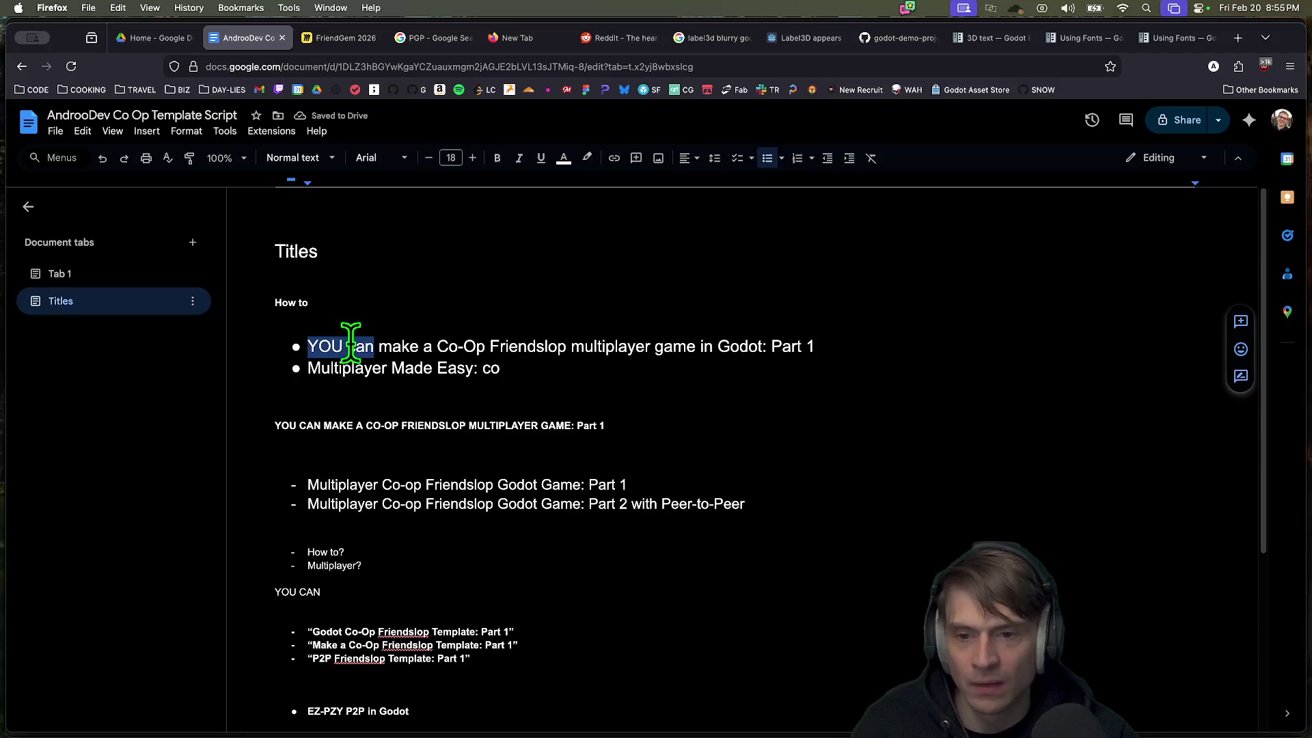
{"action": "type", "text": "How to"}
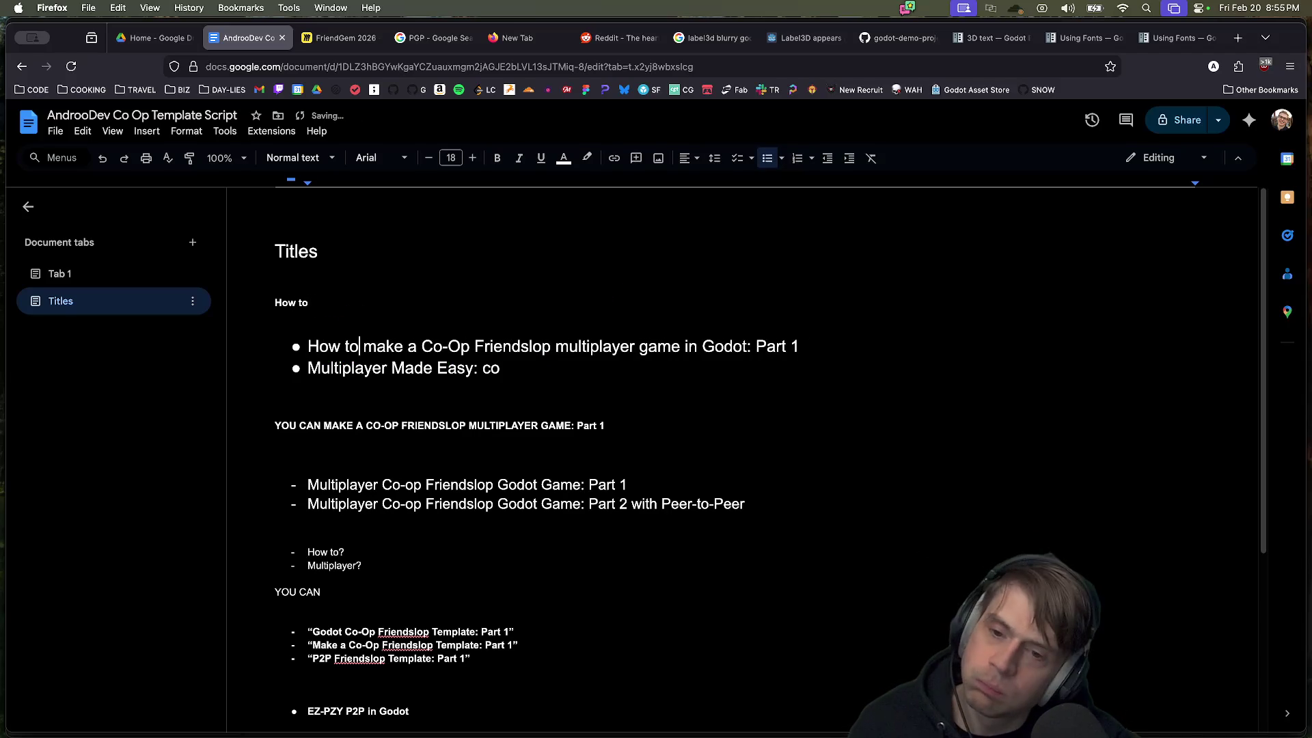
{"action": "double_click", "coordinate": [559, 347]}
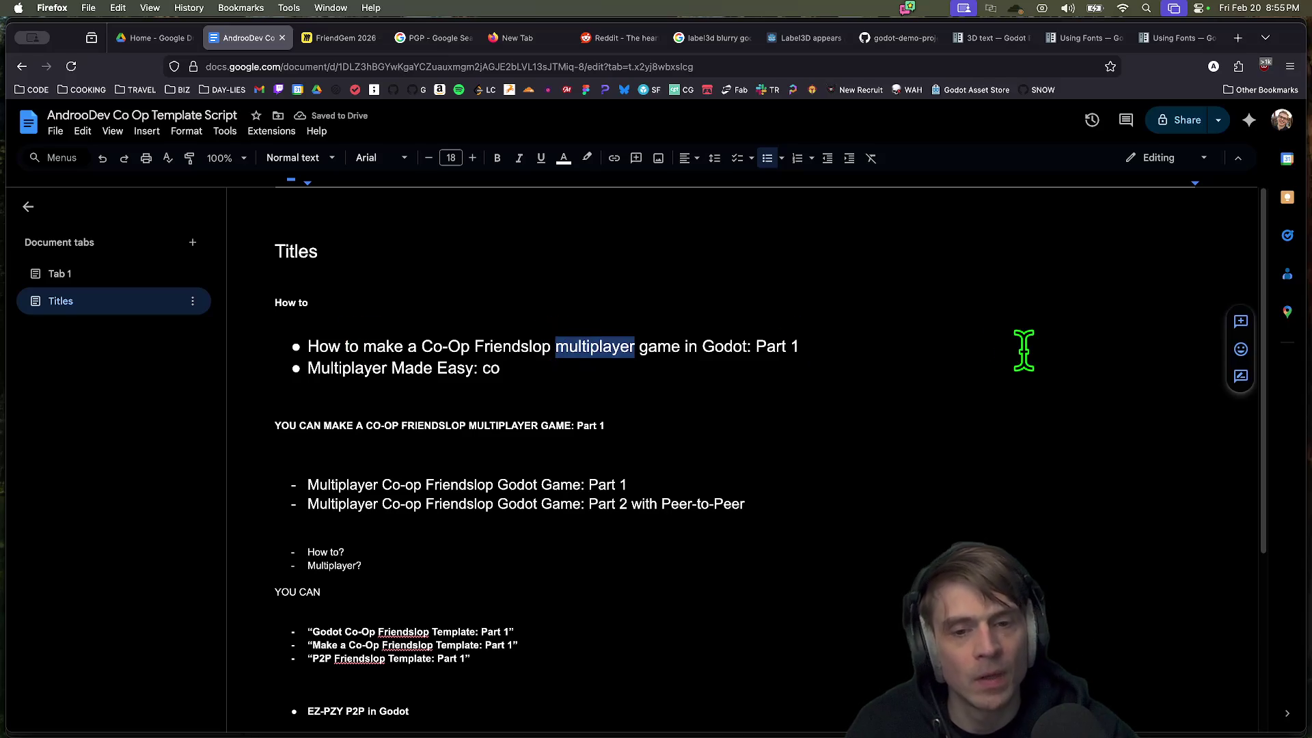
{"action": "left_click", "coordinate": [859, 346]}
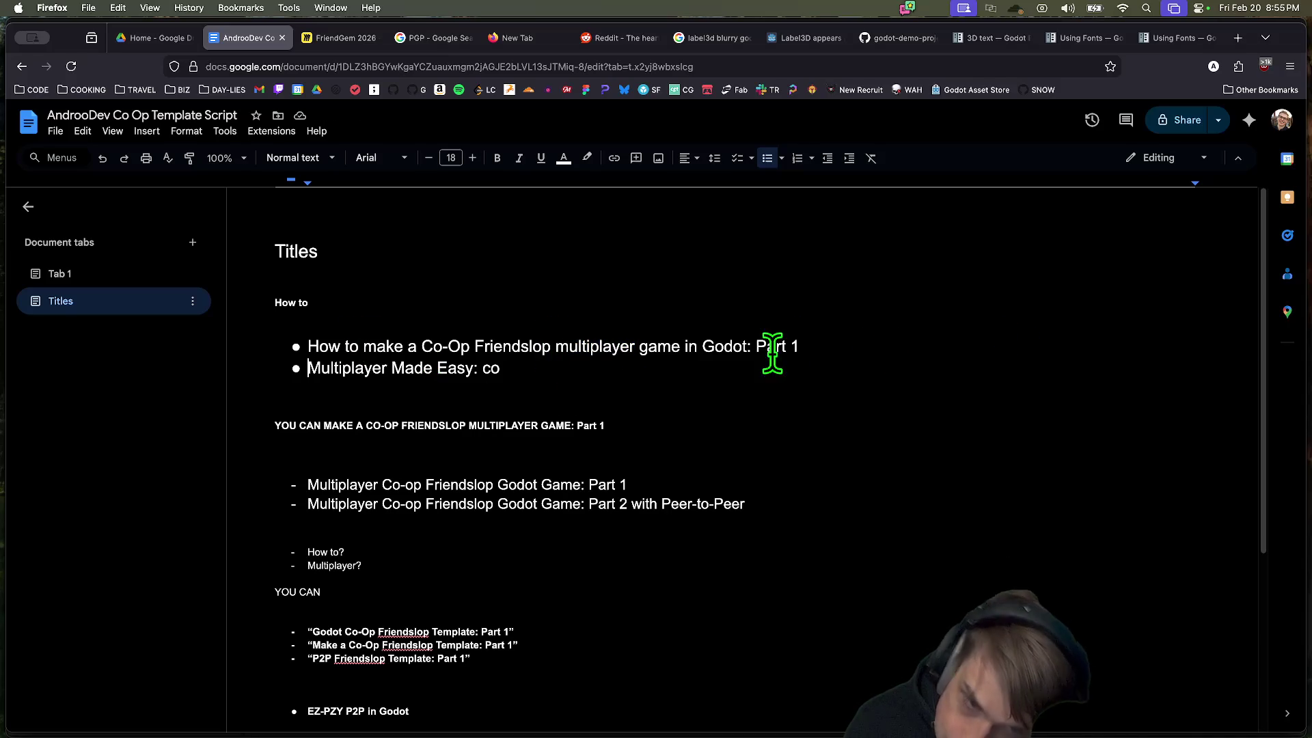
{"action": "triple_click", "coordinate": [840, 353]}
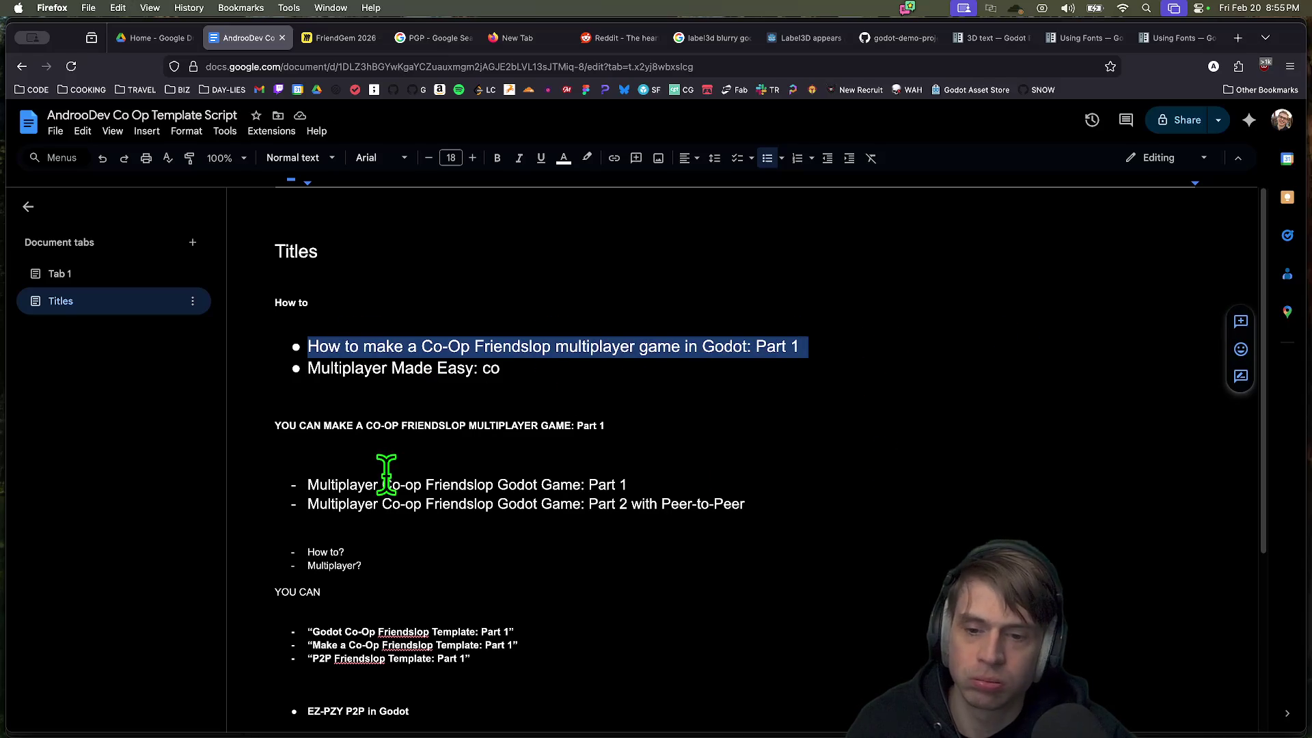
Step: Replace 'Multiplayer' with 'How to make a' at the start of both Part 1 and Part 2 titles
{"action": "double_click", "coordinate": [346, 480]}
{"action": "type", "text": "How to"}
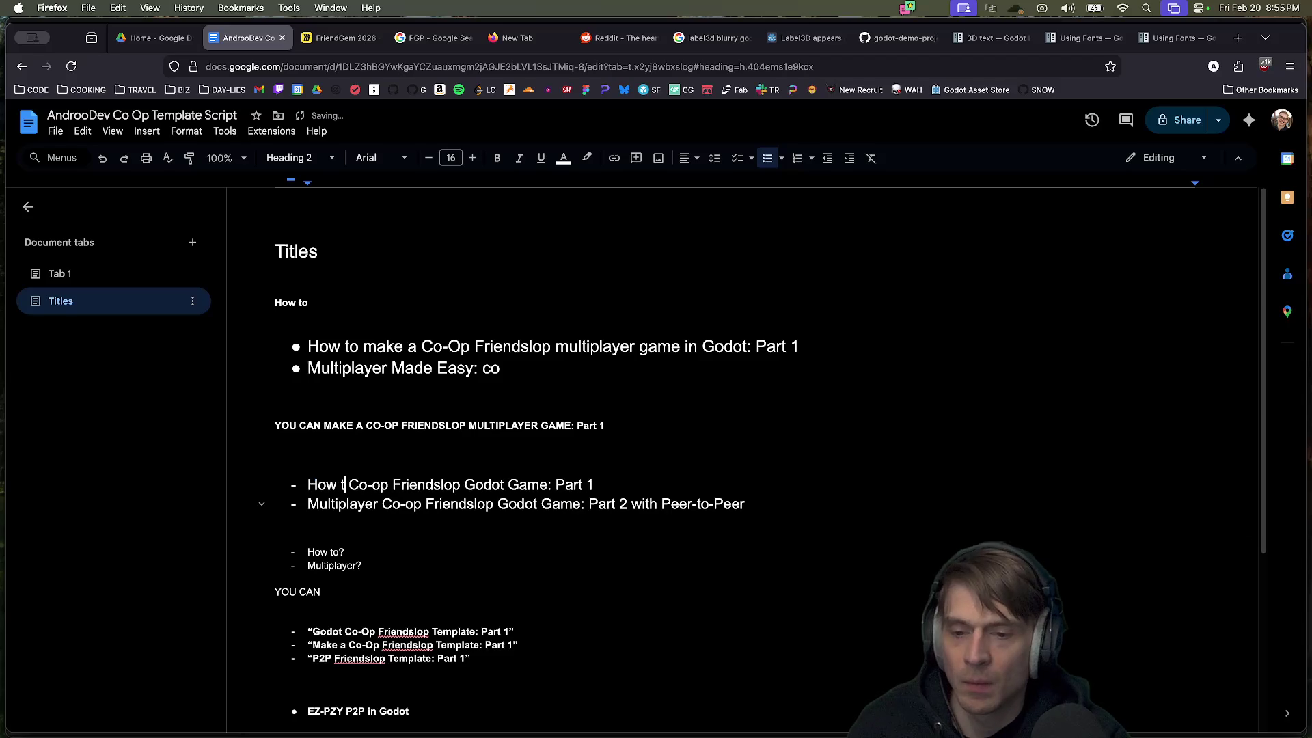
{"action": "type", "text": " make"}
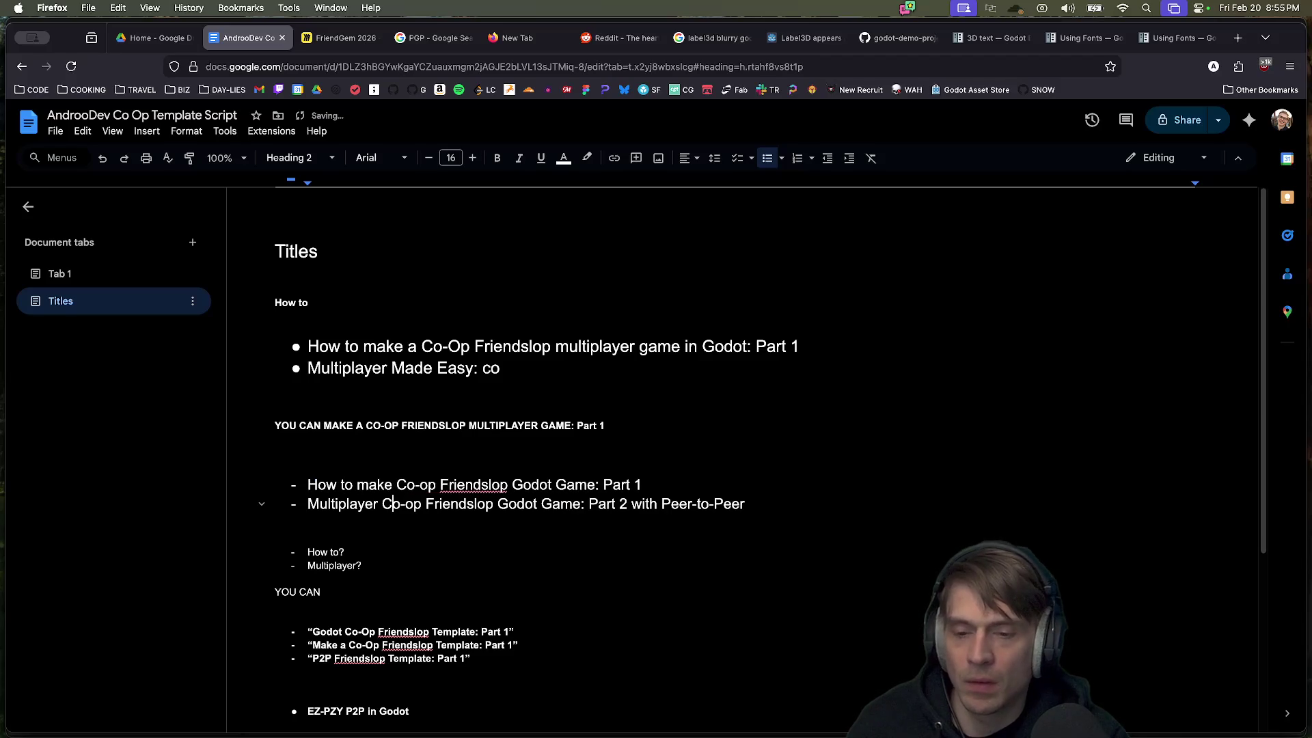
{"action": "key", "text": "alt+BackSpace"}
{"action": "type", "text": "How to mak"}
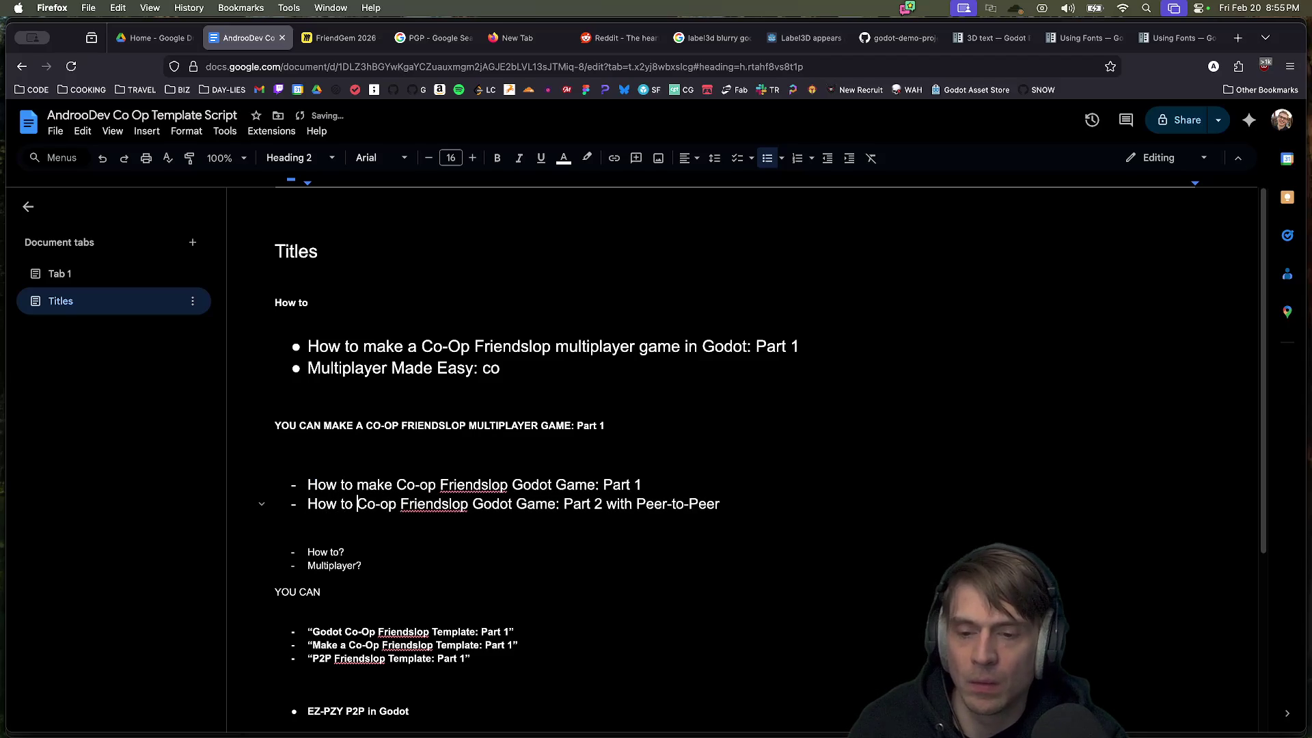
{"action": "type", "text": "e a"}
{"action": "key", "text": "Up"}
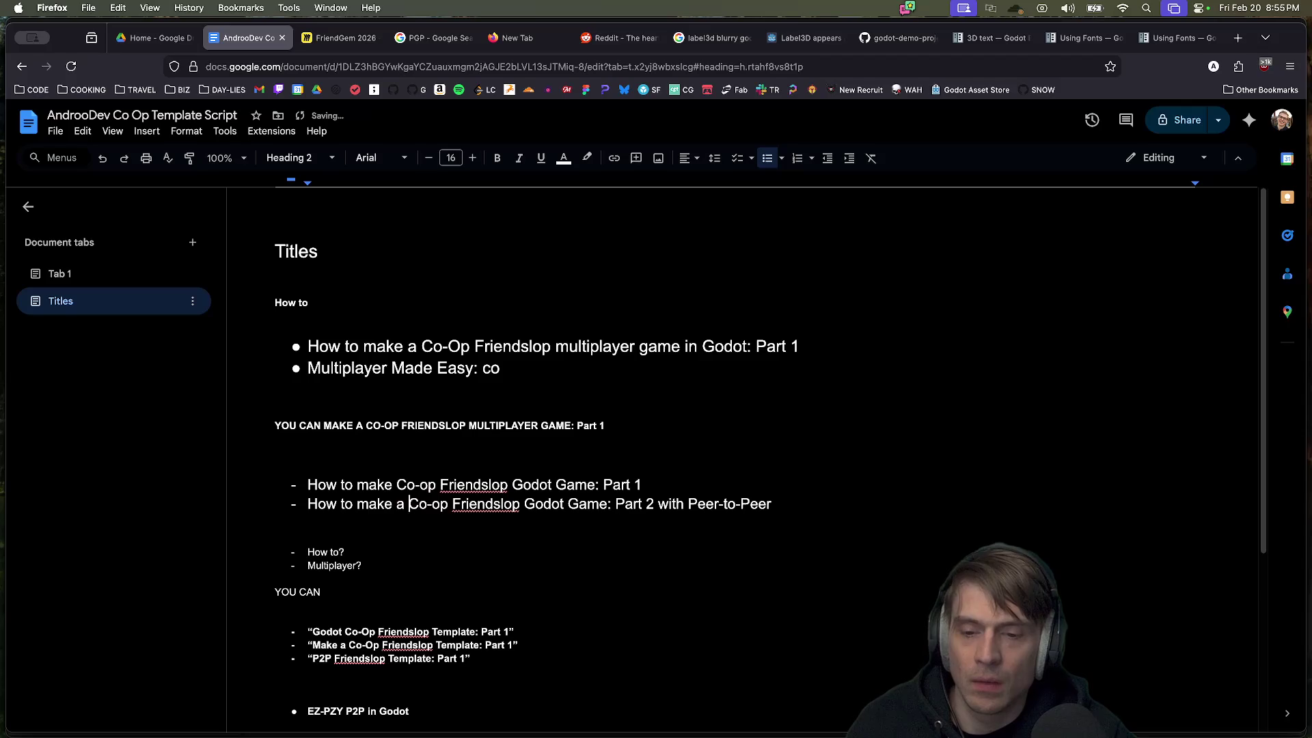
{"action": "type", "text": "a"}
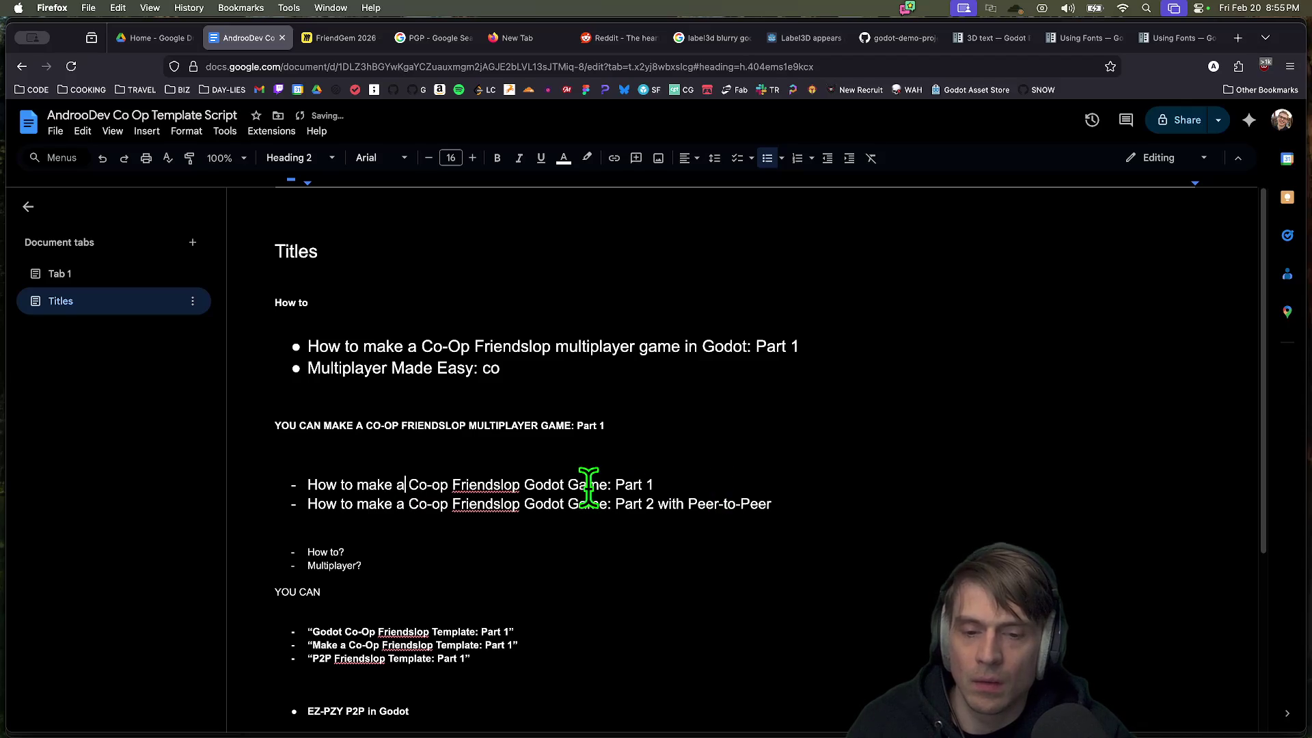
{"action": "double_click", "coordinate": [544, 485]}
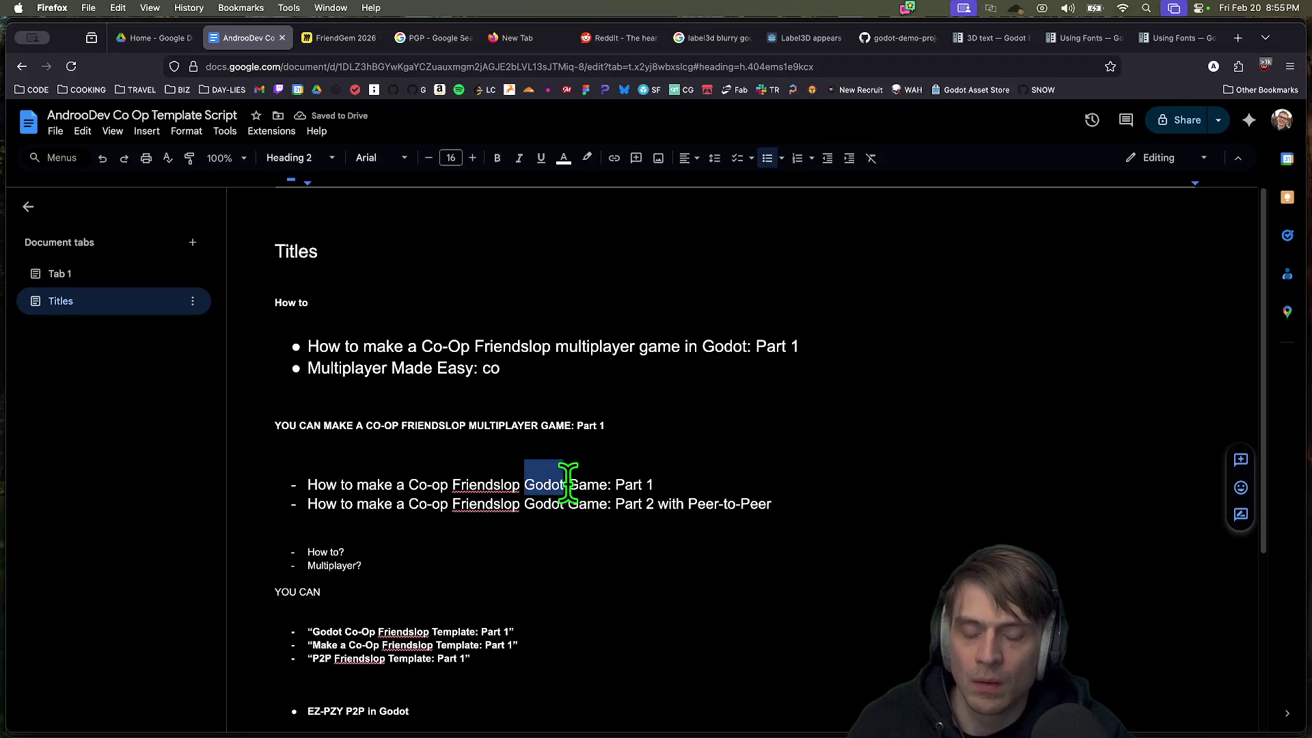
{"action": "double_click", "coordinate": [593, 482]}
{"action": "double_click", "coordinate": [550, 483]}
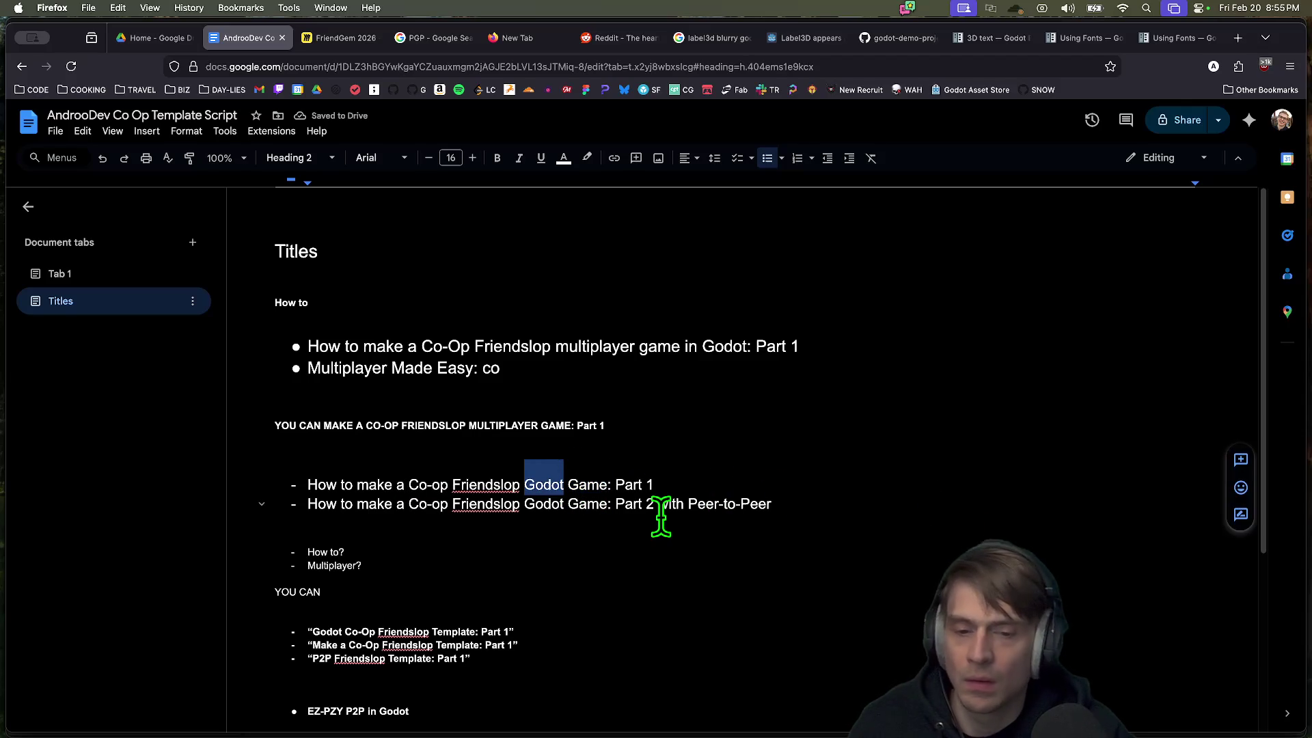
{"action": "key", "text": "Left"}
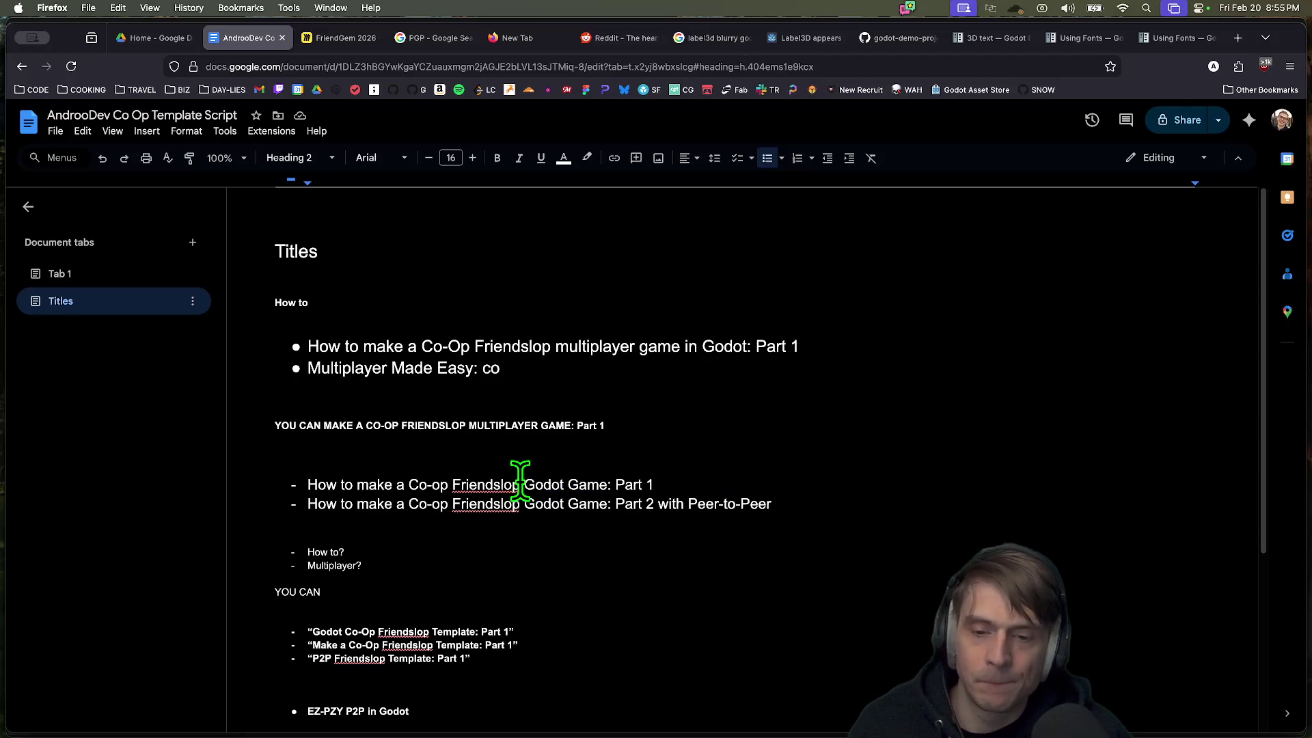
Step: Start a new empty dash line below the Part 2 title
{"action": "left_click_drag", "start_coordinate": [906, 493], "coordinate": [247, 478]}
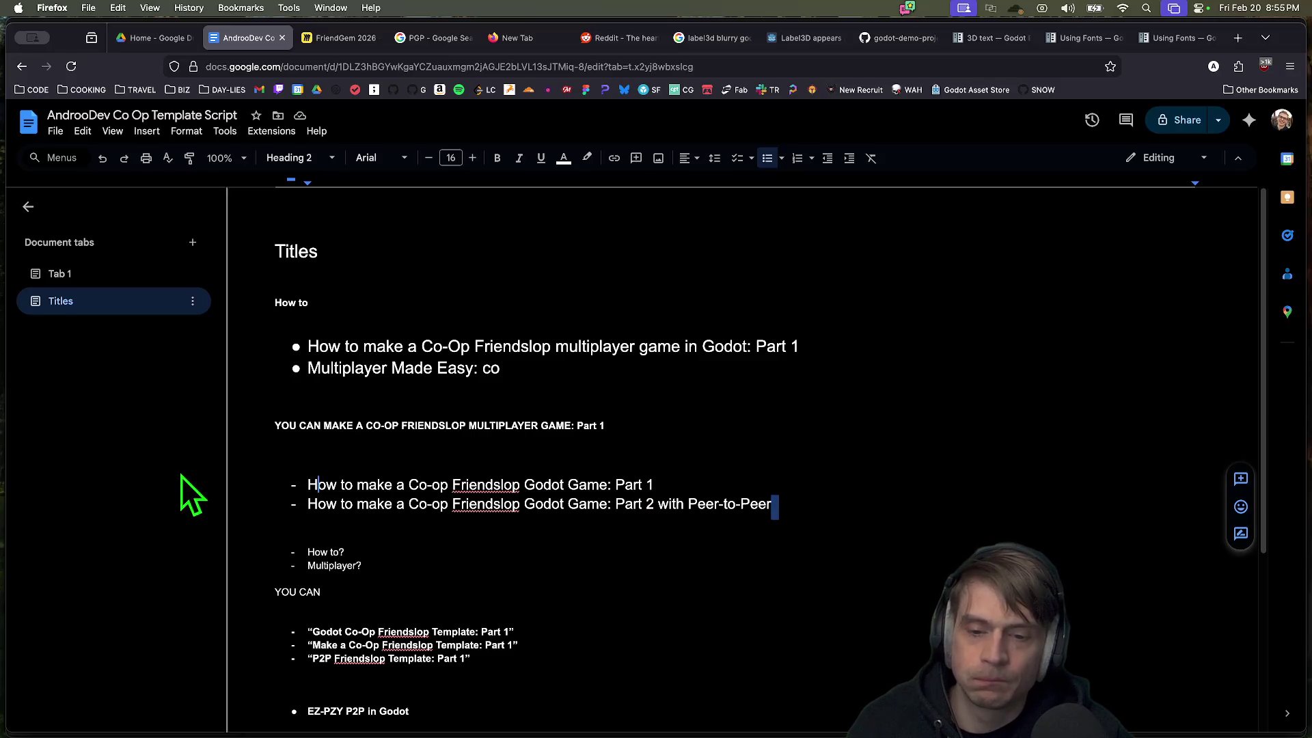
{"action": "left_click", "coordinate": [779, 502]}
{"action": "key", "text": "Return"}
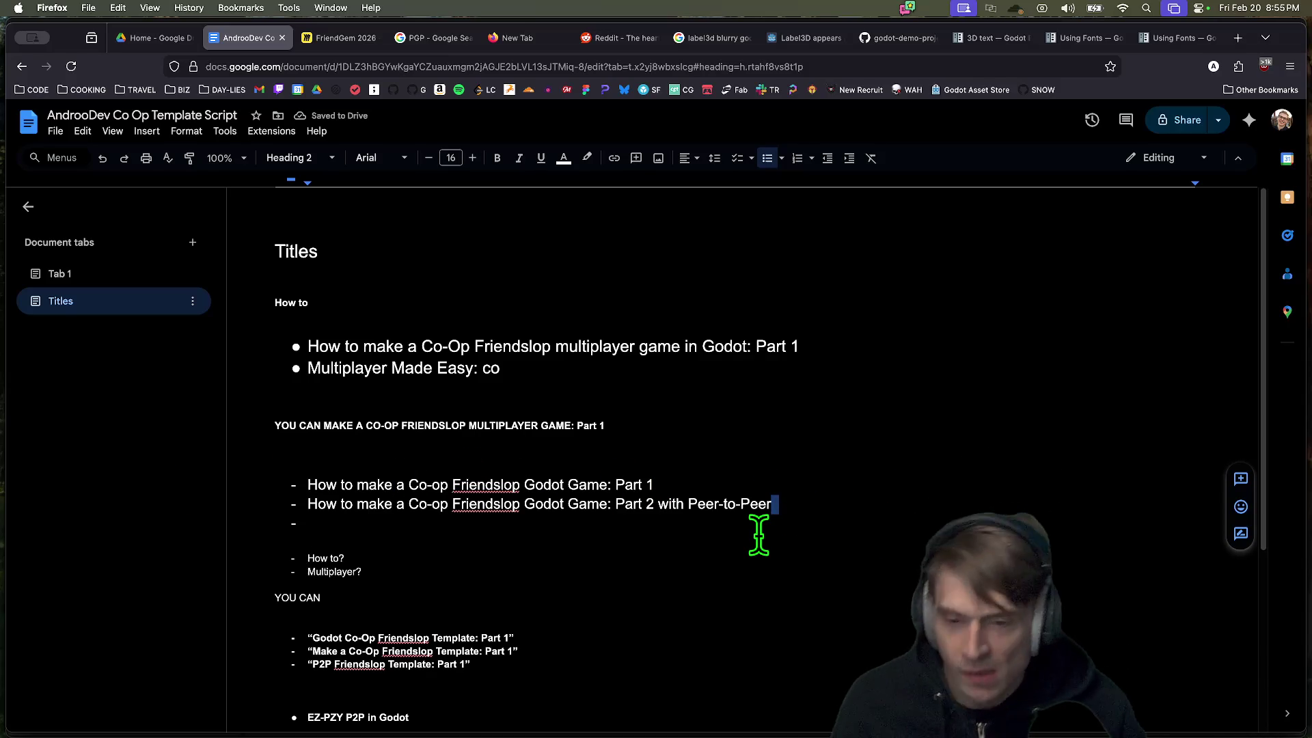
Step: Review the Part 1 and Part 2 titles, checking the spelling suggestion for Friendslop
{"action": "mouse_move", "coordinate": [607, 485]}
{"action": "left_mouse_down"}
{"action": "mouse_move", "coordinate": [389, 479]}
{"action": "mouse_move", "coordinate": [419, 469]}
{"action": "left_mouse_up"}
{"action": "left_click", "coordinate": [846, 500]}
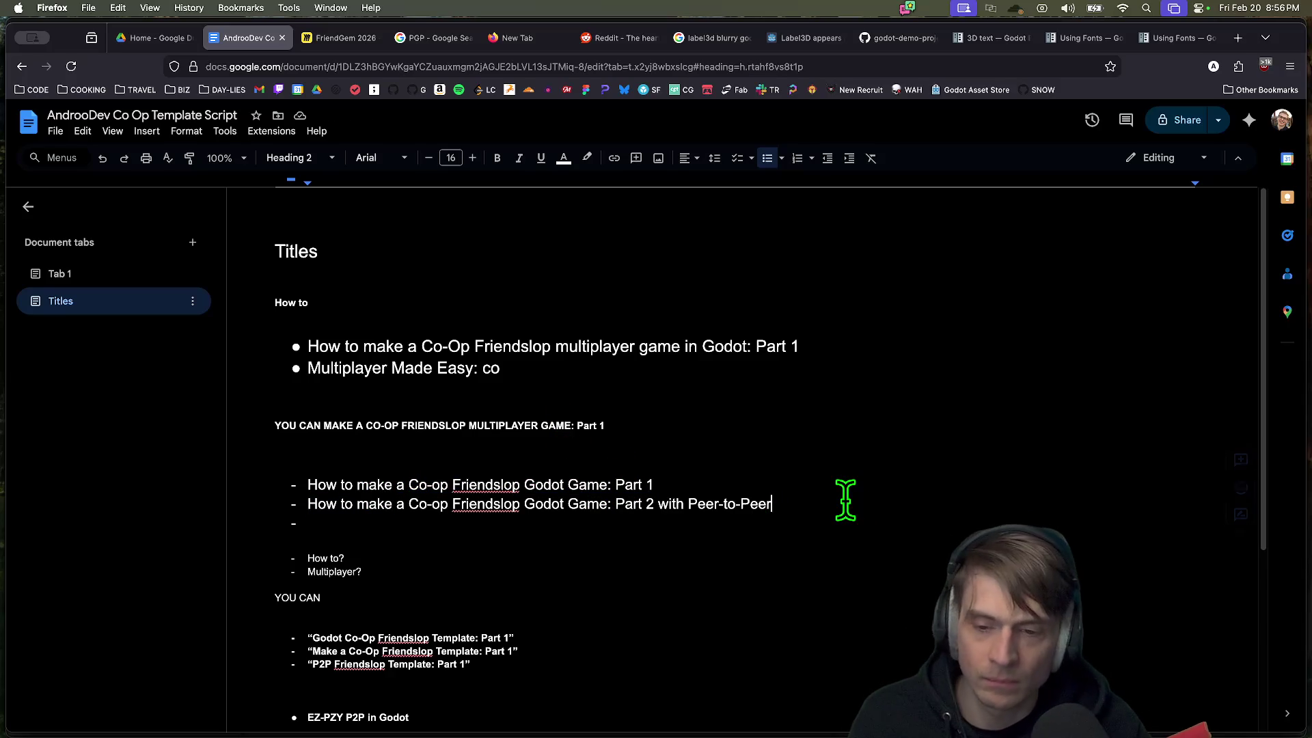
{"action": "left_click_drag", "start_coordinate": [773, 503], "coordinate": [208, 496]}
{"action": "key", "text": "super+Tab"}
{"action": "key", "text": "super+shift+Tab"}
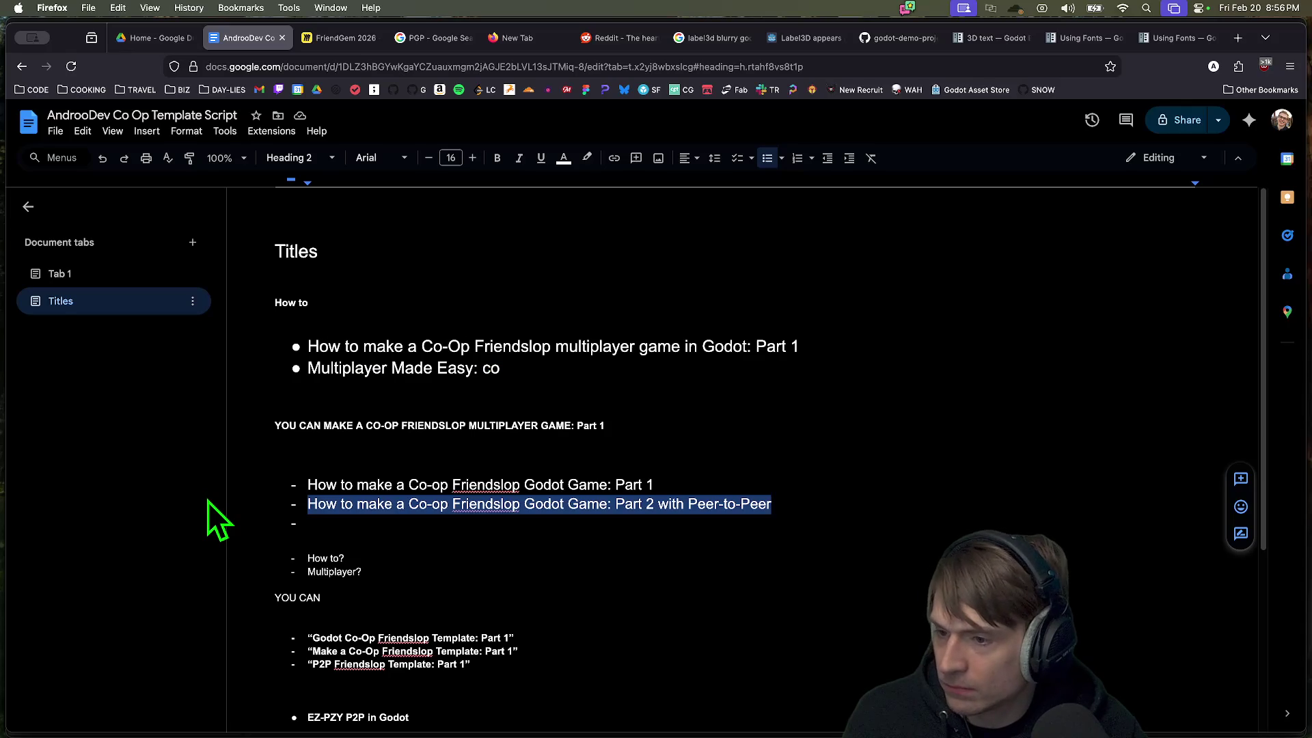
{"action": "left_click", "coordinate": [431, 512]}
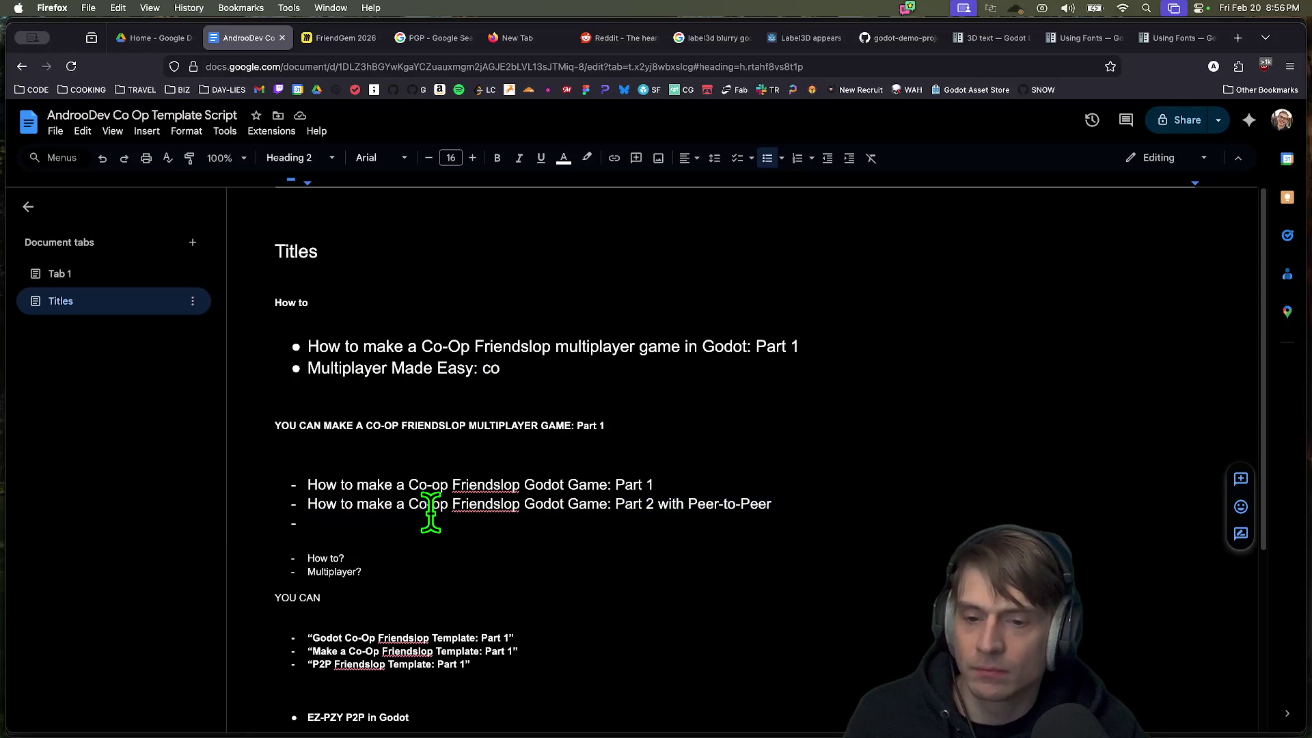
{"action": "left_click", "coordinate": [490, 509]}
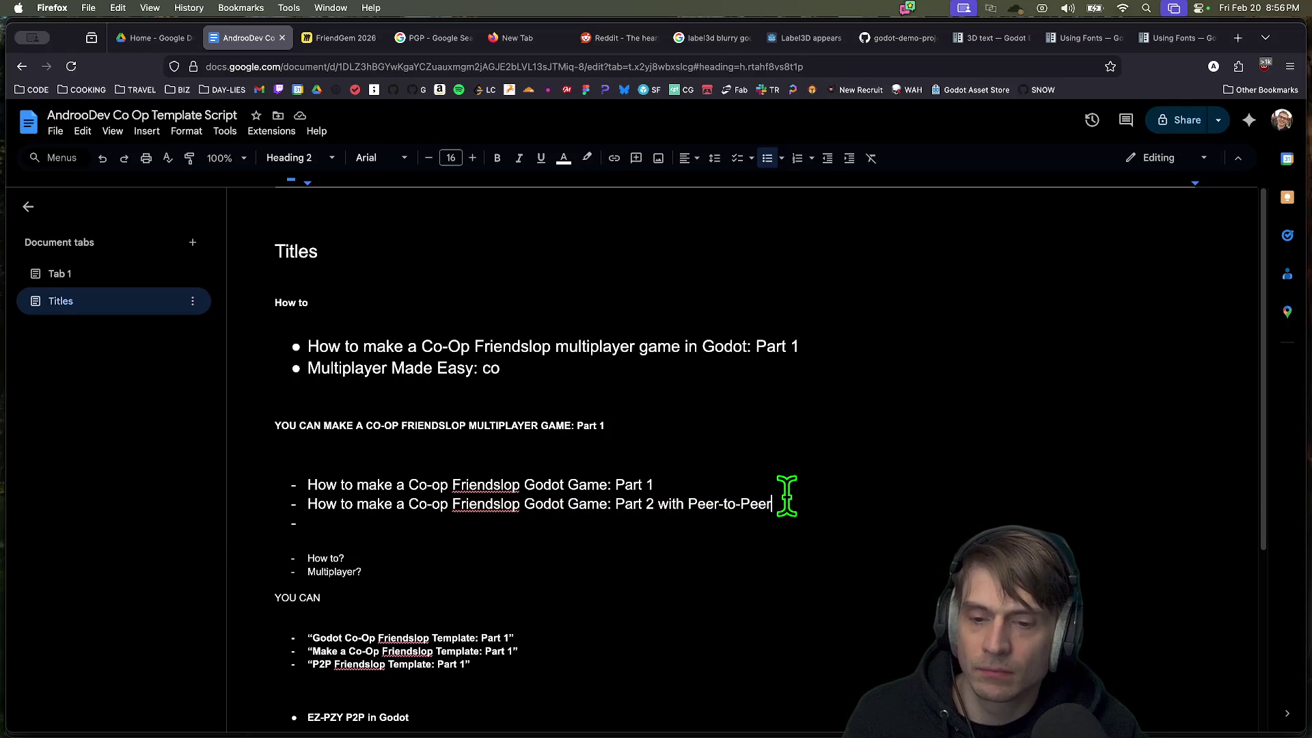
{"action": "left_click_drag", "start_coordinate": [770, 485], "coordinate": [284, 485]}
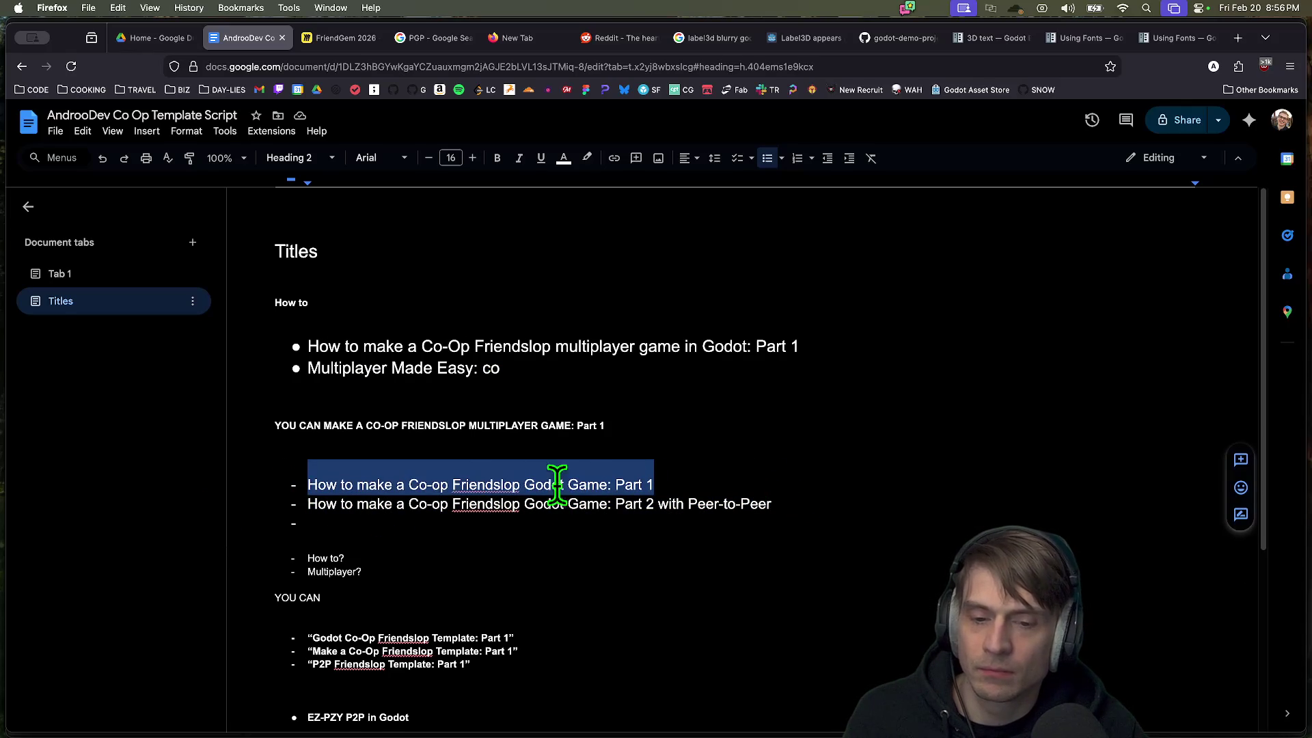
{"action": "double_click", "coordinate": [588, 485]}
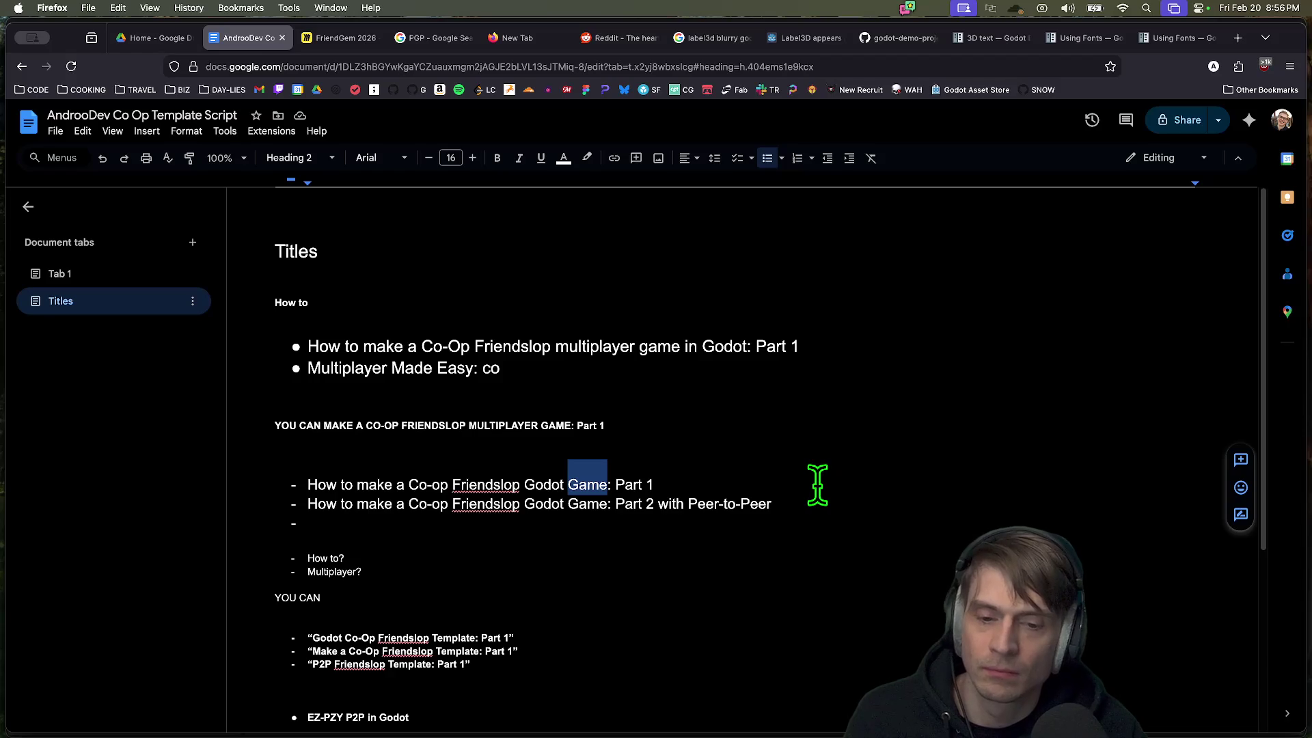
{"action": "mouse_move", "coordinate": [772, 509]}
{"action": "left_mouse_down"}
{"action": "mouse_move", "coordinate": [545, 520]}
{"action": "mouse_move", "coordinate": [296, 468]}
{"action": "mouse_move", "coordinate": [293, 482]}
{"action": "mouse_move", "coordinate": [766, 473]}
{"action": "left_mouse_up"}
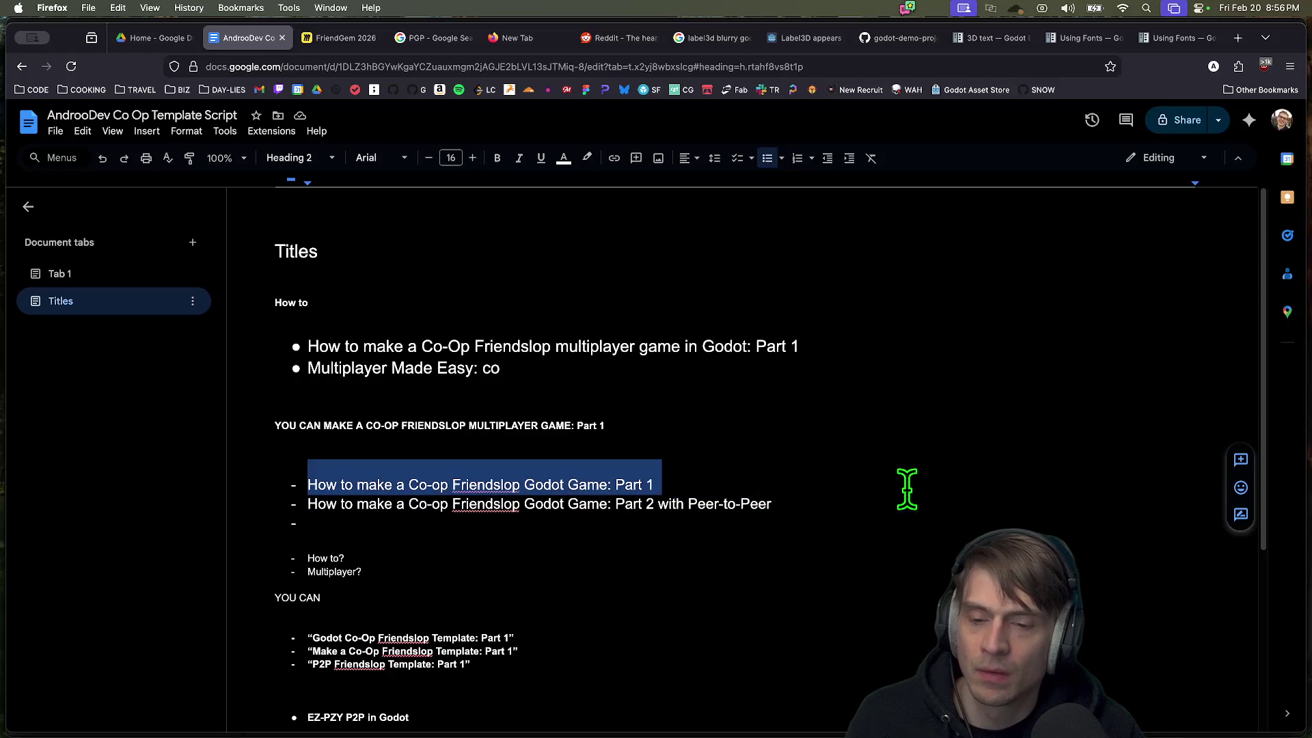
{"action": "left_click", "coordinate": [736, 476]}
{"action": "triple_click", "coordinate": [735, 476]}
{"action": "left_click", "coordinate": [304, 484]}
Step: Try swapping Co-op for 'Multiplayer' in the Part 1 title, then undo it
{"action": "double_click", "coordinate": [345, 574]}
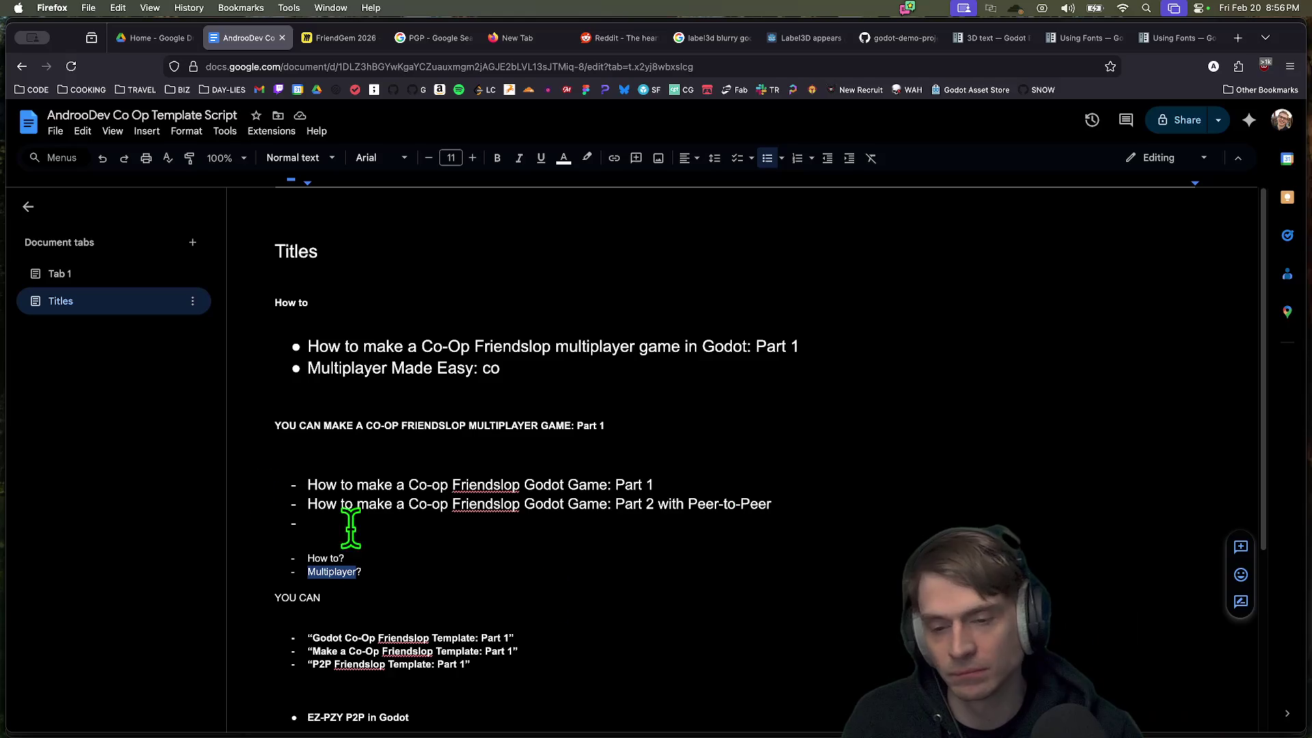
{"action": "left_click", "coordinate": [527, 486]}
{"action": "double_click", "coordinate": [527, 487]}
{"action": "key", "text": "Left"}
{"action": "type", "text": "m"}
{"action": "key", "text": "BackSpace"}
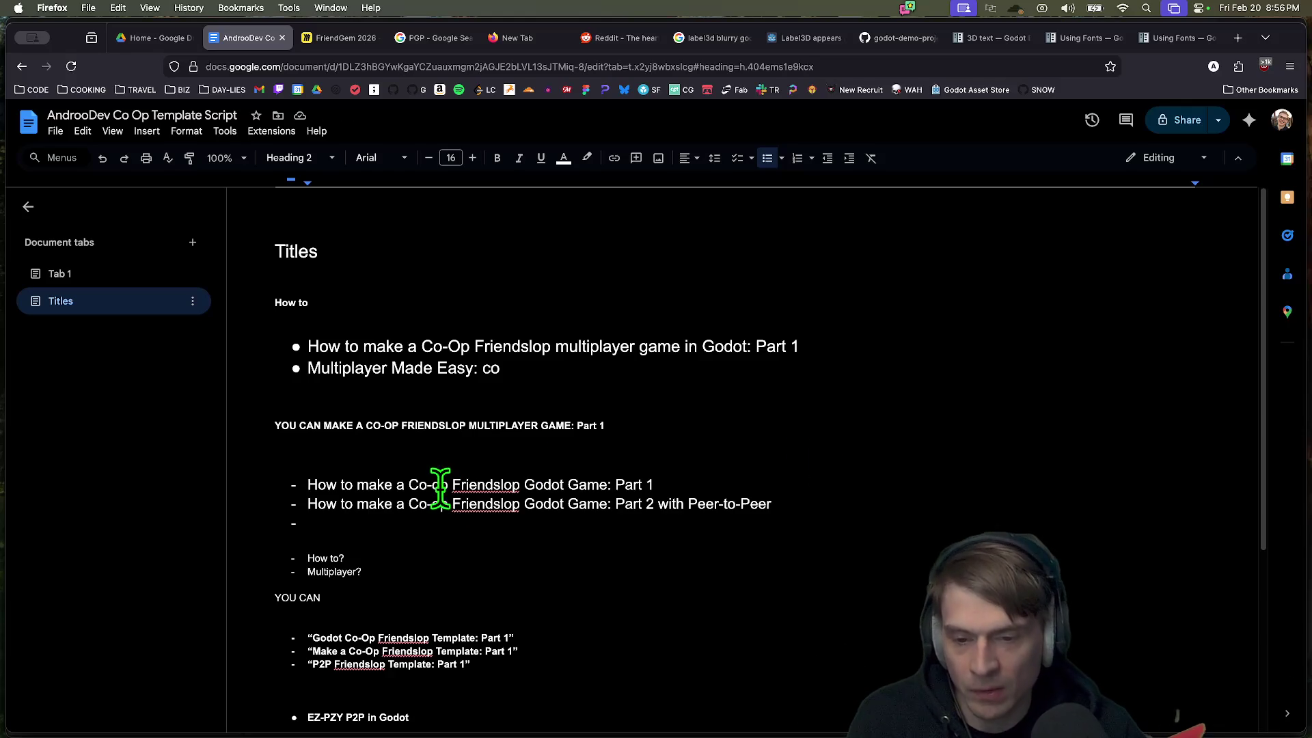
{"action": "left_click_drag", "start_coordinate": [410, 486], "coordinate": [449, 486]}
{"action": "type", "text": "Multiplayer"}
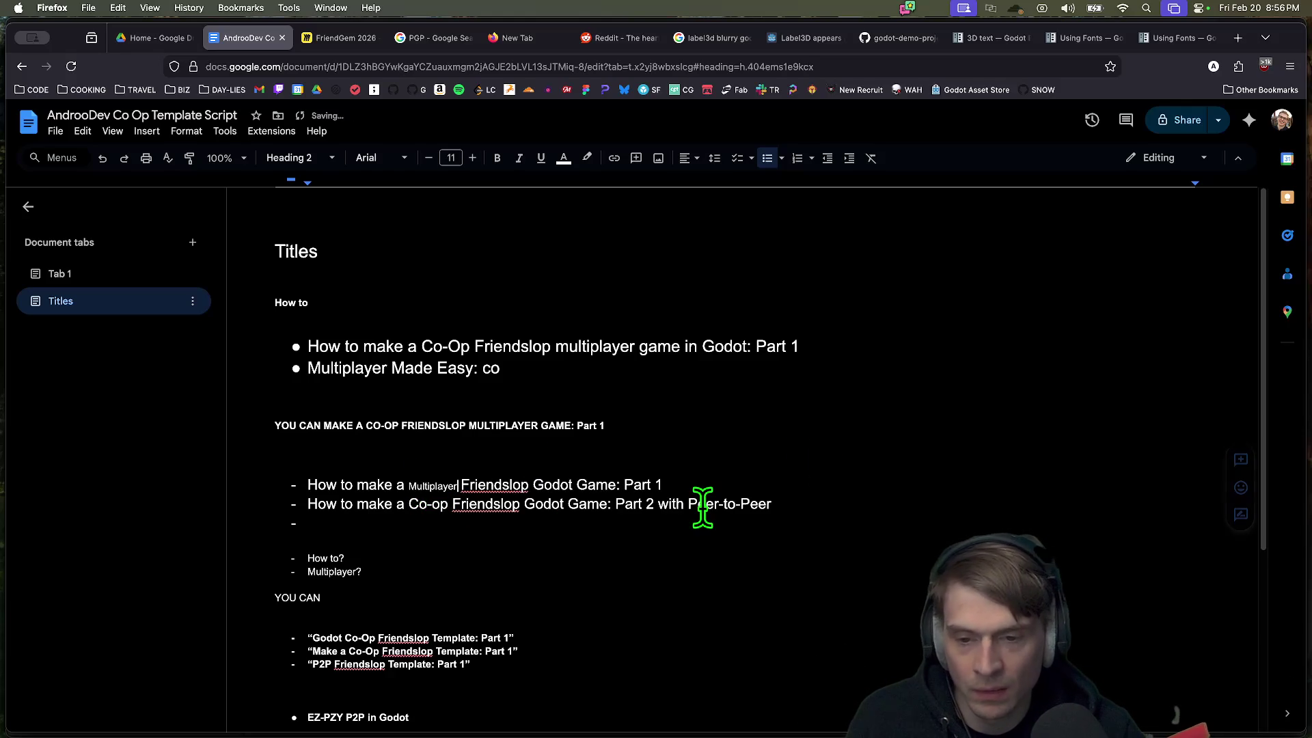
{"action": "key", "text": "super+z"}
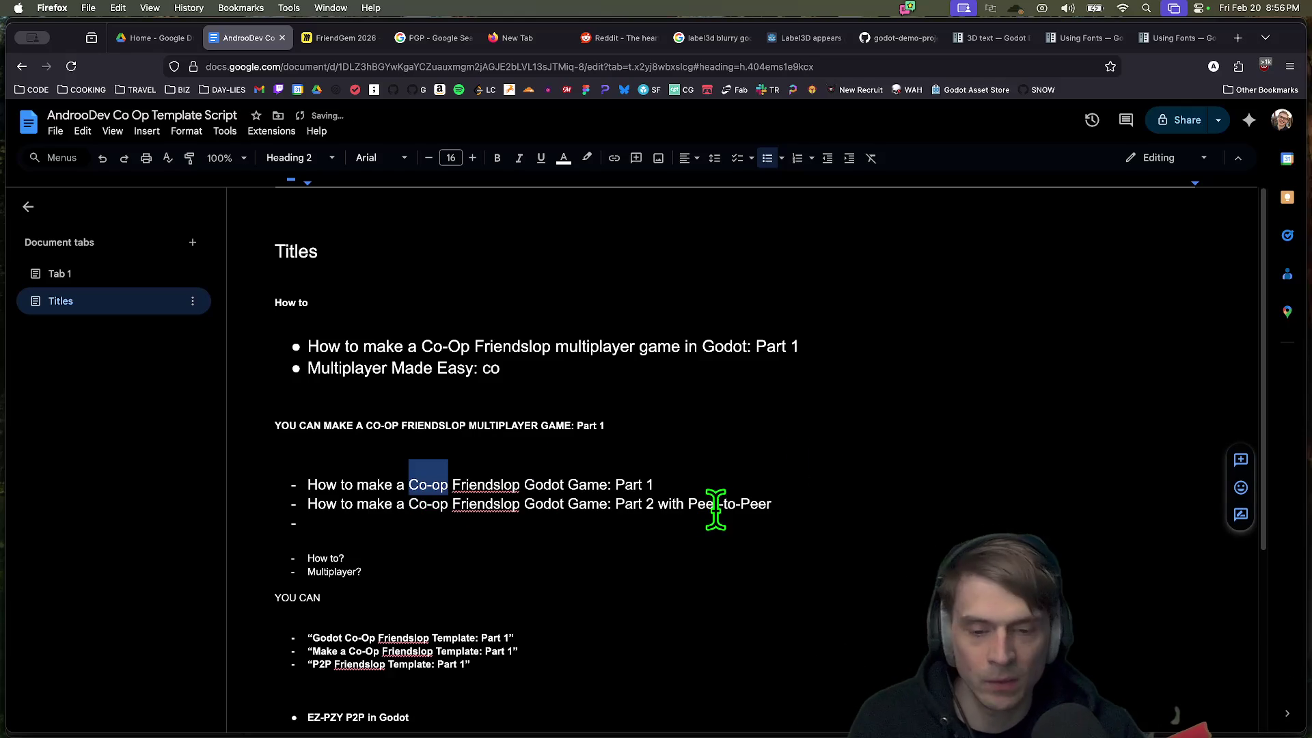
Step: Delete the empty third dash line, then return to the Godot editor
{"action": "left_click", "coordinate": [725, 523]}
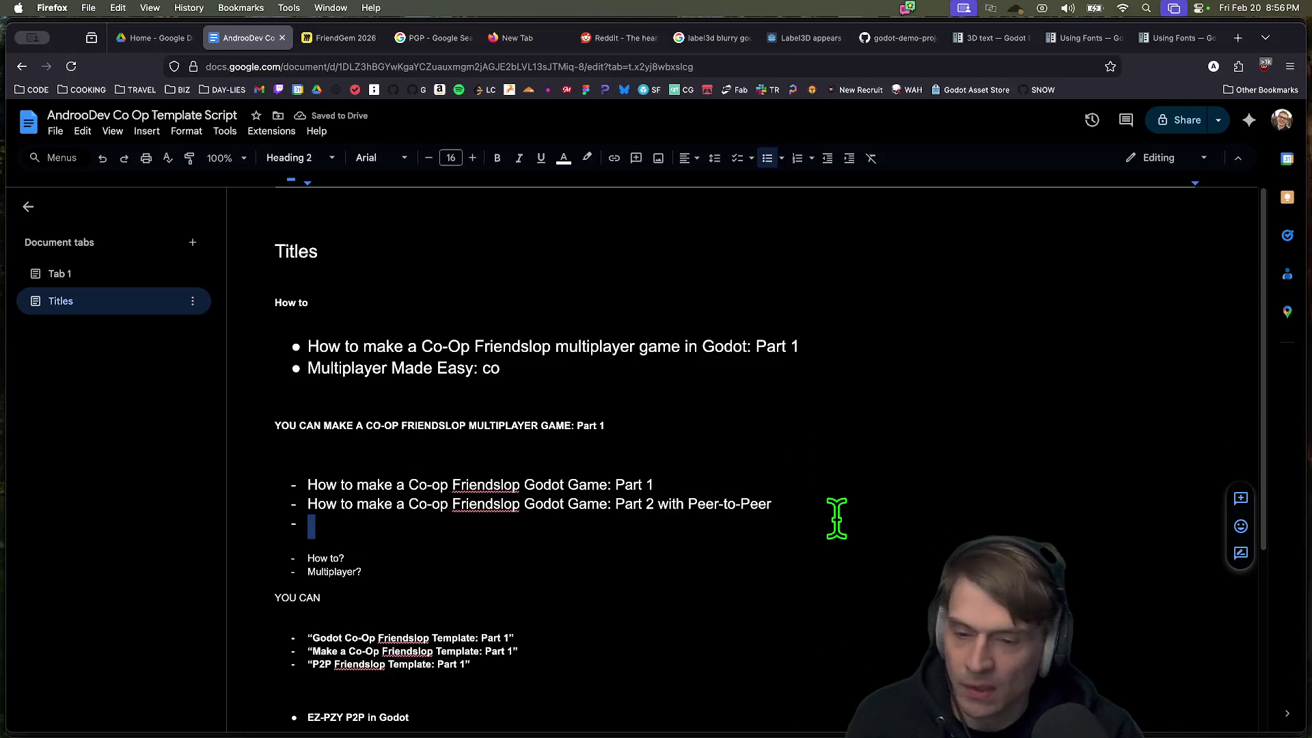
{"action": "key", "text": "BackSpace"}
{"action": "key", "text": "BackSpace"}
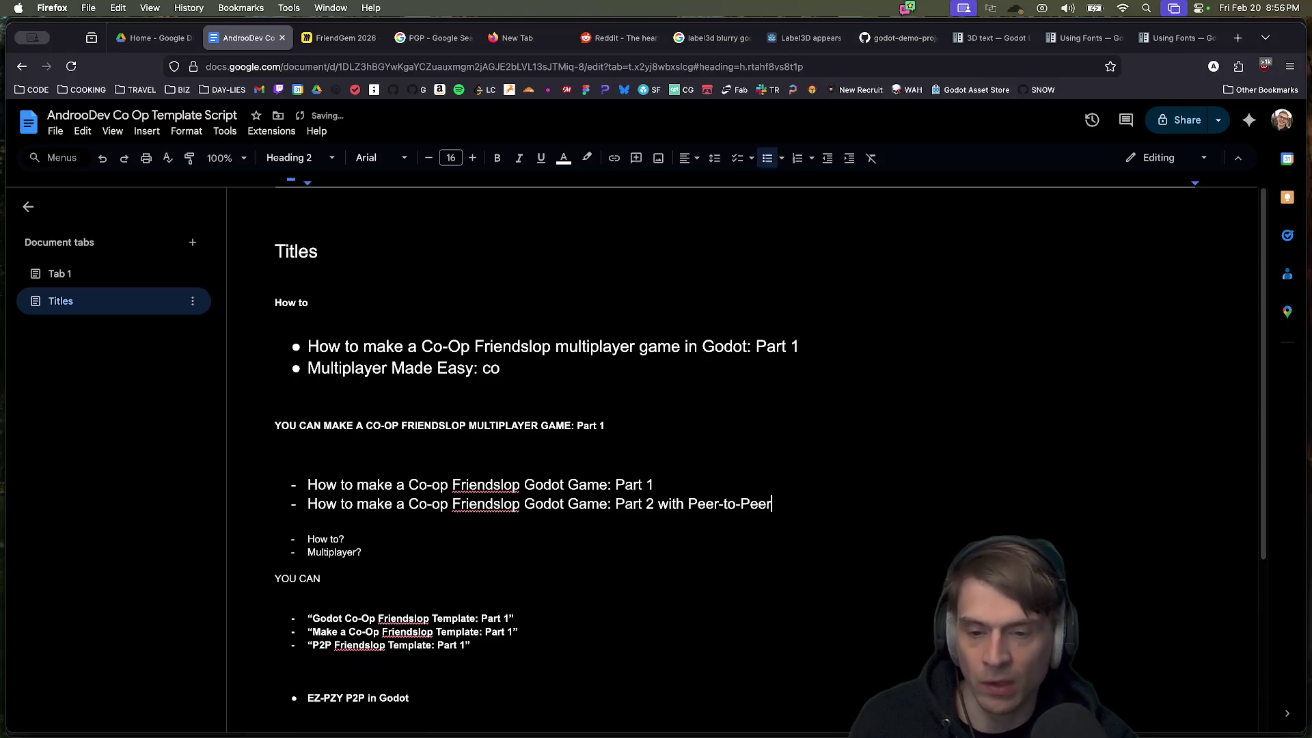
{"action": "type", "text": "r"}
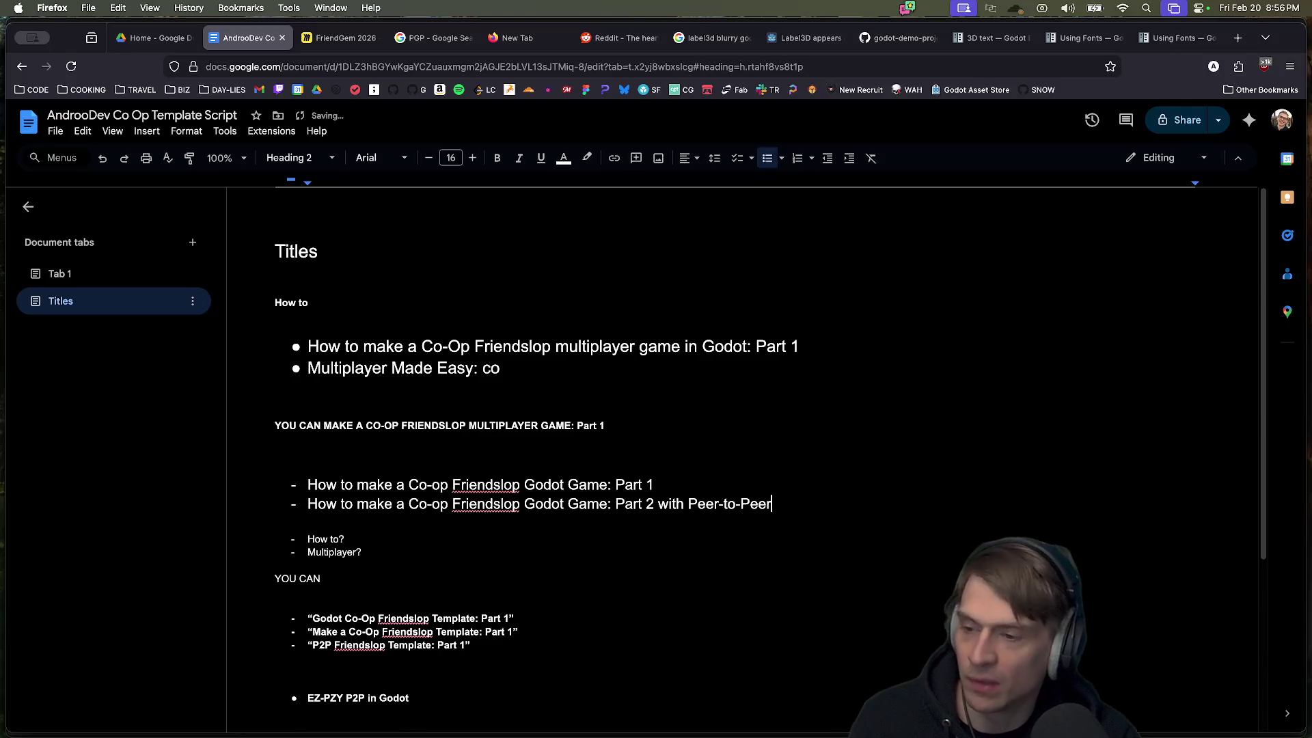
{"action": "left_click", "coordinate": [275, 525]}
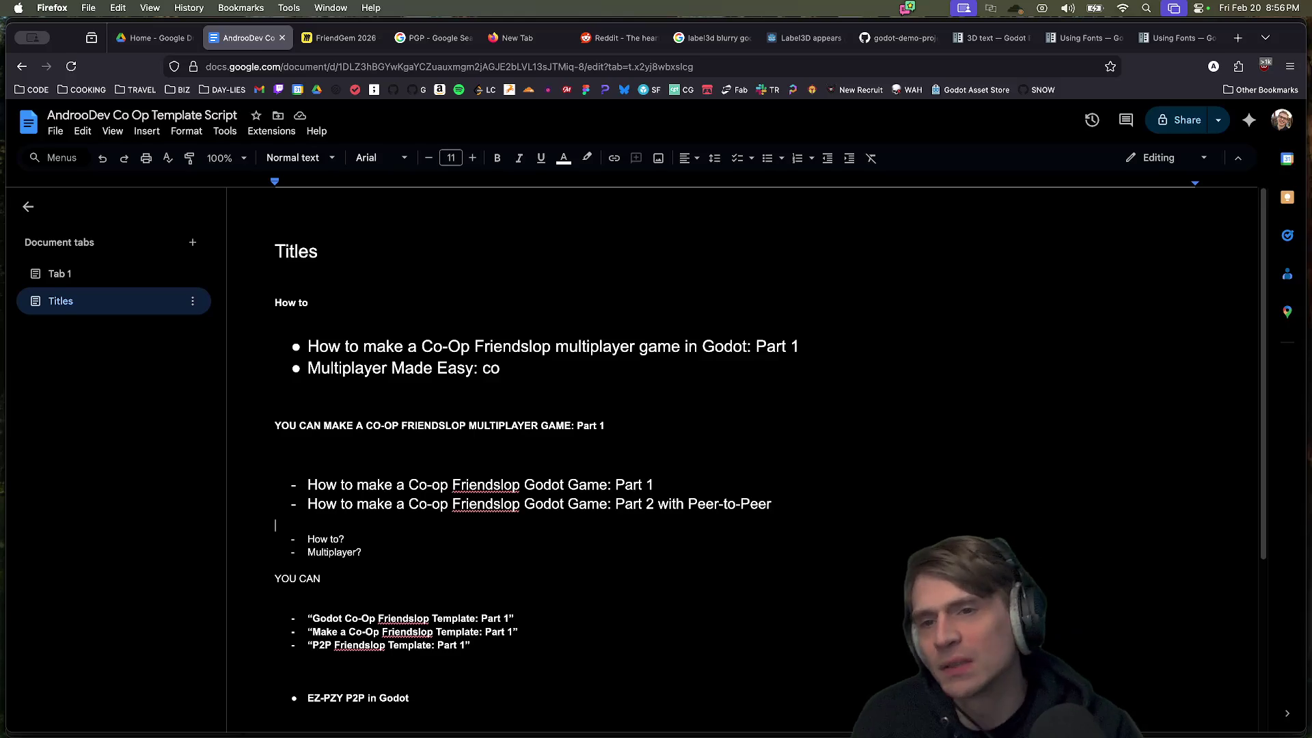
{"action": "key", "text": "ctrl+Tab"}
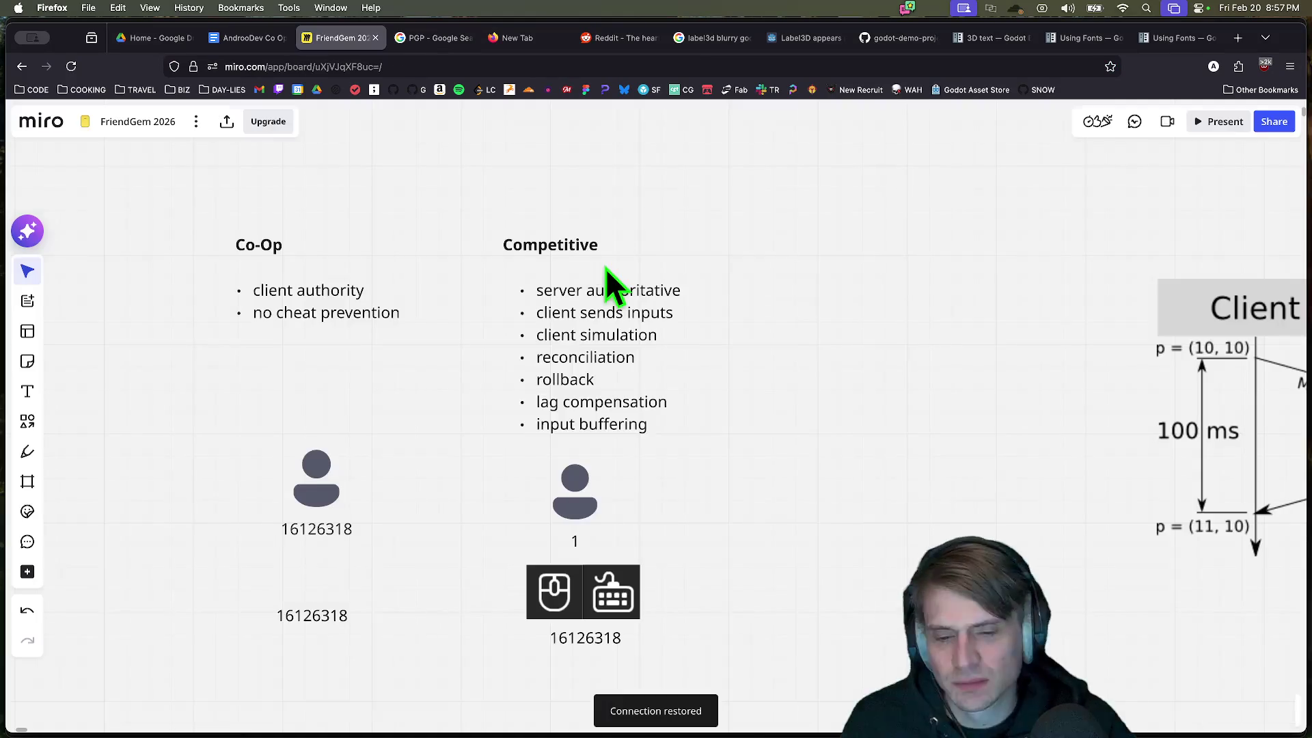
{"action": "key", "text": "ctrl+shift+Tab"}
{"action": "key", "text": "super+Tab"}
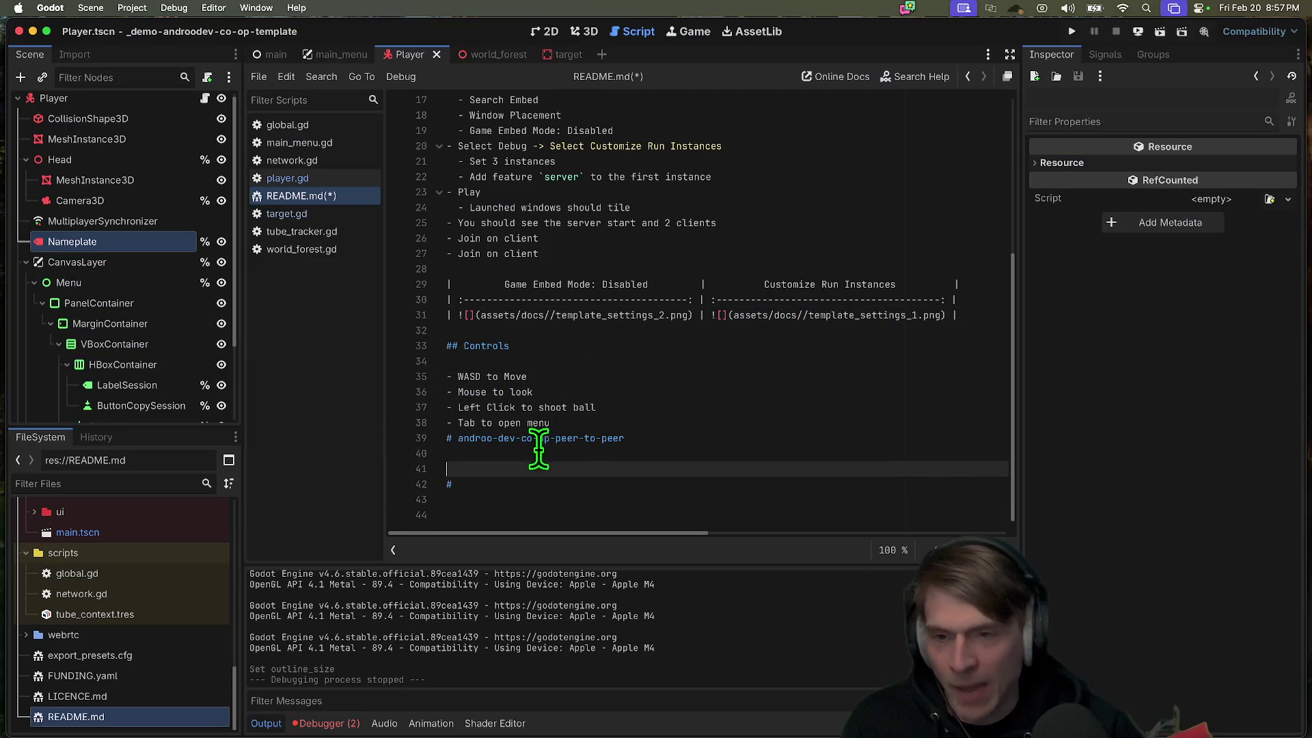
Step: Remove the stray # from README.md and close README.md, target.gd, tube_tracker.gd and world_forest.gd
{"action": "left_click", "coordinate": [586, 483]}
{"action": "key", "text": "Delete"}
{"action": "key", "text": "Delete"}
{"action": "key", "text": "BackSpace"}
{"action": "key", "text": "BackSpace"}
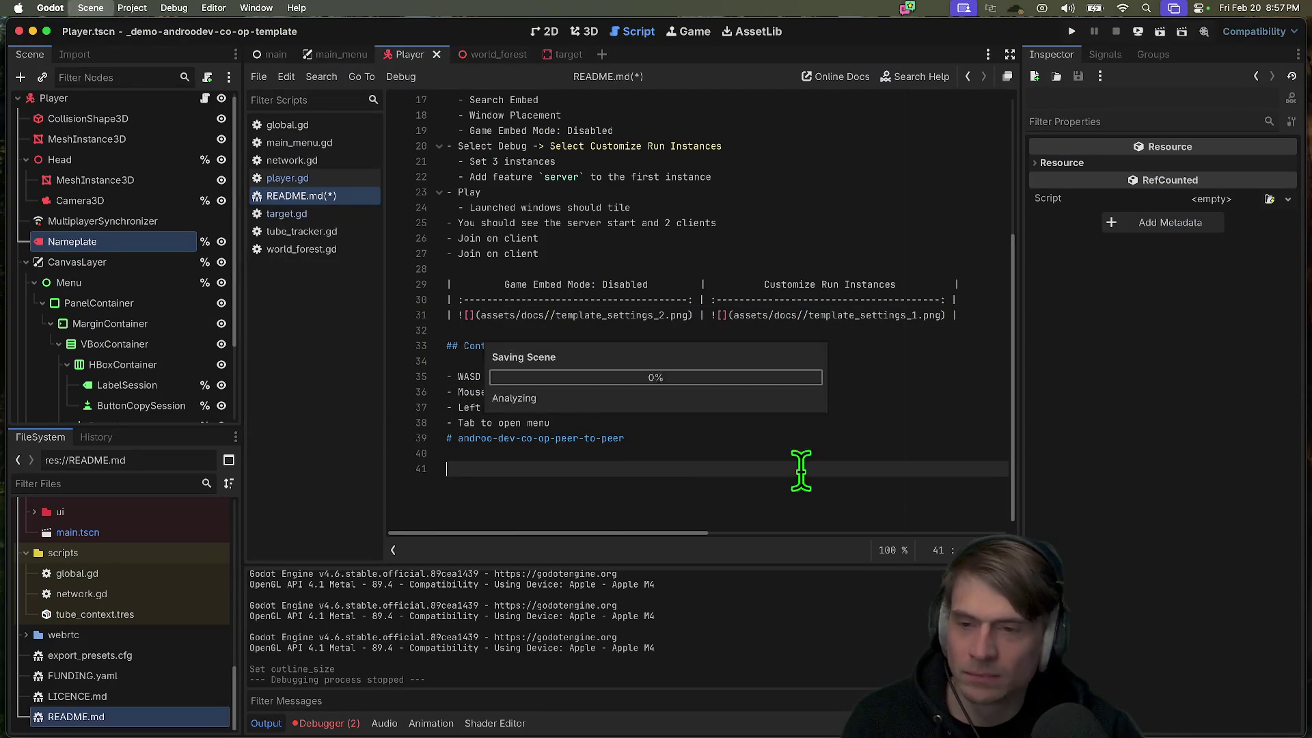
{"action": "middle_click", "coordinate": [339, 197]}
{"action": "middle_click", "coordinate": [342, 196]}
{"action": "middle_click", "coordinate": [342, 198]}
{"action": "middle_click", "coordinate": [342, 198]}
Step: Run the multiplayer test, create a session in the top-left window, then close it
{"action": "left_click", "coordinate": [121, 116]}
{"action": "left_click", "coordinate": [584, 31]}
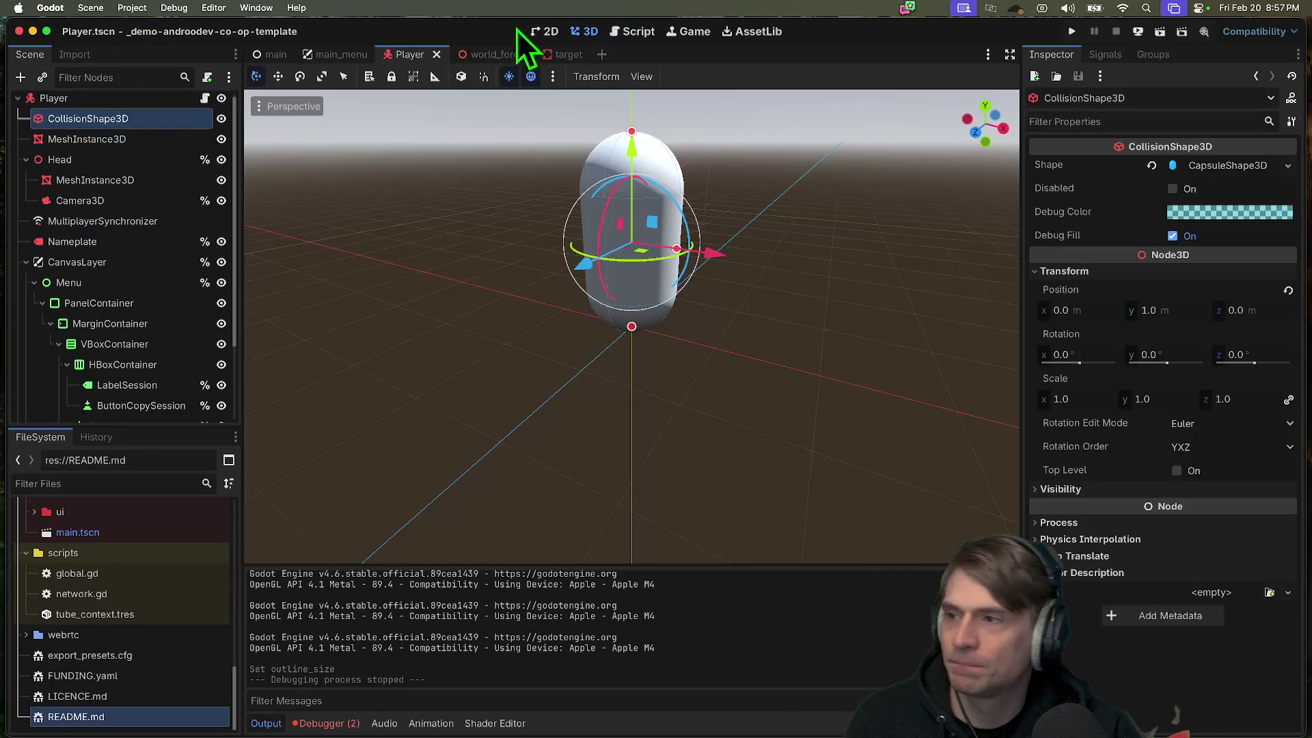
{"action": "left_click", "coordinate": [537, 30]}
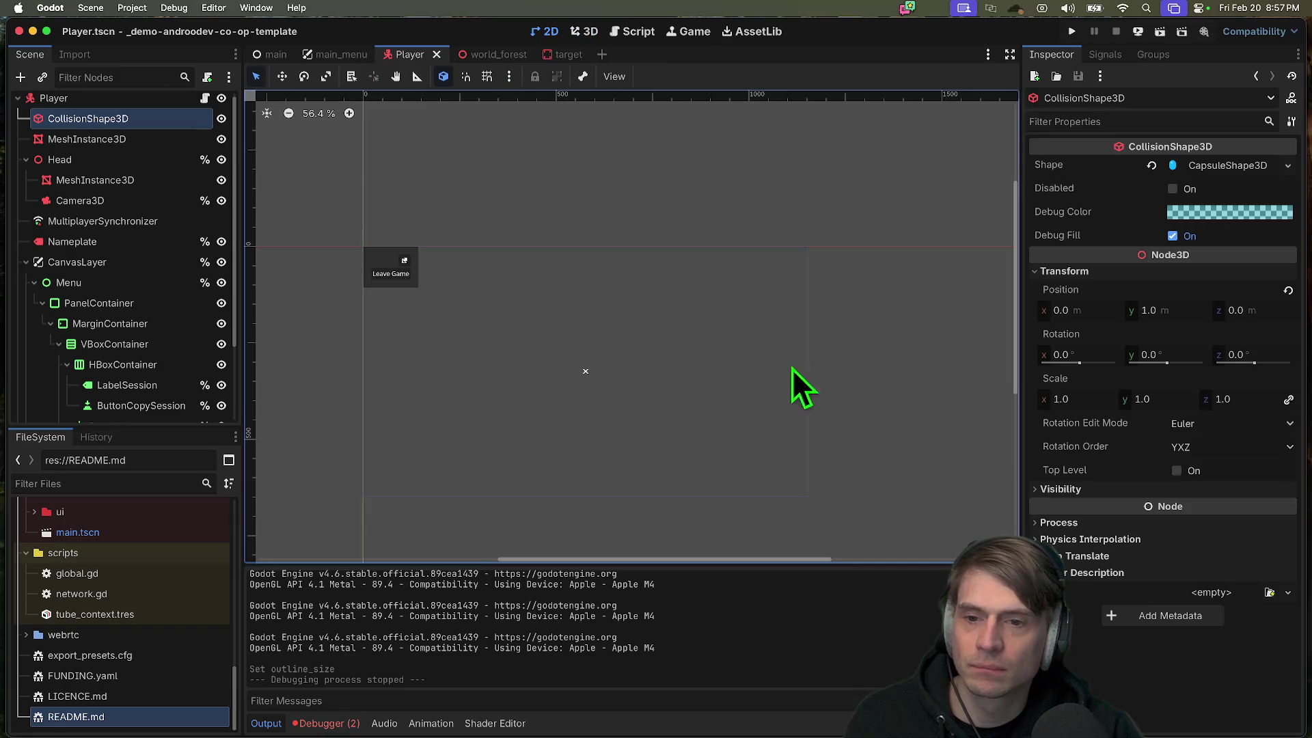
{"action": "key", "text": "super+b"}
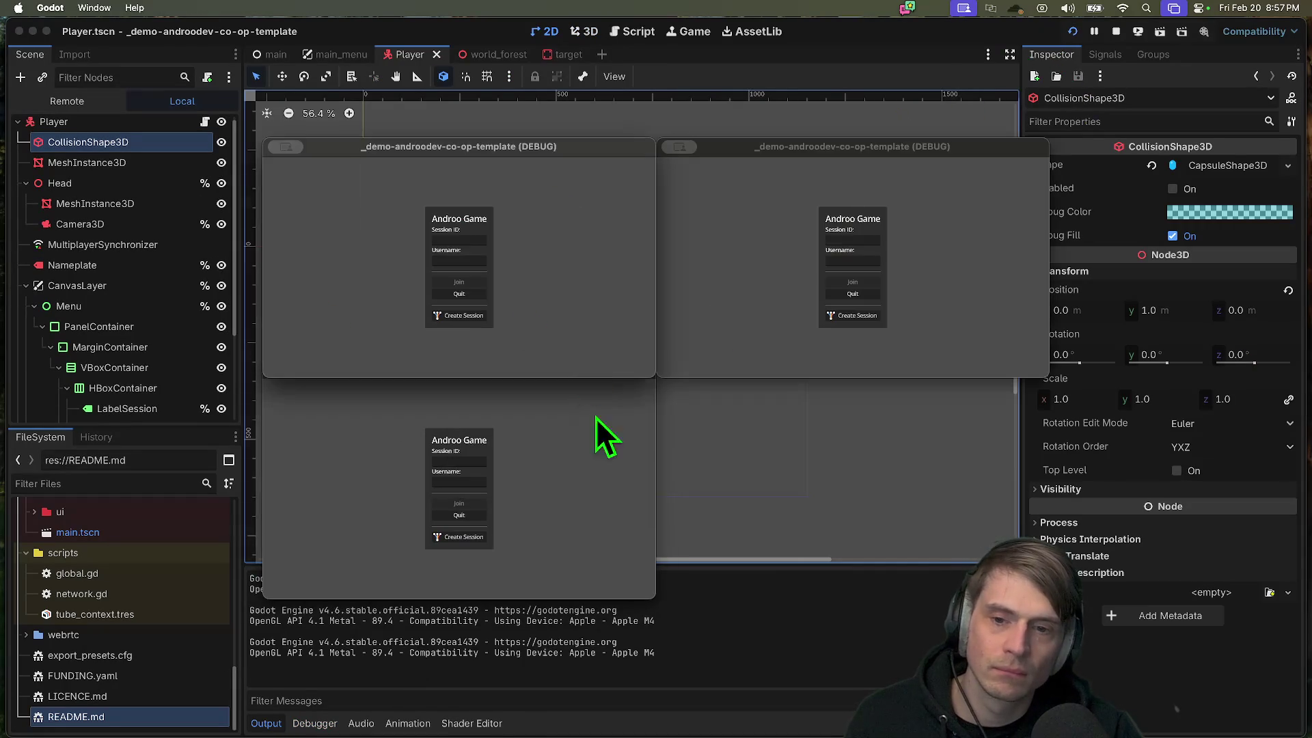
{"action": "left_click", "coordinate": [464, 317]}
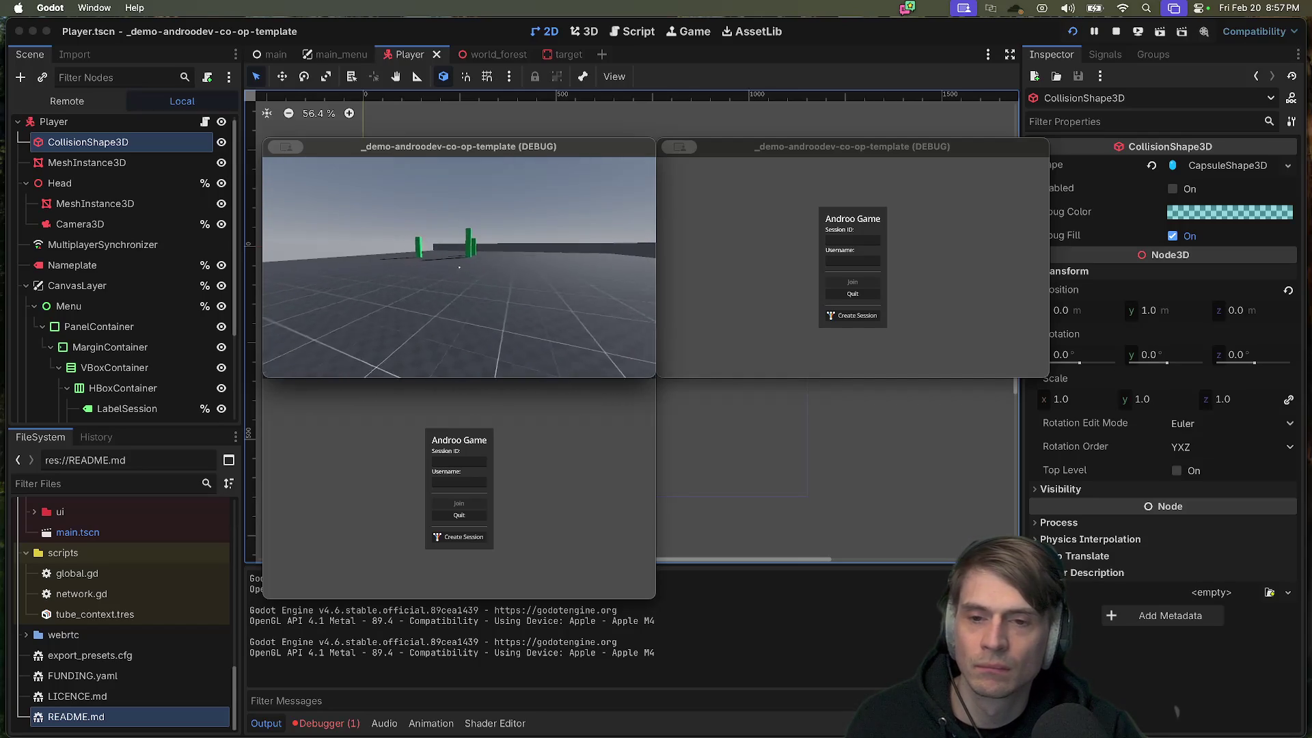
{"action": "key", "text": "Escape"}
{"action": "key", "text": "Escape"}
{"action": "key", "text": "Escape"}
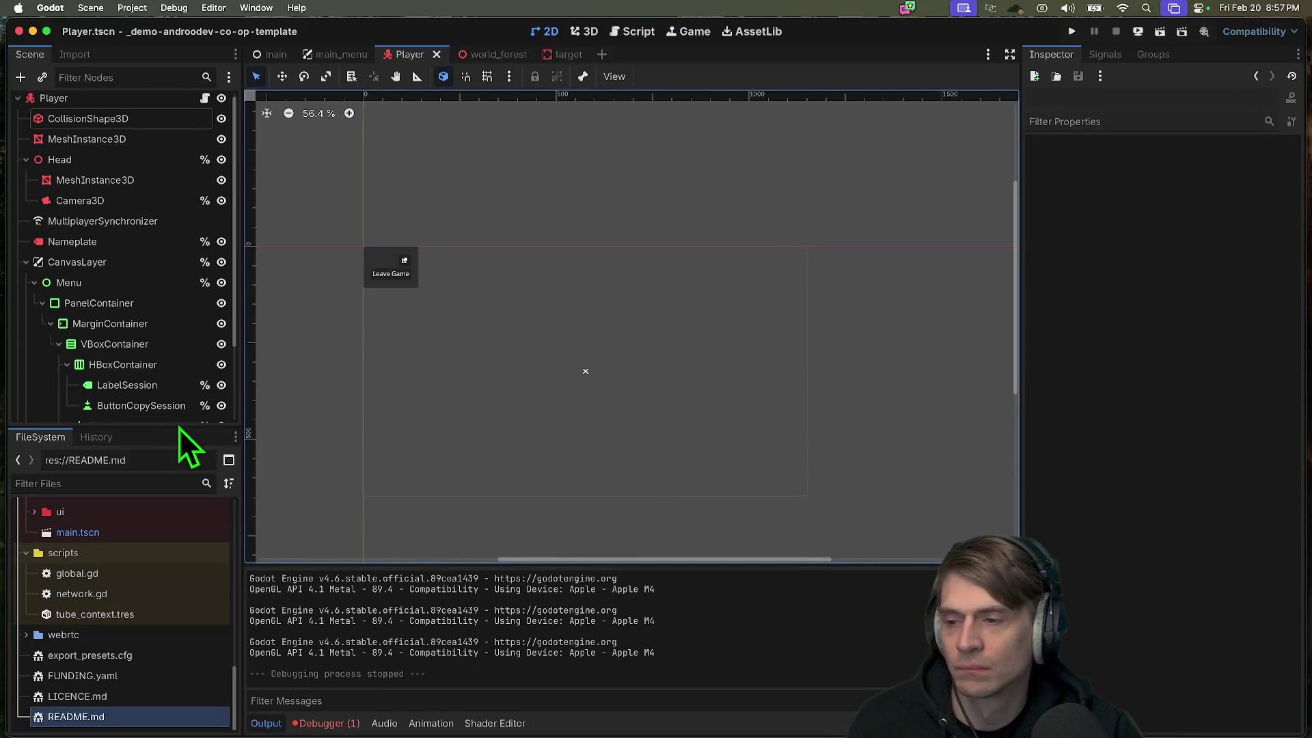
Step: Enlarge the Scene tree, collapse Head and CanvasLayer, and resize the Scene and FileSystem docks
{"action": "left_click_drag", "start_coordinate": [178, 425], "coordinate": [186, 539]}
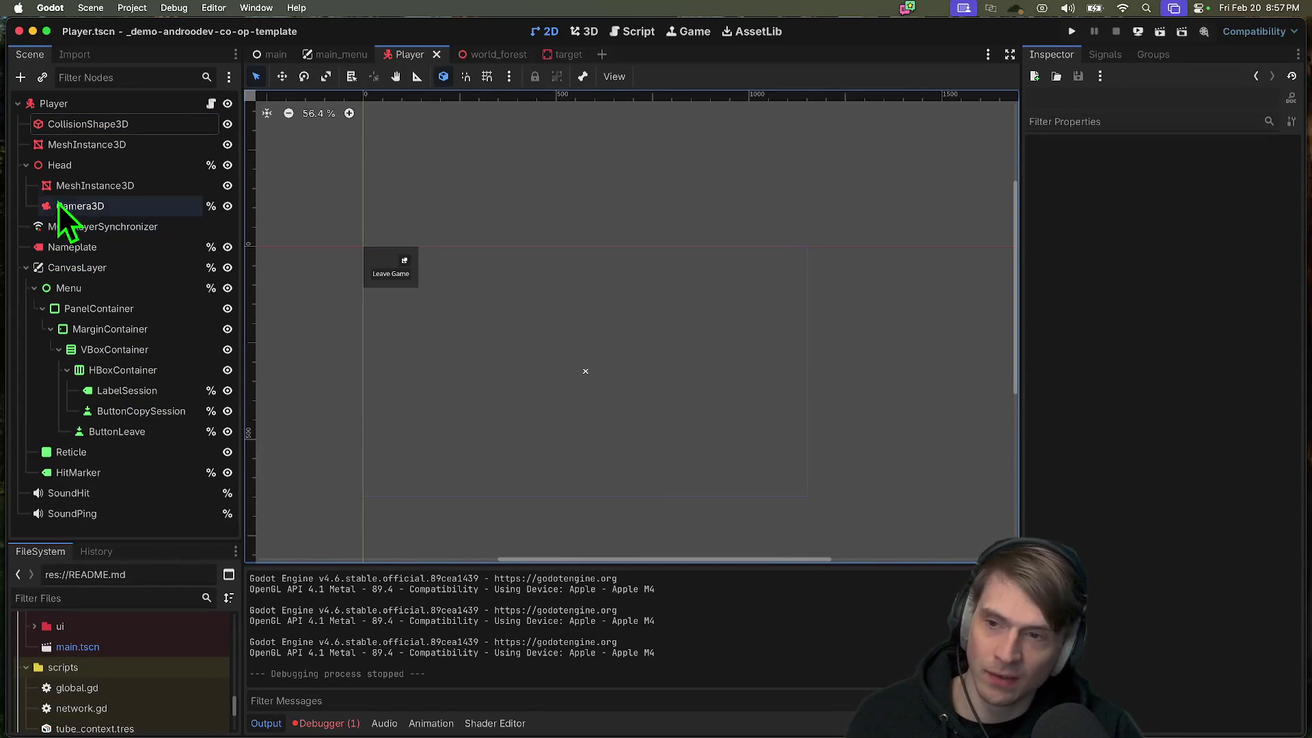
{"action": "left_click", "coordinate": [36, 166]}
{"action": "left_click", "coordinate": [27, 165]}
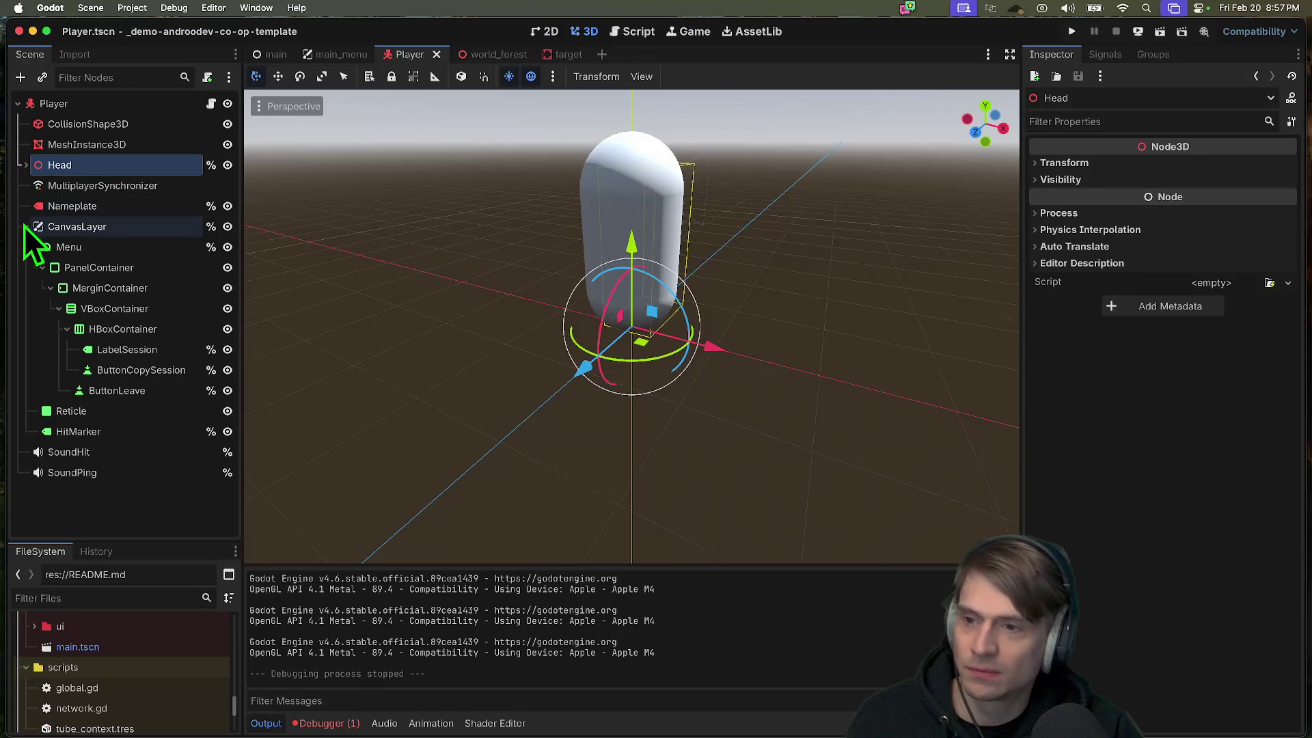
{"action": "left_click", "coordinate": [25, 226]}
{"action": "left_click", "coordinate": [126, 339]}
{"action": "left_click_drag", "start_coordinate": [240, 310], "coordinate": [189, 341]}
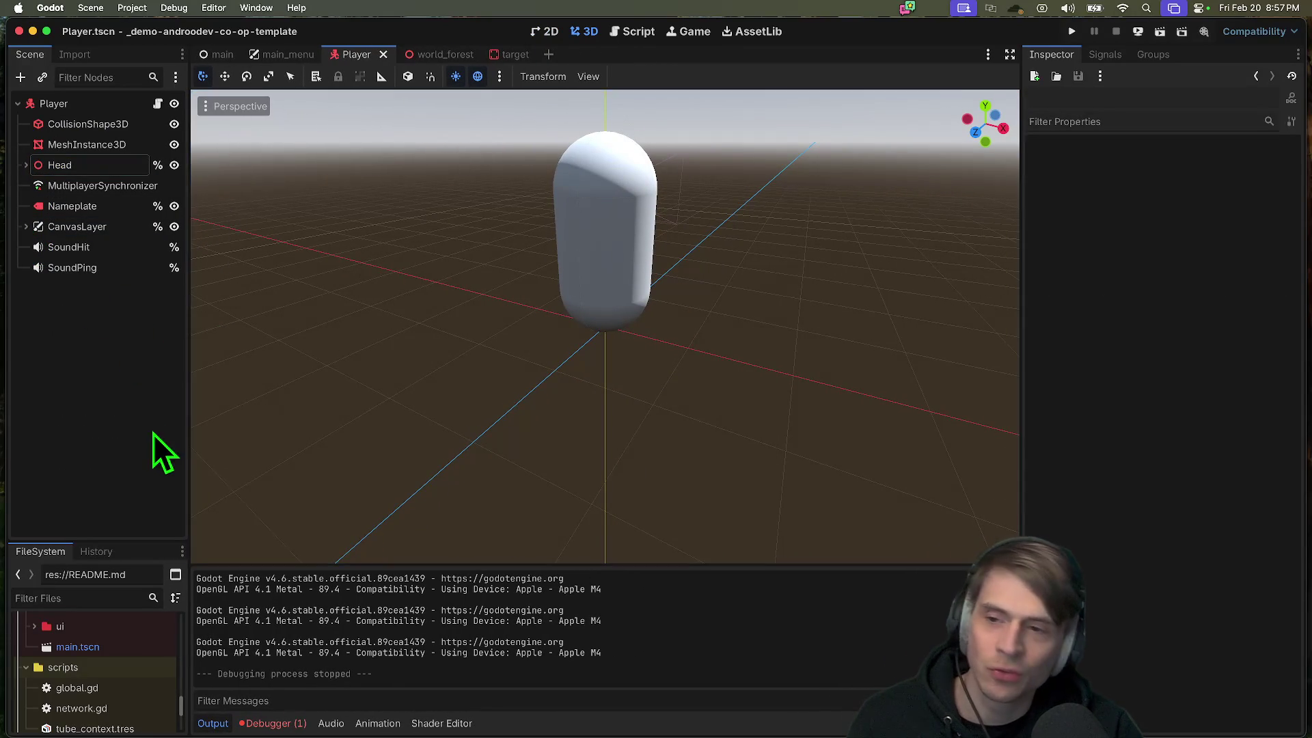
{"action": "mouse_move", "coordinate": [191, 419]}
{"action": "left_mouse_down"}
{"action": "mouse_move", "coordinate": [200, 407]}
{"action": "mouse_move", "coordinate": [201, 437]}
{"action": "left_mouse_up"}
{"action": "left_click_drag", "start_coordinate": [161, 542], "coordinate": [120, 357]}
{"action": "key", "text": "super+Tab"}
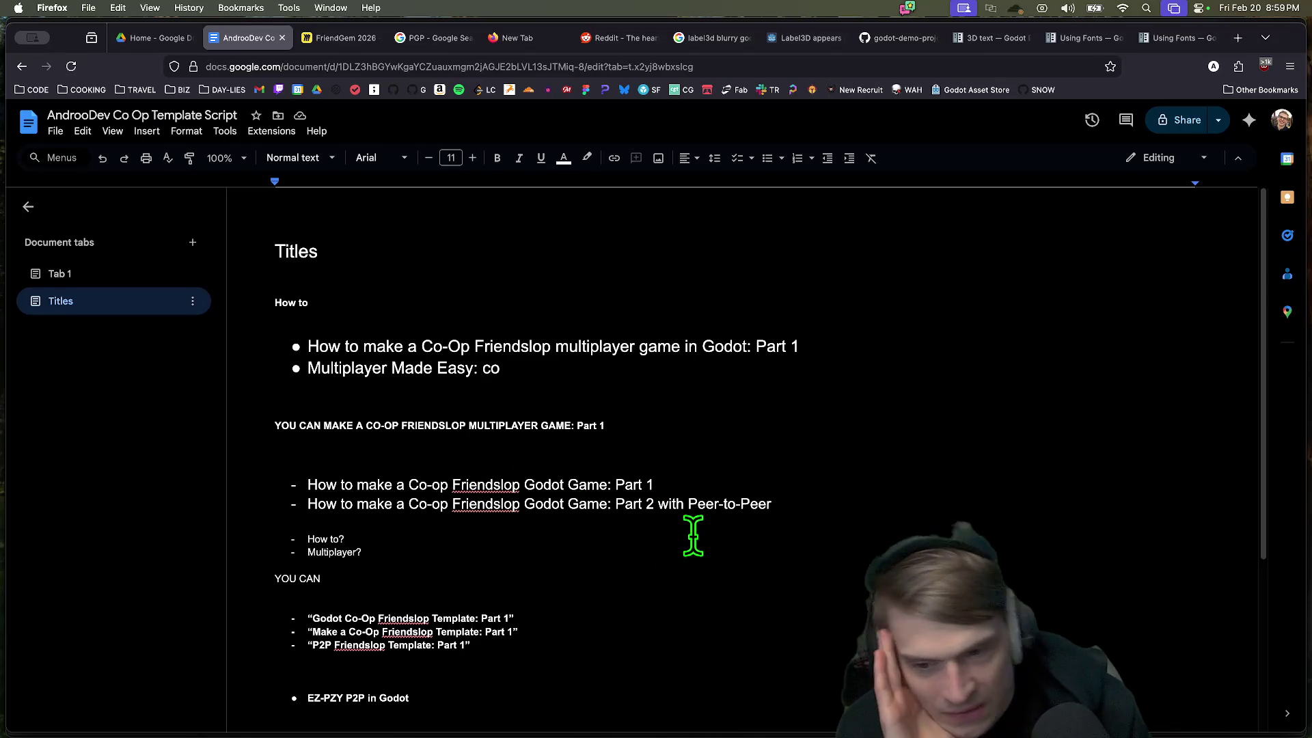
Step: Return to Godot and run the project in three debug game windows
{"action": "triple_click", "coordinate": [545, 487]}
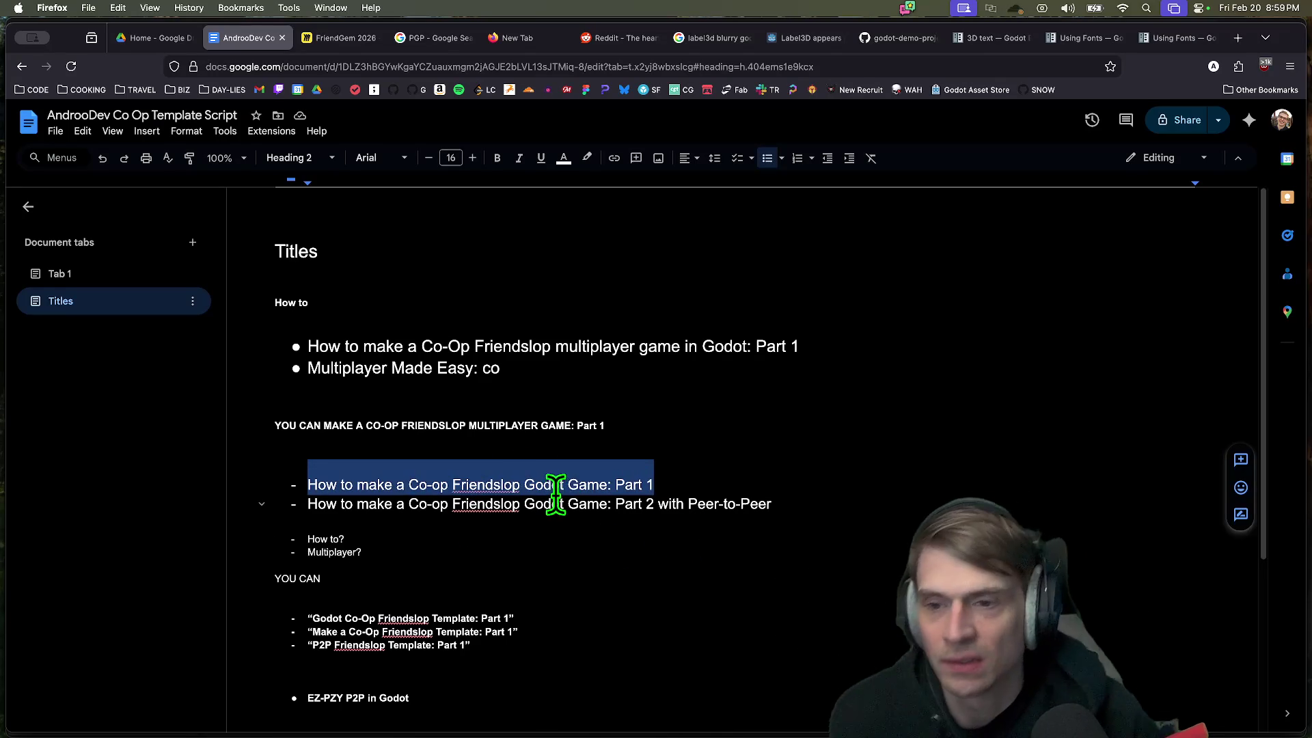
{"action": "key", "text": "super+Tab"}
{"action": "key", "text": "super+b"}
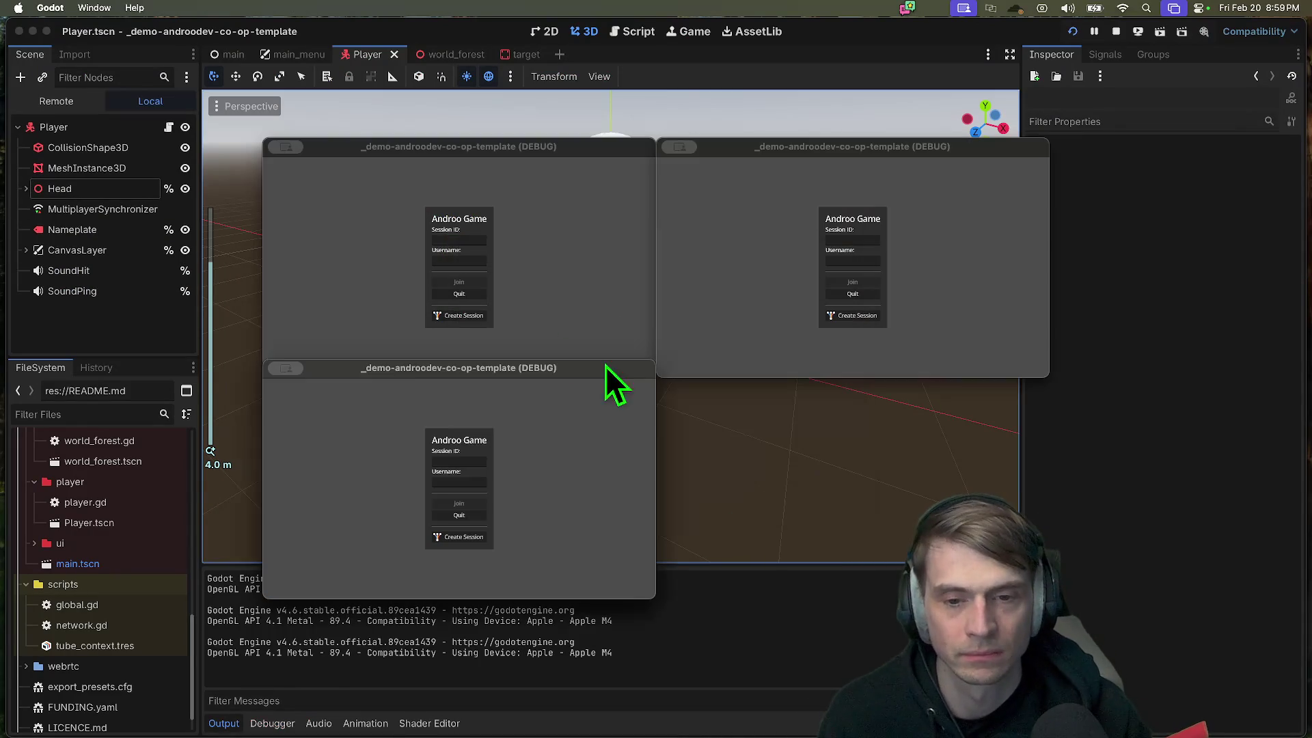
Step: Create a session in the bottom debug game window to enter the world
{"action": "left_click", "coordinate": [459, 536]}
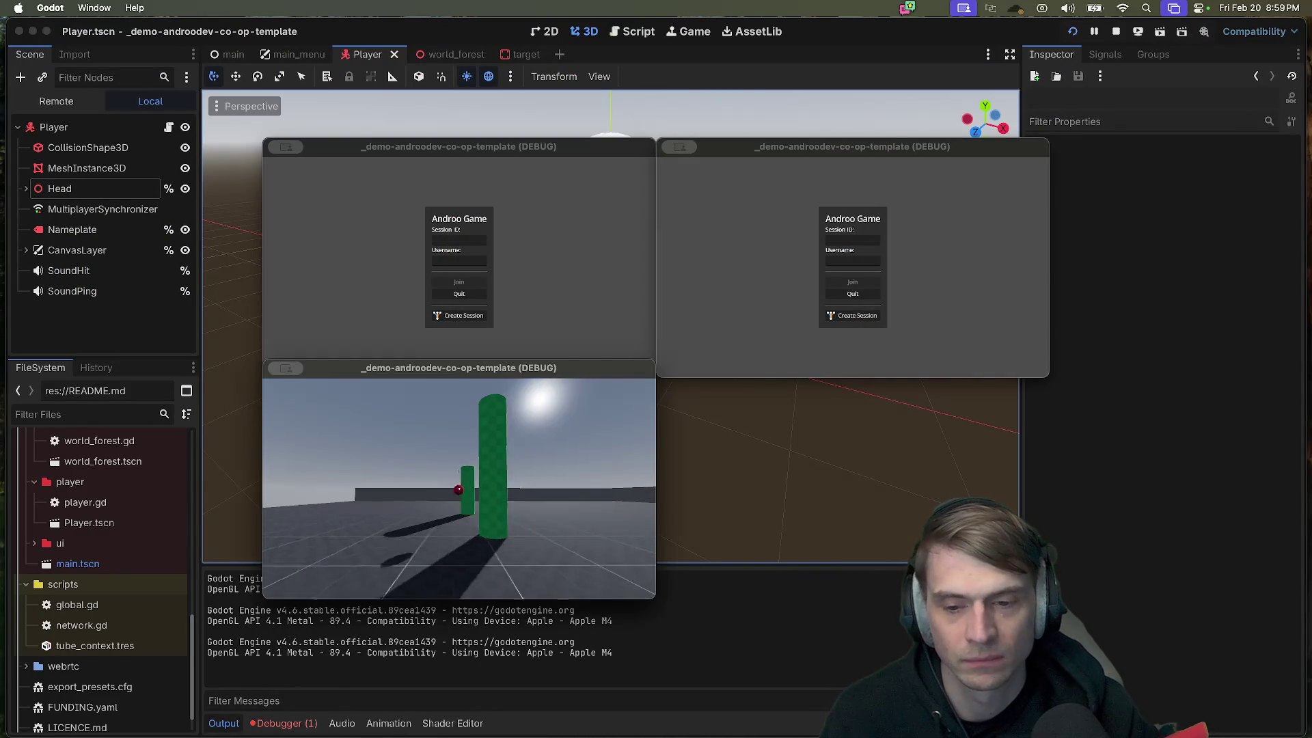
{"action": "mouse_move", "coordinate": [459, 488]}
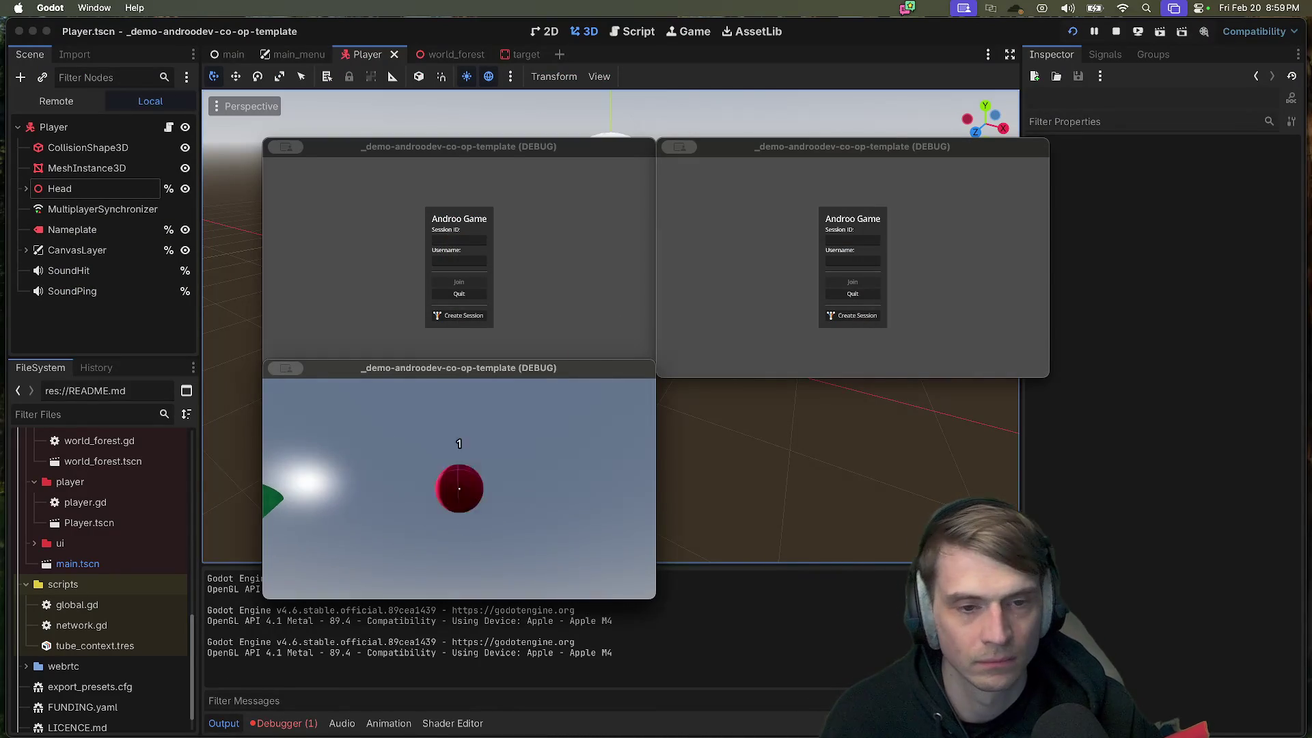
{"action": "left_click", "coordinate": [711, 404]}
{"action": "left_click", "coordinate": [483, 489]}
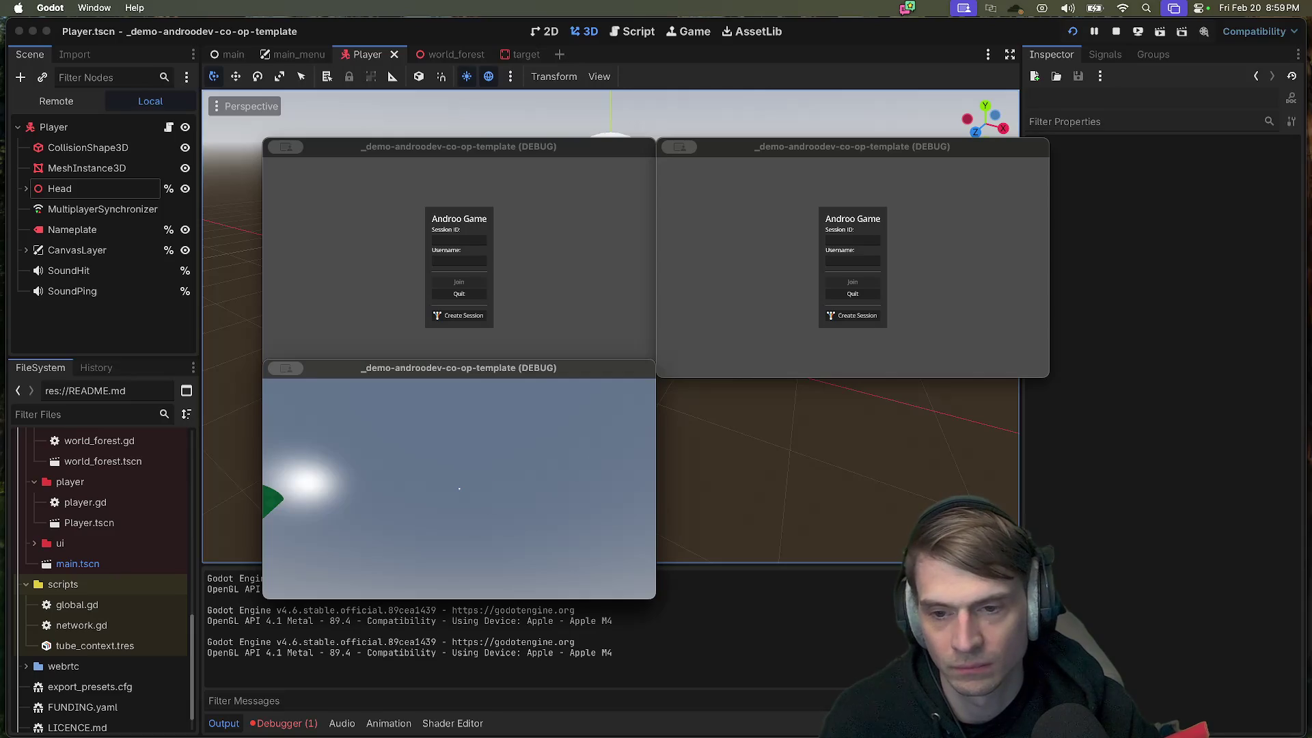
Step: Quit all three debug game windows to stop debugging, then bring up Firefox
{"action": "key", "text": "super+q"}
{"action": "left_click", "coordinate": [535, 278]}
{"action": "key", "text": "super+q"}
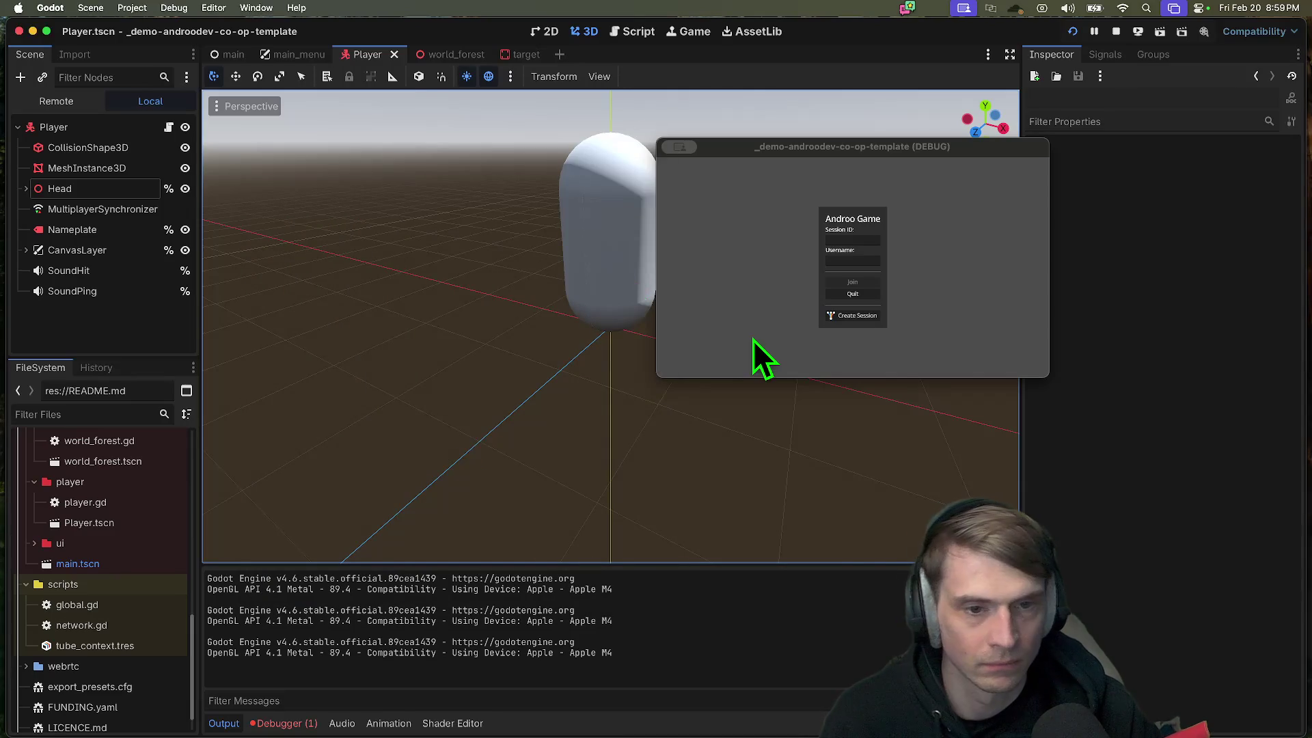
{"action": "key", "text": "super+q"}
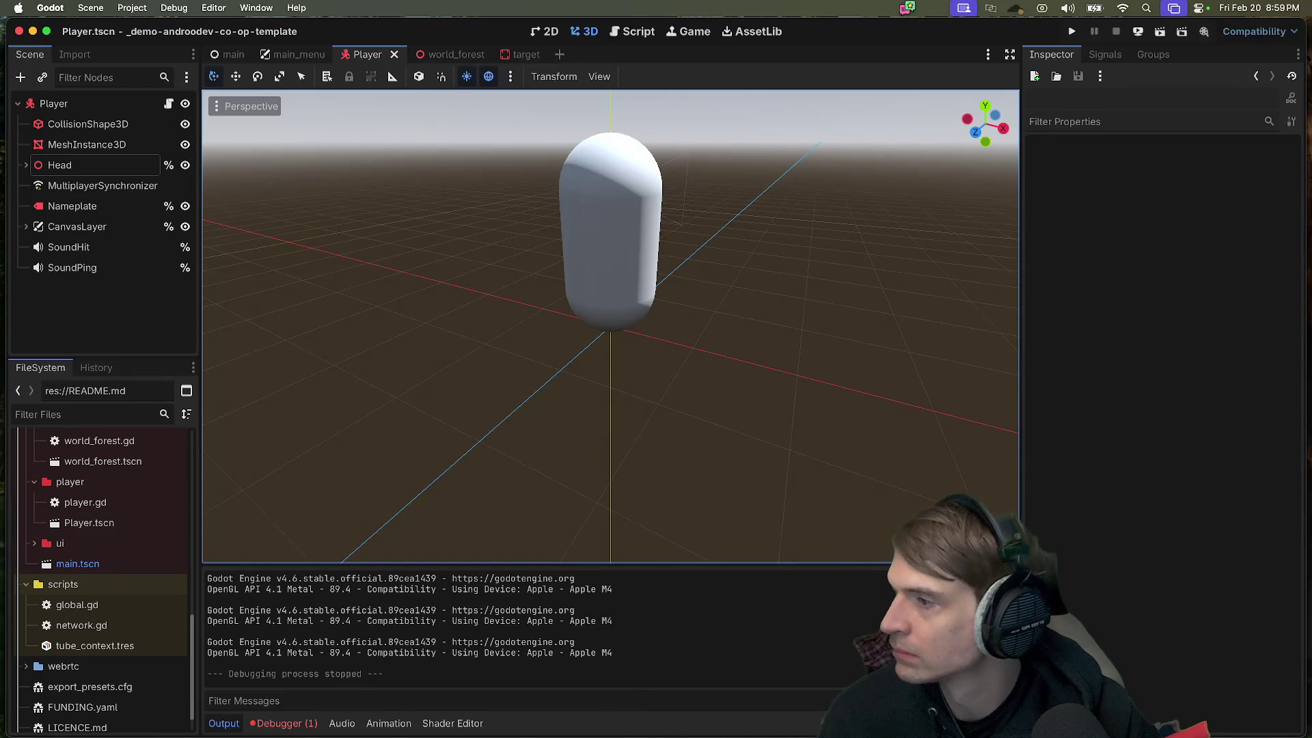
{"action": "mouse_move", "coordinate": [463, 717]}
{"action": "left_click", "coordinate": [397, 714]}
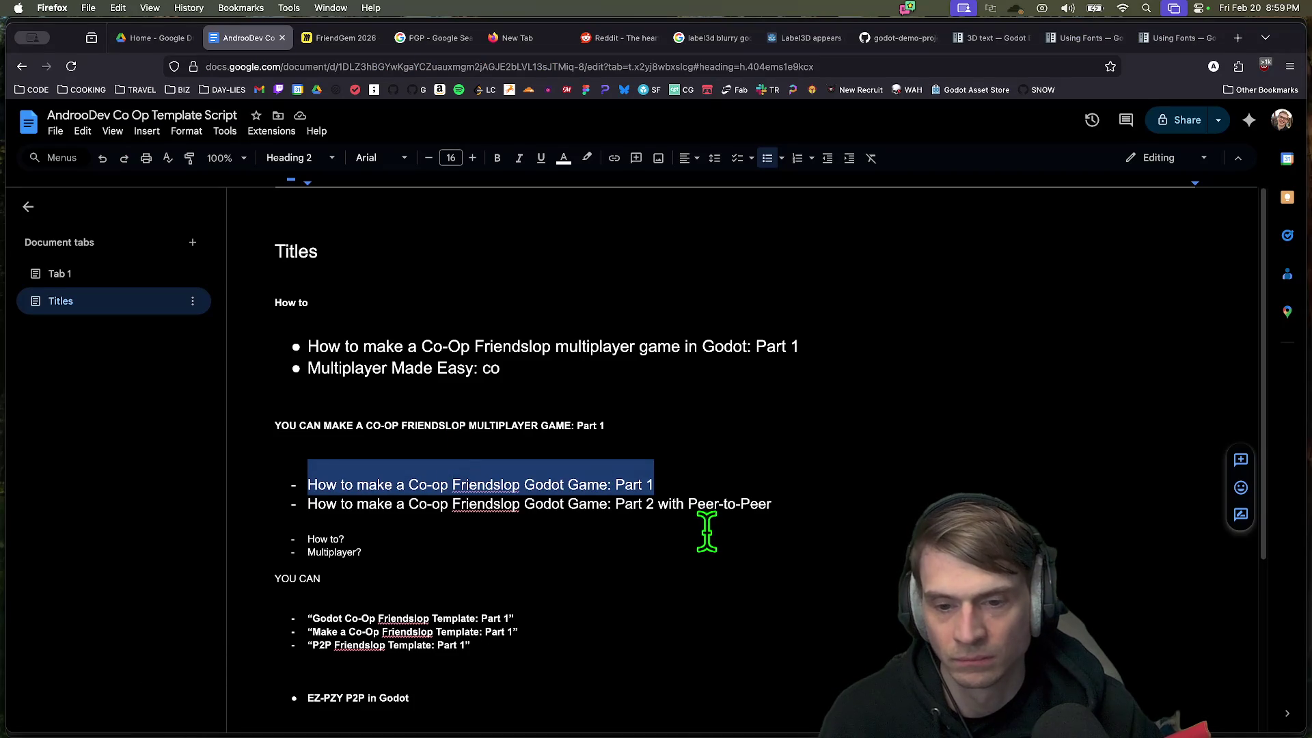
Step: Place the caret below the EZ-PZY bullet in the script document
{"action": "left_click", "coordinate": [820, 512]}
{"action": "scroll", "coordinate": [817, 527], "scroll_direction": "down", "scroll_amount": 3}
{"action": "left_click", "coordinate": [675, 445]}
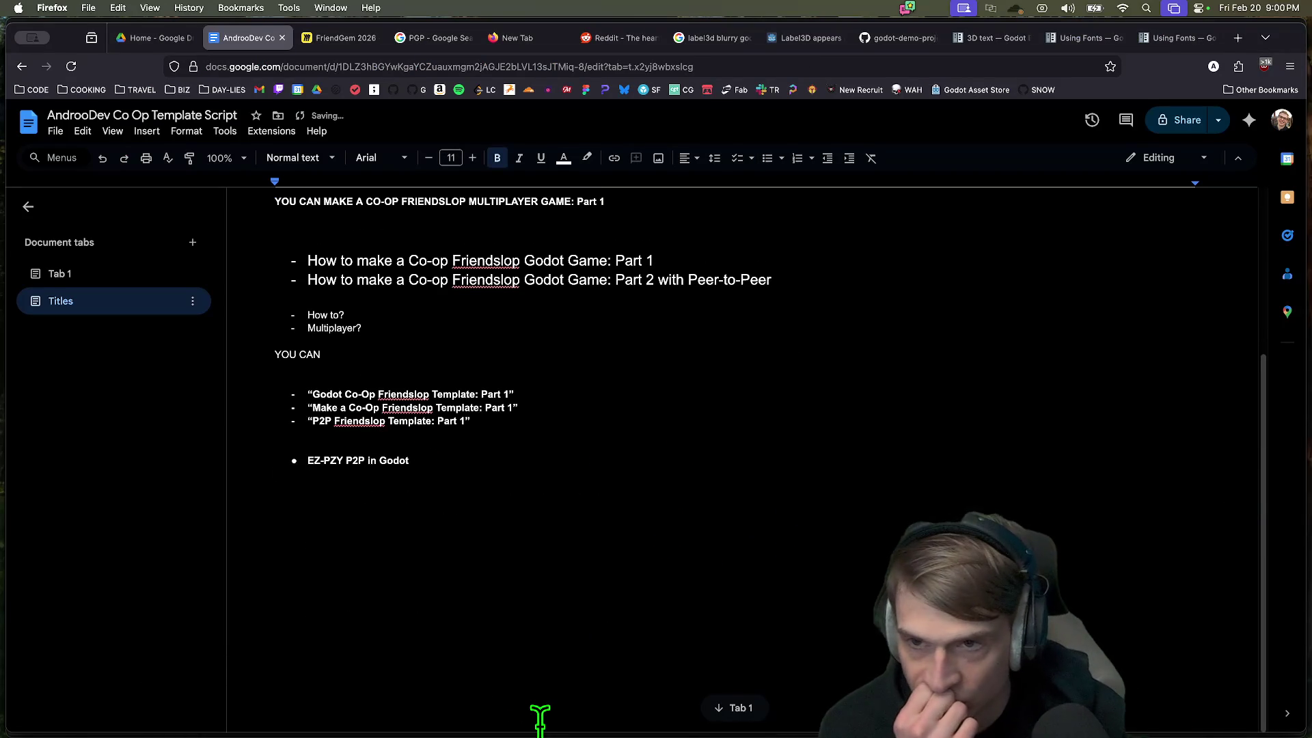
Step: Close the PGP search results, Reddit page and 'label3d blurry godot' search tabs
{"action": "left_click", "coordinate": [429, 39]}
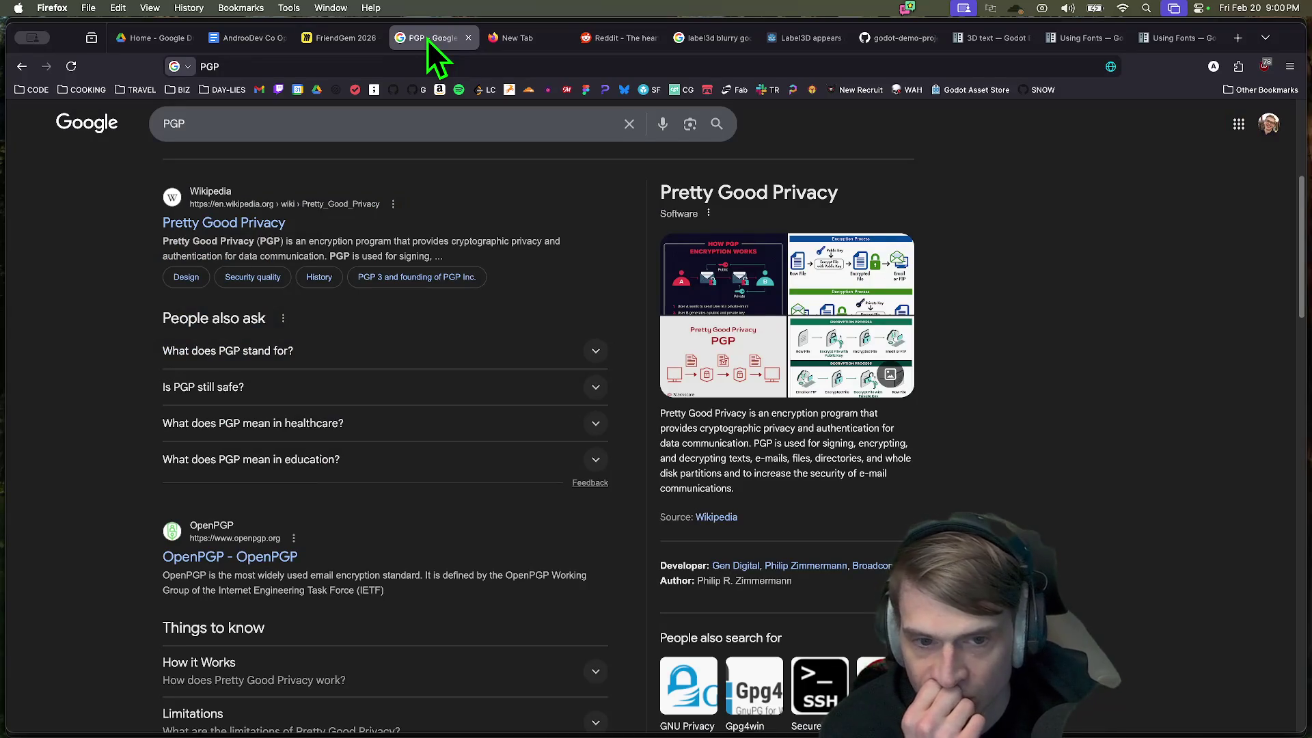
{"action": "key", "text": "super+w"}
{"action": "key", "text": "super+w"}
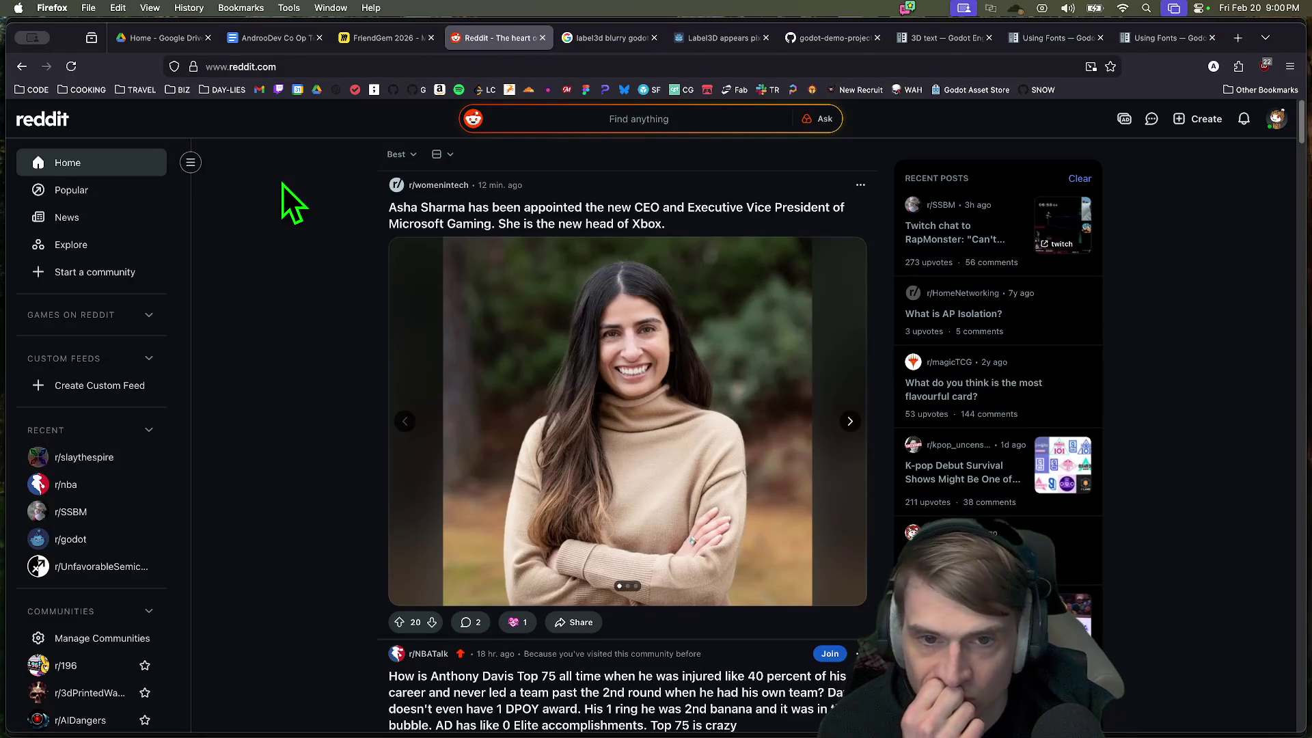
{"action": "scroll", "coordinate": [281, 195], "scroll_direction": "down", "scroll_amount": 5}
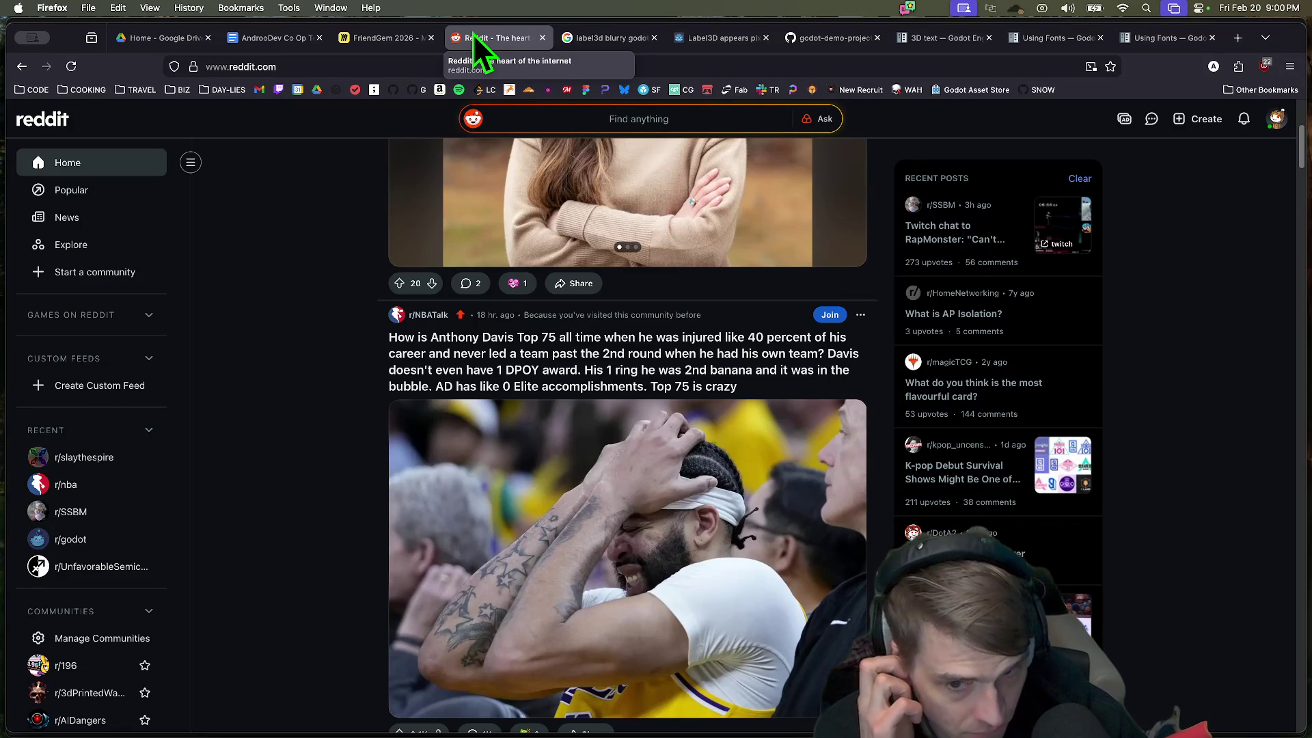
{"action": "middle_click", "coordinate": [473, 34]}
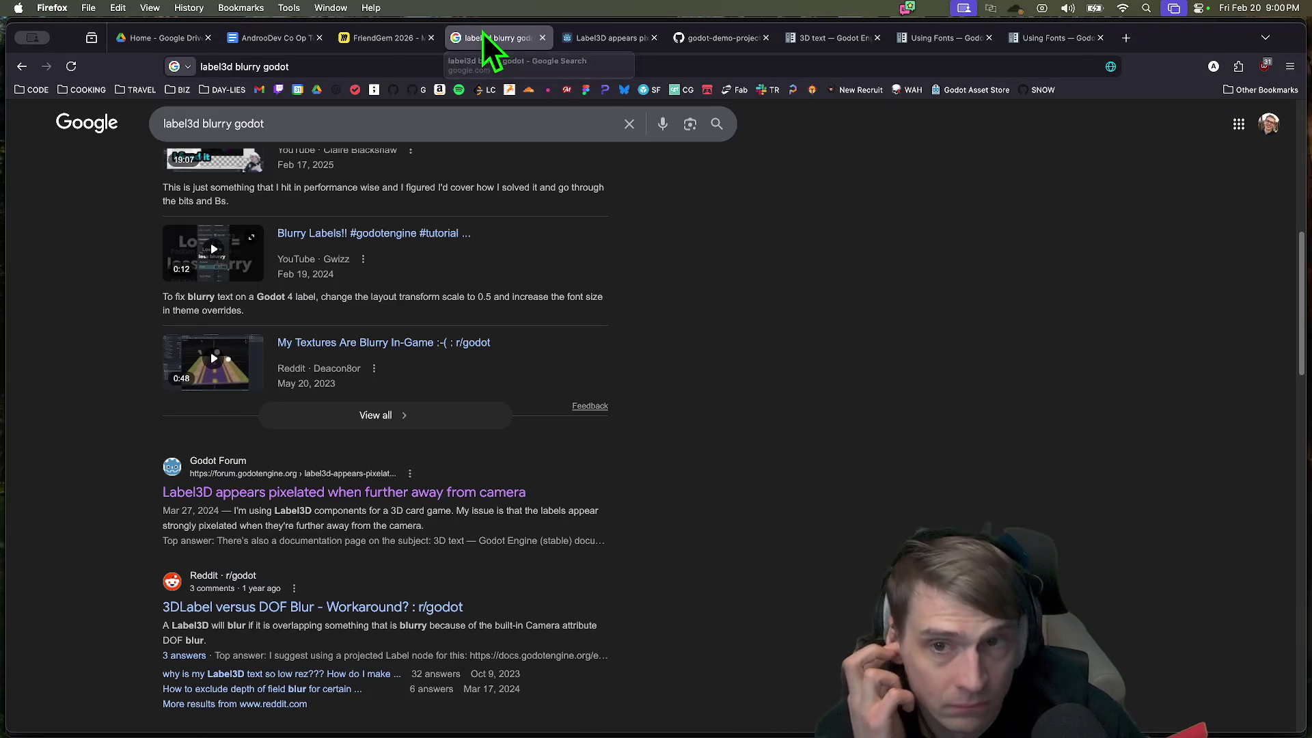
{"action": "middle_click", "coordinate": [483, 32]}
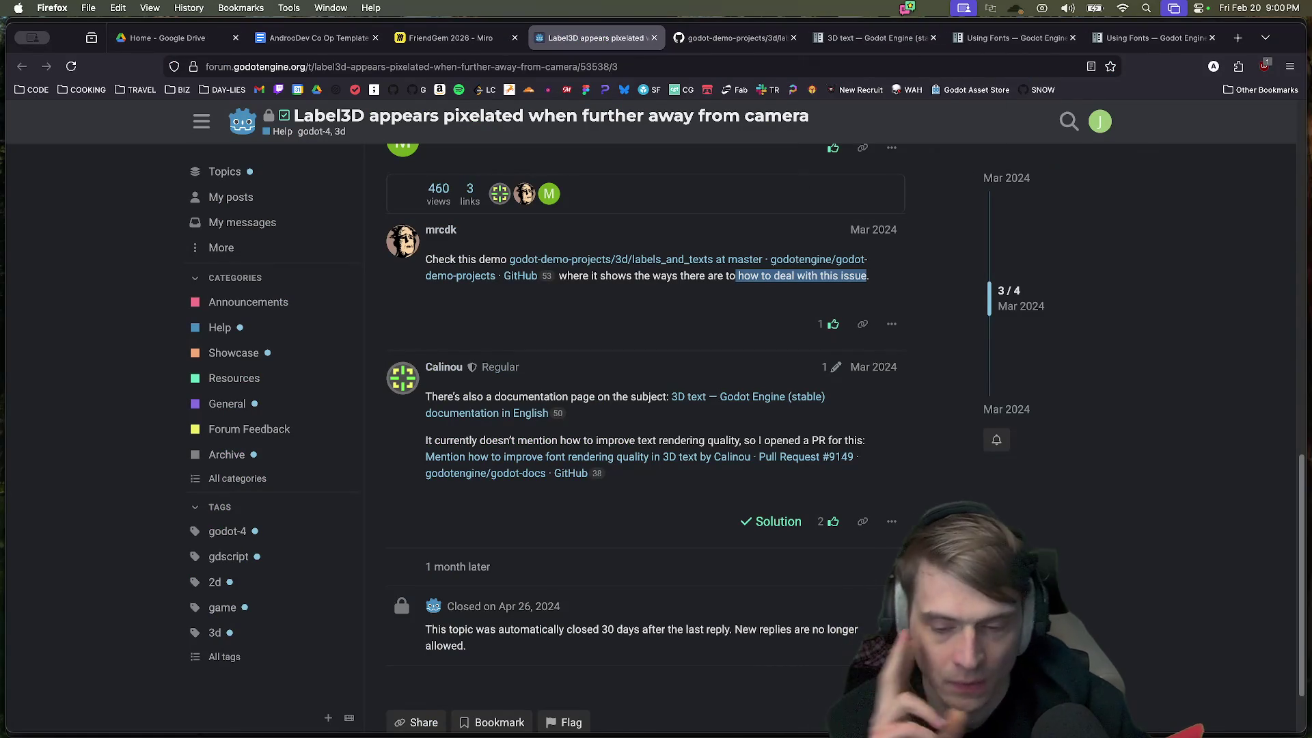
Step: Check the OBS recorder, focus the Godot editor's Player scene, then switch back to Firefox
{"action": "mouse_move", "coordinate": [674, 731]}
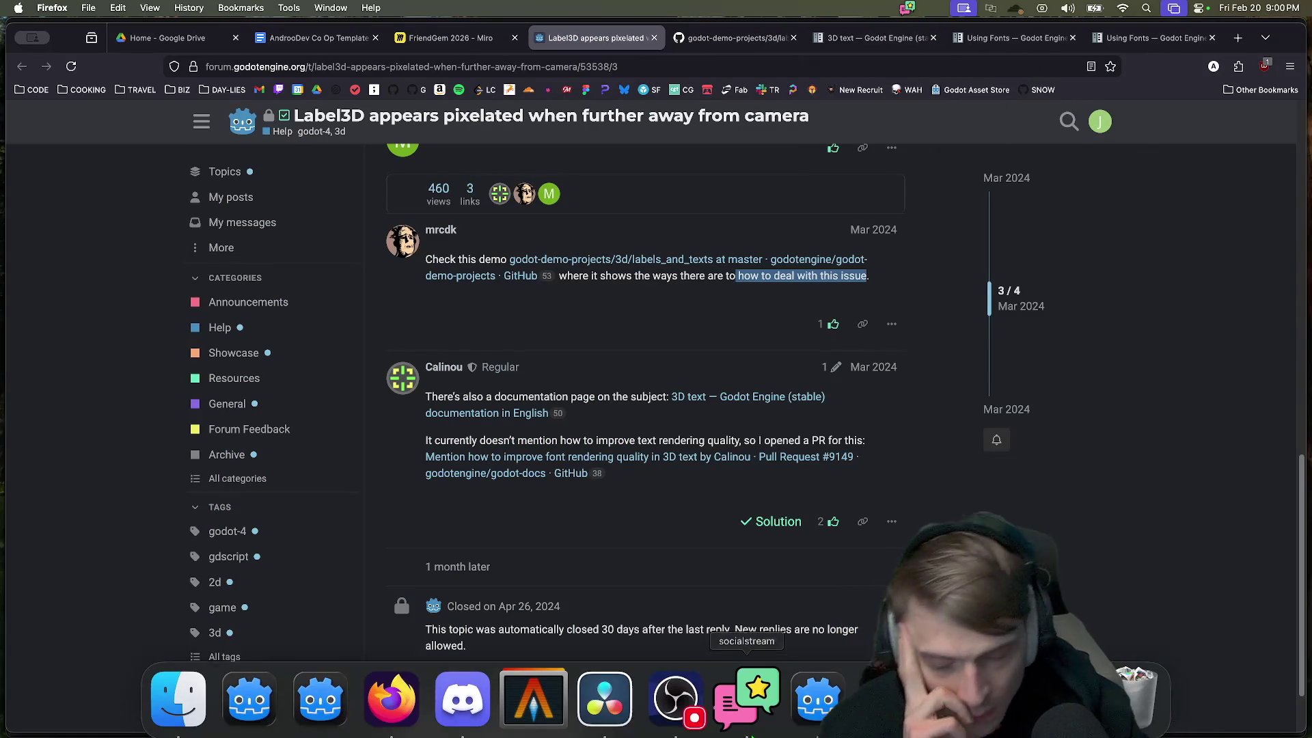
{"action": "left_click", "coordinate": [673, 730]}
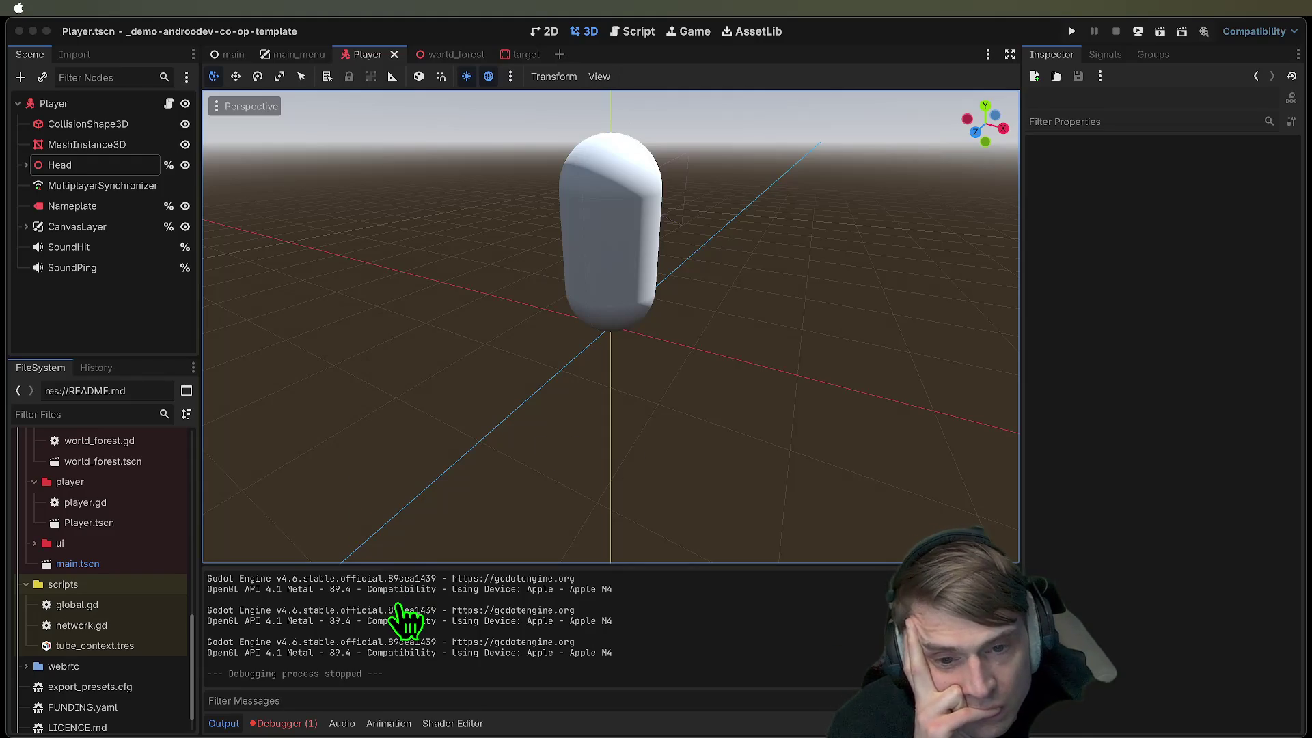
{"action": "left_click", "coordinate": [355, 600]}
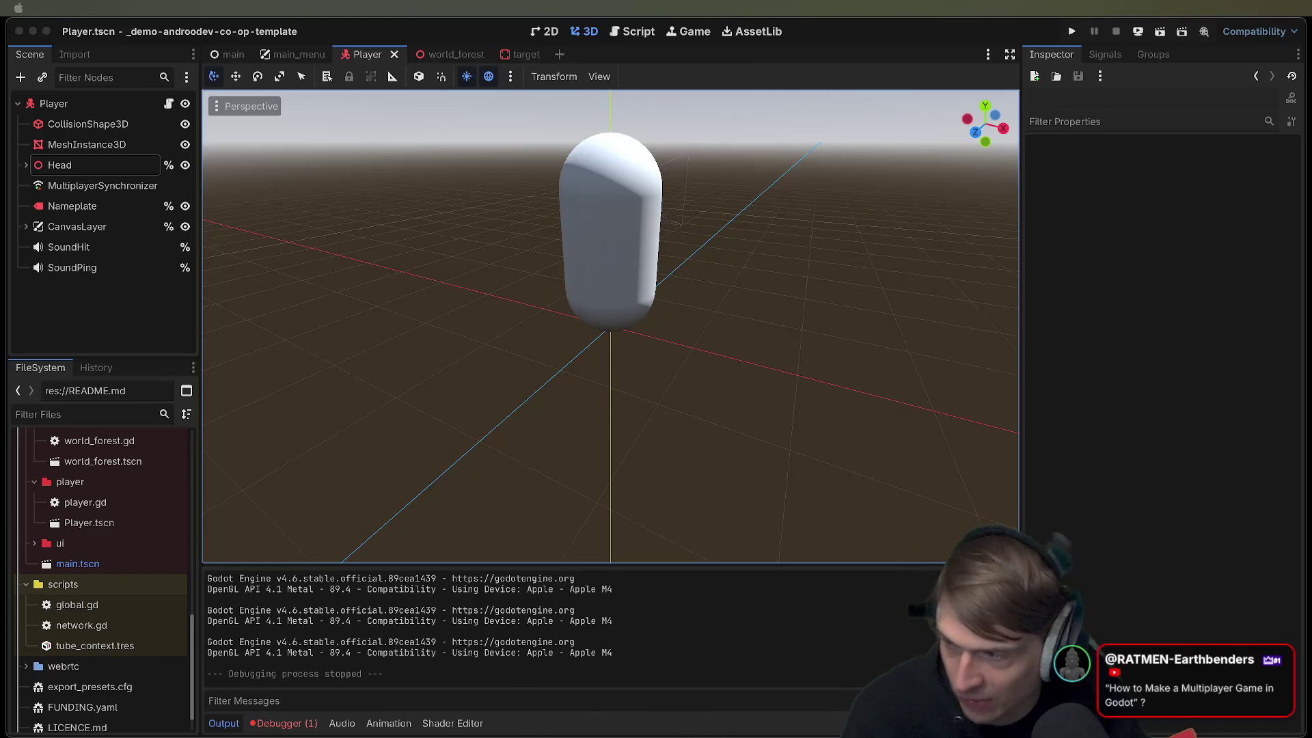
{"action": "key", "text": "super+Tab"}
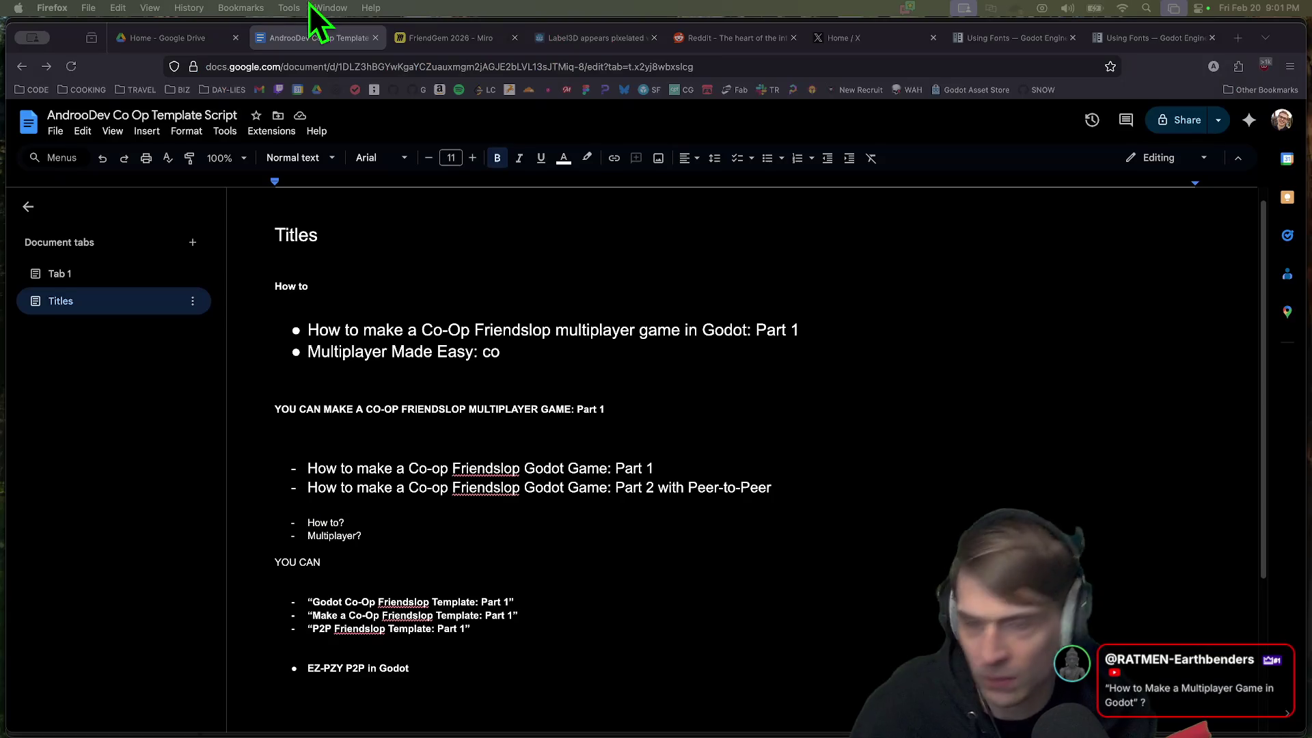
Step: Search Reddit for 'godot' and open the r/godot community
{"action": "left_click", "coordinate": [710, 38]}
{"action": "scroll", "coordinate": [1162, 164], "scroll_direction": "down", "scroll_amount": 10}
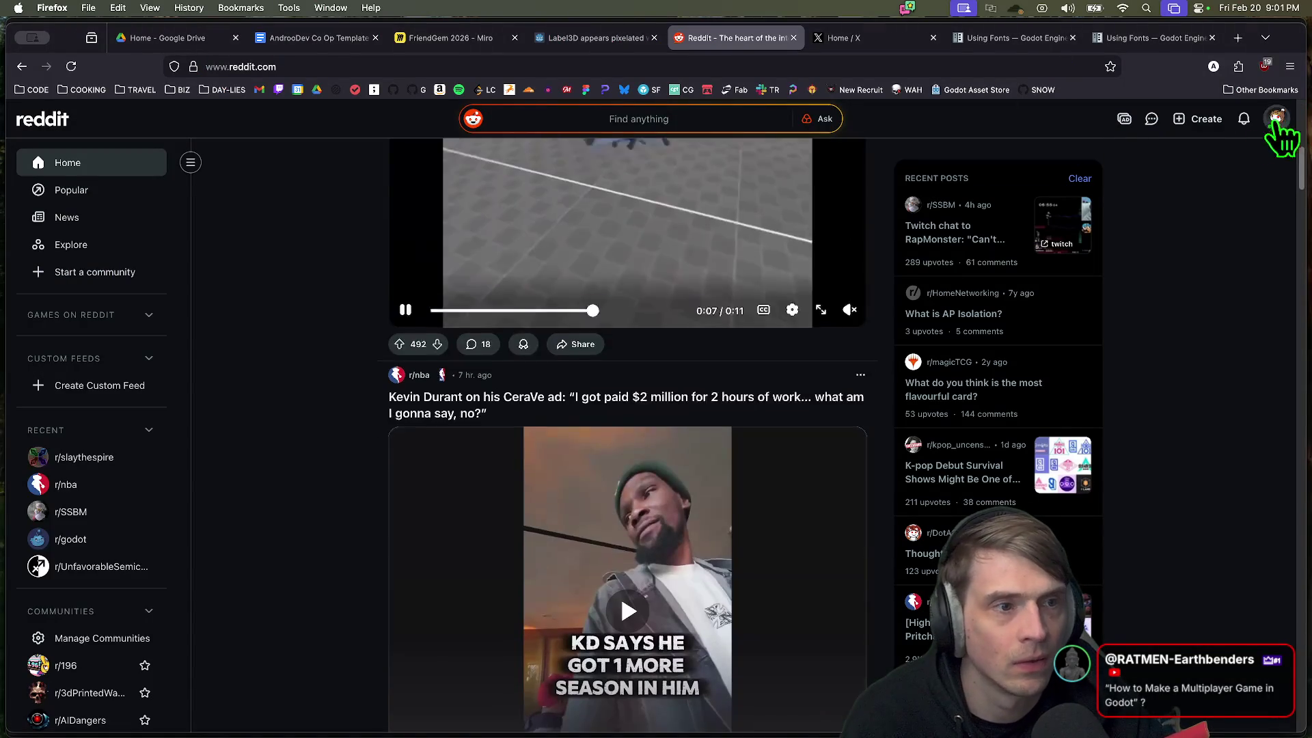
{"action": "left_click", "coordinate": [524, 119]}
{"action": "type", "text": "godot"}
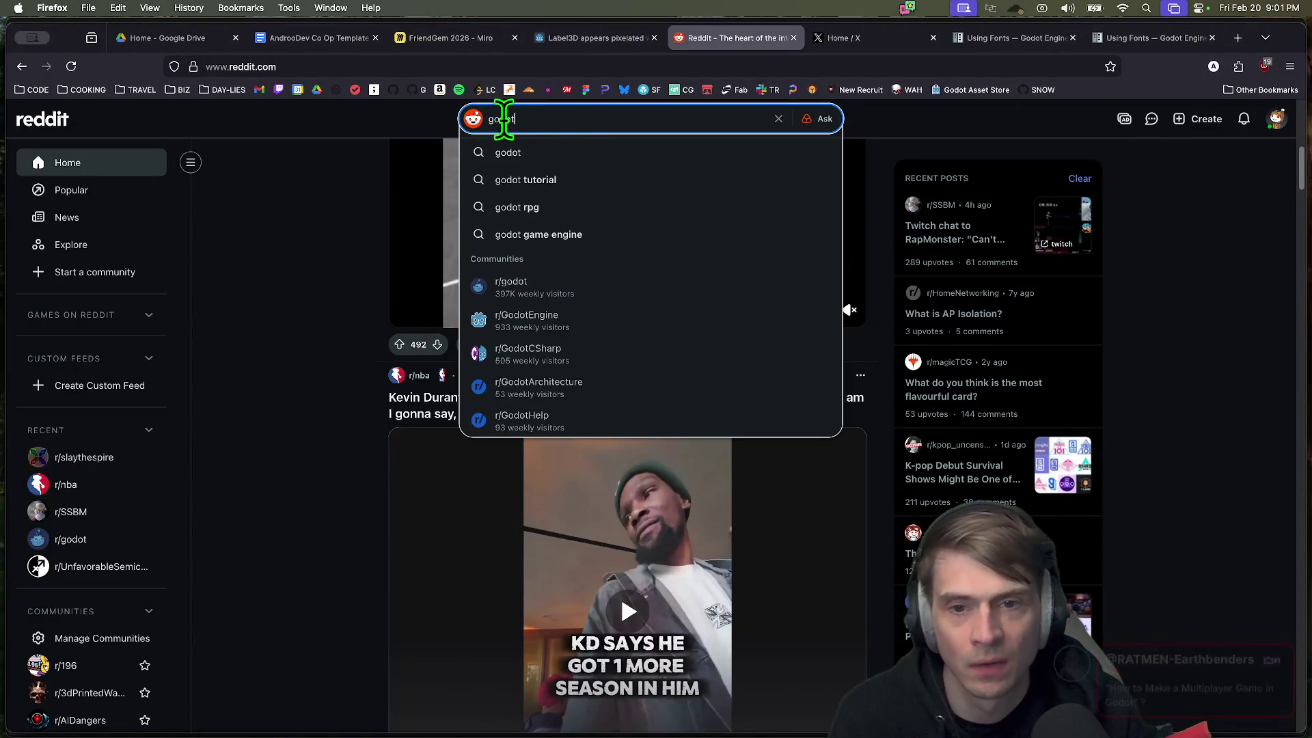
{"action": "left_click", "coordinate": [547, 287]}
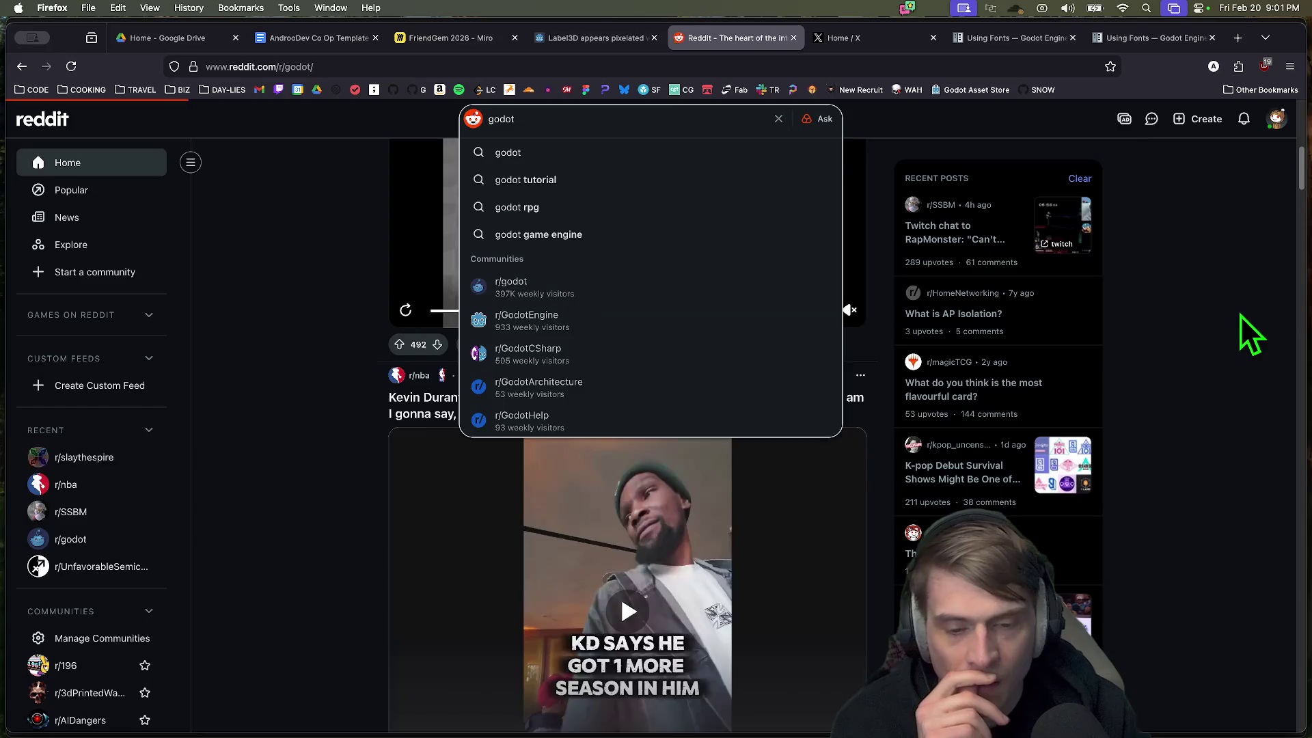
Step: Scroll the r/godot feed past the Godot 4.4 multiplayer boilerplate post, then return to Google Docs
{"action": "scroll", "coordinate": [1203, 362], "scroll_direction": "down", "scroll_amount": 15}
{"action": "scroll", "coordinate": [1218, 371], "scroll_direction": "down", "scroll_amount": 10}
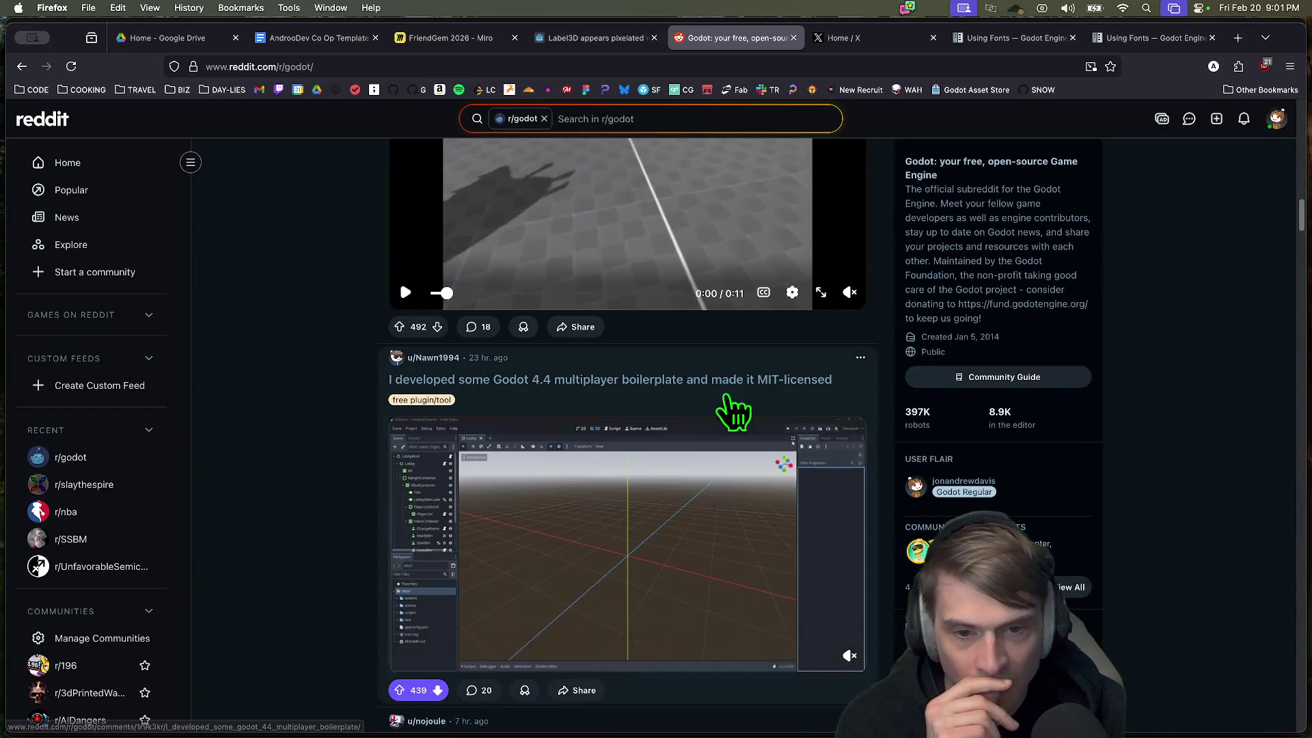
{"action": "scroll", "coordinate": [1216, 357], "scroll_direction": "down", "scroll_amount": 3}
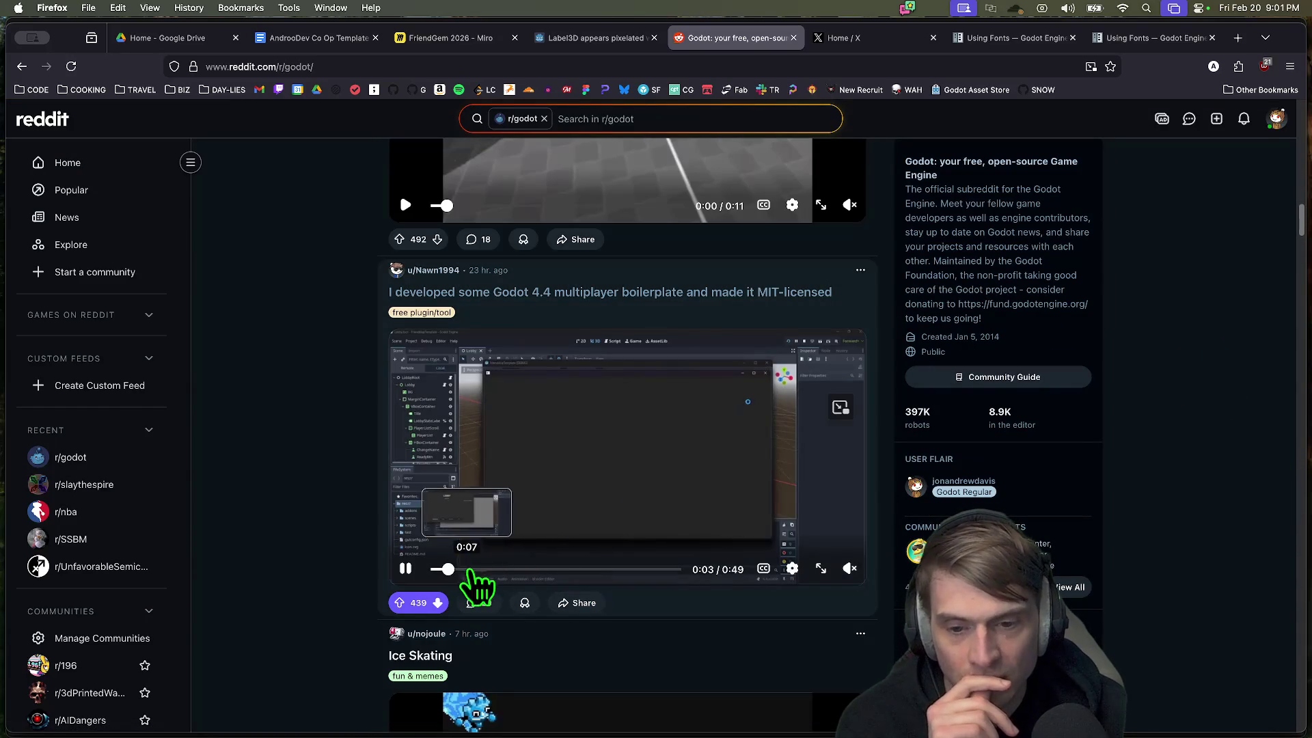
{"action": "scroll", "coordinate": [1189, 488], "scroll_direction": "down", "scroll_amount": 1}
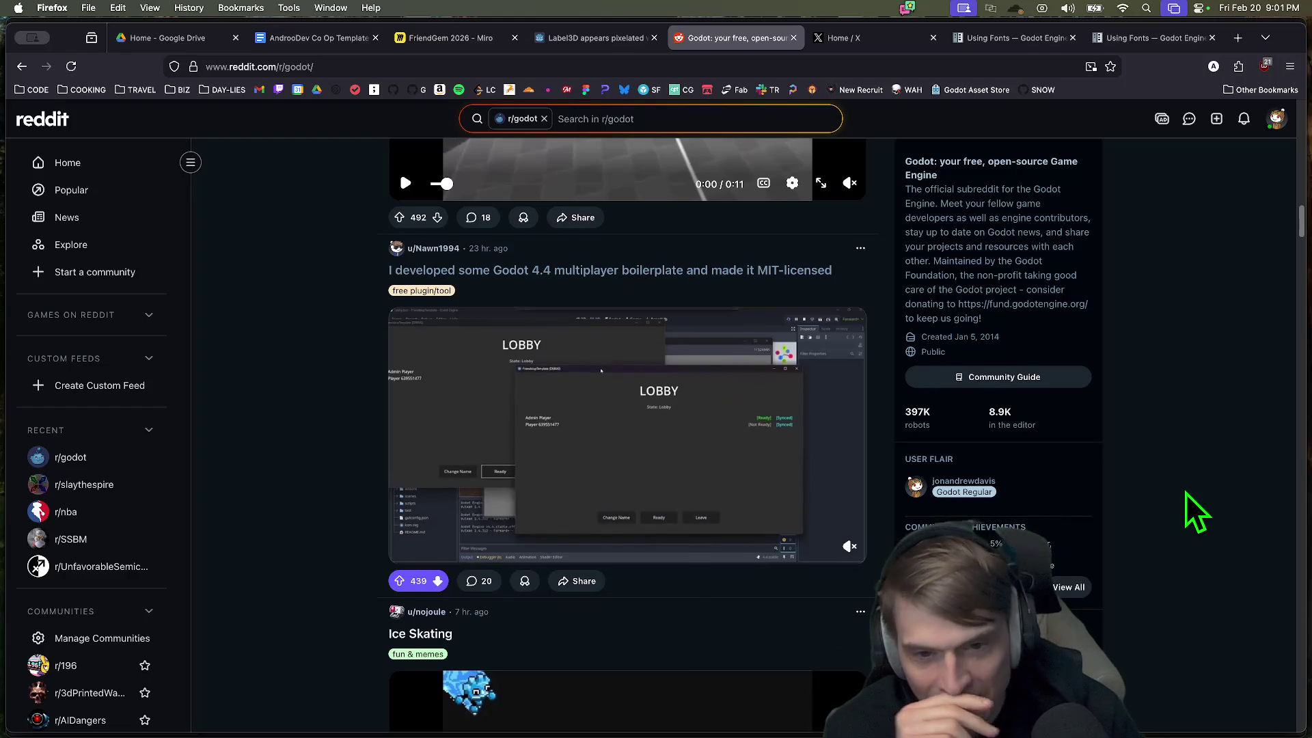
{"action": "scroll", "coordinate": [1186, 493], "scroll_direction": "down", "scroll_amount": 1}
{"action": "scroll", "coordinate": [1186, 492], "scroll_direction": "down", "scroll_amount": 1}
{"action": "scroll", "coordinate": [1186, 492], "scroll_direction": "down", "scroll_amount": 1}
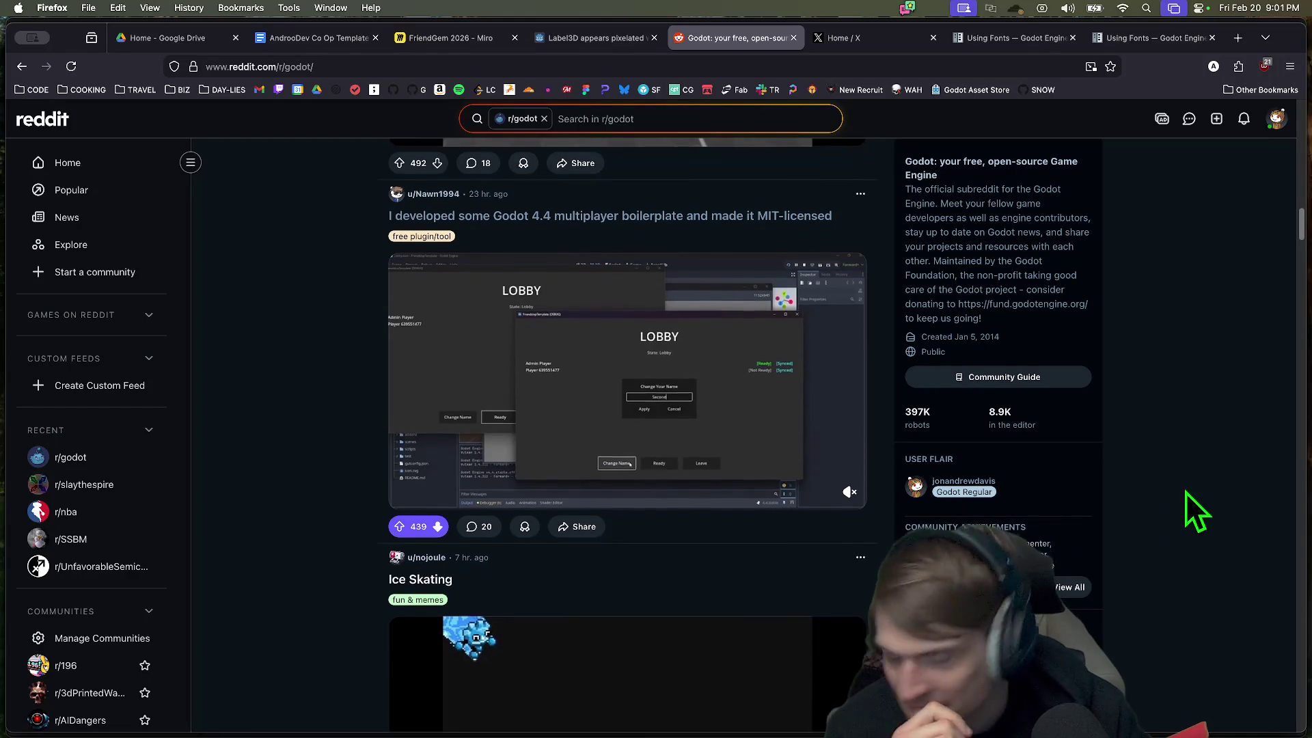
{"action": "scroll", "coordinate": [1186, 492], "scroll_direction": "down", "scroll_amount": 1}
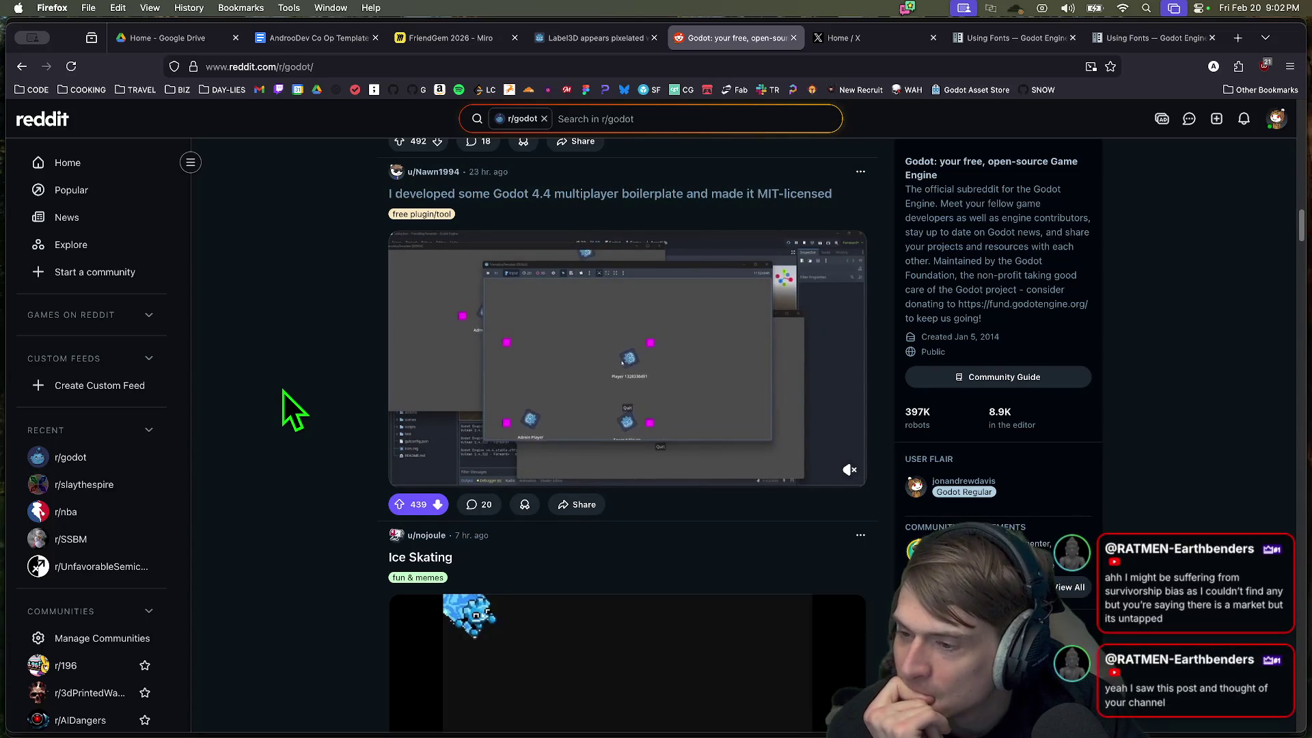
{"action": "scroll", "coordinate": [293, 547], "scroll_direction": "down", "scroll_amount": 5}
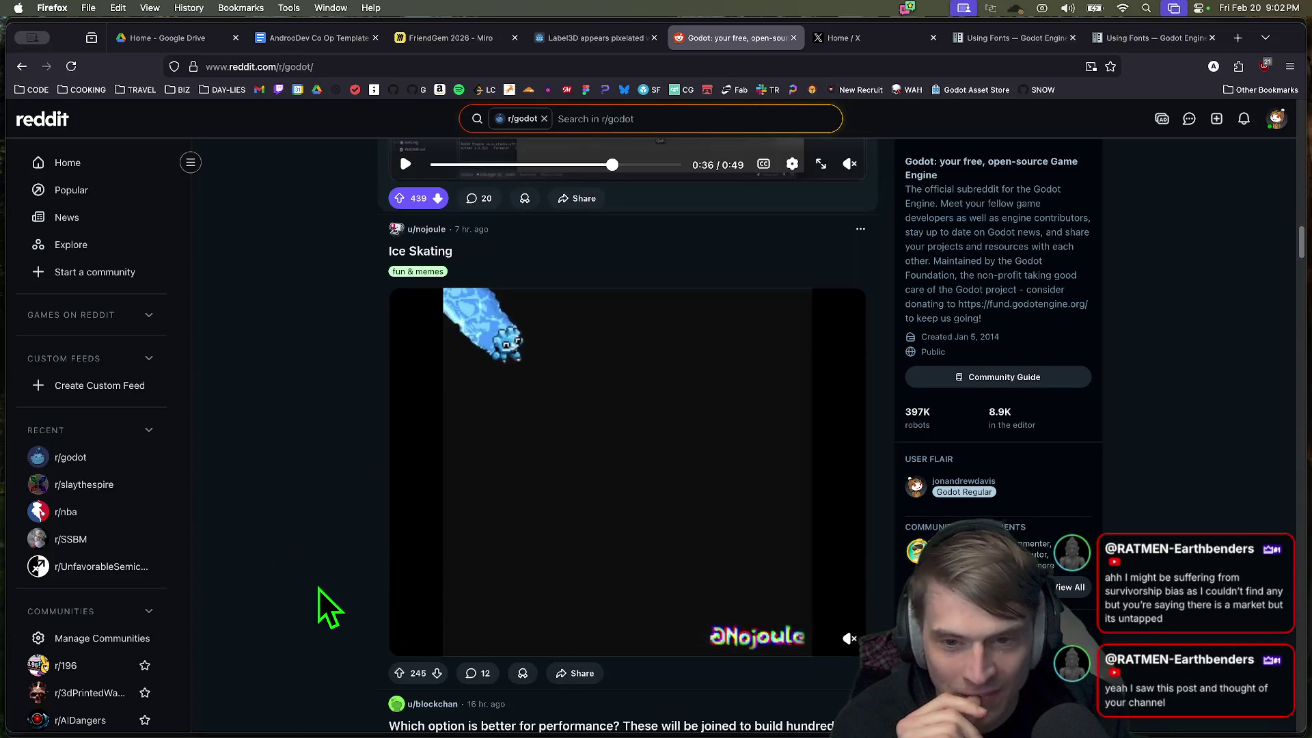
{"action": "scroll", "coordinate": [319, 586], "scroll_direction": "down", "scroll_amount": 3}
{"action": "scroll", "coordinate": [318, 580], "scroll_direction": "down", "scroll_amount": 7}
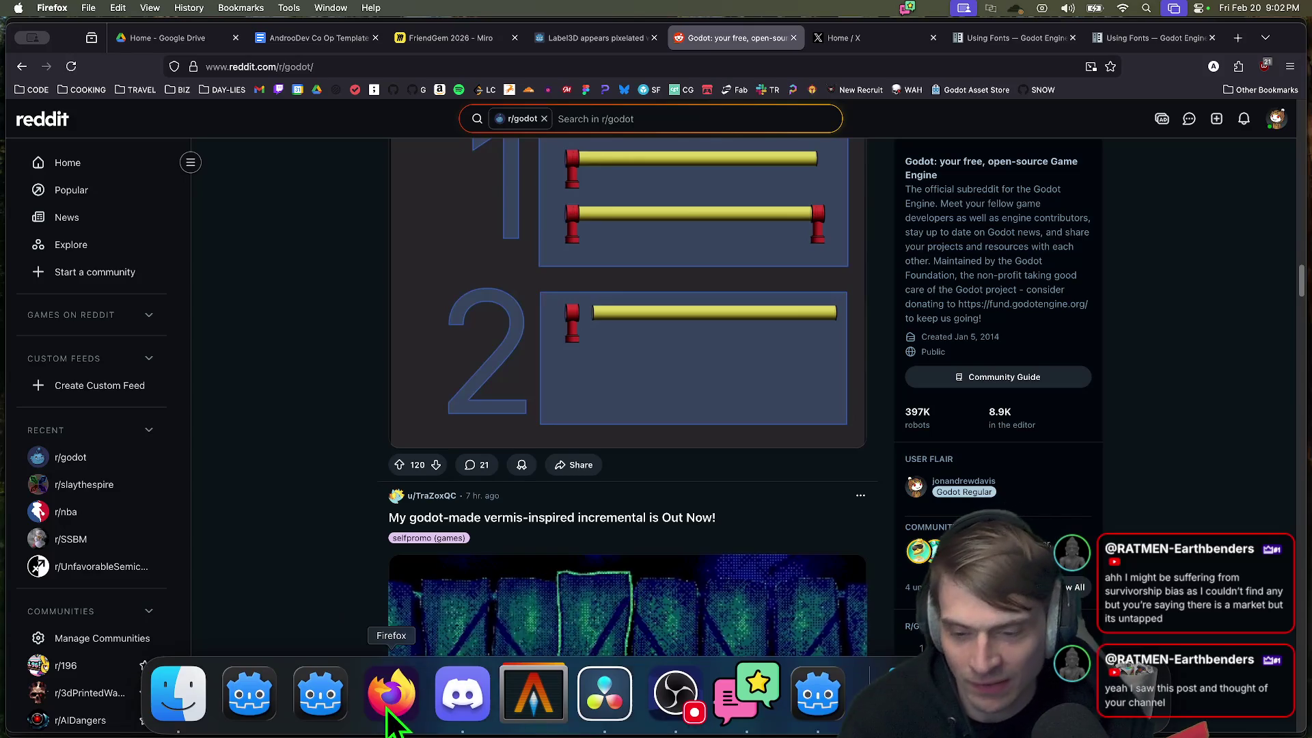
{"action": "left_click", "coordinate": [318, 37]}
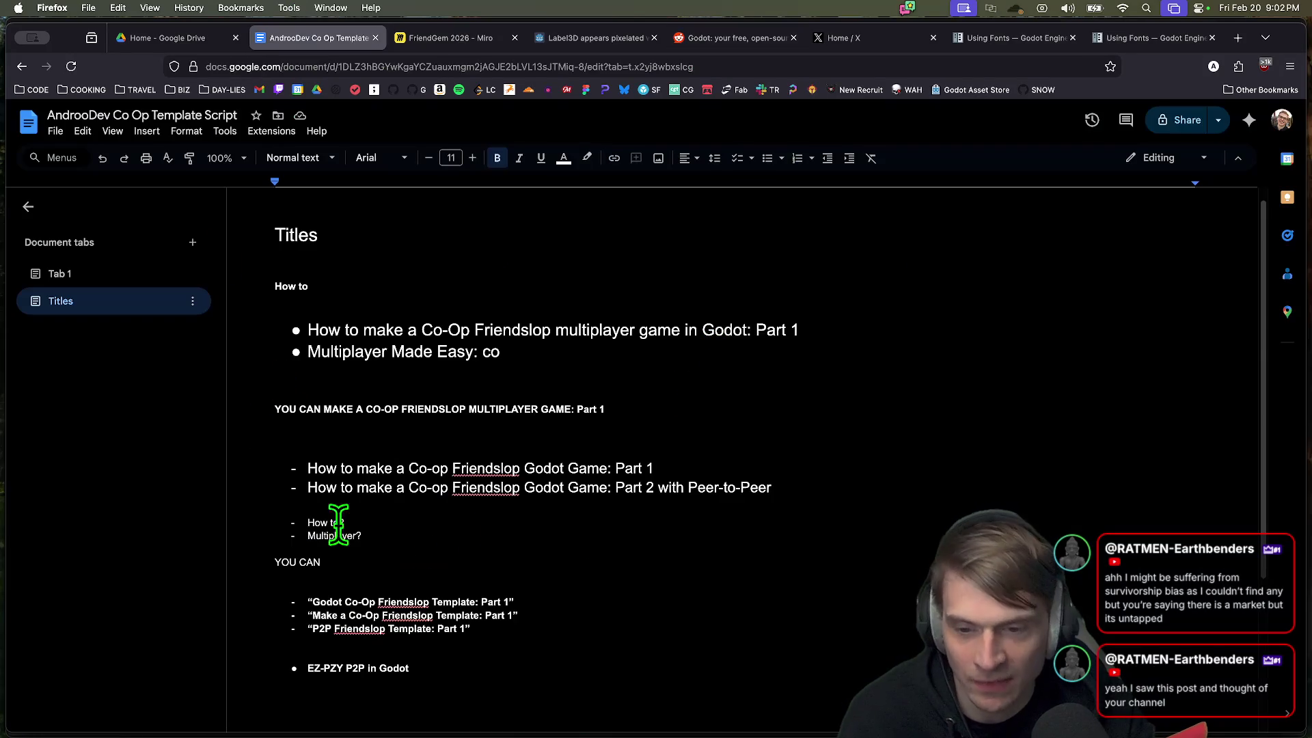
Step: Open Tab 1's Part 2 notes and place the caret below the quoted title ideas
{"action": "scroll", "coordinate": [743, 511], "scroll_direction": "down", "scroll_amount": 3}
{"action": "scroll", "coordinate": [683, 492], "scroll_direction": "up", "scroll_amount": 3}
{"action": "left_click", "coordinate": [134, 277]}
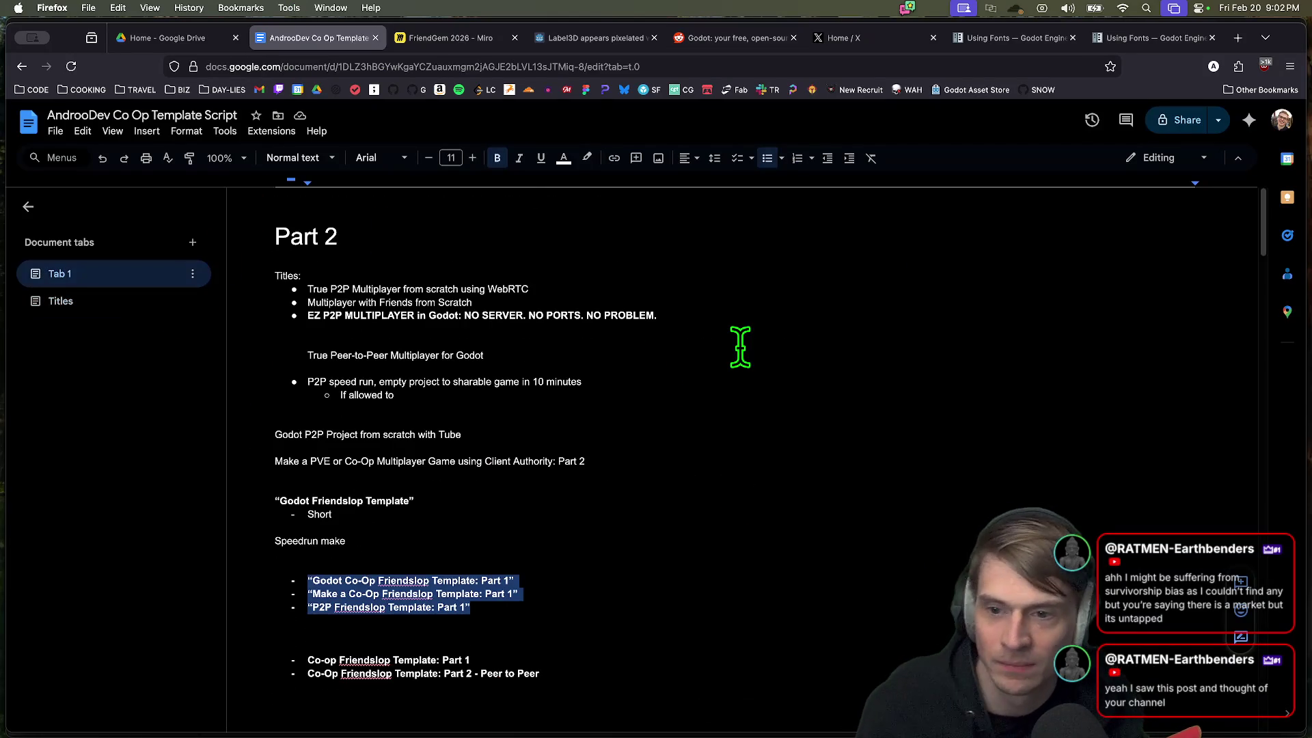
{"action": "scroll", "coordinate": [739, 352], "scroll_direction": "down", "scroll_amount": 10}
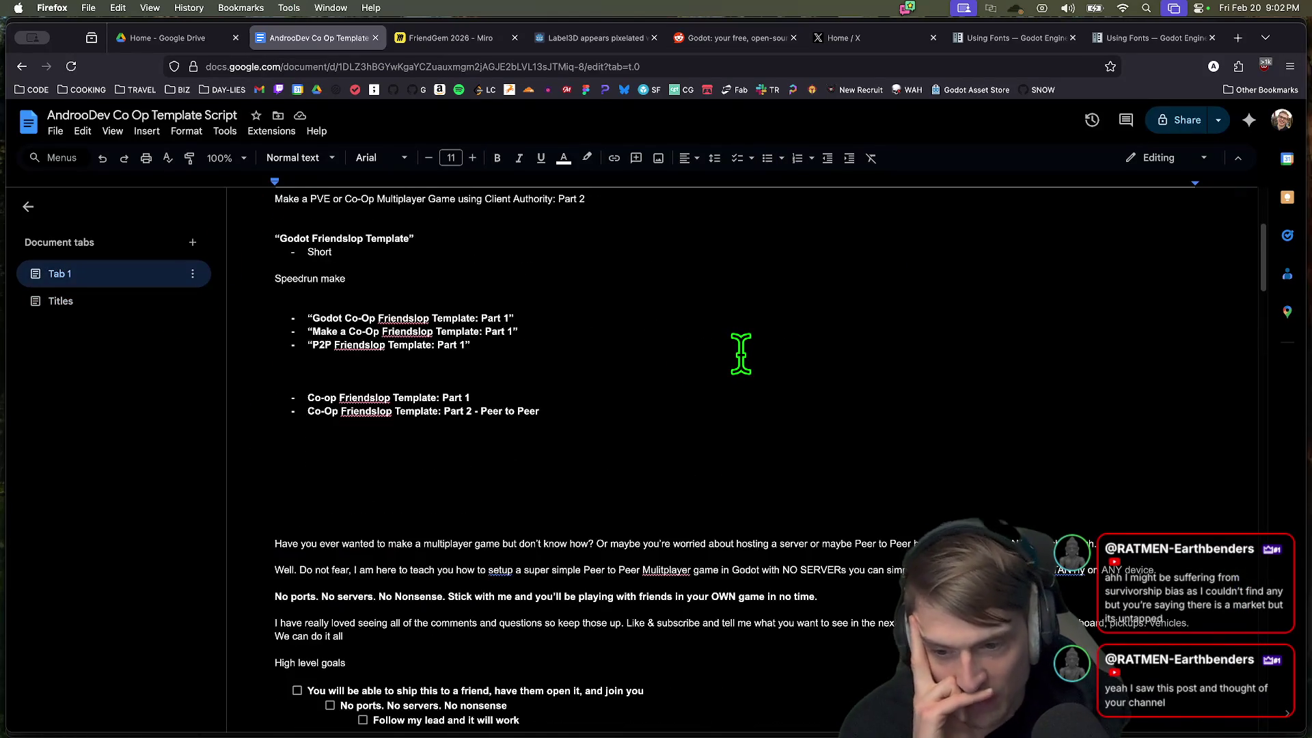
{"action": "scroll", "coordinate": [740, 355], "scroll_direction": "up", "scroll_amount": 12}
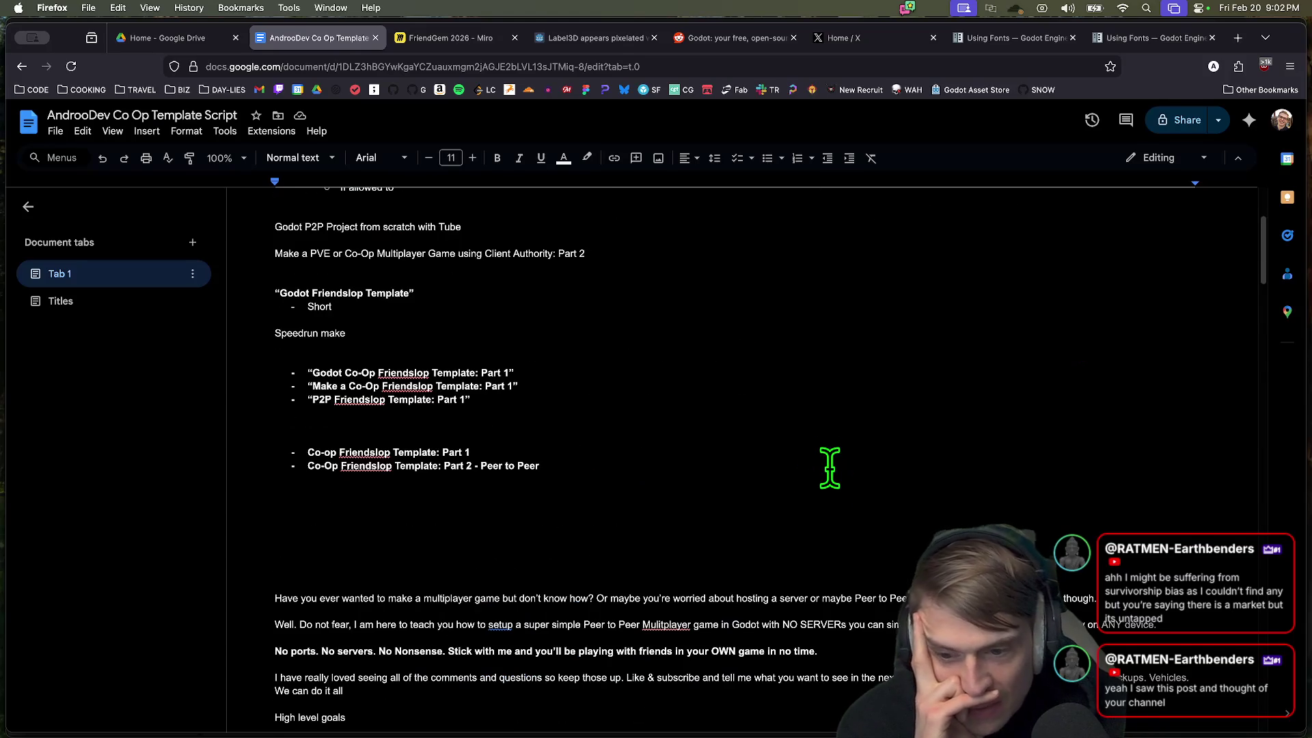
{"action": "scroll", "coordinate": [828, 458], "scroll_direction": "up", "scroll_amount": 3}
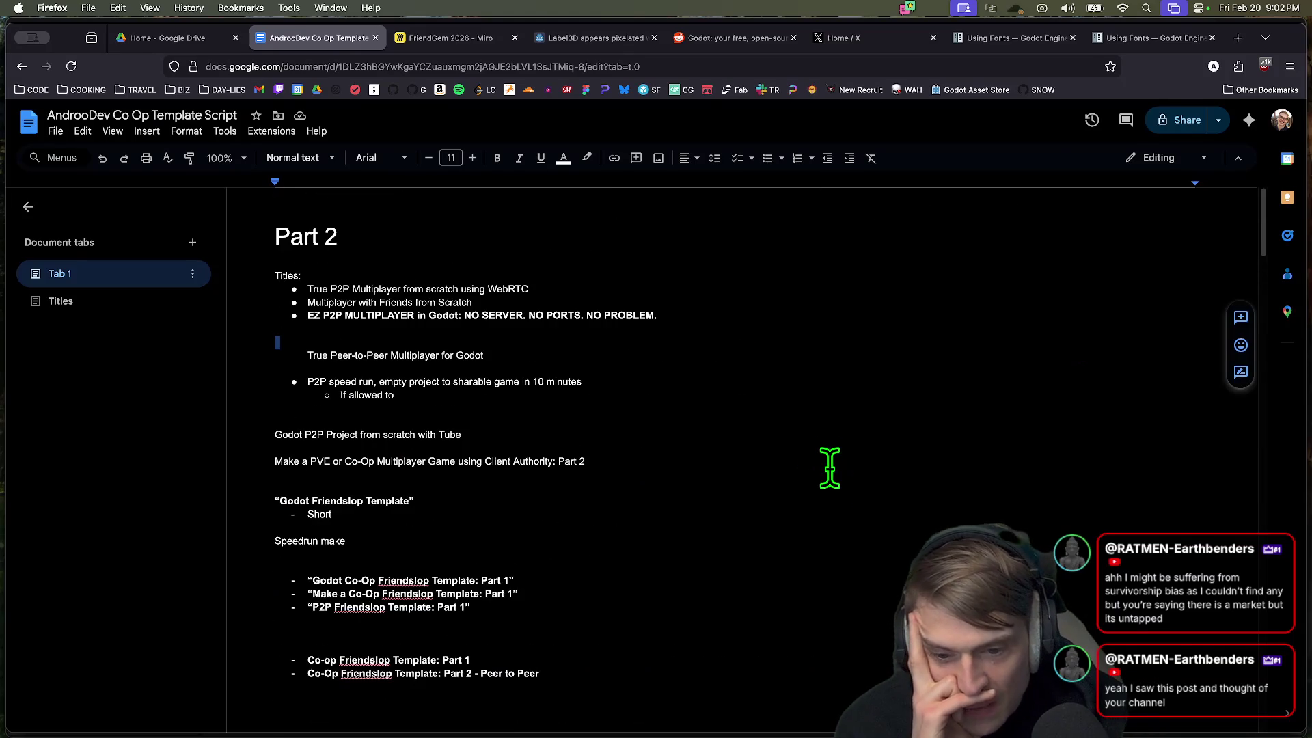
{"action": "left_click", "coordinate": [626, 636]}
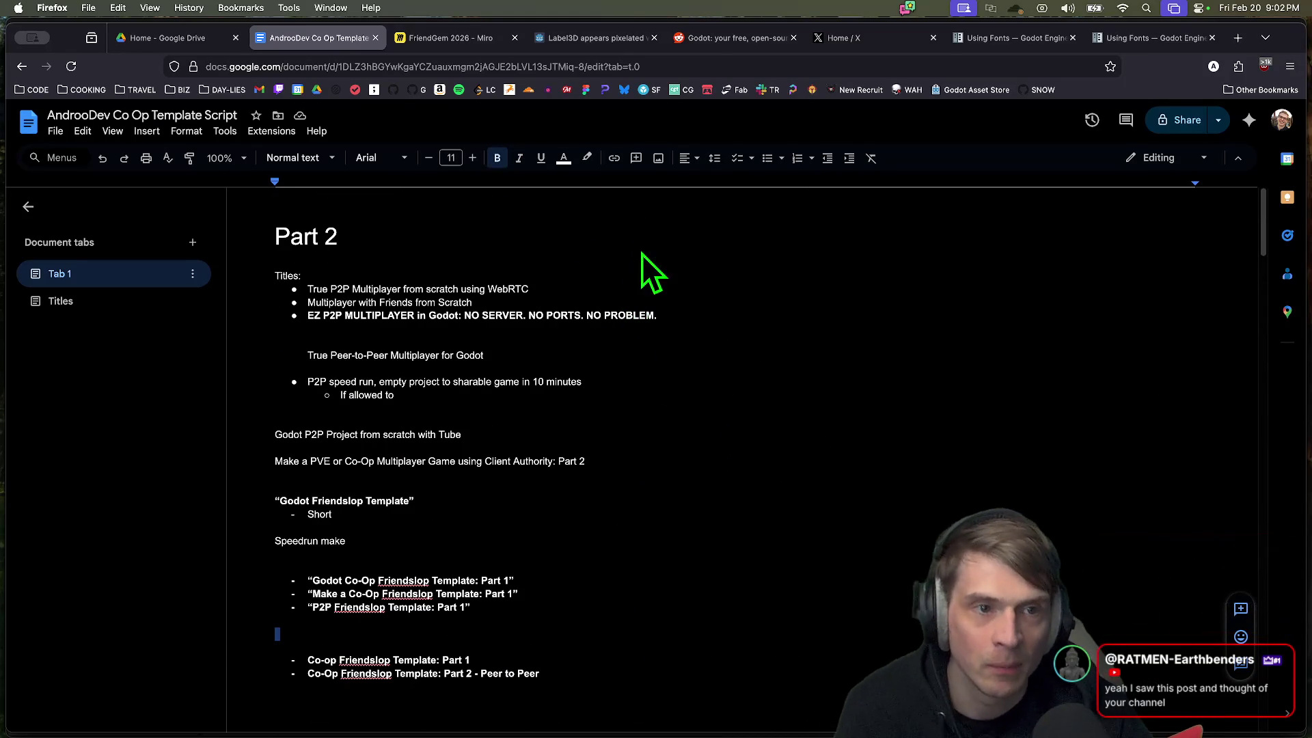
Step: Glance at Discord, then return to the script and select the speed run bullet
{"action": "left_click", "coordinate": [441, 718]}
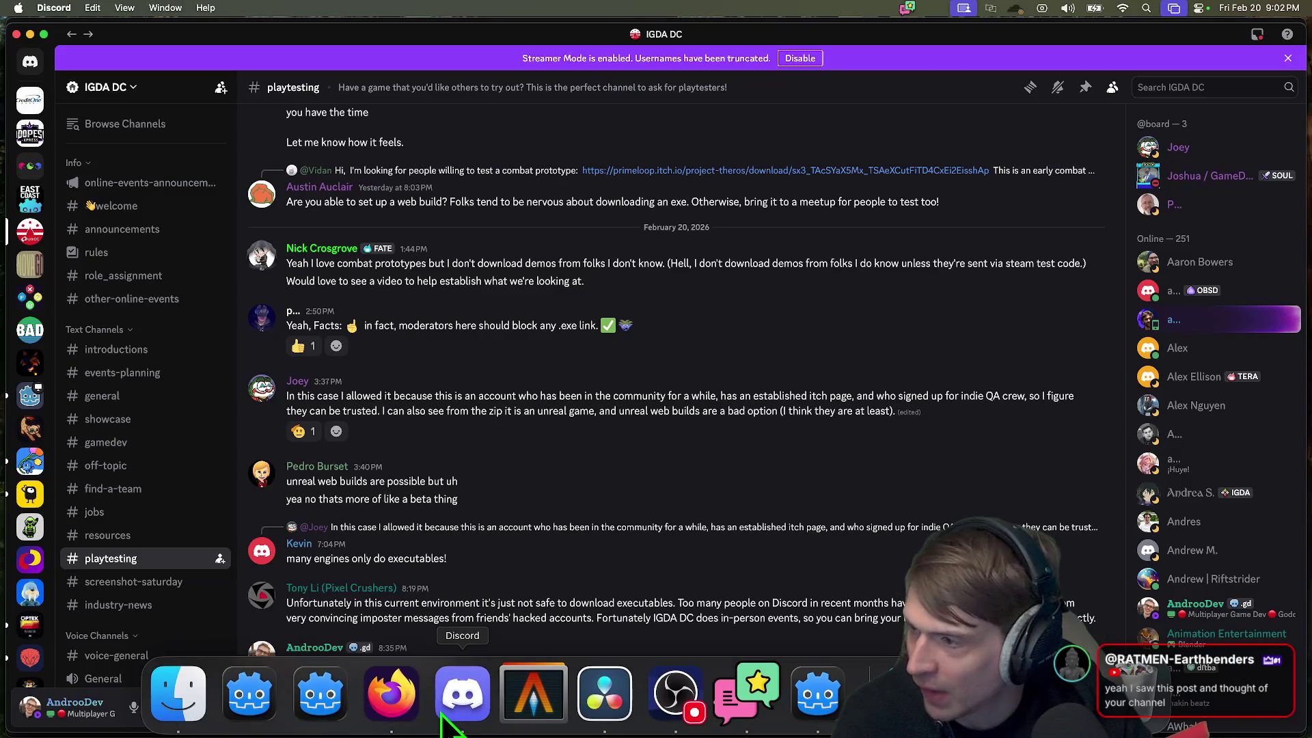
{"action": "key", "text": "super+Tab"}
{"action": "mouse_move", "coordinate": [704, 393]}
{"action": "left_mouse_down"}
{"action": "mouse_move", "coordinate": [312, 383]}
{"action": "mouse_move", "coordinate": [562, 391]}
{"action": "left_mouse_up"}
{"action": "left_click", "coordinate": [596, 367]}
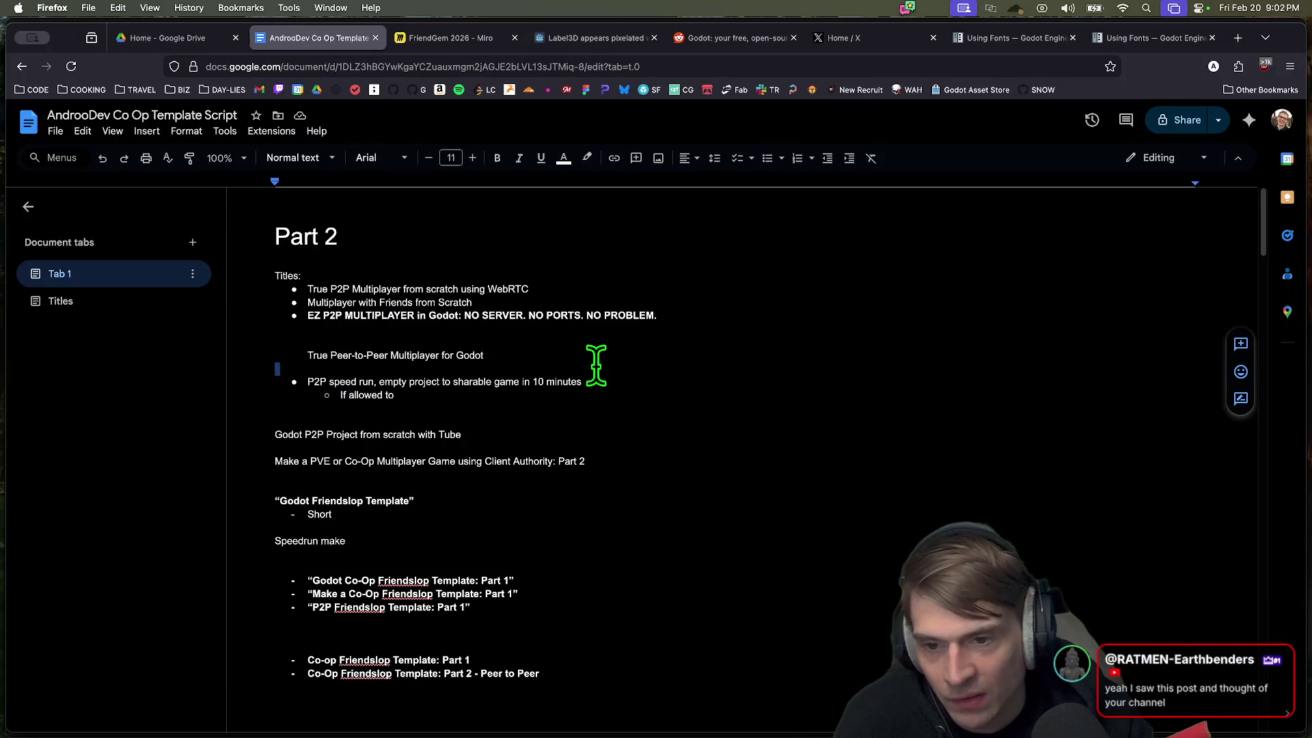
Step: Select the True Peer-to-Peer and bold EZ P2P MULTIPLAYER title lines
{"action": "left_click_drag", "start_coordinate": [509, 356], "coordinate": [264, 357]}
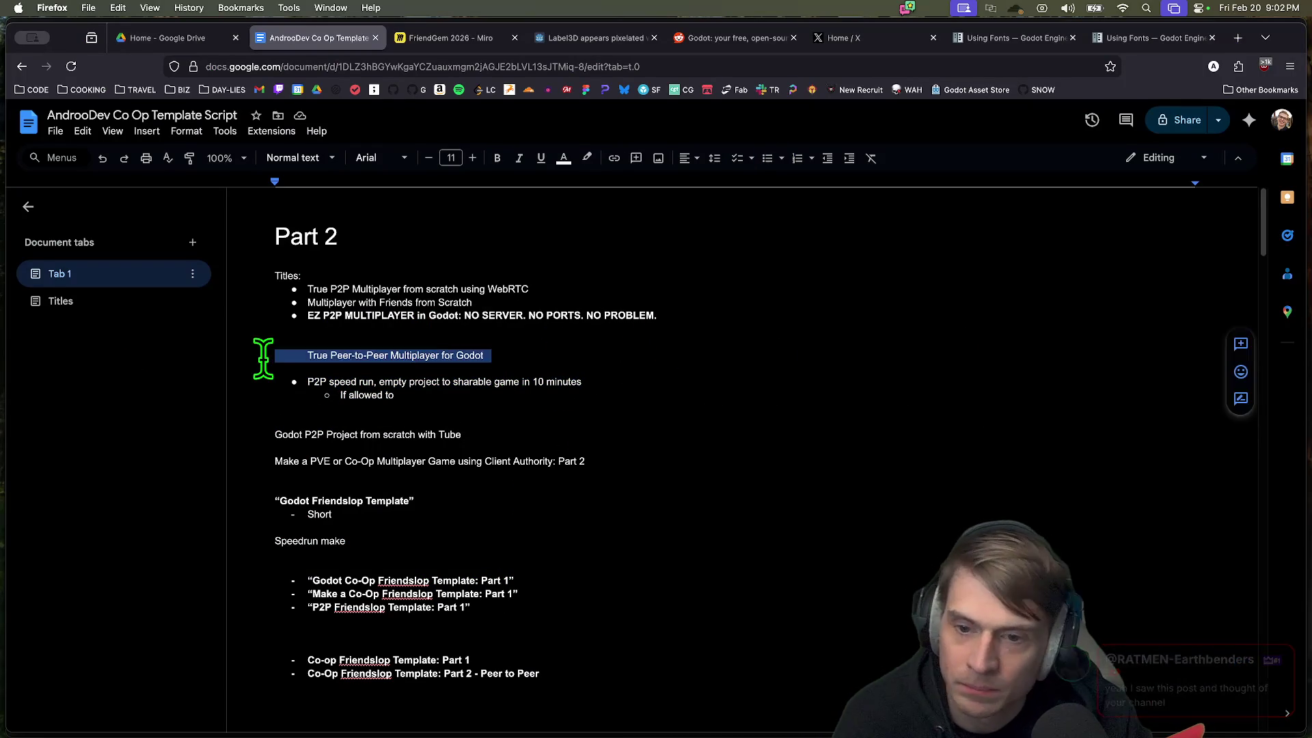
{"action": "triple_click", "coordinate": [559, 354]}
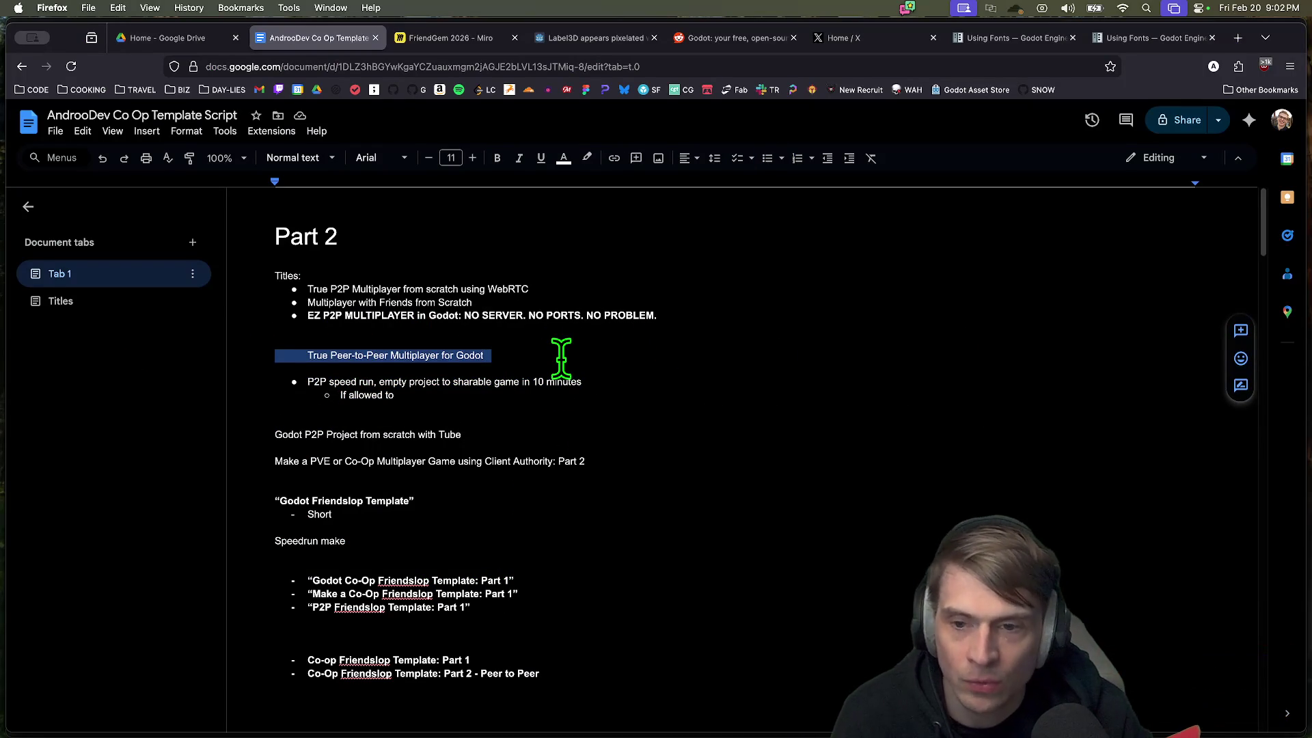
{"action": "triple_click", "coordinate": [321, 313]}
{"action": "left_click_drag", "start_coordinate": [321, 313], "coordinate": [617, 299]}
{"action": "right_click", "coordinate": [617, 298]}
{"action": "left_click", "coordinate": [565, 287]}
{"action": "left_click", "coordinate": [693, 315]}
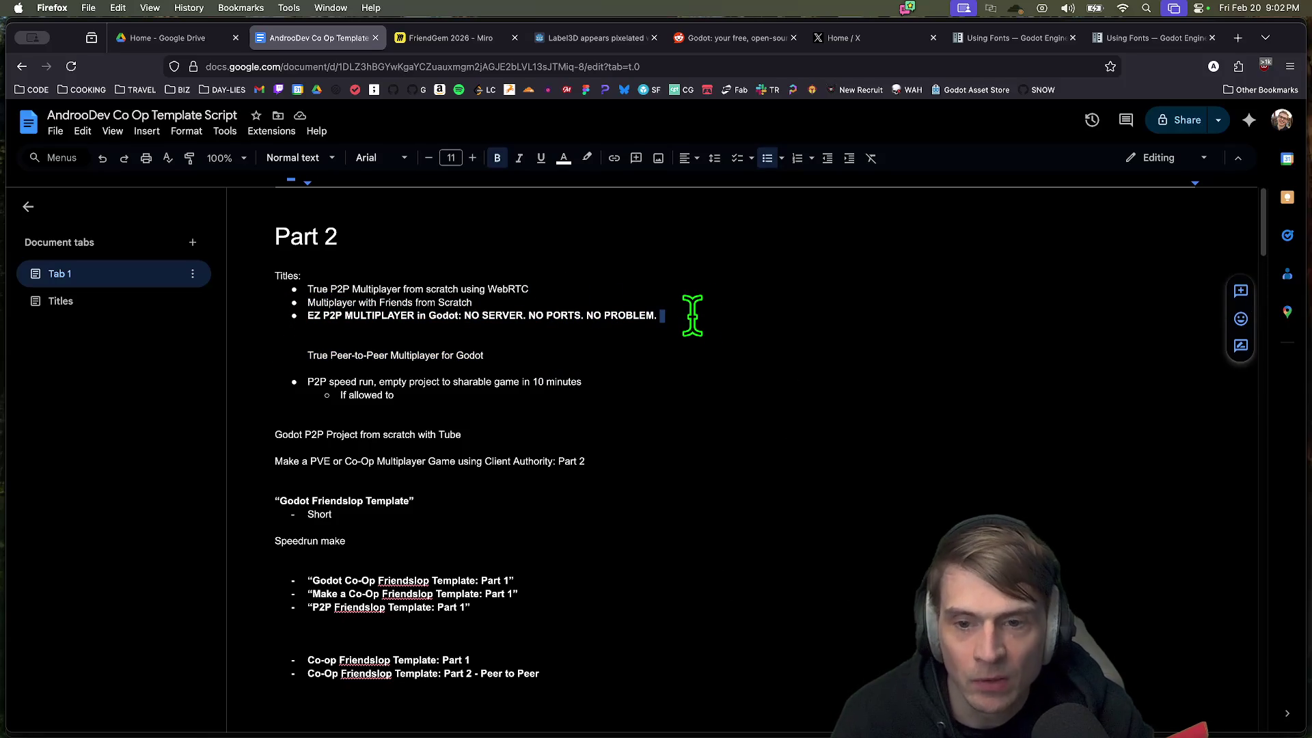
{"action": "triple_click", "coordinate": [692, 315]}
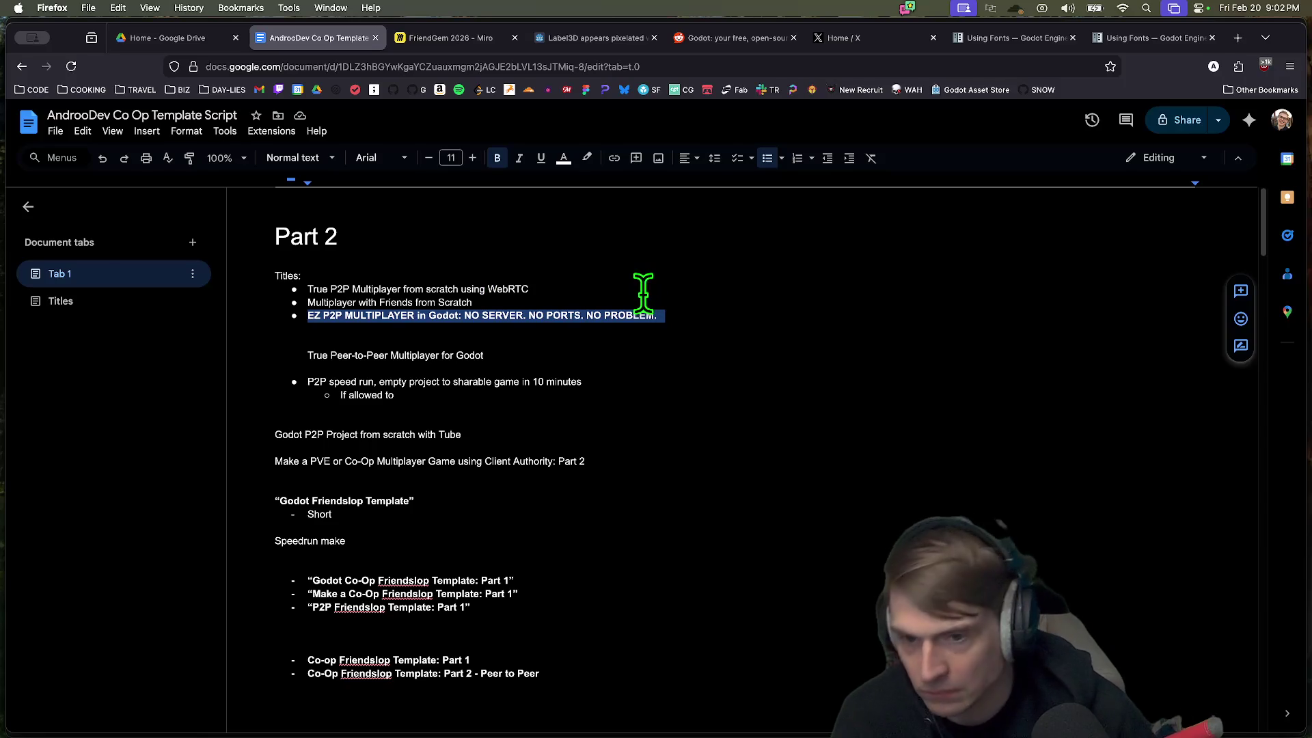
Step: Start a new empty bullet beneath the 'EZ P2P MULTIPLAYER in Godot' title
{"action": "double_click", "coordinate": [357, 314]}
{"action": "left_click_drag", "start_coordinate": [645, 315], "coordinate": [481, 316]}
{"action": "left_click_drag", "start_coordinate": [359, 319], "coordinate": [280, 314]}
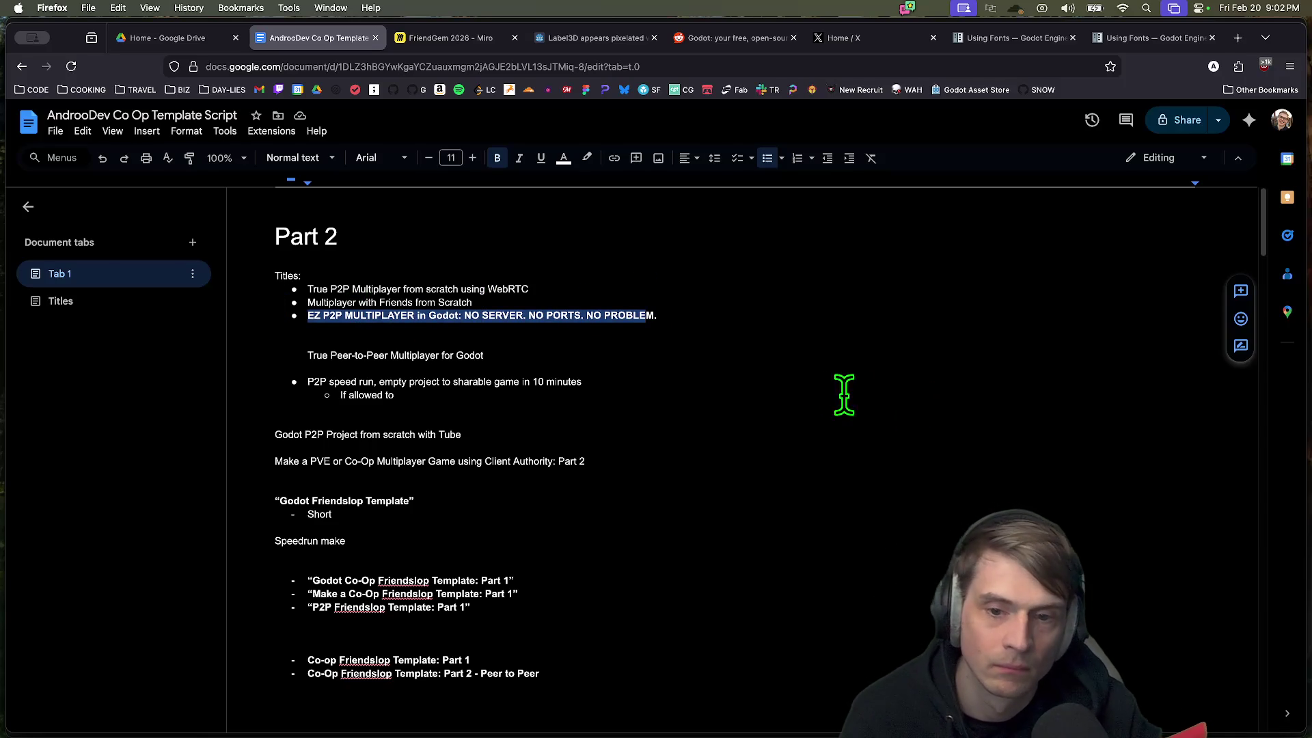
{"action": "left_click", "coordinate": [682, 316]}
{"action": "triple_click", "coordinate": [682, 316]}
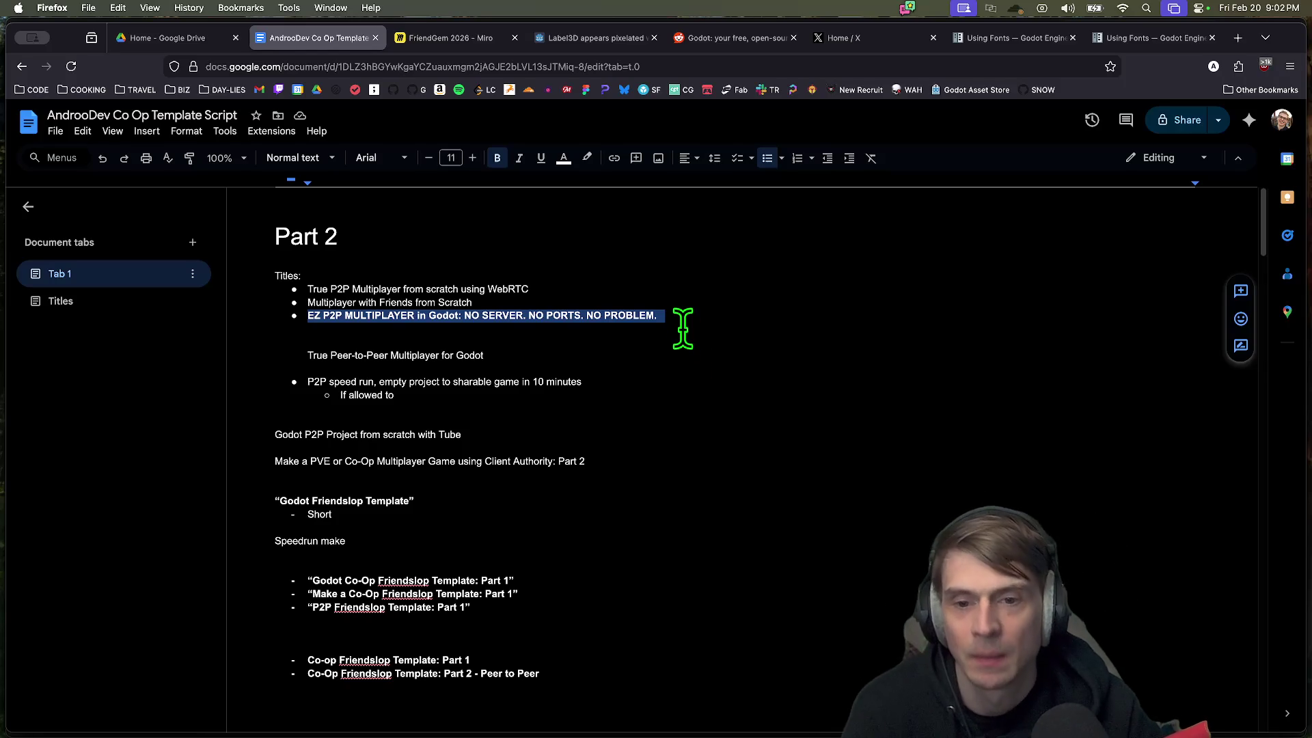
{"action": "left_click", "coordinate": [683, 332]}
{"action": "mouse_move", "coordinate": [653, 313]}
{"action": "left_mouse_down"}
{"action": "mouse_move", "coordinate": [328, 314]}
{"action": "mouse_move", "coordinate": [667, 313]}
{"action": "mouse_move", "coordinate": [379, 301]}
{"action": "left_mouse_up"}
{"action": "double_click", "coordinate": [331, 313]}
{"action": "left_click_drag", "start_coordinate": [673, 314], "coordinate": [307, 316]}
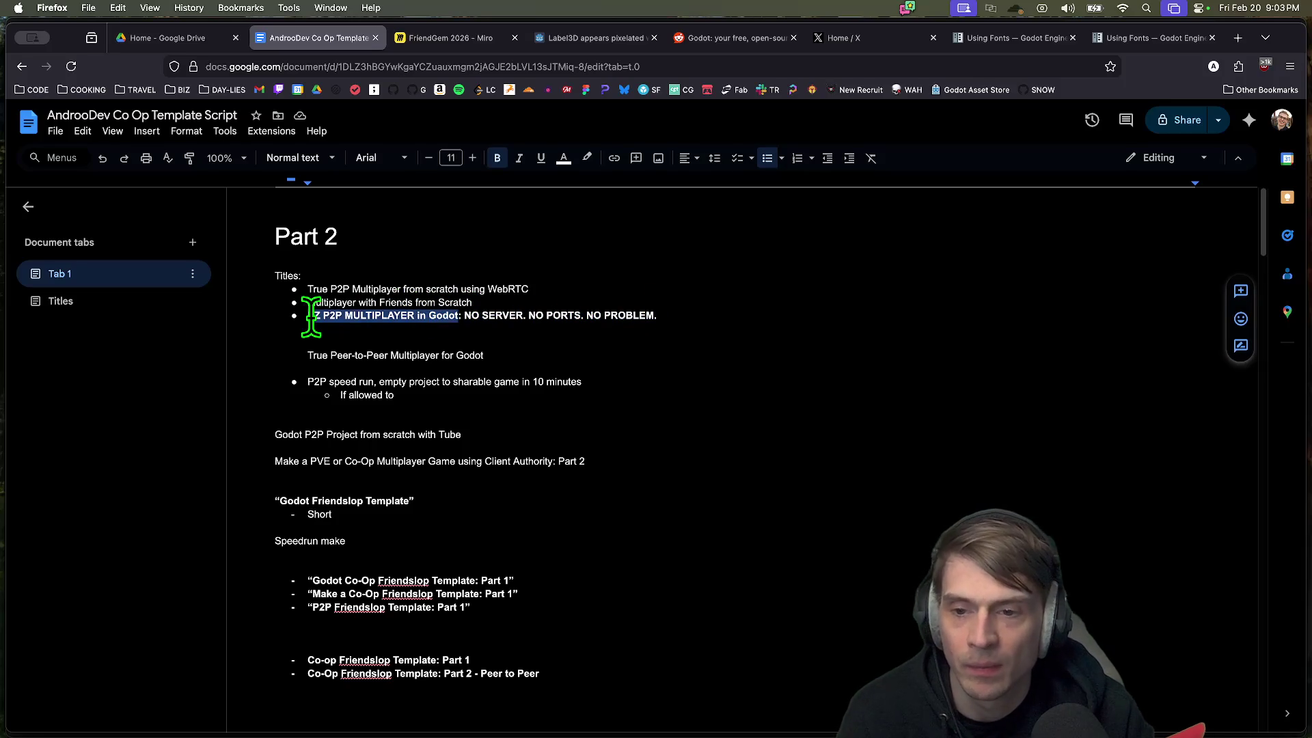
{"action": "left_click", "coordinate": [799, 316]}
{"action": "key", "text": "Return"}
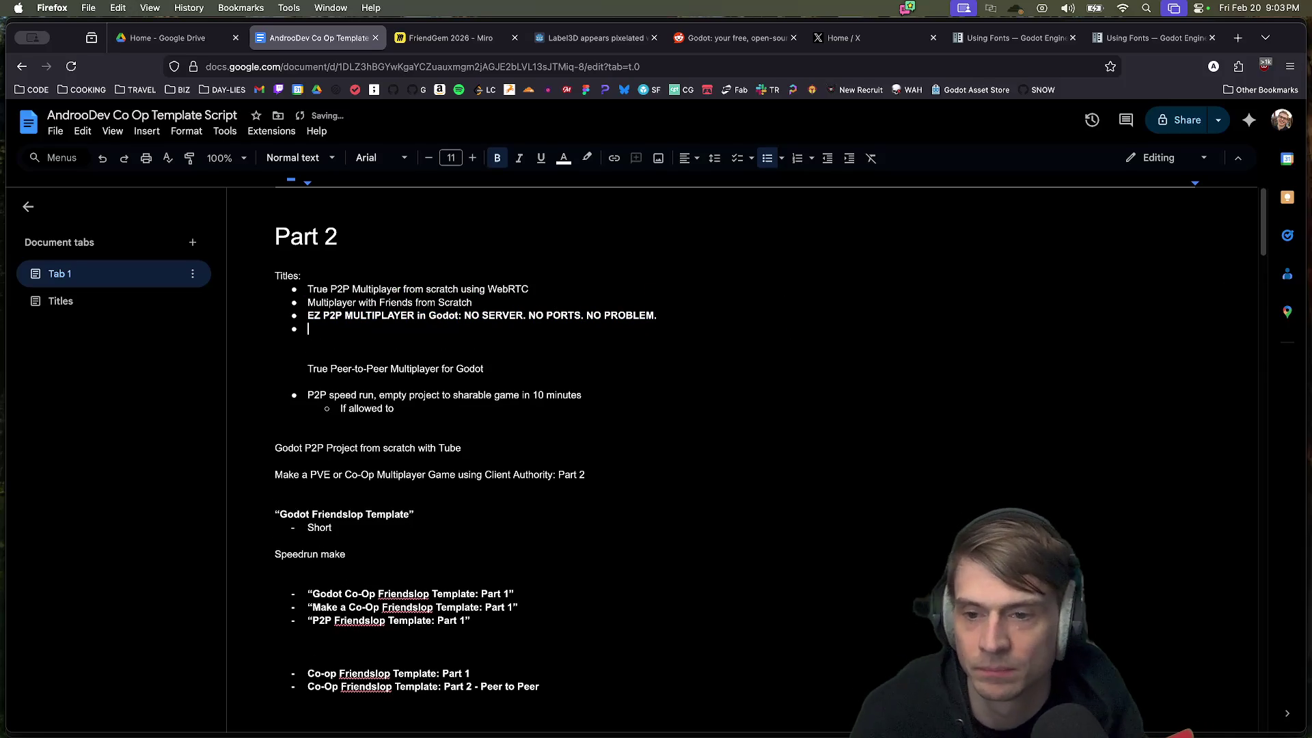
Step: Write the bullet 'EZ P2P MULTIPLAYER in Godot: Co-op Friendslop Part 1', then return to DaVinci Resolve
{"action": "key", "text": "cmd+v"}
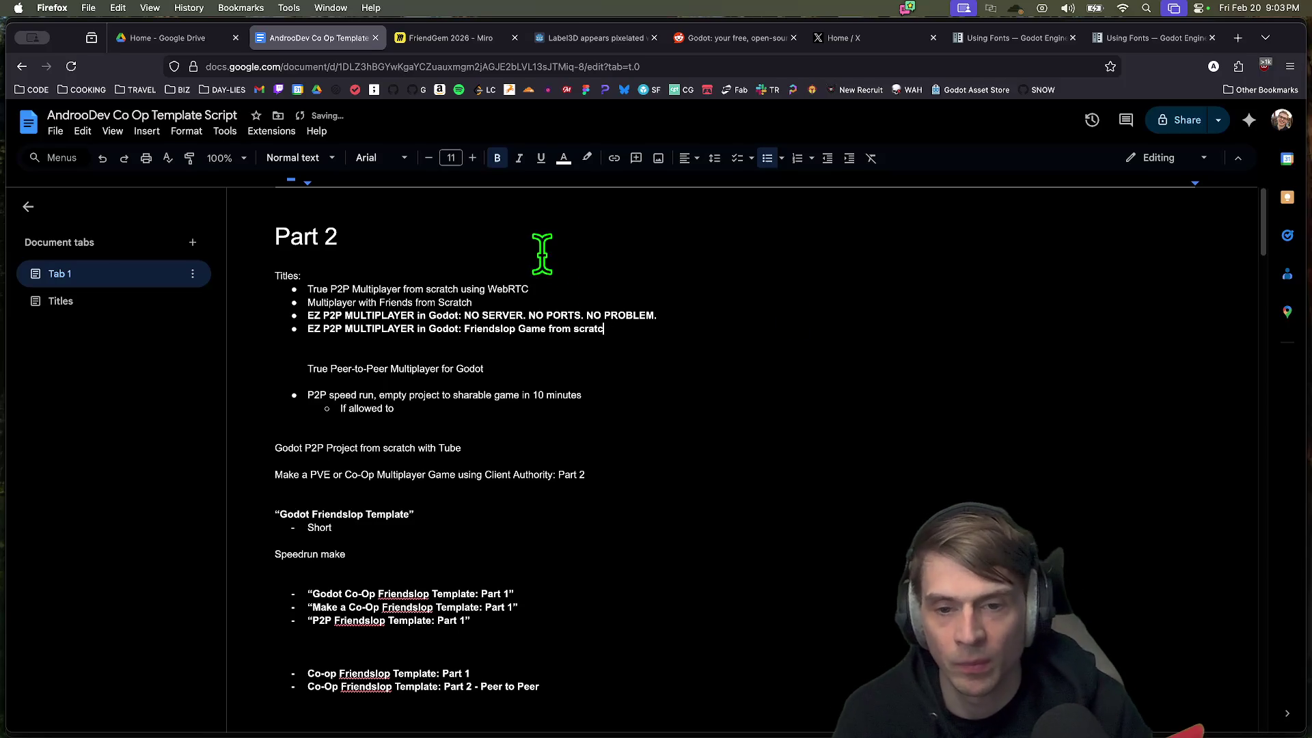
{"action": "left_click", "coordinate": [464, 328]}
{"action": "type", "text": "Co-op"}
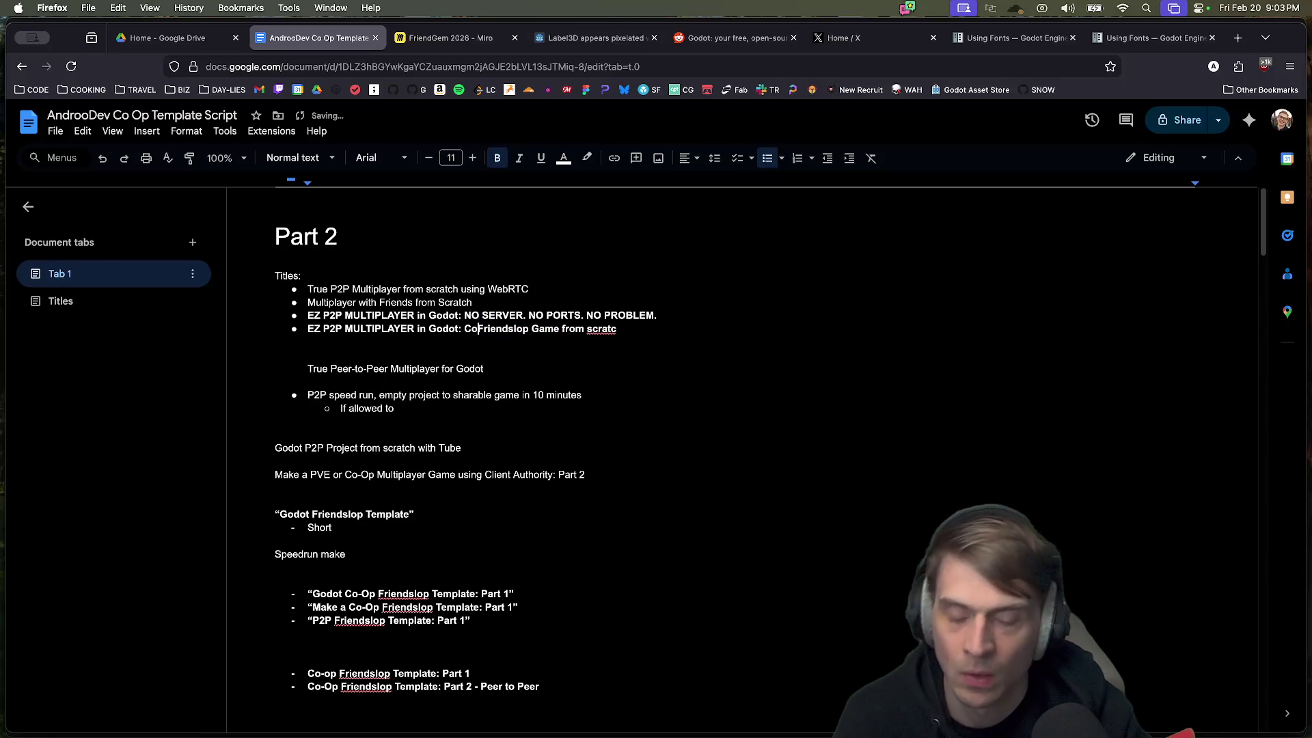
{"action": "left_click_drag", "start_coordinate": [635, 329], "coordinate": [550, 329]}
{"action": "key", "text": "BackSpace"}
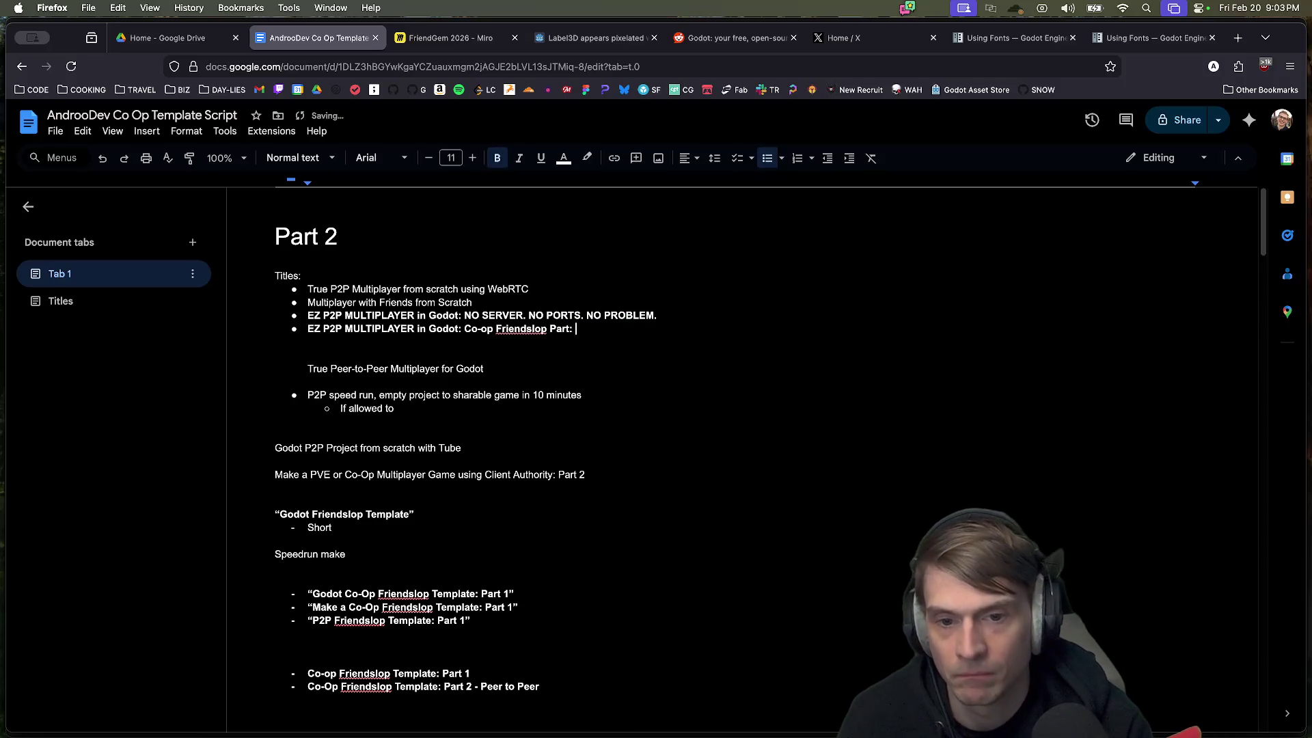
{"action": "triple_click", "coordinate": [621, 330]}
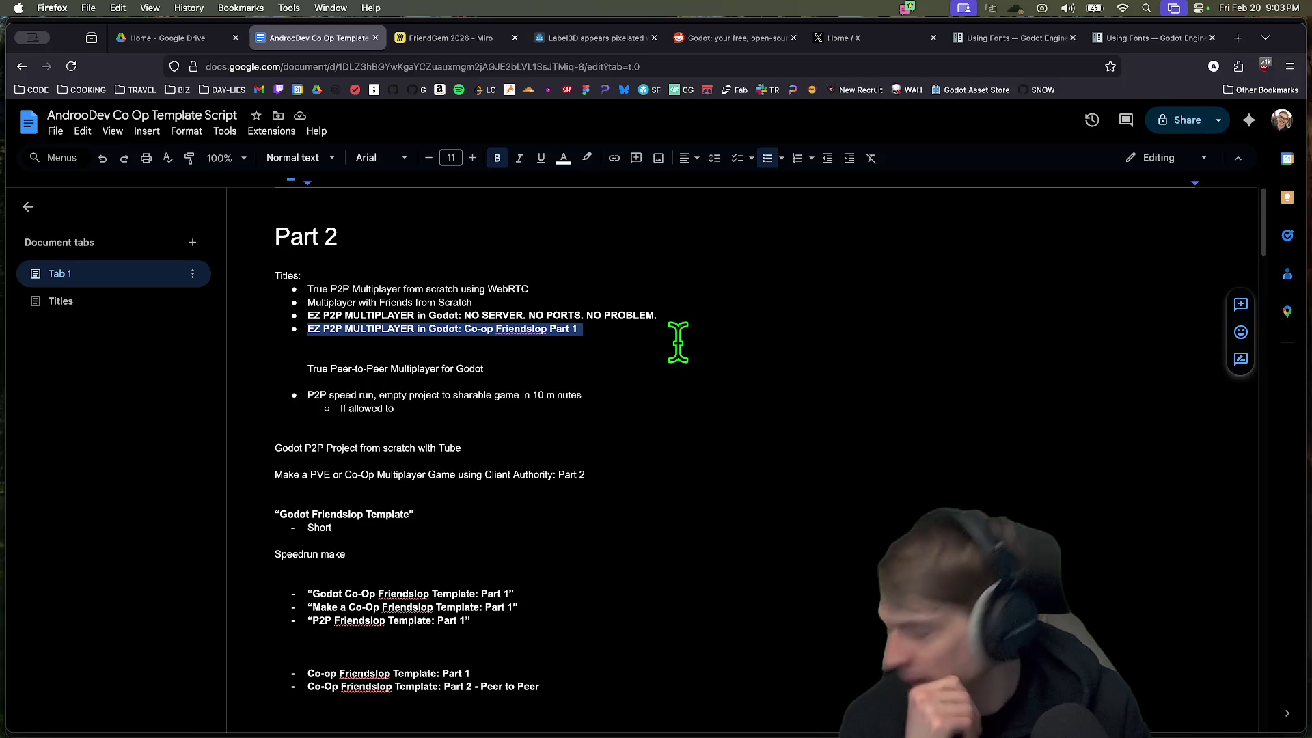
{"action": "mouse_move", "coordinate": [521, 709]}
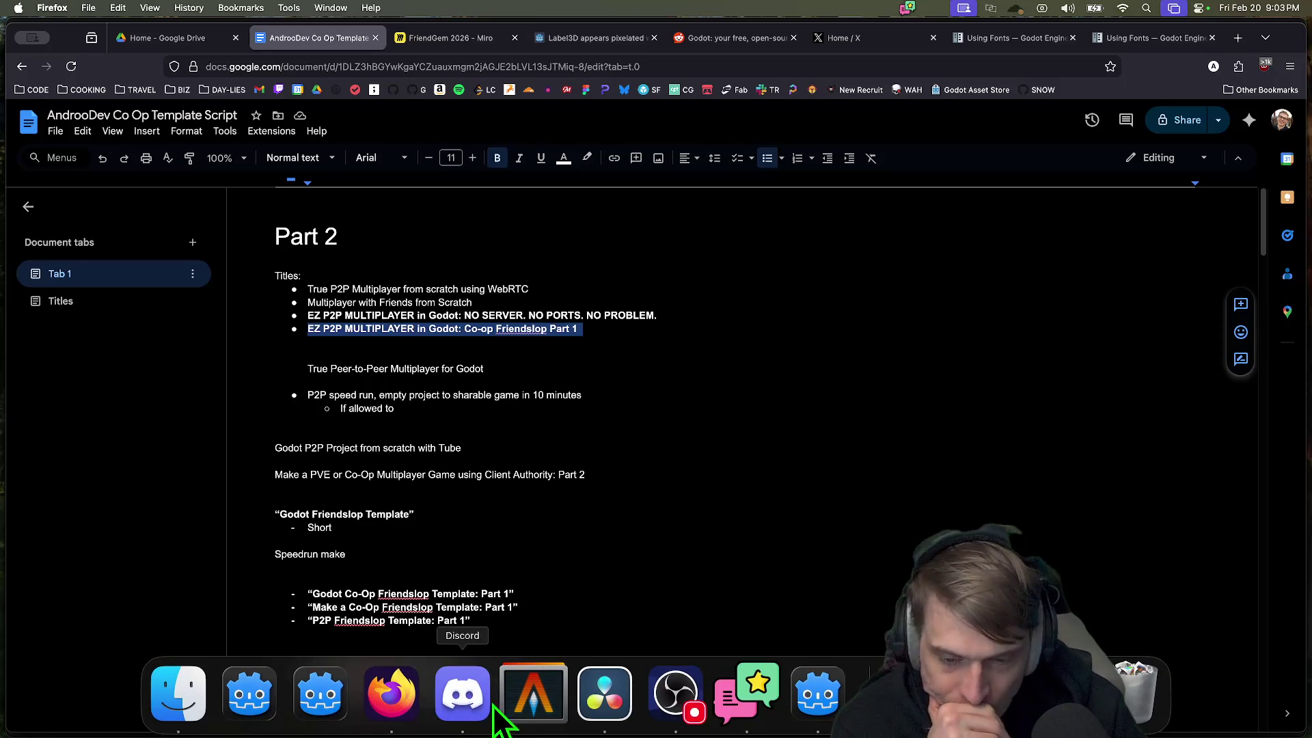
{"action": "left_click", "coordinate": [602, 710]}
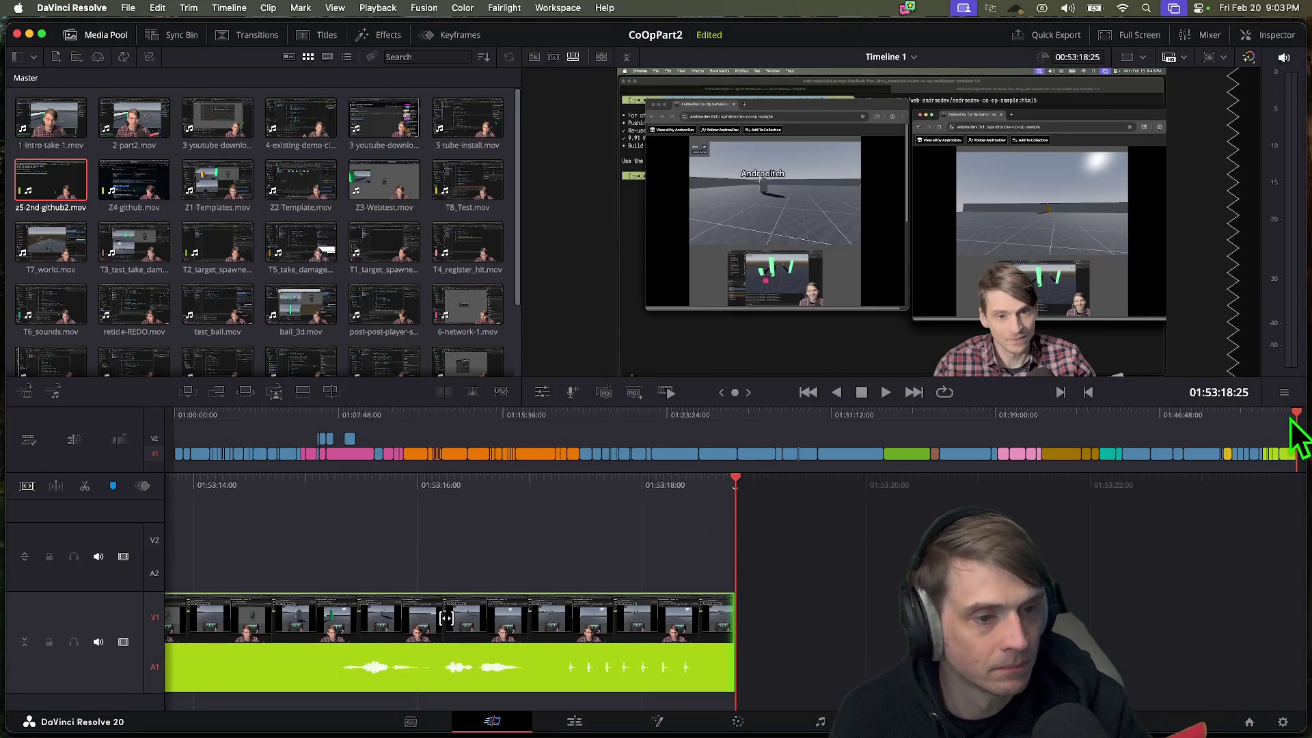
Step: Move the CoOpPart2 playhead back to the timeline start and briefly play it
{"action": "mouse_move", "coordinate": [1286, 433]}
{"action": "left_mouse_down"}
{"action": "mouse_move", "coordinate": [1223, 444]}
{"action": "mouse_move", "coordinate": [99, 430]}
{"action": "left_mouse_up"}
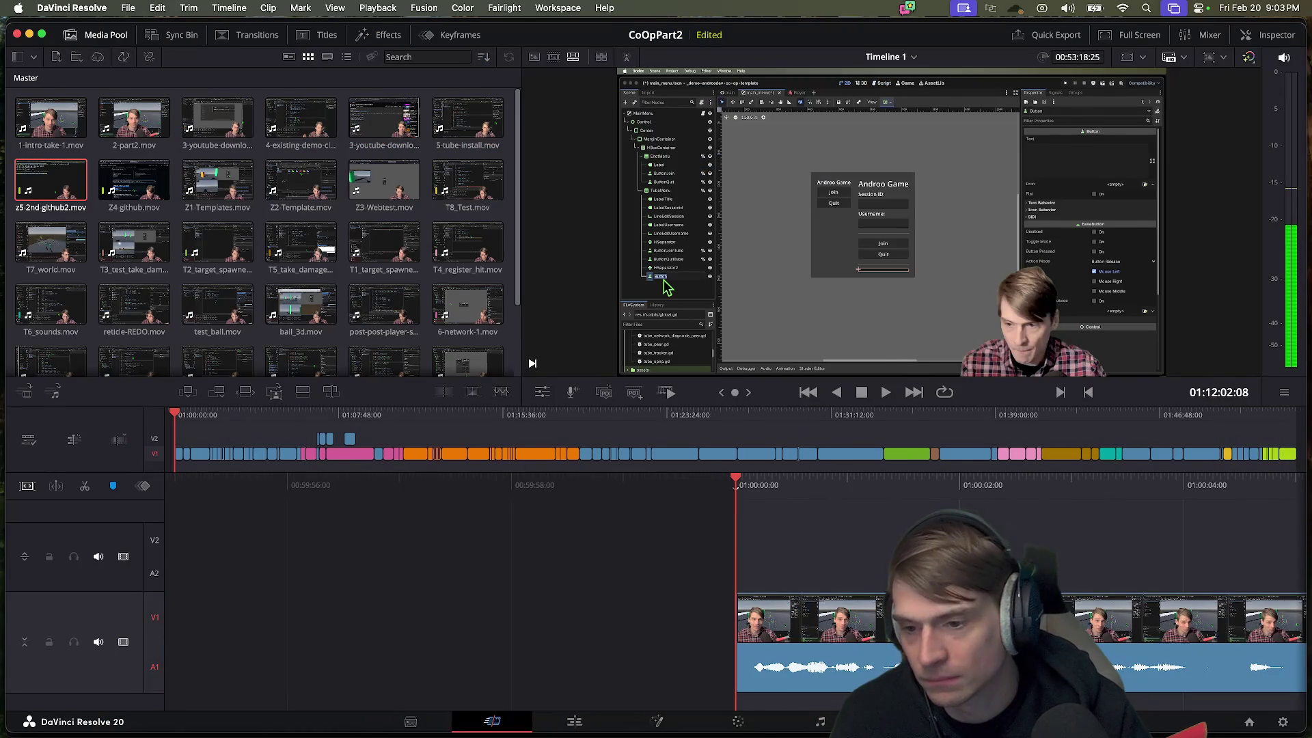
{"action": "key", "text": "space"}
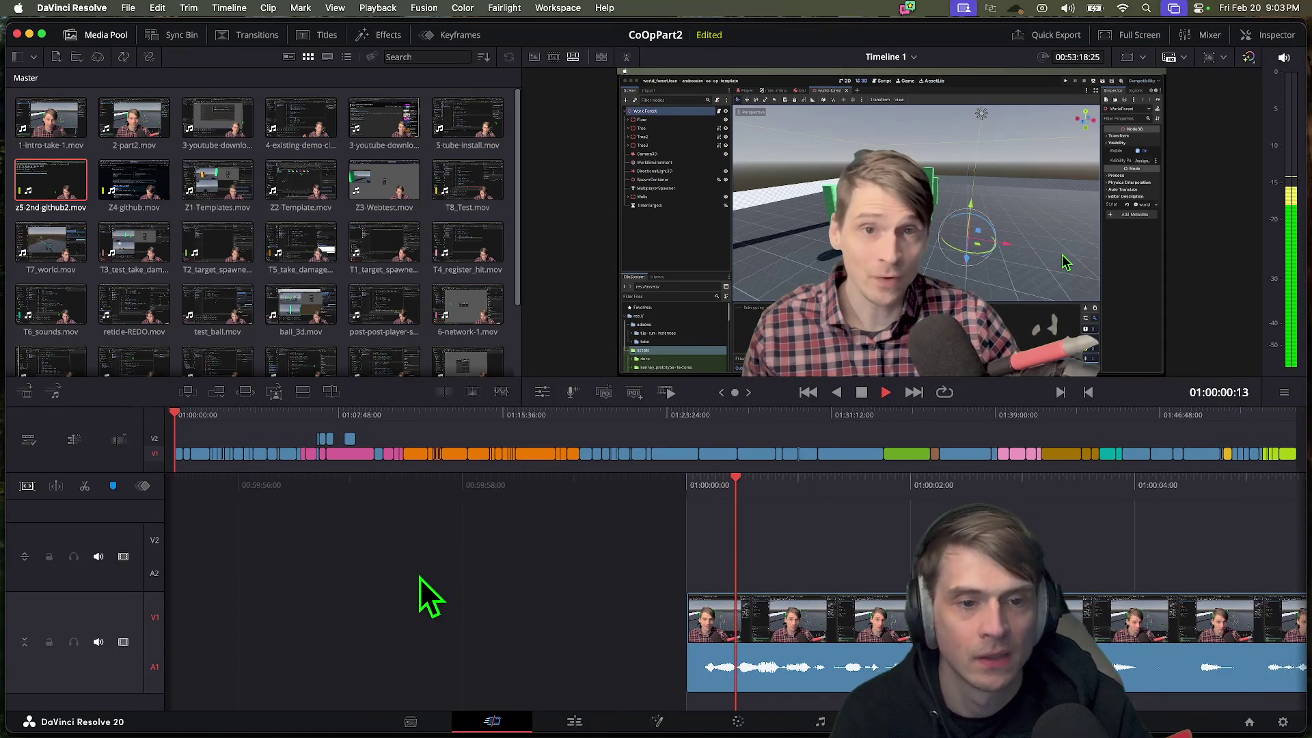
{"action": "key", "text": "space"}
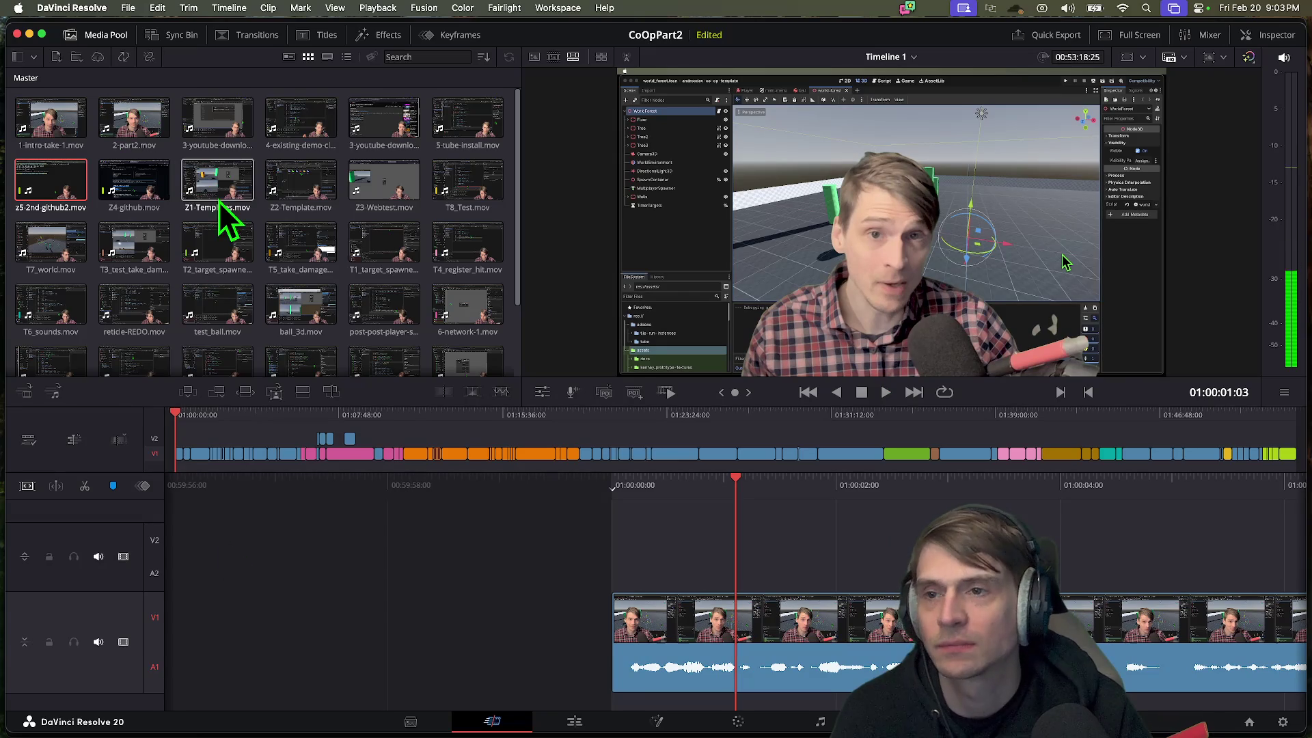
{"action": "left_click", "coordinate": [157, 7]}
{"action": "left_click", "coordinate": [156, 9]}
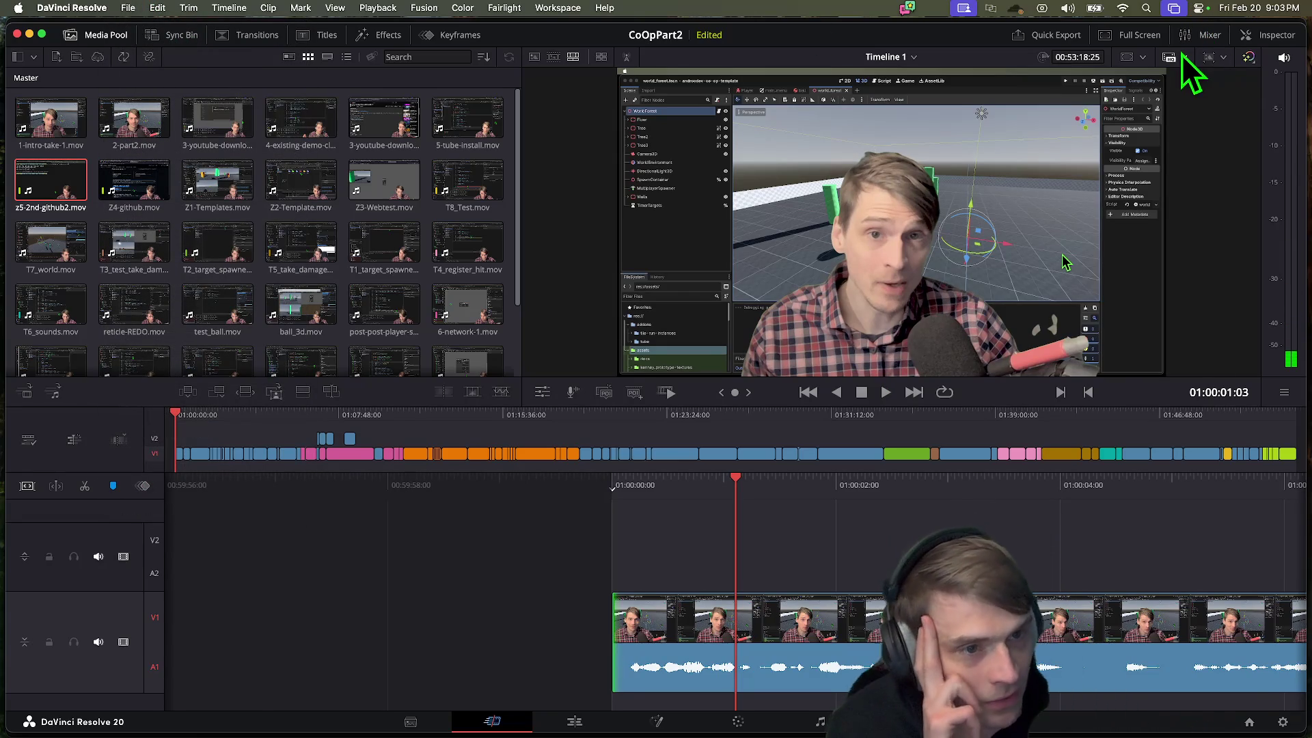
Step: Preview the YouTube and H.264 Master Quick Export presets, then cancel without rendering
{"action": "left_click", "coordinate": [1033, 35]}
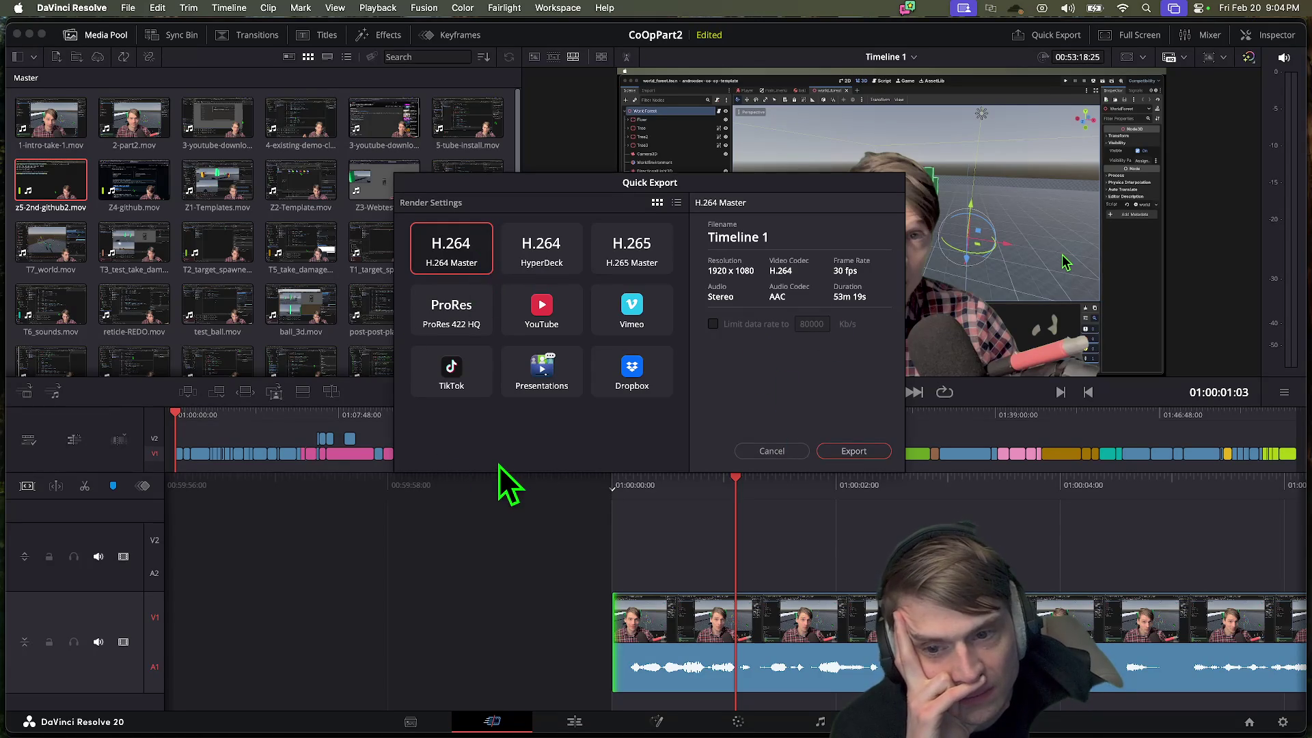
{"action": "left_click", "coordinate": [517, 326]}
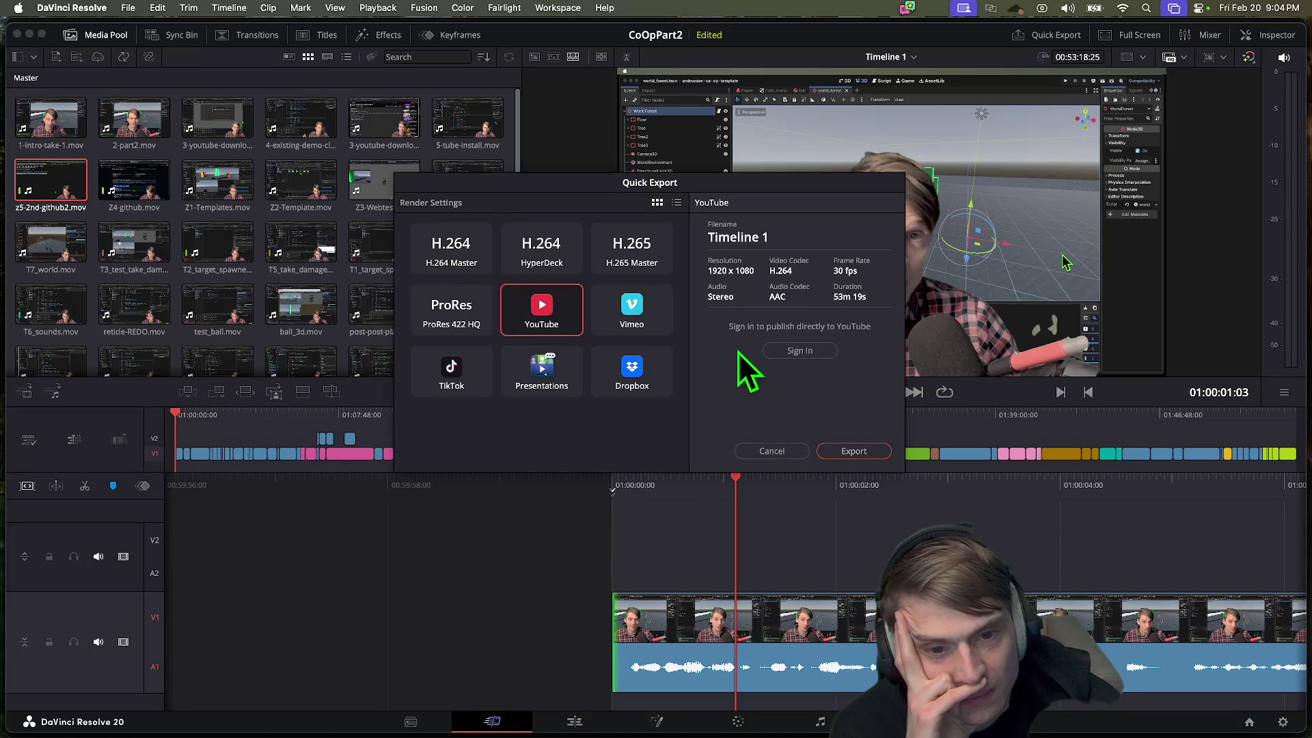
{"action": "left_click", "coordinate": [476, 263]}
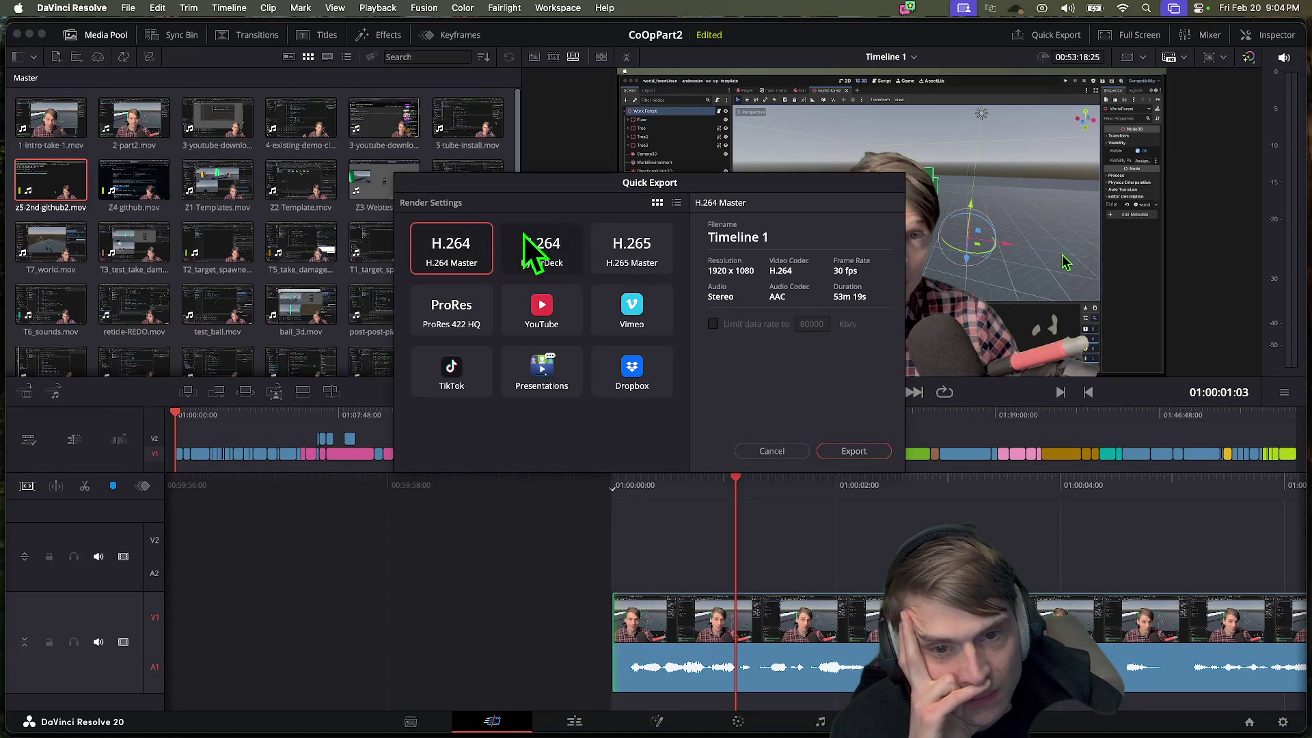
{"action": "left_click", "coordinate": [680, 204]}
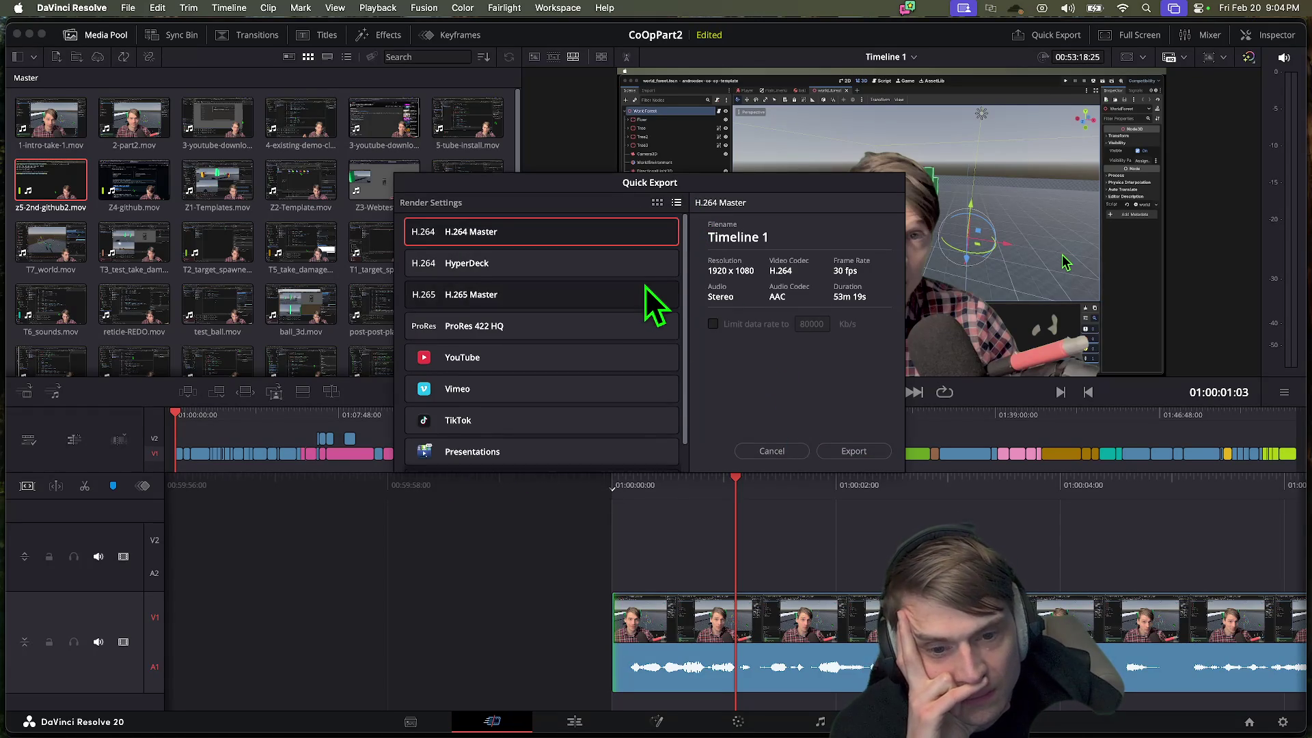
{"action": "left_click", "coordinate": [784, 454]}
{"action": "left_click", "coordinate": [128, 8]}
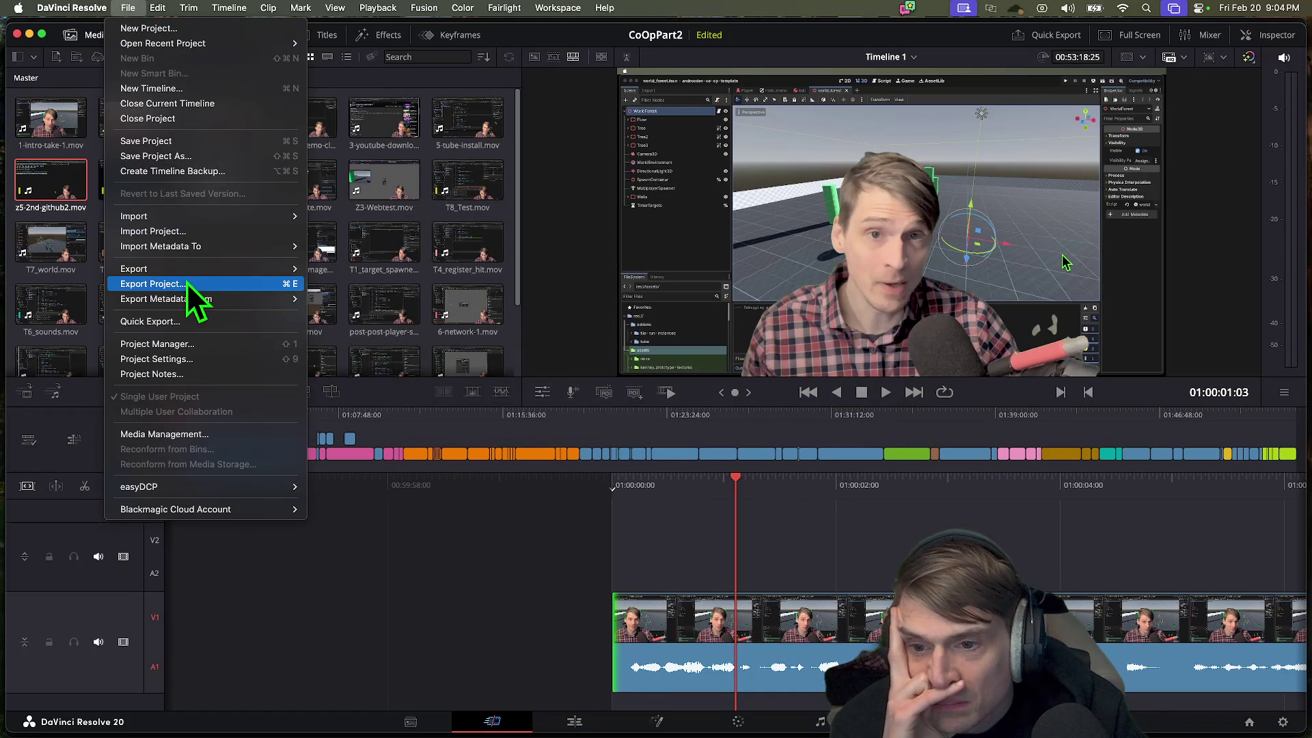
Step: Export the CoOpPart2 project file into the Movies folder after one cancelled attempt
{"action": "mouse_move", "coordinate": [192, 269]}
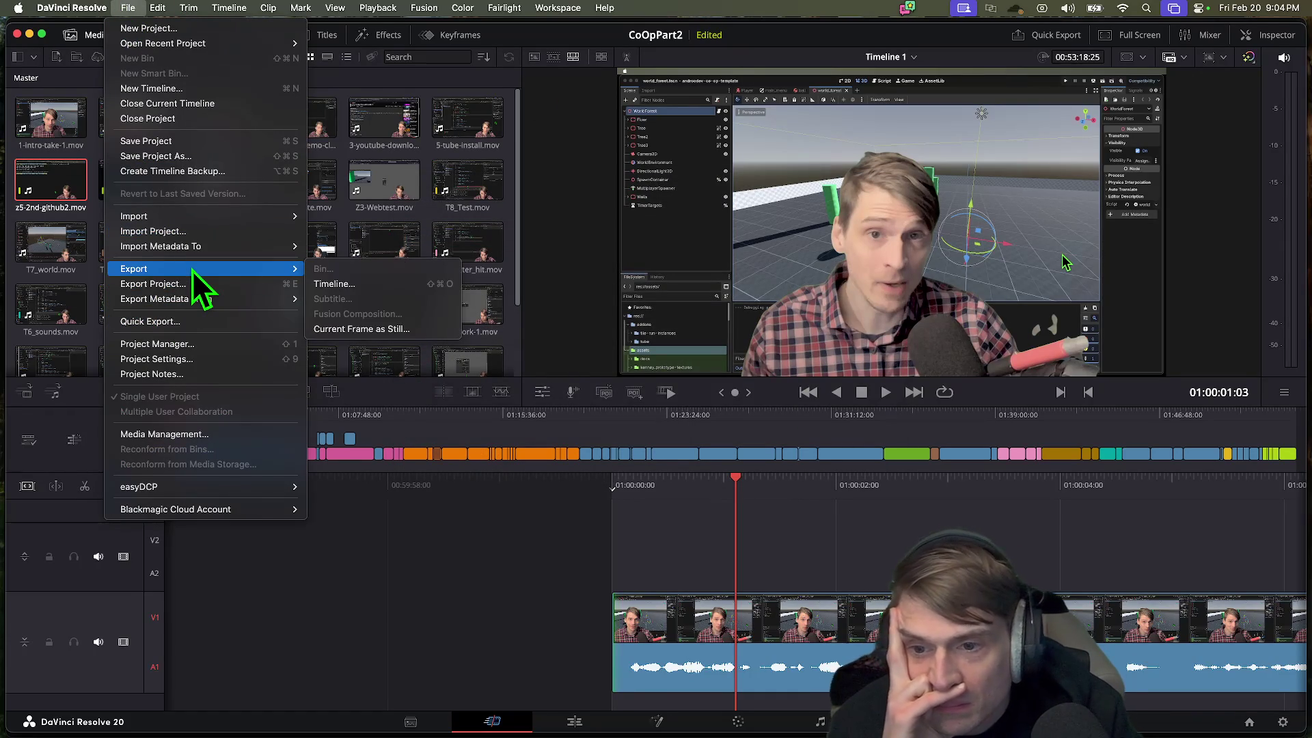
{"action": "left_click", "coordinate": [246, 283]}
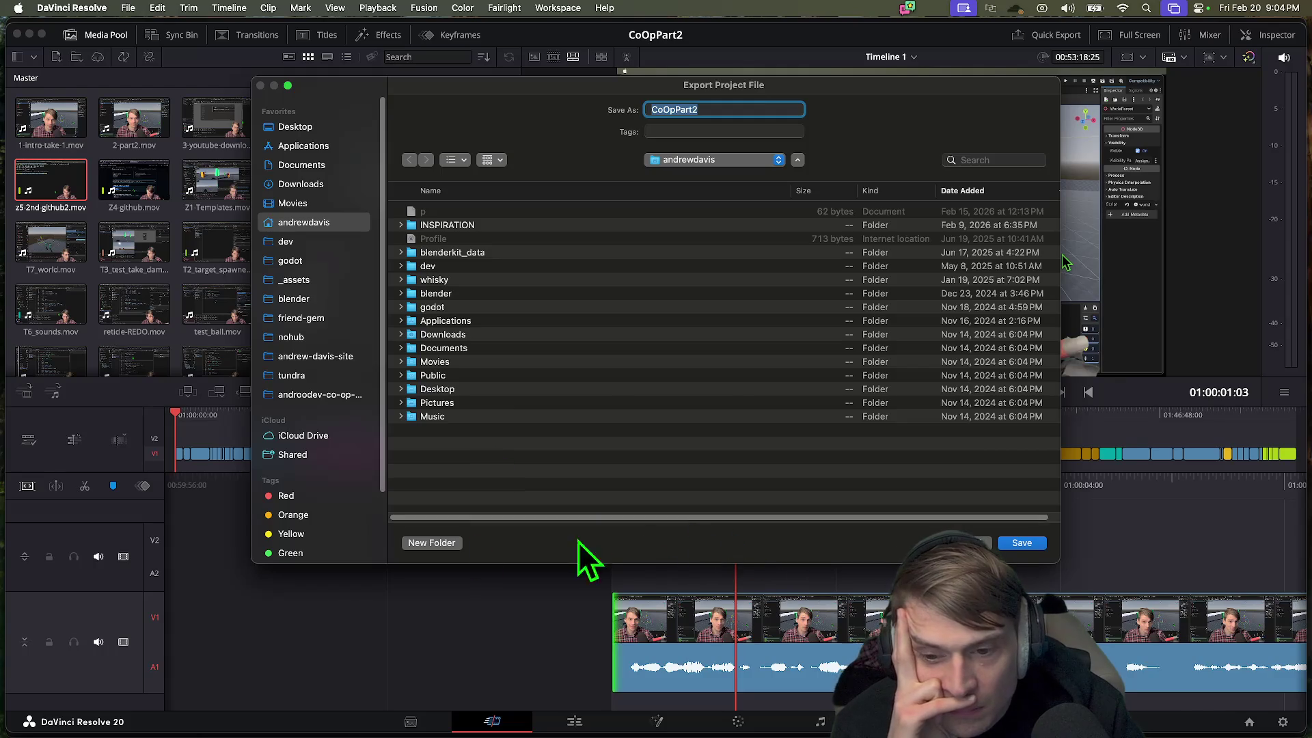
{"action": "left_click", "coordinate": [424, 543]}
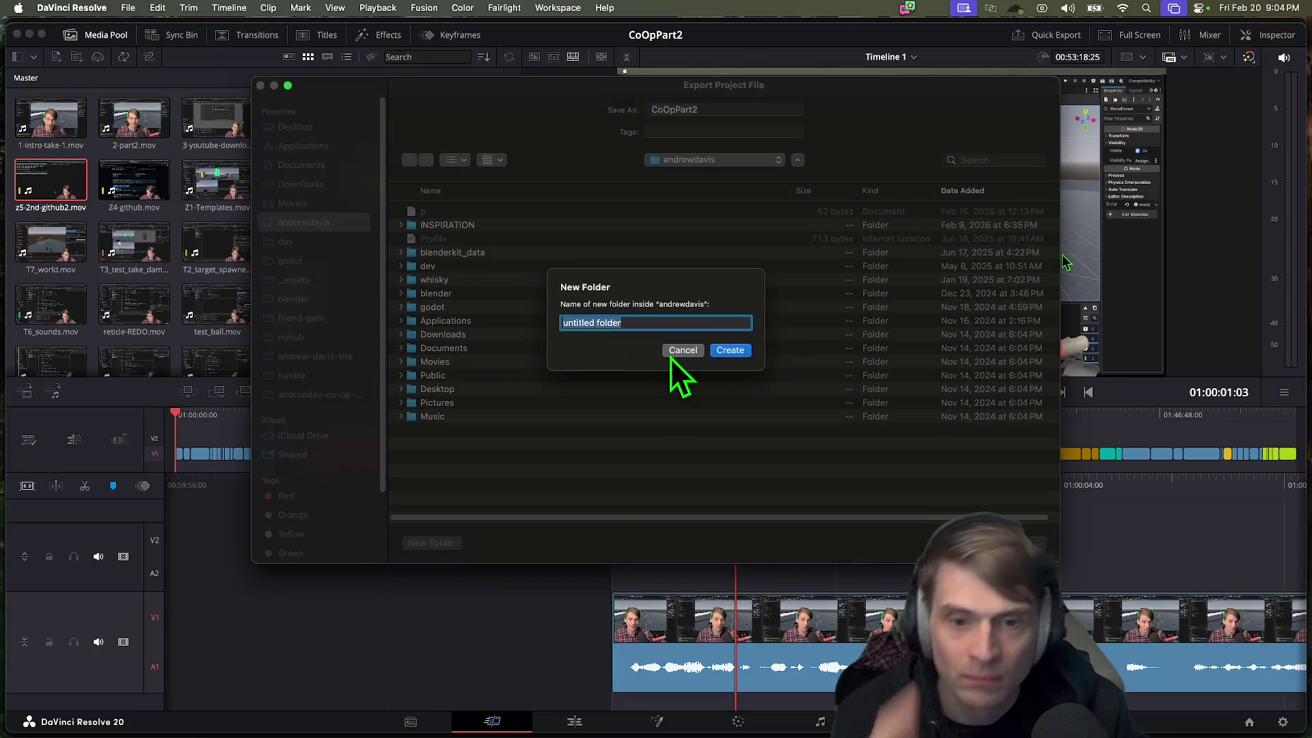
{"action": "left_click", "coordinate": [673, 351]}
{"action": "key", "text": "Escape"}
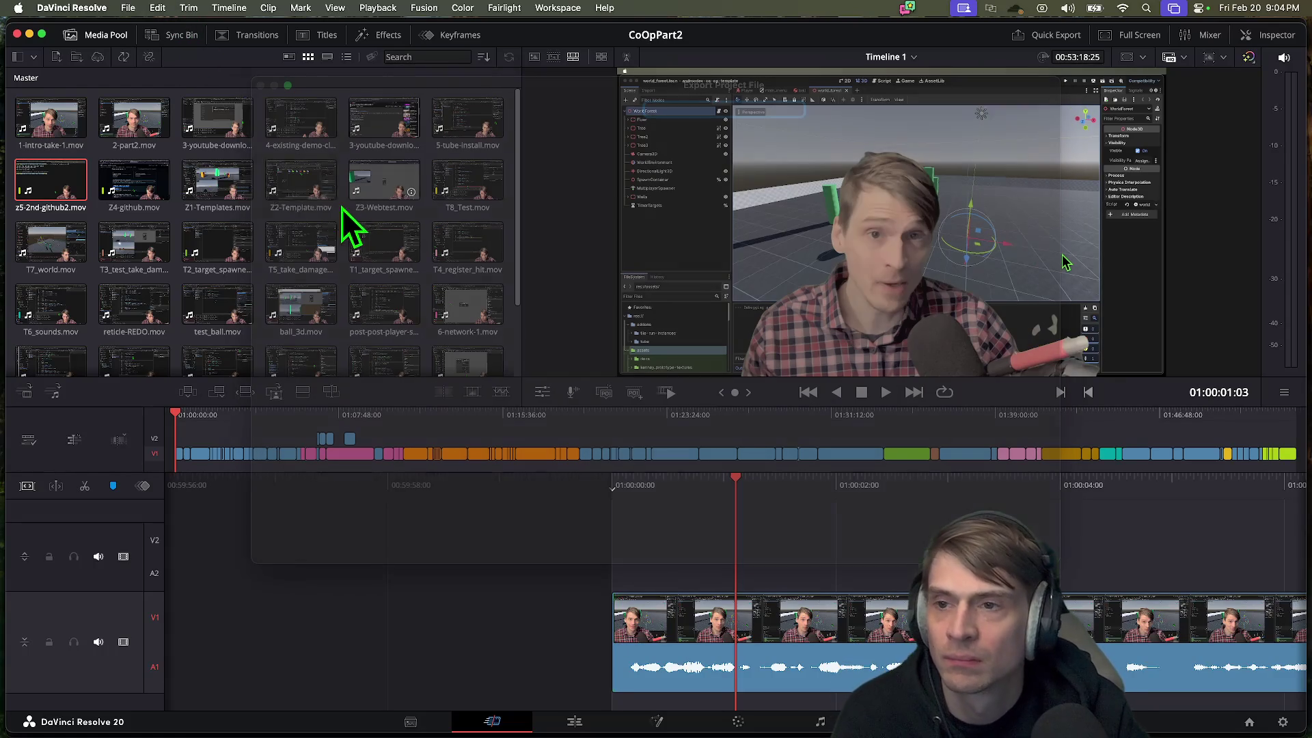
{"action": "left_click", "coordinate": [127, 8]}
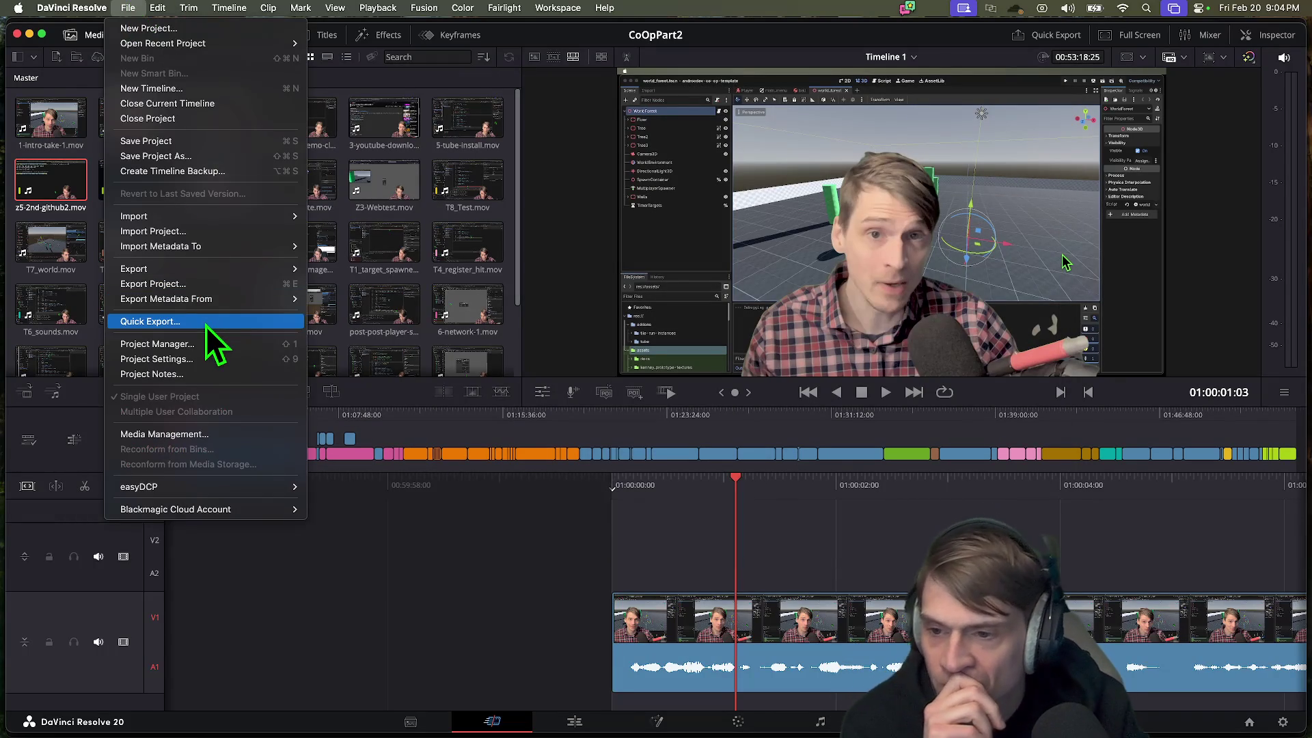
{"action": "mouse_move", "coordinate": [207, 298]}
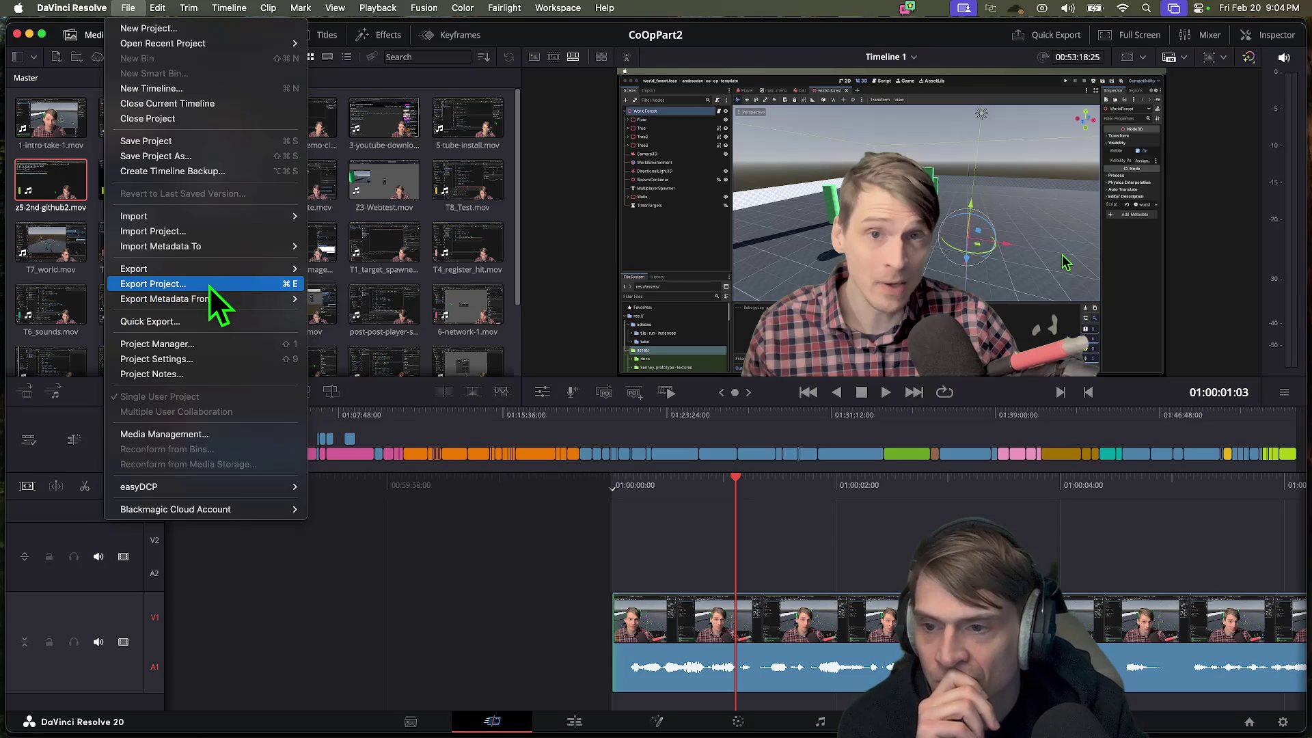
{"action": "left_click", "coordinate": [209, 284]}
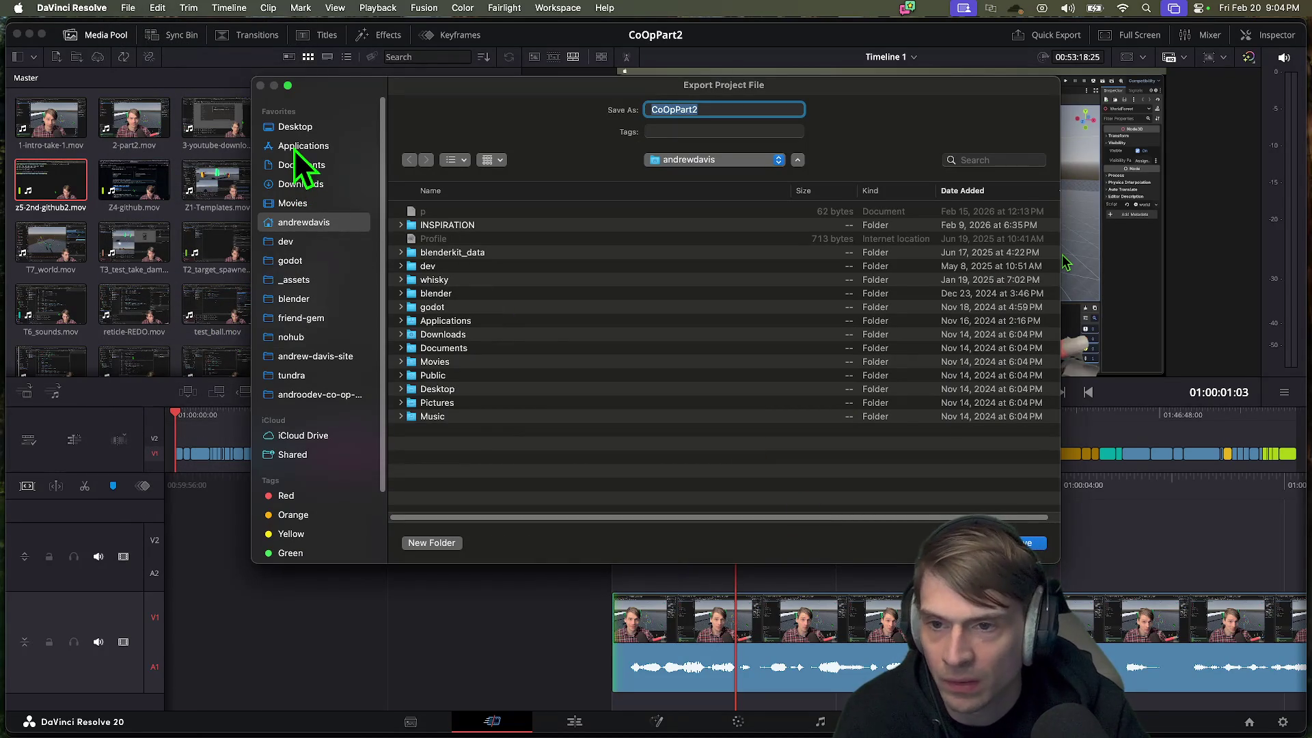
{"action": "left_click", "coordinate": [297, 205]}
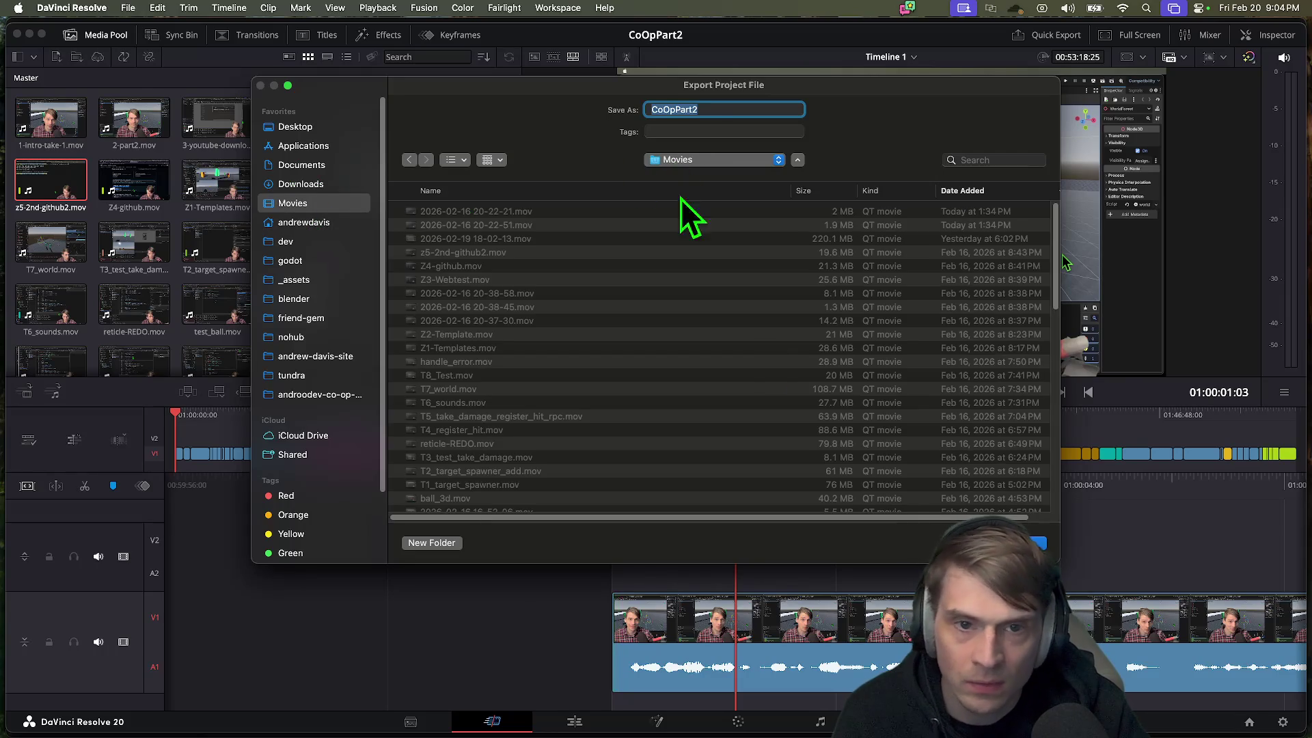
{"action": "left_click", "coordinate": [1039, 545]}
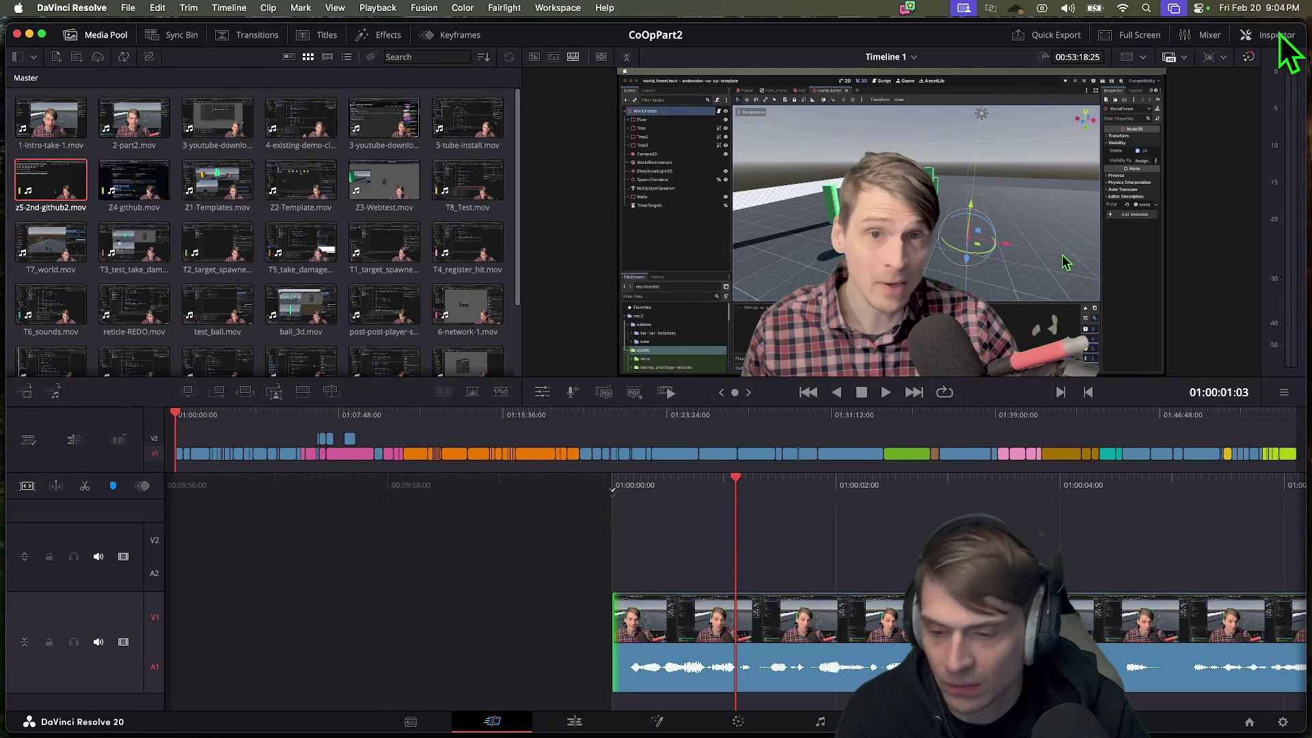
{"action": "left_click", "coordinate": [1070, 40]}
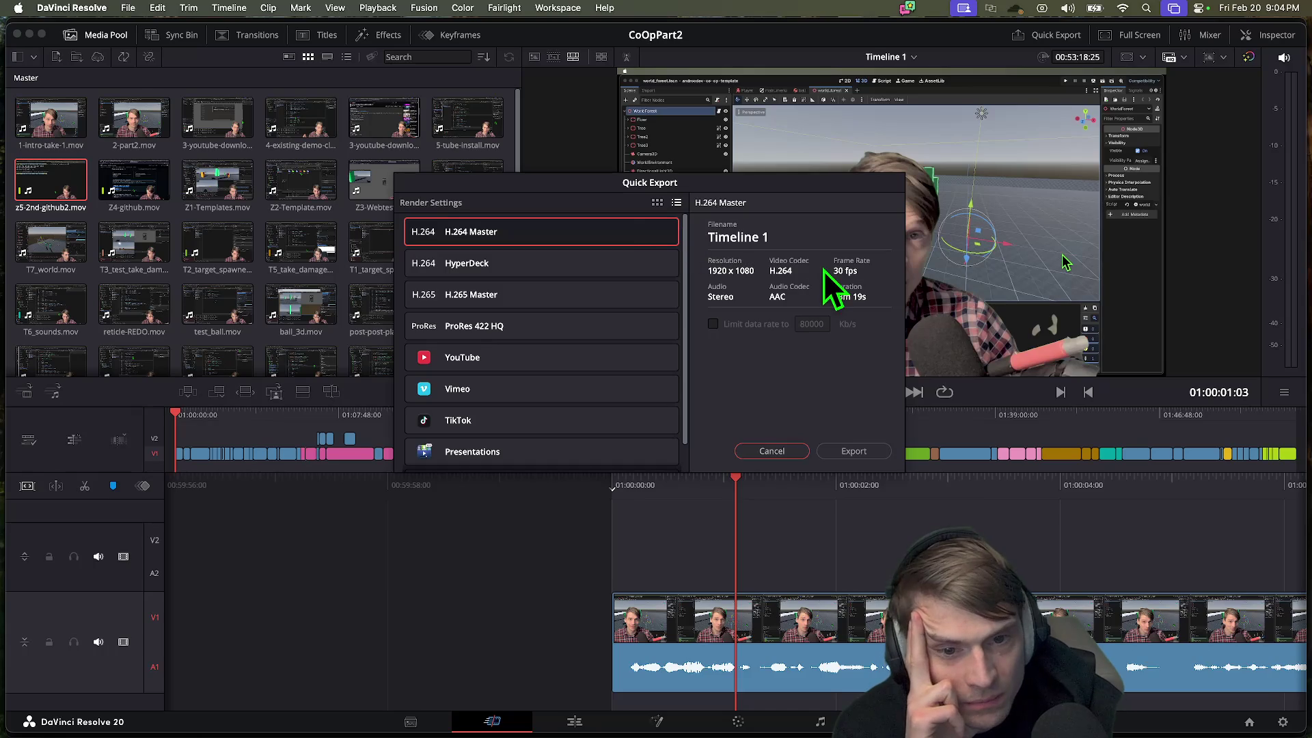
{"action": "left_click", "coordinate": [657, 205]}
{"action": "left_click", "coordinate": [676, 205]}
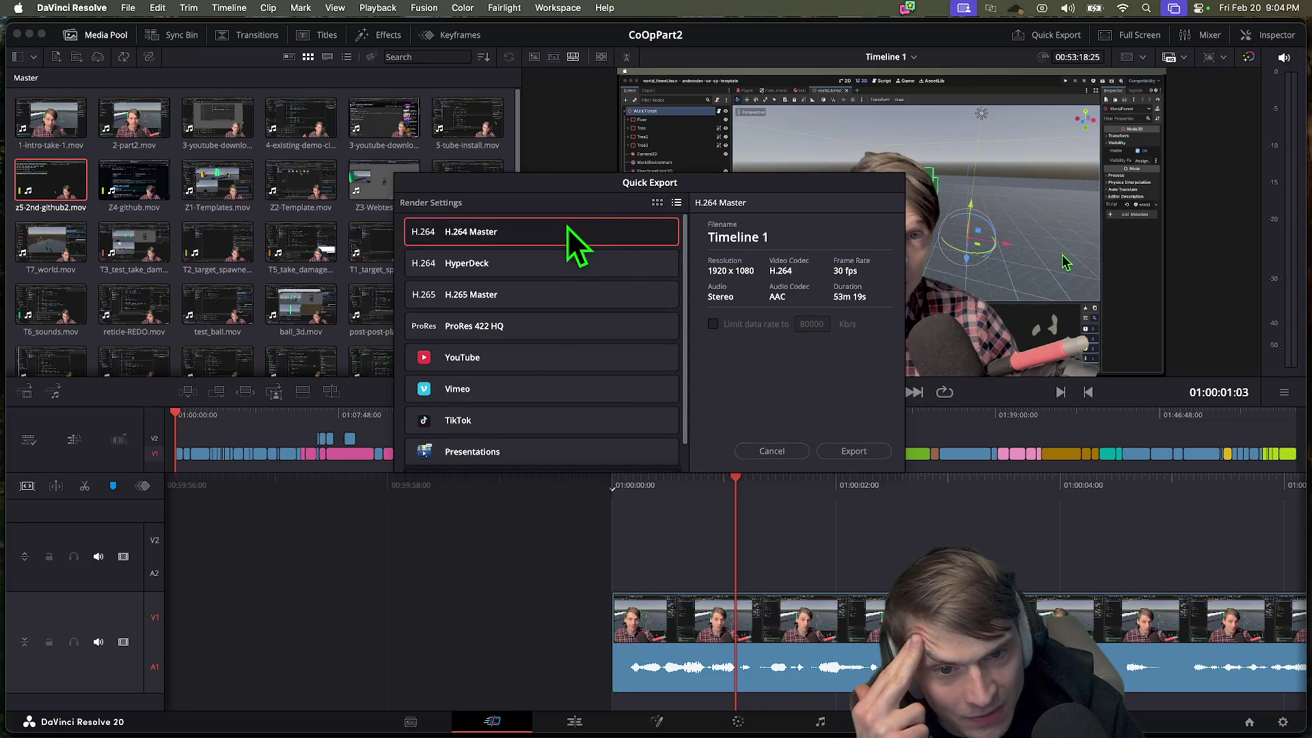
{"action": "left_click", "coordinate": [764, 451]}
{"action": "left_click", "coordinate": [157, 8]}
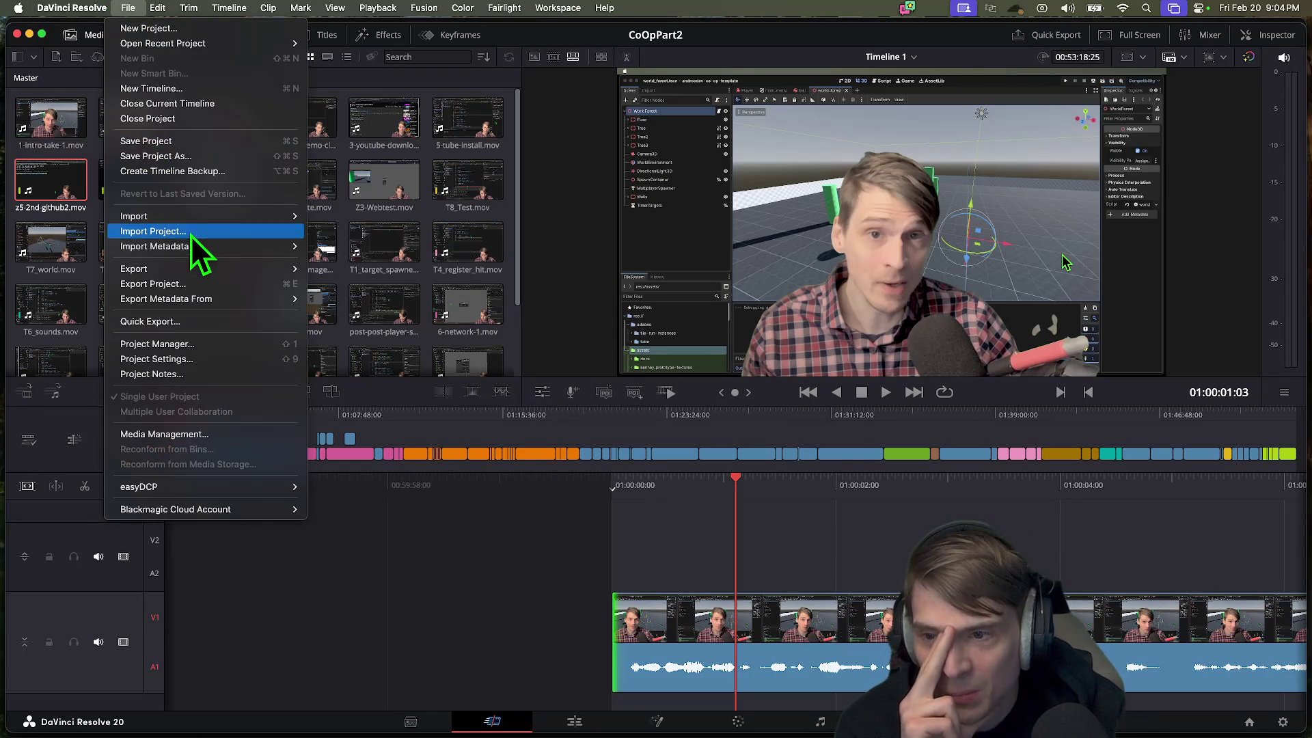
{"action": "left_click", "coordinate": [196, 317]}
{"action": "scroll", "coordinate": [552, 275], "scroll_direction": "down", "scroll_amount": 1}
{"action": "scroll", "coordinate": [551, 280], "scroll_direction": "up", "scroll_amount": 1}
{"action": "scroll", "coordinate": [551, 287], "scroll_direction": "down", "scroll_amount": 1}
{"action": "scroll", "coordinate": [551, 288], "scroll_direction": "up", "scroll_amount": 1}
{"action": "scroll", "coordinate": [552, 289], "scroll_direction": "down", "scroll_amount": 1}
{"action": "key", "text": "Escape"}
{"action": "left_click", "coordinate": [128, 9]}
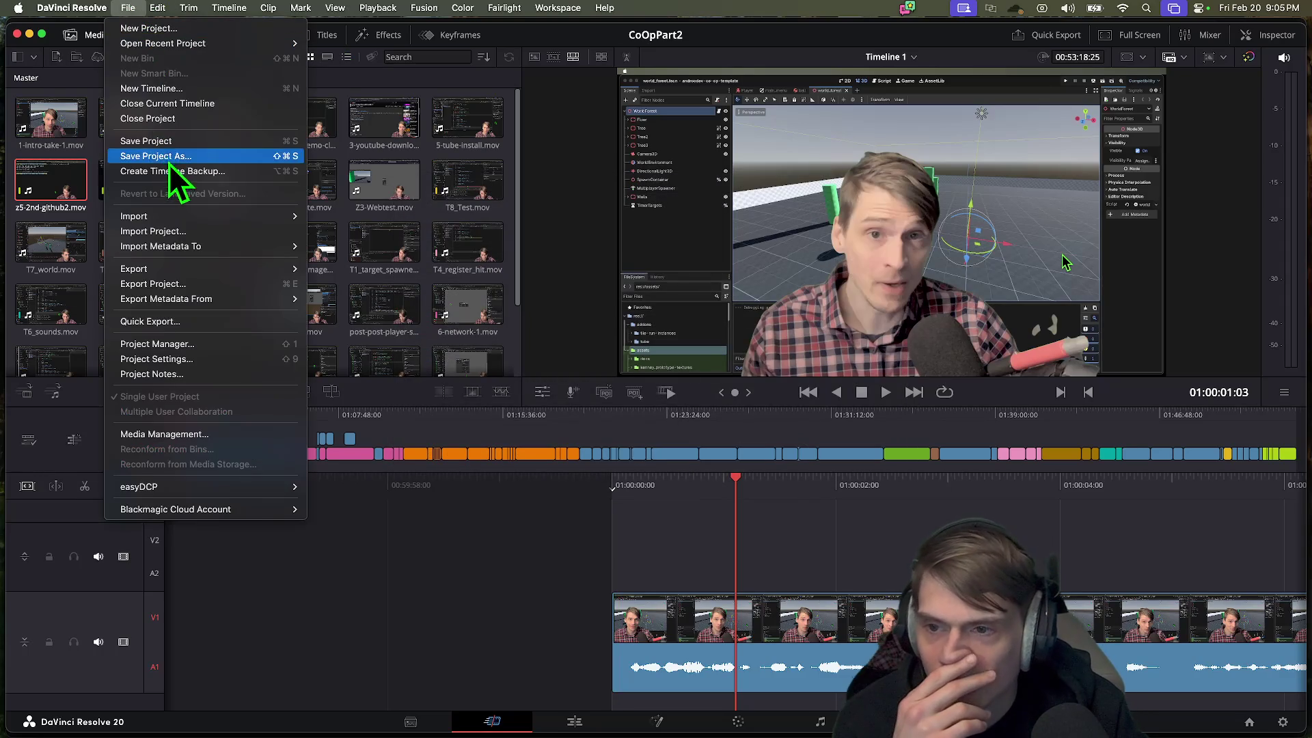
{"action": "mouse_move", "coordinate": [174, 220]}
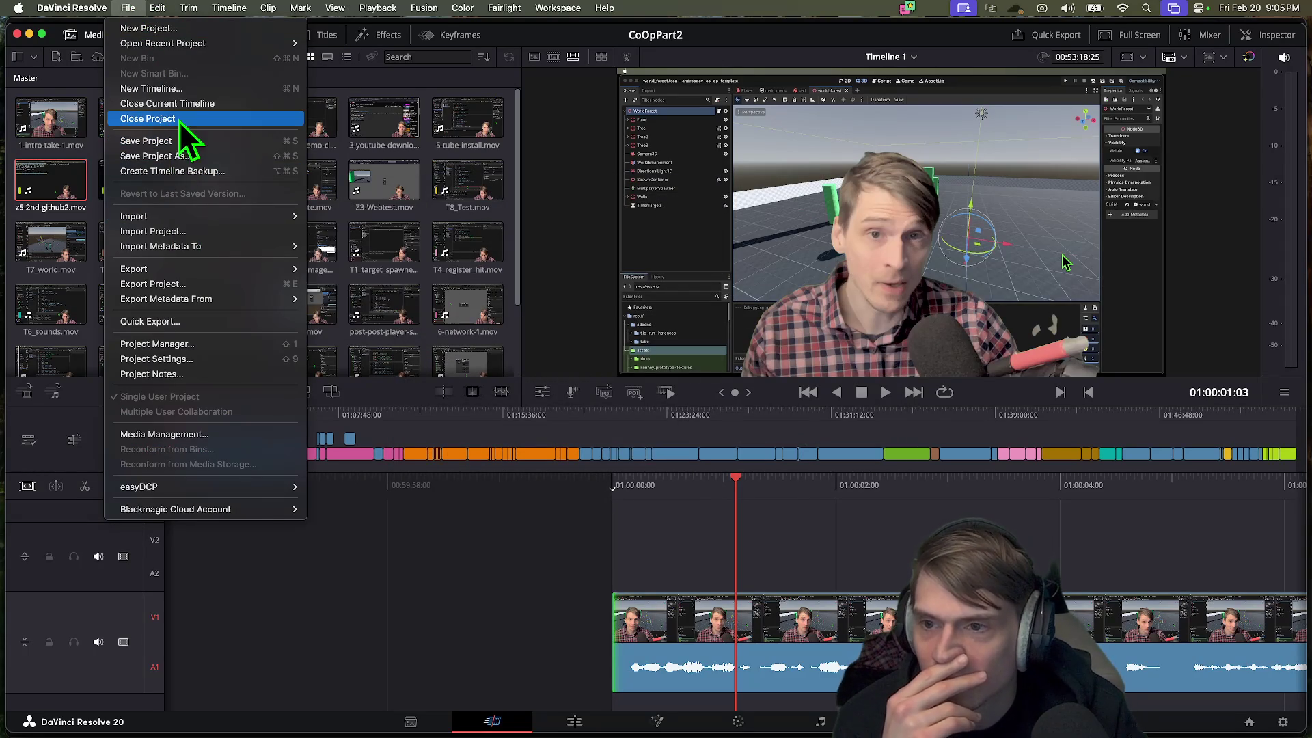
{"action": "left_click", "coordinate": [243, 198]}
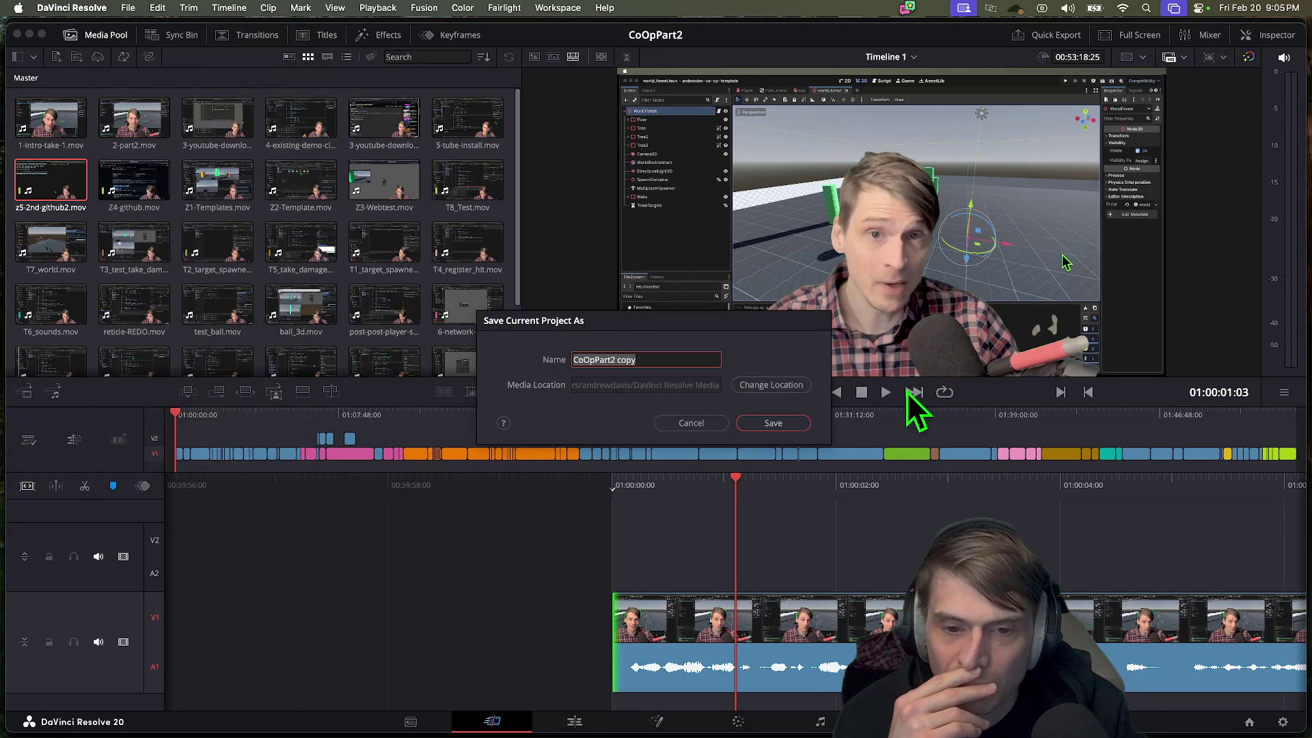
{"action": "left_click", "coordinate": [697, 421]}
{"action": "left_click", "coordinate": [154, 8]}
{"action": "mouse_move", "coordinate": [130, 9]}
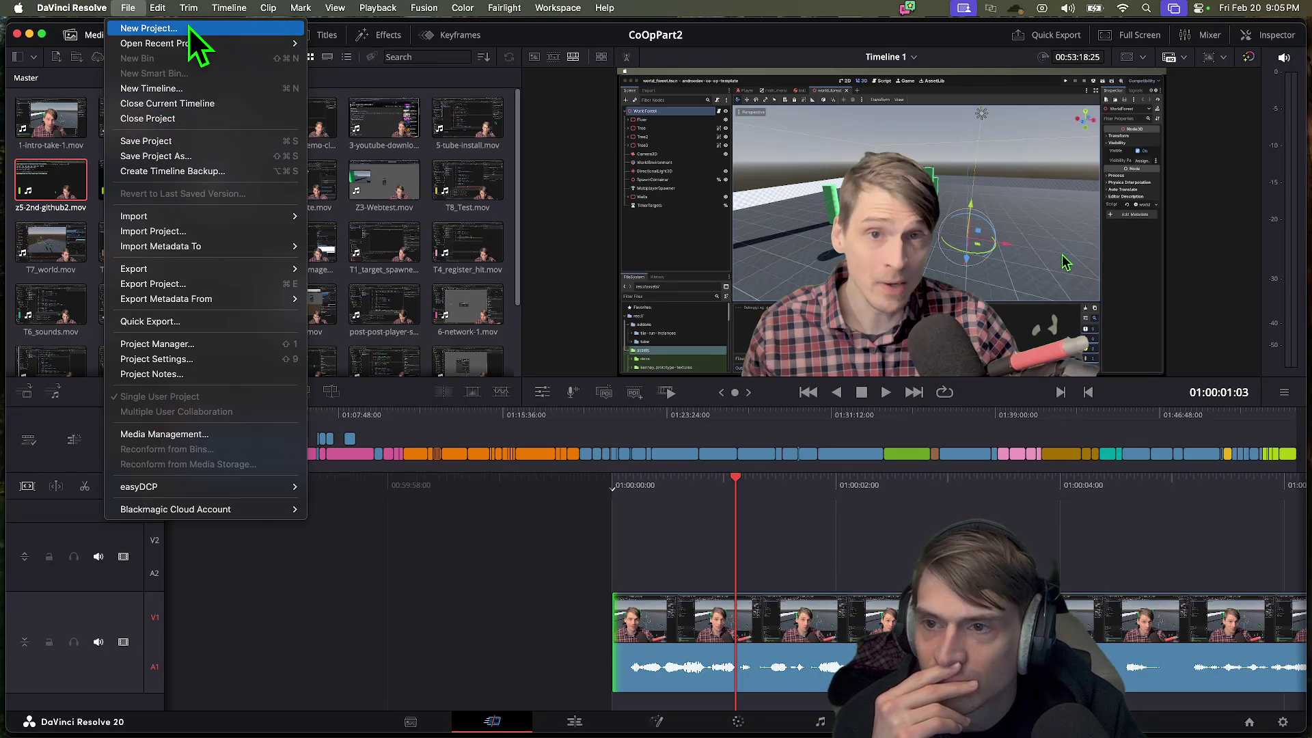
{"action": "mouse_move", "coordinate": [196, 214]}
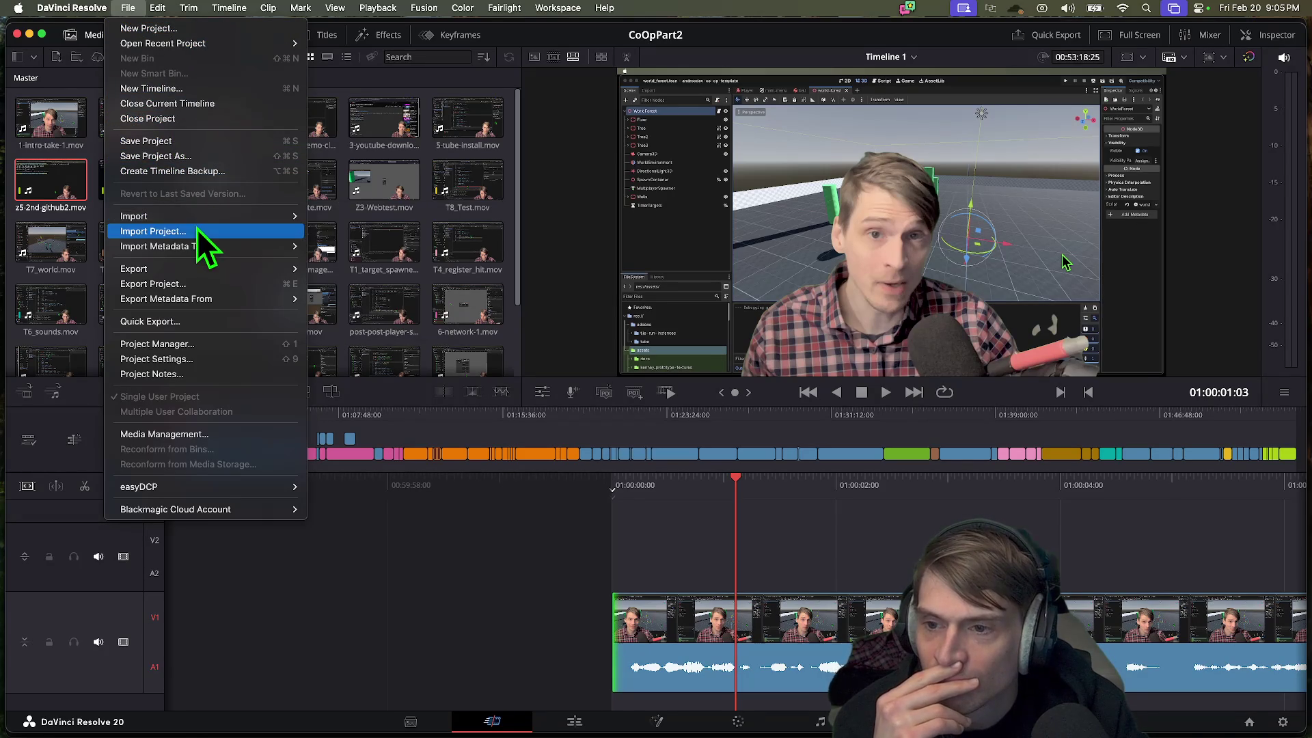
{"action": "mouse_move", "coordinate": [208, 272]}
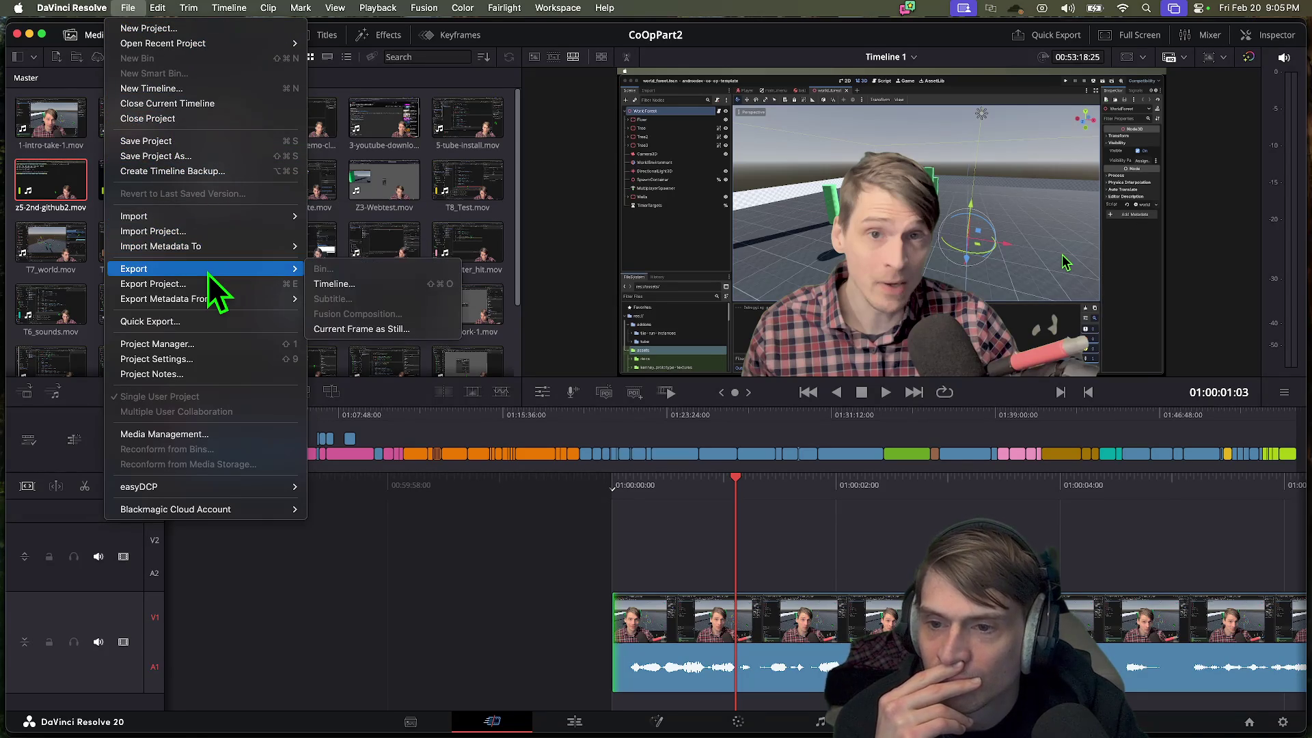
{"action": "left_click", "coordinate": [350, 283]}
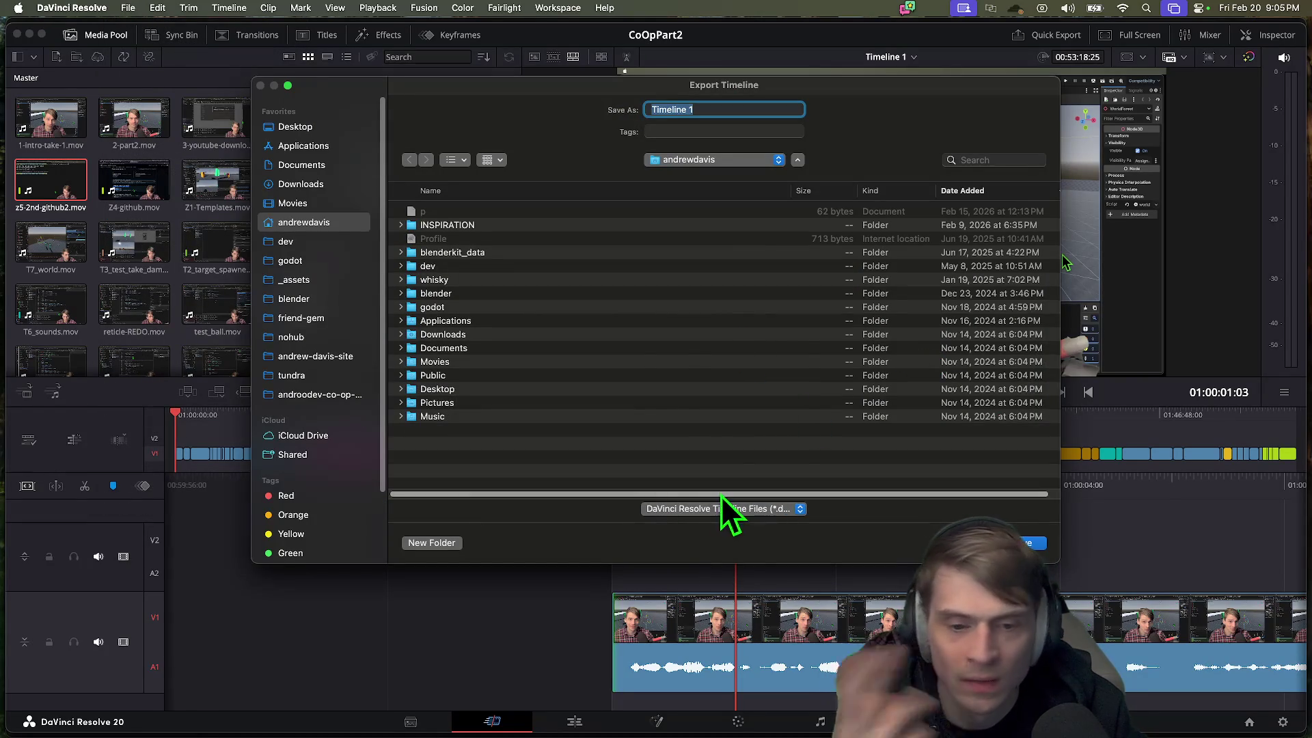
{"action": "left_click", "coordinate": [731, 508]}
{"action": "key", "text": "Escape"}
{"action": "key", "text": "Escape"}
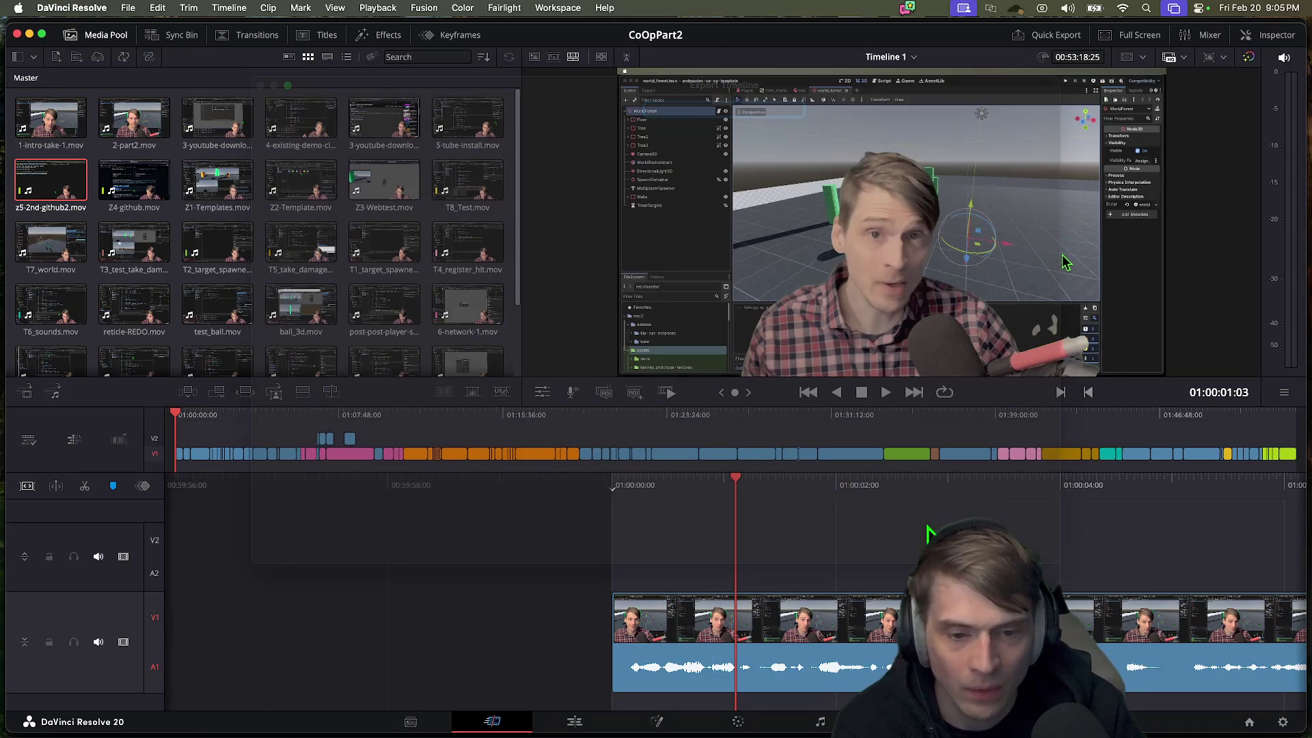
{"action": "left_click", "coordinate": [157, 7]}
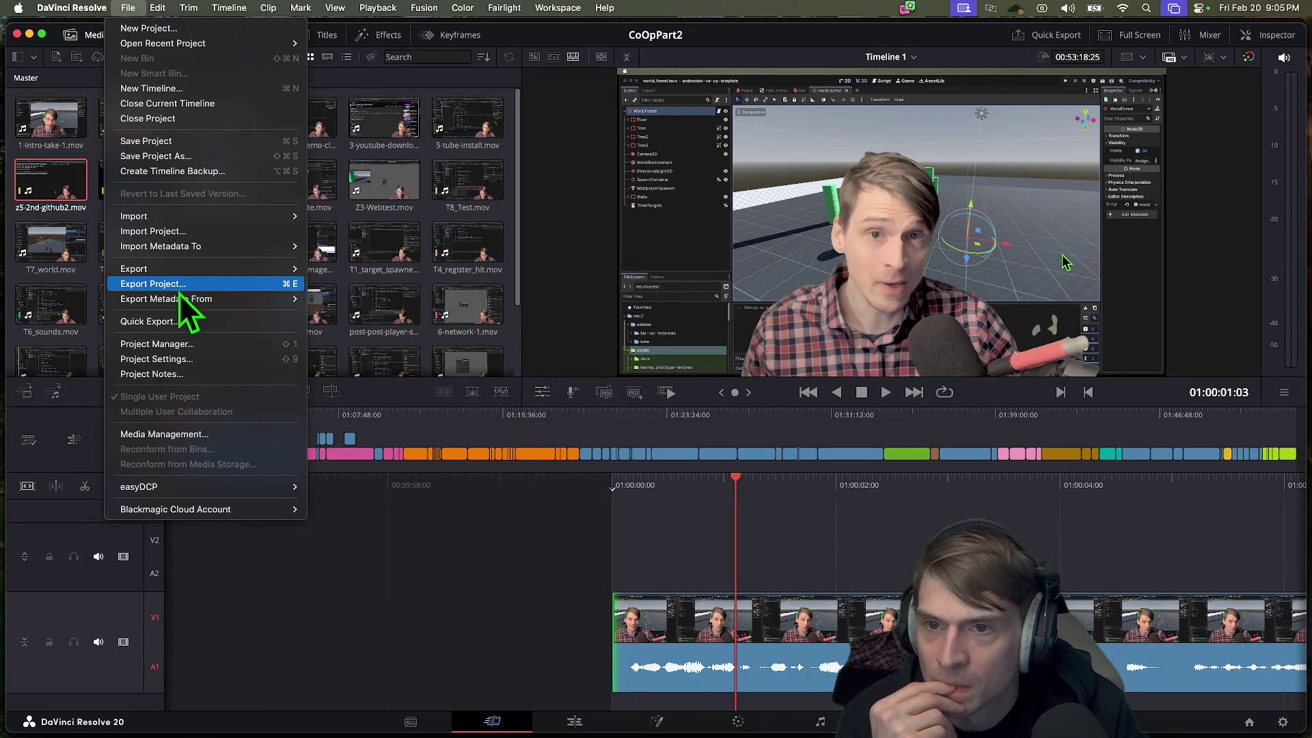
{"action": "left_click", "coordinate": [512, 658]}
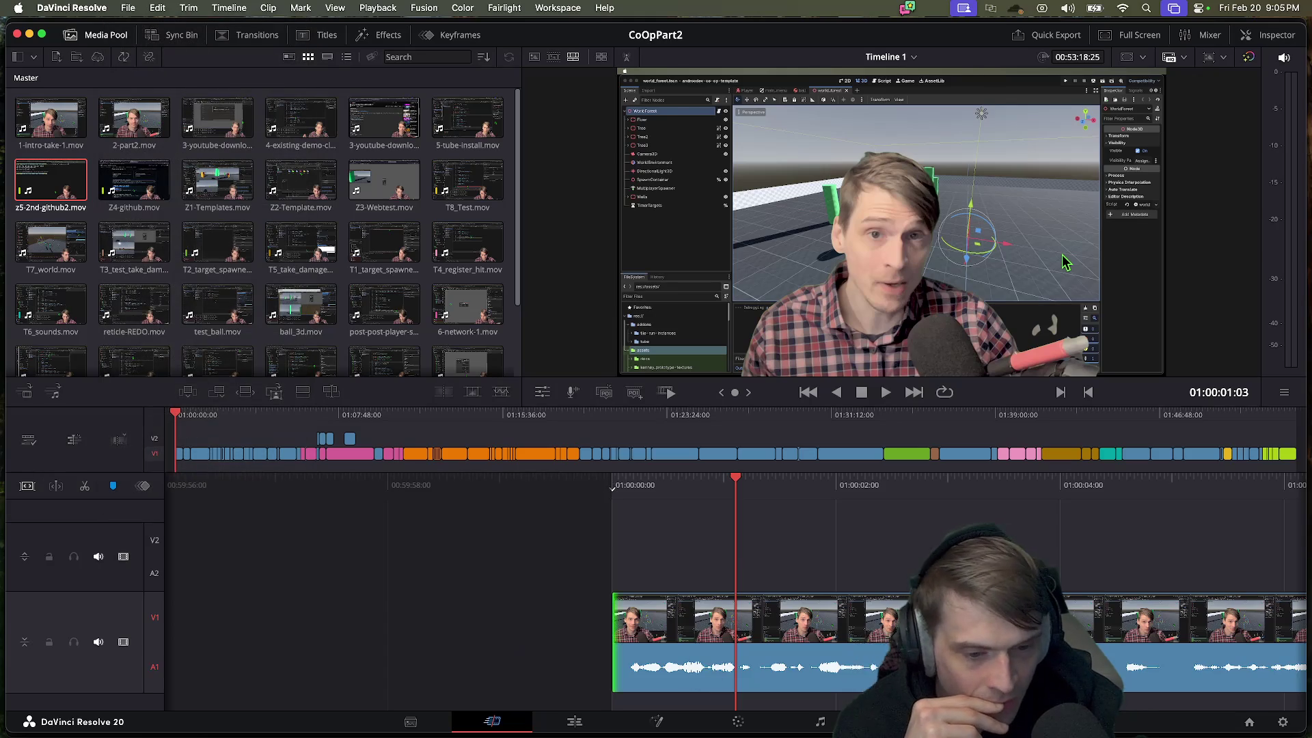
Step: On the Deliver page, name the render CoOpPart2, save to Movies, as MP4 at 1280 x 720
{"action": "key", "text": "shift+8"}
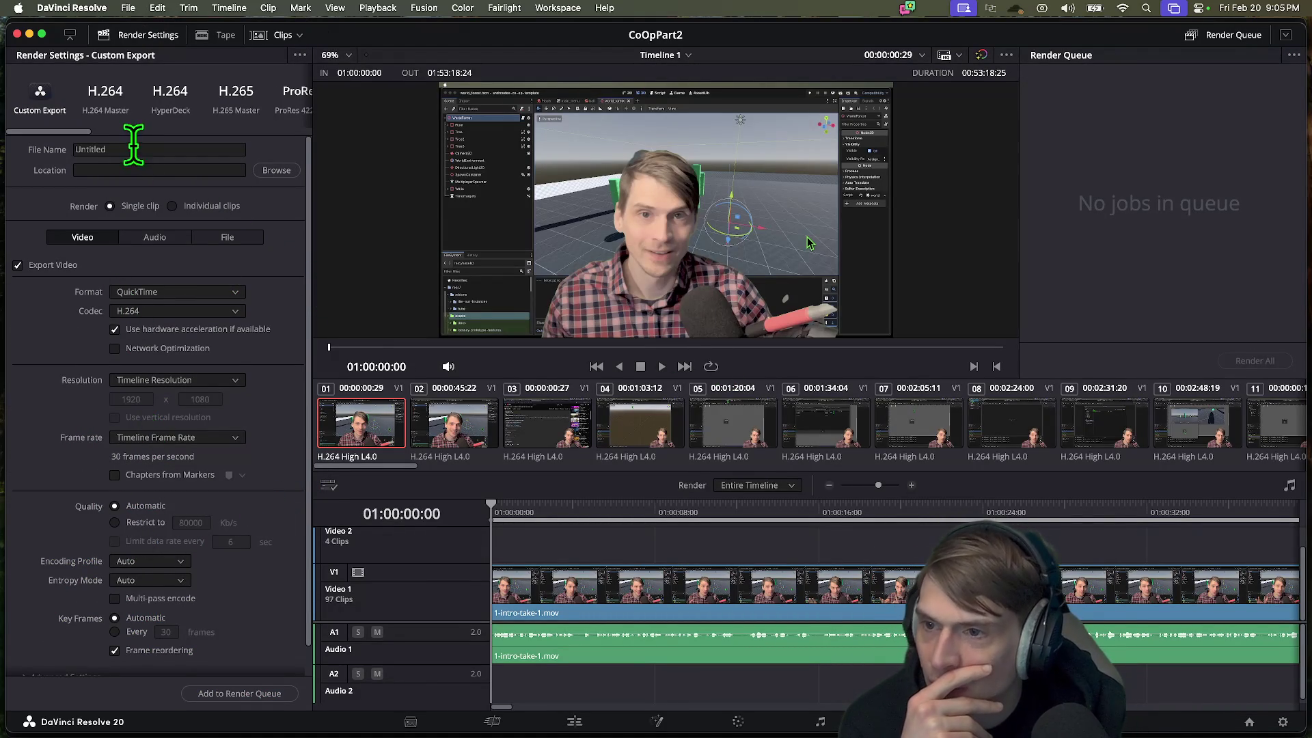
{"action": "left_click", "coordinate": [188, 149]}
{"action": "type", "text": "CoOpPart2"}
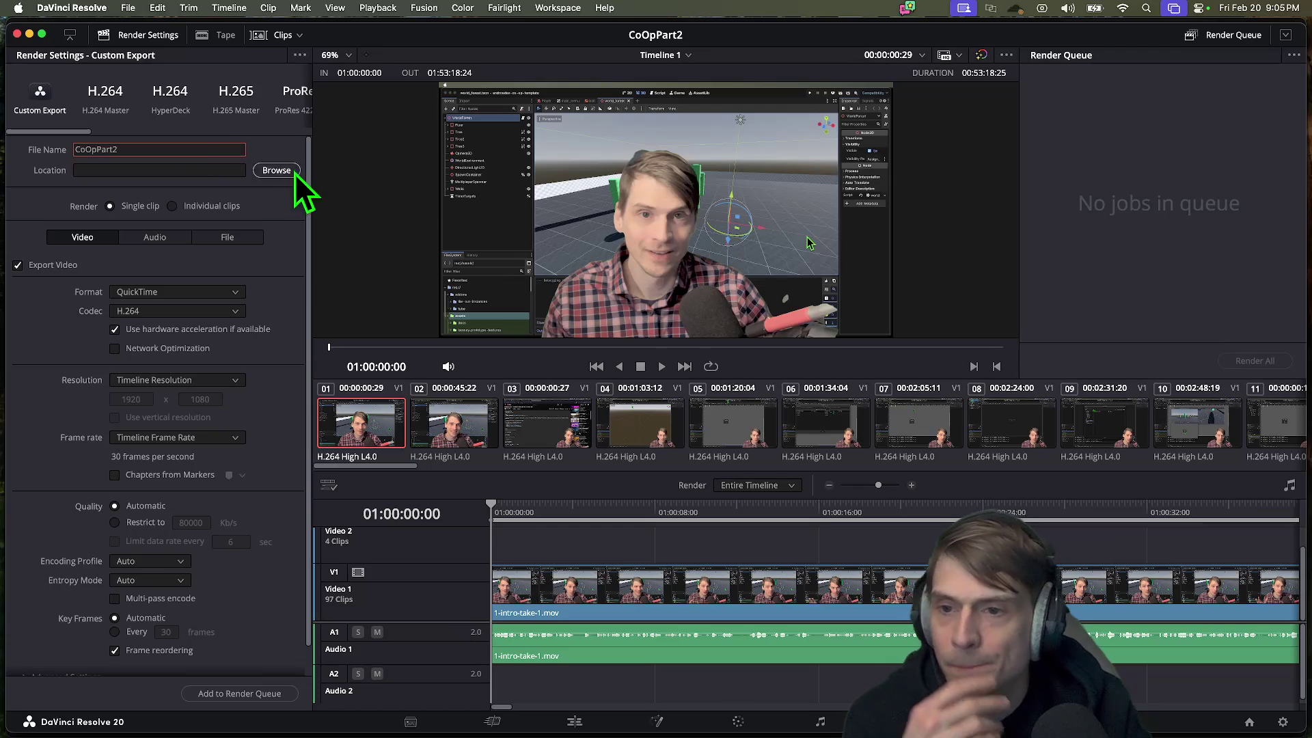
{"action": "left_click", "coordinate": [293, 172]}
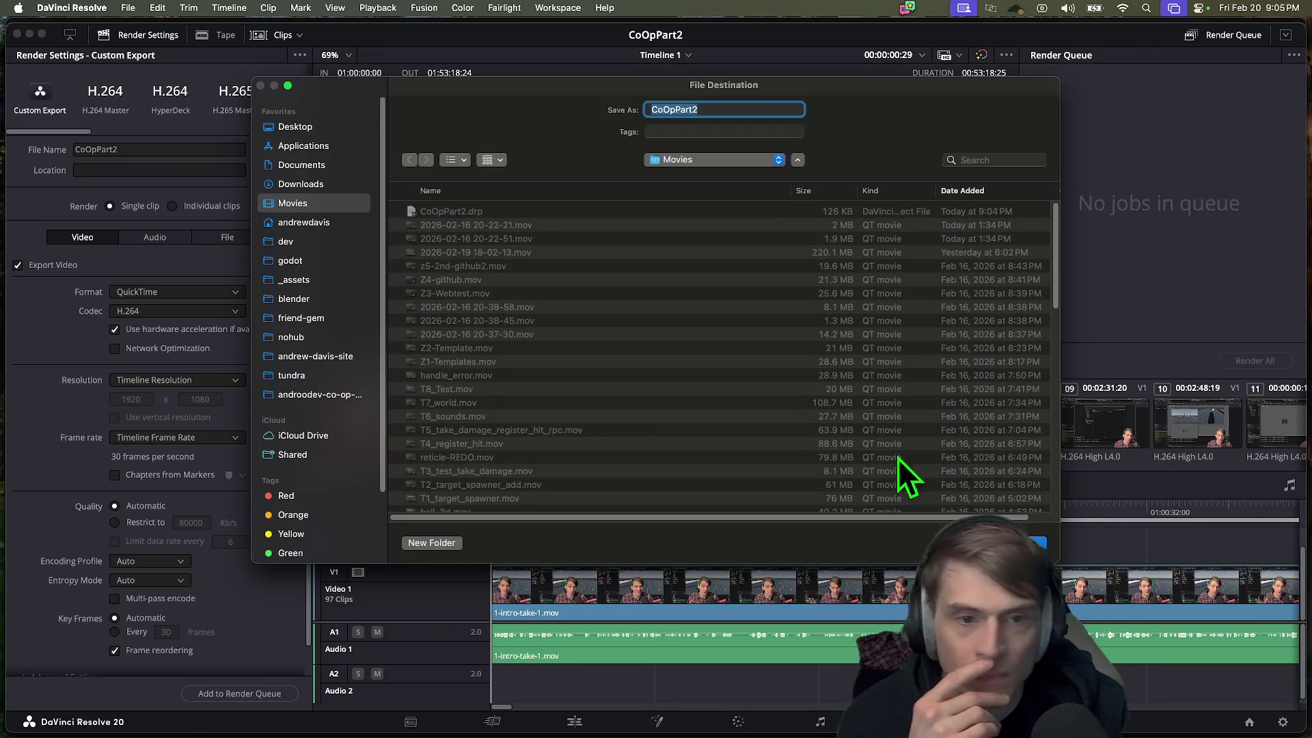
{"action": "left_click", "coordinate": [1025, 543]}
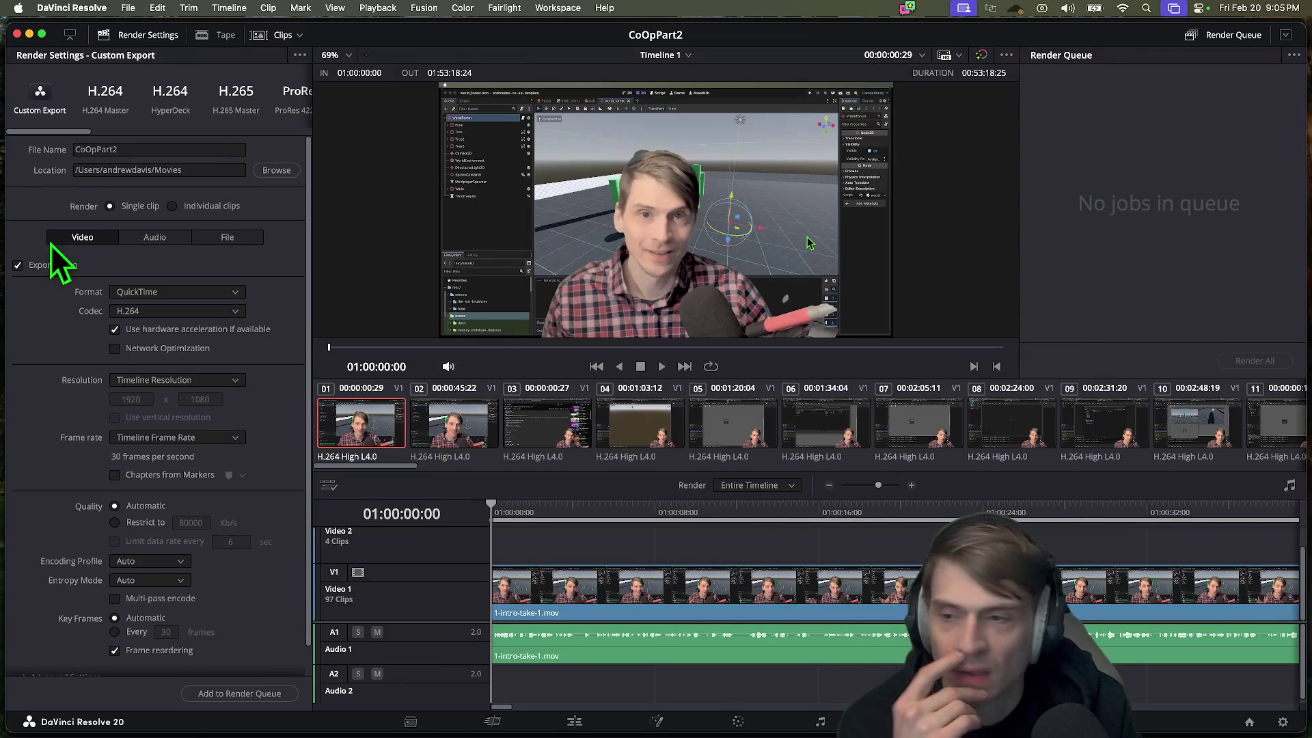
{"action": "left_click", "coordinate": [180, 313]}
{"action": "left_click", "coordinate": [280, 277]}
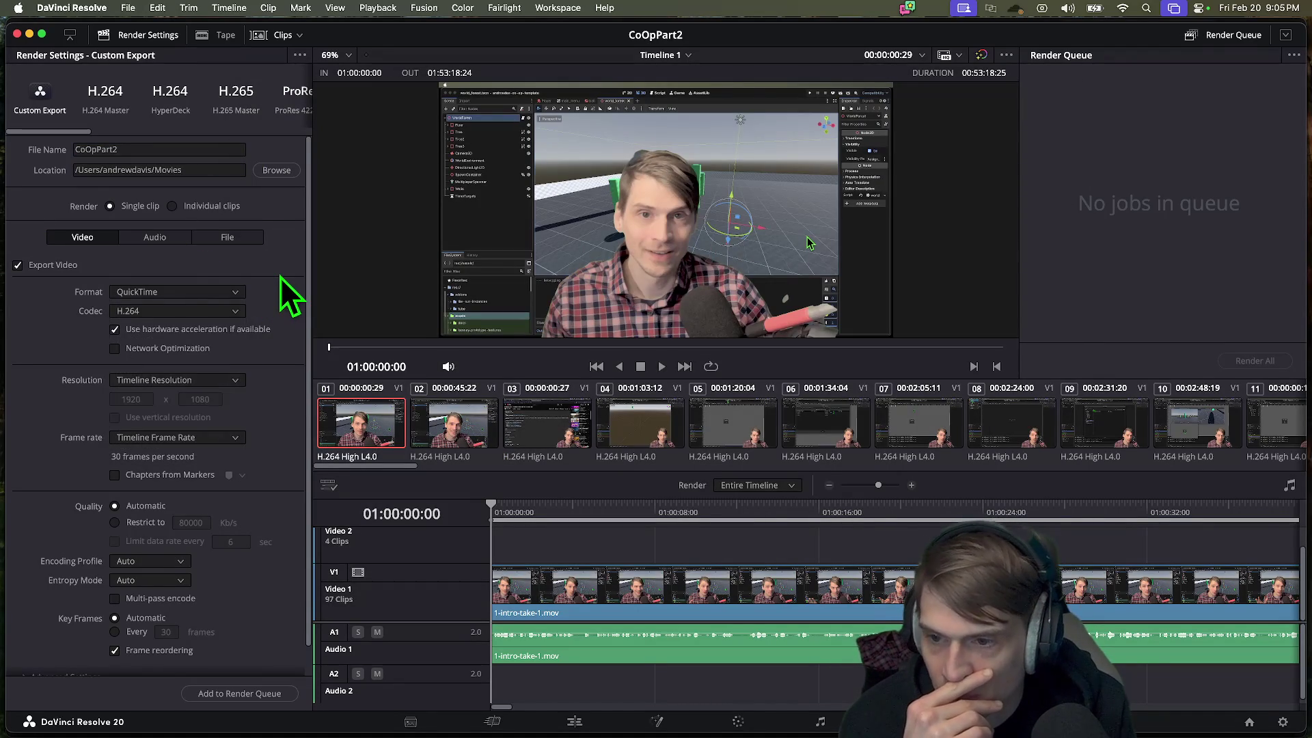
{"action": "left_click", "coordinate": [219, 293]}
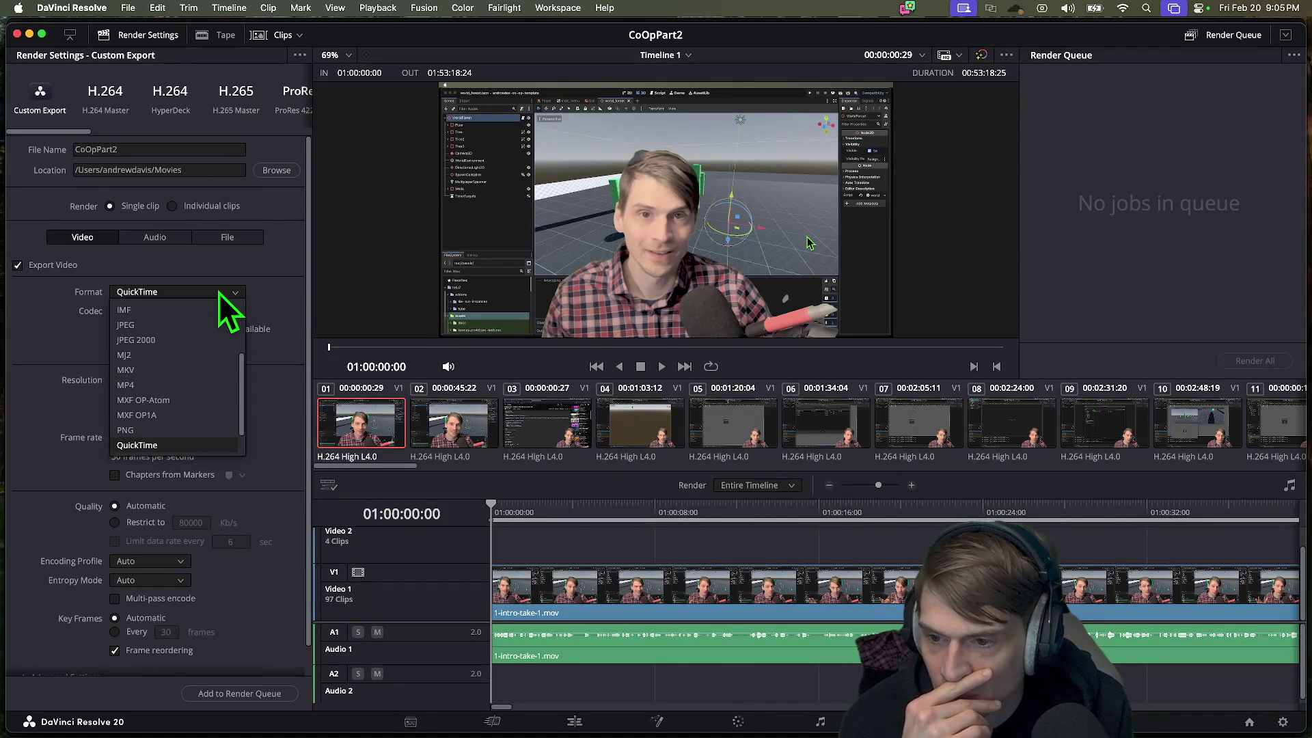
{"action": "left_click", "coordinate": [179, 384]}
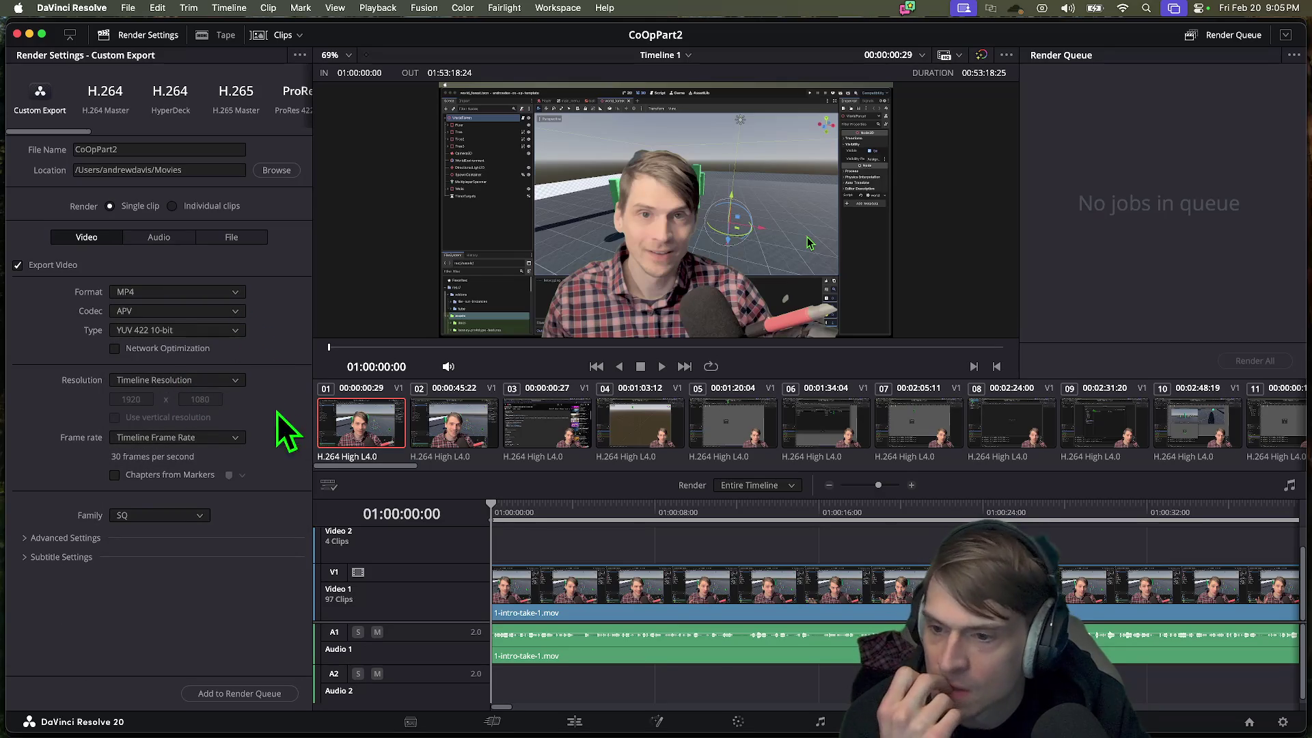
{"action": "left_click", "coordinate": [233, 385]}
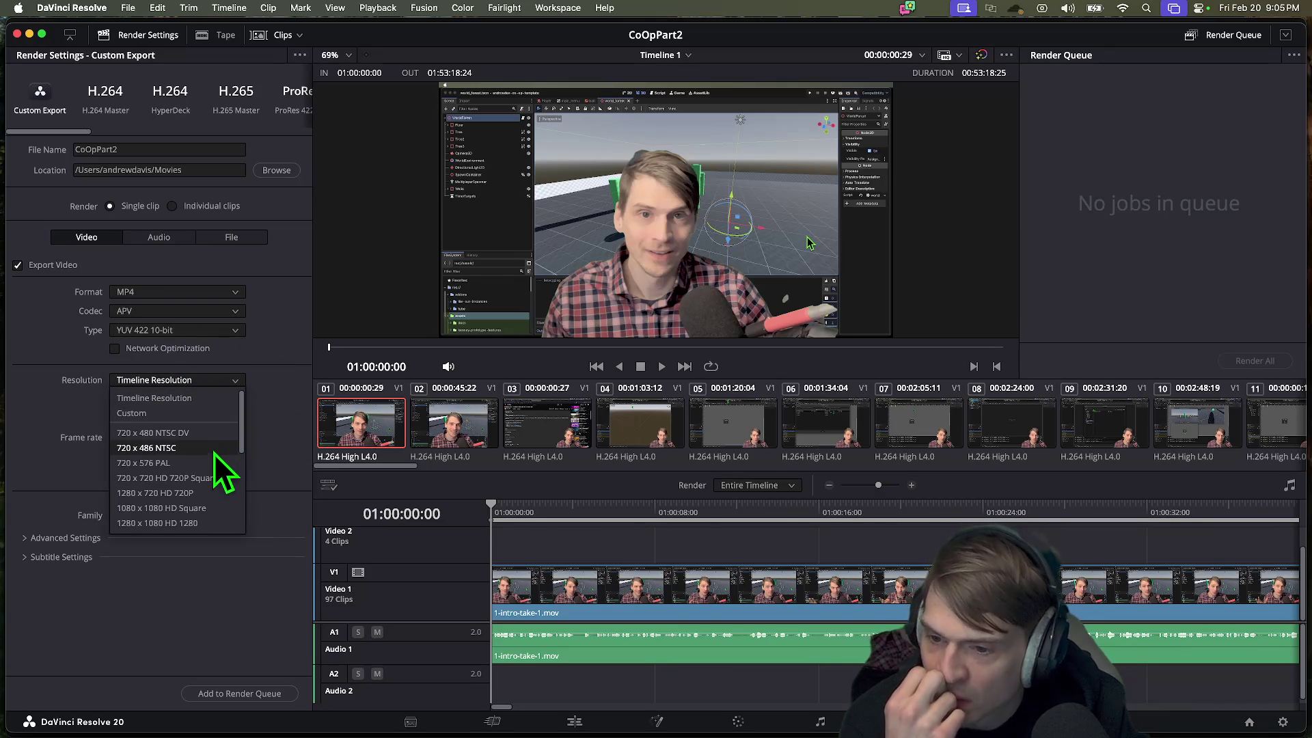
{"action": "left_click", "coordinate": [228, 497]}
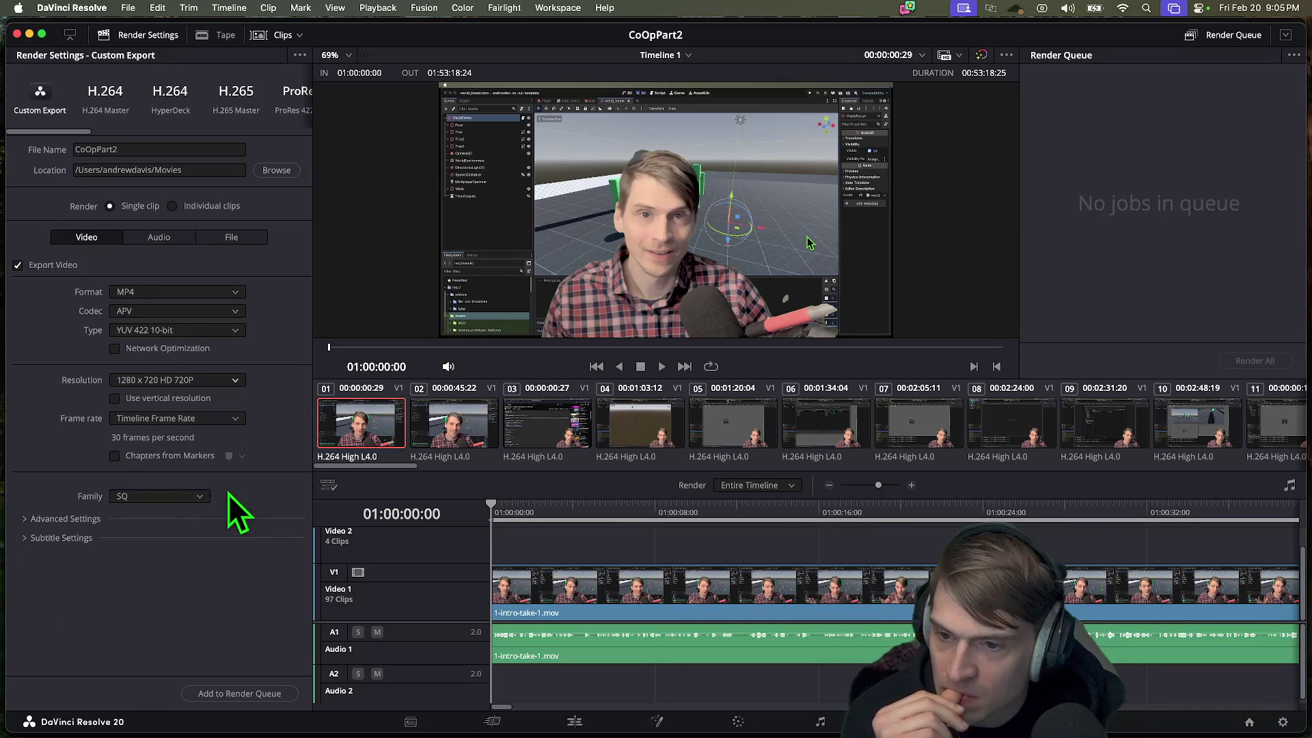
Step: Review the advanced and subtitle render settings, then add the job to the Render Queue
{"action": "left_click", "coordinate": [67, 523]}
{"action": "scroll", "coordinate": [216, 575], "scroll_direction": "down", "scroll_amount": 5}
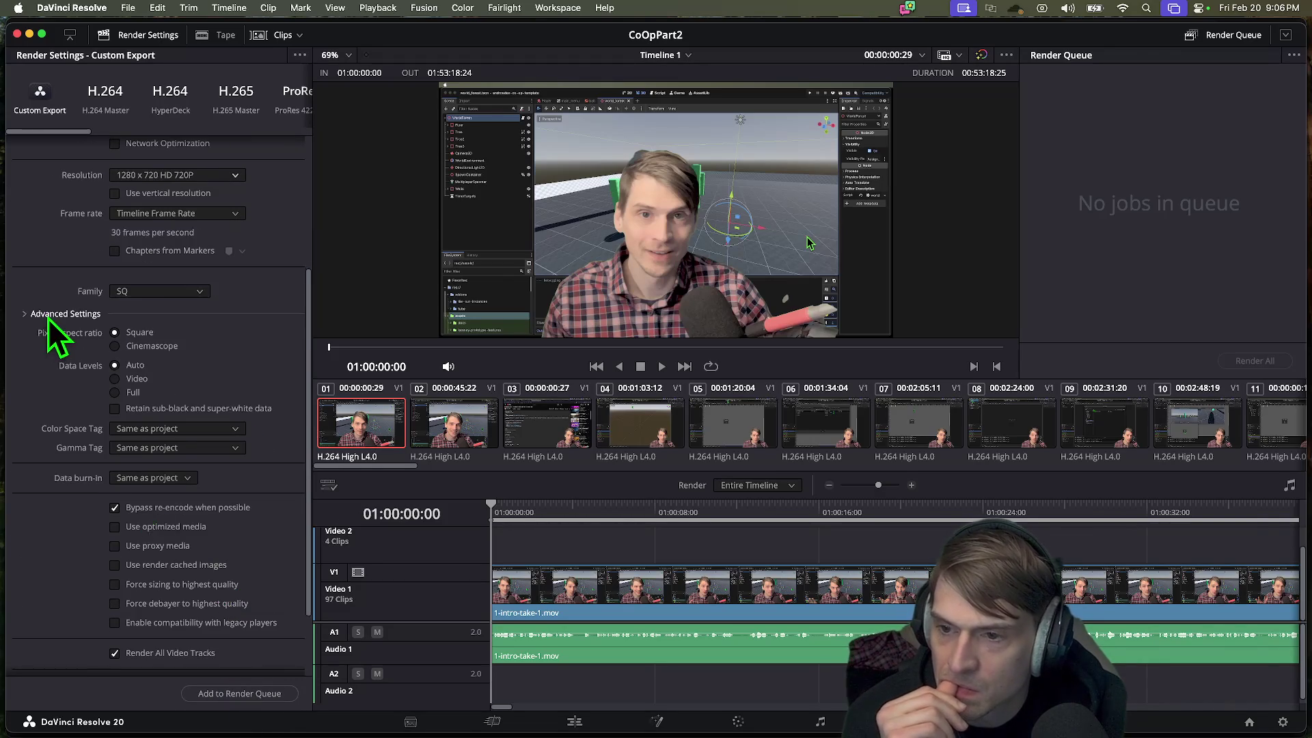
{"action": "left_click", "coordinate": [48, 318]}
{"action": "left_click", "coordinate": [64, 539]}
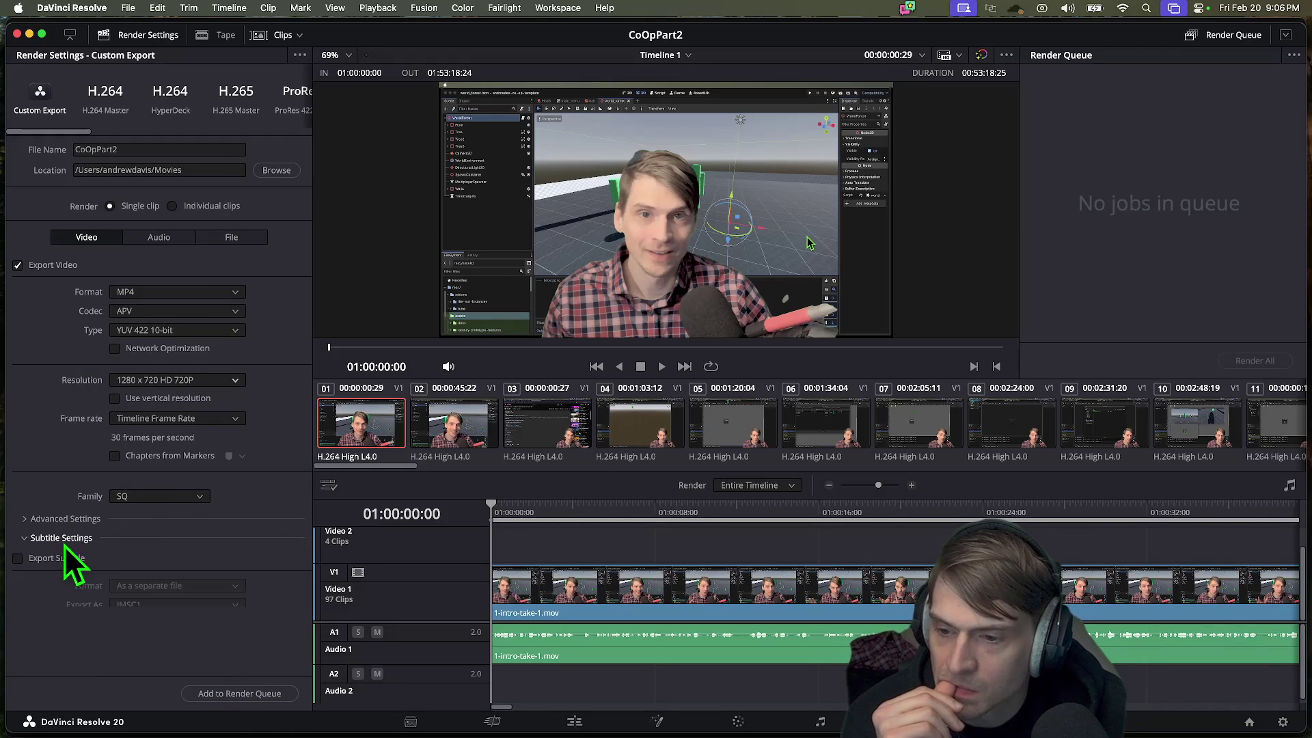
{"action": "left_click", "coordinate": [101, 537]}
{"action": "left_click", "coordinate": [102, 538]}
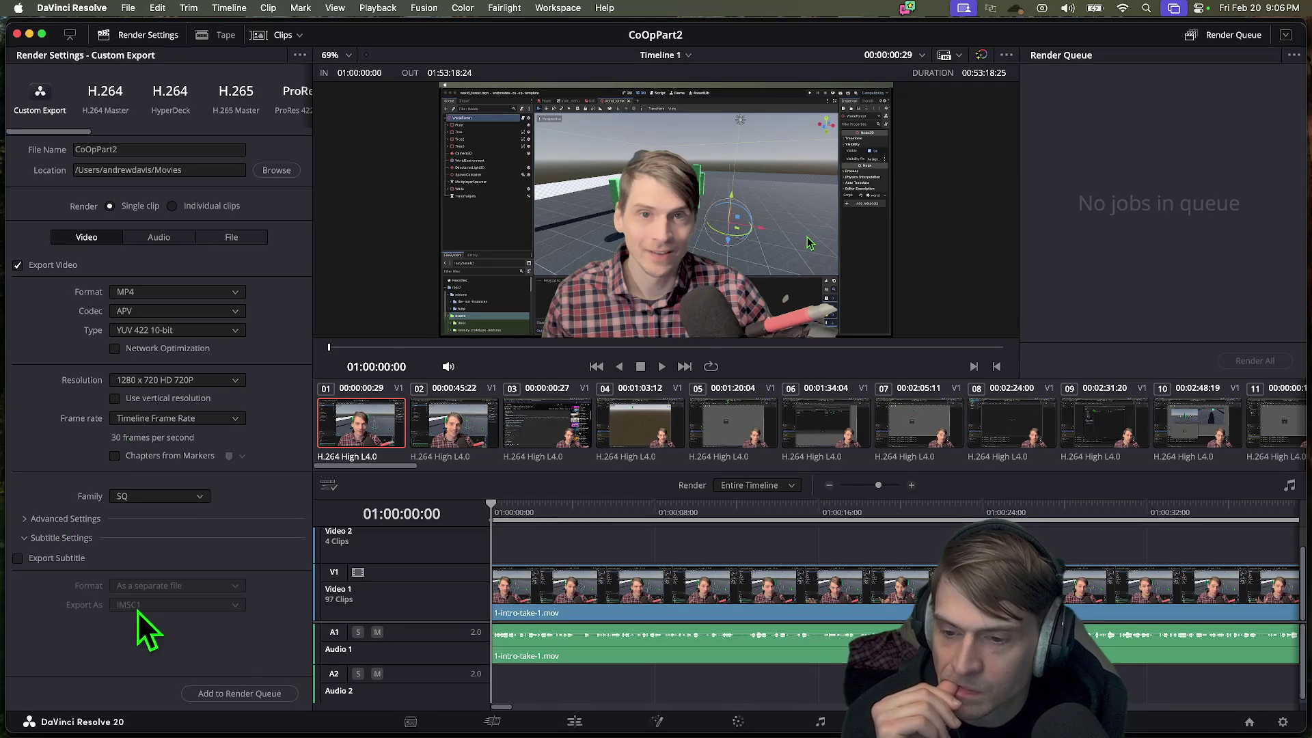
{"action": "left_click", "coordinate": [113, 539]}
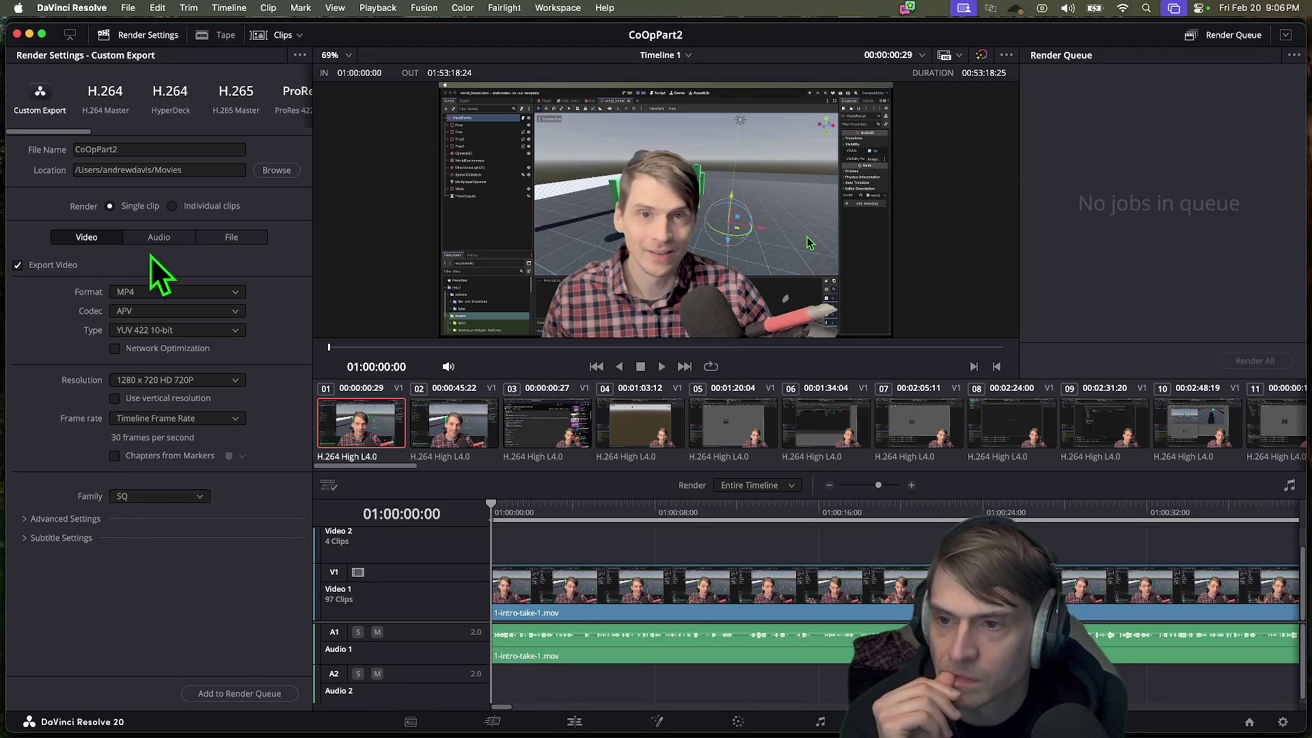
{"action": "left_click", "coordinate": [248, 694]}
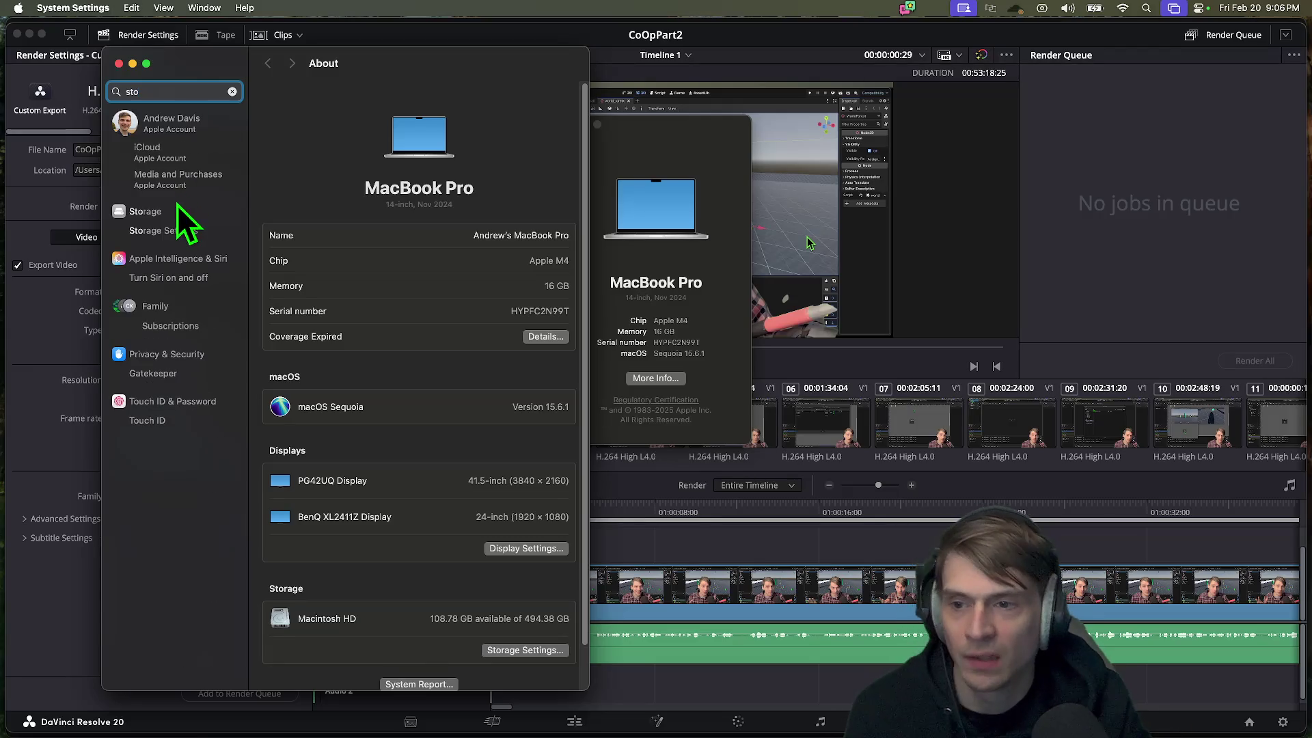
Step: Review Storage usage, decline automatic Trash emptying, and bring up the Trash's Dock menu
{"action": "left_click", "coordinate": [177, 209]}
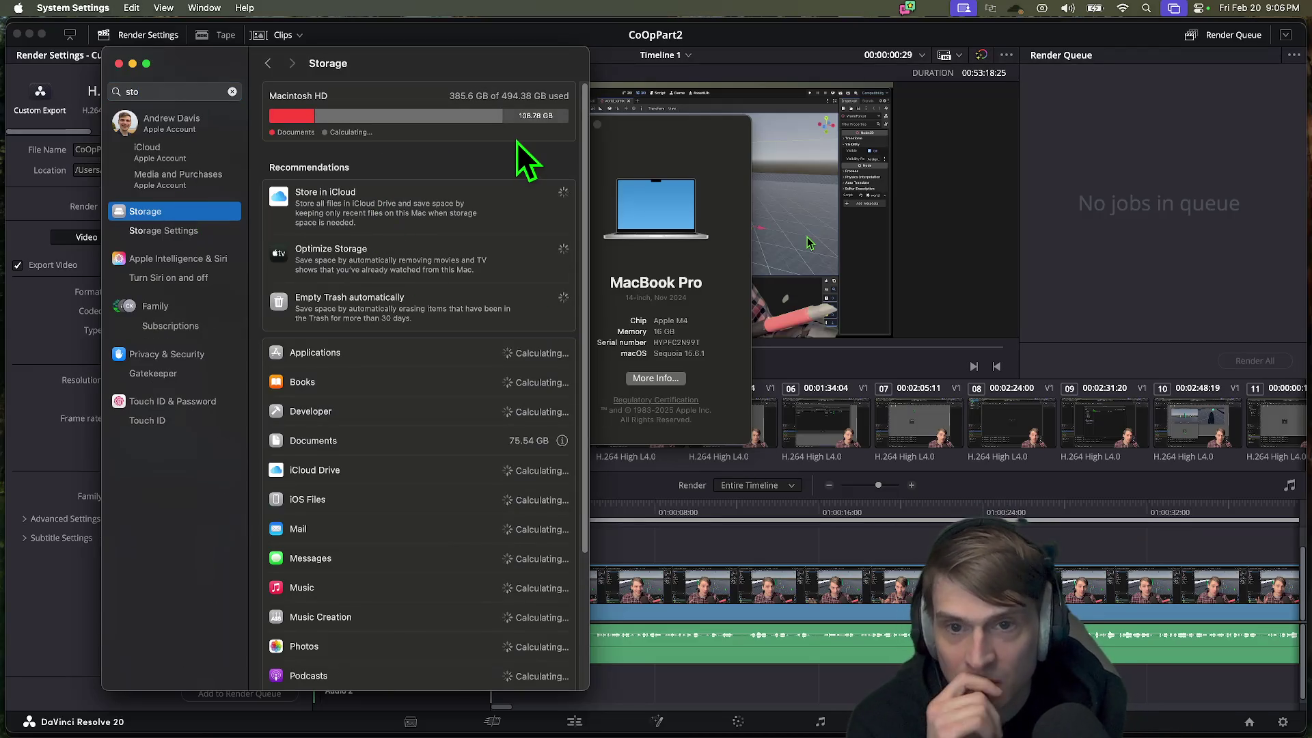
{"action": "mouse_move", "coordinate": [561, 115]}
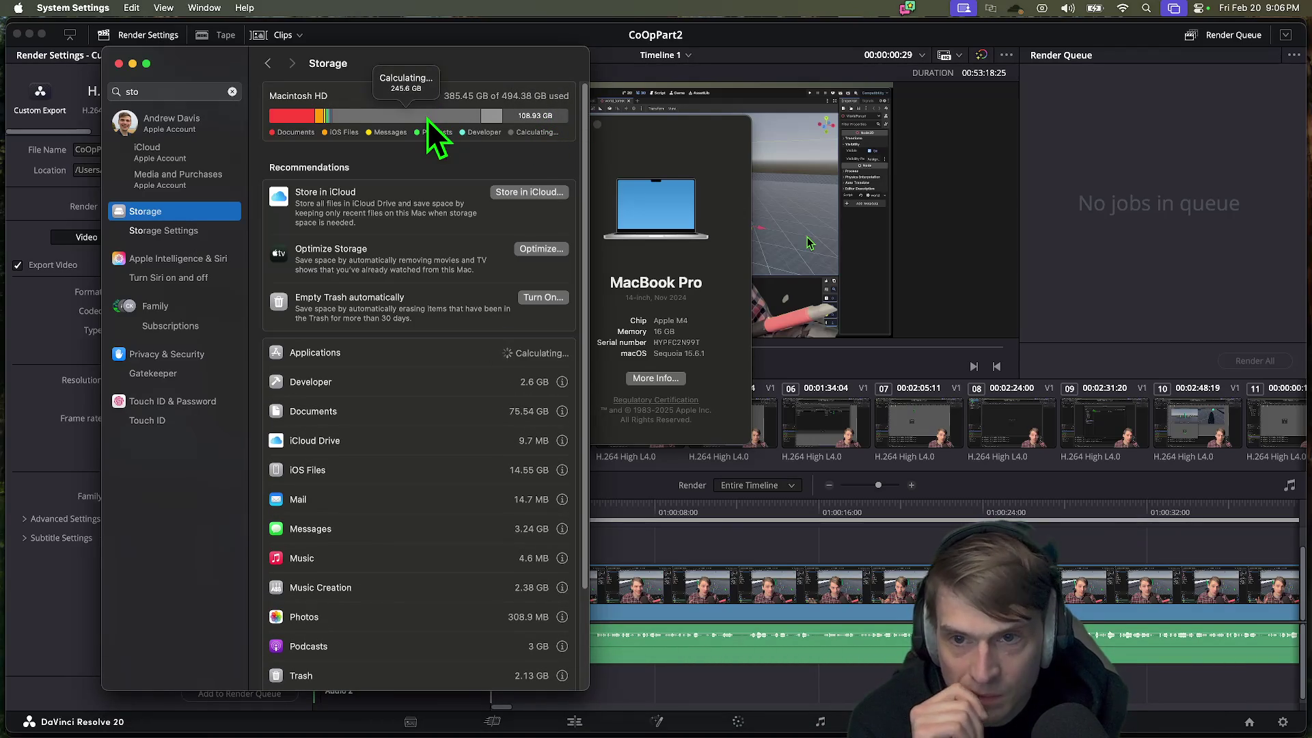
{"action": "mouse_move", "coordinate": [389, 733]}
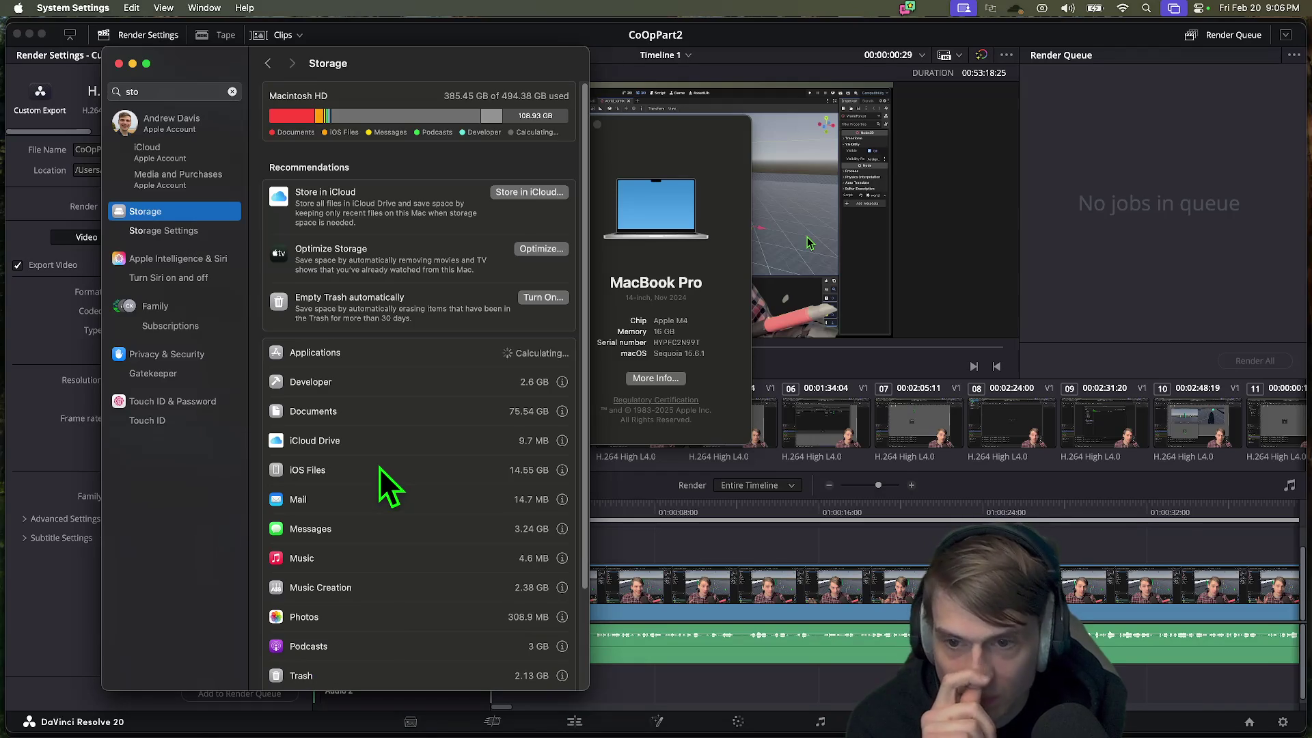
{"action": "mouse_move", "coordinate": [1155, 724]}
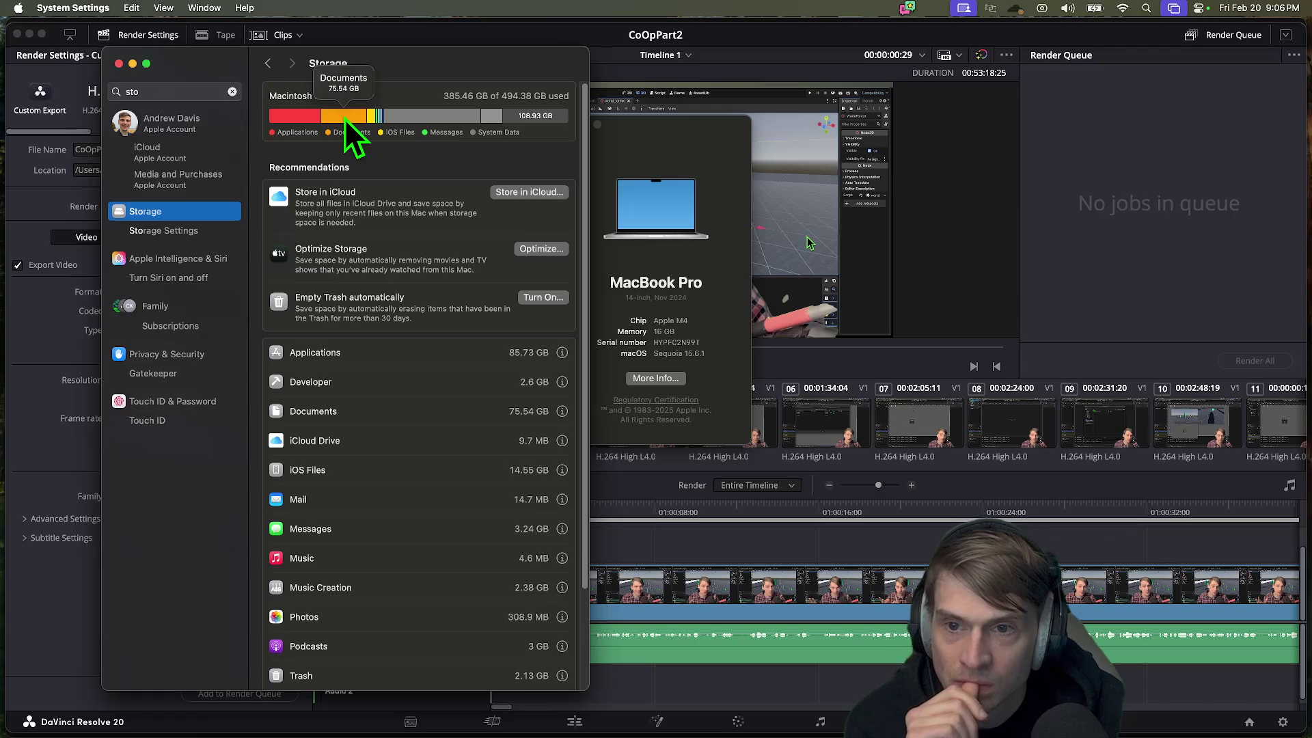
{"action": "left_click", "coordinate": [544, 298]}
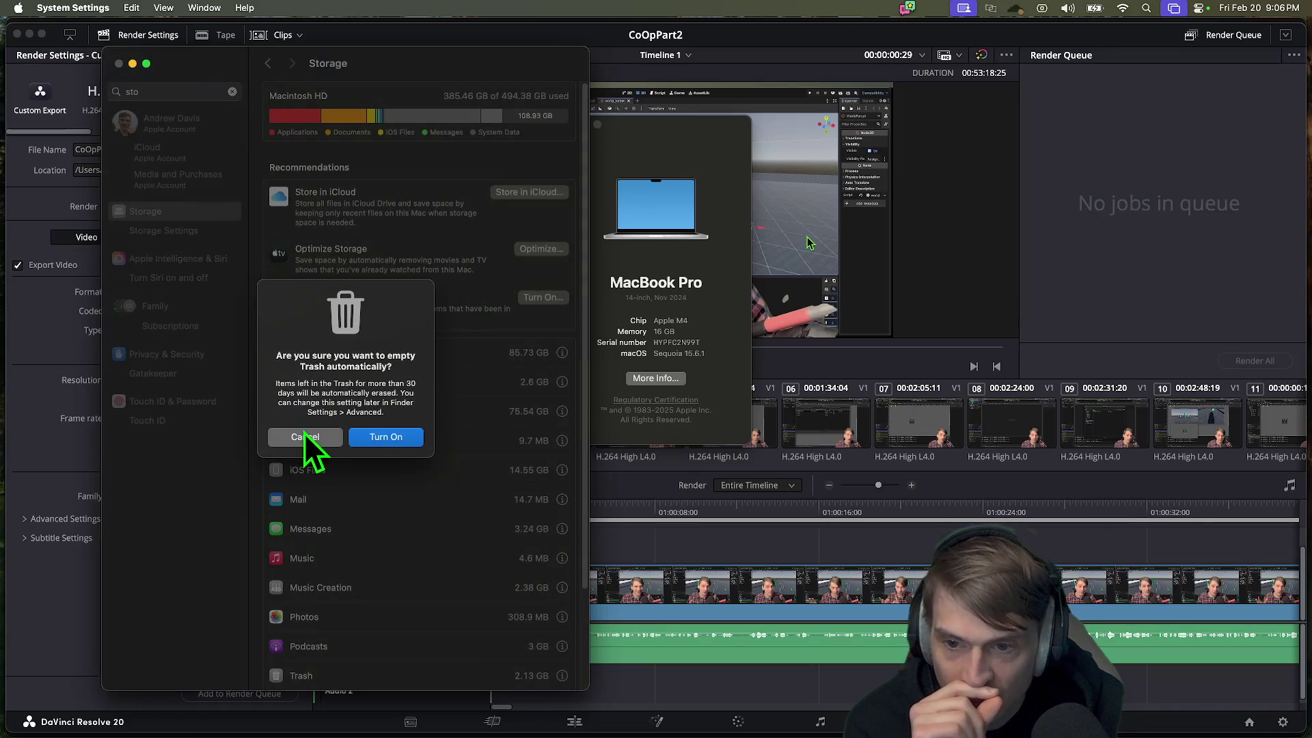
{"action": "left_click", "coordinate": [308, 425]}
{"action": "right_click", "coordinate": [1174, 694]}
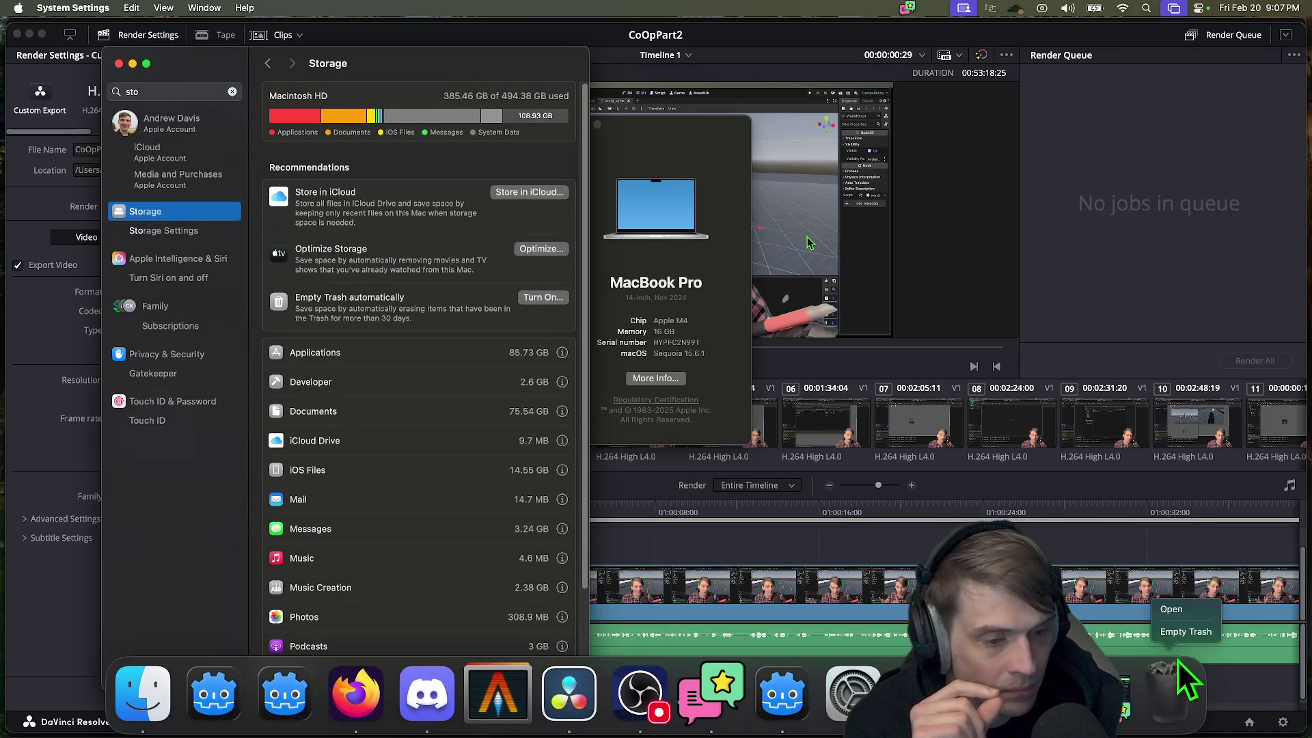
Step: Empty the Trash permanently, close the Movies window, and return to Storage settings
{"action": "left_click", "coordinate": [1183, 634]}
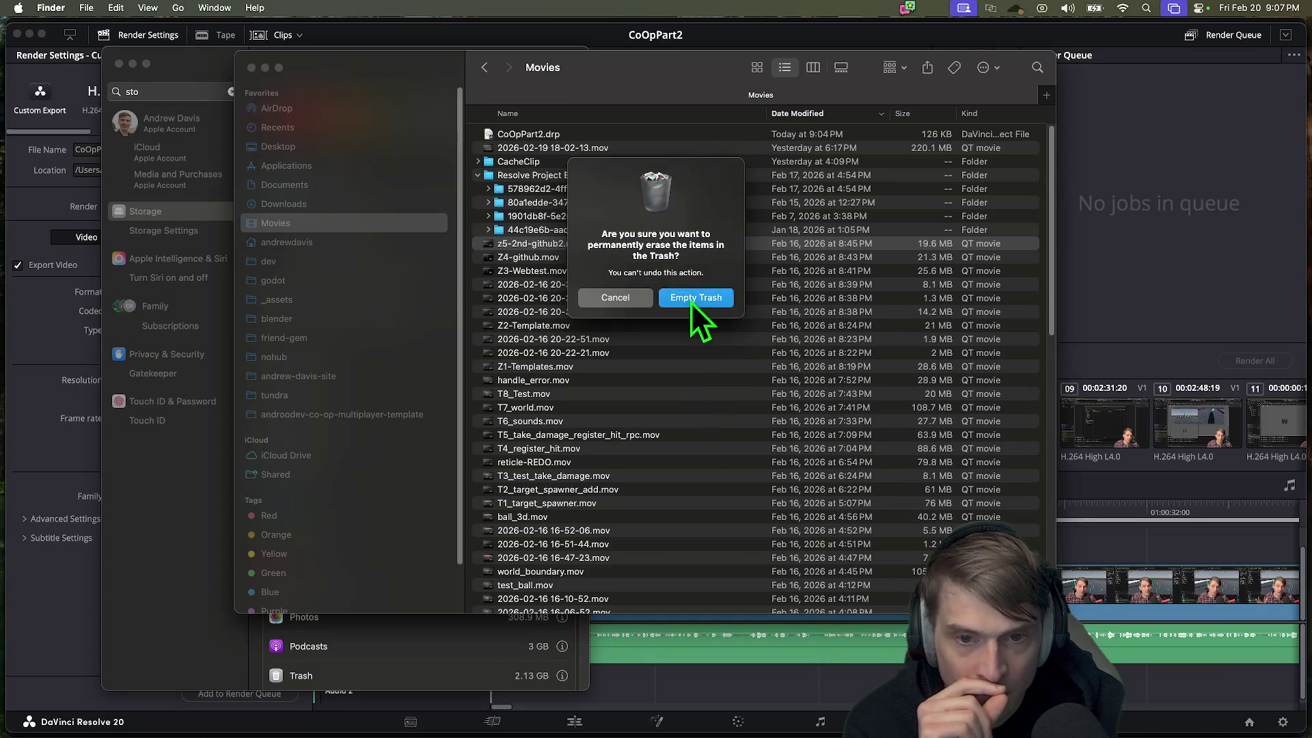
{"action": "left_click", "coordinate": [694, 298]}
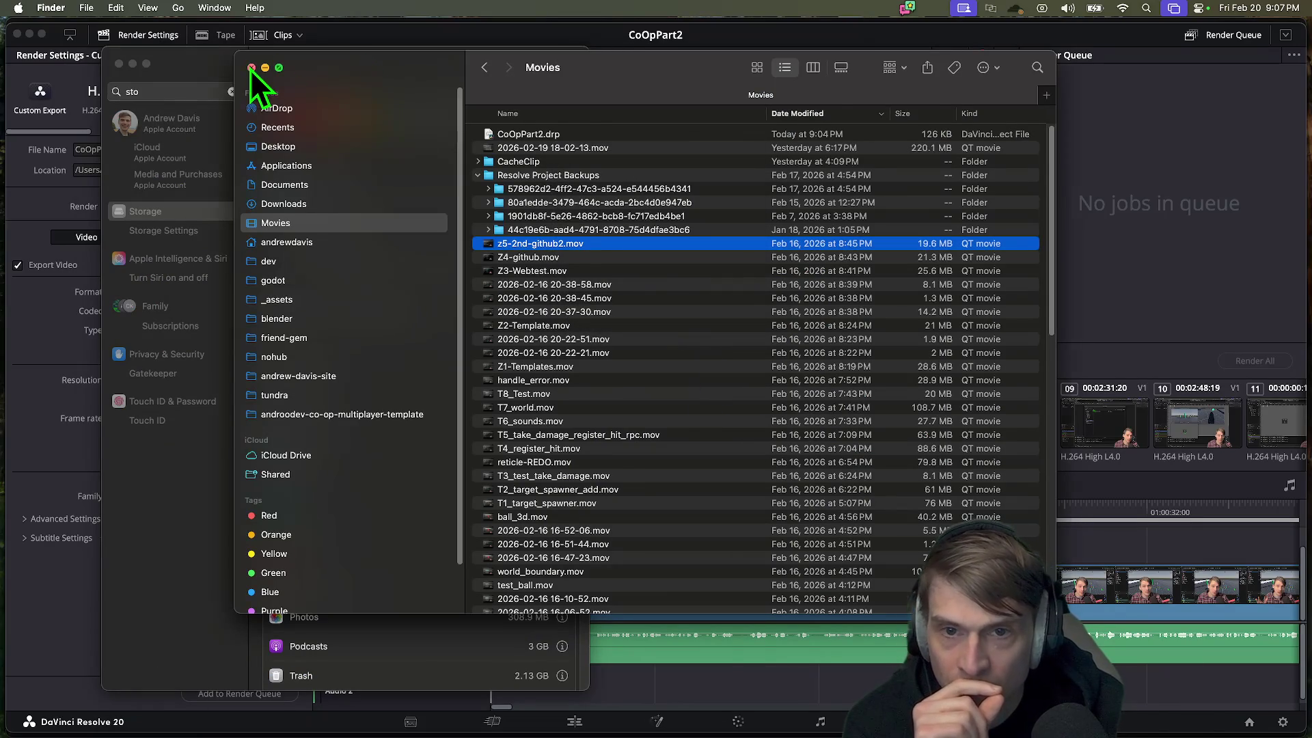
{"action": "left_click", "coordinate": [251, 67]}
{"action": "left_click", "coordinate": [421, 341]}
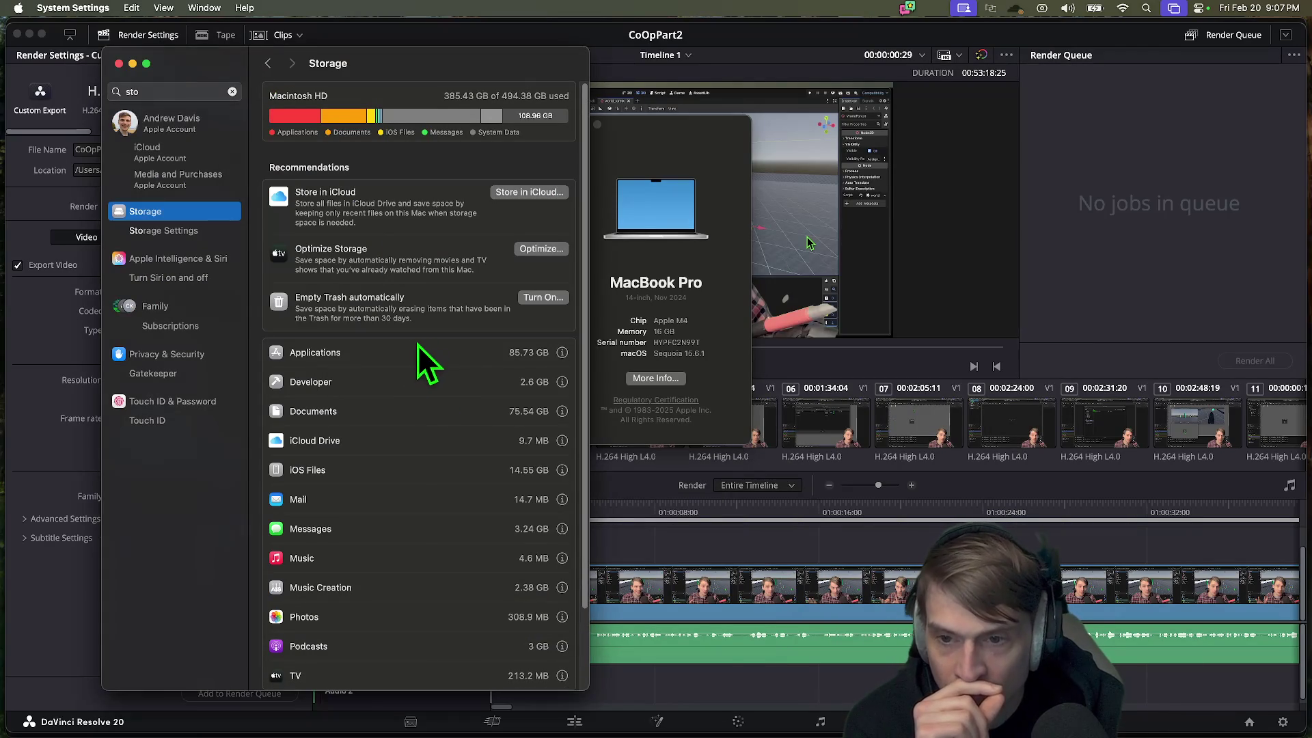
Step: Sort the Applications storage list by size and inspect Inscryption, DaVinci Resolve and Strangeland
{"action": "left_click", "coordinate": [562, 352]}
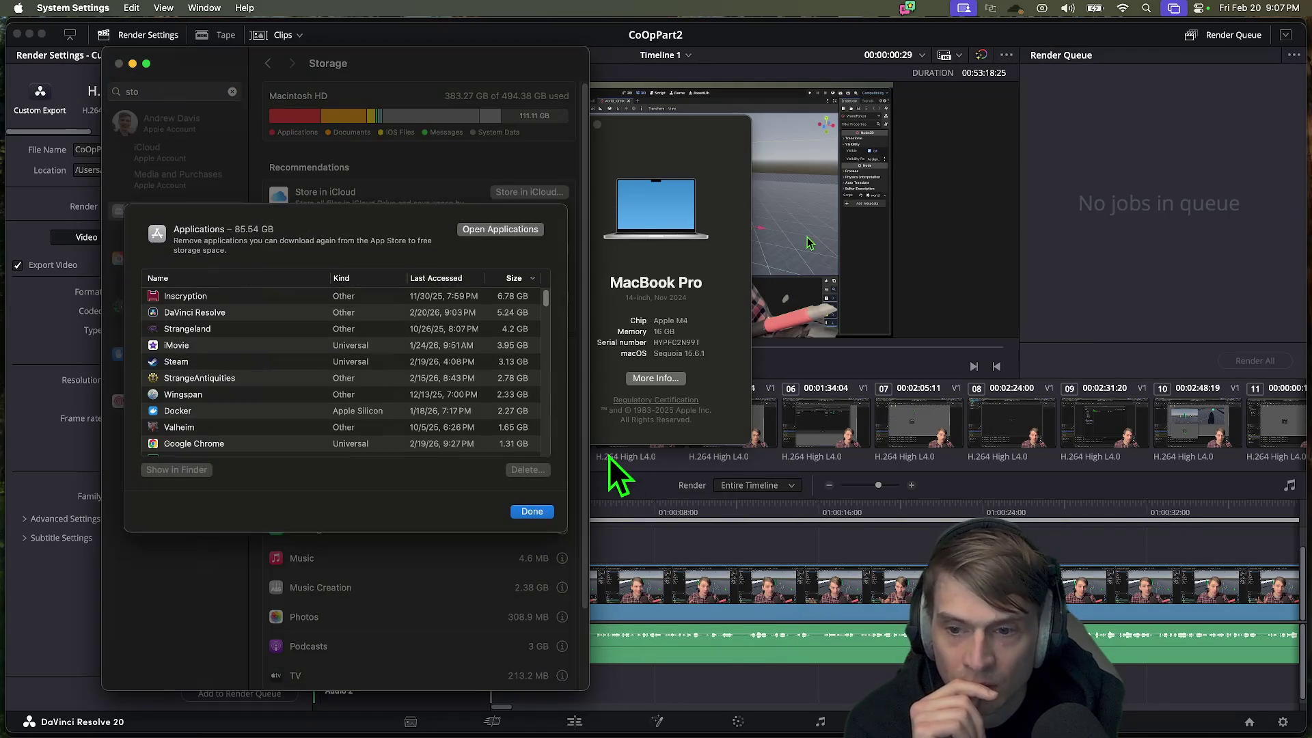
{"action": "left_click", "coordinate": [520, 278]}
{"action": "left_click", "coordinate": [517, 279]}
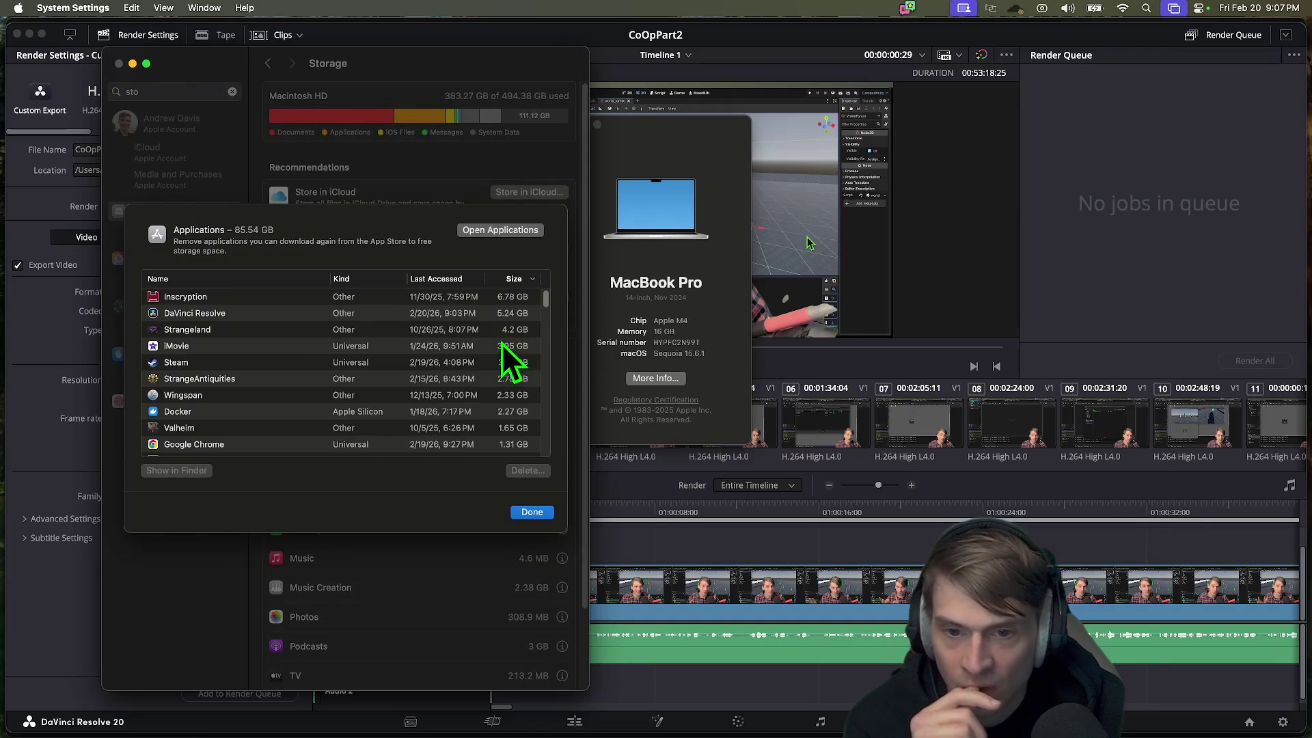
{"action": "left_click", "coordinate": [303, 299]}
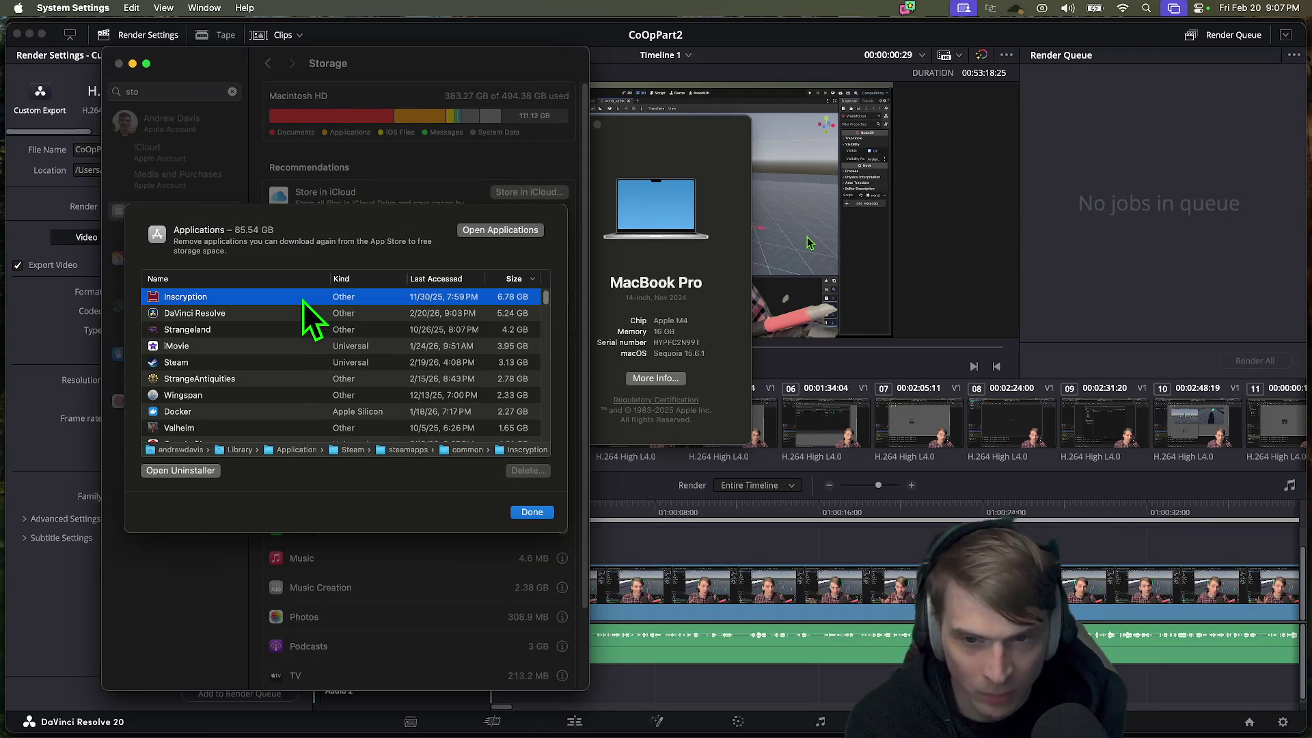
{"action": "left_click", "coordinate": [261, 313]}
{"action": "left_click", "coordinate": [265, 331]}
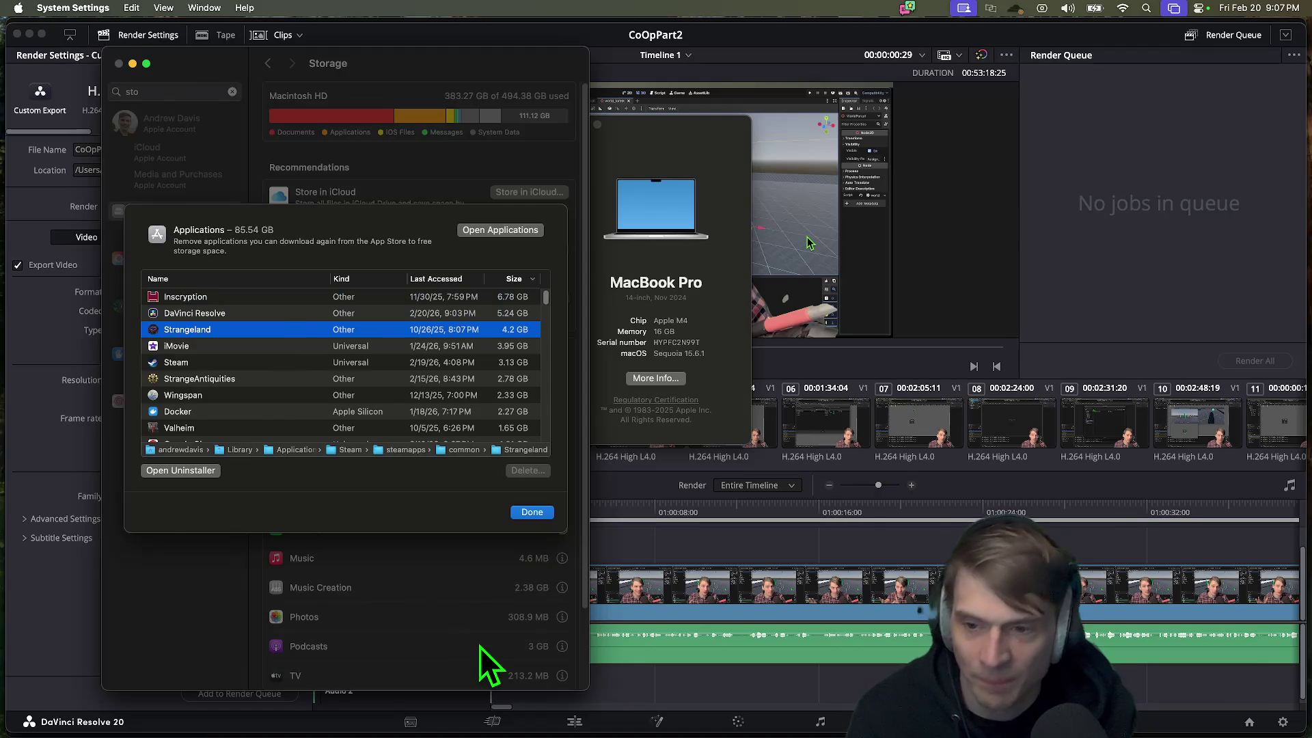
{"action": "key", "text": "Return"}
Step: Launch Steam through Spotlight search
{"action": "key", "text": "super+space"}
{"action": "type", "text": "steam"}
{"action": "key", "text": "Return"}
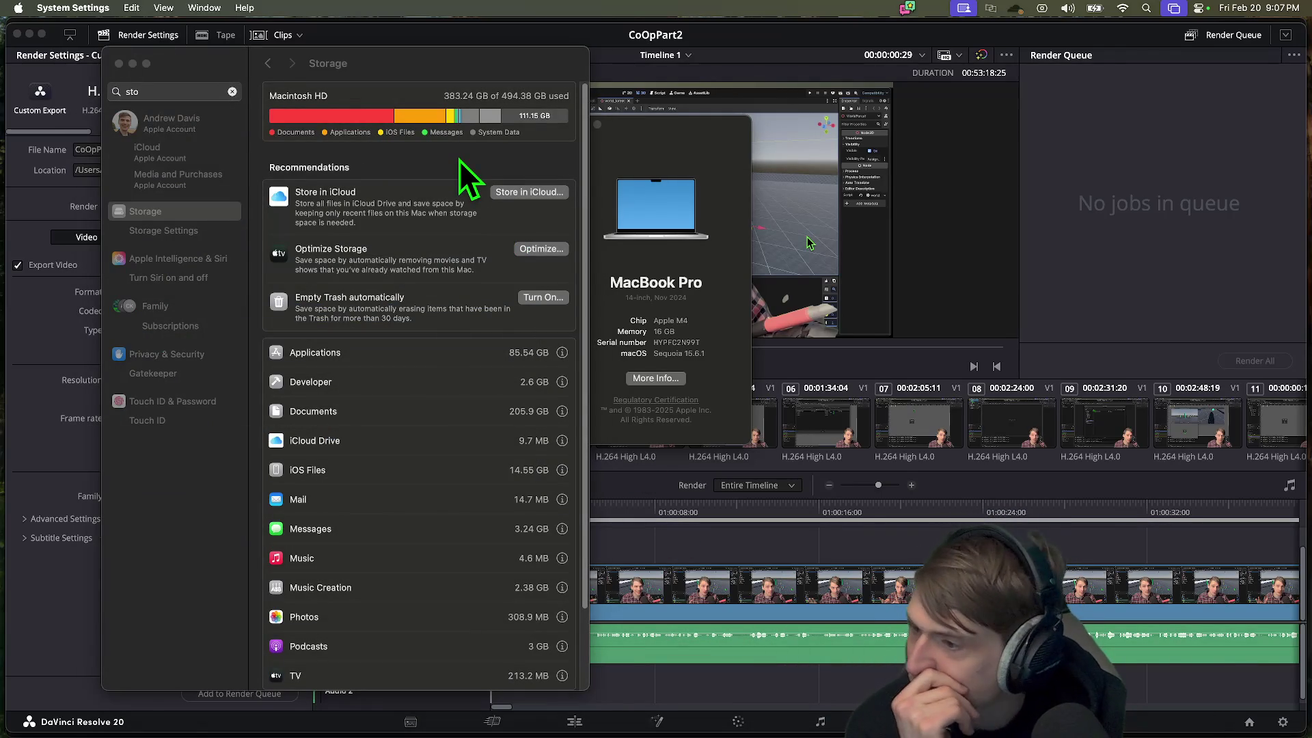
{"action": "mouse_move", "coordinate": [817, 693]}
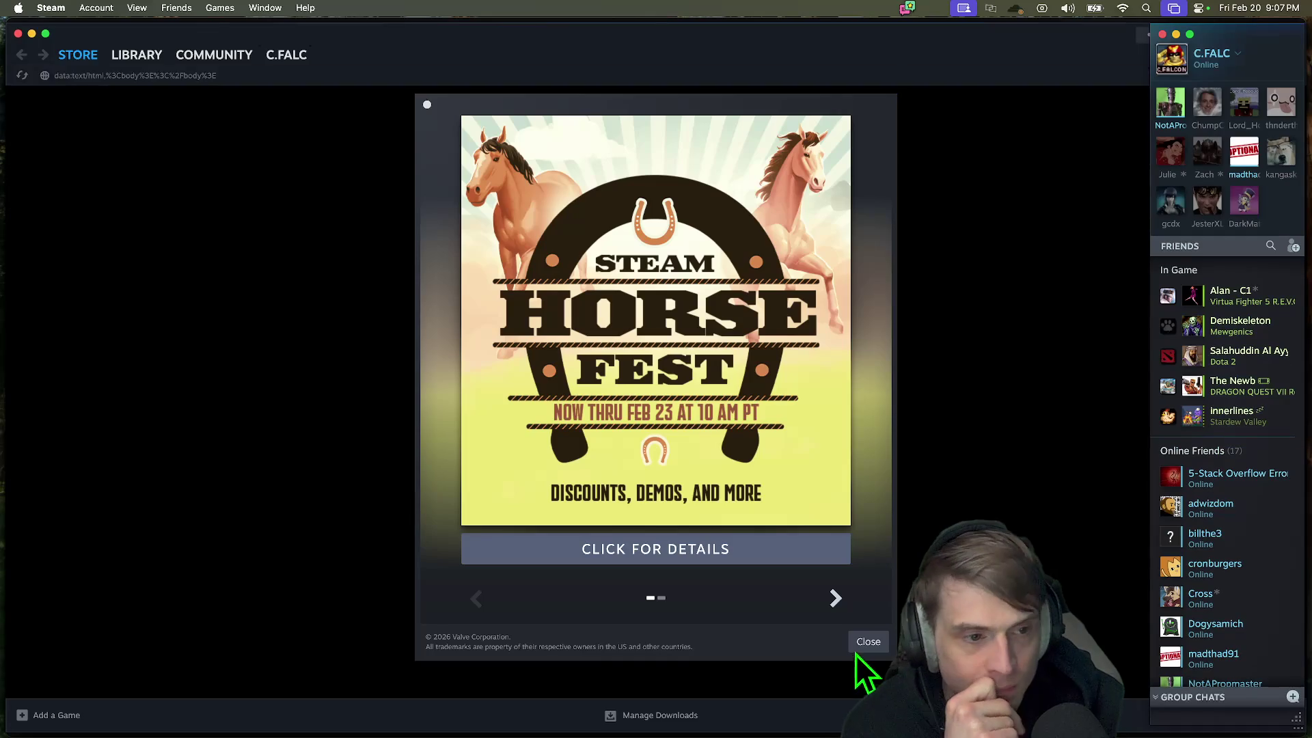
Step: Dismiss the Horse Fest promotion and uninstall Inscryption from the Steam library
{"action": "left_click", "coordinate": [860, 646]}
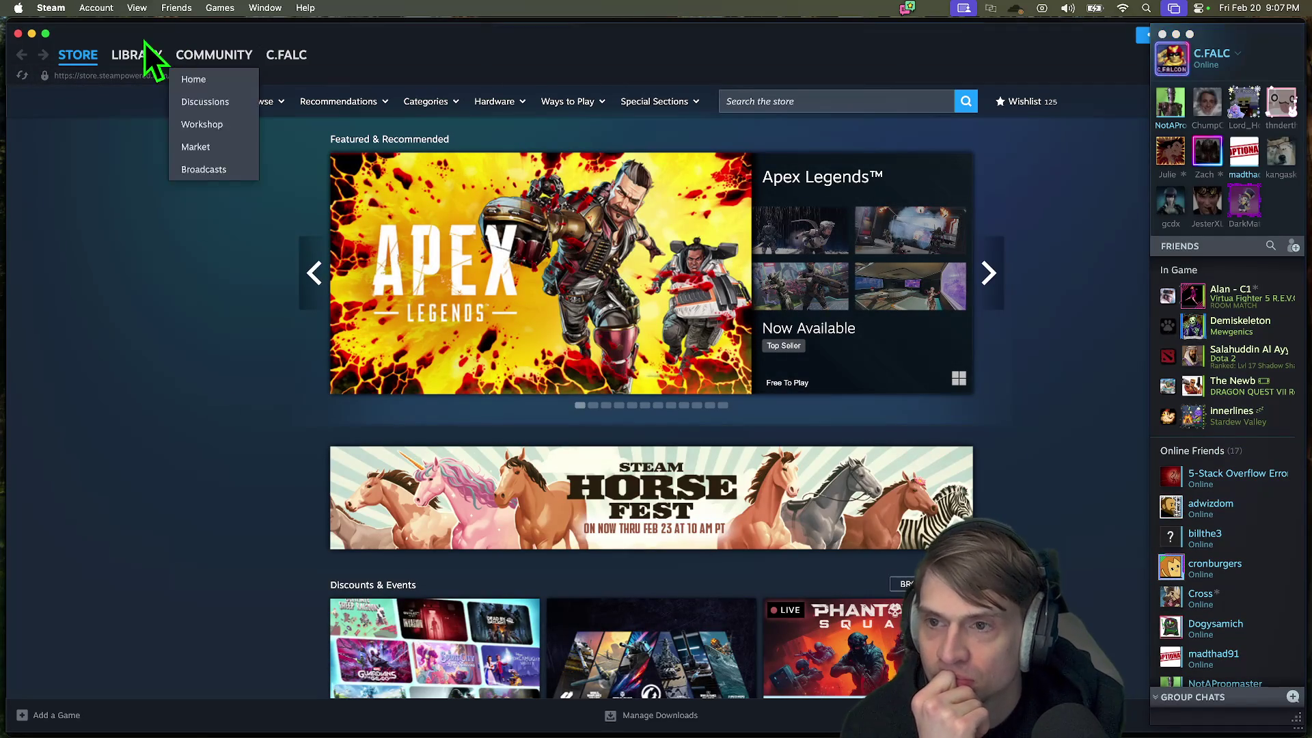
{"action": "left_click", "coordinate": [140, 55]}
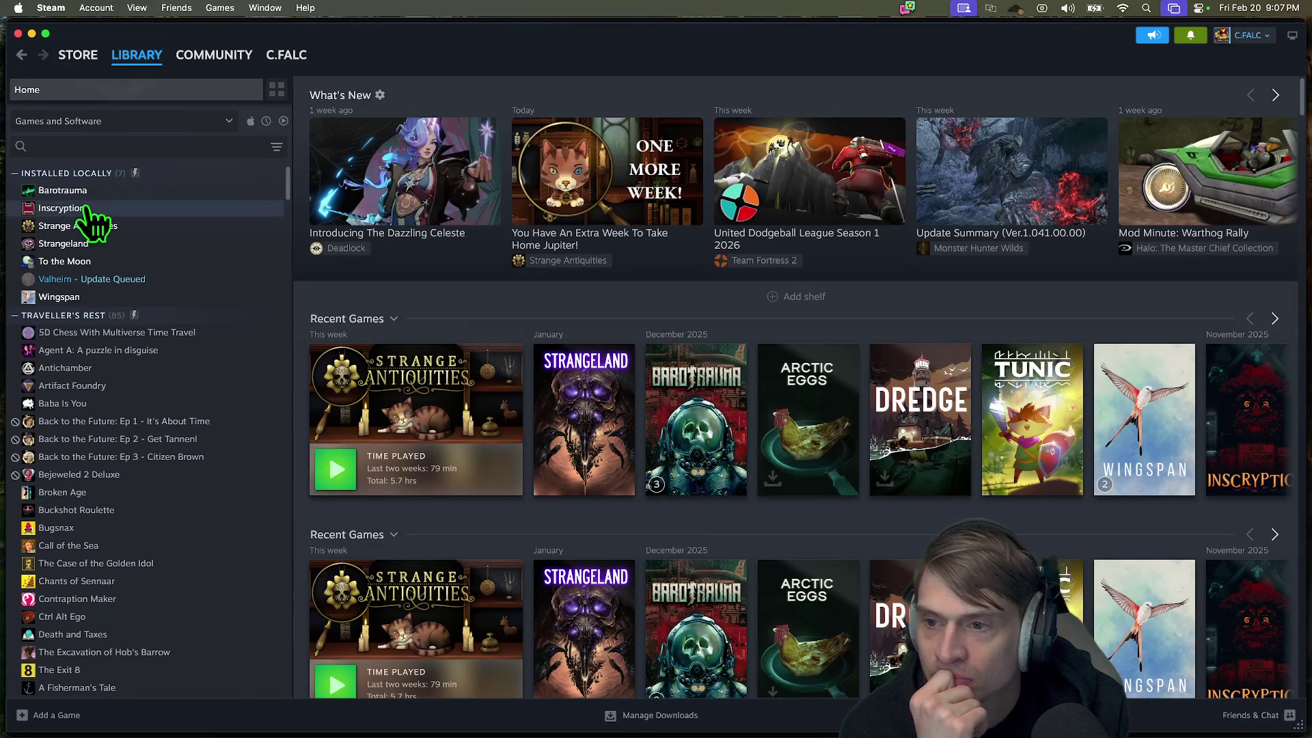
{"action": "right_click", "coordinate": [85, 208]}
{"action": "mouse_move", "coordinate": [171, 308]}
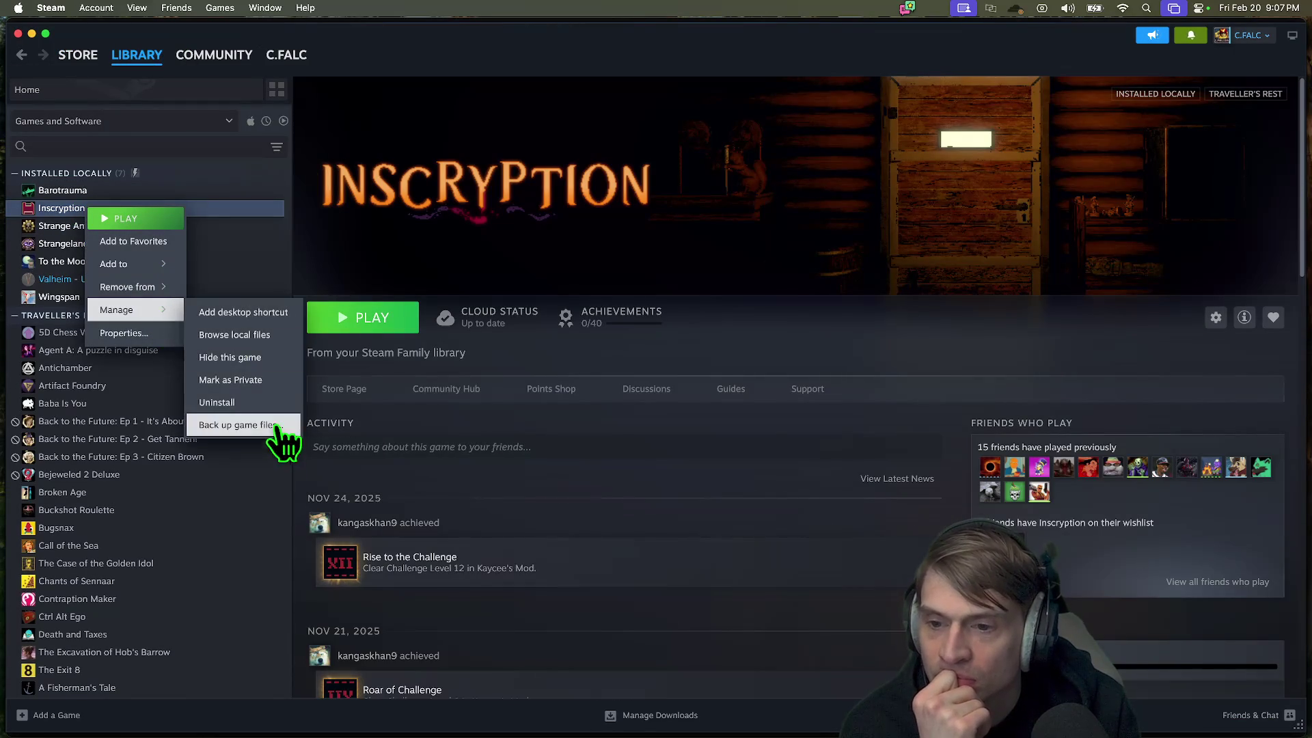
{"action": "left_click", "coordinate": [269, 407]}
{"action": "left_click", "coordinate": [751, 432]}
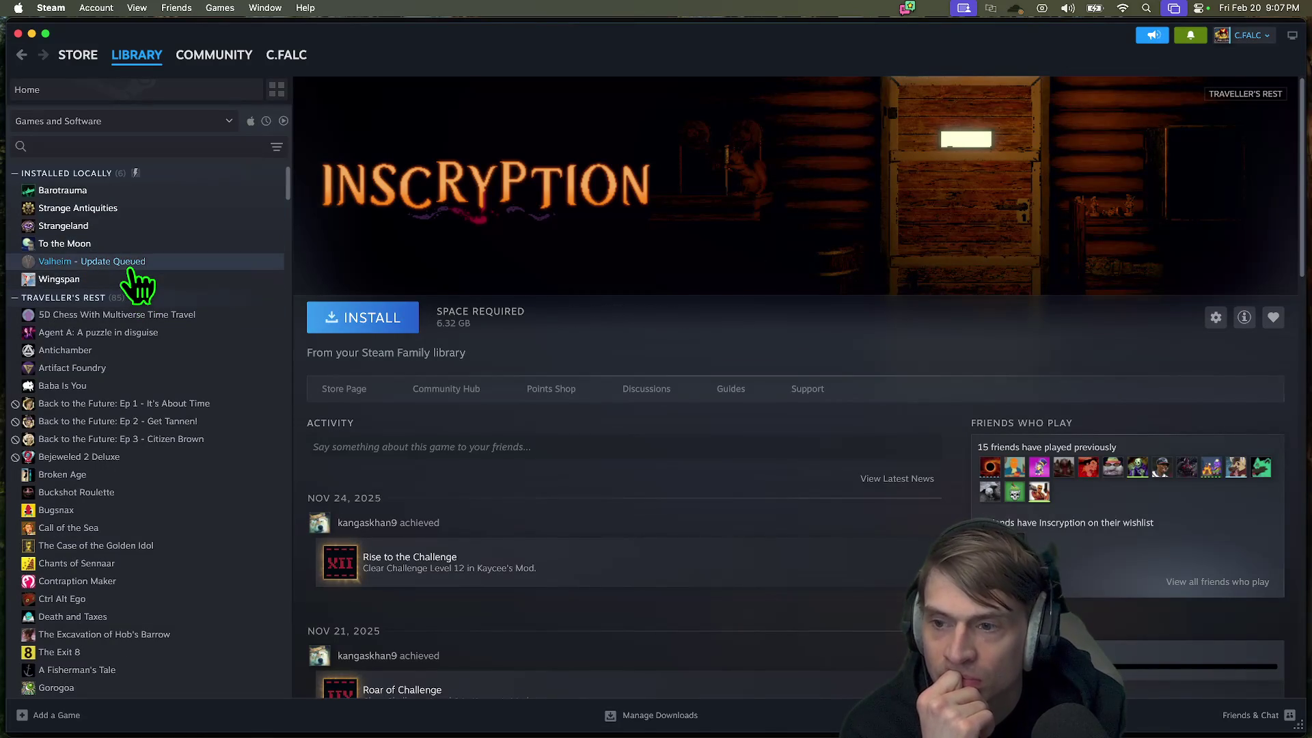
Step: Uninstall Valheim and Strangeland from the Steam library
{"action": "left_click", "coordinate": [130, 265]}
{"action": "right_click", "coordinate": [133, 264]}
{"action": "mouse_move", "coordinate": [182, 371]}
{"action": "left_click", "coordinate": [343, 465]}
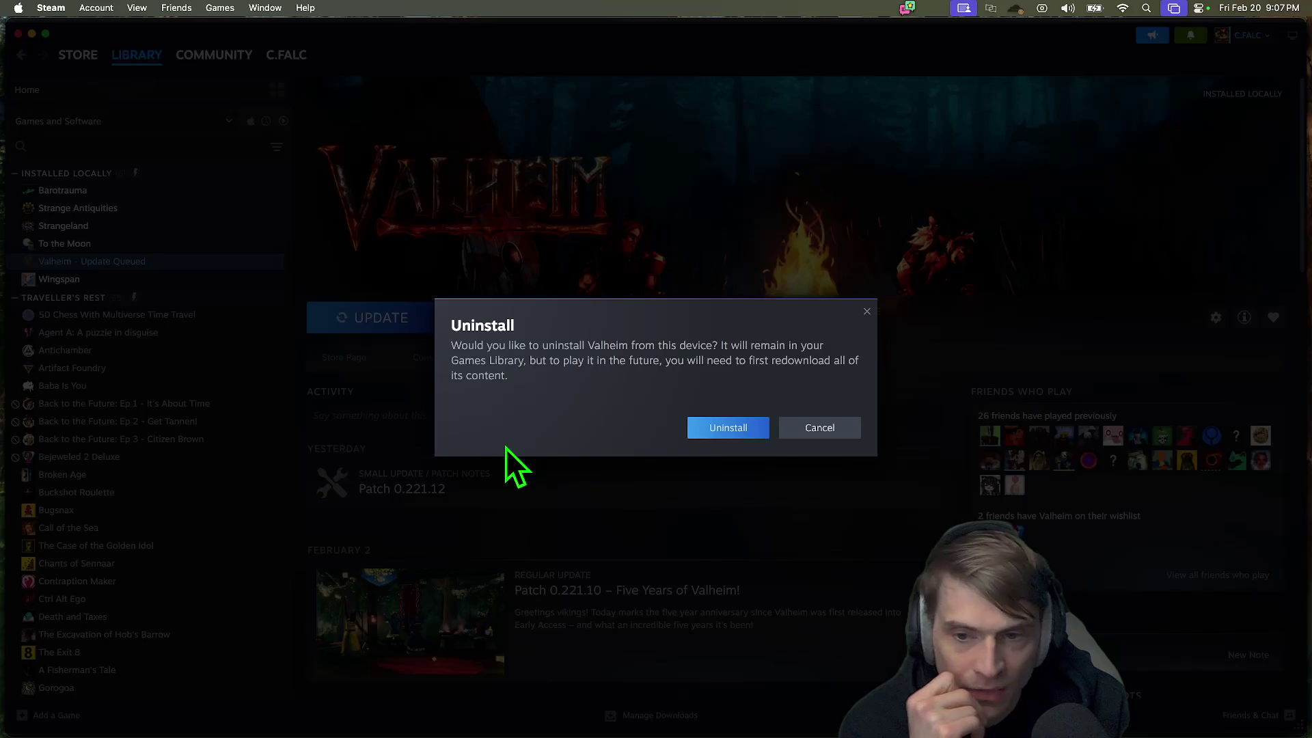
{"action": "left_click", "coordinate": [745, 421]}
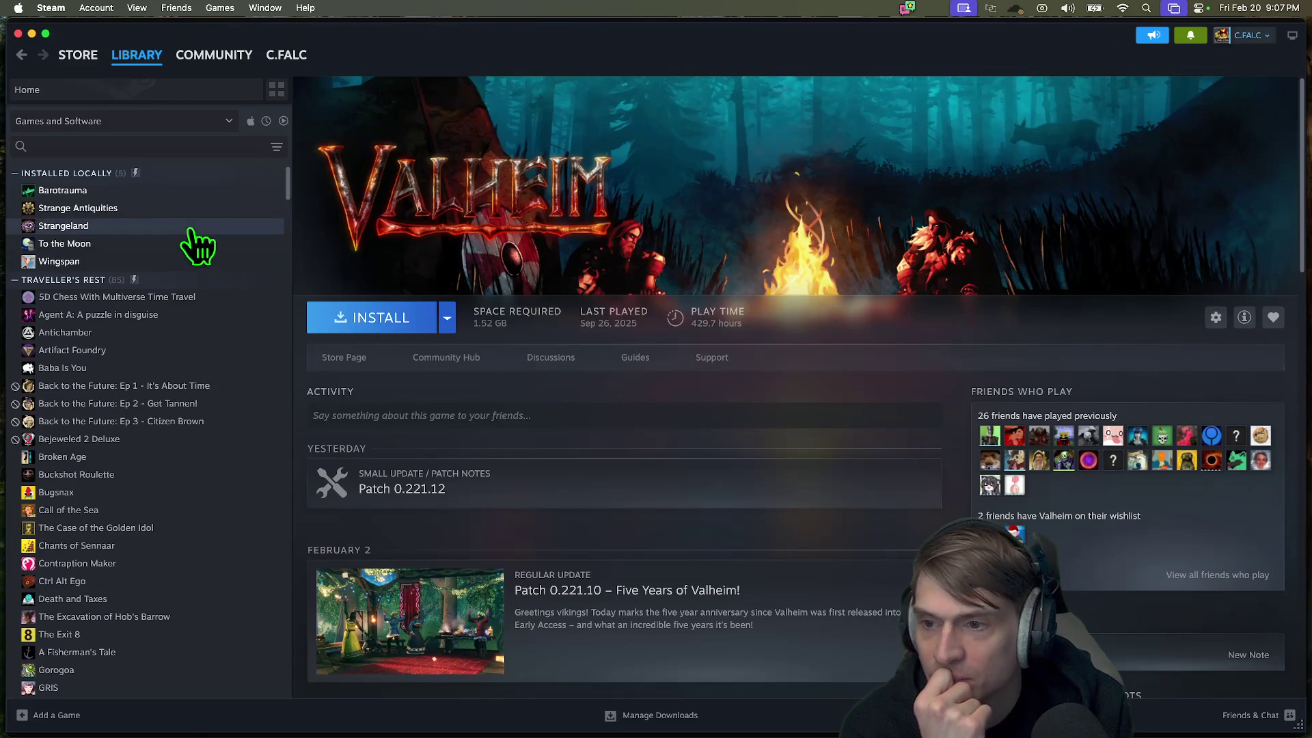
{"action": "left_click", "coordinate": [192, 230]}
{"action": "right_click", "coordinate": [190, 229]}
{"action": "mouse_move", "coordinate": [257, 331]}
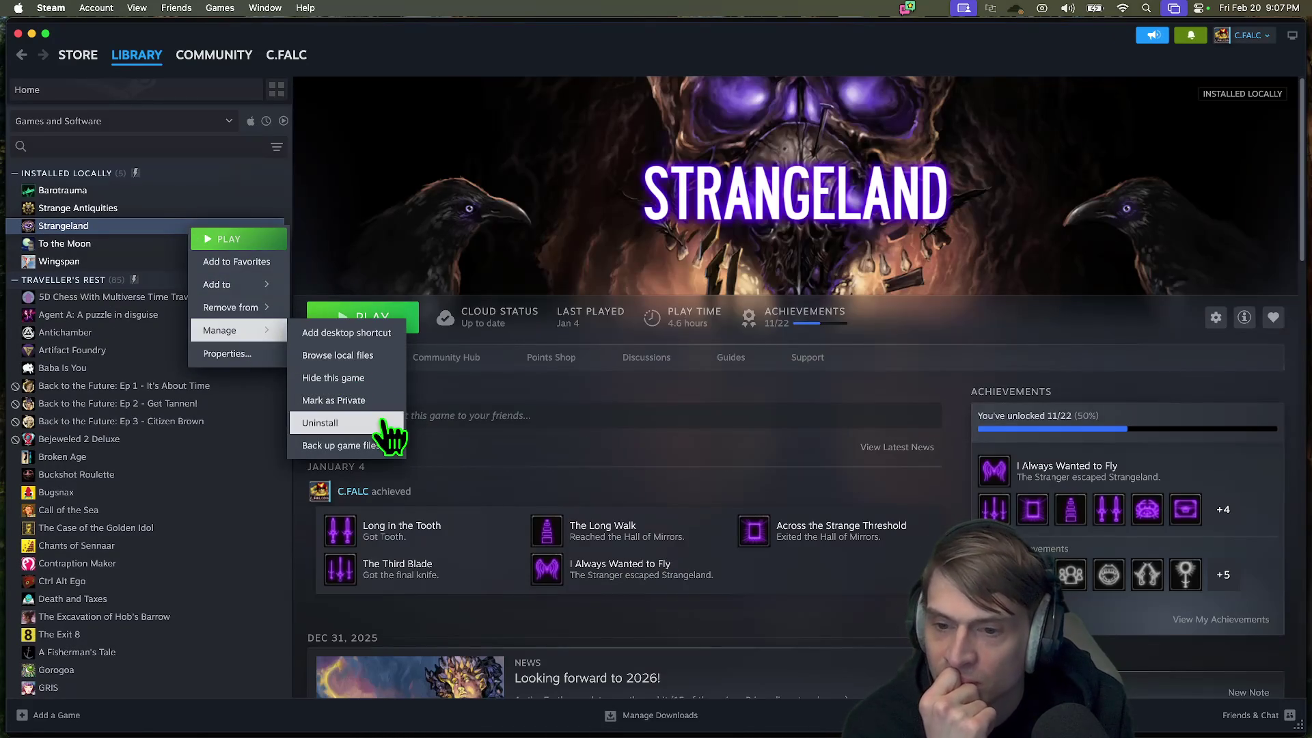
{"action": "left_click", "coordinate": [382, 423]}
{"action": "left_click", "coordinate": [760, 425]}
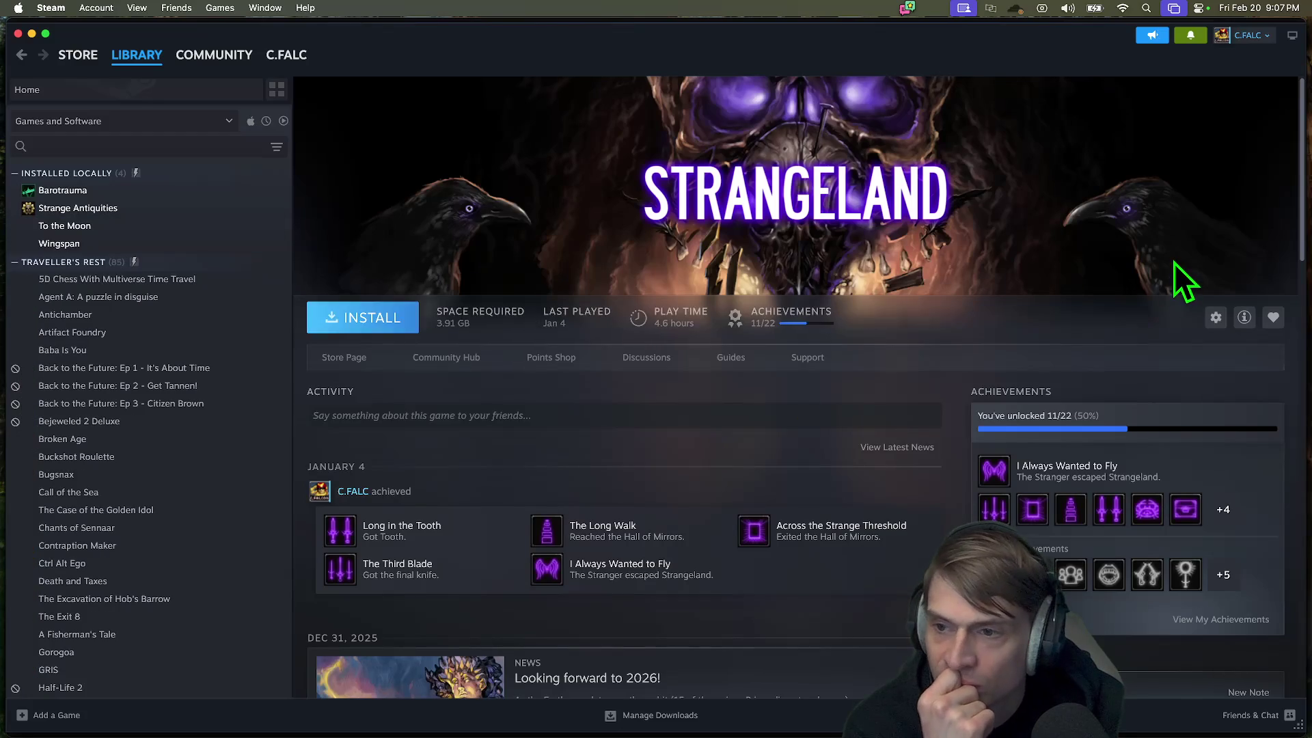
Step: Close Steam, return to Storage settings, and check the TV storage details
{"action": "left_click", "coordinate": [18, 33]}
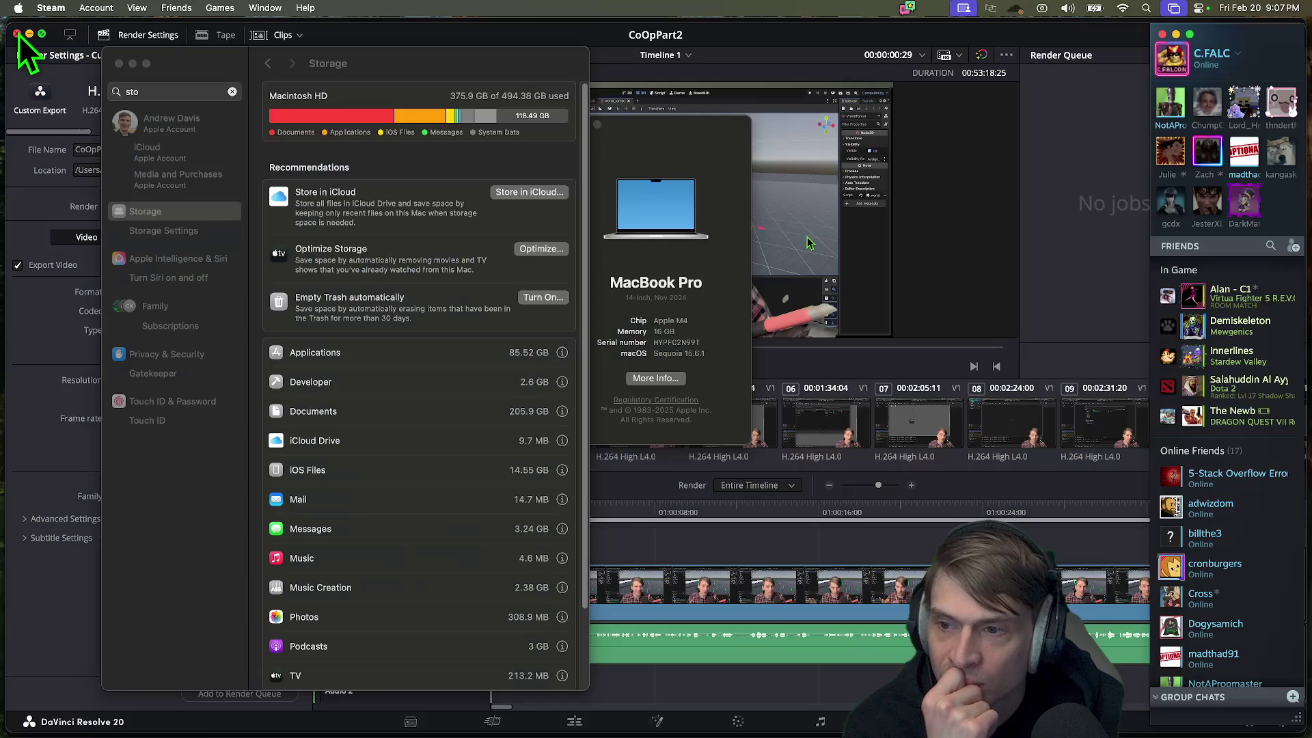
{"action": "left_click", "coordinate": [465, 62]}
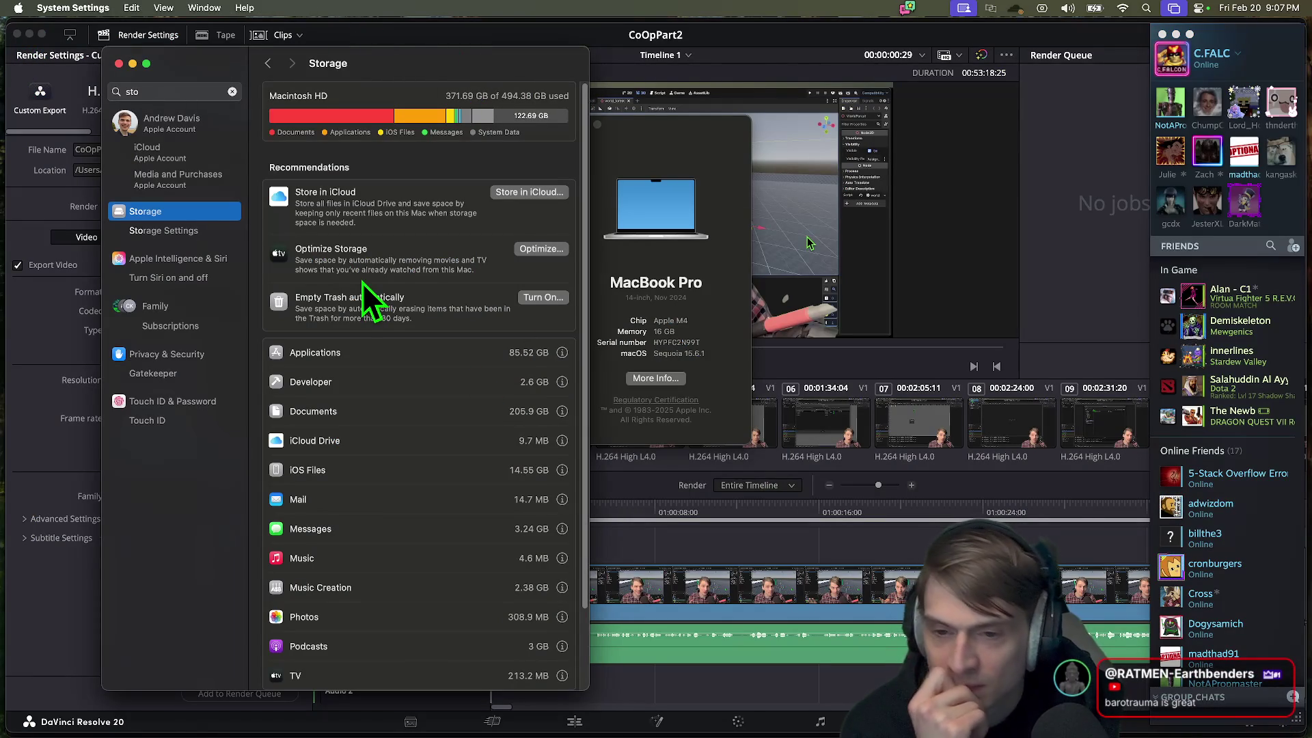
{"action": "scroll", "coordinate": [555, 414], "scroll_direction": "down", "scroll_amount": 1}
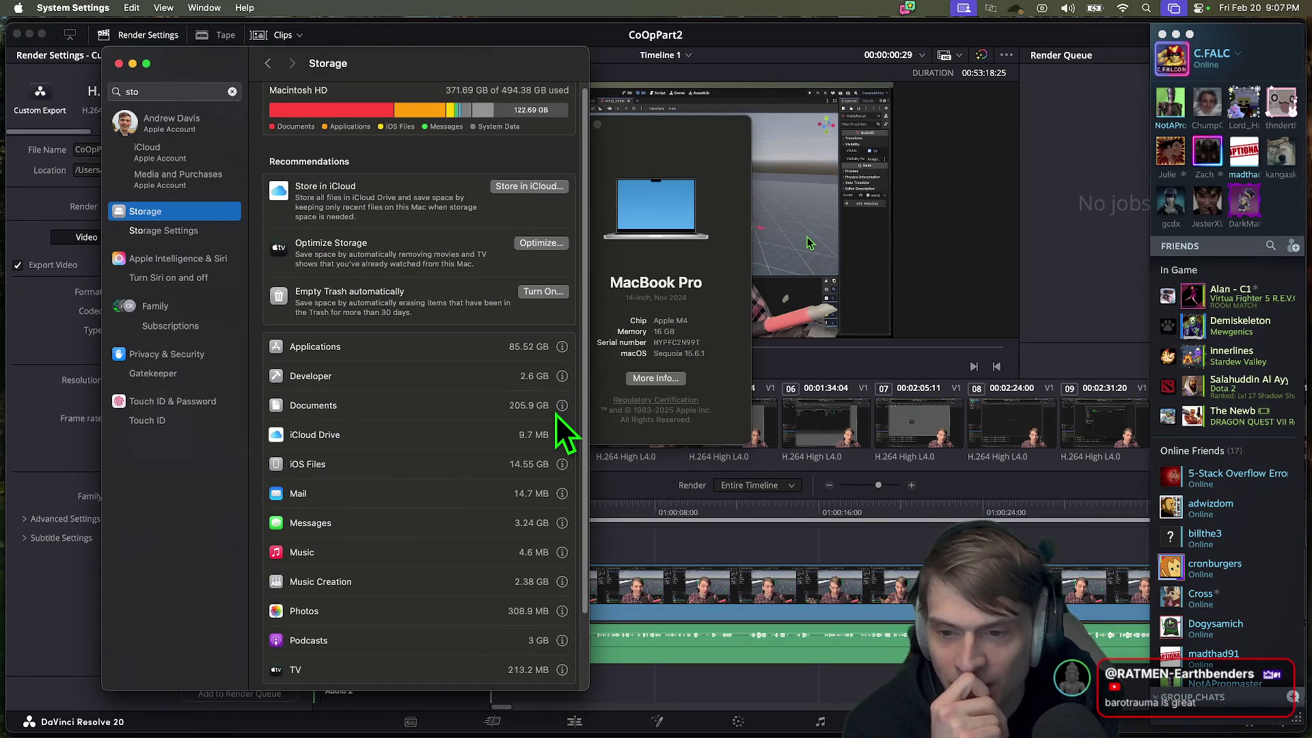
{"action": "scroll", "coordinate": [556, 411], "scroll_direction": "down", "scroll_amount": 3}
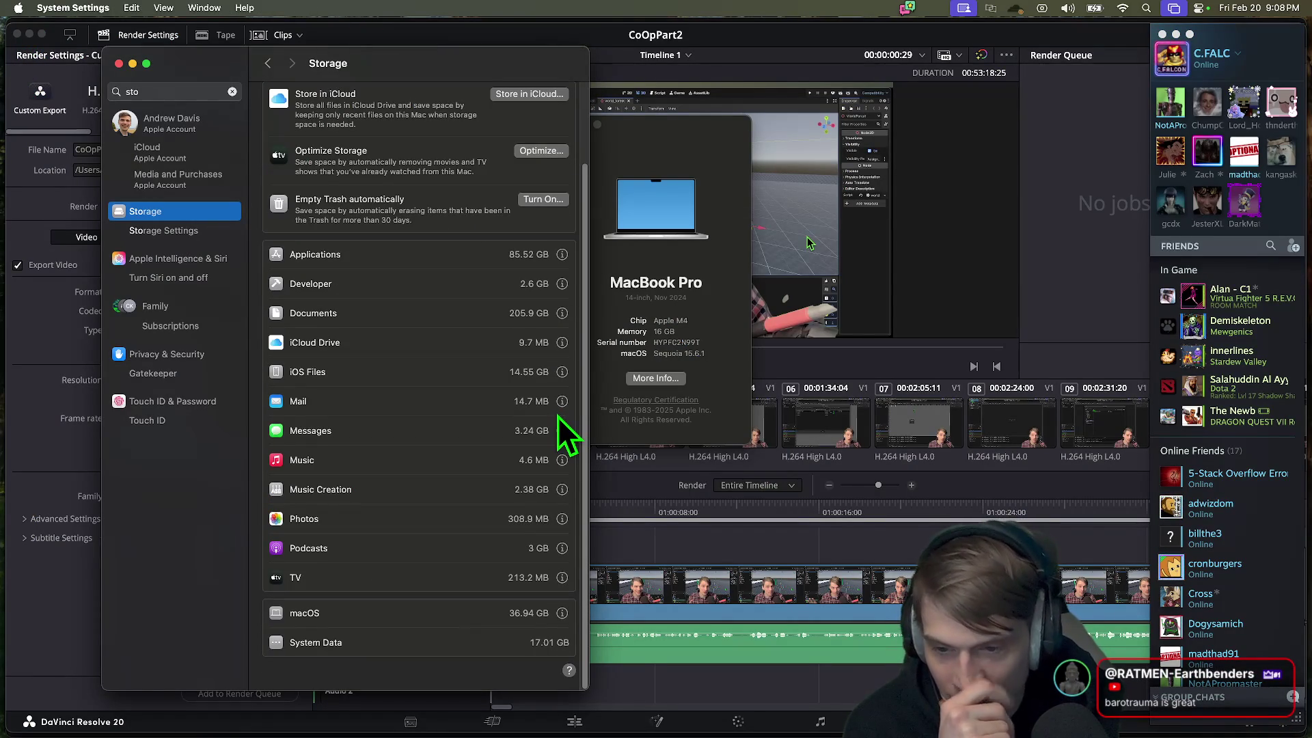
{"action": "left_click", "coordinate": [562, 578]}
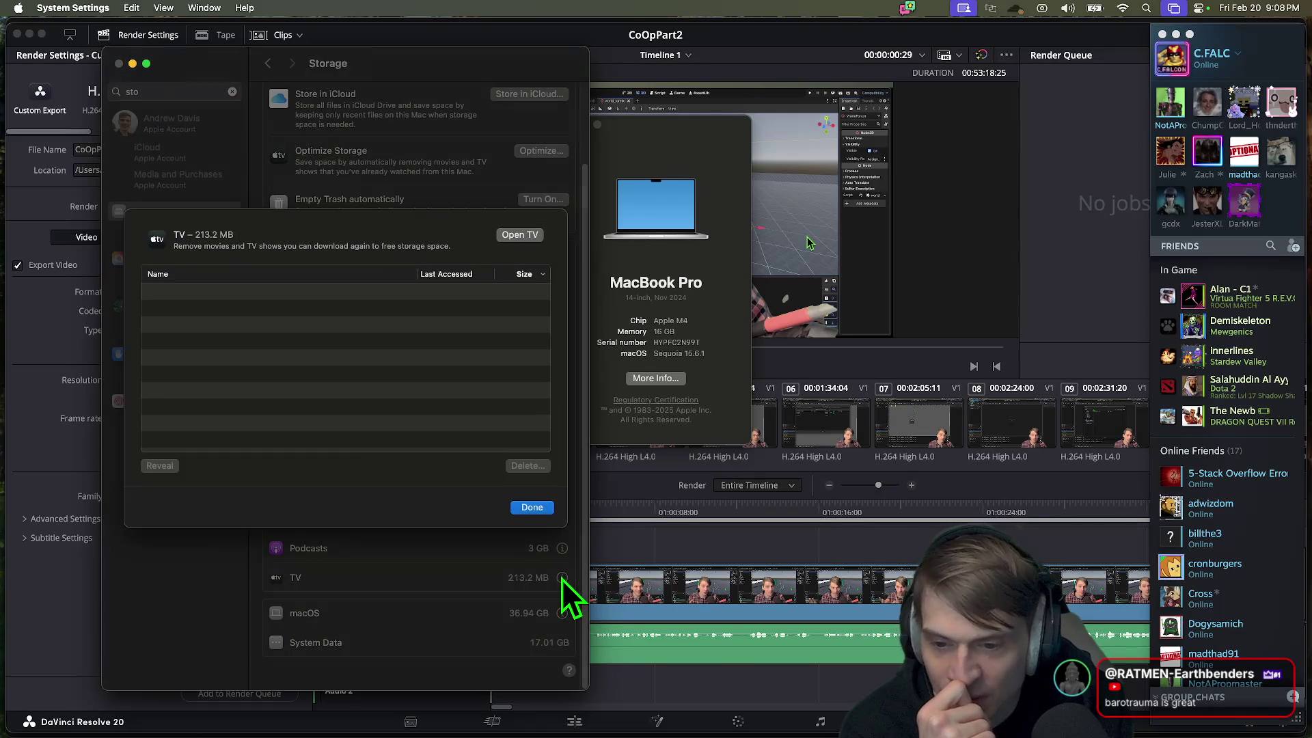
{"action": "left_click", "coordinate": [527, 507]}
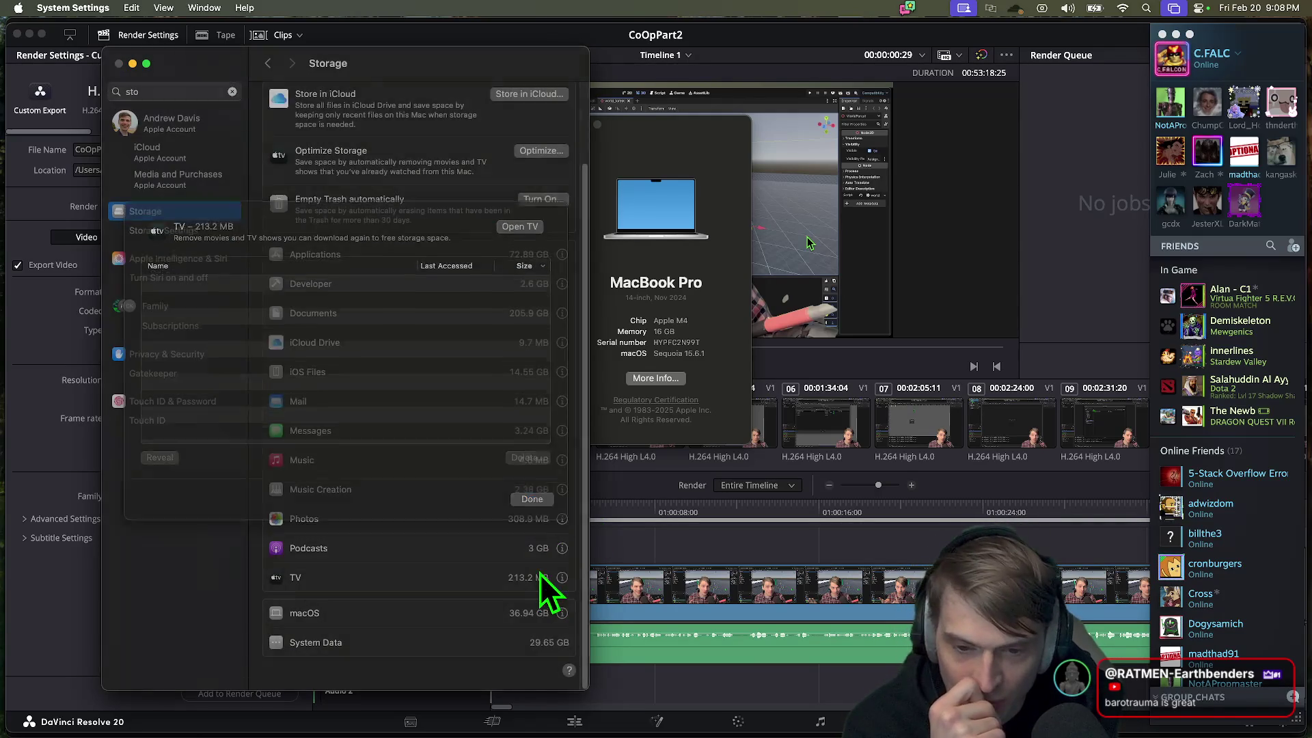
Step: Open the Documents breakdown and select stream-with-rat.mp4 under Large Files
{"action": "scroll", "coordinate": [540, 567], "scroll_direction": "up", "scroll_amount": 2}
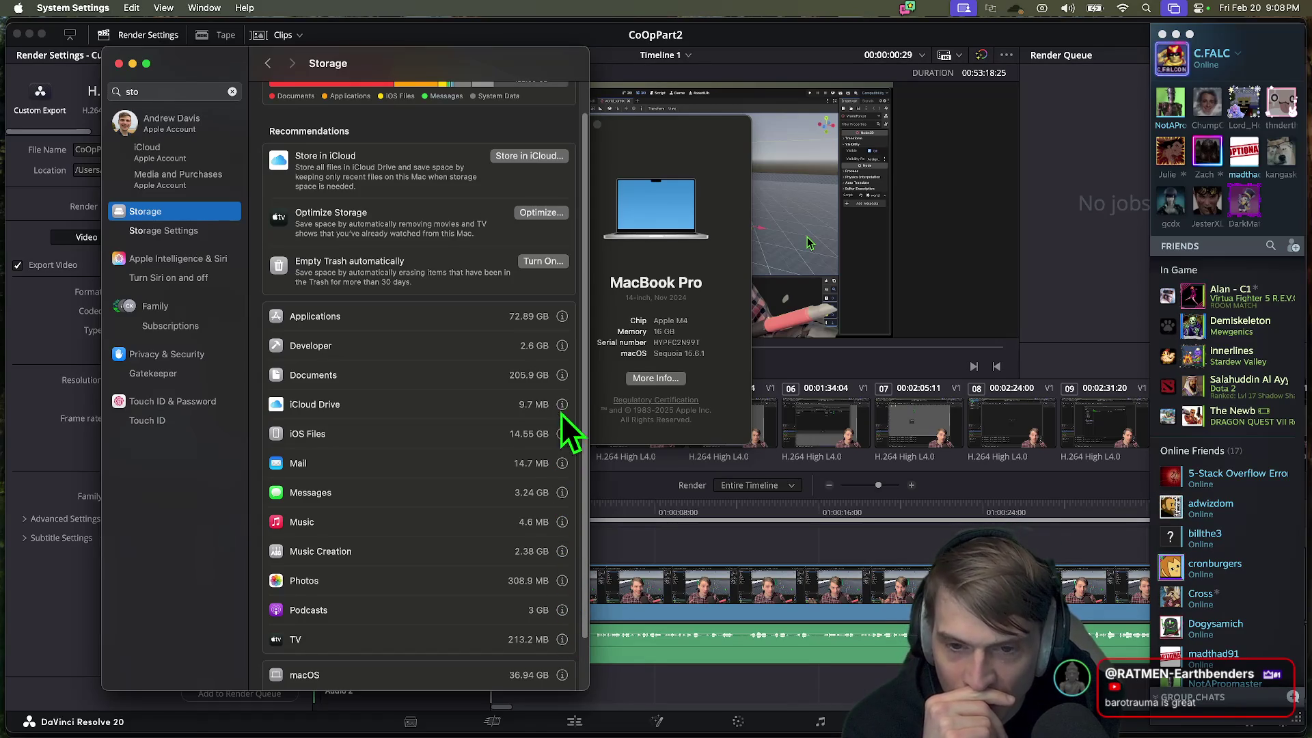
{"action": "left_click", "coordinate": [561, 376]}
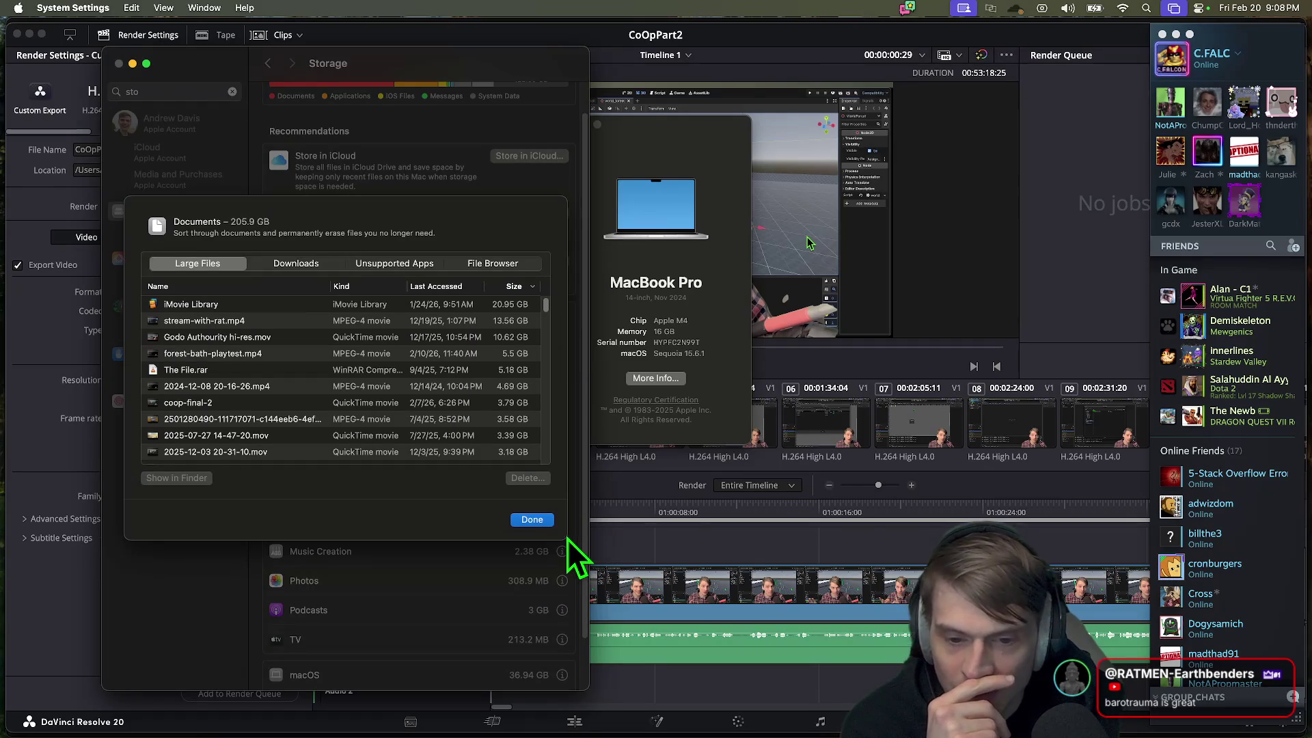
{"action": "left_click", "coordinate": [303, 321]}
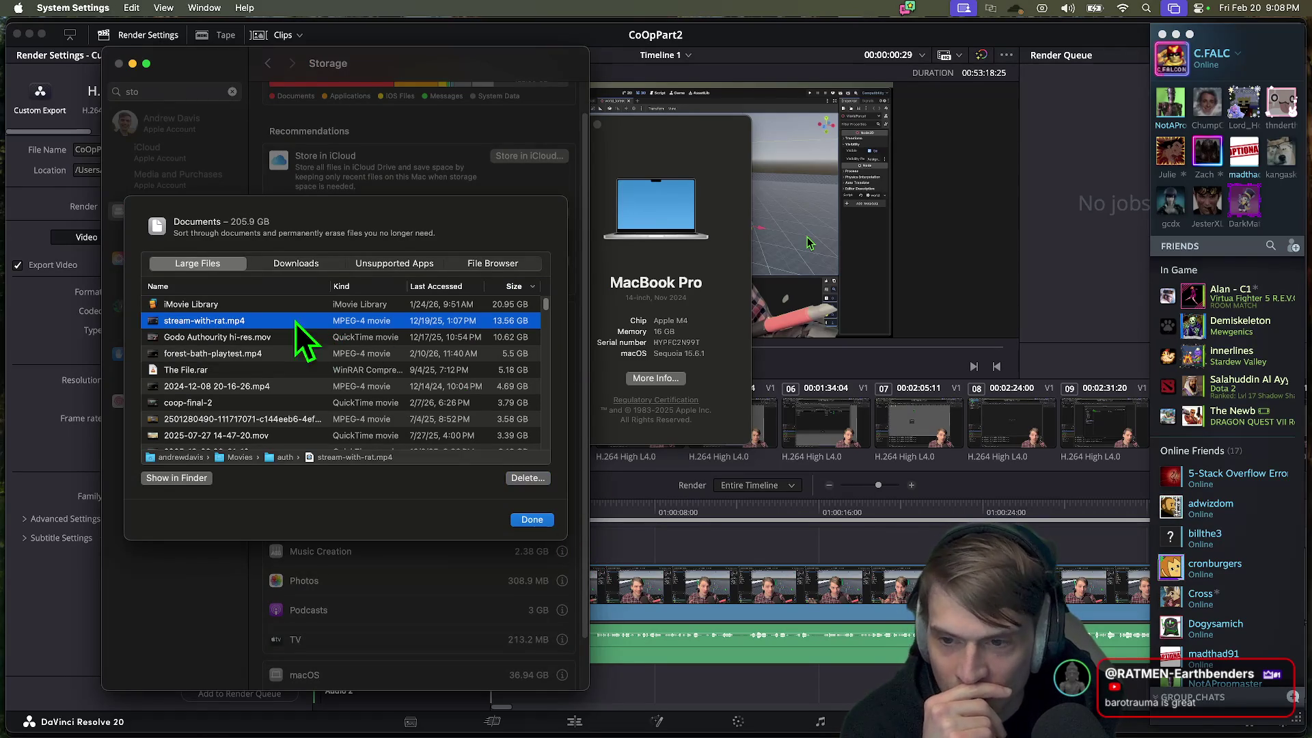
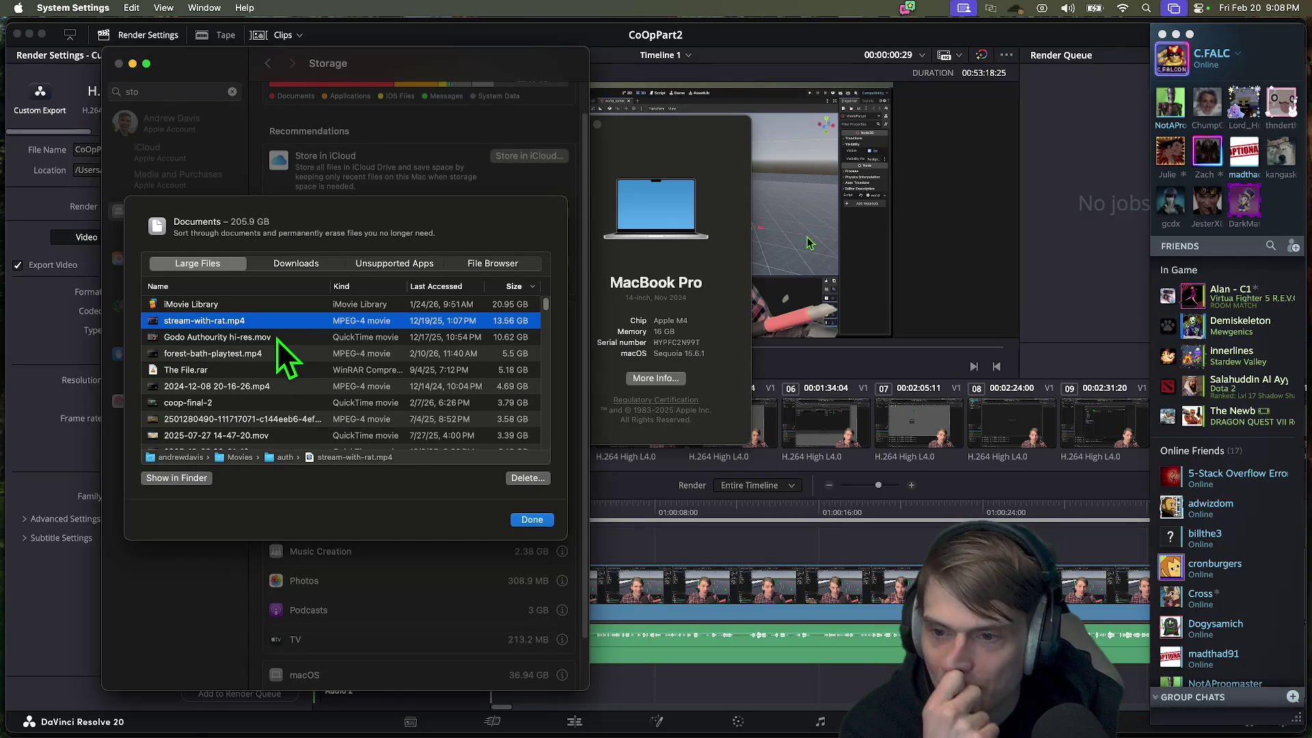
Step: Check where the large videos in Large Files are stored, from Godo Authourity hi-res.mov to coop-final-2
{"action": "left_click", "coordinate": [277, 338]}
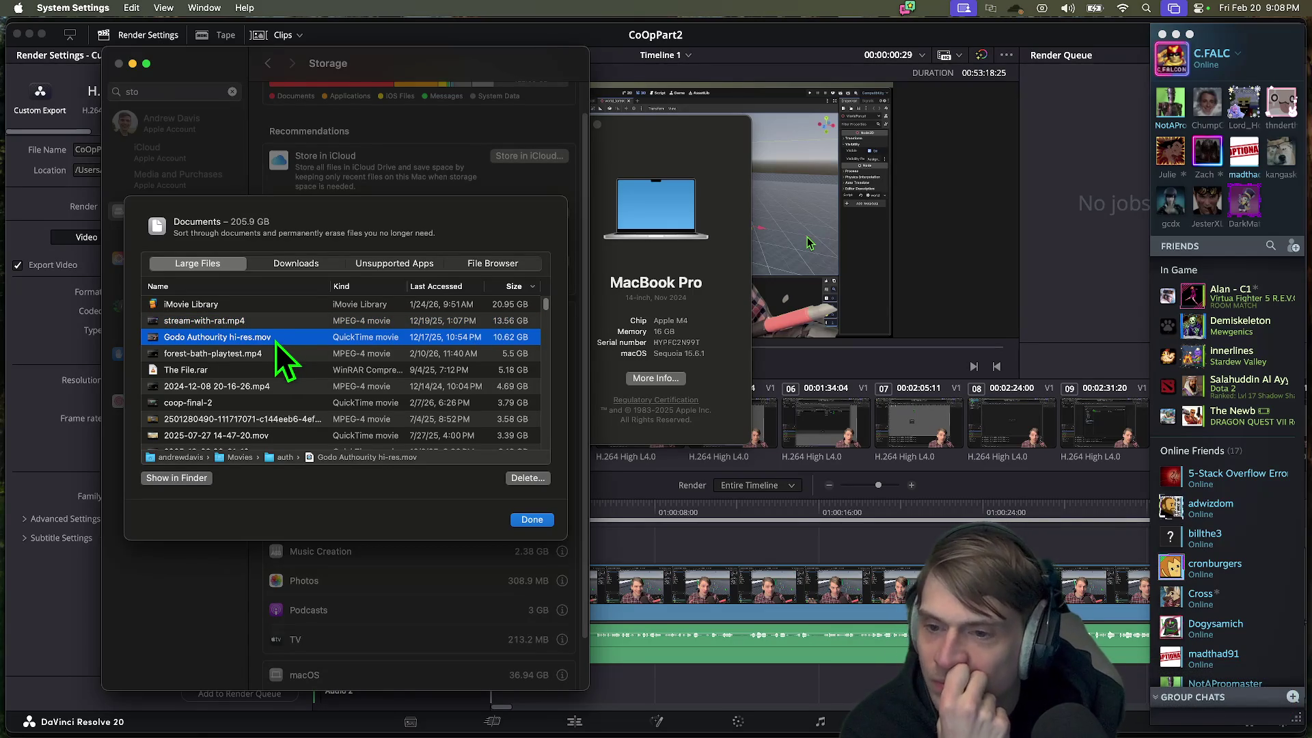
{"action": "left_click", "coordinate": [257, 352]}
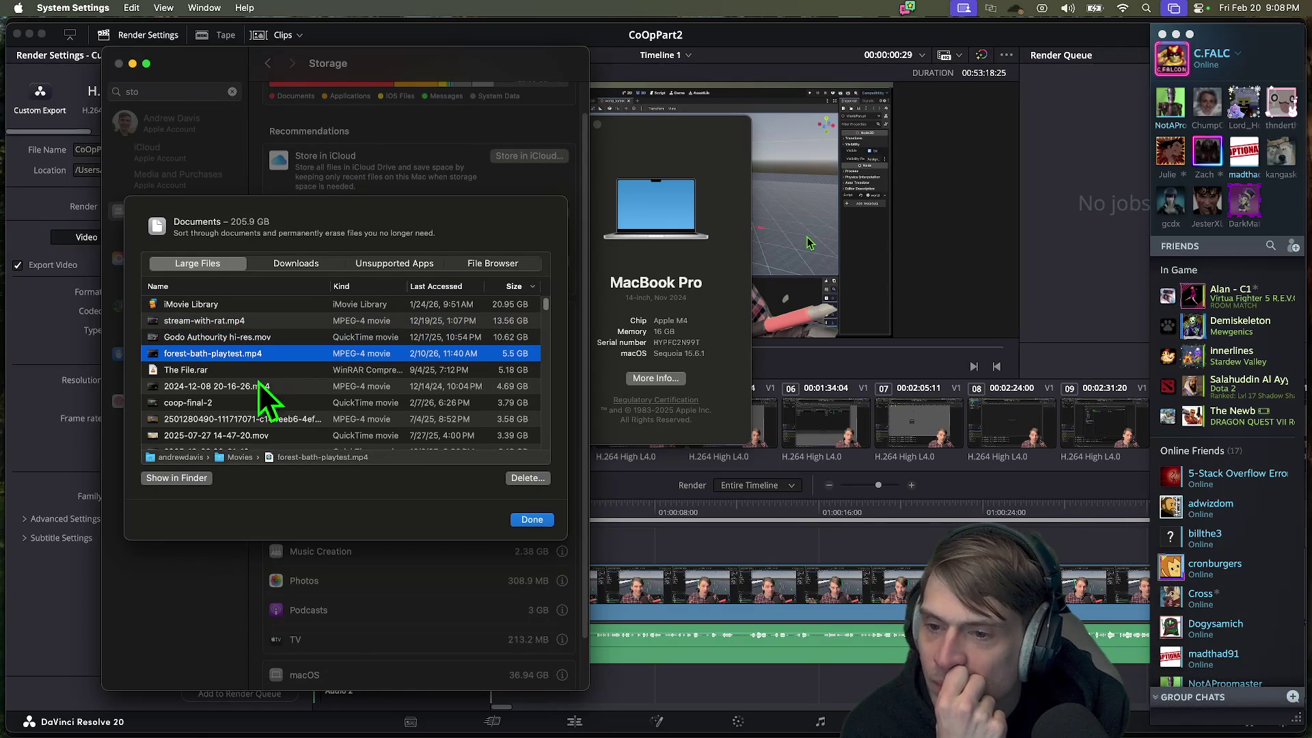
{"action": "left_click", "coordinate": [247, 328]}
{"action": "left_click", "coordinate": [246, 336]}
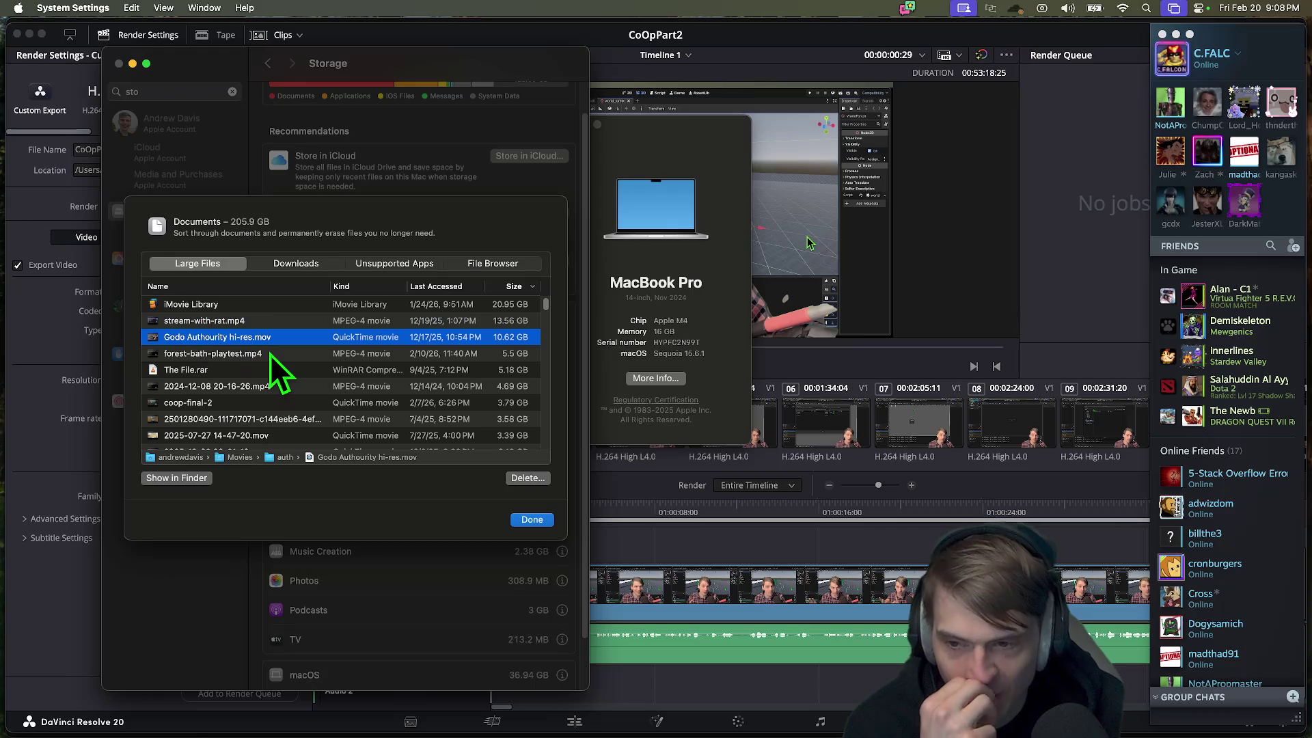
{"action": "left_click", "coordinate": [270, 354]}
{"action": "left_click", "coordinate": [265, 369]}
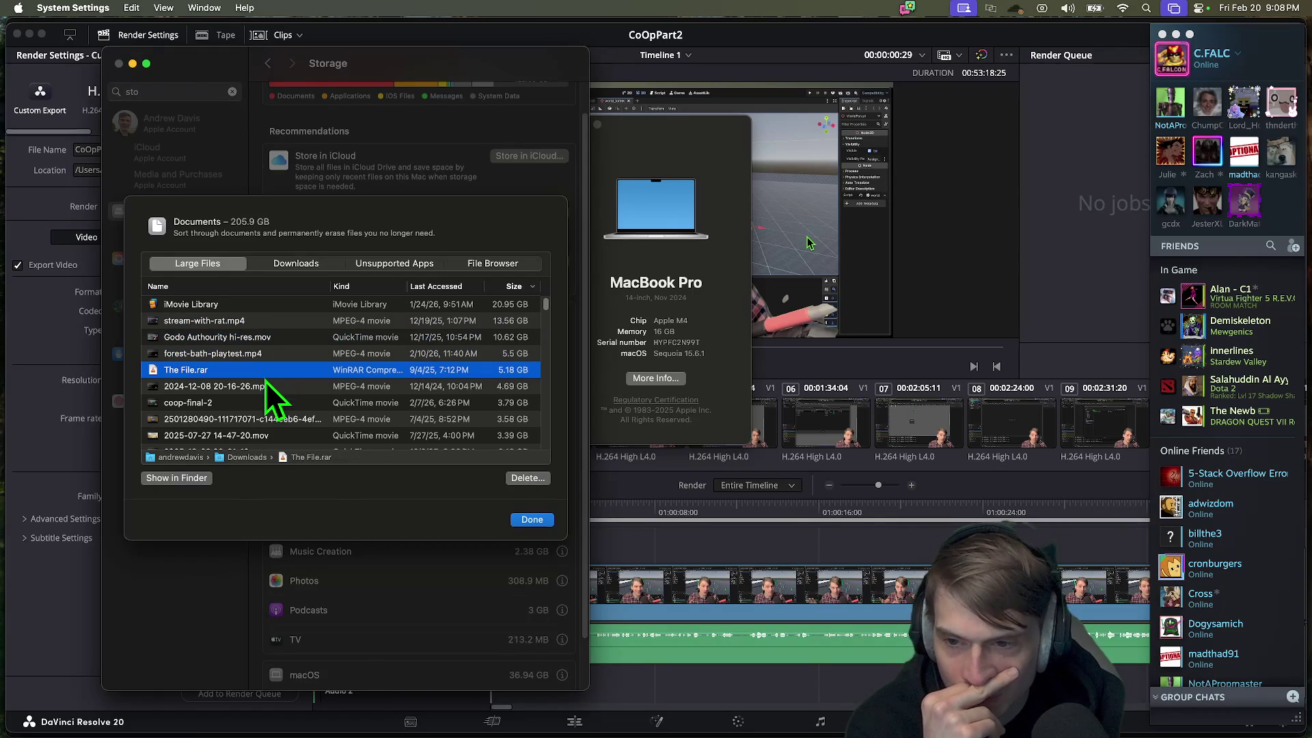
{"action": "left_click", "coordinate": [265, 386]}
{"action": "scroll", "coordinate": [287, 431], "scroll_direction": "down", "scroll_amount": 1}
{"action": "left_click", "coordinate": [295, 387]}
{"action": "scroll", "coordinate": [293, 407], "scroll_direction": "down", "scroll_amount": 1}
{"action": "left_click", "coordinate": [297, 396]}
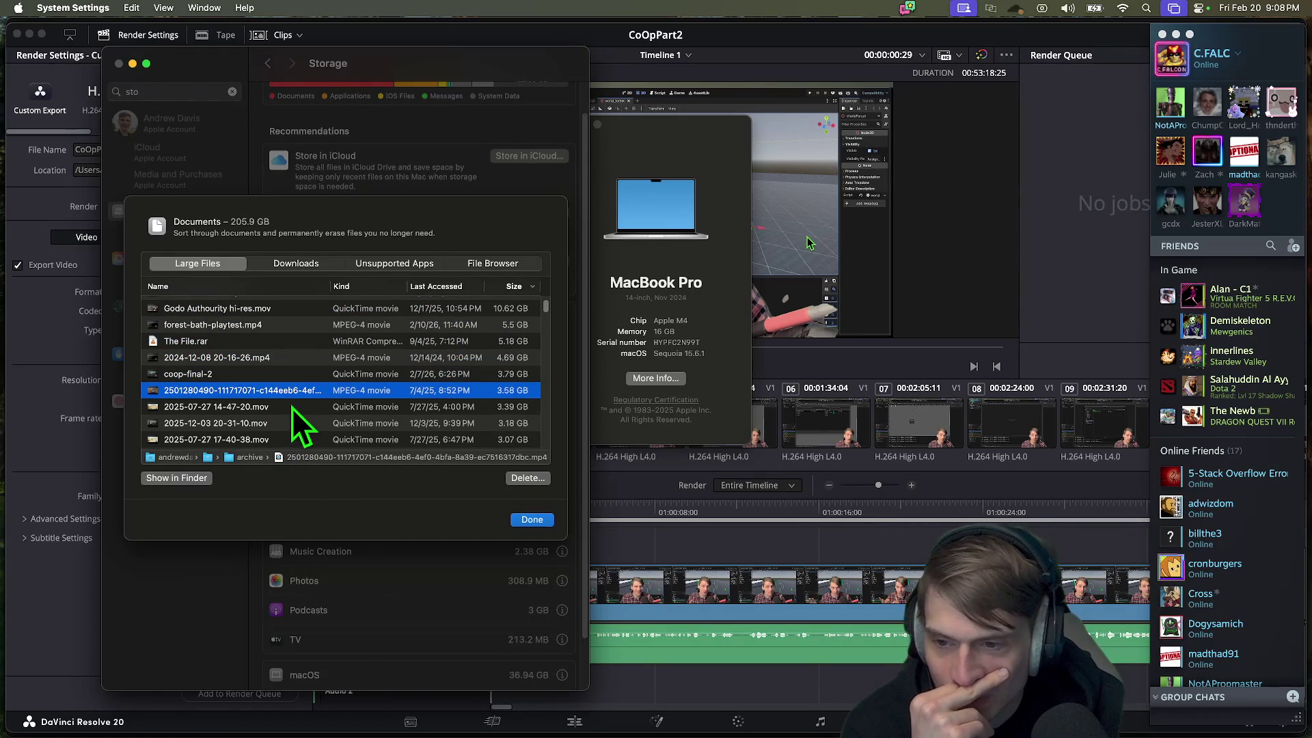
{"action": "scroll", "coordinate": [293, 408], "scroll_direction": "down", "scroll_amount": 10}
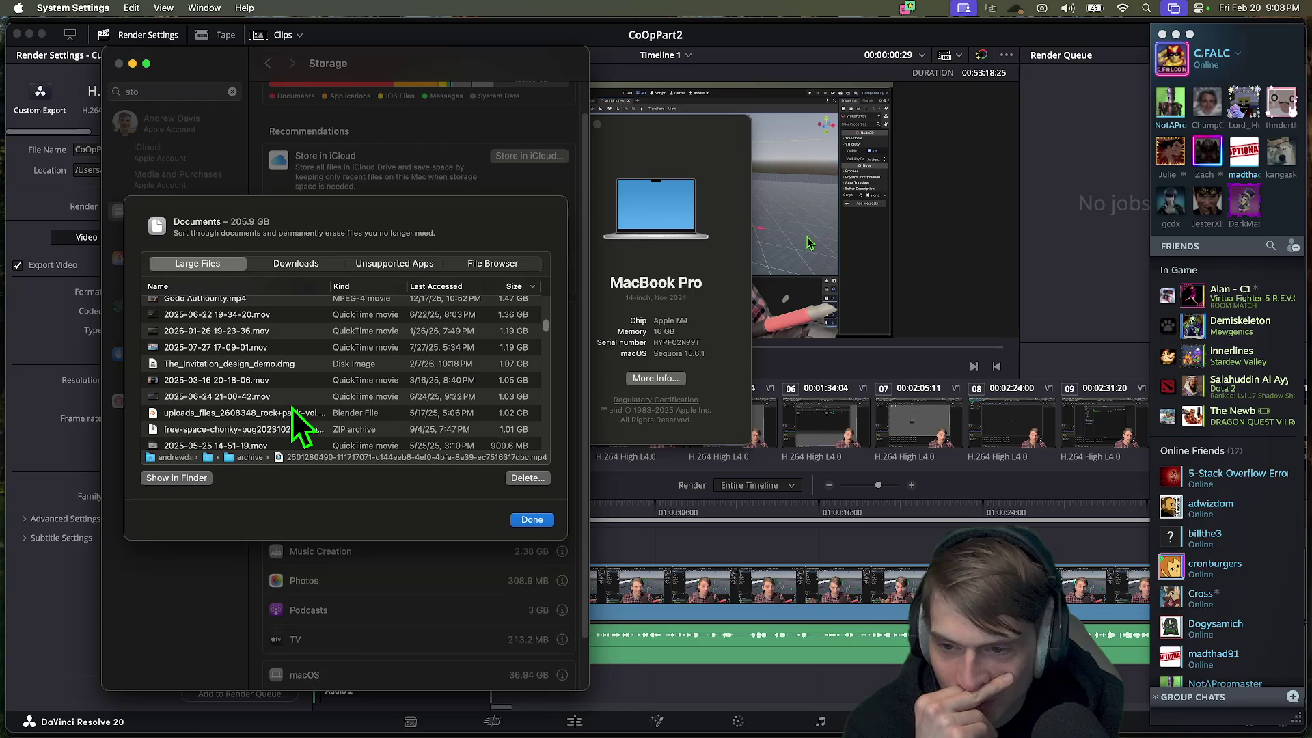
Step: Delete the rock-pack blend file, the chonky-bug zip and The_Invitation_design_demo.dmg
{"action": "right_click", "coordinate": [292, 414]}
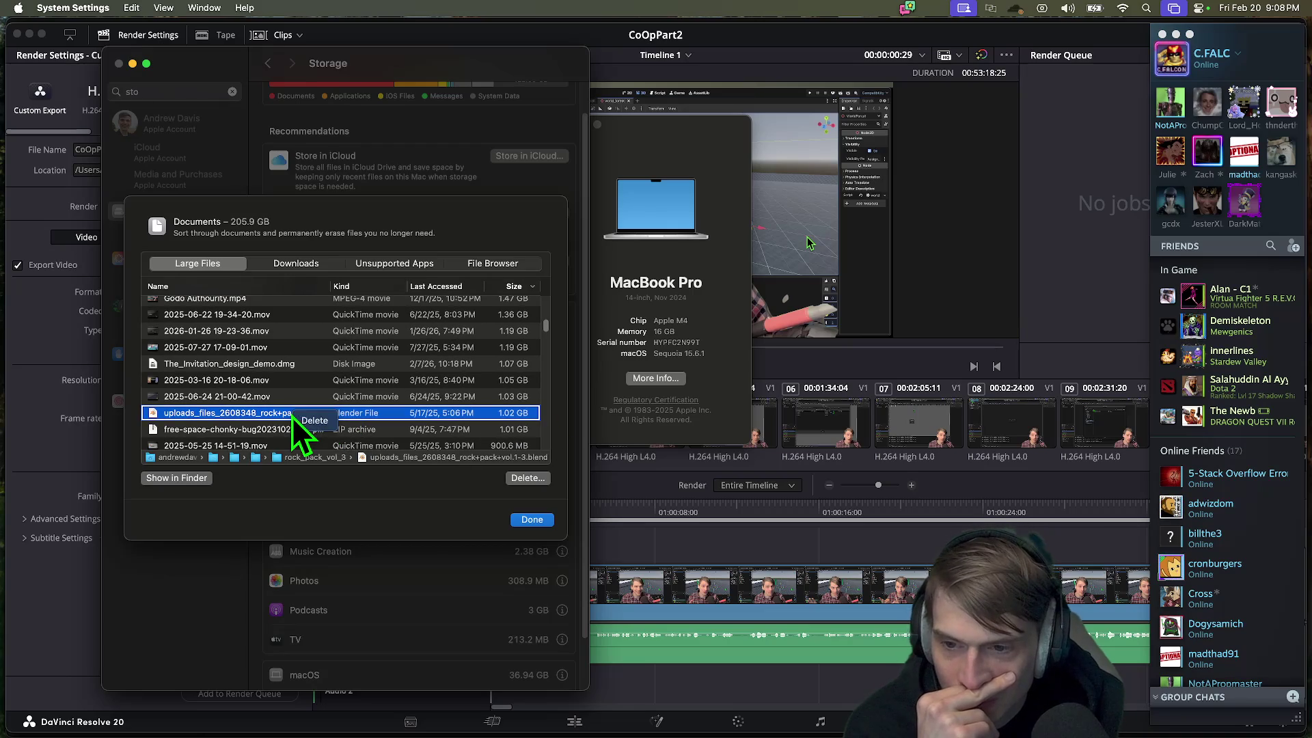
{"action": "left_click", "coordinate": [327, 419]}
{"action": "left_click", "coordinate": [400, 438]}
{"action": "right_click", "coordinate": [291, 414]}
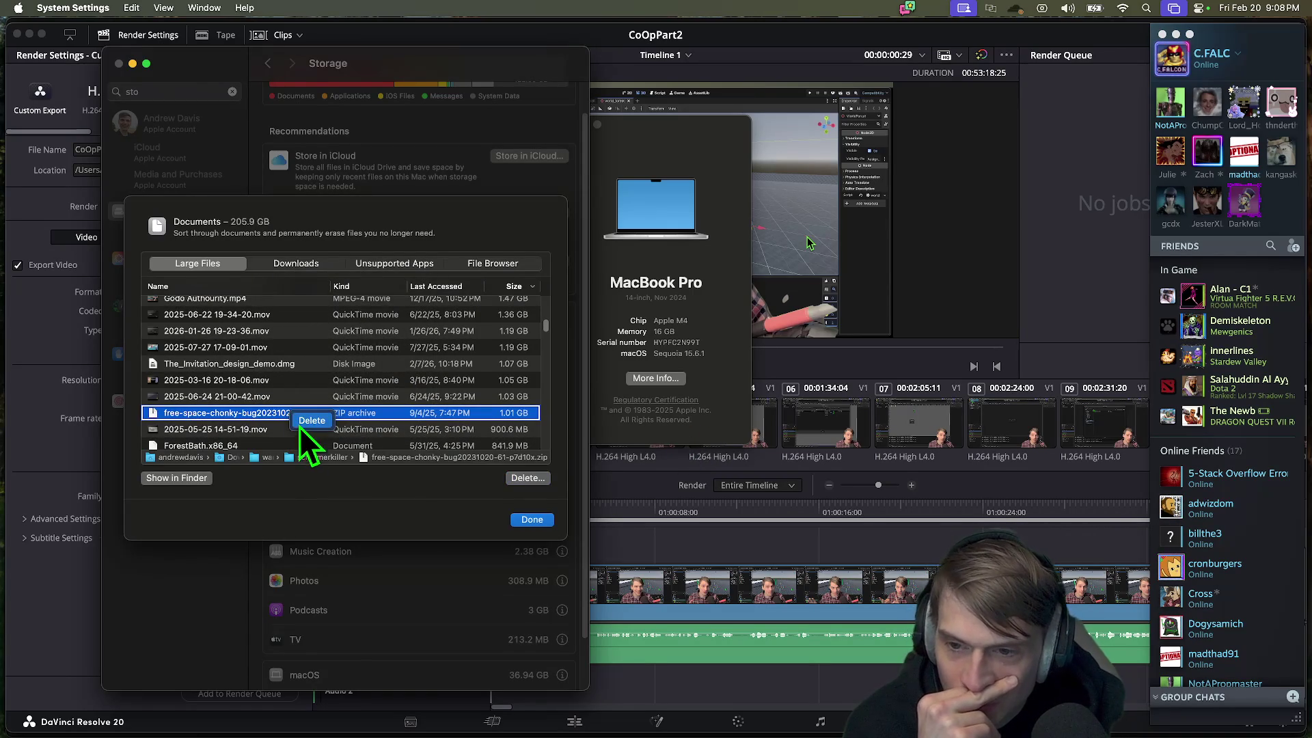
{"action": "left_click", "coordinate": [311, 421]}
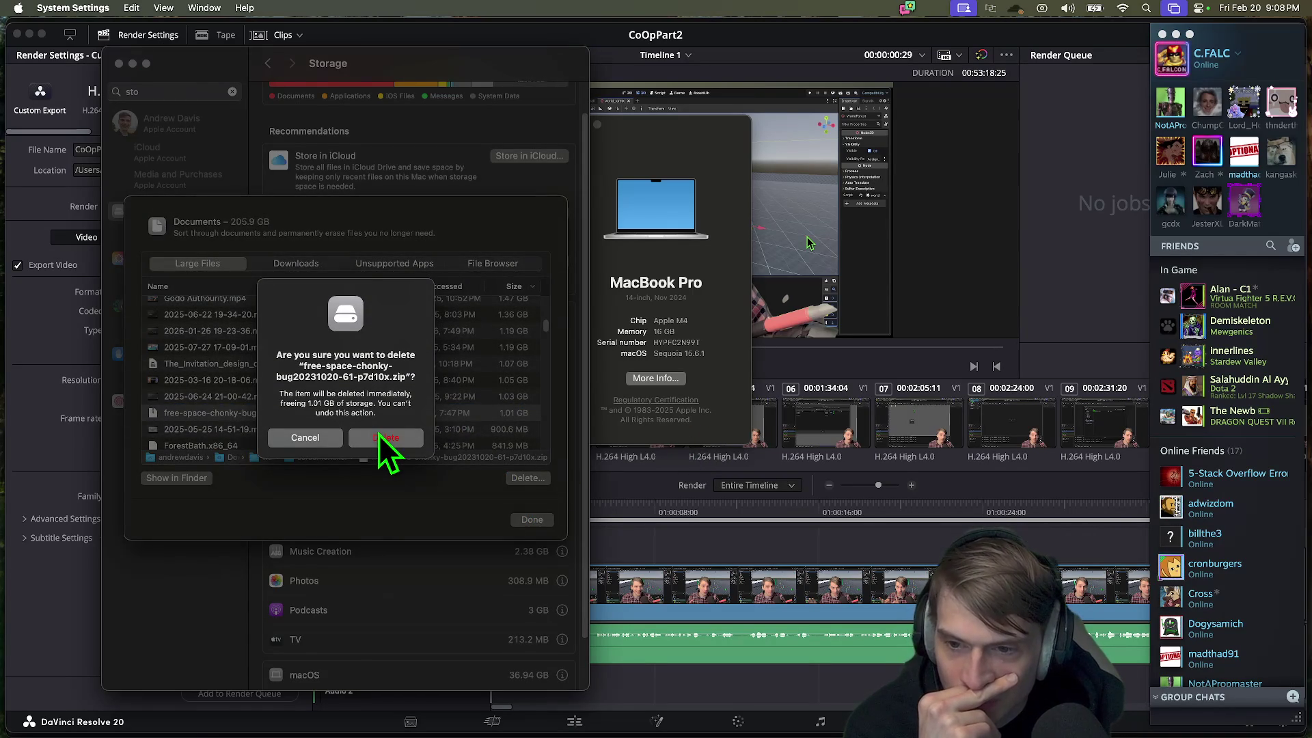
{"action": "left_click", "coordinate": [380, 438]}
{"action": "left_click", "coordinate": [289, 369]}
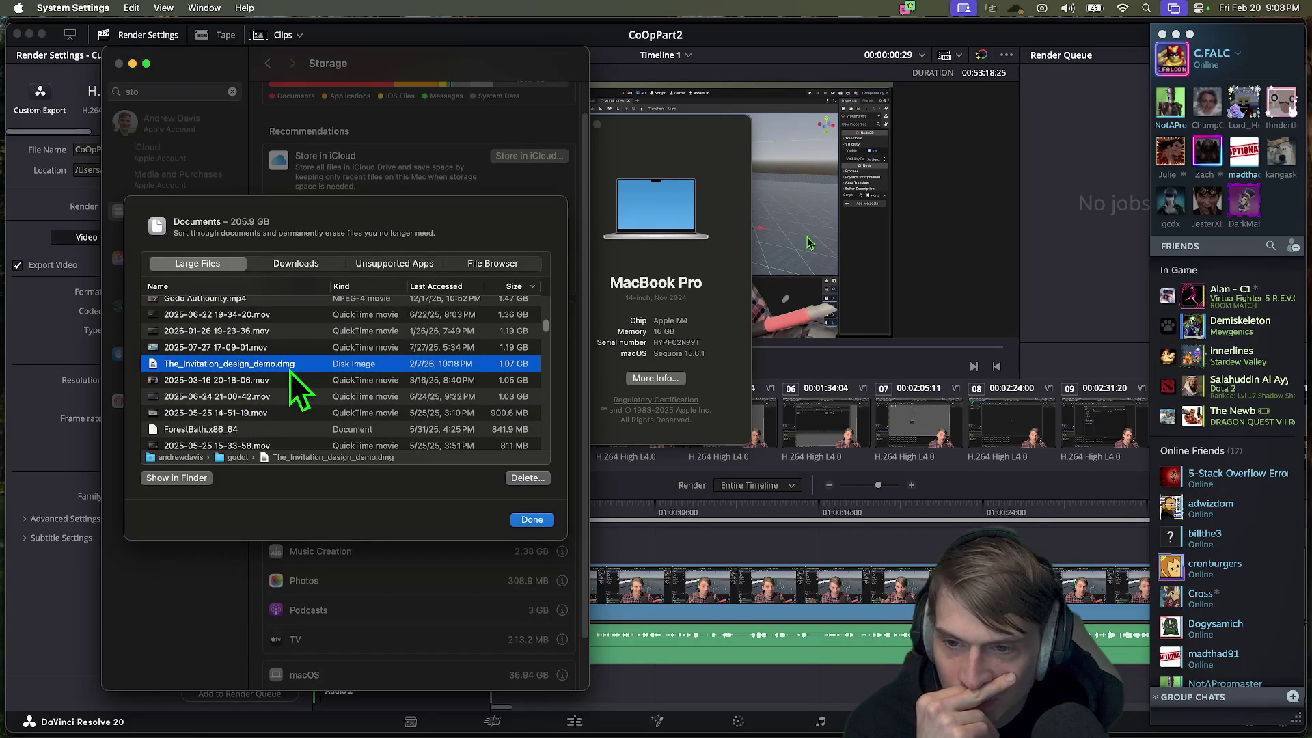
{"action": "left_click", "coordinate": [536, 478]}
{"action": "left_click", "coordinate": [386, 437]}
Step: Look over the 2025-05-25 recordings, then delete uploads_files_2608348_textures.zip
{"action": "left_click", "coordinate": [279, 402]}
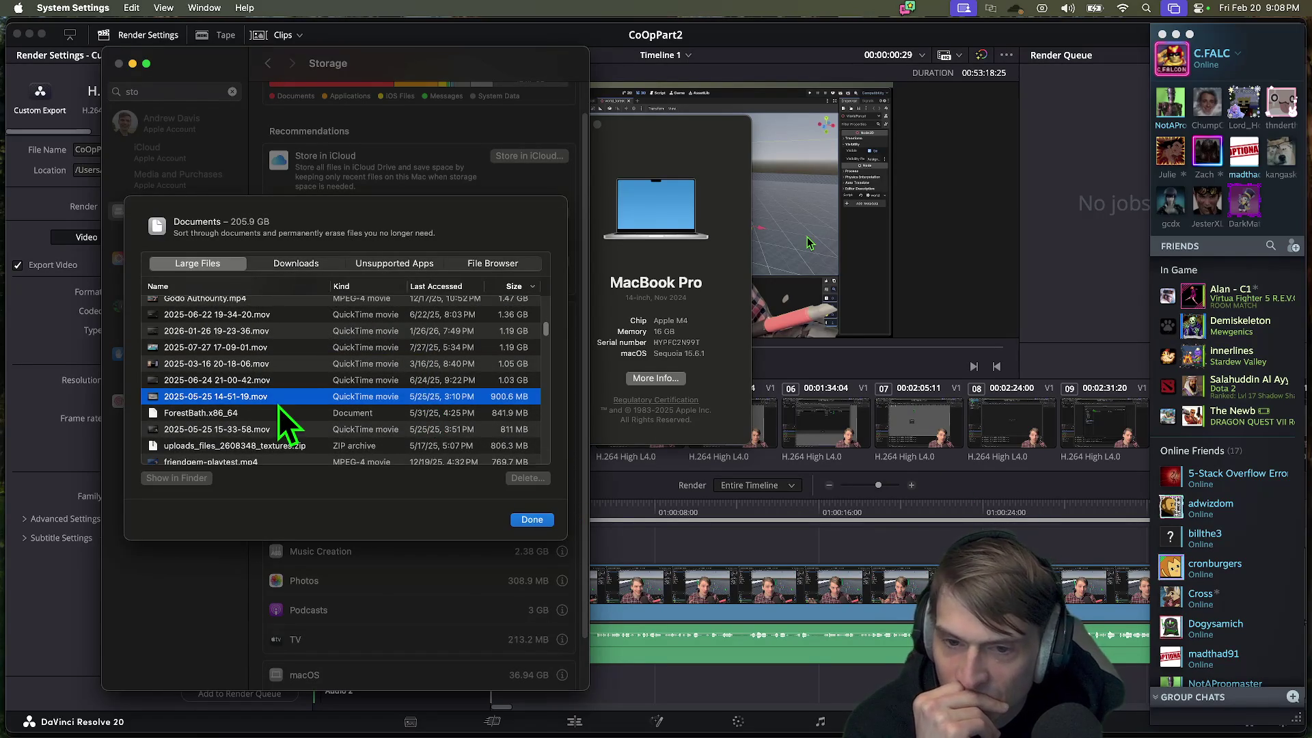
{"action": "scroll", "coordinate": [280, 407], "scroll_direction": "down", "scroll_amount": 1}
{"action": "left_click", "coordinate": [403, 414]}
{"action": "scroll", "coordinate": [352, 444], "scroll_direction": "down", "scroll_amount": 2}
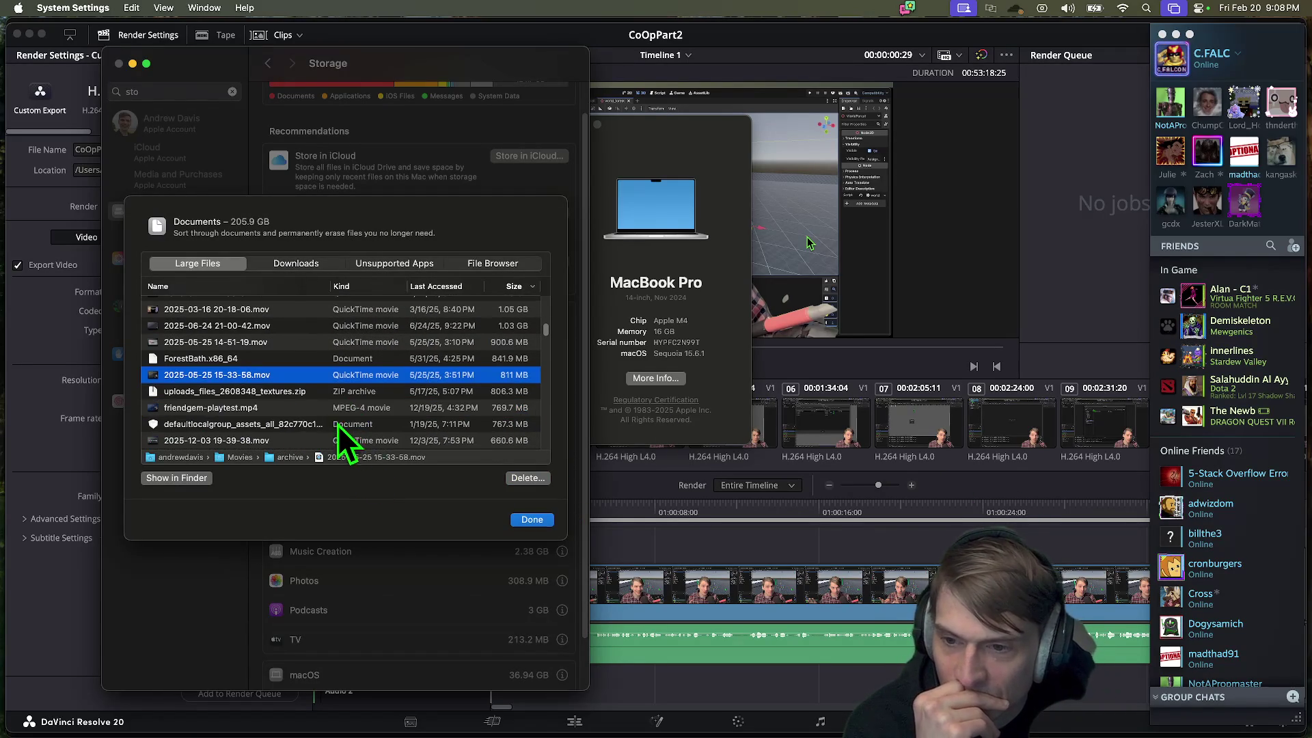
{"action": "left_click", "coordinate": [276, 396]}
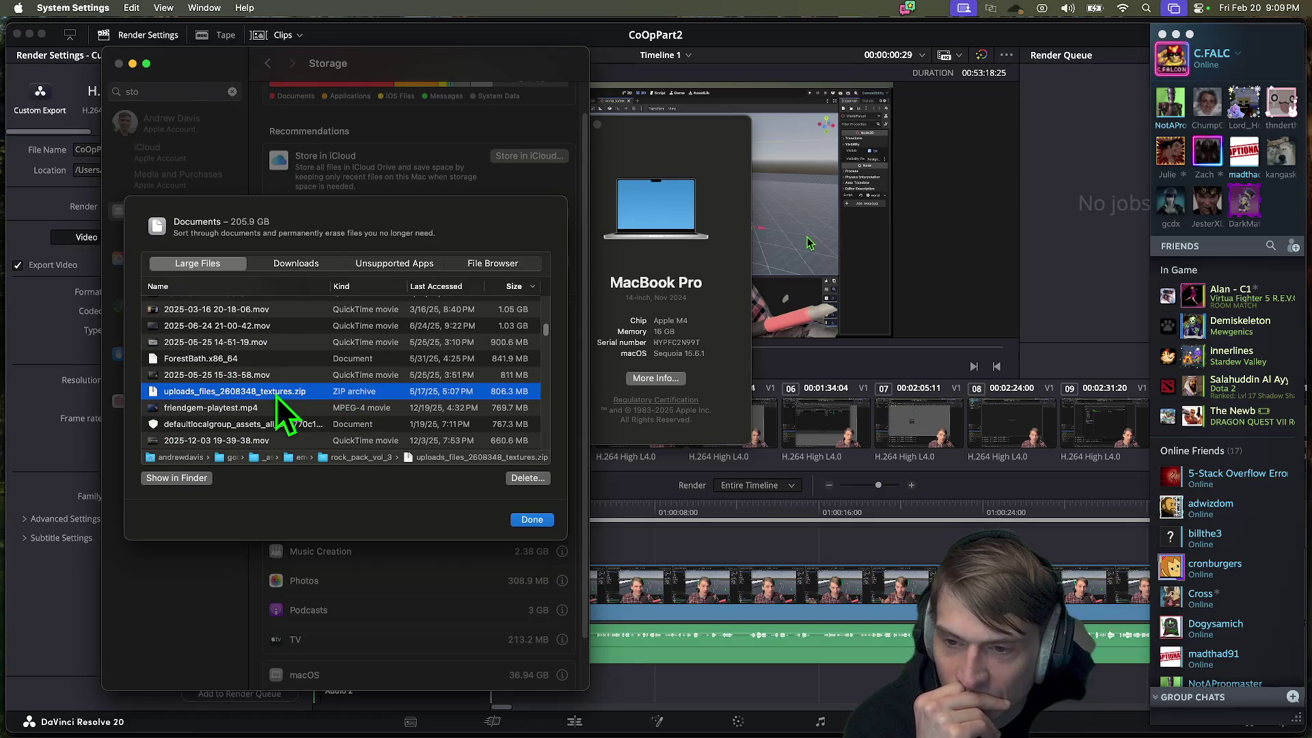
{"action": "right_click", "coordinate": [278, 396]}
{"action": "left_click", "coordinate": [287, 401]}
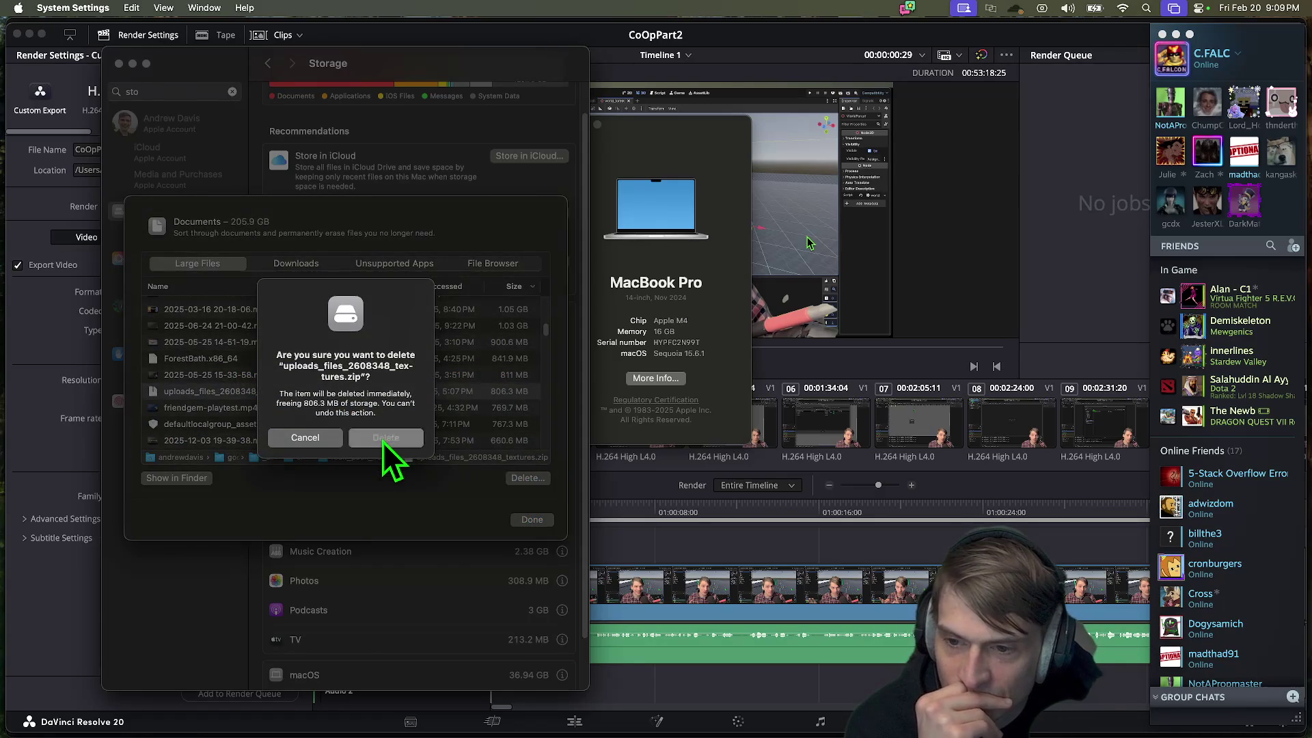
{"action": "left_click", "coordinate": [383, 442]}
Step: Delete main_progress_1.kra after checking the nearby assets and recording files
{"action": "left_click", "coordinate": [290, 414]}
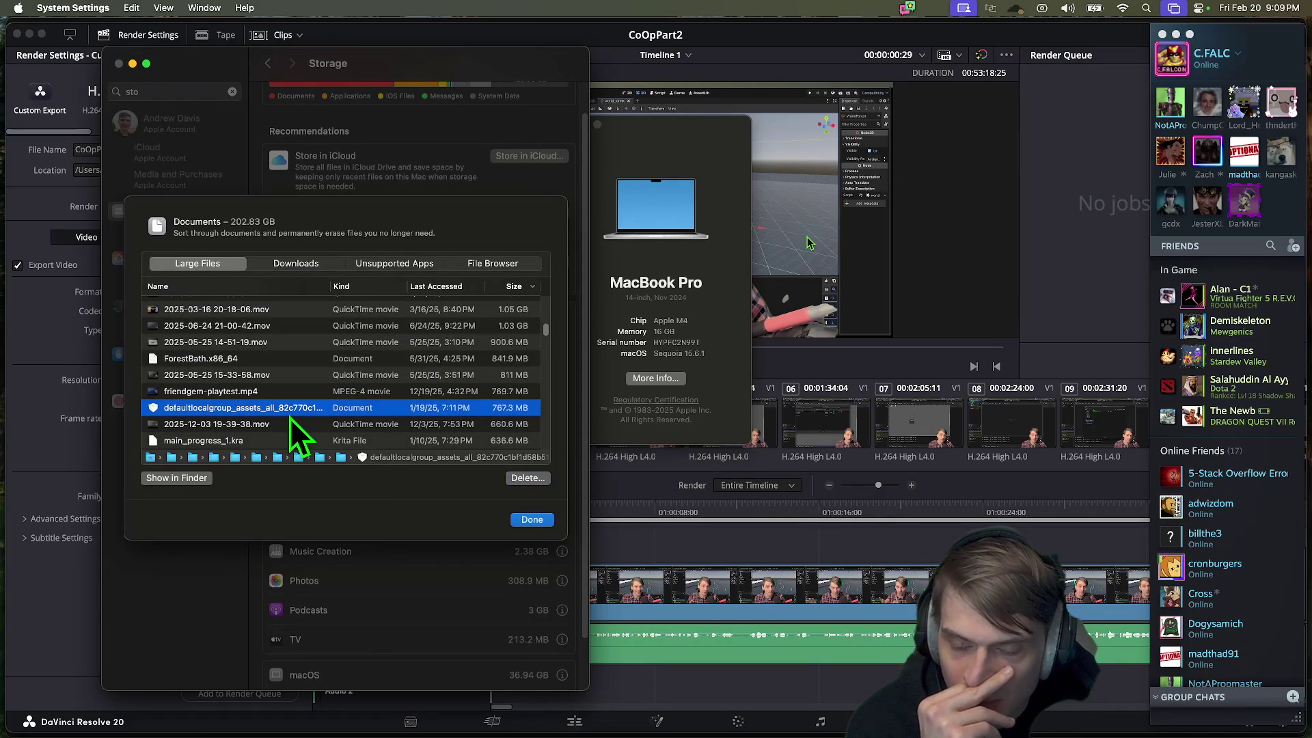
{"action": "scroll", "coordinate": [289, 417], "scroll_direction": "down", "scroll_amount": 3}
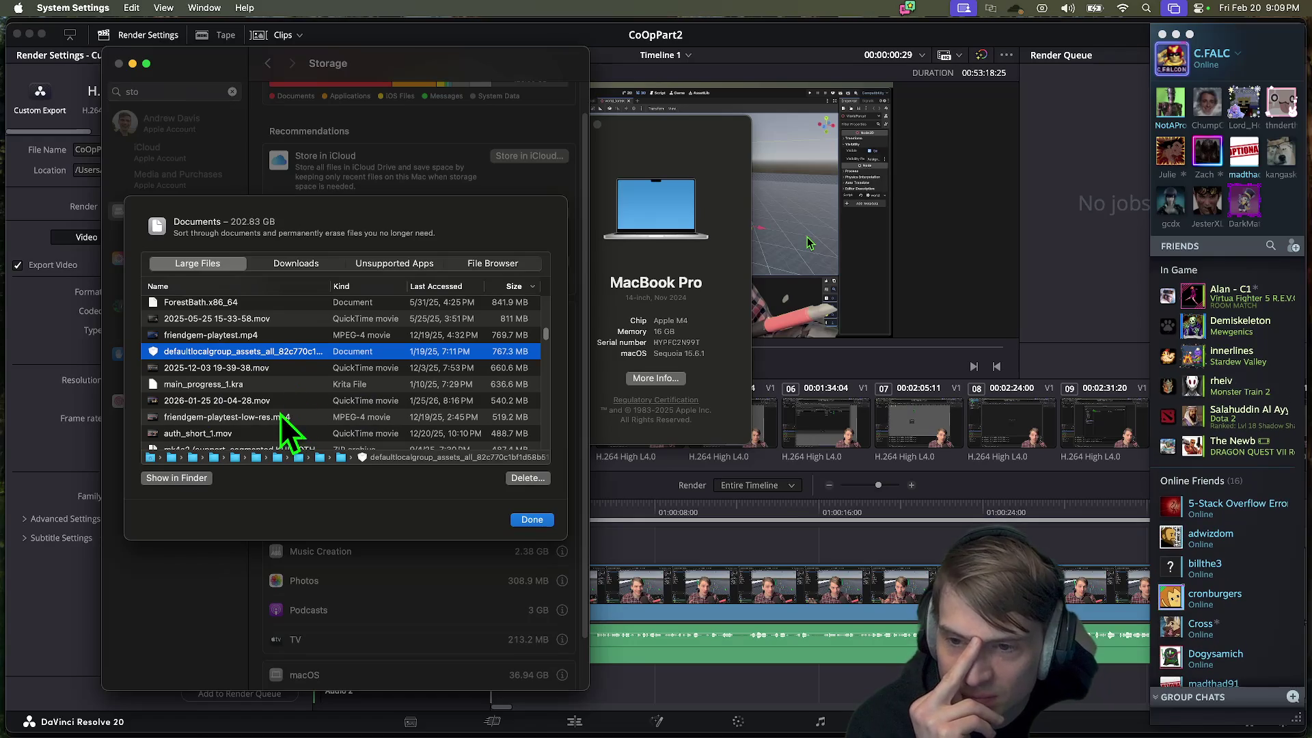
{"action": "left_click", "coordinate": [283, 396]}
{"action": "left_click", "coordinate": [285, 389]}
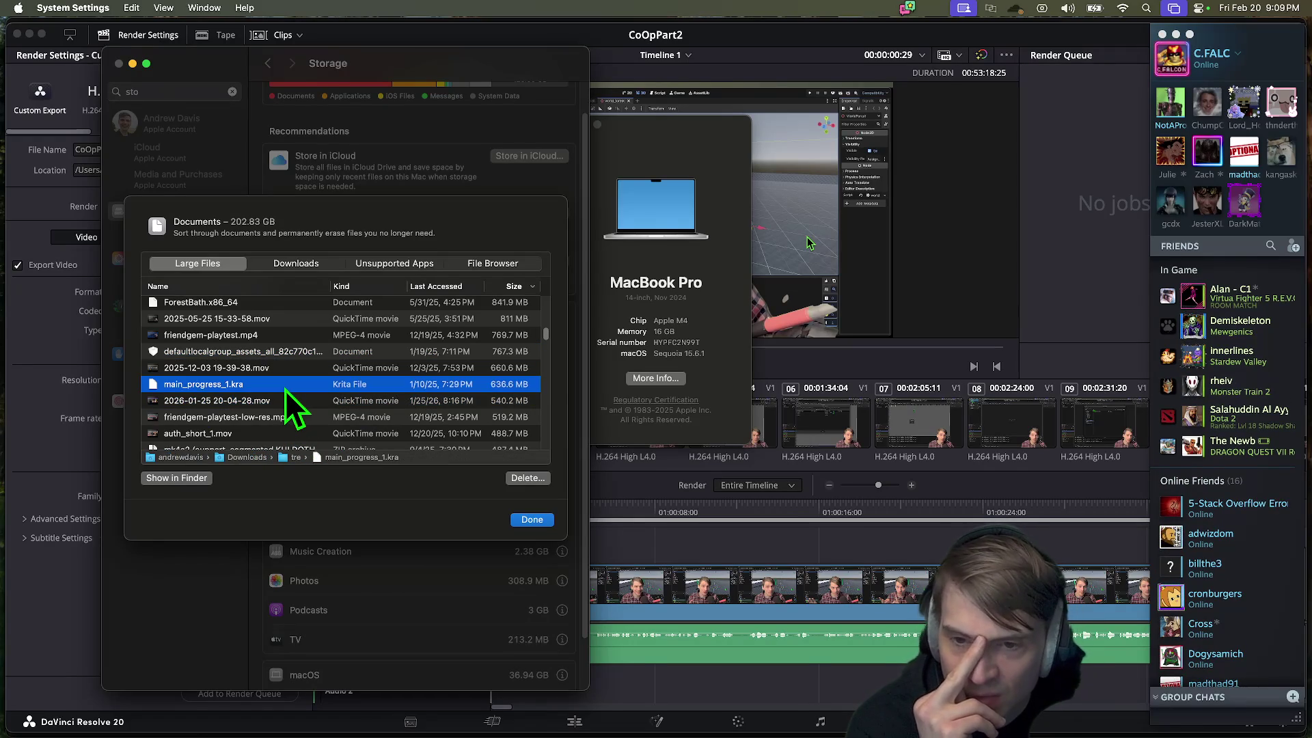
{"action": "key", "text": "BackSpace"}
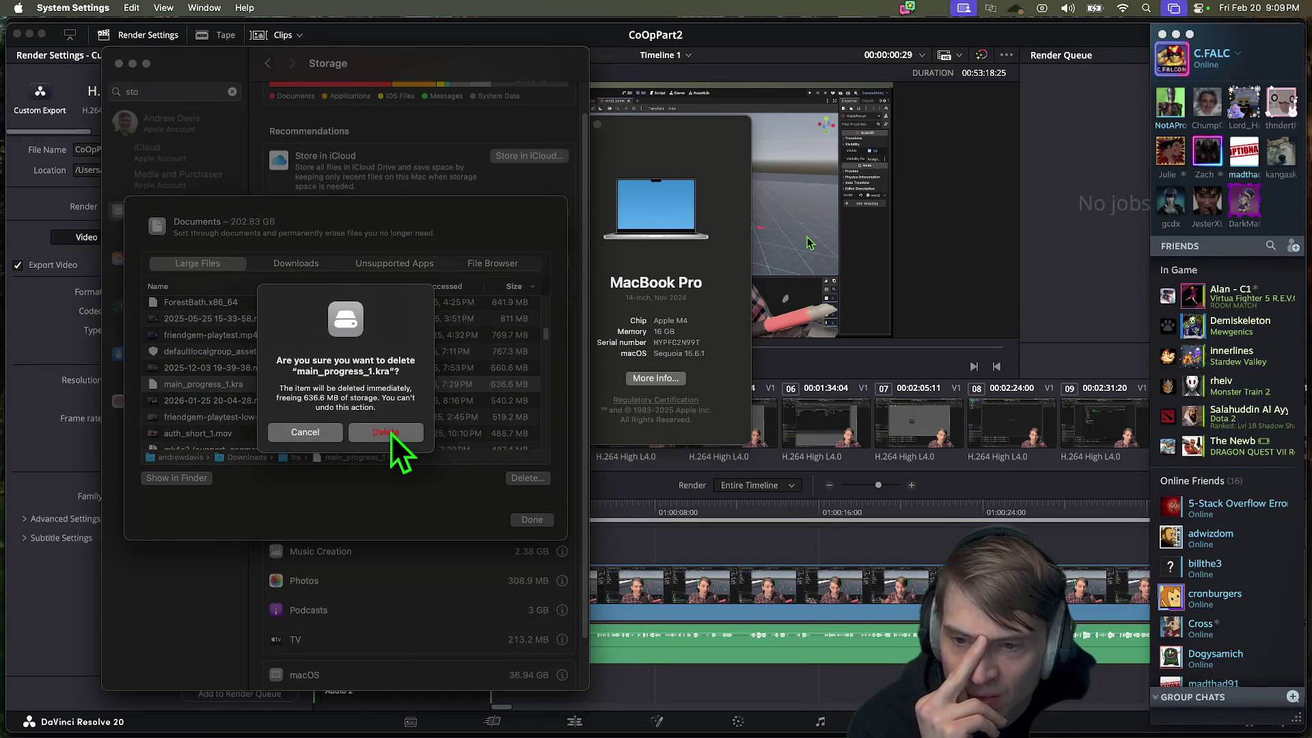
{"action": "left_click", "coordinate": [391, 434]}
Step: Look through the Downloads folder and its rskbackup folder, then go back to the Large Files list
{"action": "mouse_move", "coordinate": [137, 735]}
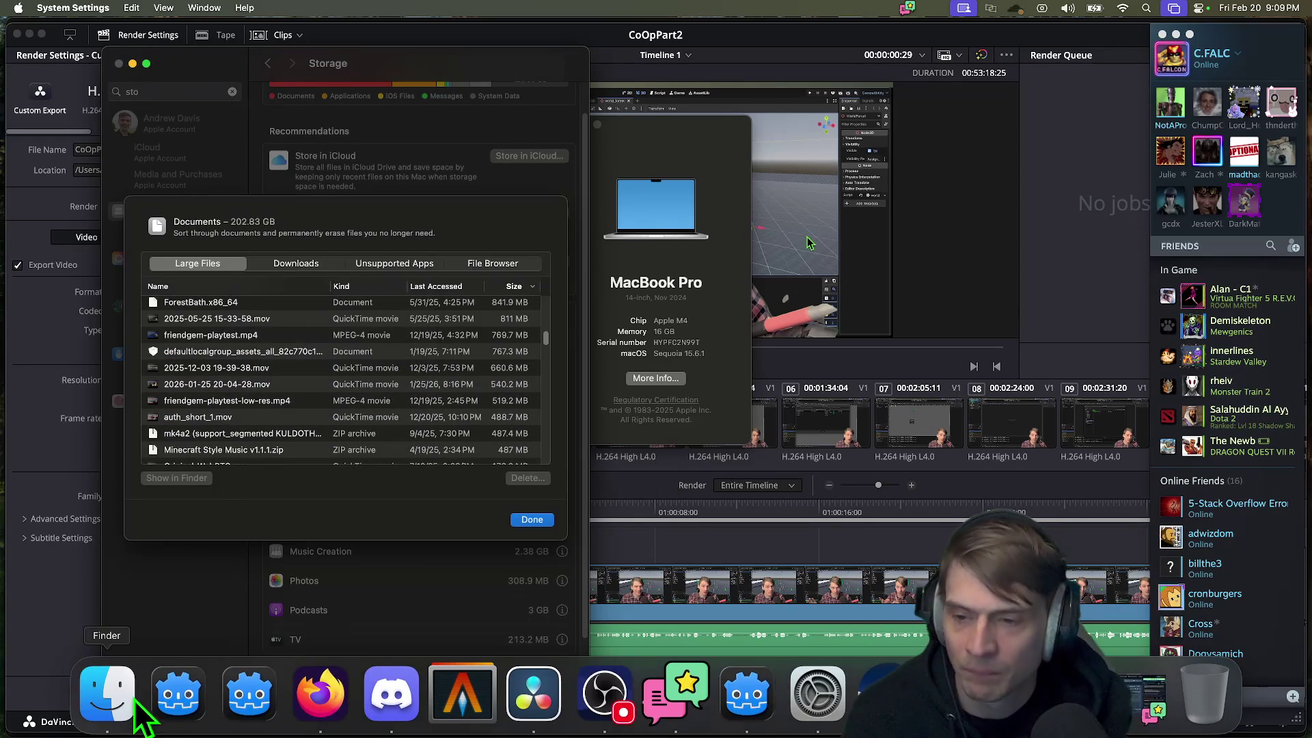
{"action": "left_click", "coordinate": [116, 710]}
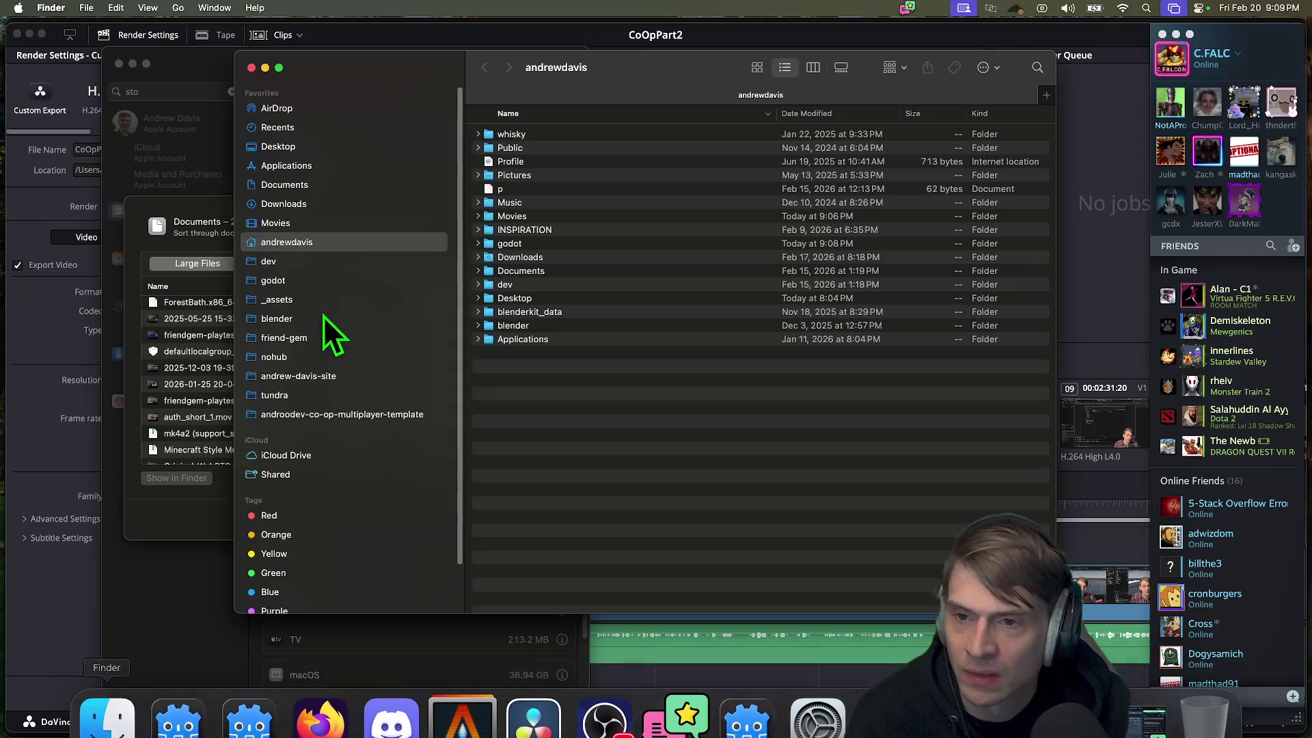
{"action": "left_click", "coordinate": [339, 203]}
{"action": "left_click", "coordinate": [602, 190]}
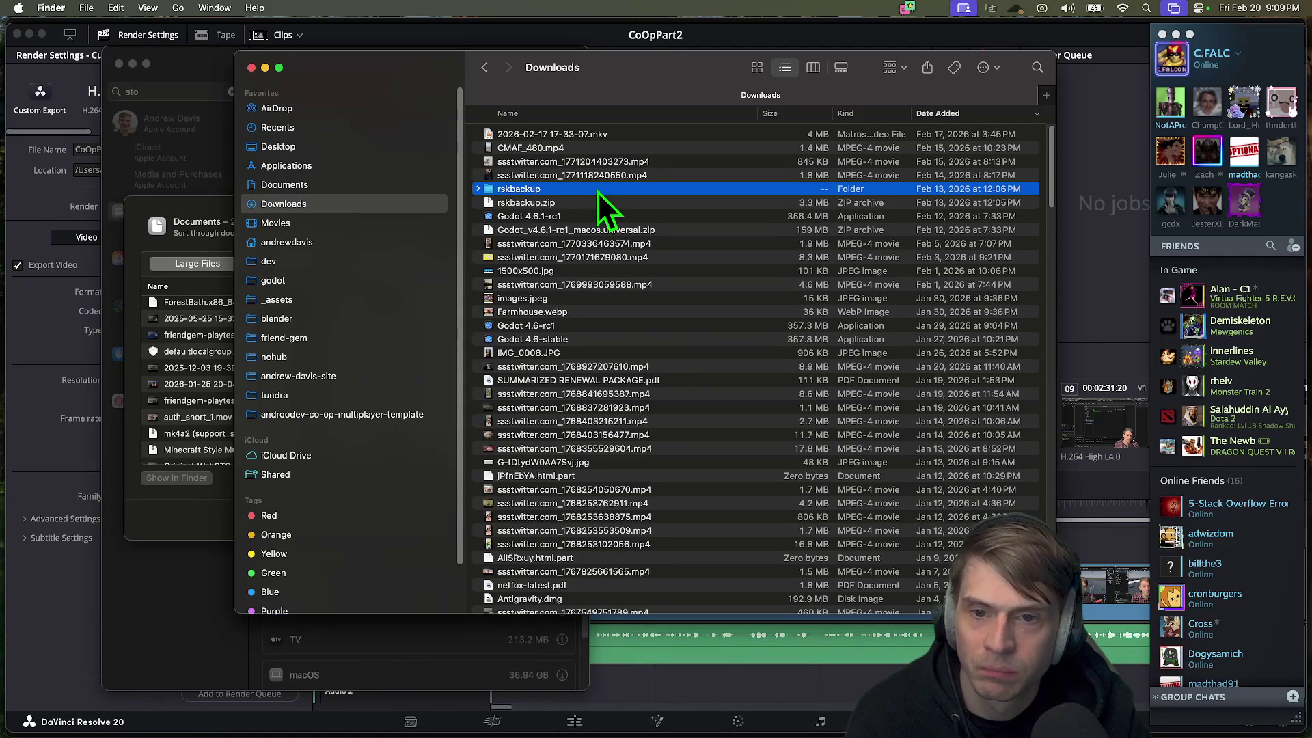
{"action": "key", "text": "super+w"}
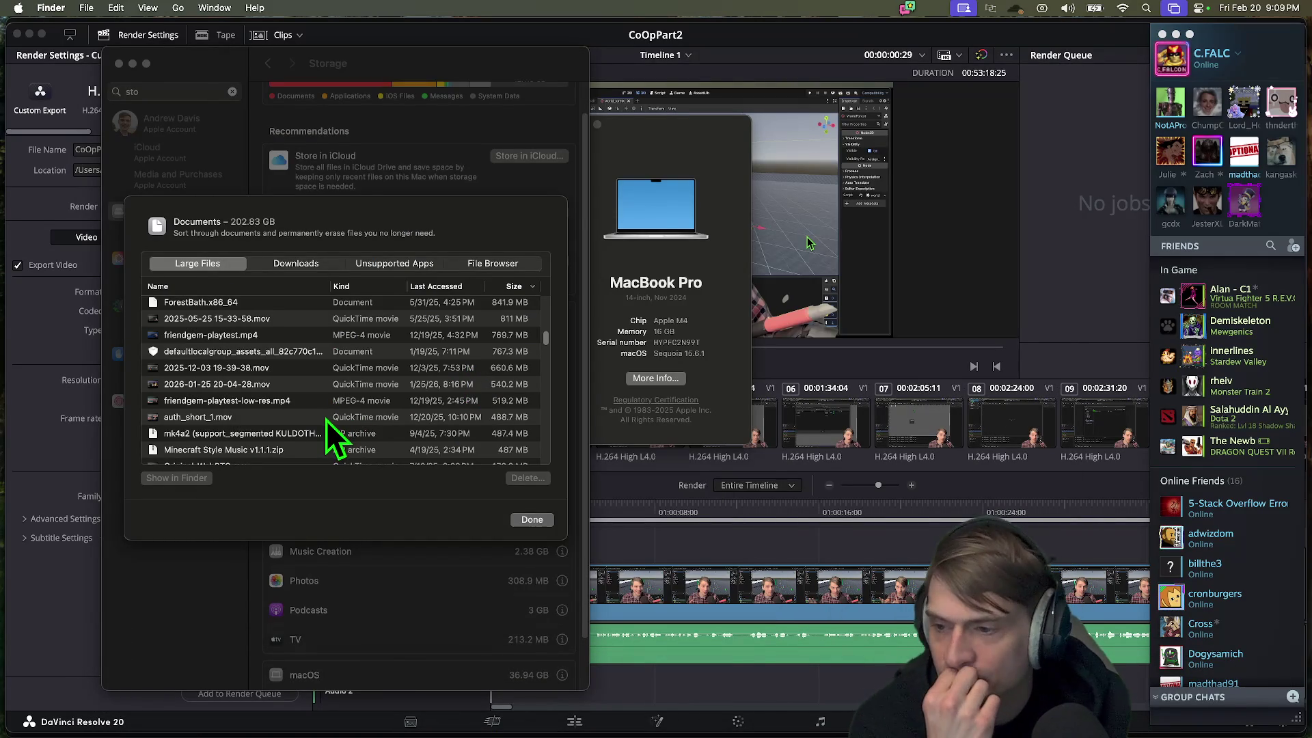
{"action": "left_click", "coordinate": [311, 424]}
Step: Inspect the mk4a2, Minecraft Style Music, Lite textures, Original-WebRTC.mov and 80 Song Pack files
{"action": "left_click", "coordinate": [312, 432]}
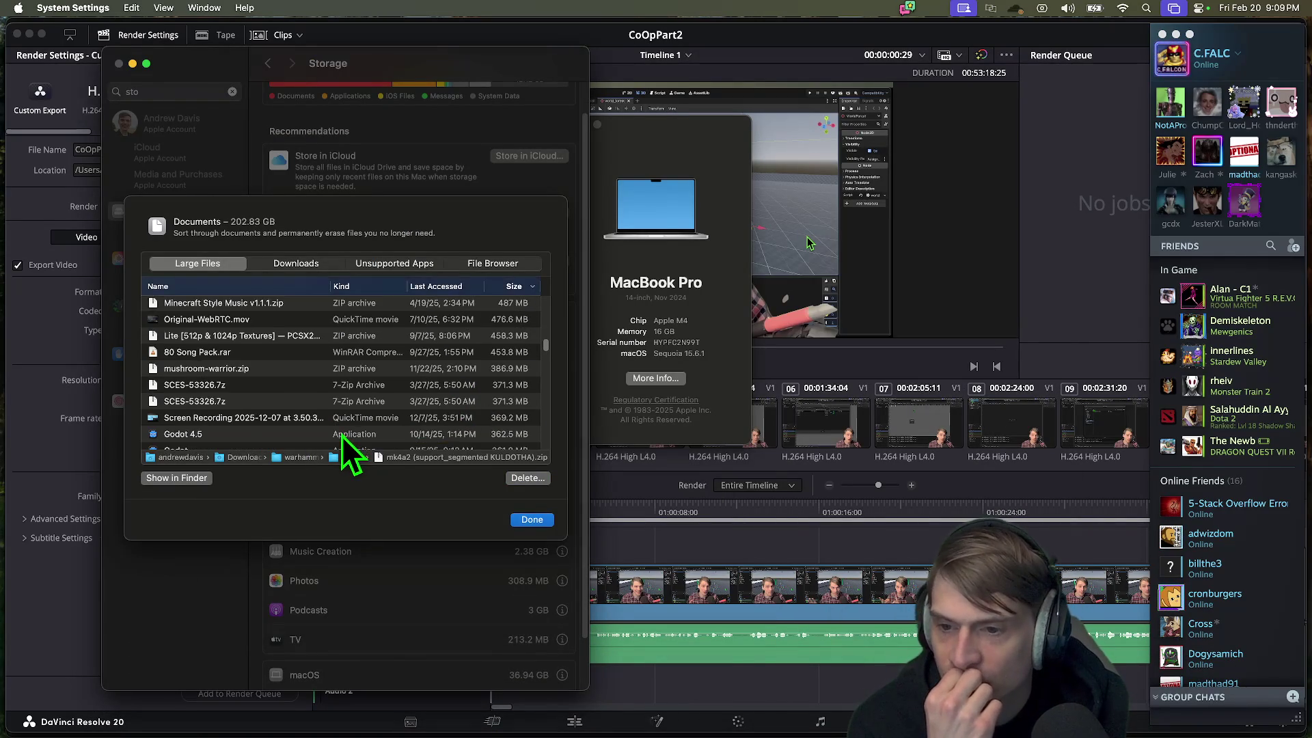
{"action": "scroll", "coordinate": [342, 430], "scroll_direction": "down", "scroll_amount": 2}
{"action": "left_click", "coordinate": [298, 362]}
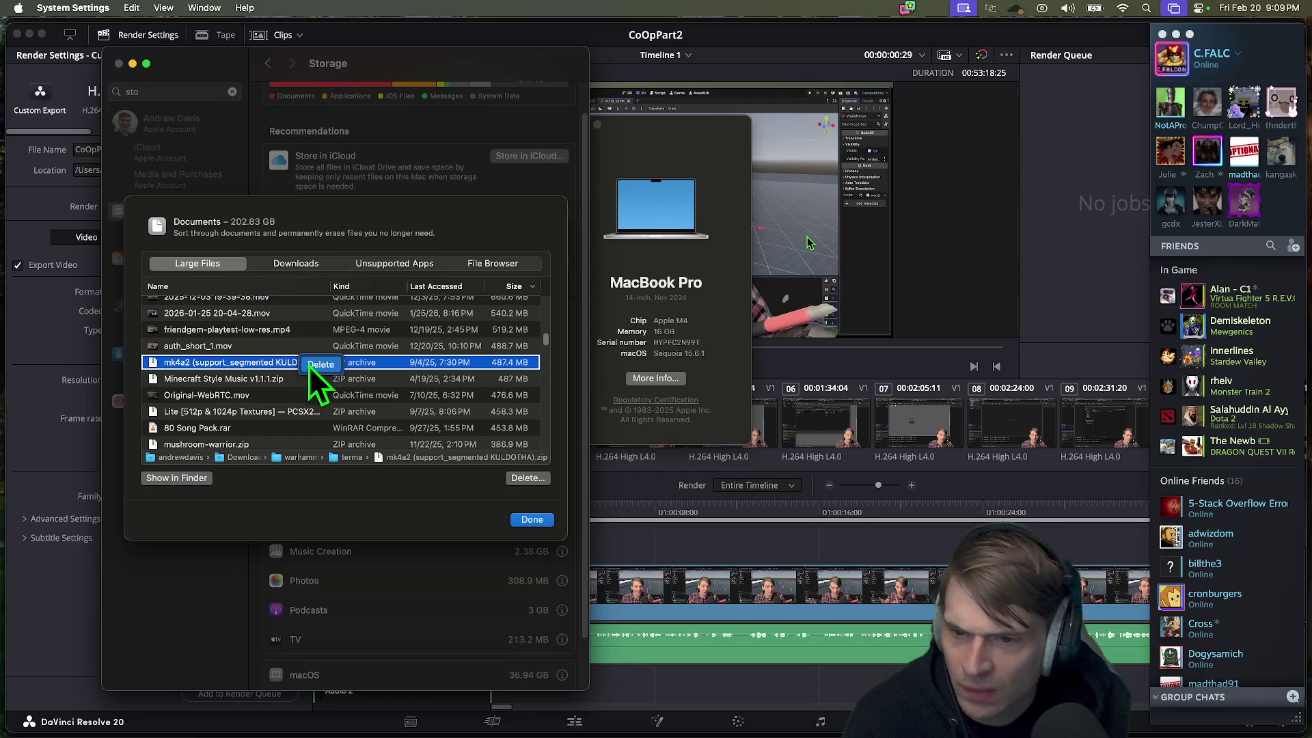
{"action": "left_click", "coordinate": [255, 380]}
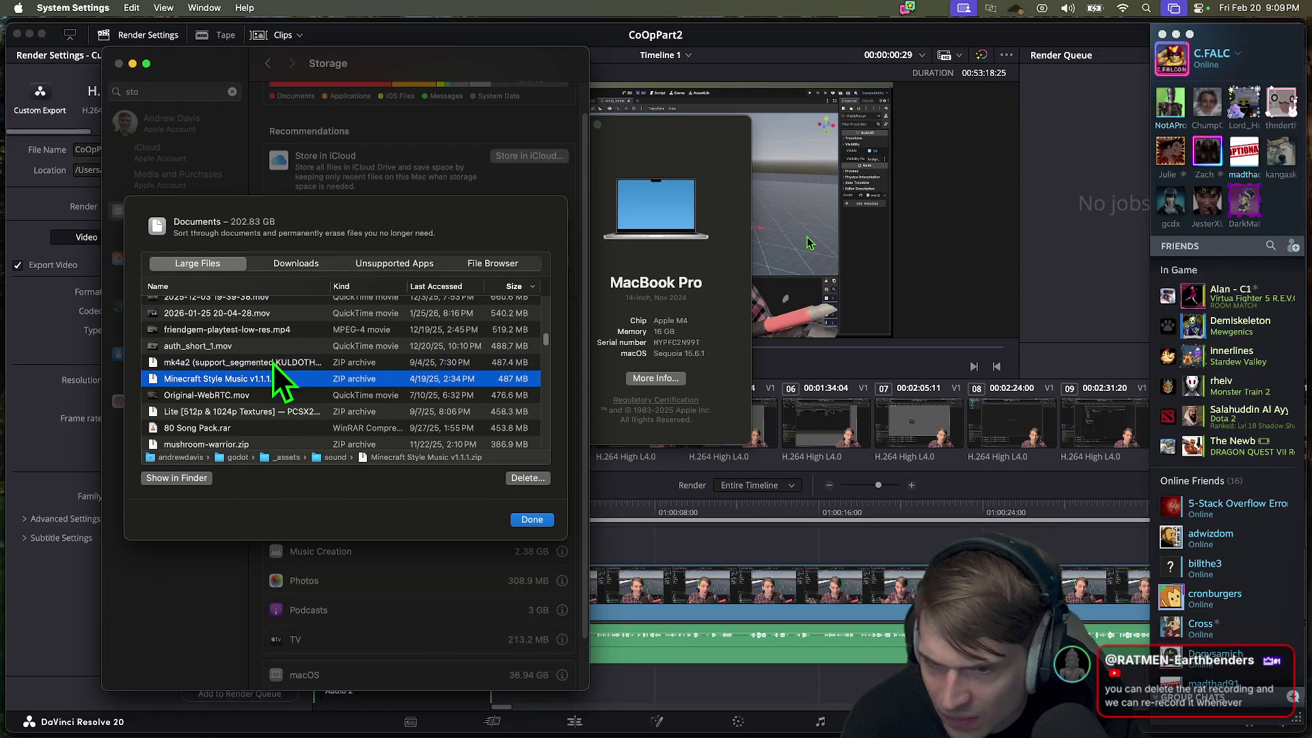
{"action": "left_click", "coordinate": [299, 418]}
{"action": "left_click", "coordinate": [301, 402]}
{"action": "scroll", "coordinate": [299, 404], "scroll_direction": "down", "scroll_amount": 2}
{"action": "left_click", "coordinate": [299, 406]}
Step: Delete mushroom-warrior.zip from the Large Files list
{"action": "left_click", "coordinate": [296, 418]}
{"action": "scroll", "coordinate": [297, 416], "scroll_direction": "down", "scroll_amount": 1}
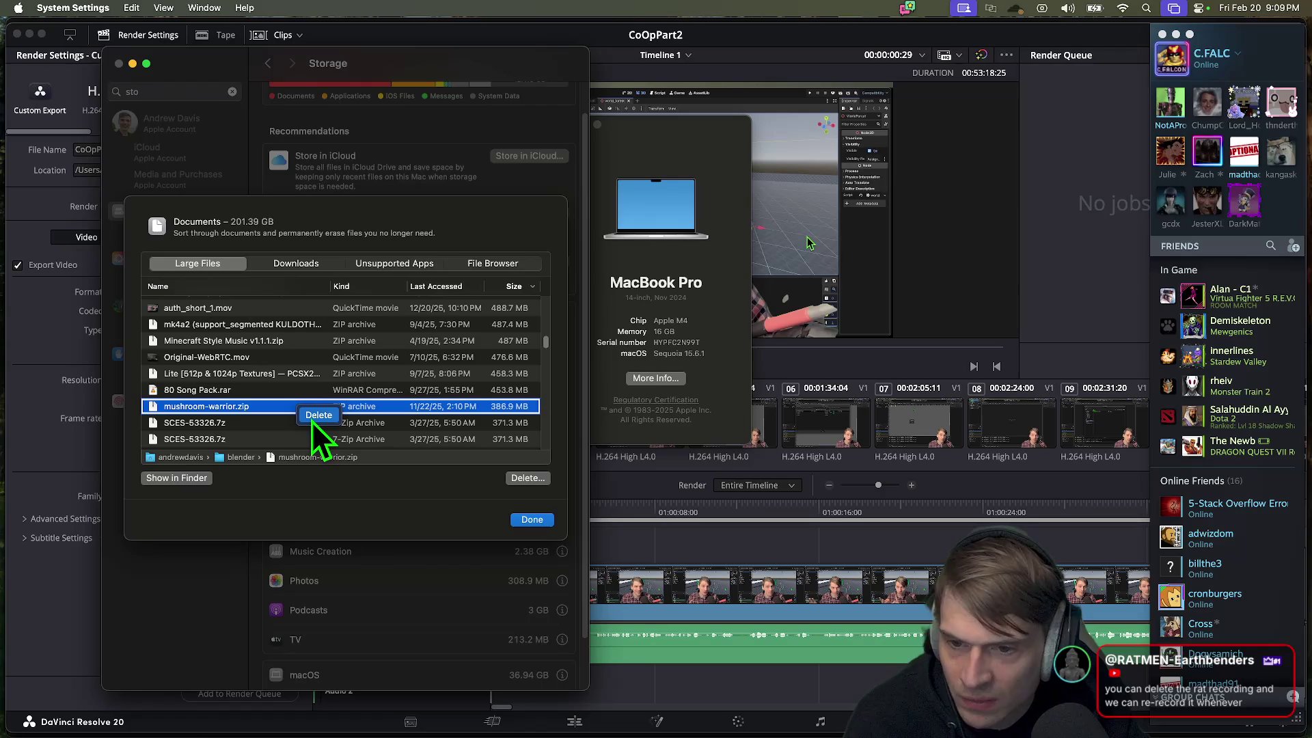
{"action": "key", "text": "BackSpace"}
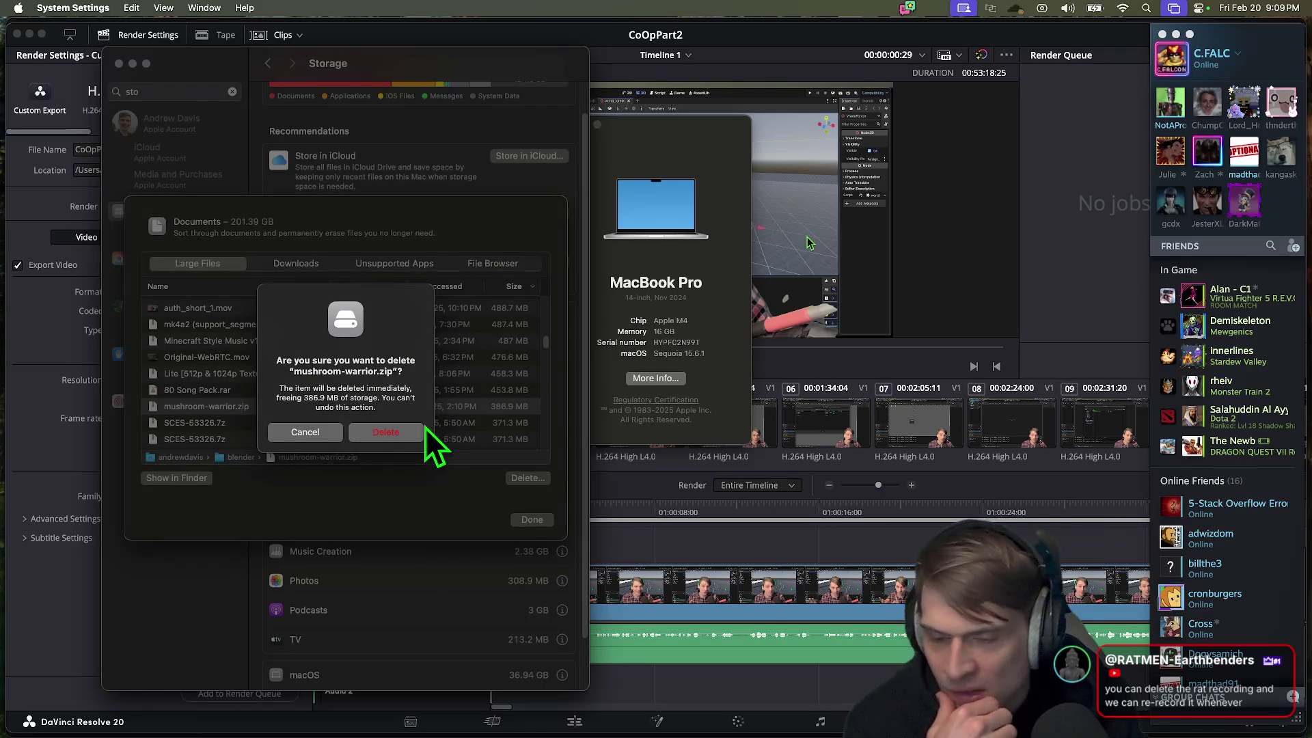
{"action": "left_click", "coordinate": [400, 432]}
Step: Look over the November and December screen recordings further down the list
{"action": "scroll", "coordinate": [399, 433], "scroll_direction": "down", "scroll_amount": 1}
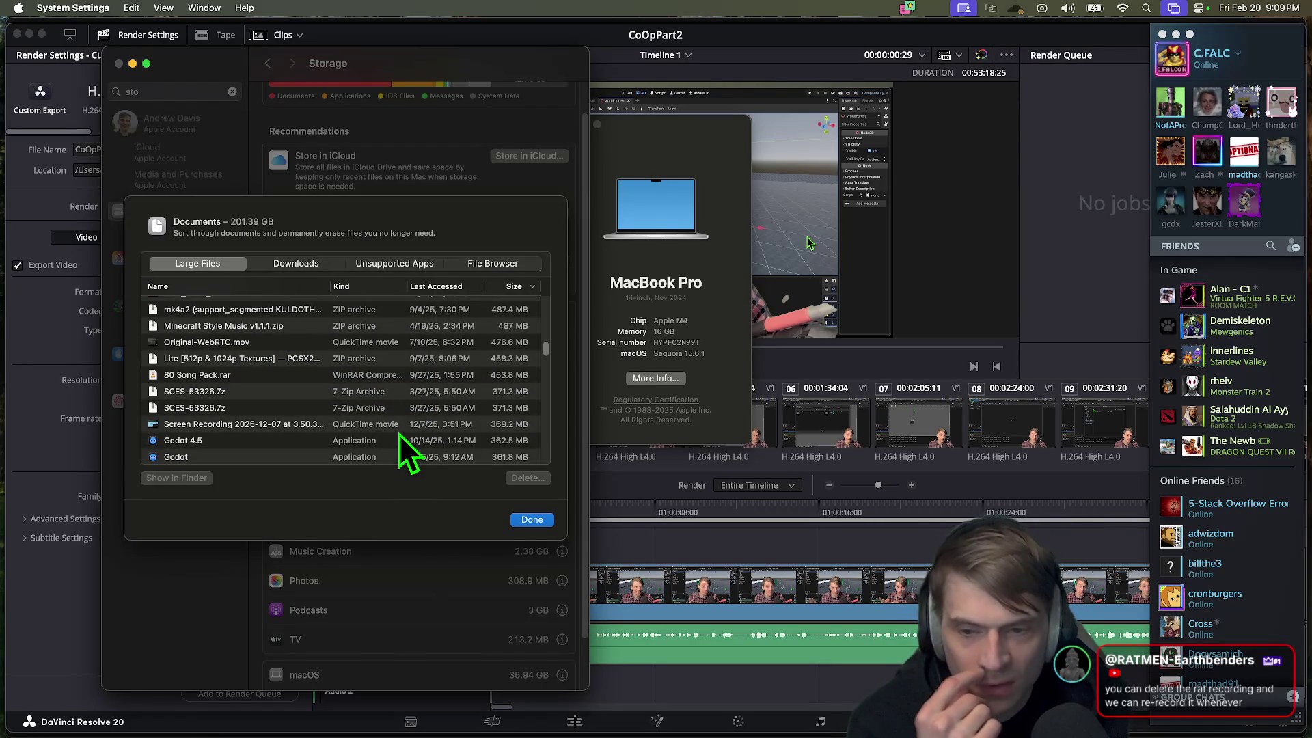
{"action": "scroll", "coordinate": [398, 432], "scroll_direction": "down", "scroll_amount": 1}
{"action": "left_click", "coordinate": [391, 409]}
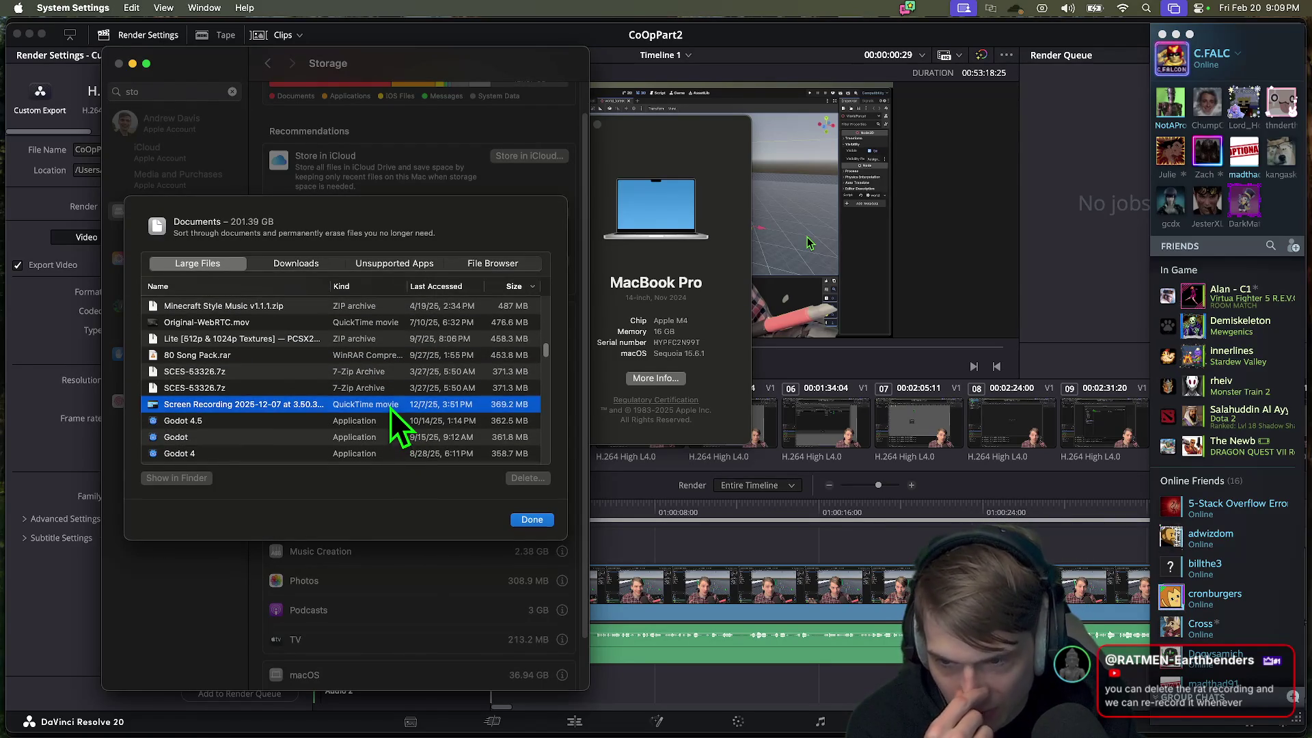
{"action": "scroll", "coordinate": [390, 407], "scroll_direction": "down", "scroll_amount": 3}
{"action": "scroll", "coordinate": [383, 415], "scroll_direction": "down", "scroll_amount": 3}
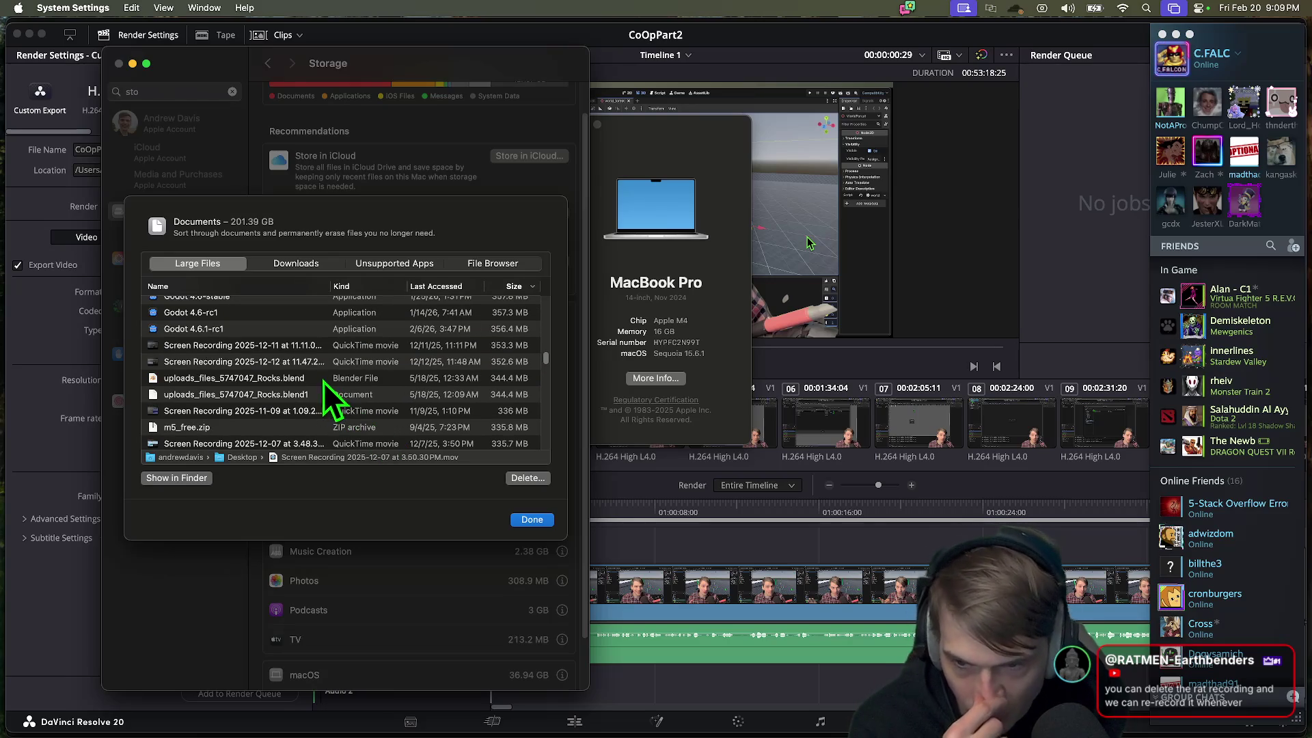
{"action": "left_click", "coordinate": [324, 414]}
{"action": "scroll", "coordinate": [314, 427], "scroll_direction": "down", "scroll_amount": 1}
{"action": "left_click", "coordinate": [307, 436]}
{"action": "scroll", "coordinate": [305, 441], "scroll_direction": "down", "scroll_amount": 5}
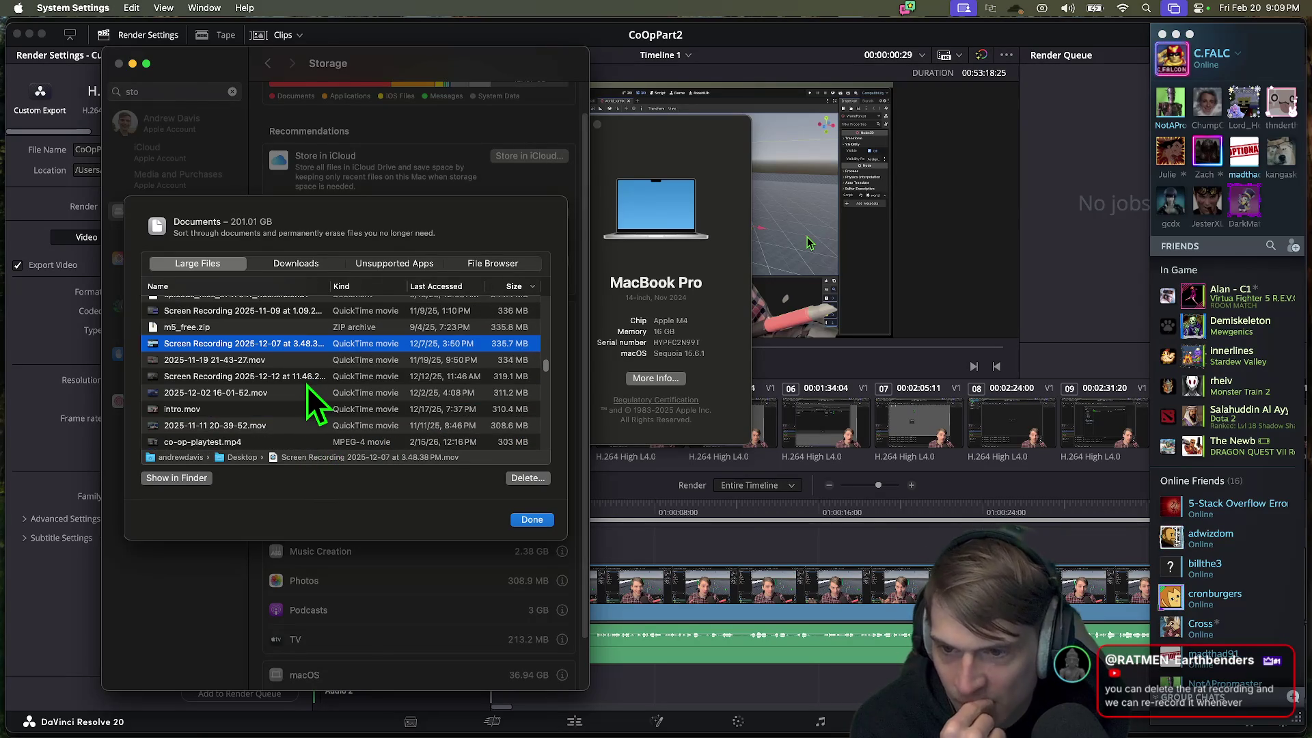
{"action": "scroll", "coordinate": [306, 388], "scroll_direction": "down", "scroll_amount": 2}
Step: Delete the Ground003_8K-JPG.zip archive
{"action": "left_click", "coordinate": [306, 429]}
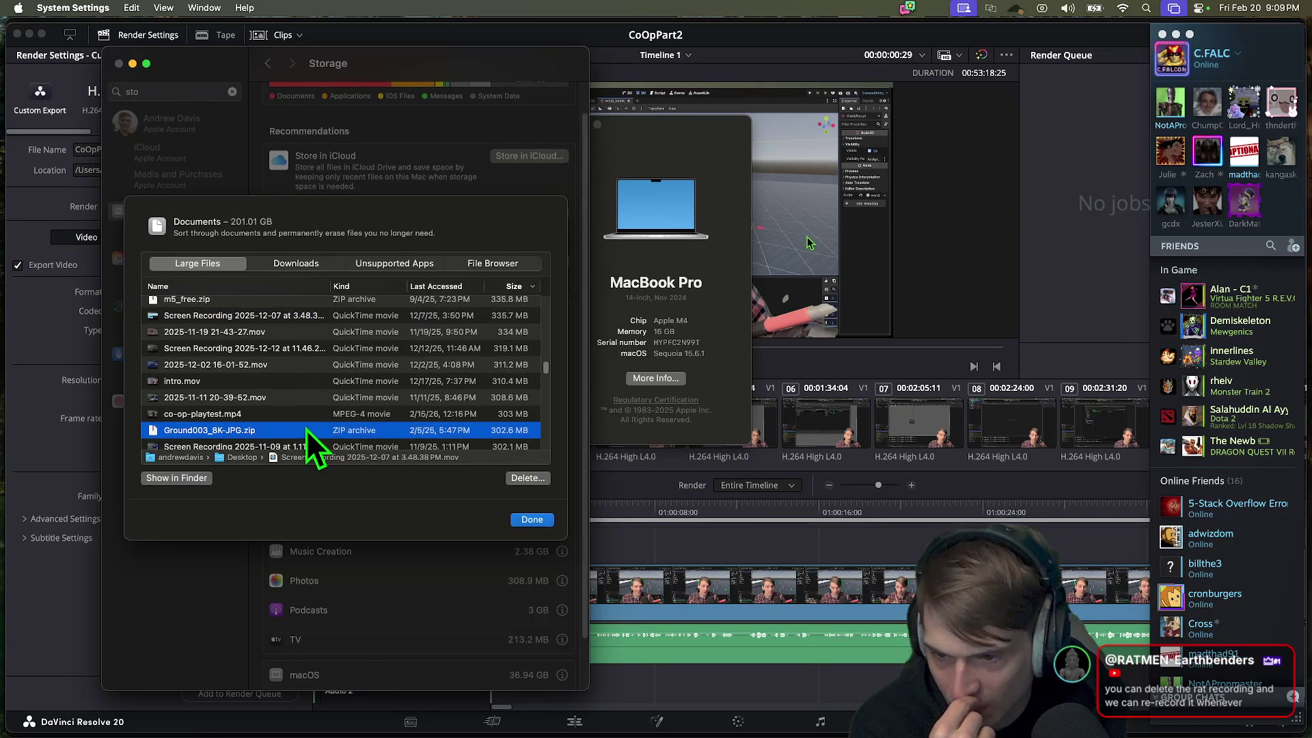
{"action": "scroll", "coordinate": [306, 430], "scroll_direction": "down", "scroll_amount": 4}
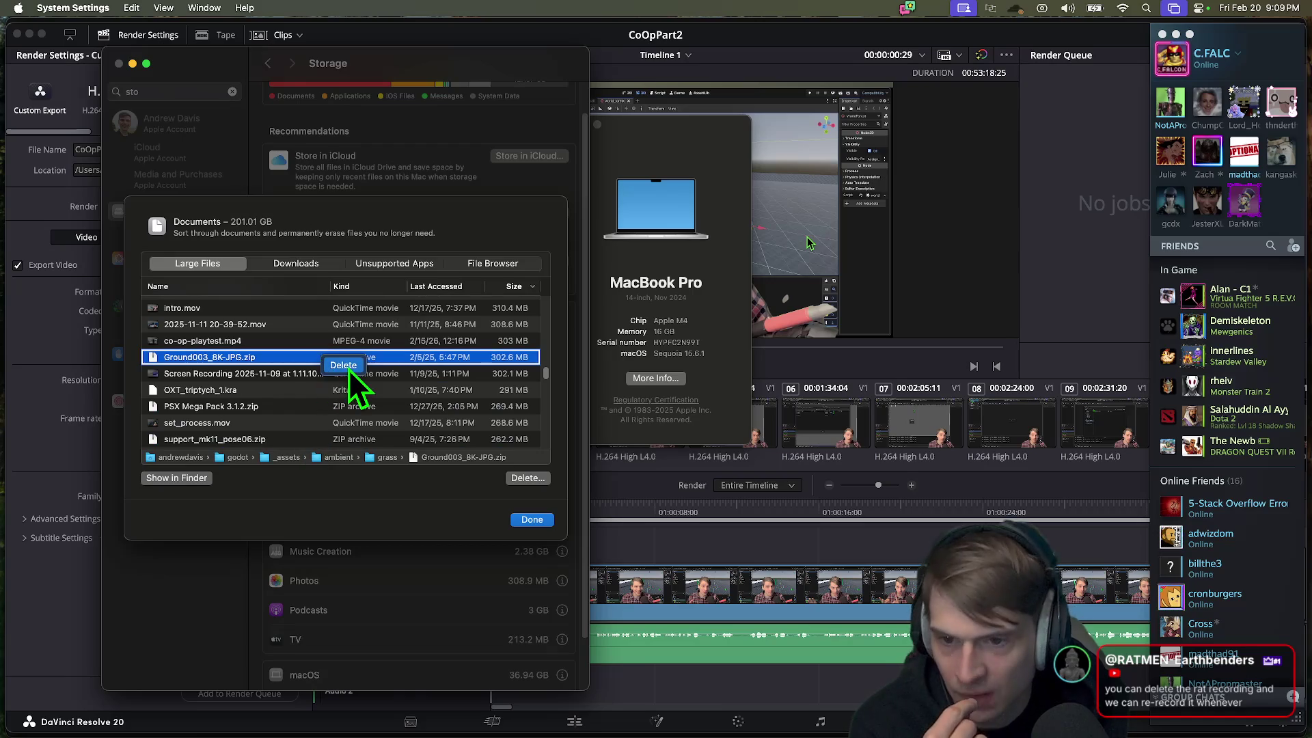
{"action": "key", "text": "BackSpace"}
{"action": "left_click", "coordinate": [407, 434]}
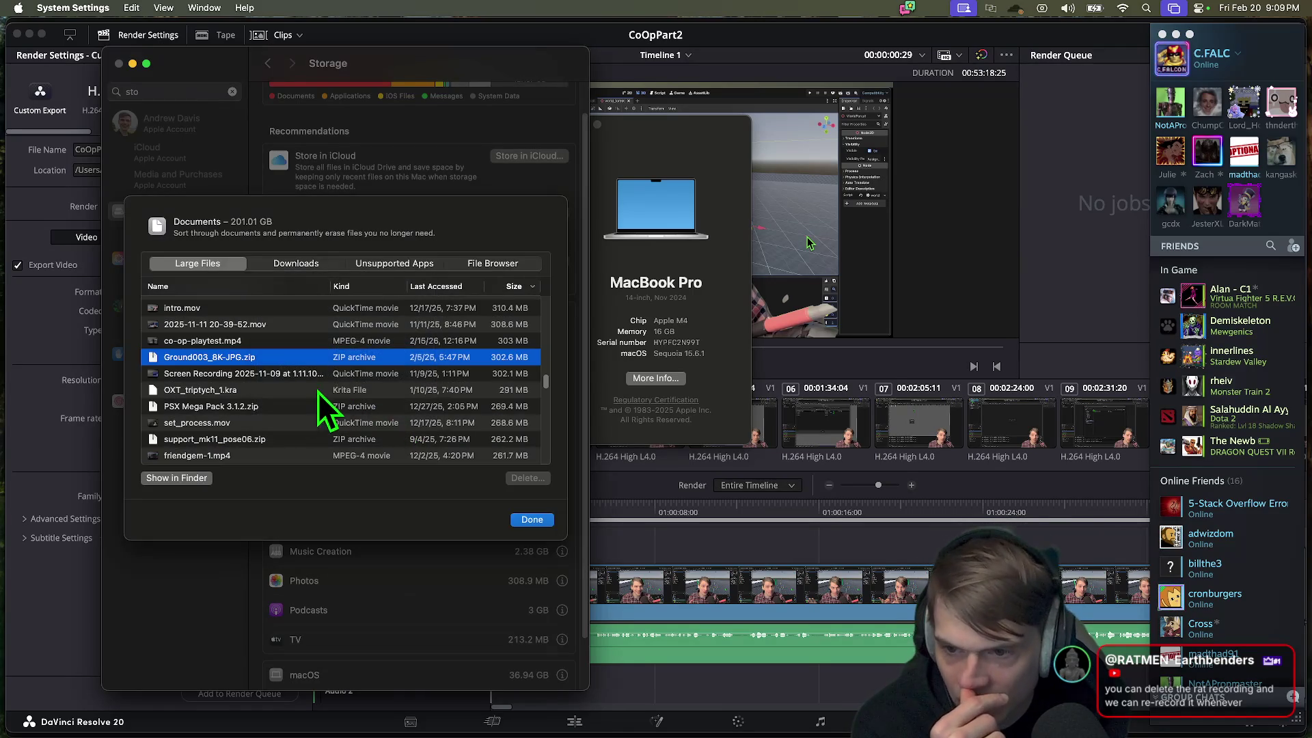
Step: Reveal OXT_triptych_1.kra in its folder, then delete it
{"action": "double_click", "coordinate": [231, 380]}
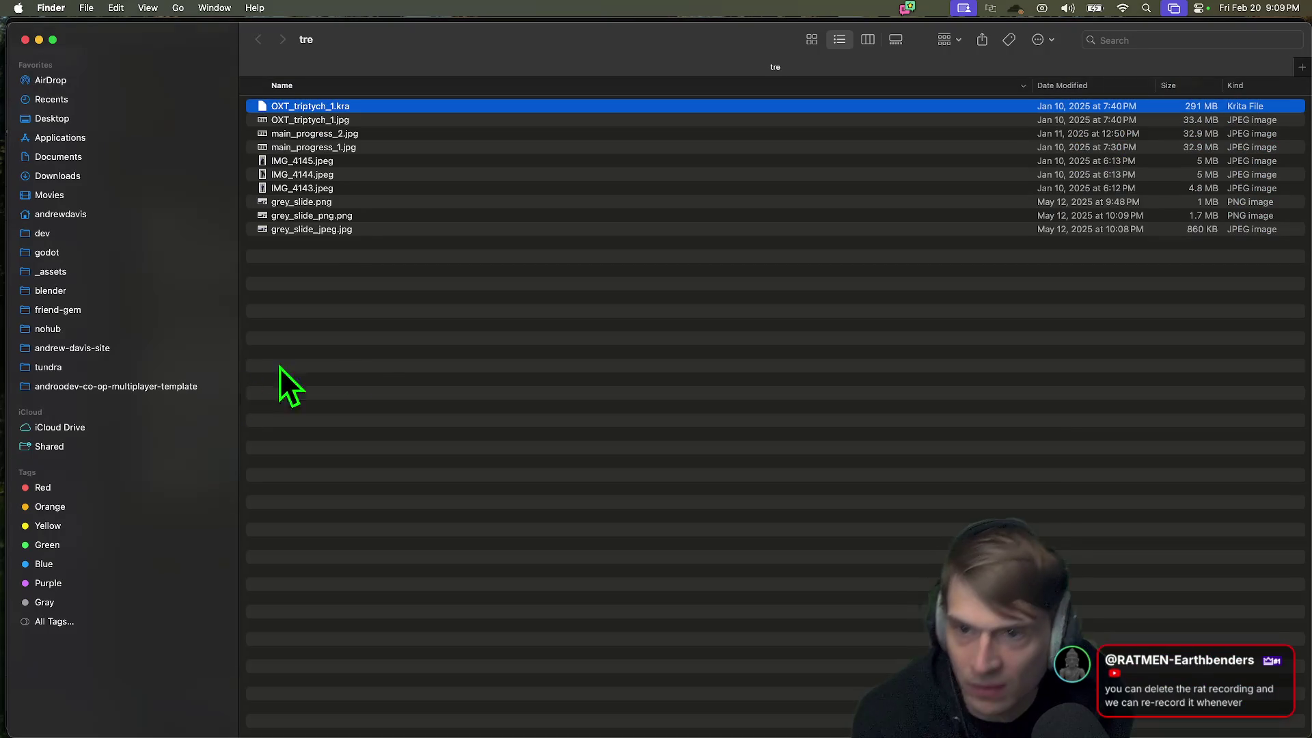
{"action": "key", "text": "super+w"}
{"action": "left_click", "coordinate": [270, 374]}
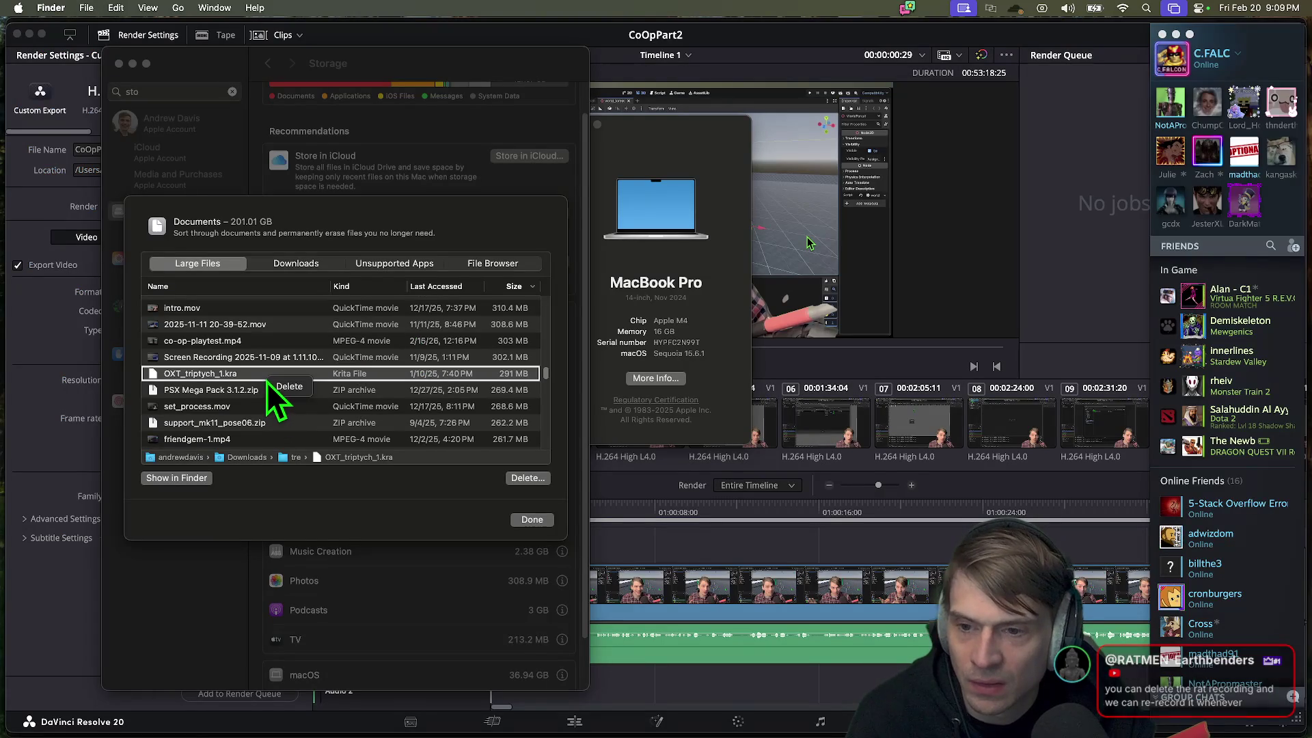
{"action": "key", "text": "BackSpace"}
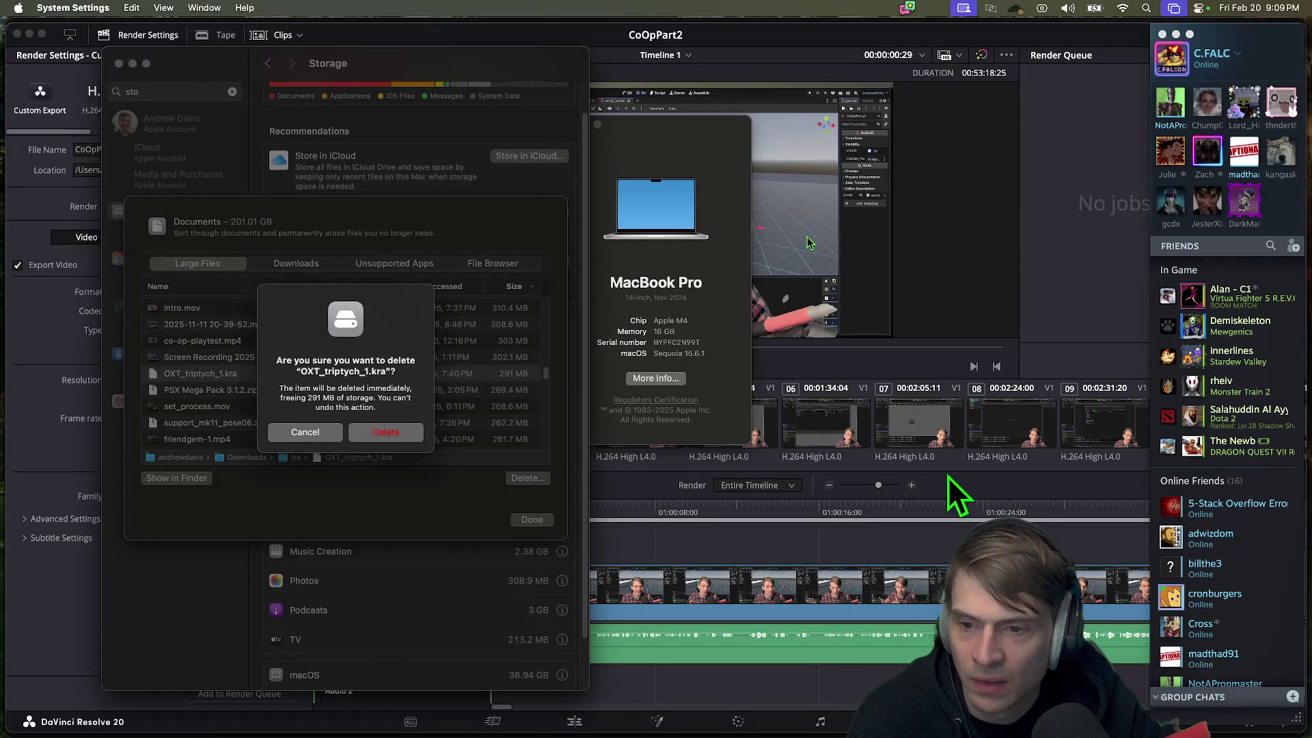
{"action": "left_click", "coordinate": [390, 424]}
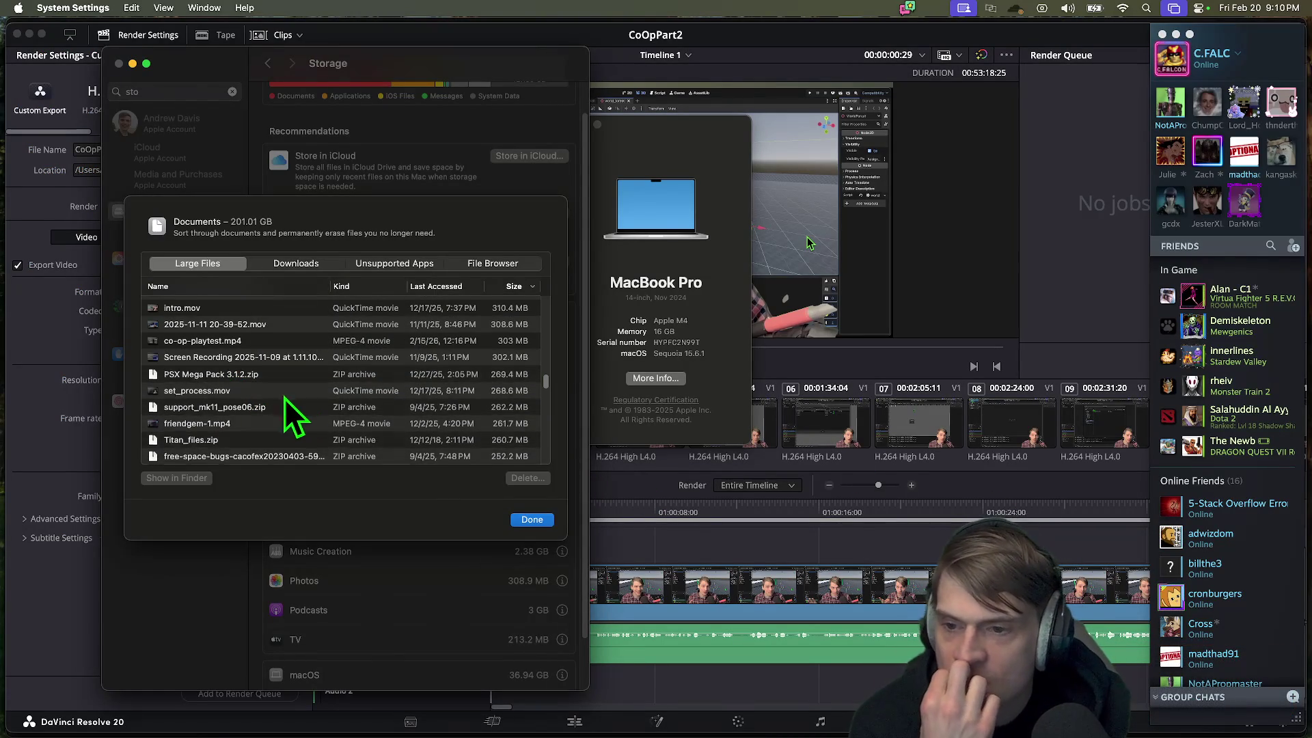
Step: Confirm the Trash is empty
{"action": "left_click", "coordinate": [280, 411]}
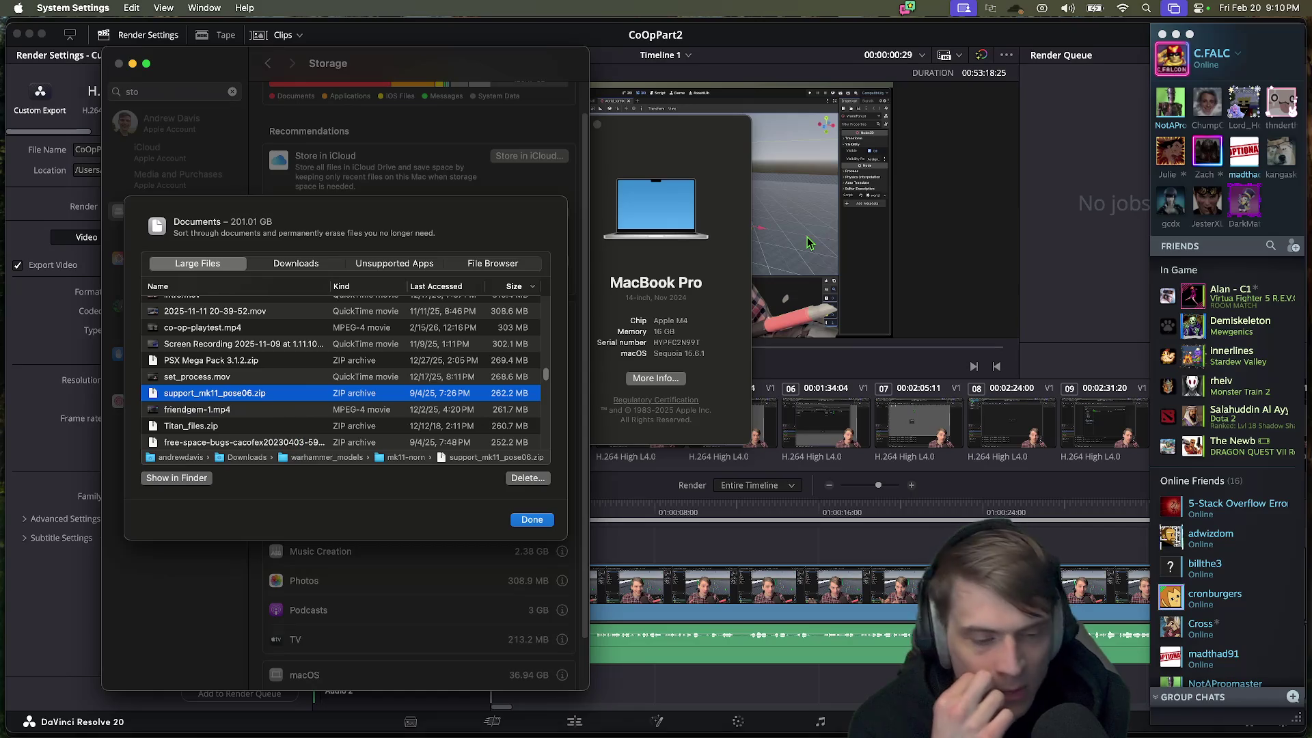
{"action": "left_click", "coordinate": [1161, 697]}
{"action": "mouse_move", "coordinate": [371, 133]}
{"action": "left_mouse_down"}
{"action": "mouse_move", "coordinate": [917, 124]}
{"action": "mouse_move", "coordinate": [1019, 101]}
{"action": "mouse_move", "coordinate": [462, 128]}
{"action": "left_mouse_up"}
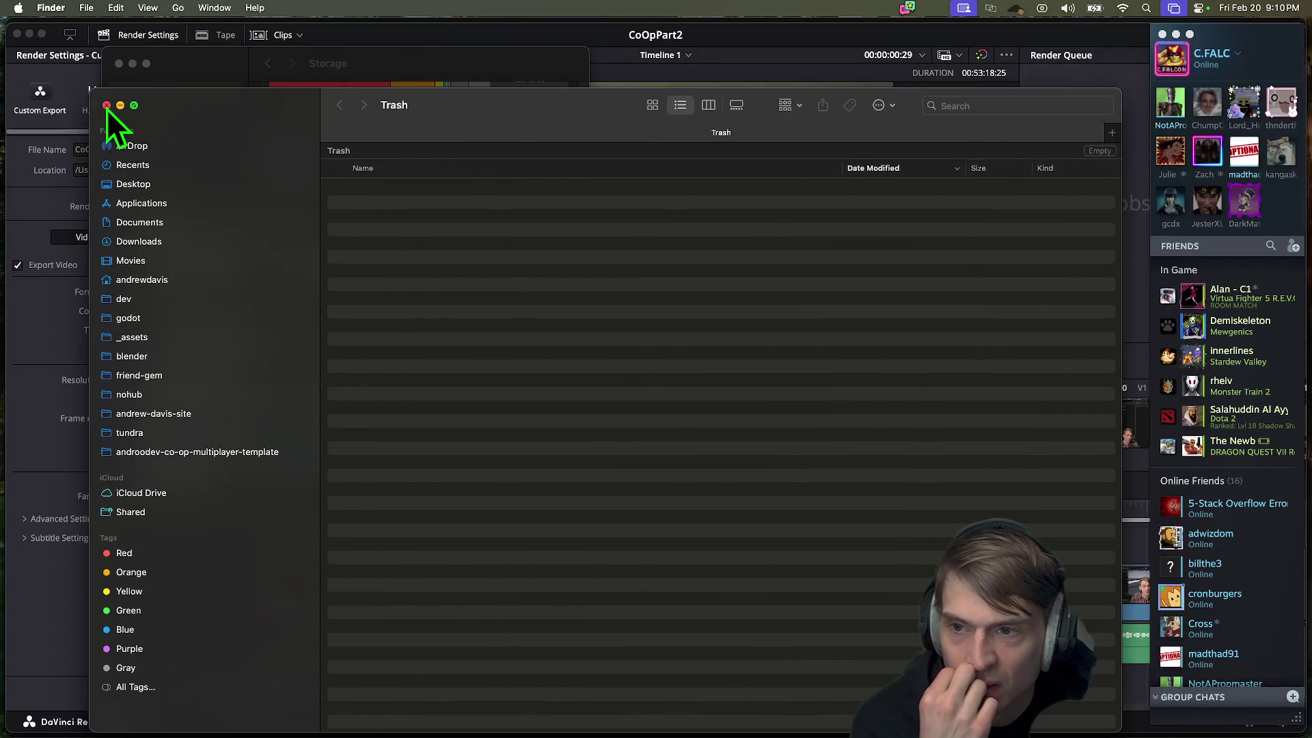
{"action": "left_click", "coordinate": [106, 105]}
Step: Review mk11_pose06.zip, globalgamemanagers and the untitled .mov, then close the Documents list
{"action": "scroll", "coordinate": [273, 369], "scroll_direction": "down", "scroll_amount": 5}
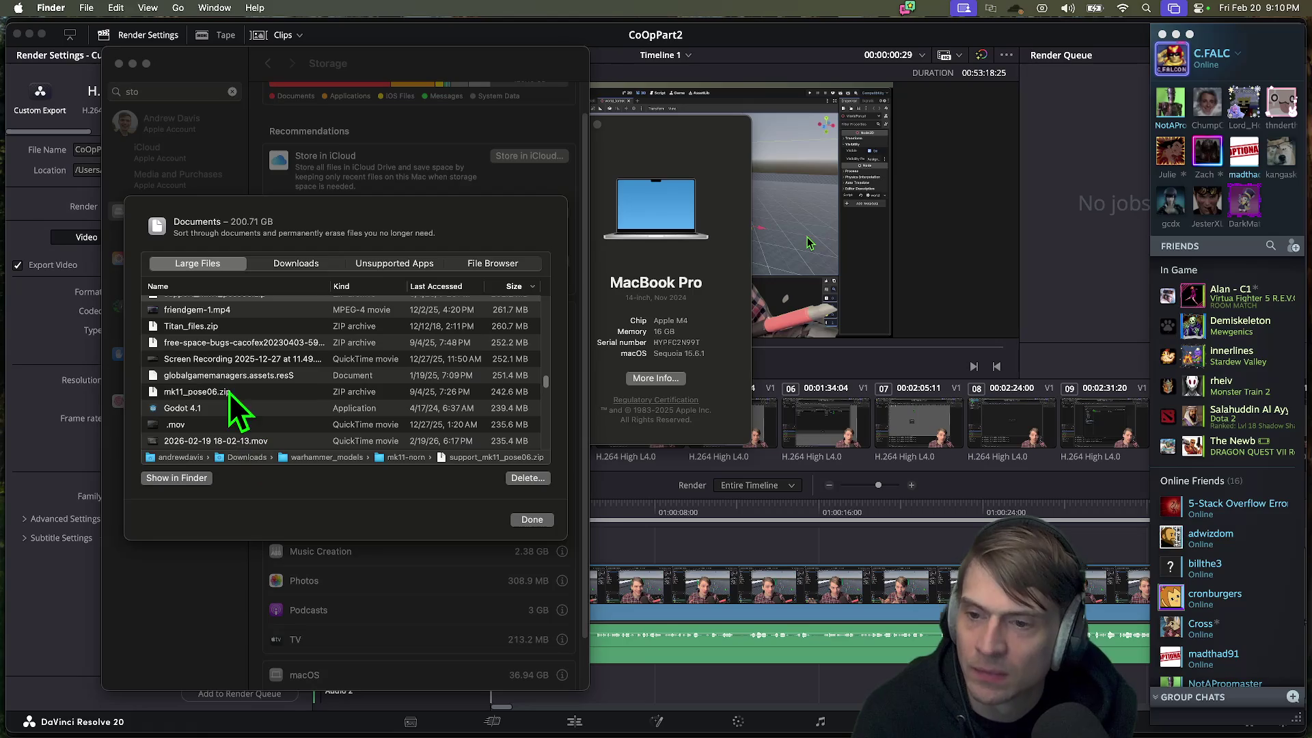
{"action": "left_click", "coordinate": [232, 391]}
{"action": "scroll", "coordinate": [279, 429], "scroll_direction": "up", "scroll_amount": 1}
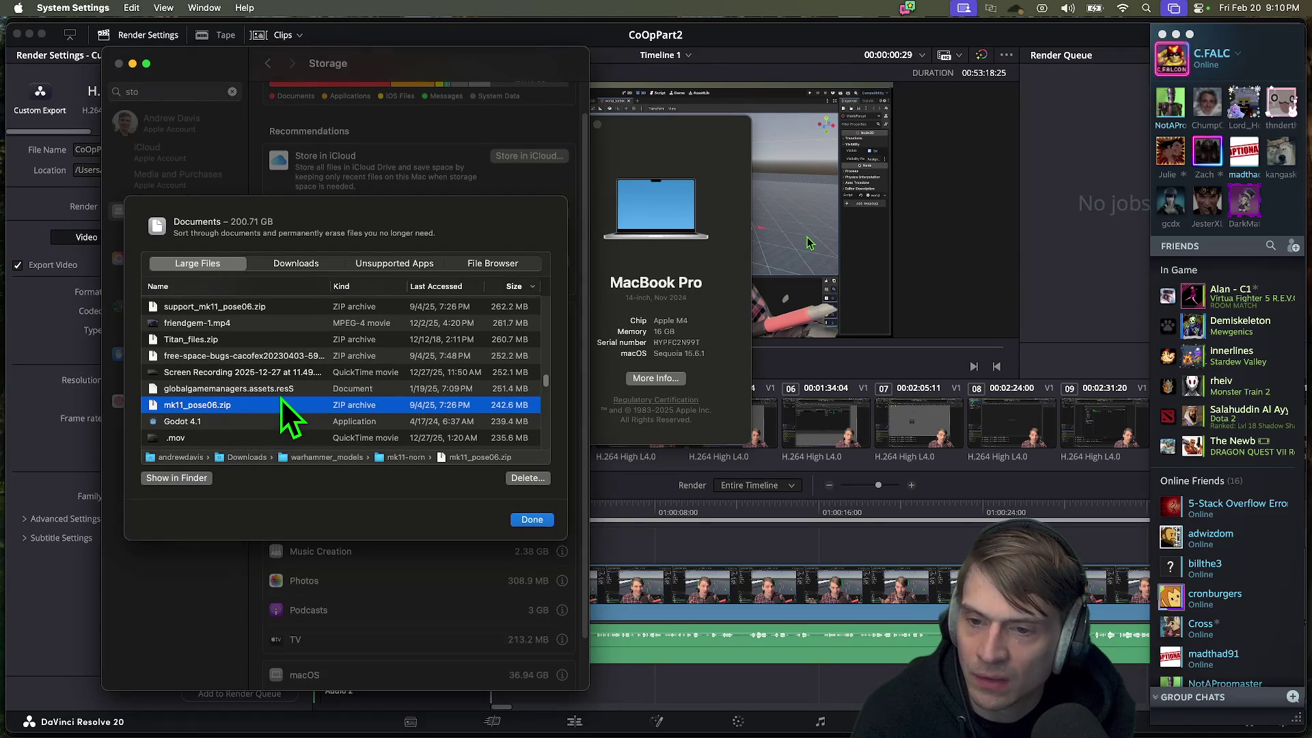
{"action": "left_click", "coordinate": [281, 396]}
{"action": "left_click", "coordinate": [277, 403]}
{"action": "scroll", "coordinate": [277, 404], "scroll_direction": "down", "scroll_amount": 5}
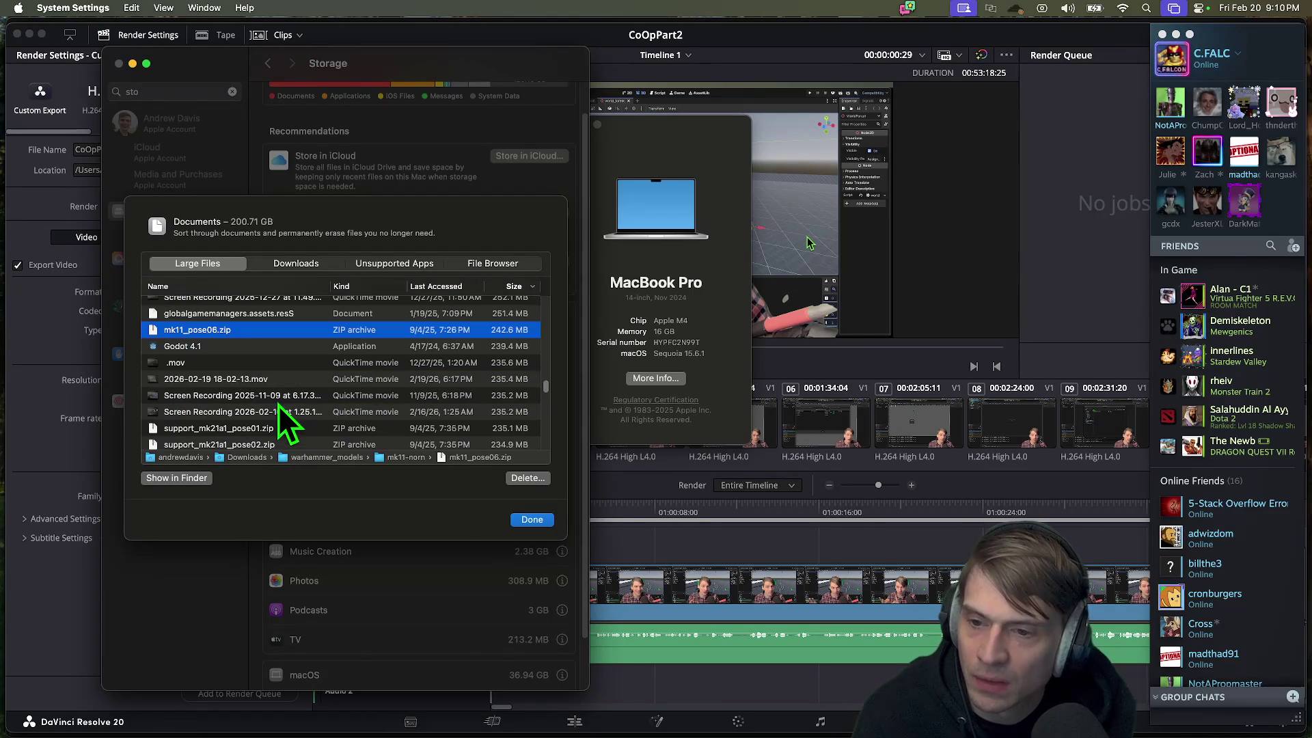
{"action": "left_click", "coordinate": [272, 362]}
{"action": "key", "text": "Return"}
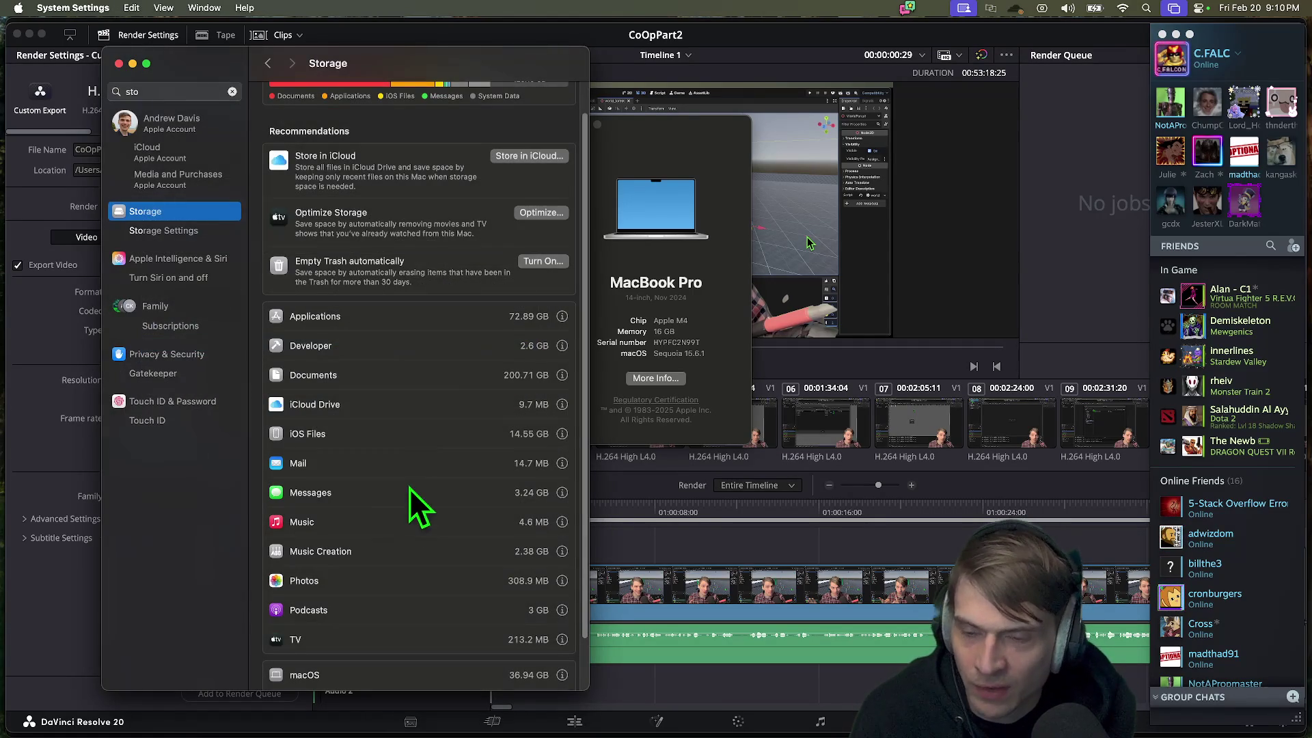
Step: Return to the Storage overview and quit System Settings
{"action": "scroll", "coordinate": [440, 56], "scroll_direction": "up", "scroll_amount": 2}
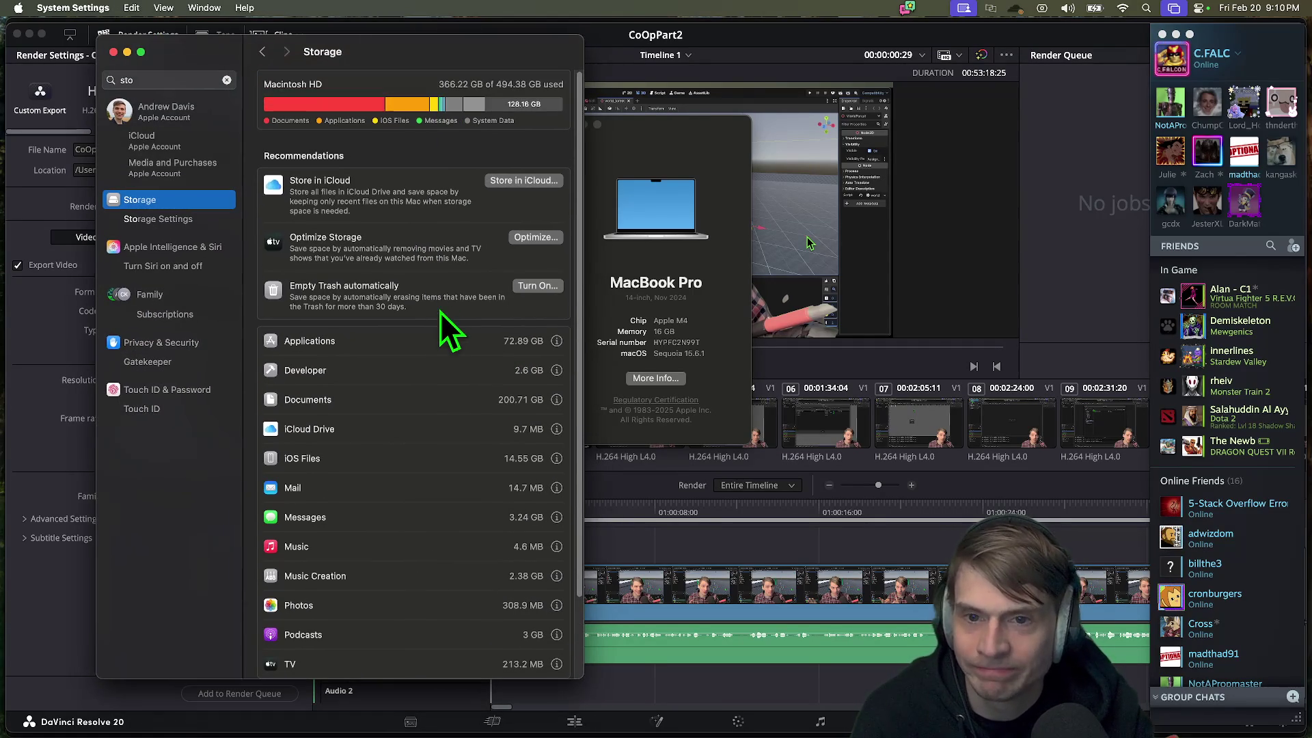
{"action": "left_click", "coordinate": [202, 219]}
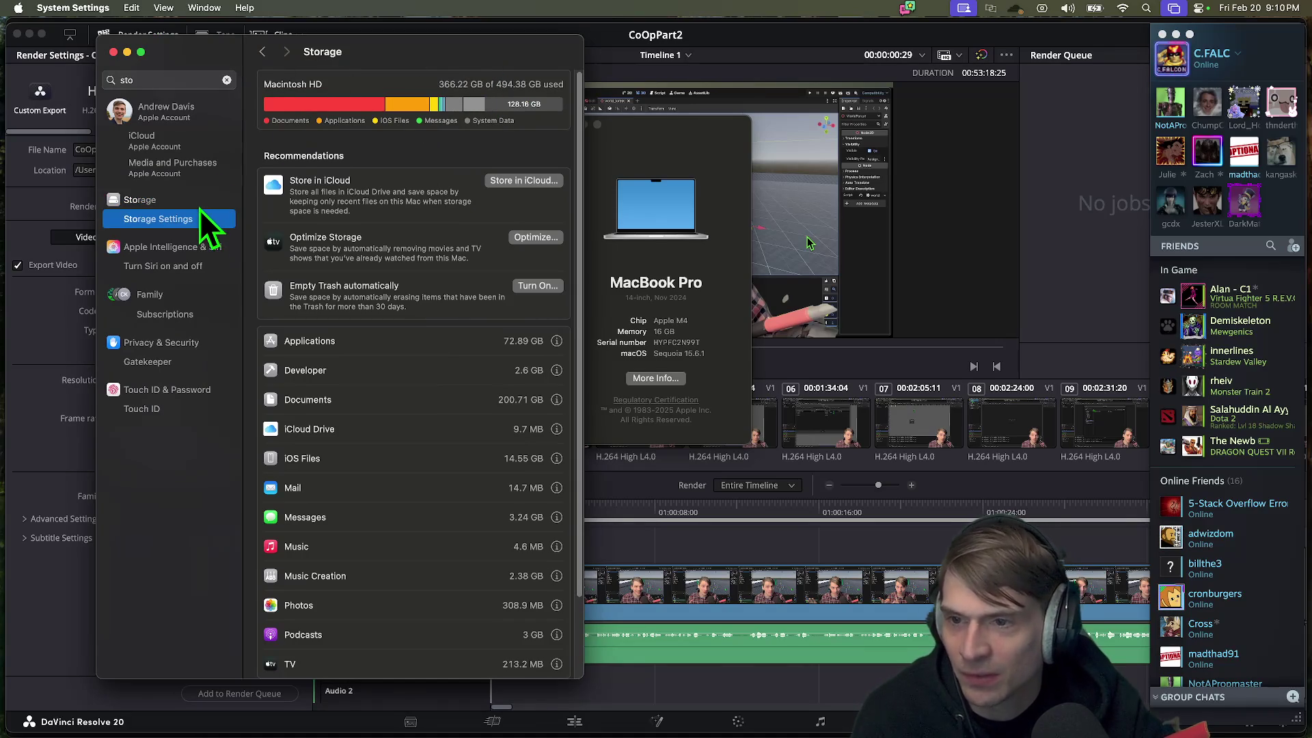
{"action": "left_click", "coordinate": [199, 199]}
{"action": "left_click_drag", "start_coordinate": [453, 52], "coordinate": [392, 53]}
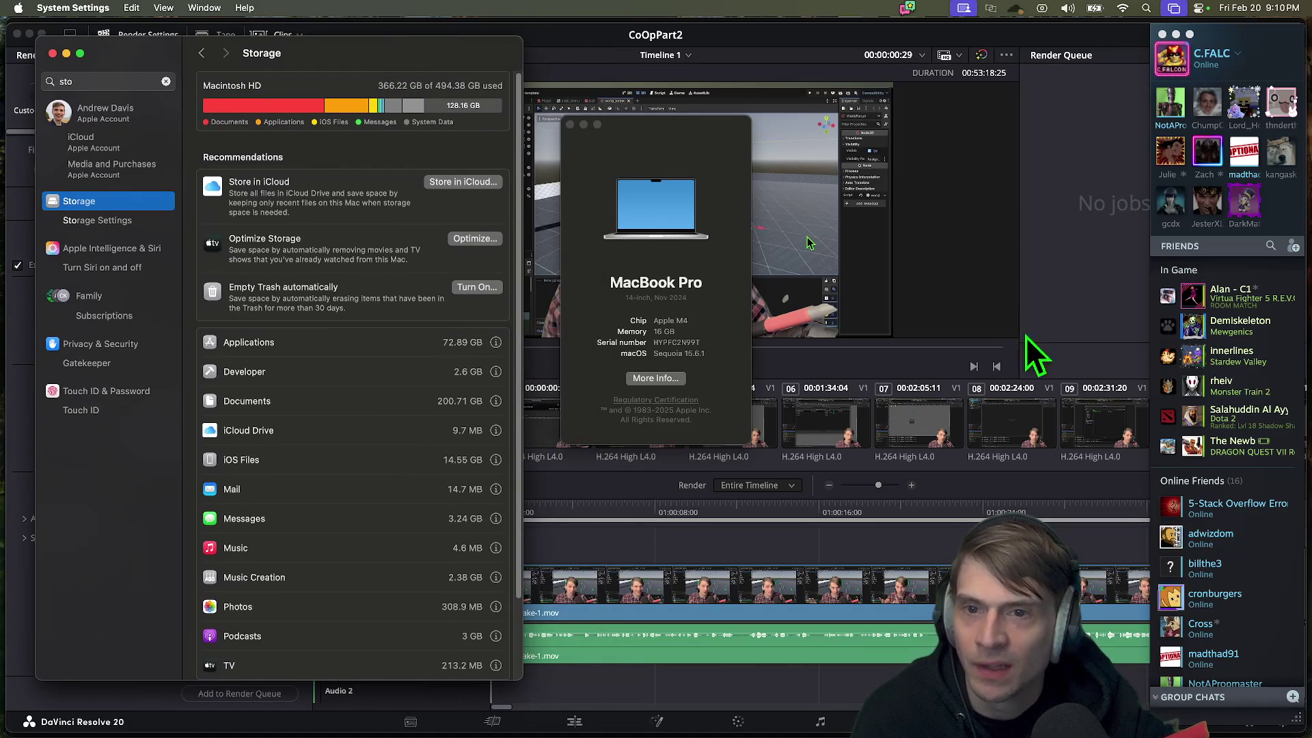
{"action": "key", "text": "super+q"}
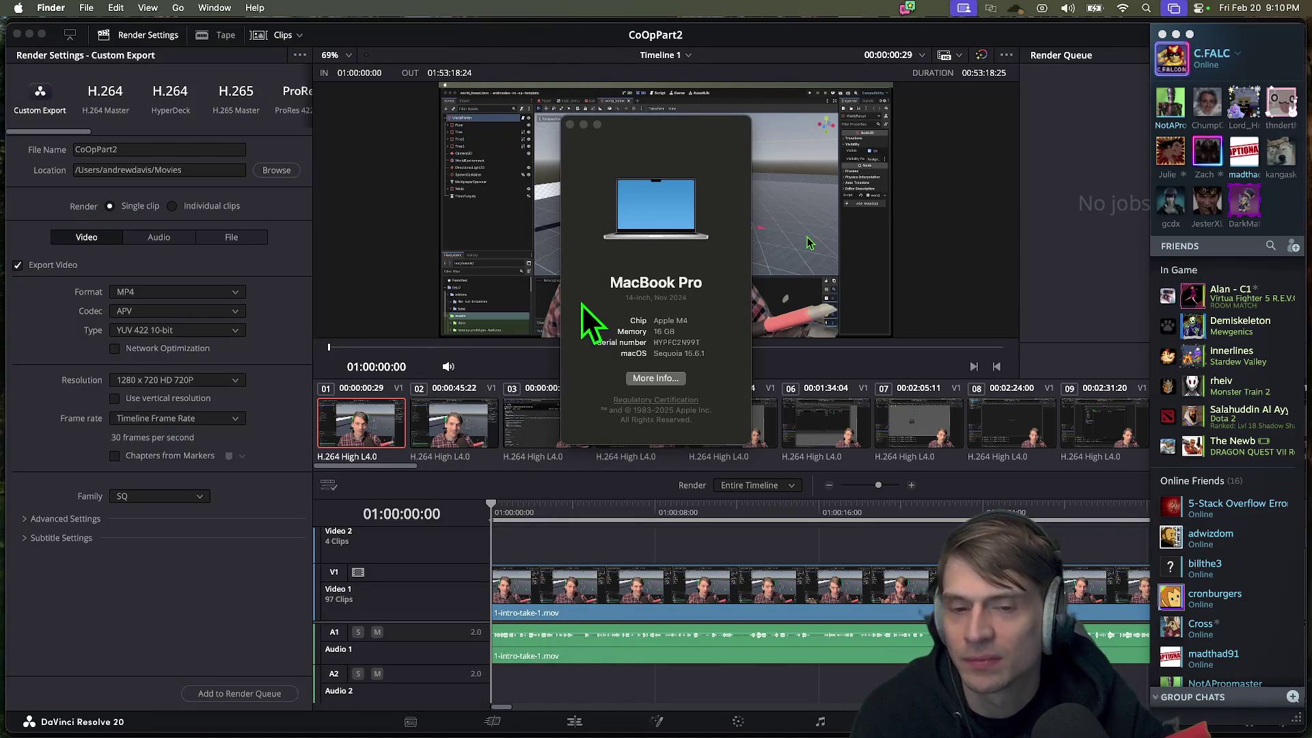
Step: Open More Info from About This Mac and view Storage showing 128.19 GB available
{"action": "left_click", "coordinate": [656, 379]}
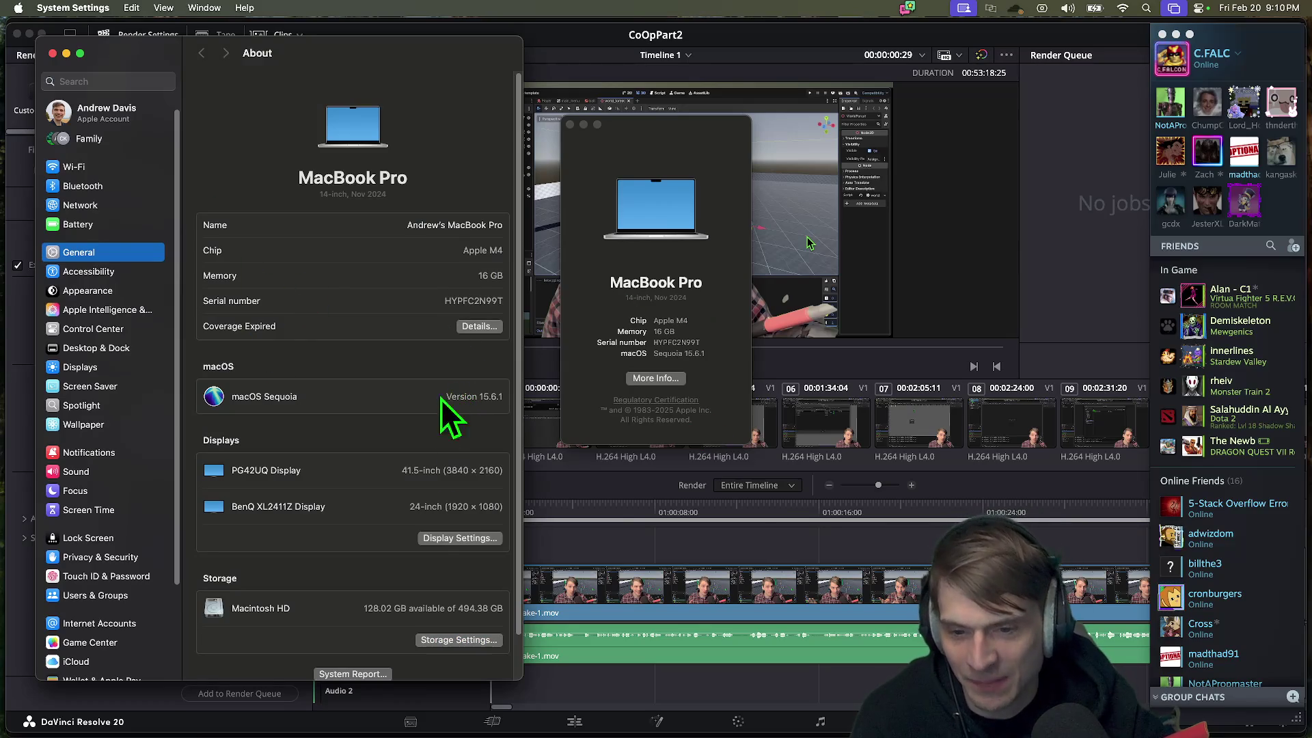
{"action": "scroll", "coordinate": [431, 464], "scroll_direction": "down", "scroll_amount": 2}
{"action": "left_click", "coordinate": [487, 601]}
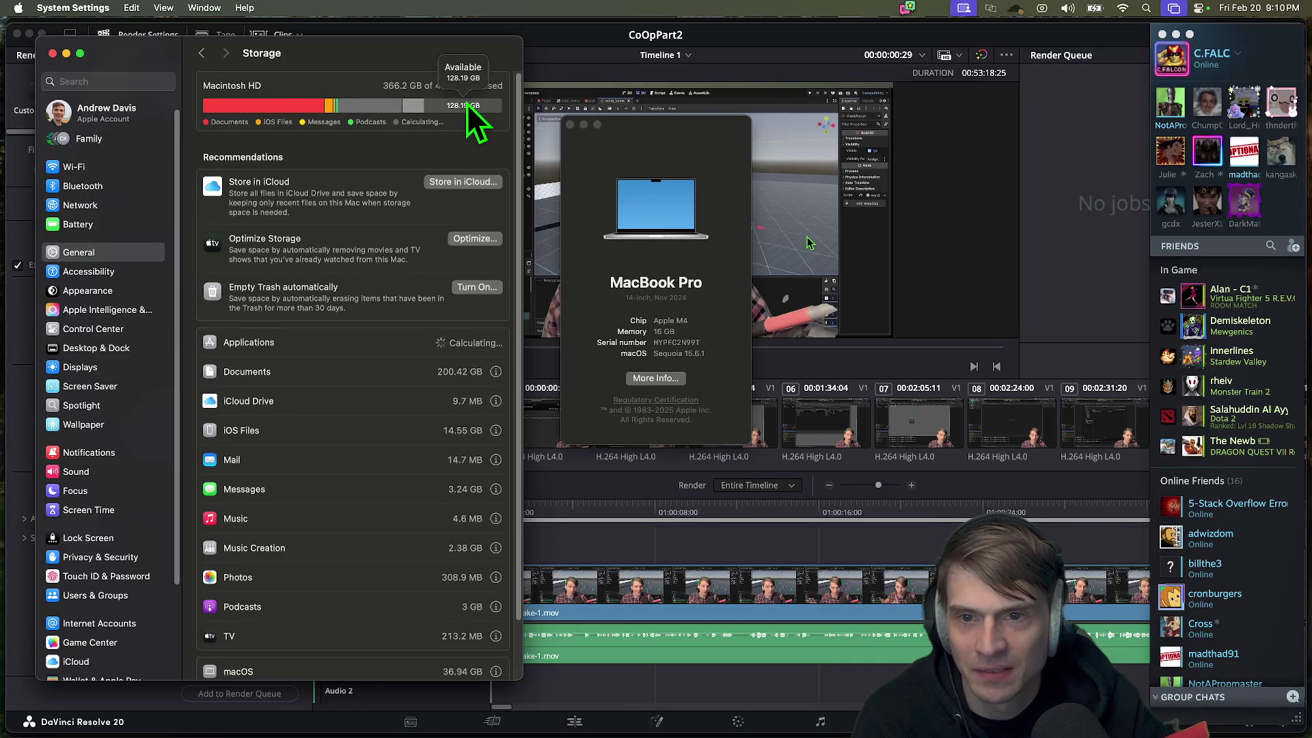
Step: Close About This Mac and System Settings, and bring DaVinci Resolve to the front
{"action": "left_click", "coordinate": [632, 190]}
{"action": "key", "text": "cmd+w"}
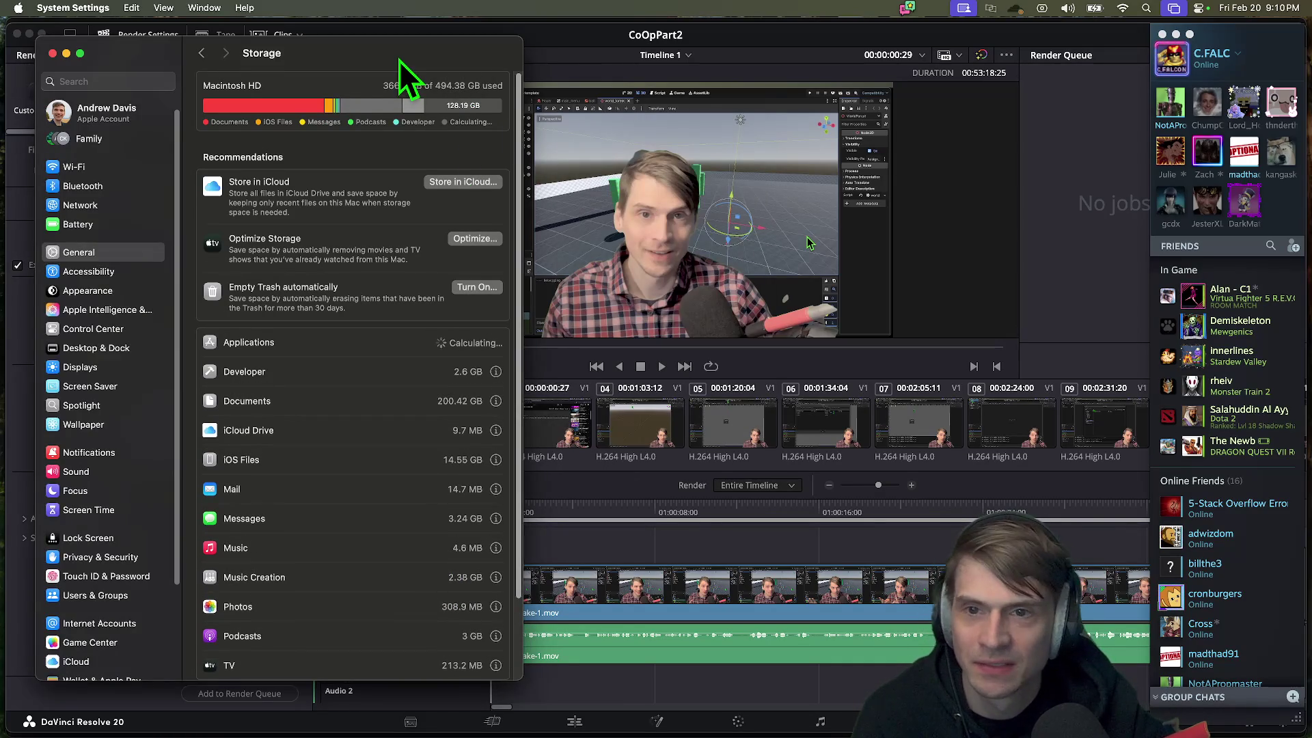
{"action": "left_click", "coordinate": [400, 61]}
{"action": "key", "text": "cmd+q"}
{"action": "left_click", "coordinate": [237, 582]}
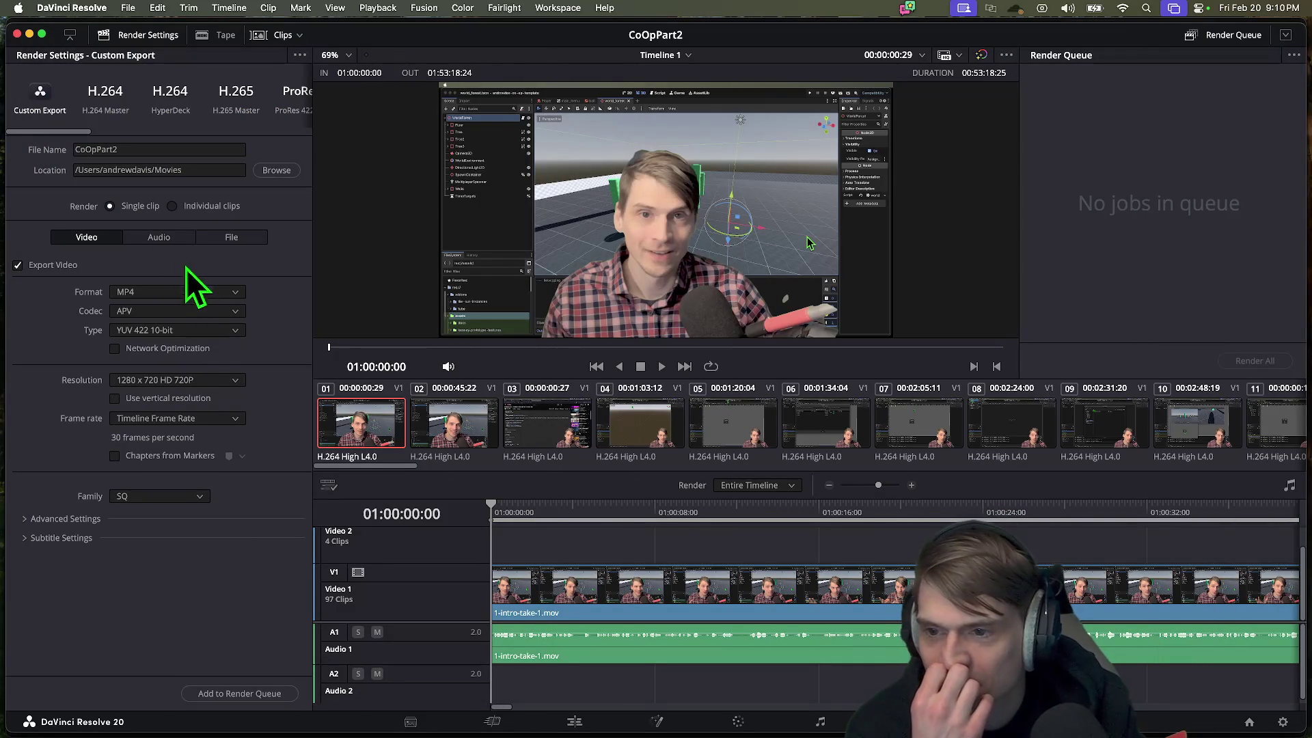
Step: Keep 1280 x 720 HD 720P resolution and switch the output format to QuickTime
{"action": "left_click", "coordinate": [209, 380]}
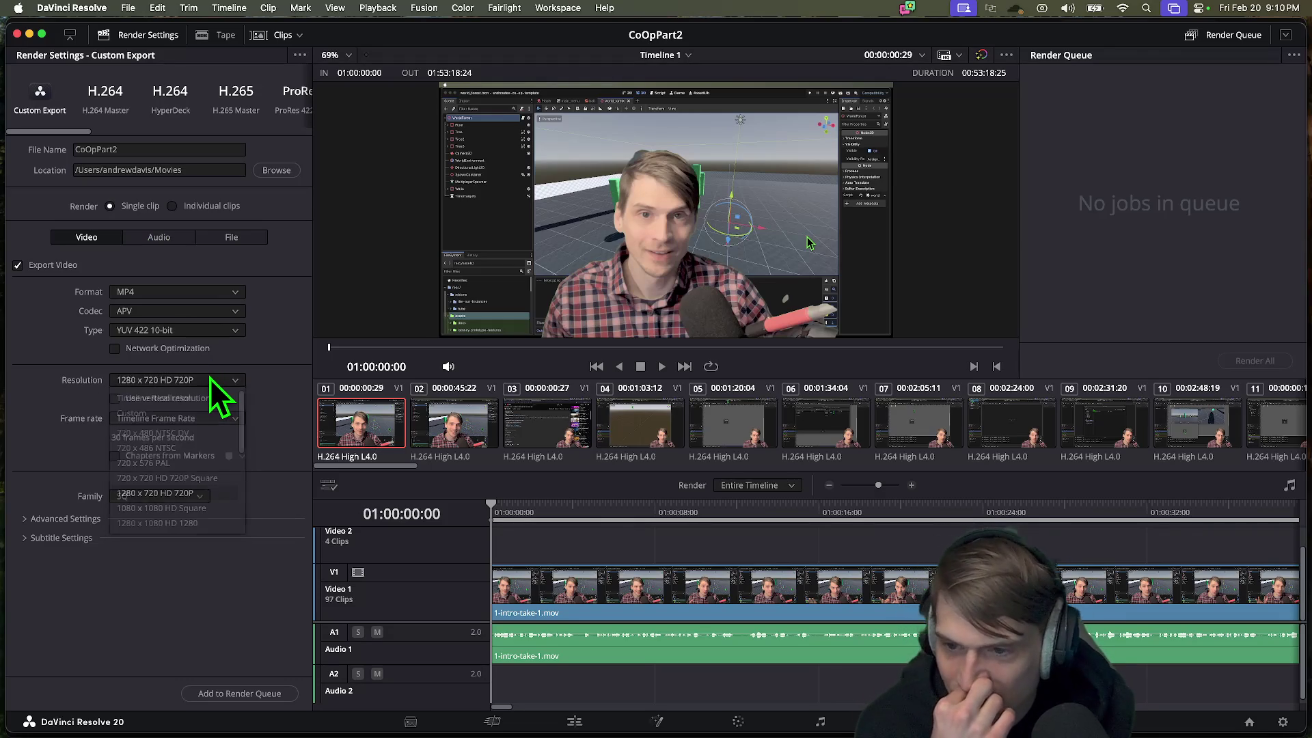
{"action": "left_click", "coordinate": [211, 379]}
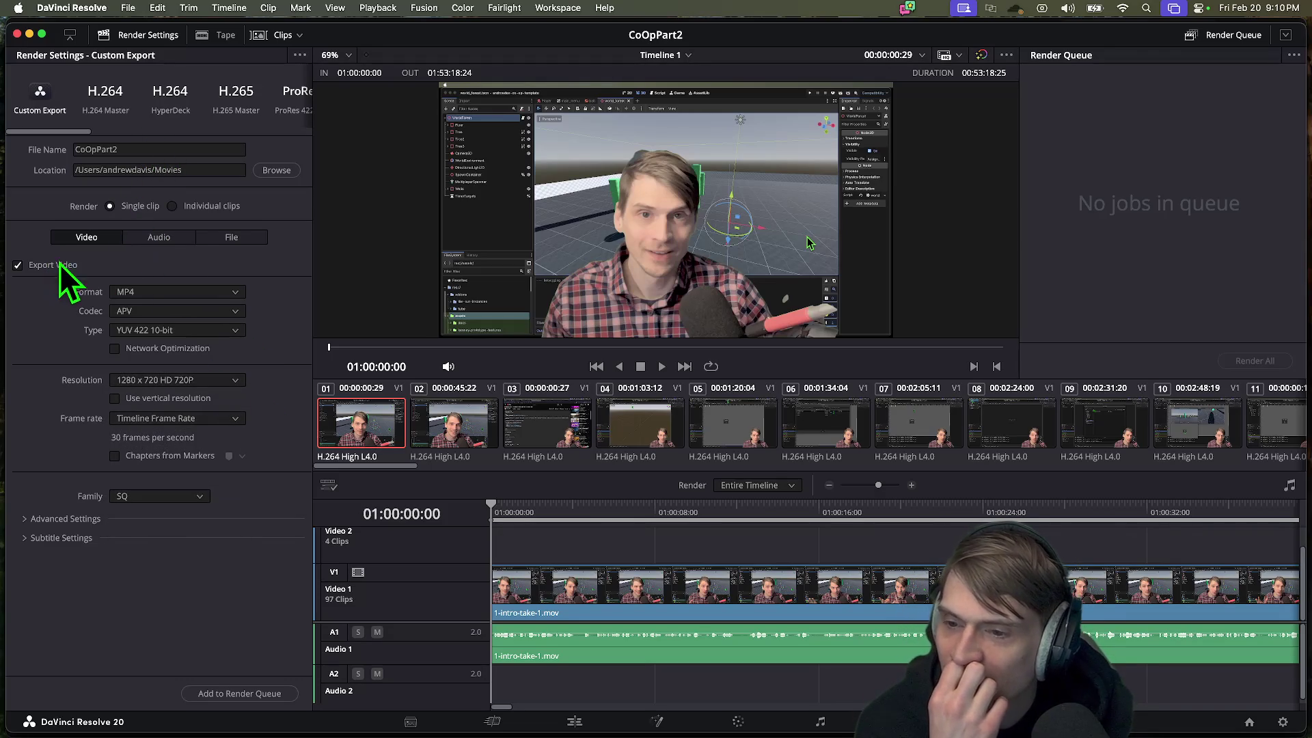
{"action": "left_click", "coordinate": [218, 293]}
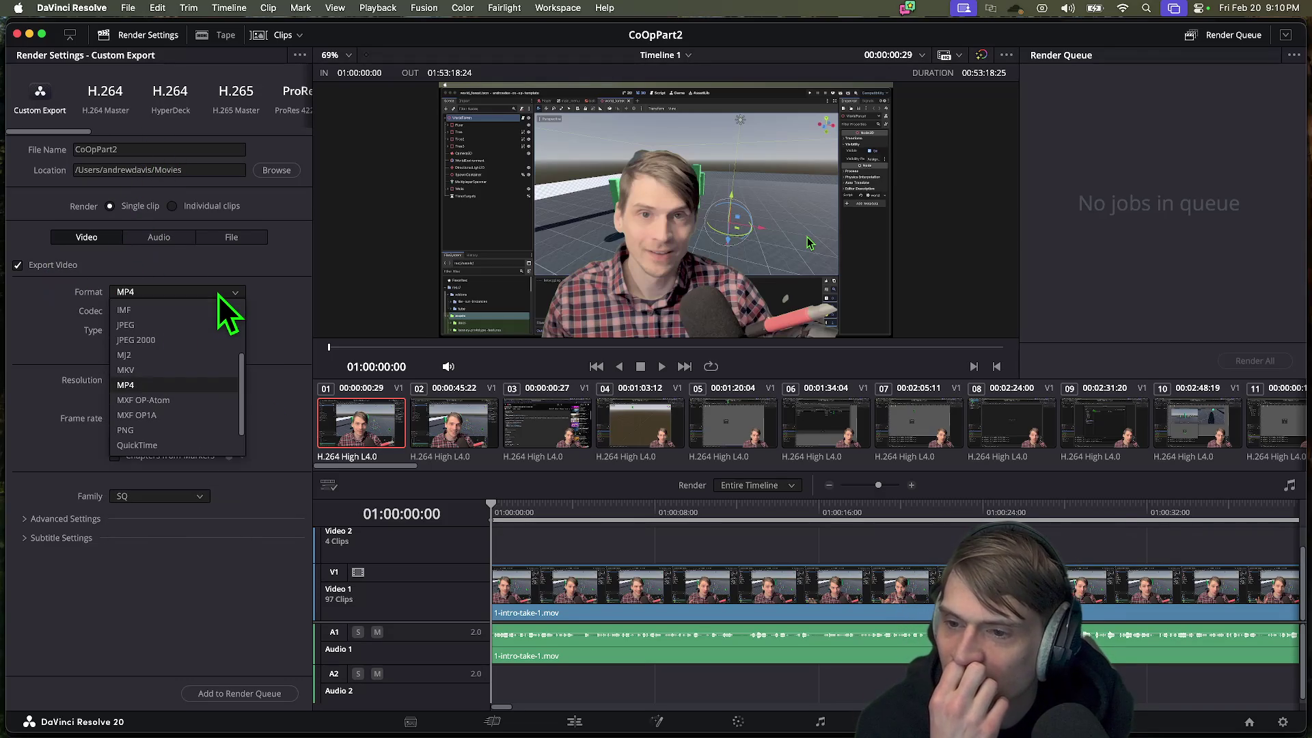
{"action": "left_click", "coordinate": [203, 422]}
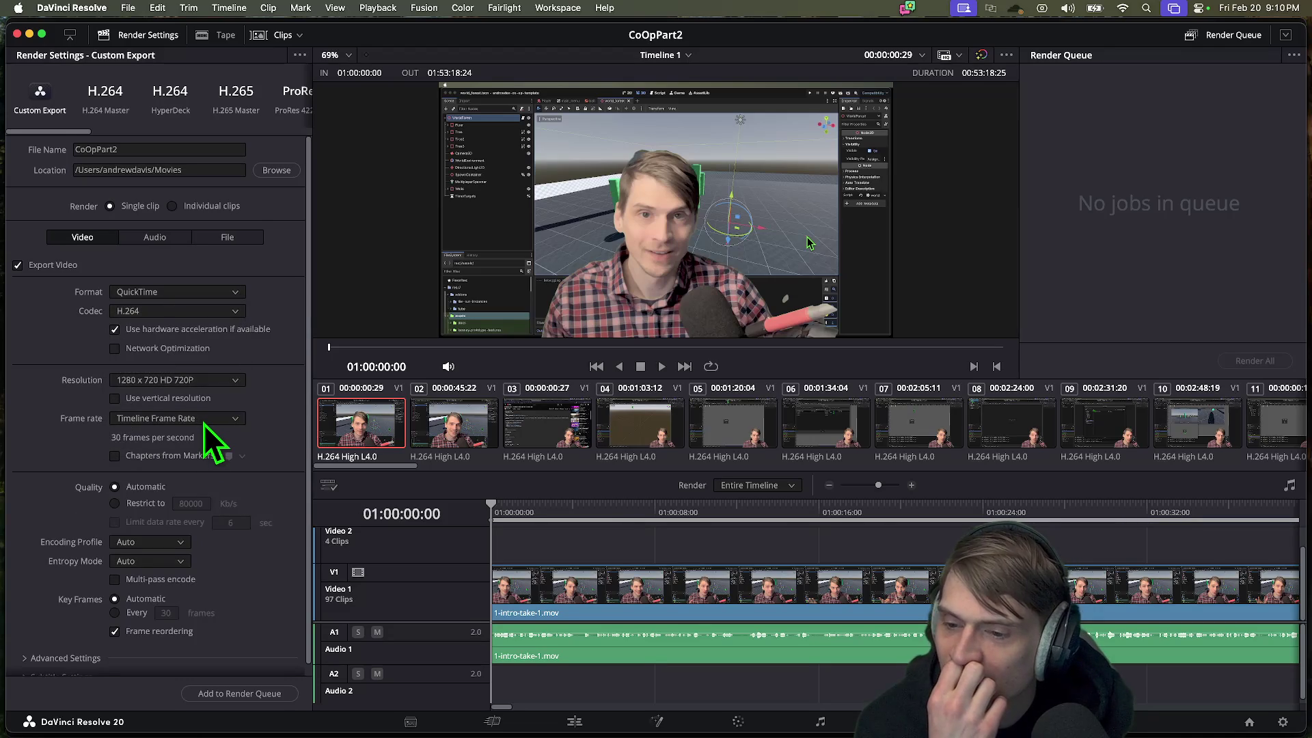
{"action": "scroll", "coordinate": [261, 429], "scroll_direction": "down", "scroll_amount": 1}
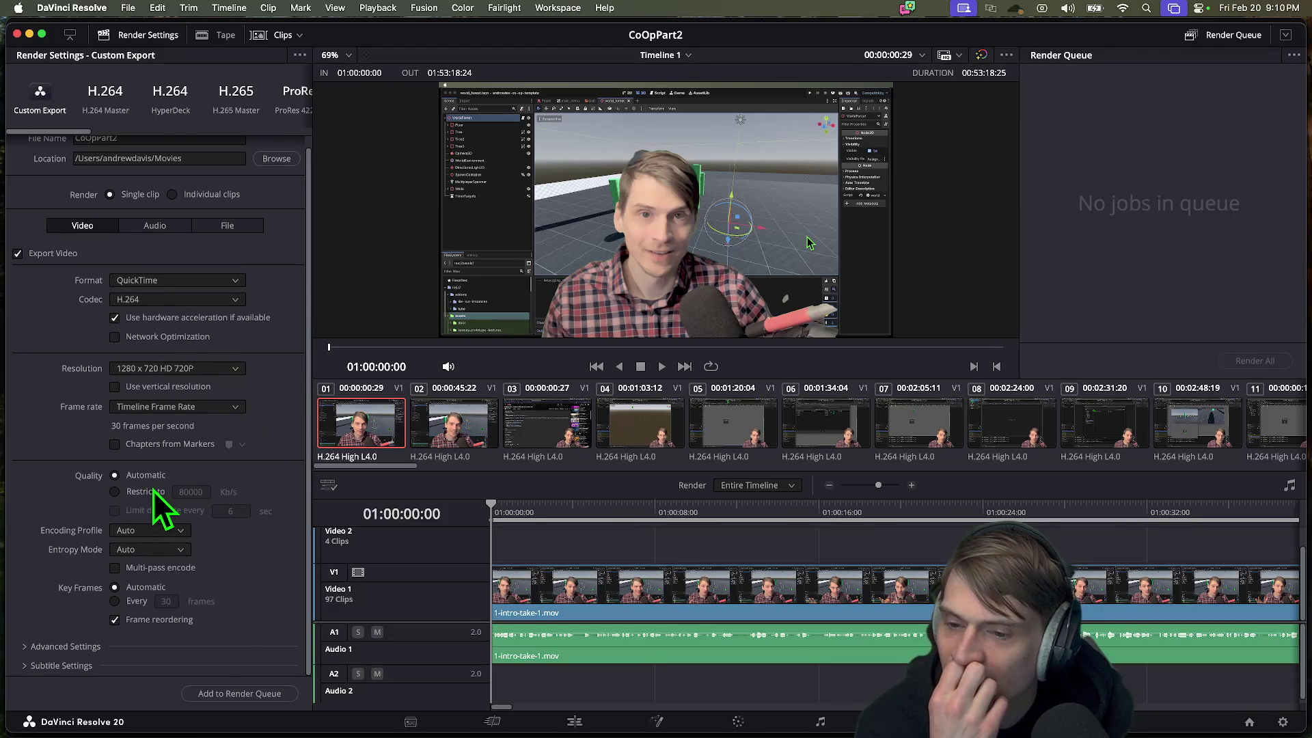
{"action": "left_click", "coordinate": [170, 536]}
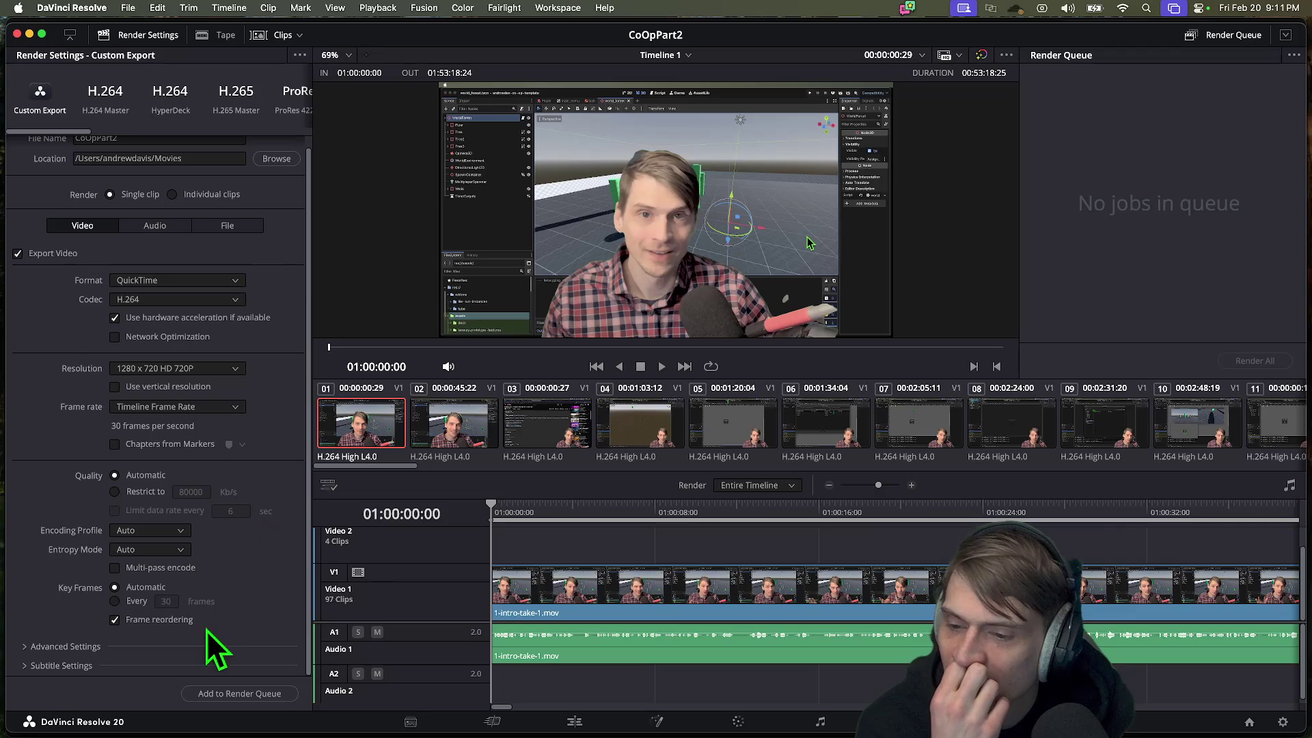
{"action": "scroll", "coordinate": [198, 646], "scroll_direction": "up", "scroll_amount": 1}
{"action": "scroll", "coordinate": [223, 652], "scroll_direction": "down", "scroll_amount": 1}
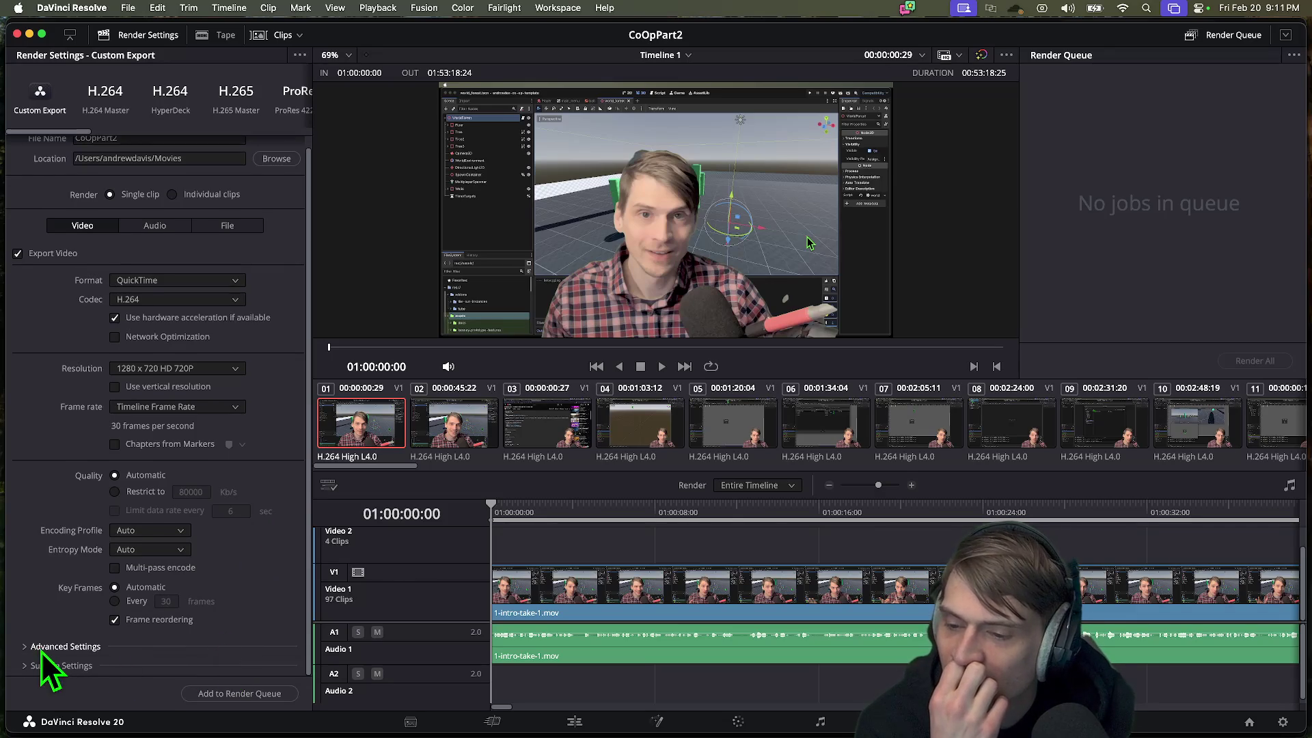
{"action": "left_click", "coordinate": [41, 649]}
{"action": "scroll", "coordinate": [219, 499], "scroll_direction": "down", "scroll_amount": 3}
{"action": "scroll", "coordinate": [255, 624], "scroll_direction": "up", "scroll_amount": 6}
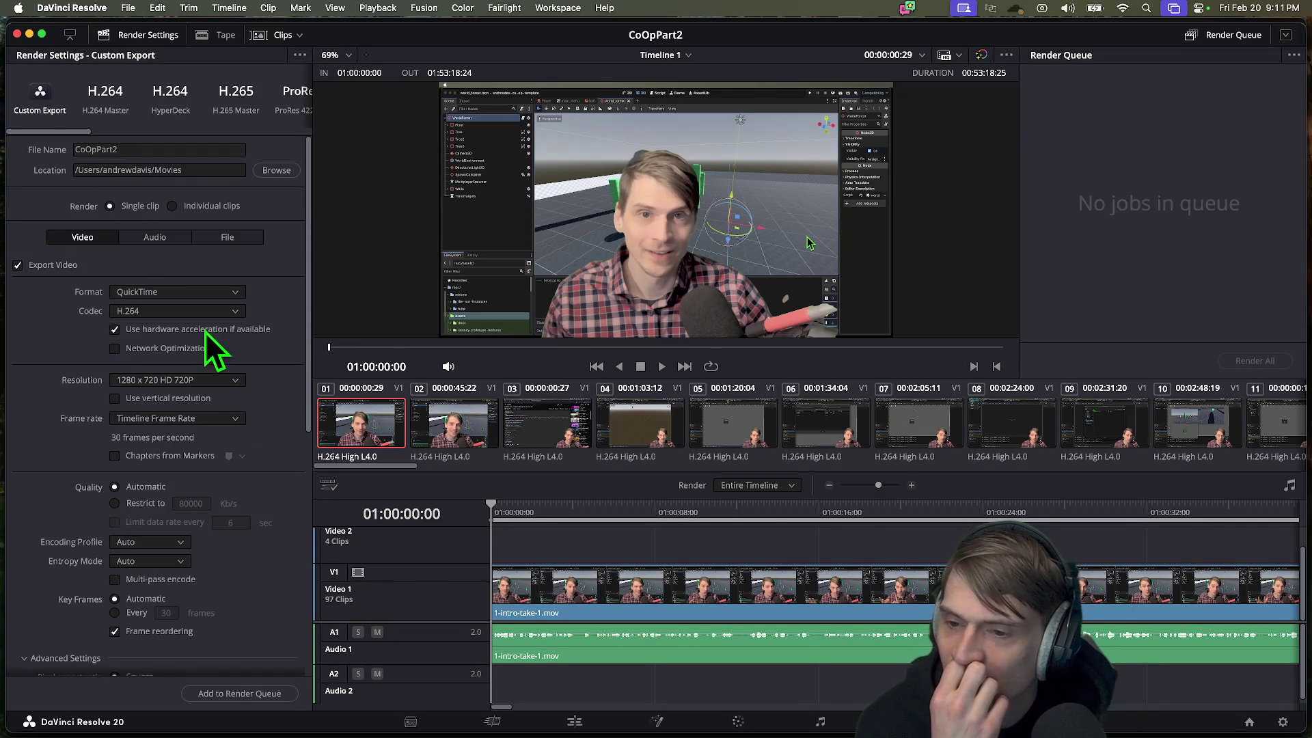
Step: Set the frame rate to 30 and add CoOpPart2 to the Render Queue
{"action": "left_click", "coordinate": [200, 379]}
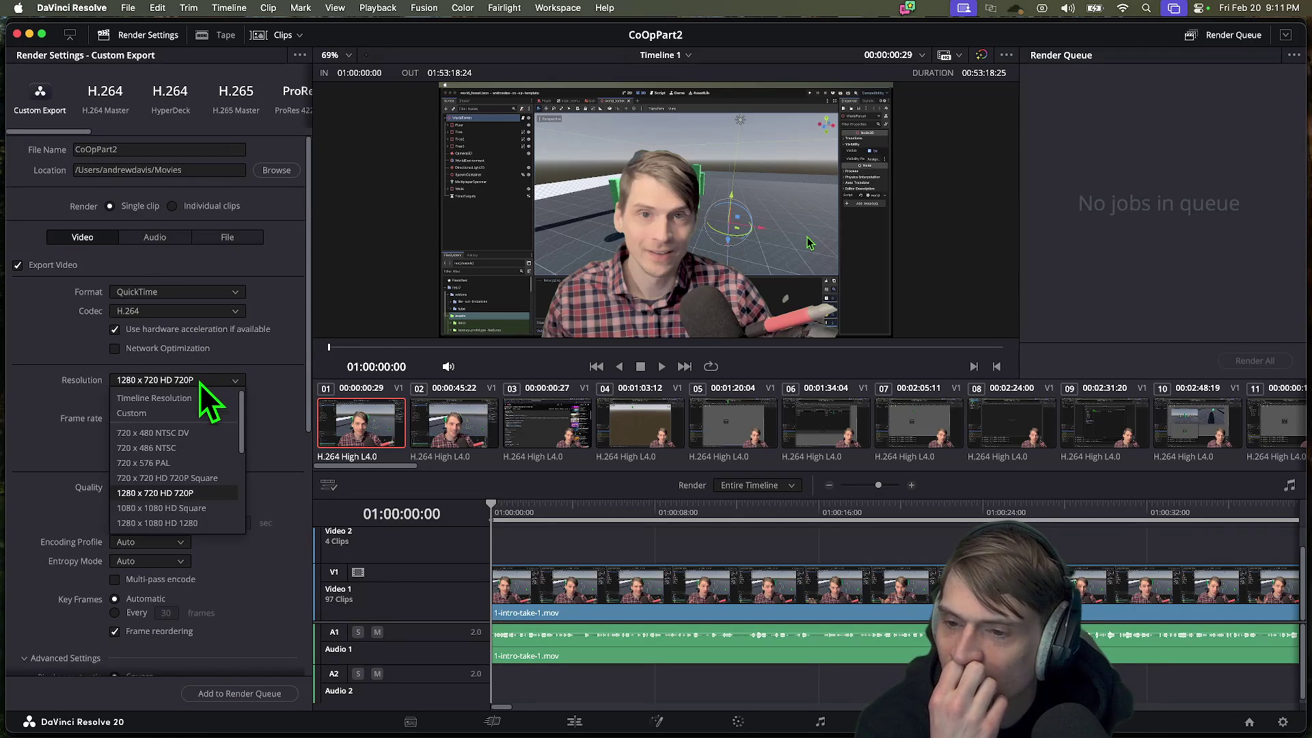
{"action": "left_click", "coordinate": [183, 489]}
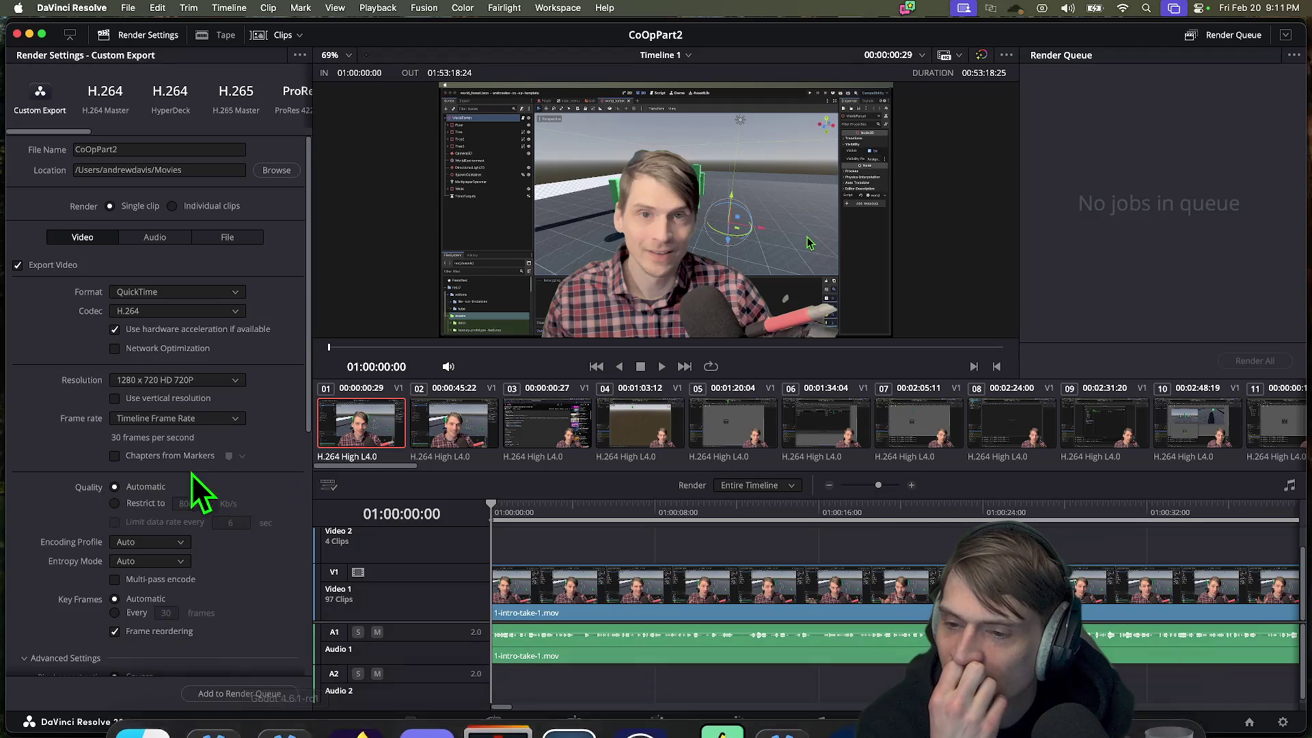
{"action": "left_click", "coordinate": [199, 421]}
{"action": "left_click", "coordinate": [225, 455]}
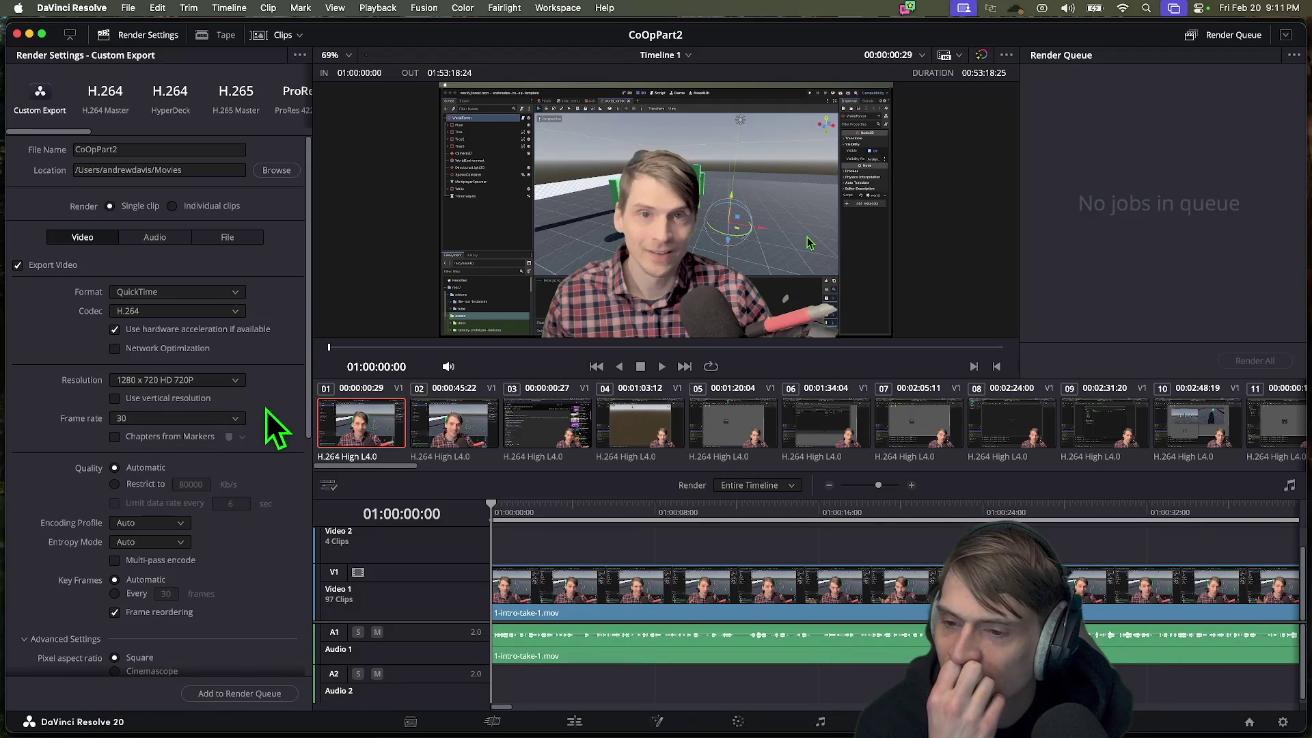
{"action": "left_click", "coordinate": [237, 695]}
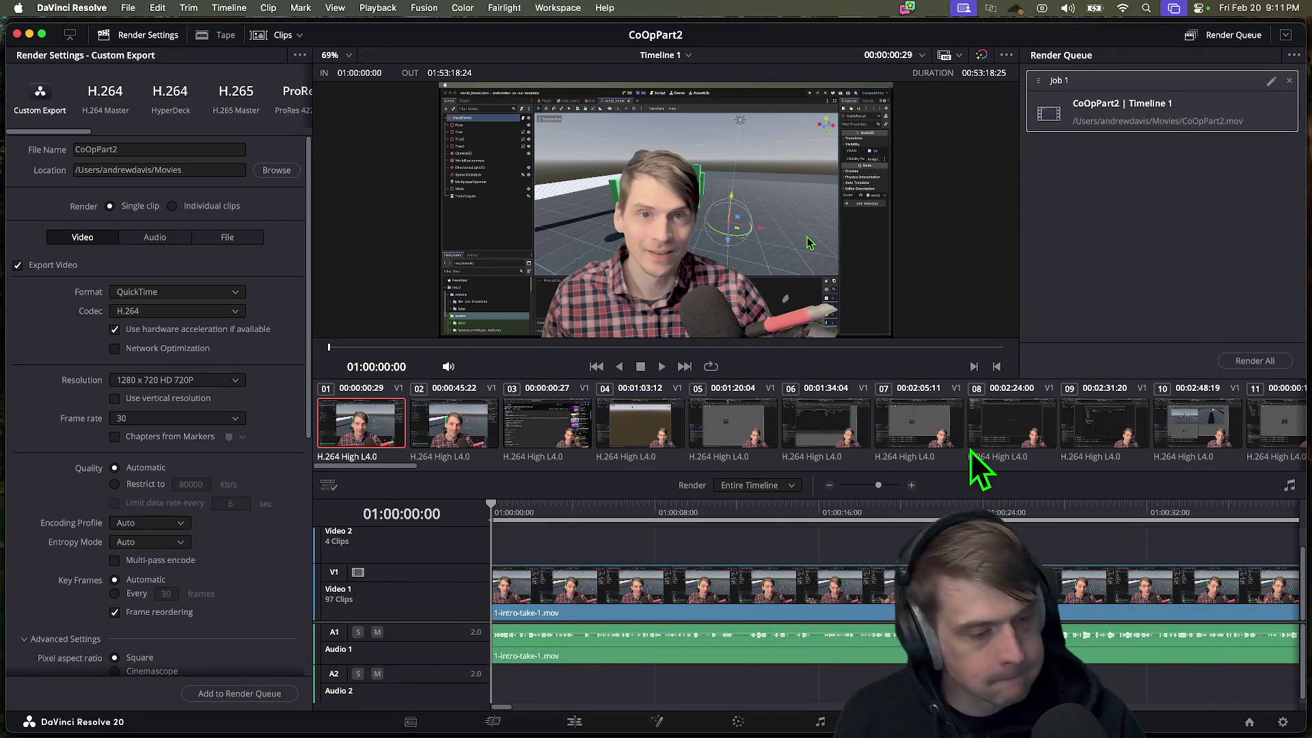
{"action": "right_click", "coordinate": [1149, 122]}
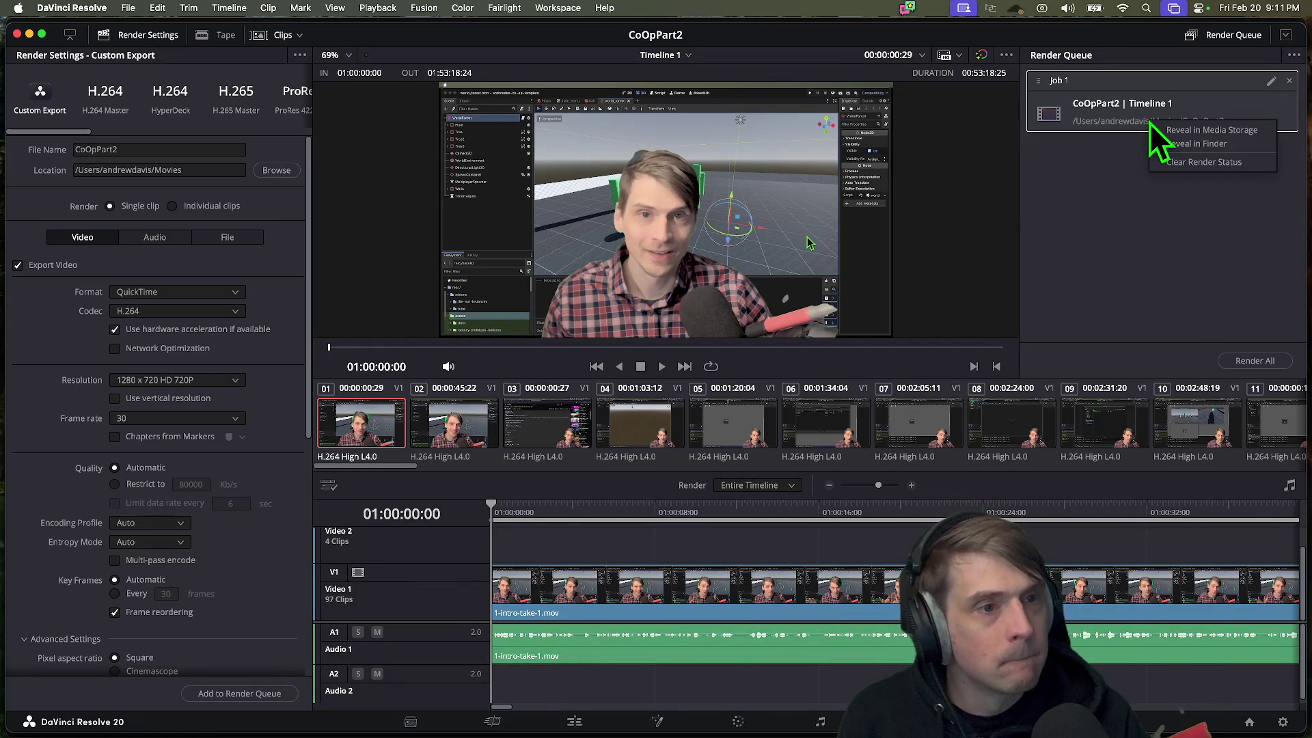
{"action": "left_click", "coordinate": [1256, 150]}
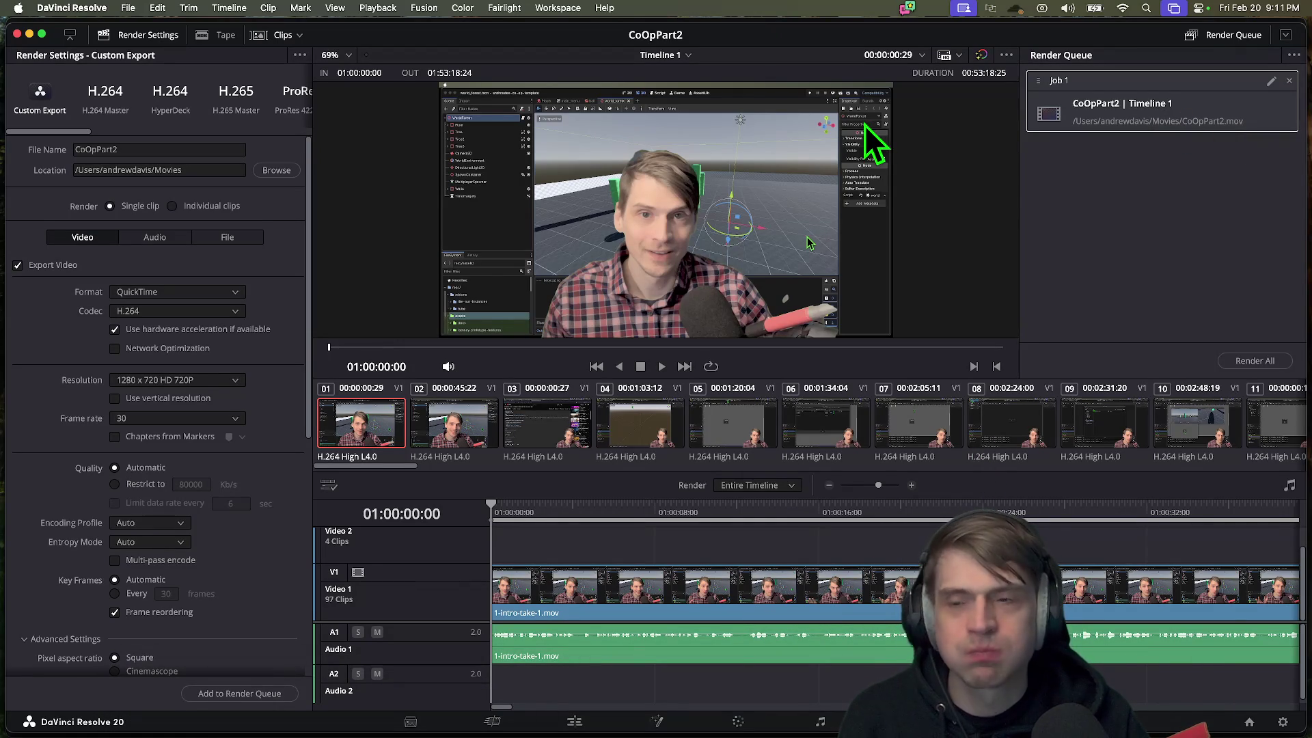
{"action": "left_click", "coordinate": [1293, 56]}
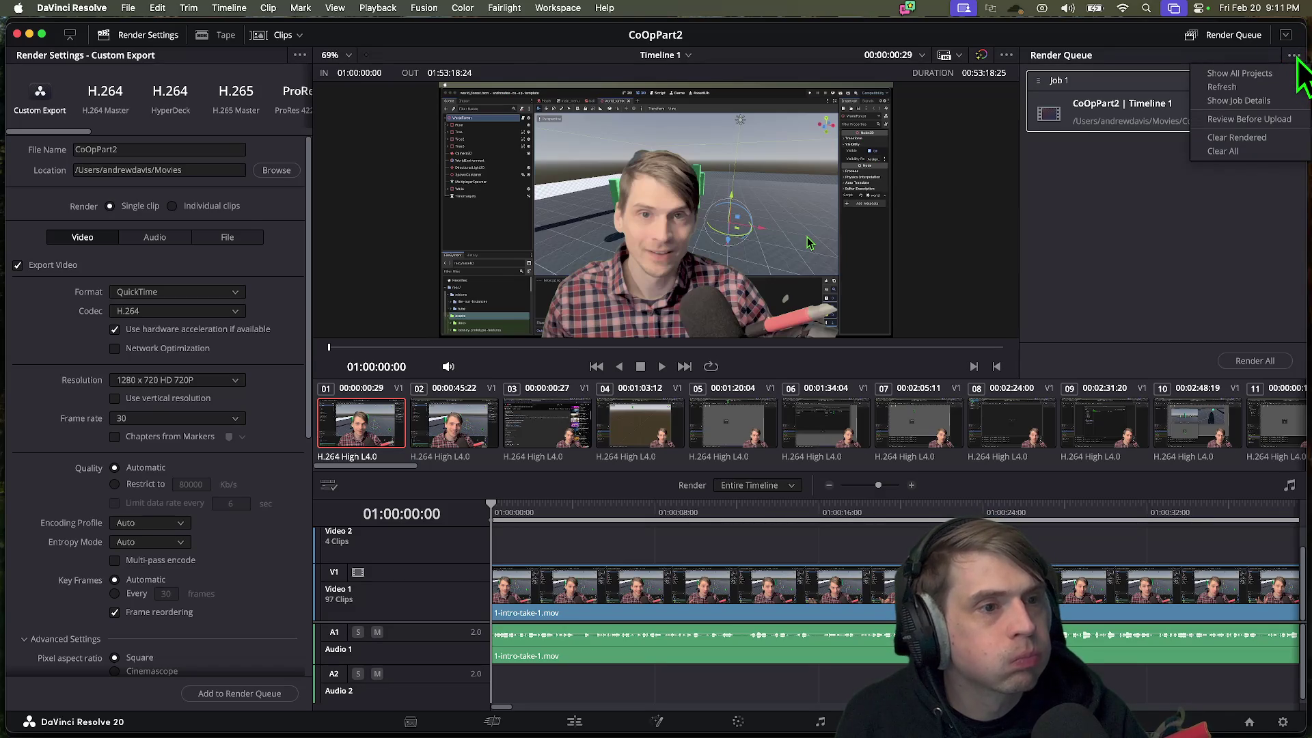
{"action": "left_click", "coordinate": [1295, 57]}
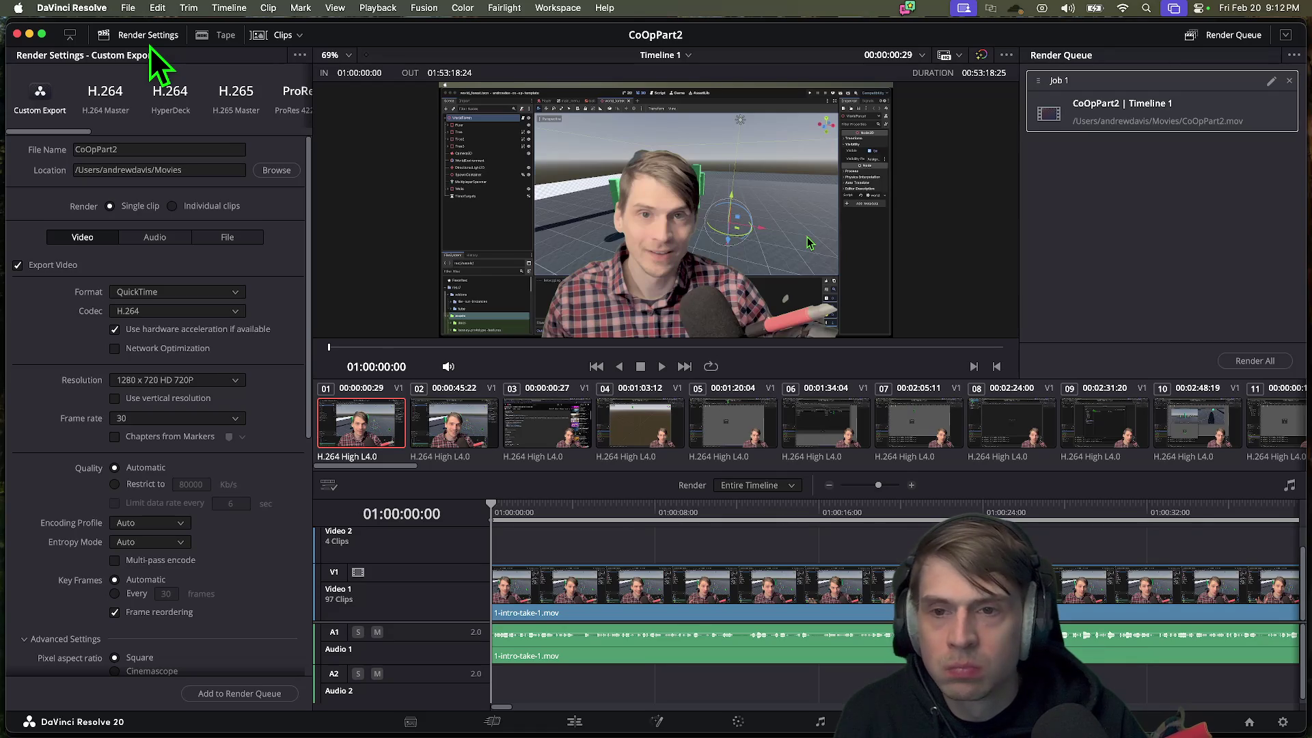
{"action": "key", "text": "space"}
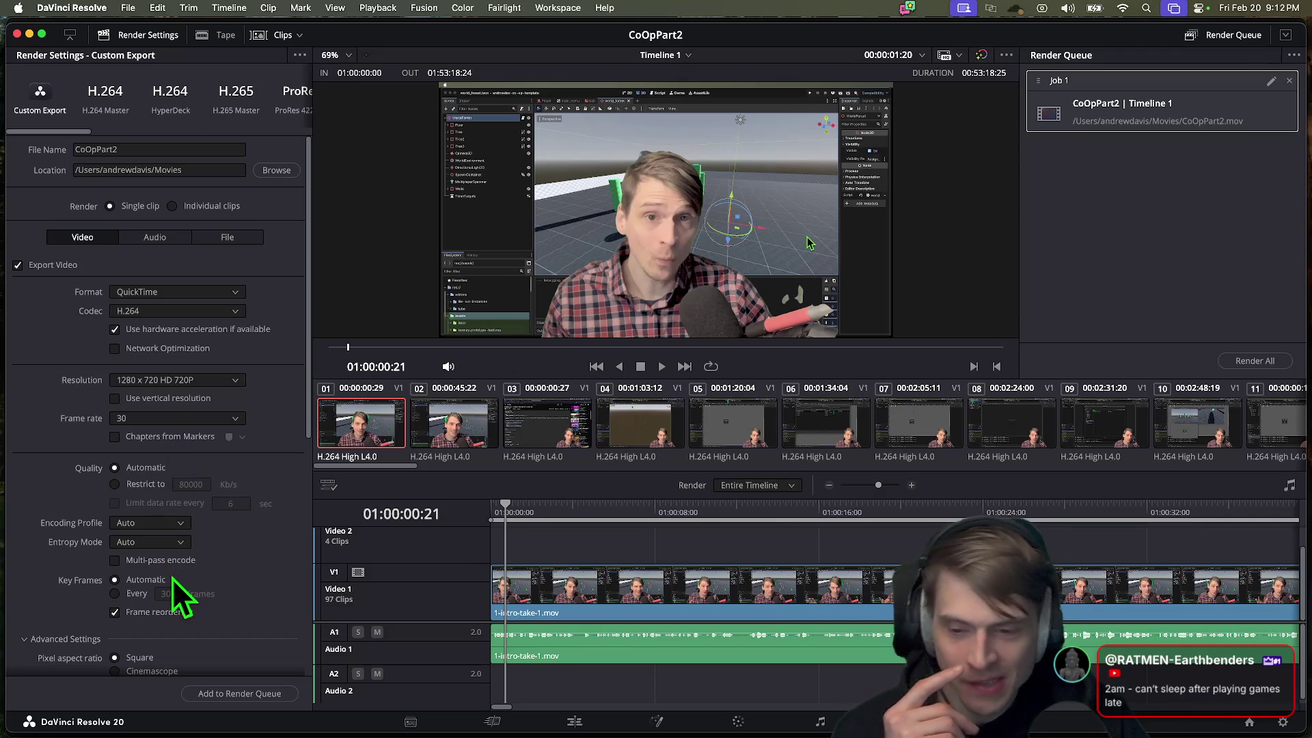
{"action": "scroll", "coordinate": [172, 575], "scroll_direction": "down", "scroll_amount": 10}
{"action": "scroll", "coordinate": [172, 575], "scroll_direction": "up", "scroll_amount": 10}
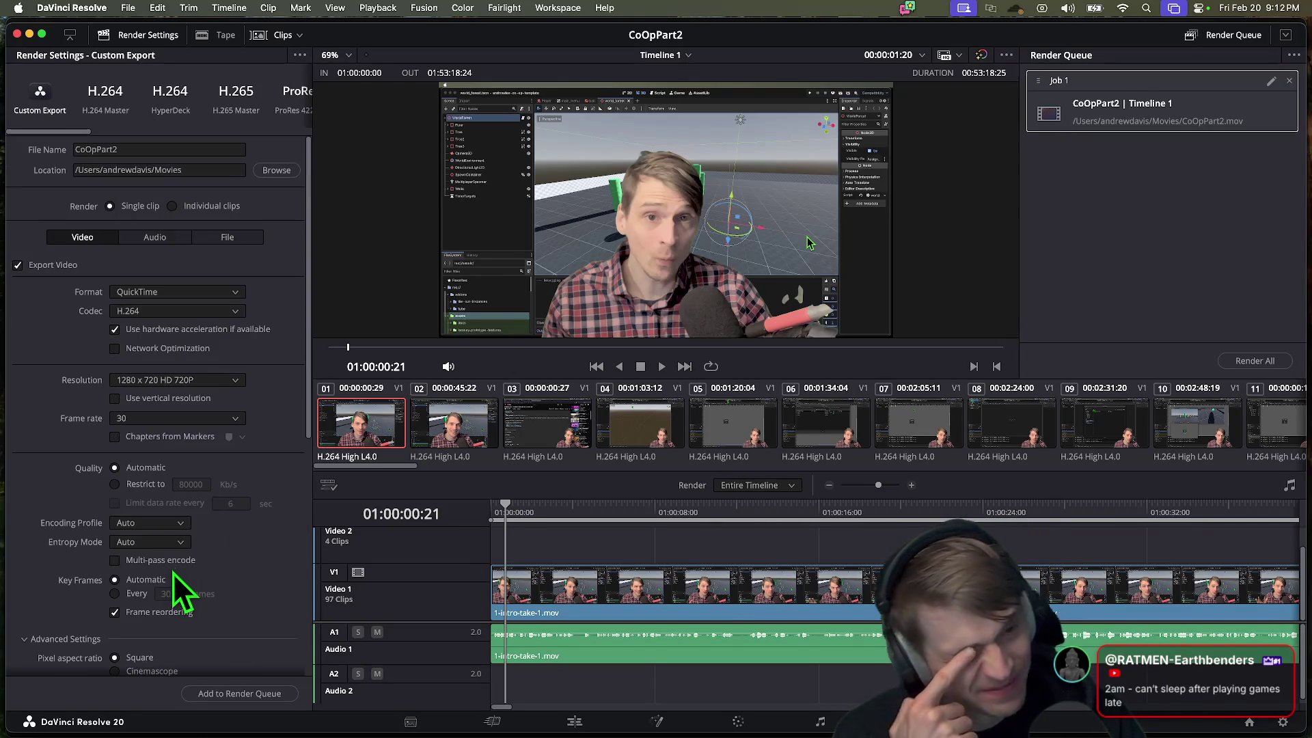
{"action": "right_click", "coordinate": [1134, 107]}
{"action": "left_click", "coordinate": [1041, 85]}
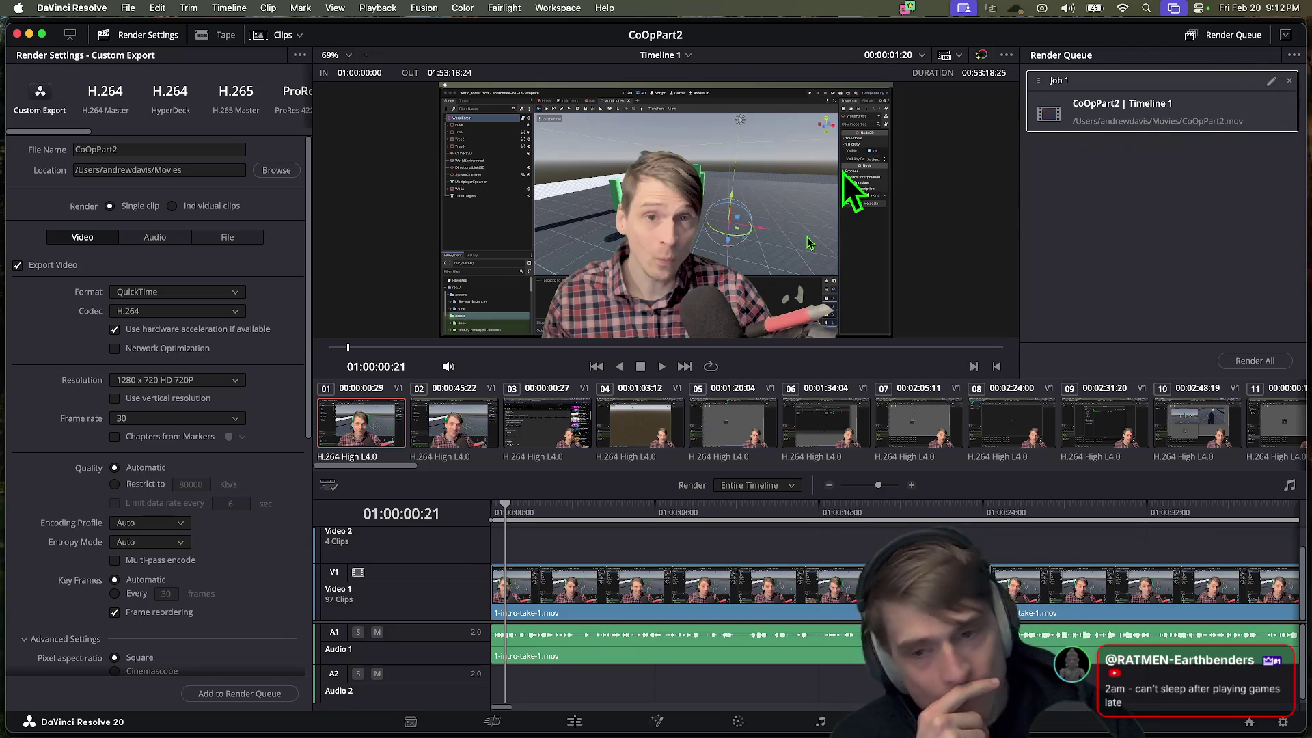
{"action": "scroll", "coordinate": [88, 520], "scroll_direction": "down", "scroll_amount": 3}
{"action": "scroll", "coordinate": [88, 521], "scroll_direction": "down", "scroll_amount": 5}
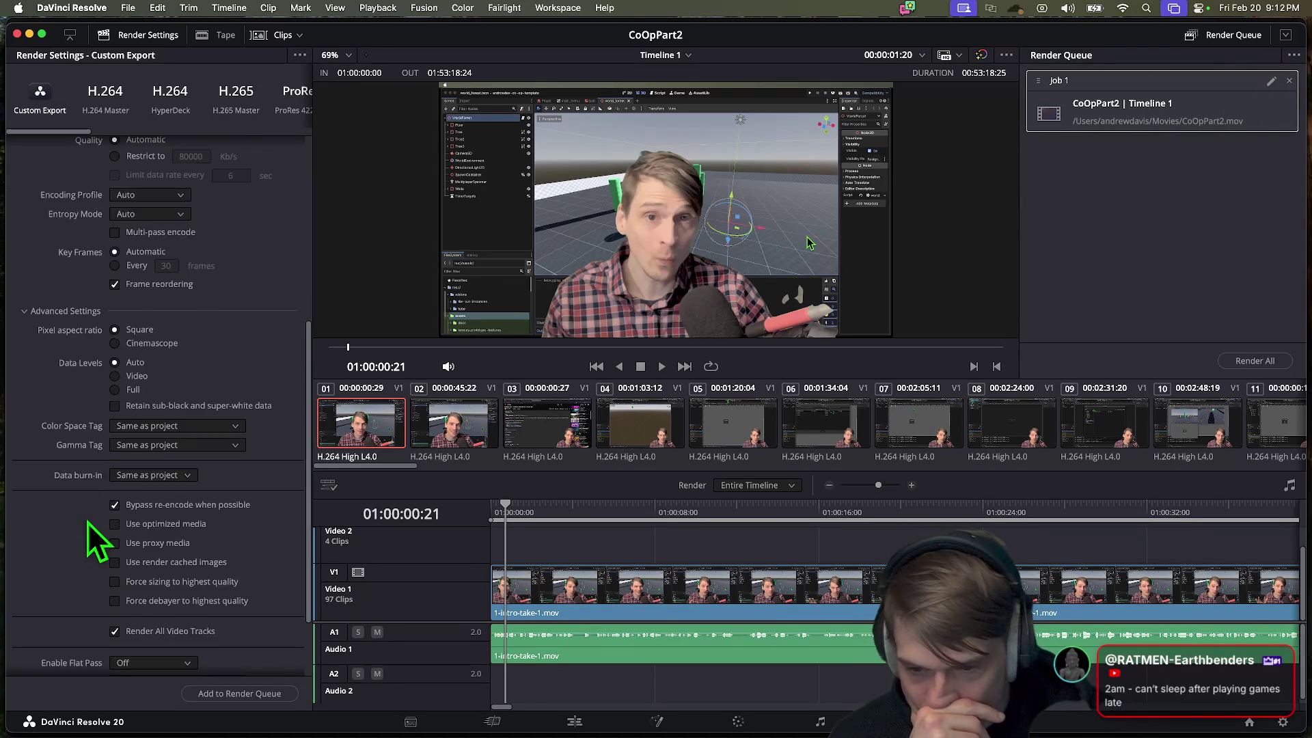
{"action": "scroll", "coordinate": [92, 522], "scroll_direction": "up", "scroll_amount": 7}
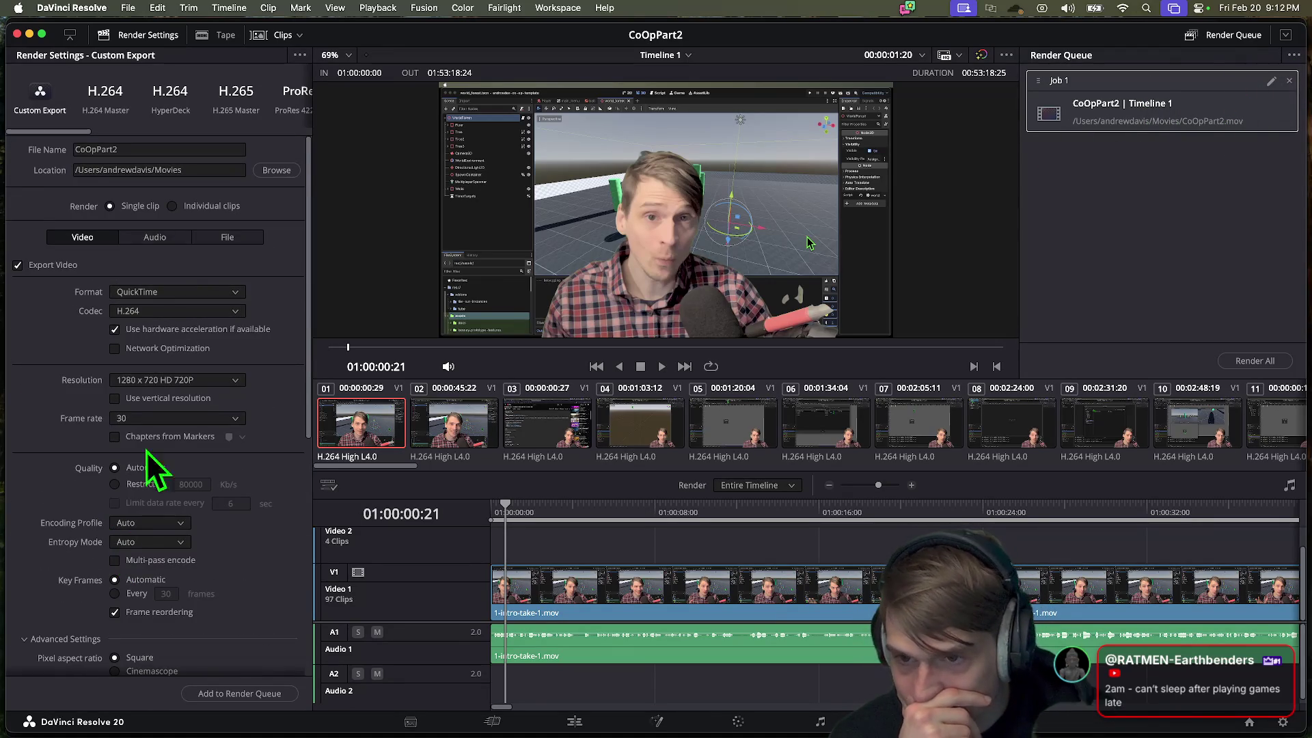
{"action": "double_click", "coordinate": [418, 34]}
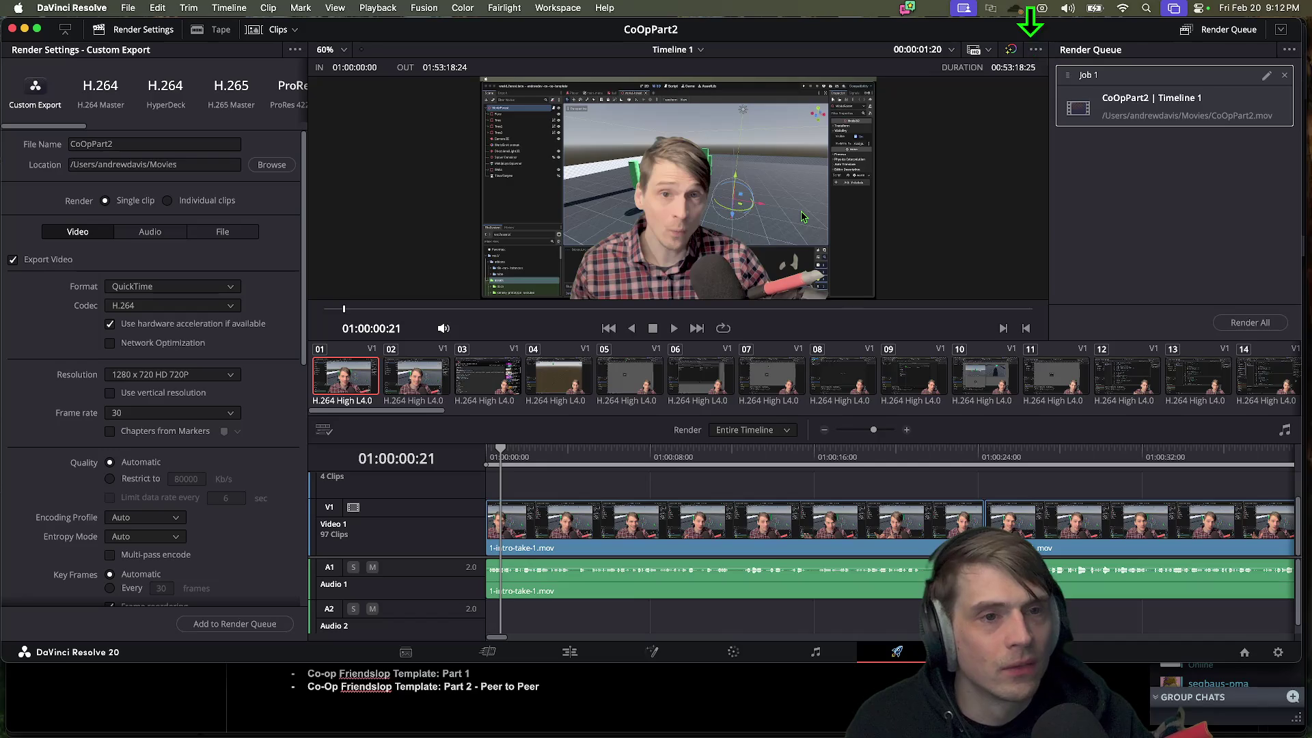
{"action": "left_click_drag", "start_coordinate": [1293, 660], "coordinate": [1301, 734]}
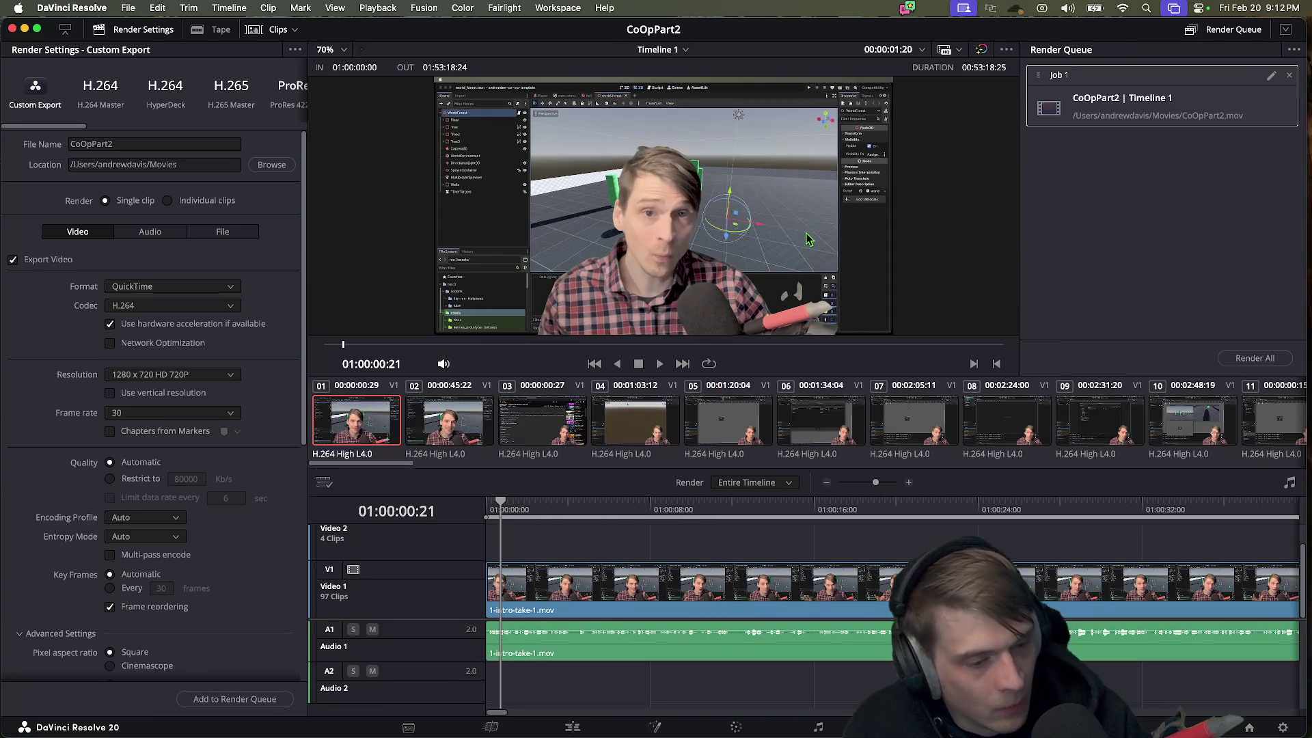
{"action": "scroll", "coordinate": [198, 615], "scroll_direction": "down", "scroll_amount": 10}
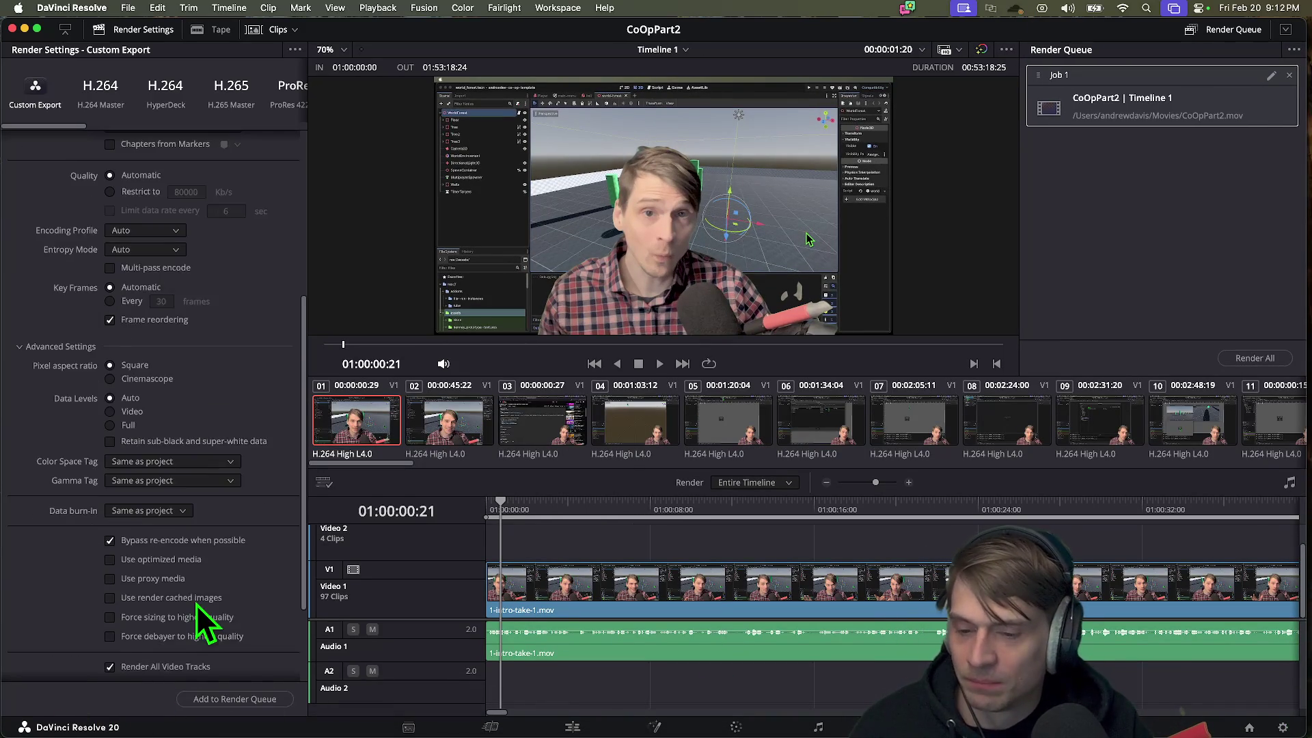
{"action": "right_click", "coordinate": [1186, 101]}
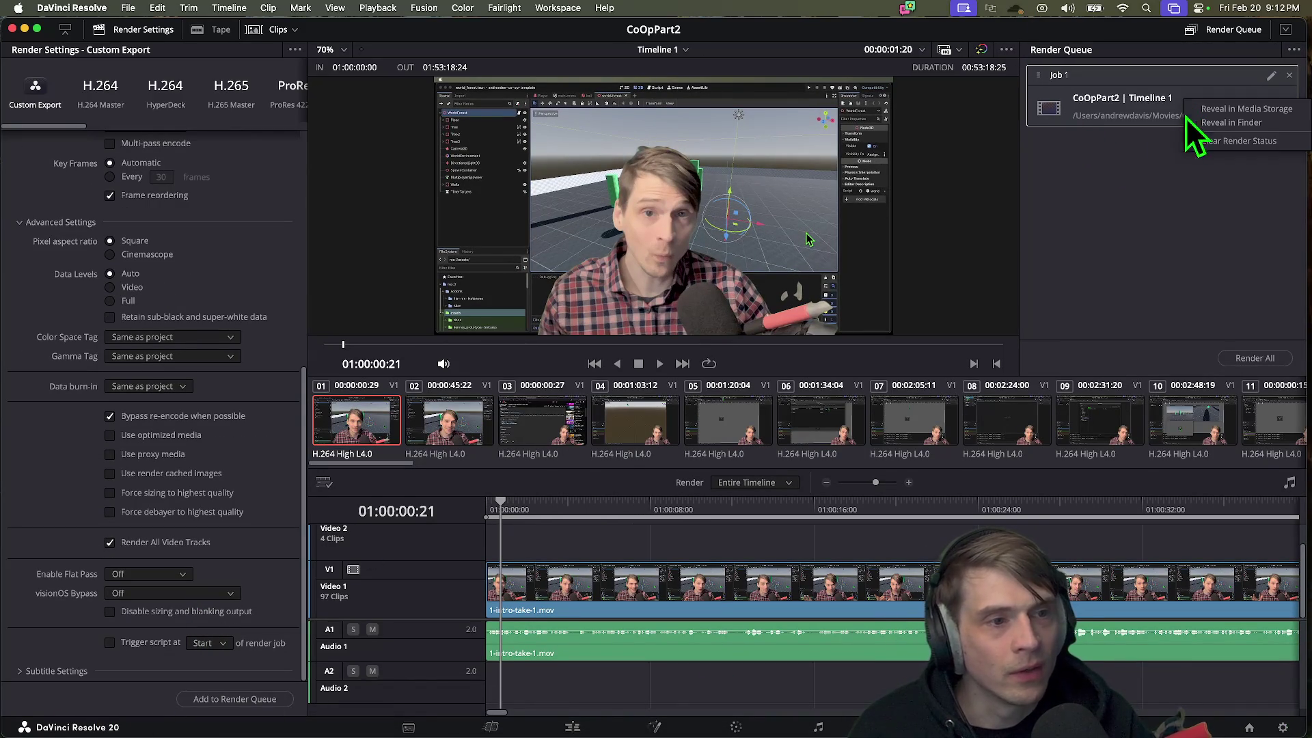
{"action": "left_click", "coordinate": [1136, 171]}
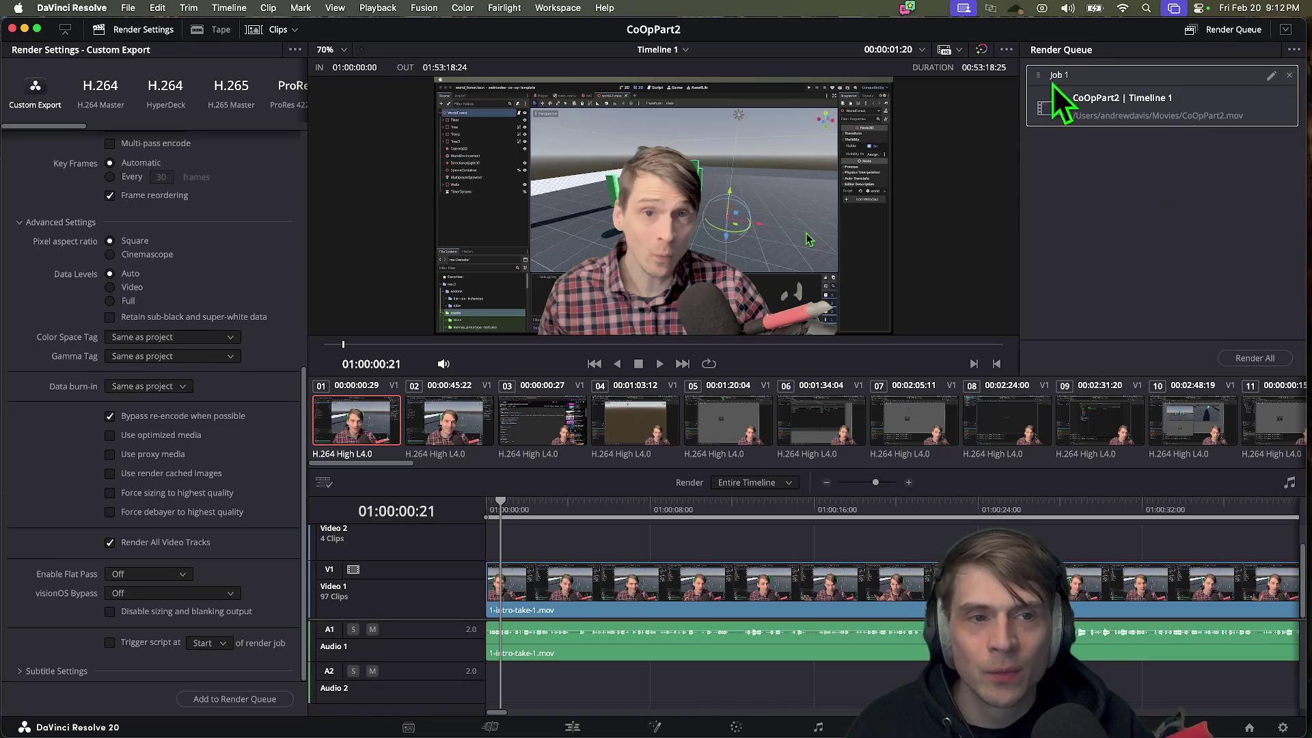
Step: Start rendering the queued CoOpPart2 job with Render All
{"action": "left_click", "coordinate": [1256, 360]}
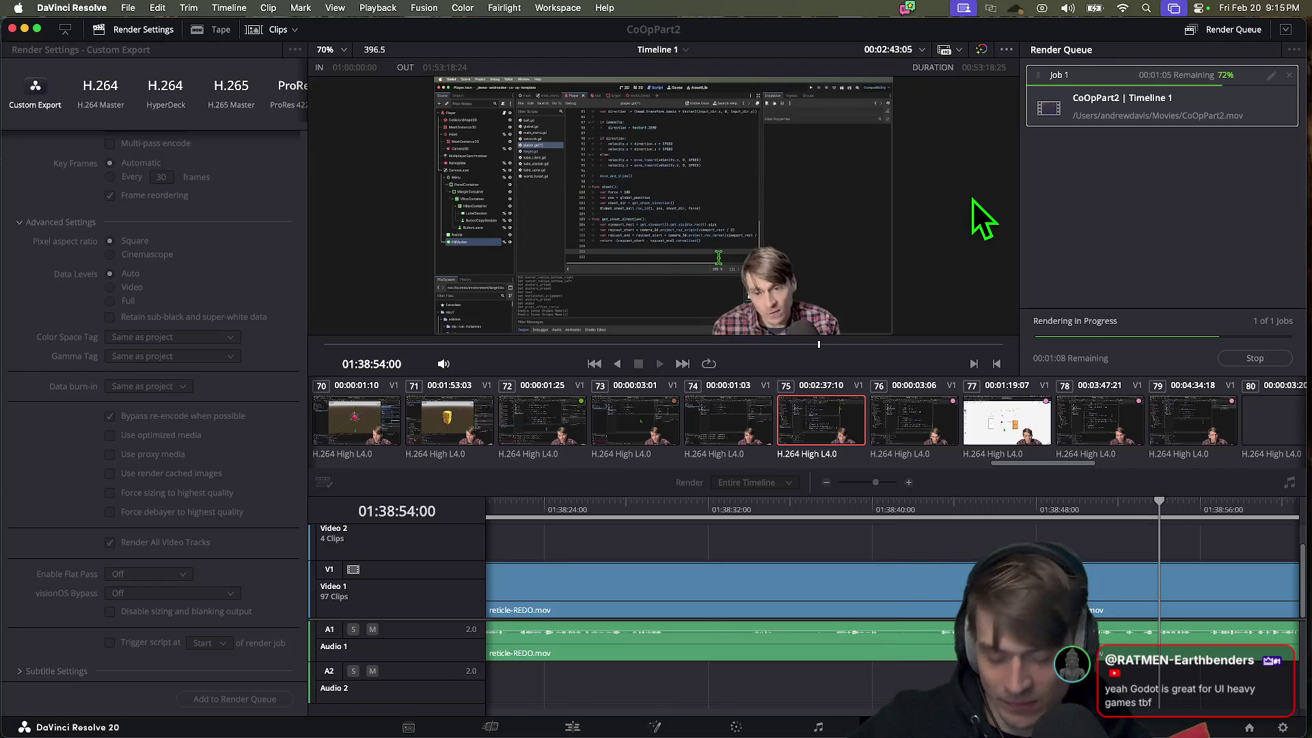
Step: Search Google for 'the golden idol' and show image results for The Rise of the Golden Idol
{"action": "key", "text": "super+Tab"}
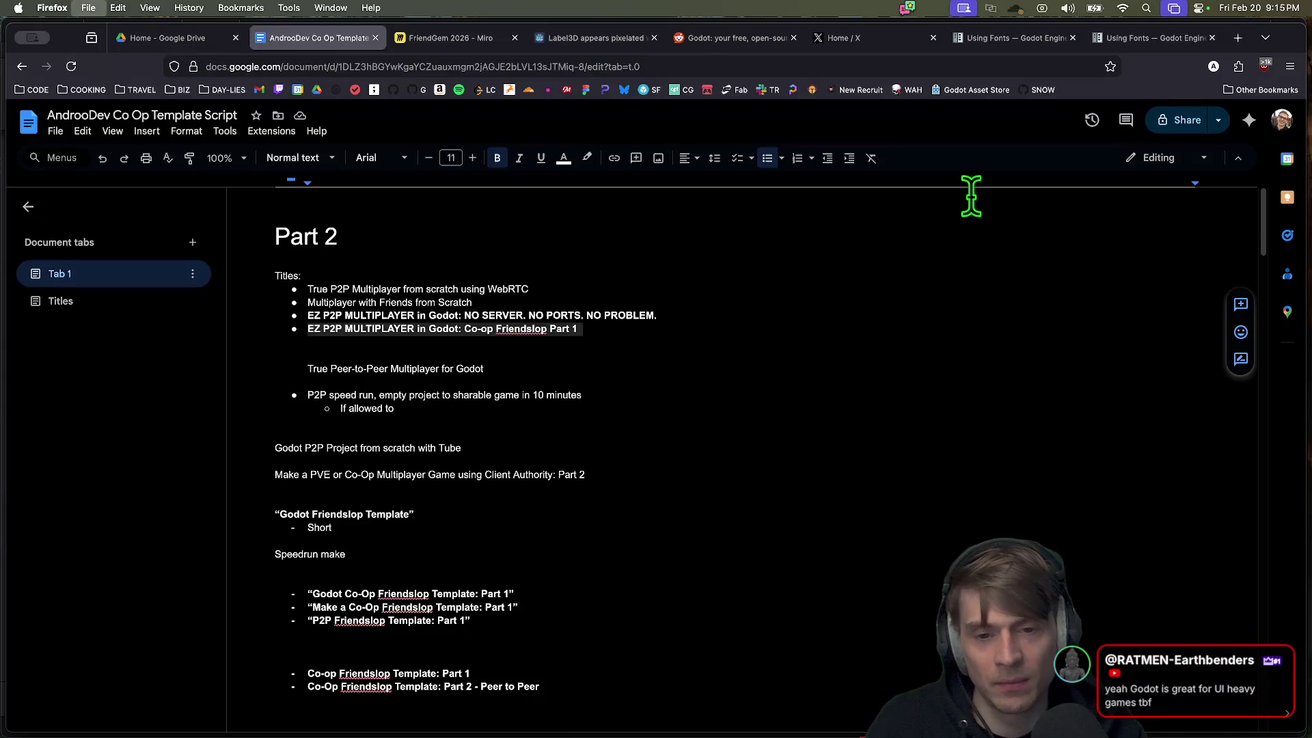
{"action": "key", "text": "super+t"}
{"action": "type", "text": "he g"}
{"action": "key", "text": "BackSpace"}
{"action": "key", "text": "BackSpace"}
{"action": "key", "text": "BackSpace"}
{"action": "type", "text": "the go"}
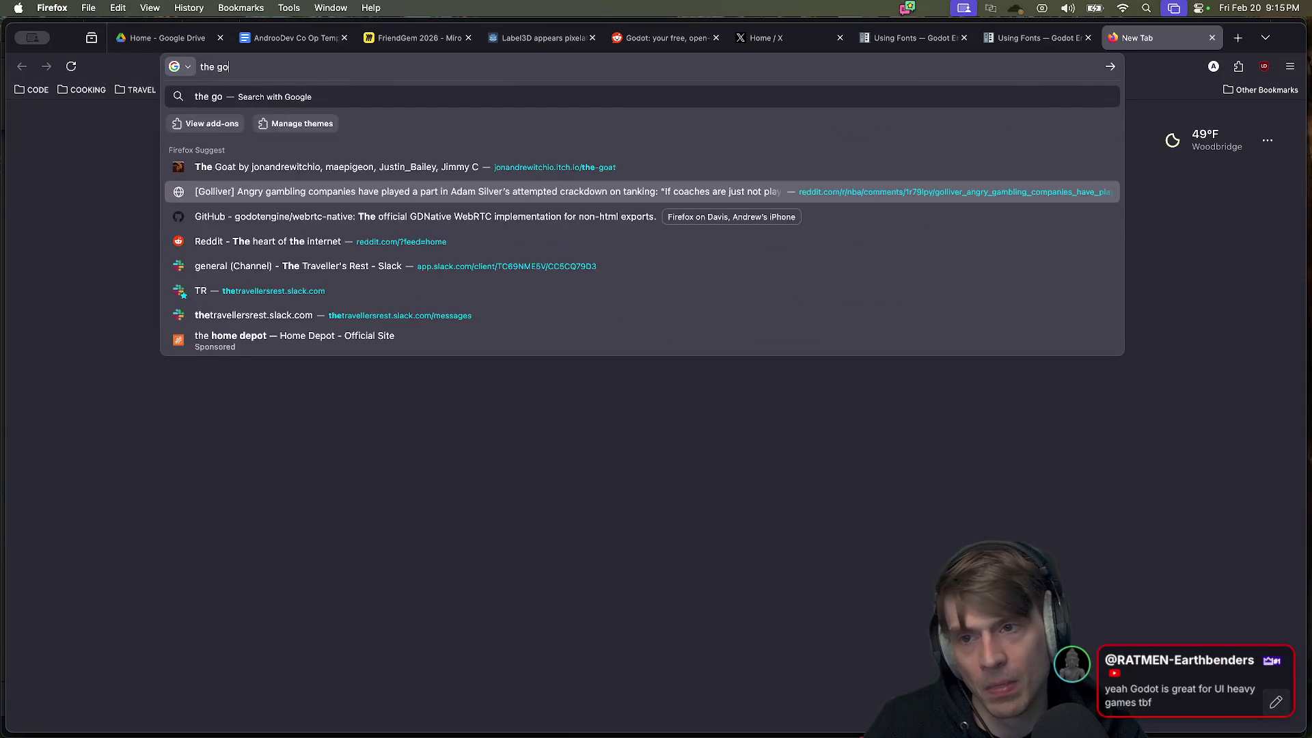
{"action": "type", "text": "lden idol"}
{"action": "key", "text": "Return"}
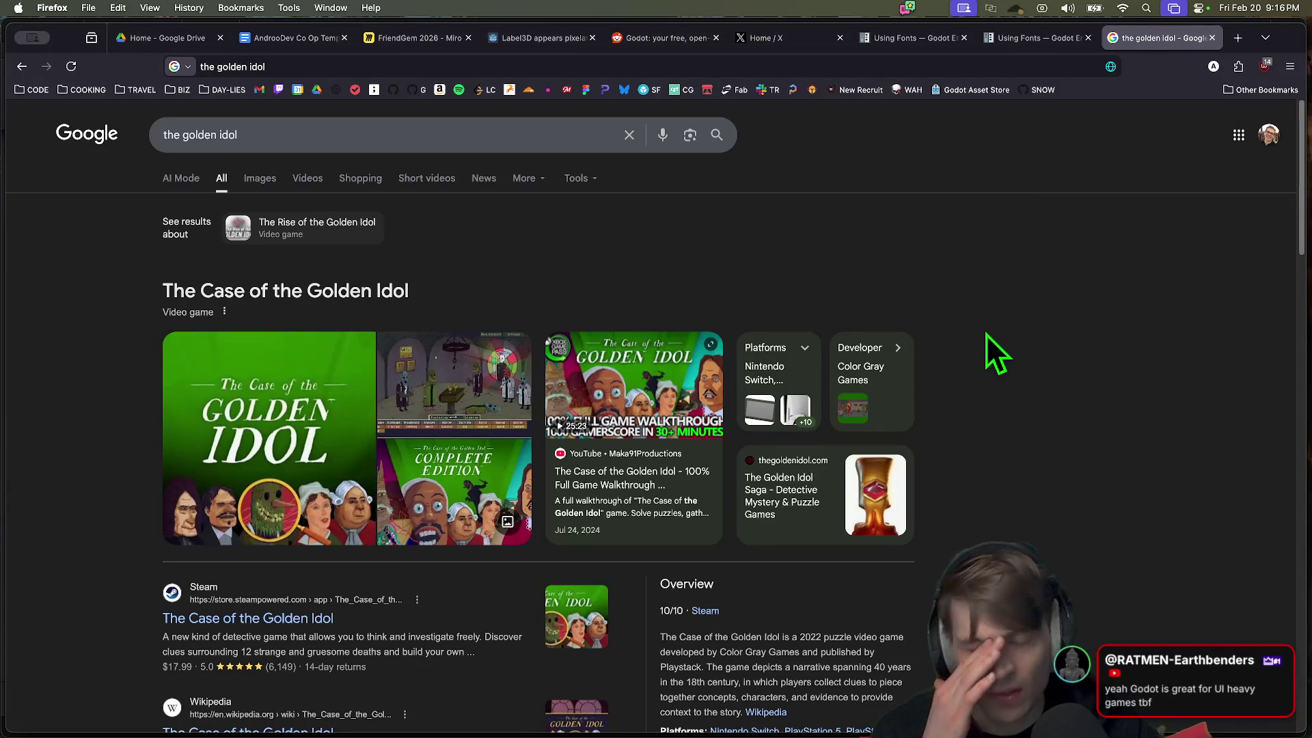
{"action": "triple_click", "coordinate": [371, 280]}
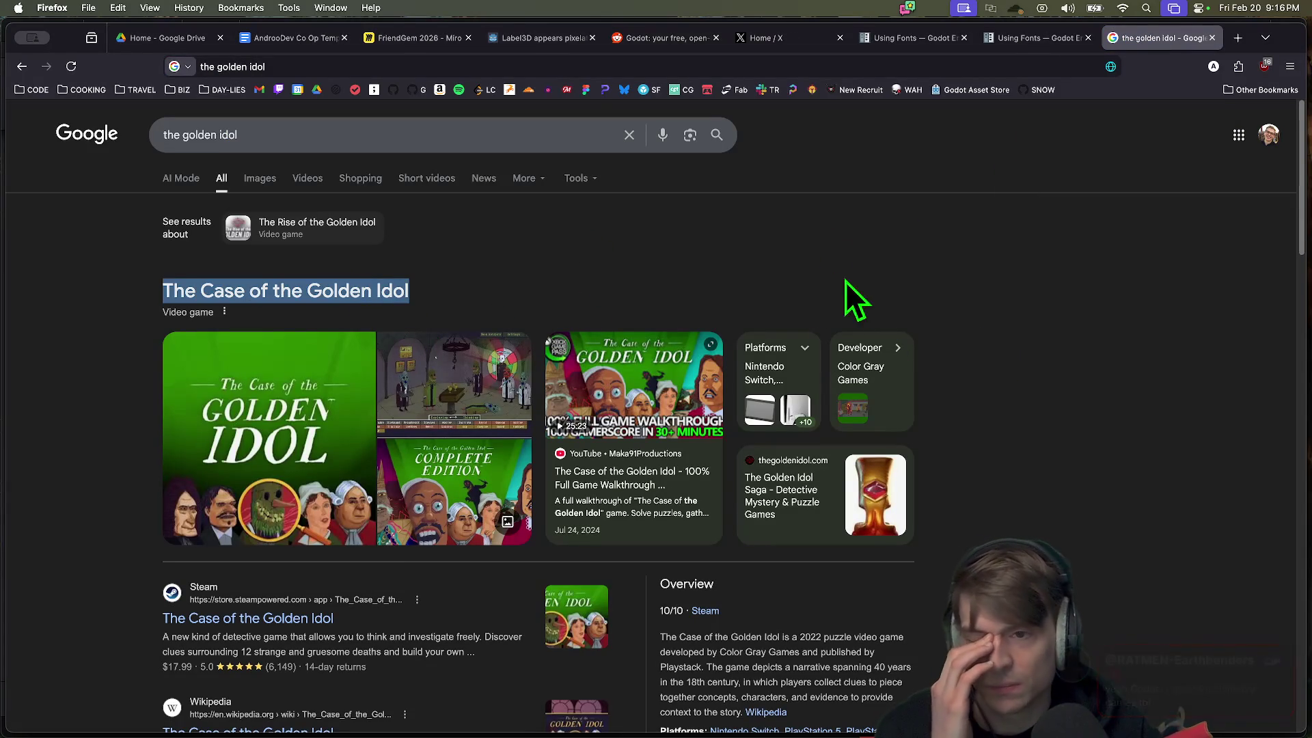
{"action": "left_click", "coordinate": [284, 228]}
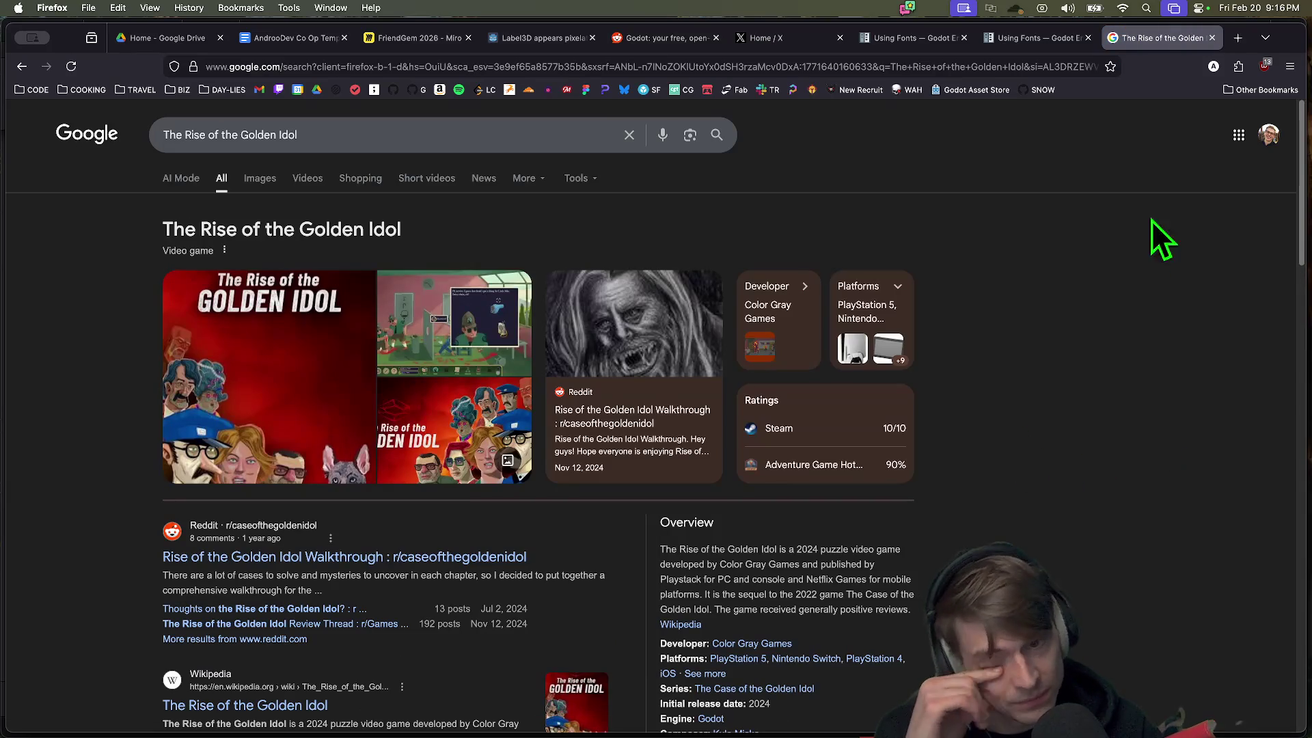
{"action": "left_click", "coordinate": [259, 179]}
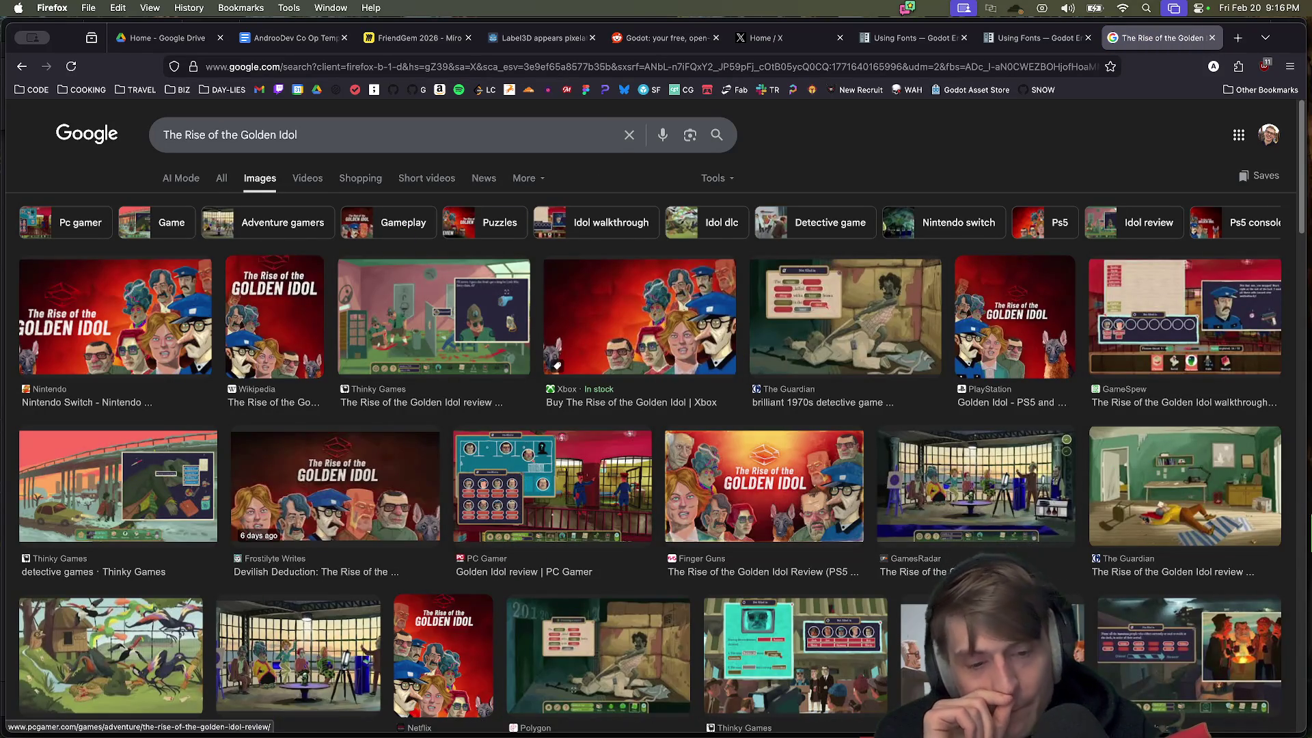
Step: Preview the Polygon, GodisaGeek and Nintendo Switch images, then return to DaVinci Resolve
{"action": "scroll", "coordinate": [920, 550], "scroll_direction": "down", "scroll_amount": 2}
{"action": "left_click", "coordinate": [926, 560]}
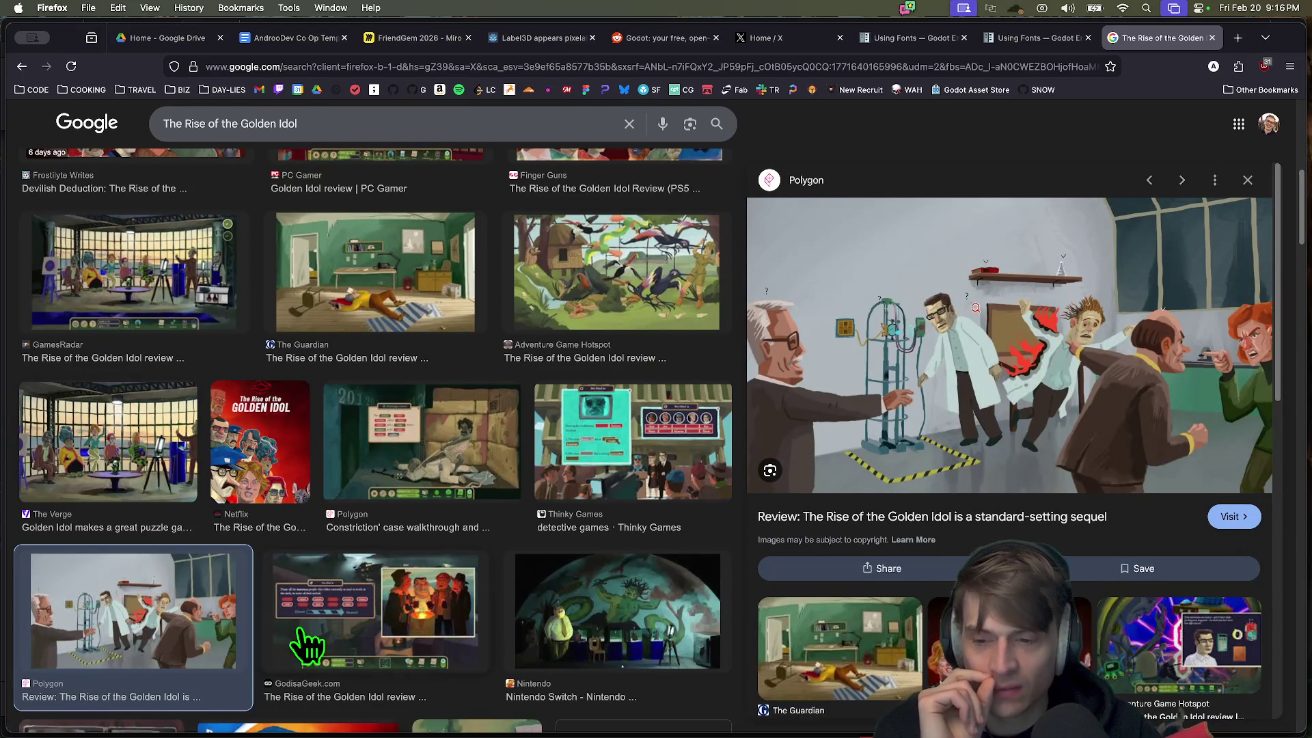
{"action": "left_click", "coordinate": [345, 618]}
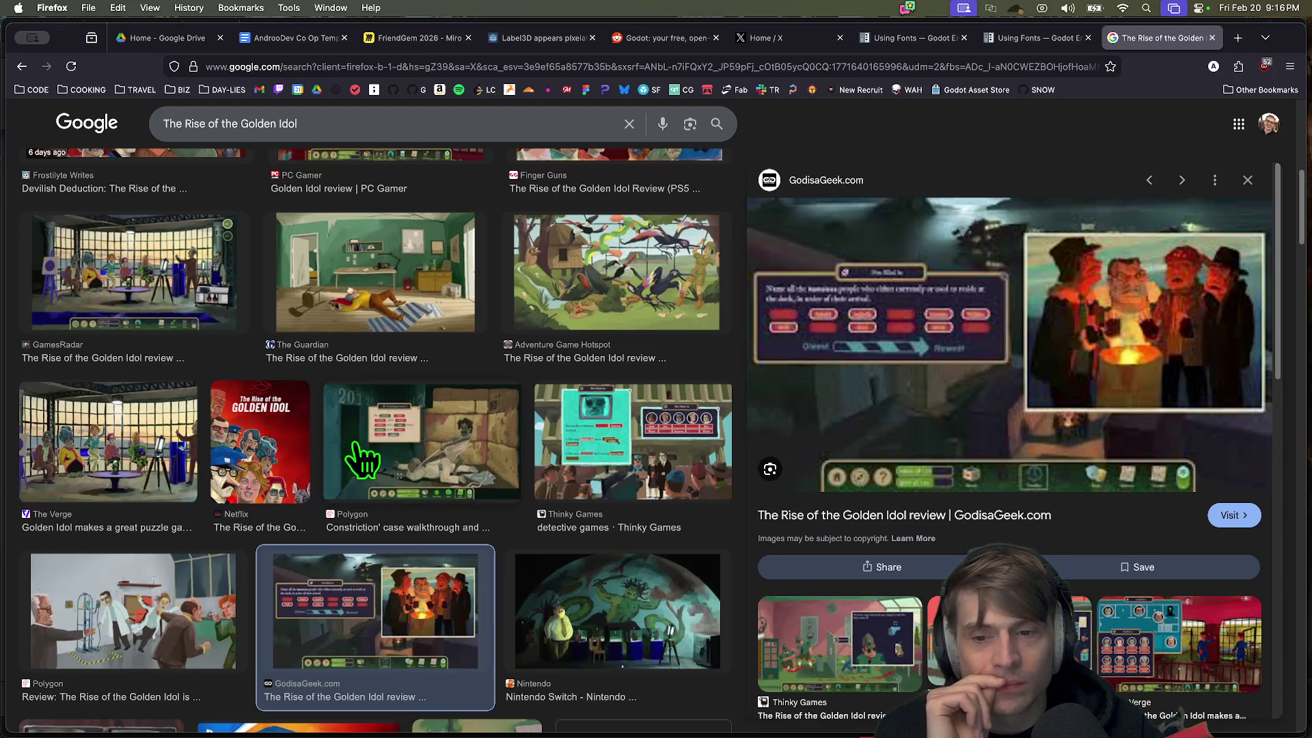
{"action": "left_click", "coordinate": [513, 475]}
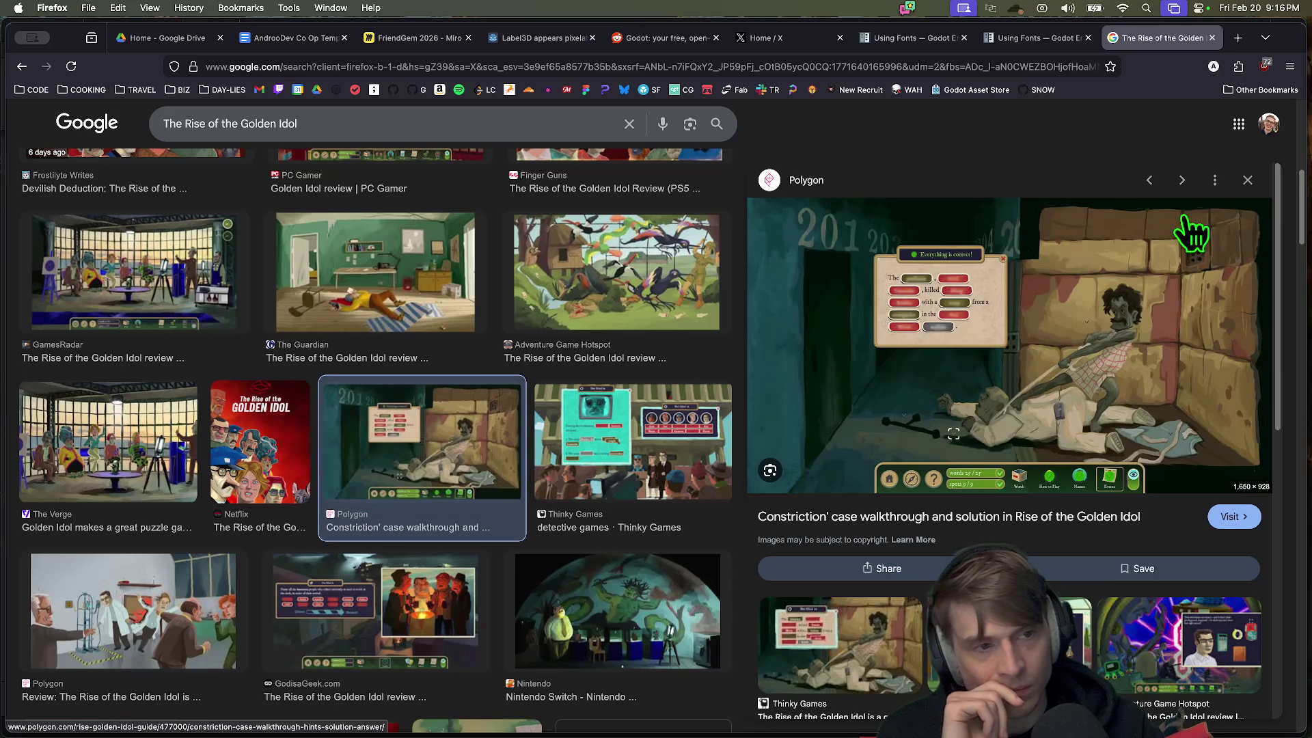
{"action": "left_click", "coordinate": [1184, 185]}
{"action": "left_click", "coordinate": [1184, 186]}
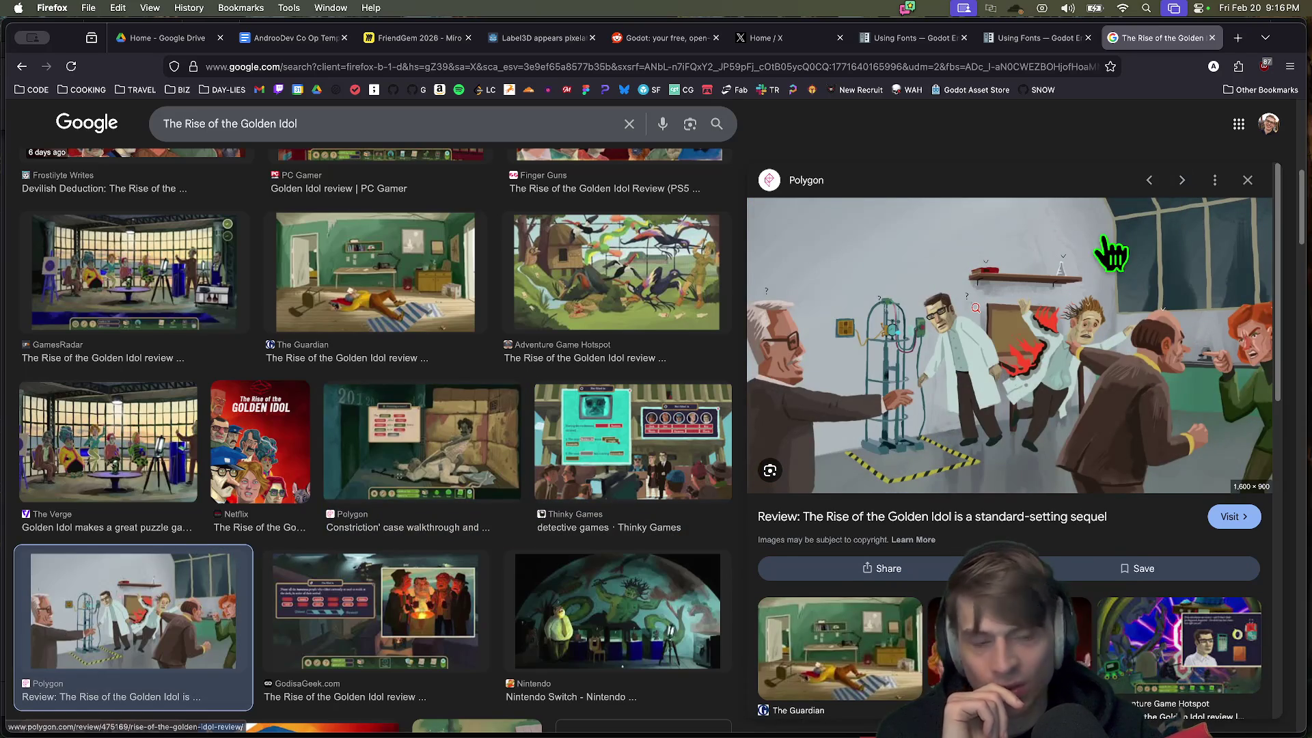
{"action": "scroll", "coordinate": [703, 399], "scroll_direction": "down", "scroll_amount": 5}
{"action": "scroll", "coordinate": [684, 410], "scroll_direction": "down", "scroll_amount": 1}
{"action": "left_click", "coordinate": [623, 377]}
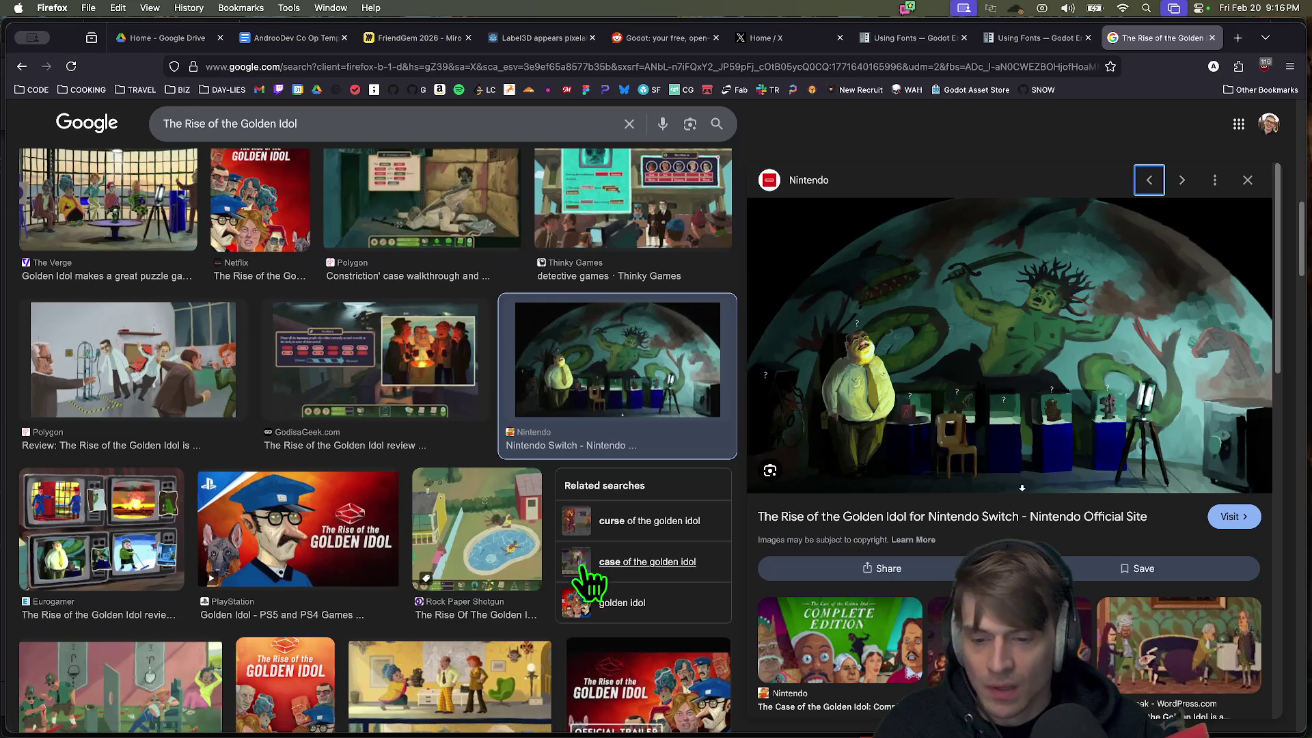
{"action": "scroll", "coordinate": [574, 556], "scroll_direction": "down", "scroll_amount": 5}
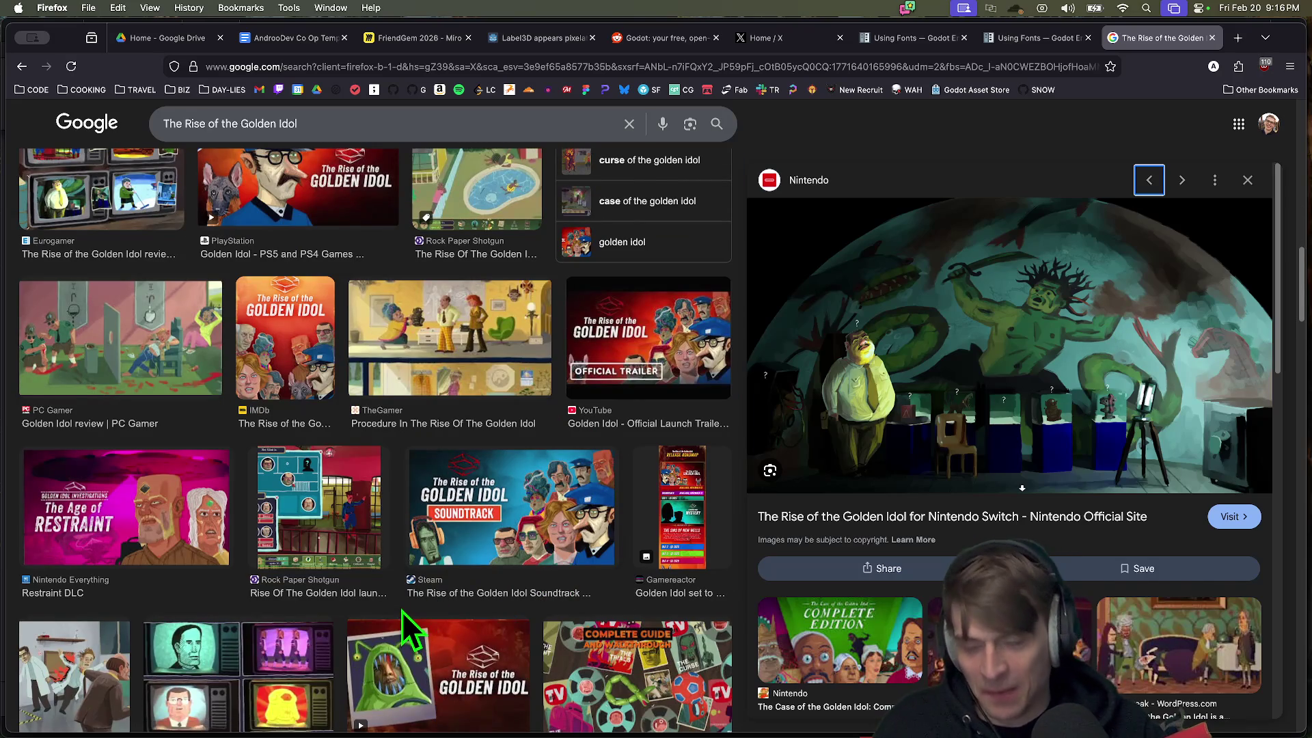
{"action": "scroll", "coordinate": [402, 612], "scroll_direction": "up", "scroll_amount": 1}
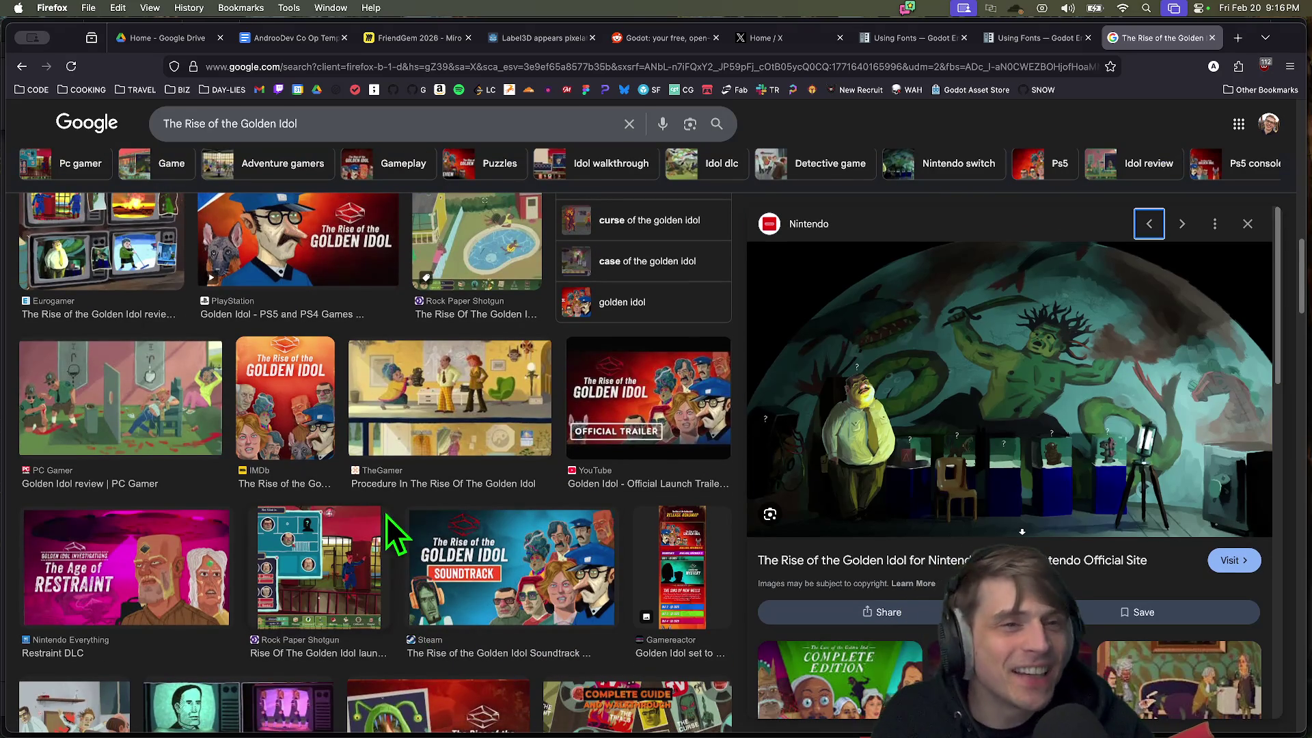
{"action": "key", "text": "super+Tab"}
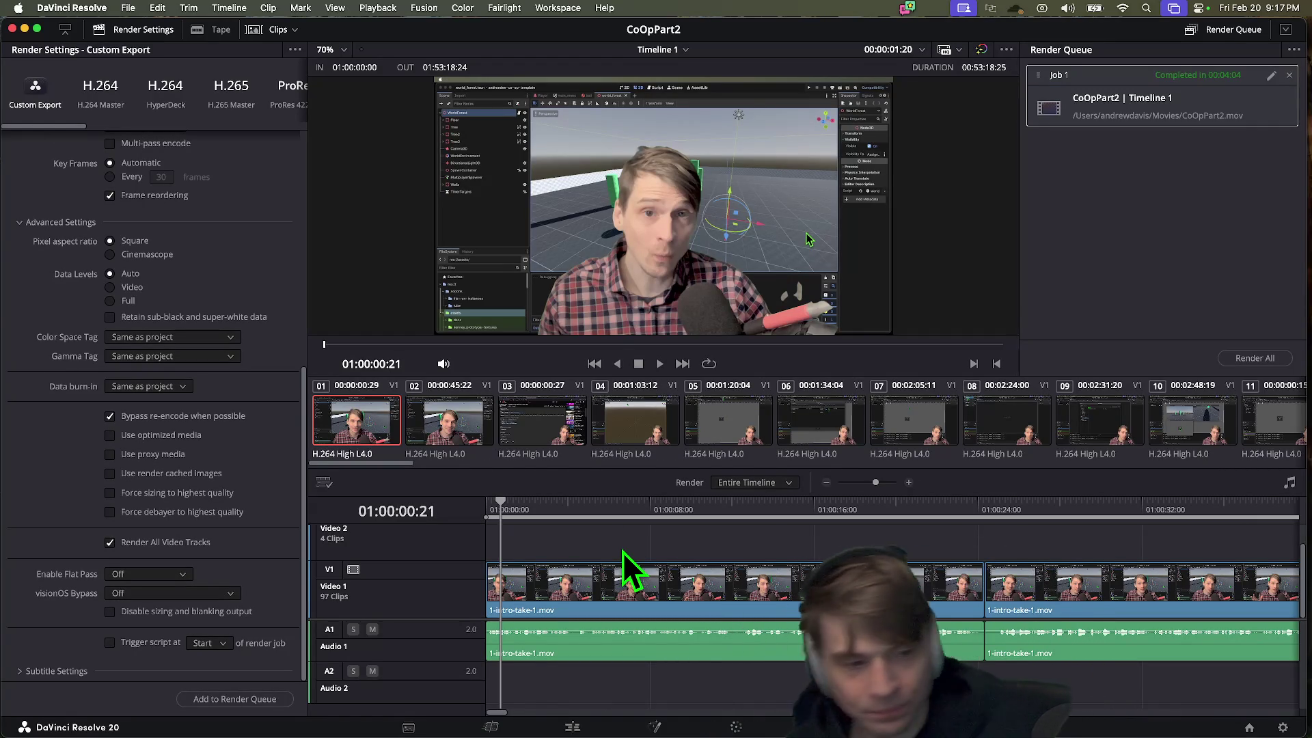
Step: Open the Movies folder in Finder and select the rendered CoOpPart2 movie
{"action": "mouse_move", "coordinate": [831, 731]}
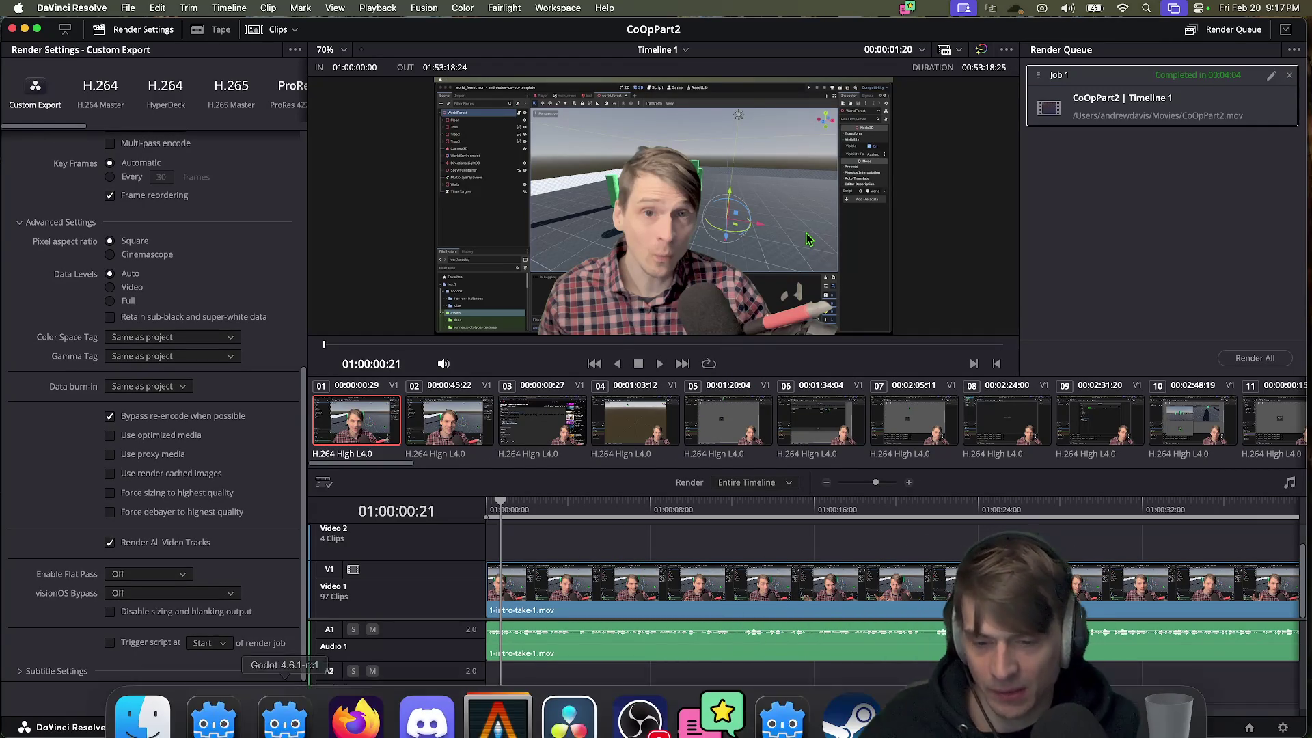
{"action": "left_click", "coordinate": [354, 694]}
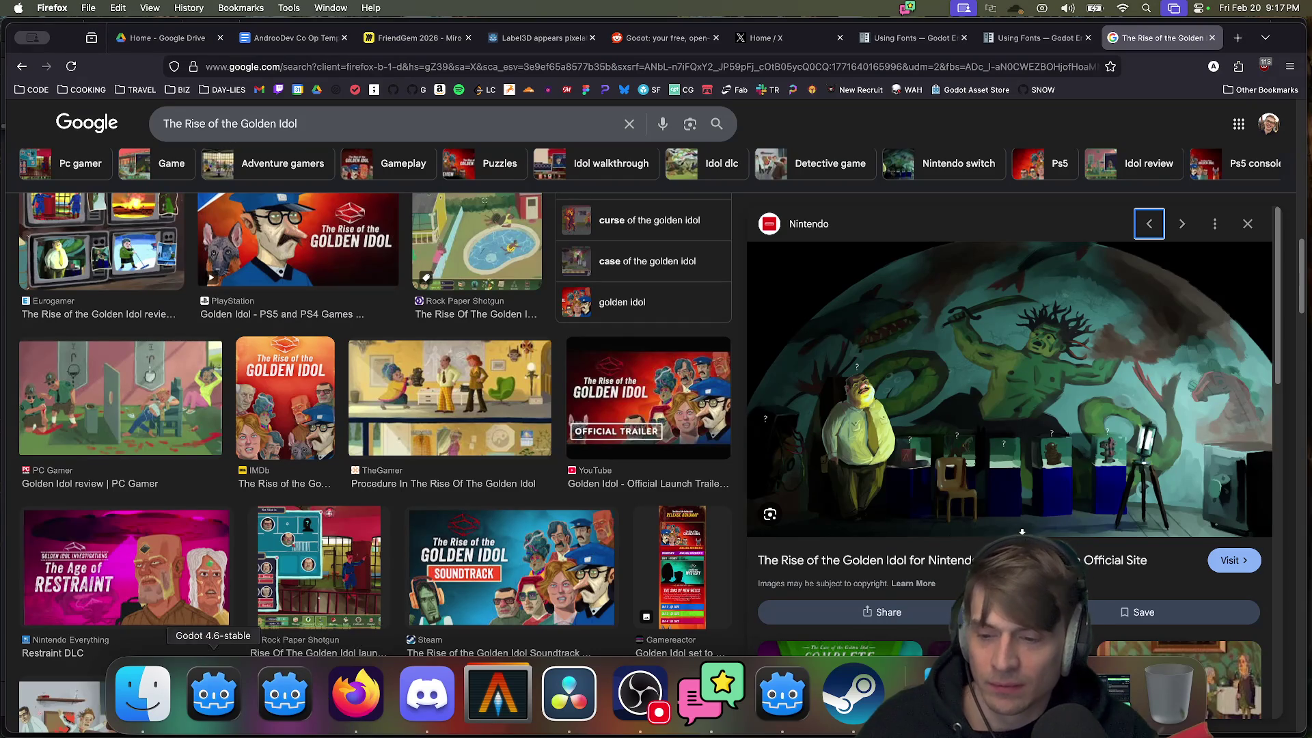
{"action": "left_click", "coordinate": [146, 716]}
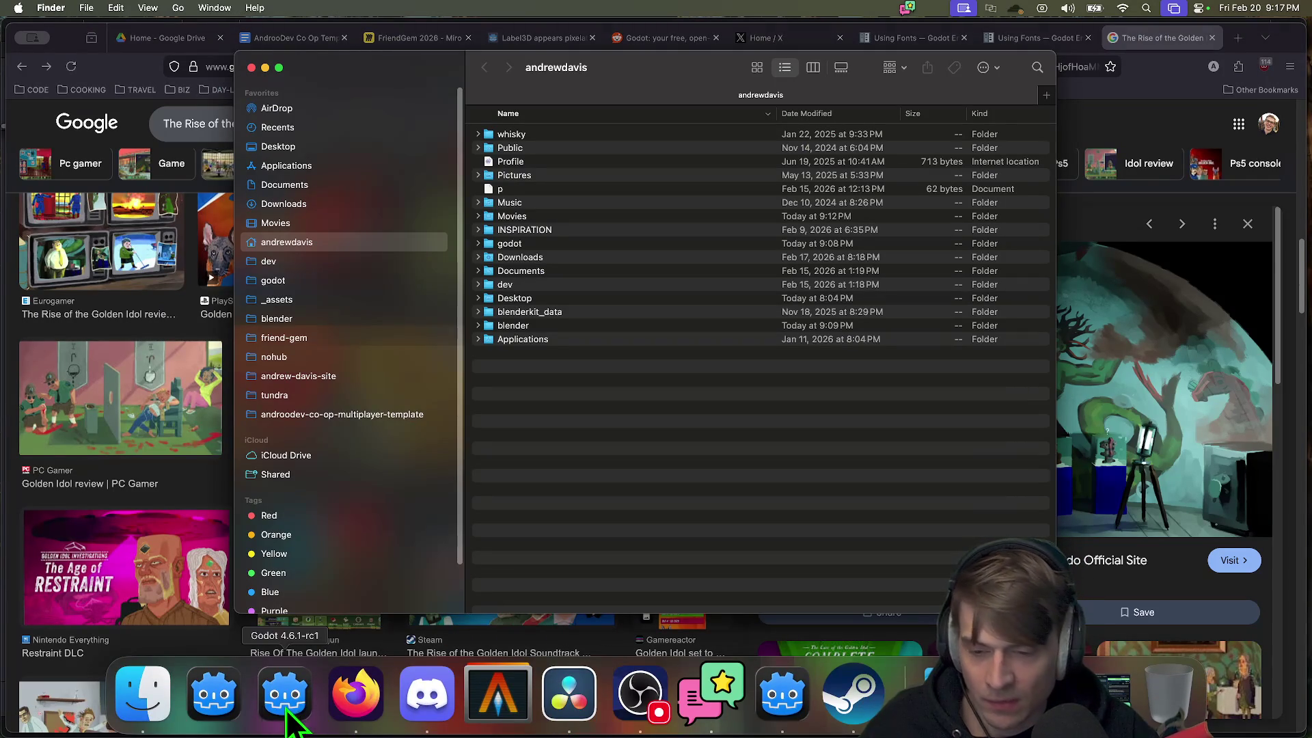
{"action": "left_click", "coordinate": [285, 223]}
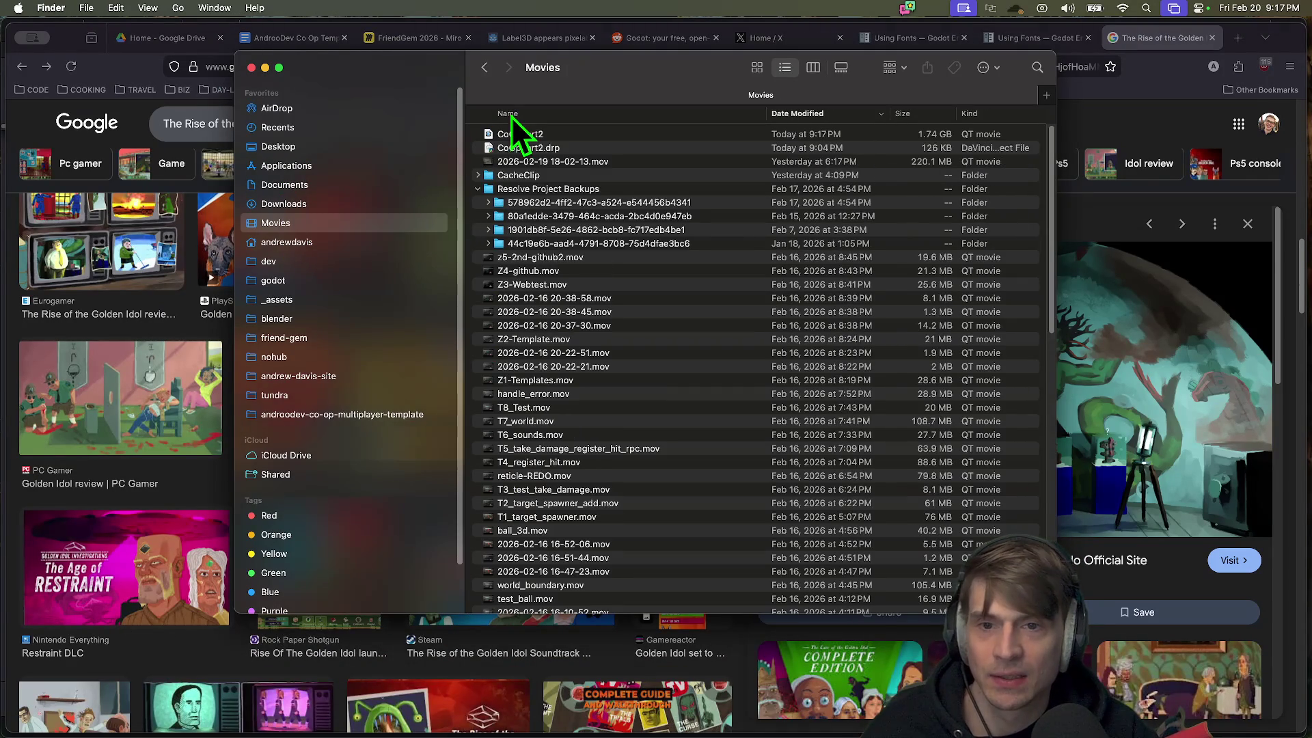
{"action": "left_click", "coordinate": [513, 129]}
Step: Quick Look the CoOpPart2 movie, then open a new Firefox tab
{"action": "key", "text": "space"}
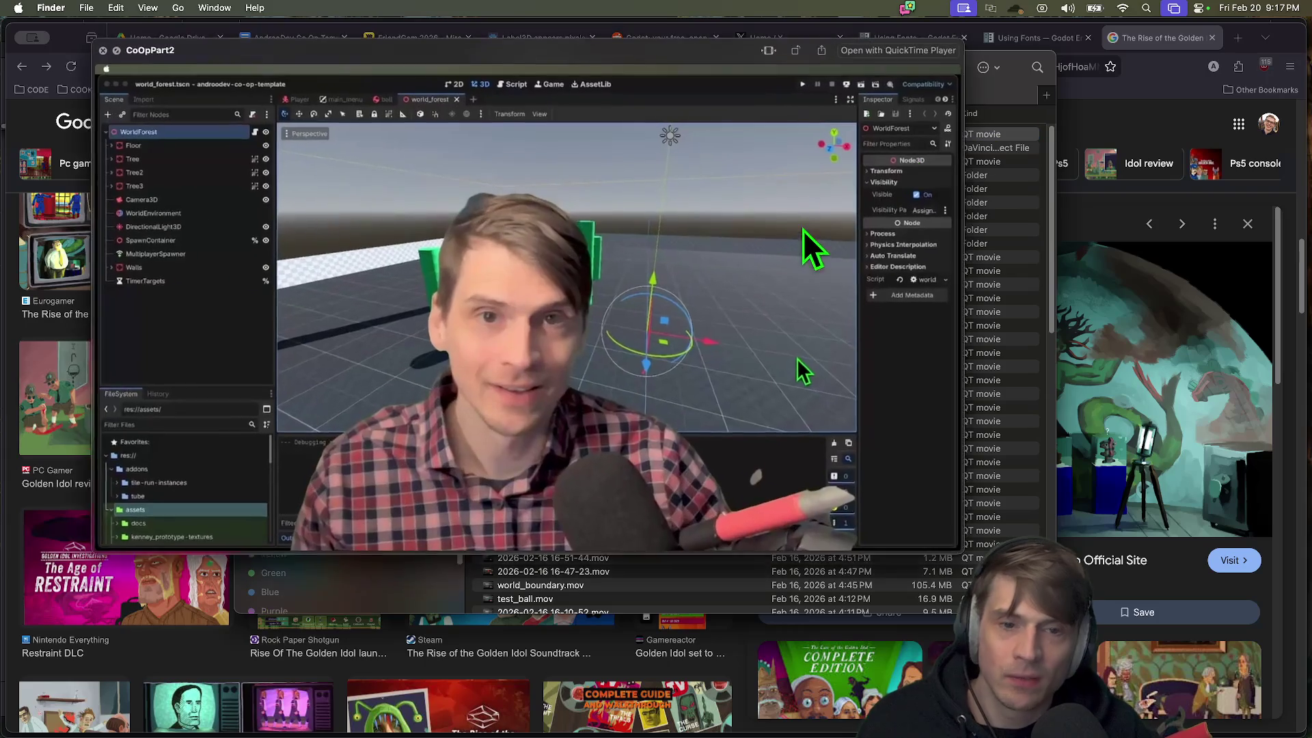
{"action": "key", "text": "space"}
{"action": "left_click", "coordinate": [1140, 115]}
{"action": "key", "text": "super+t"}
Step: Load youtube.com and choose Create > Upload video to open YouTube Studio's upload dialog
{"action": "type", "text": "youtube.com/"}
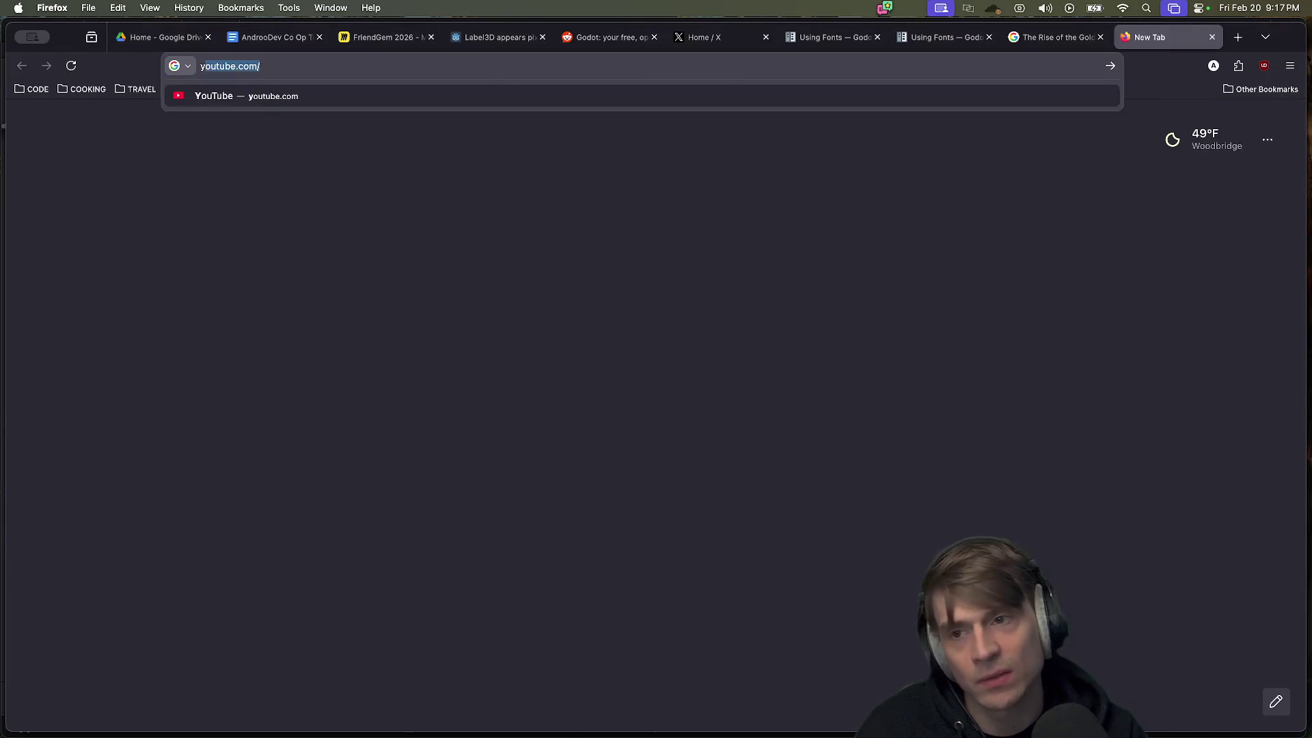
{"action": "key", "text": "Return"}
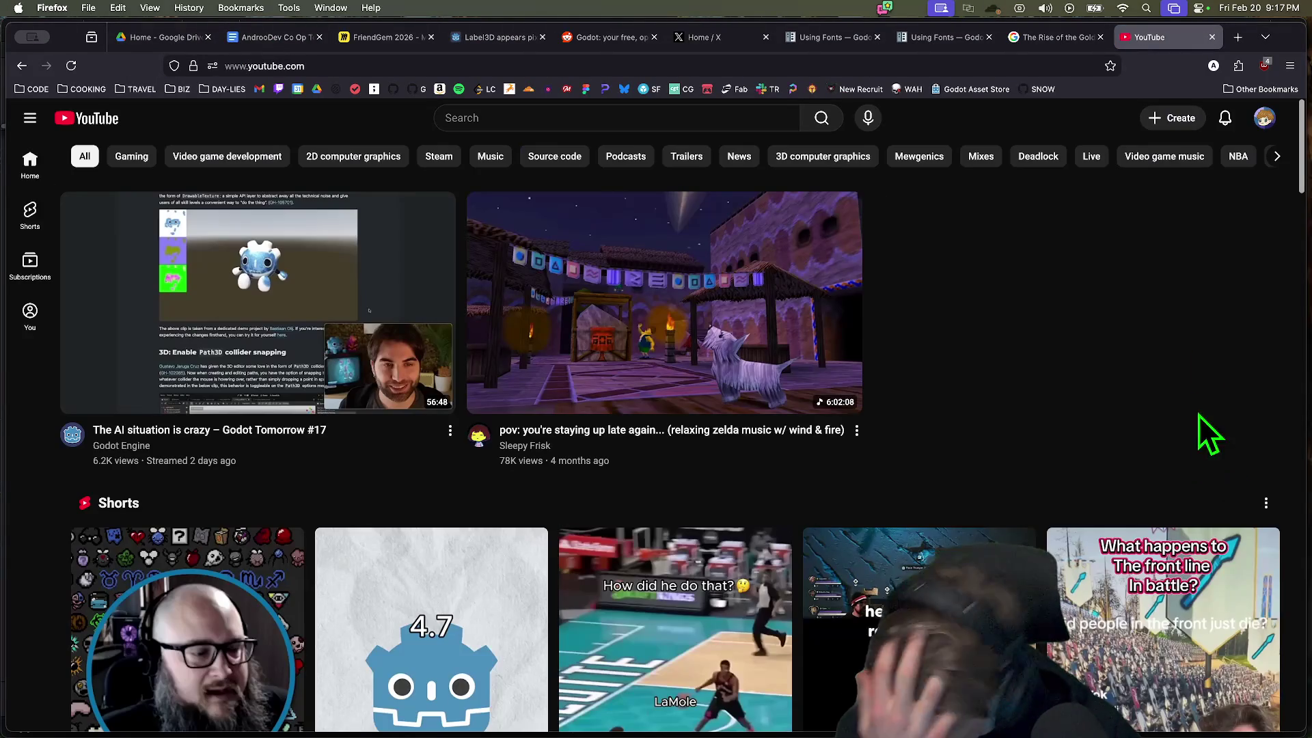
{"action": "left_click", "coordinate": [1264, 117]}
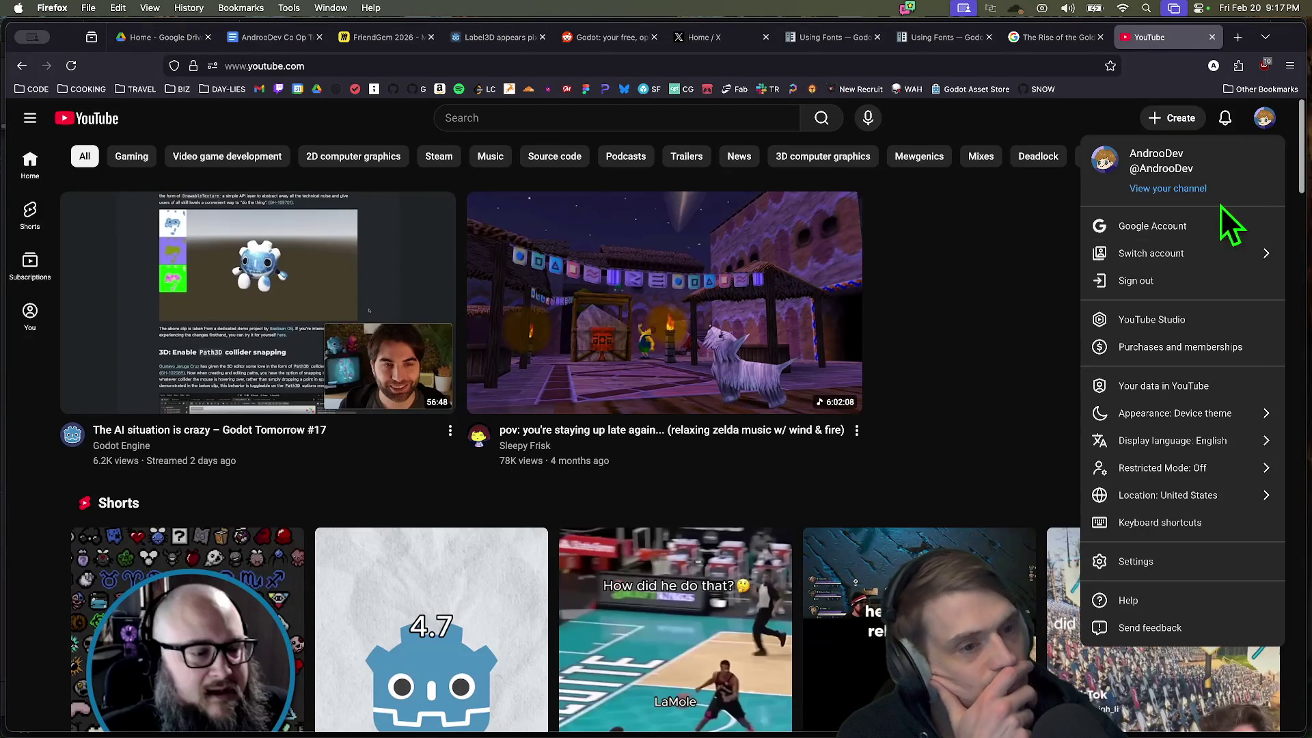
{"action": "left_click", "coordinate": [1195, 120]}
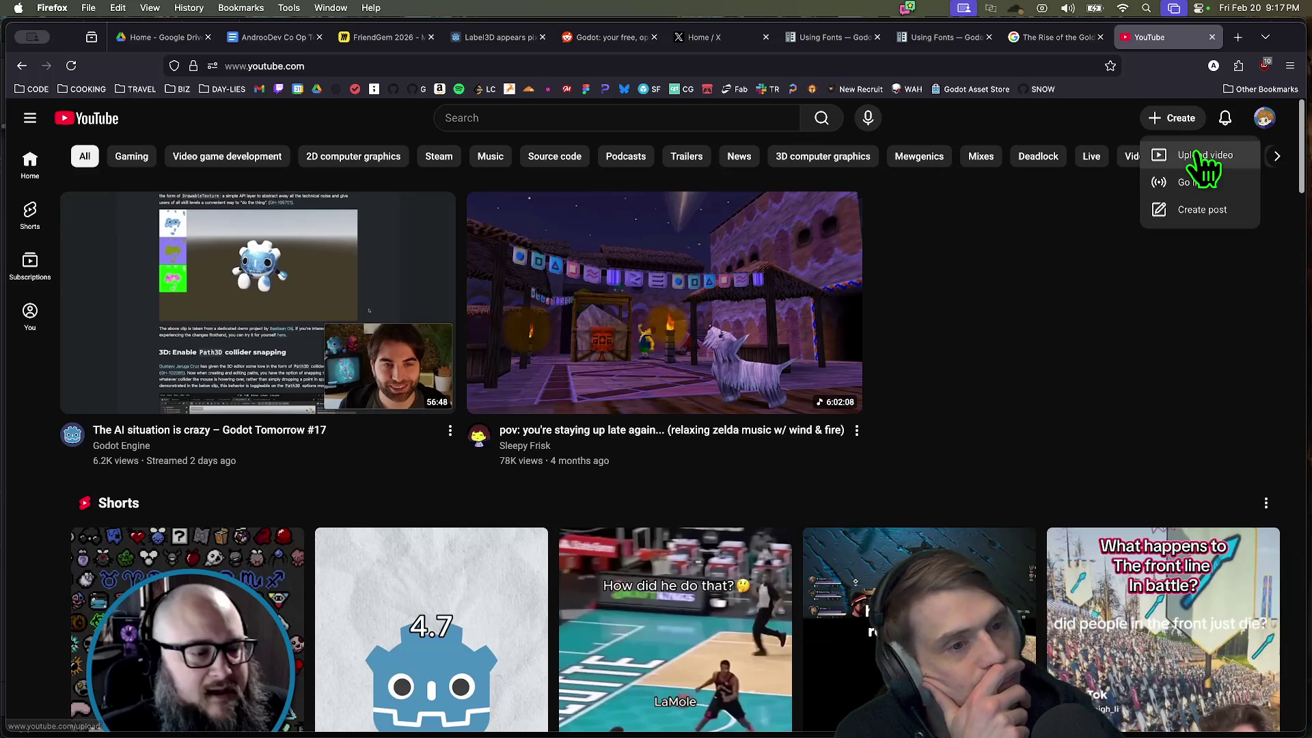
{"action": "left_click", "coordinate": [1201, 156]}
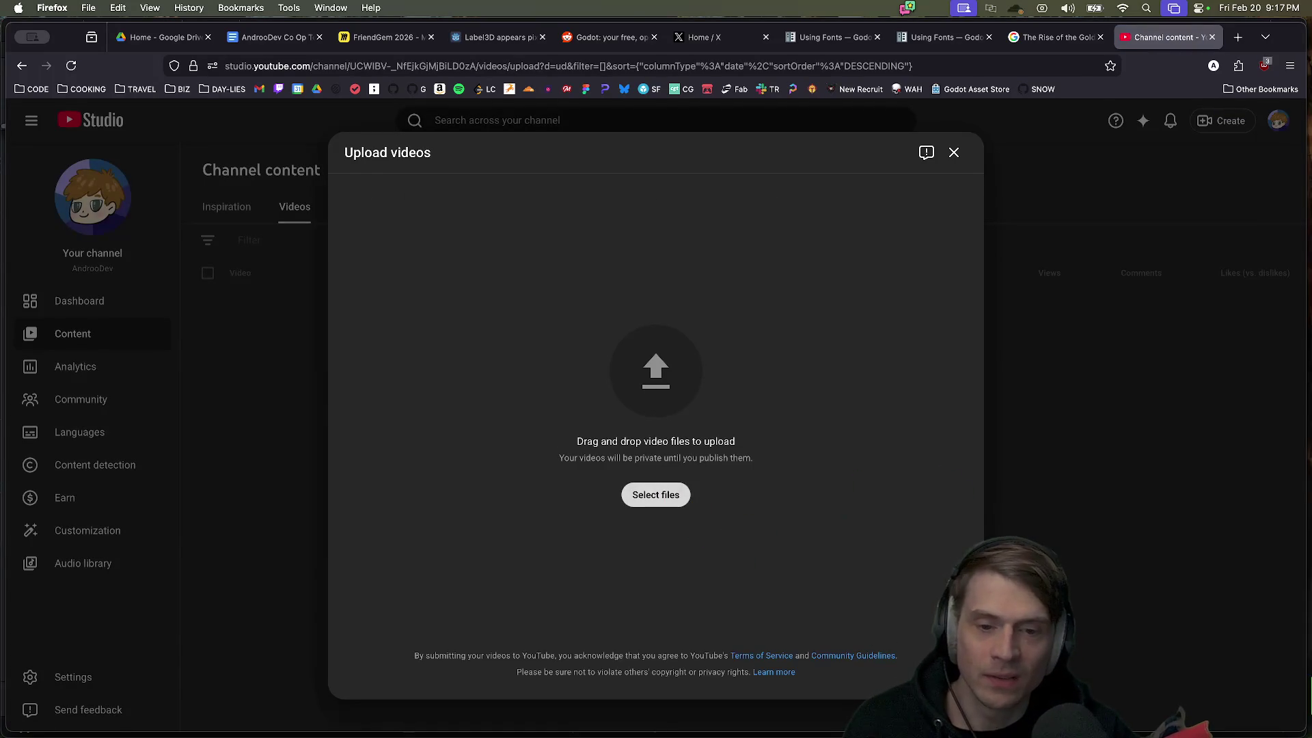
Step: Pick CoOpPart2.mov from the Movies folder as the file to upload to YouTube Studio
{"action": "left_click", "coordinate": [656, 495]}
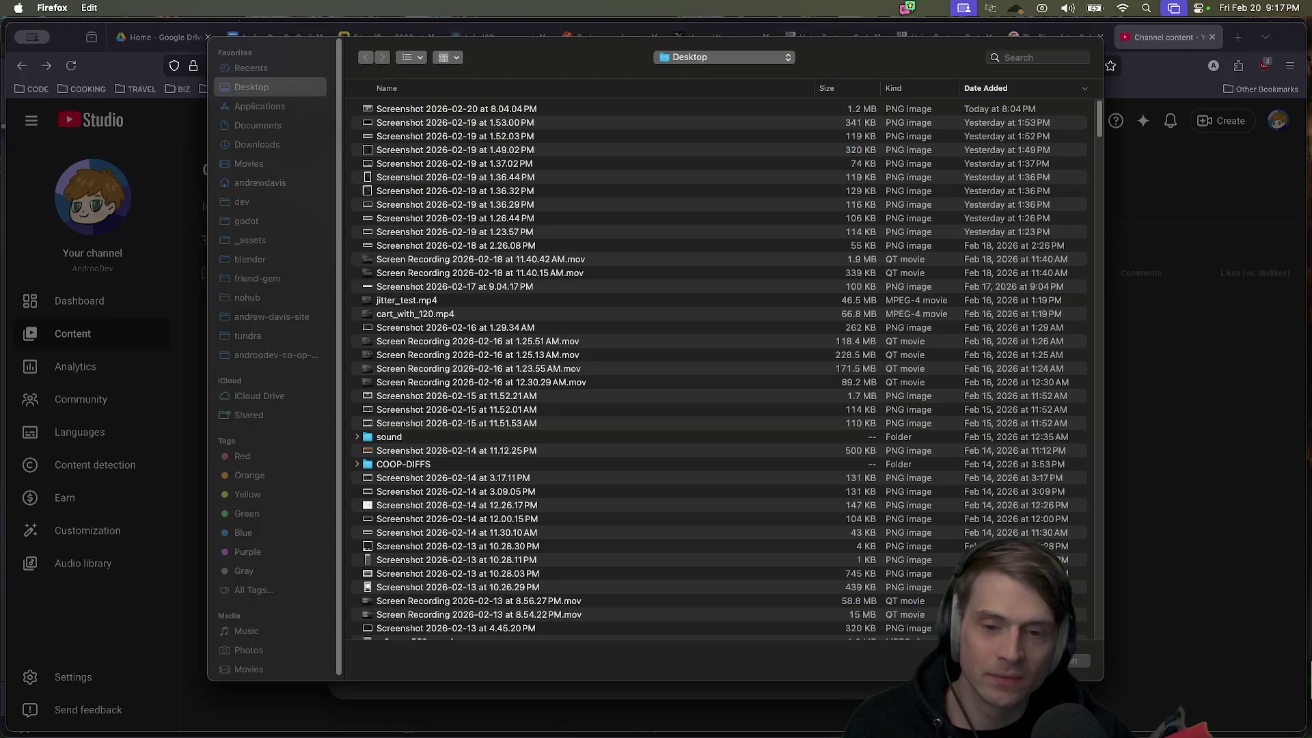
{"action": "left_click", "coordinate": [285, 165]}
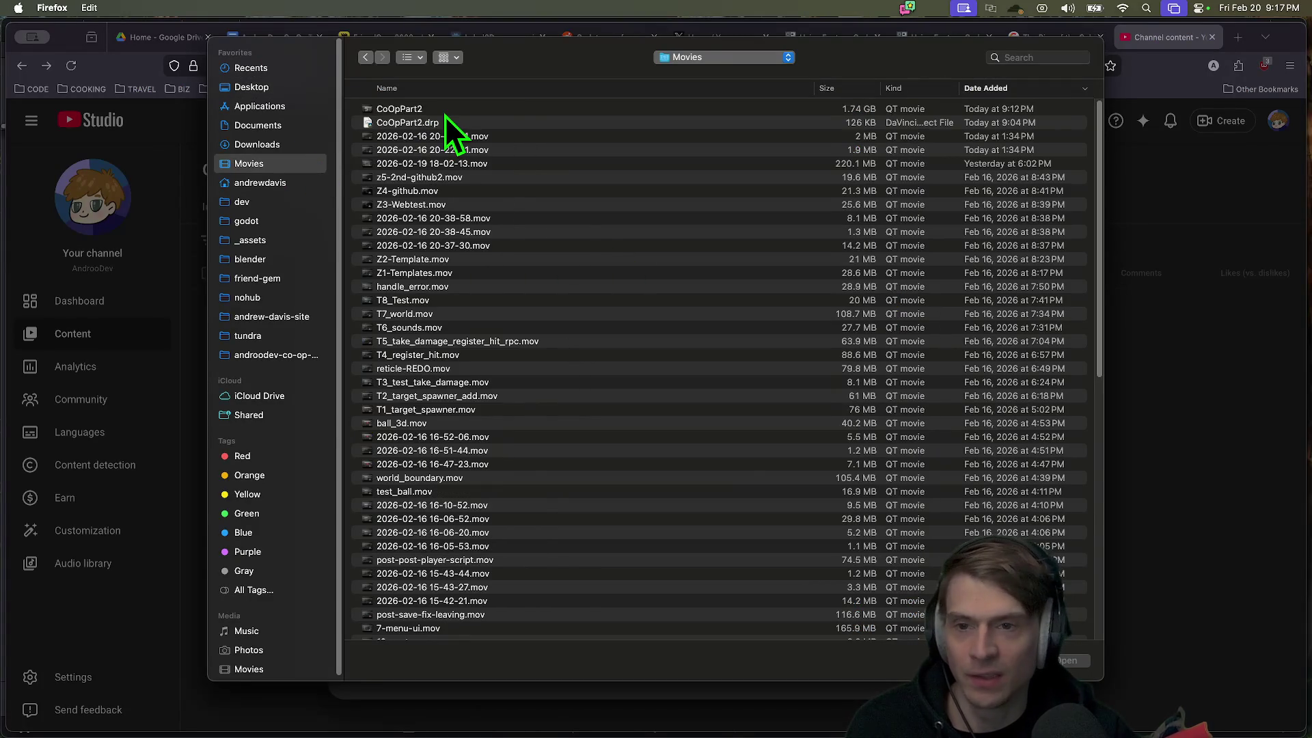
{"action": "left_click", "coordinate": [444, 113]}
{"action": "key", "text": "space"}
{"action": "key", "text": "space"}
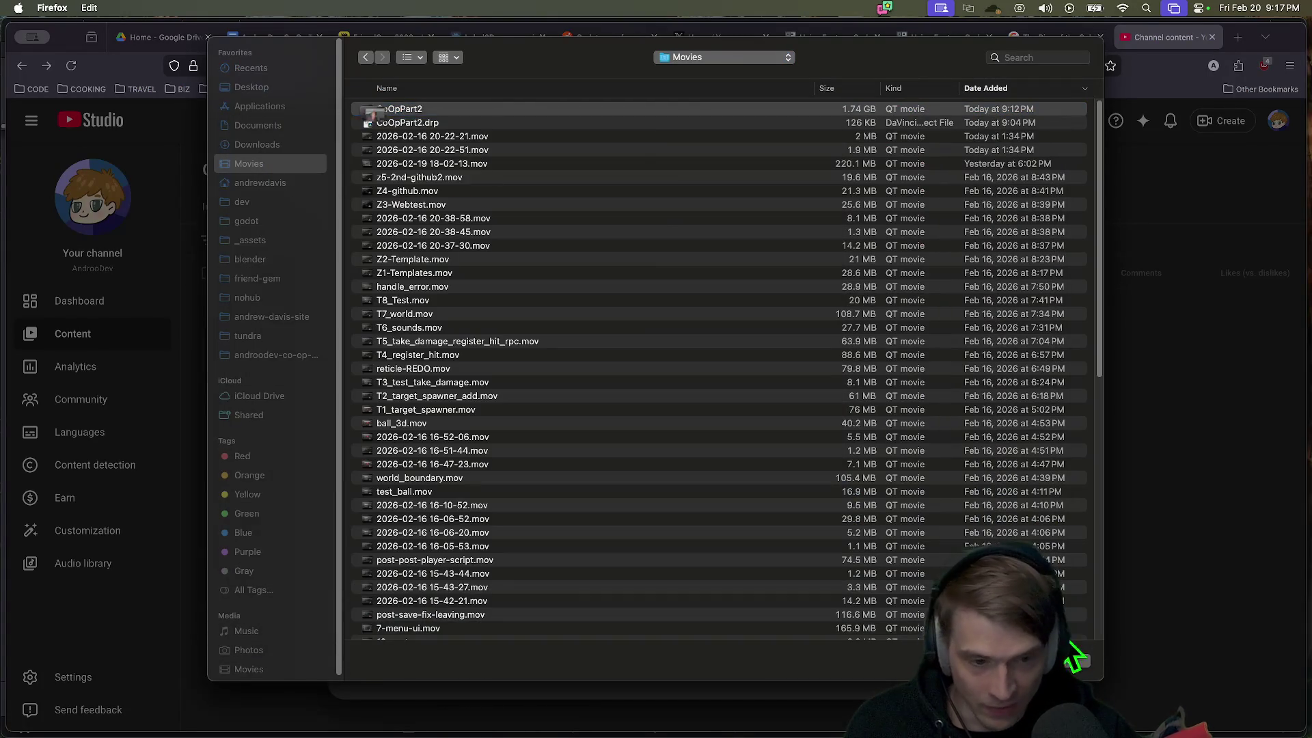
{"action": "key", "text": "Return"}
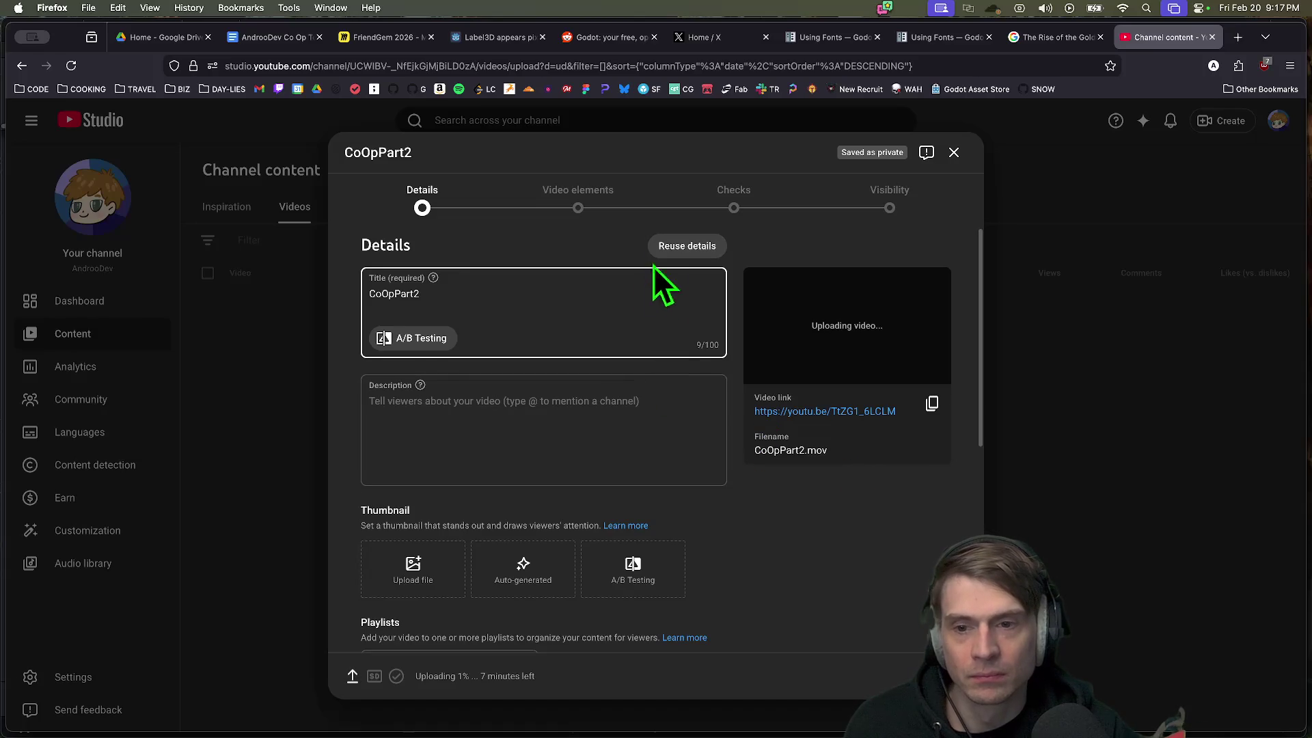
Step: Advance past Details, Video elements and Checks, set visibility to Unlisted, and save
{"action": "left_click", "coordinate": [629, 293]}
{"action": "scroll", "coordinate": [501, 564], "scroll_direction": "down", "scroll_amount": 5}
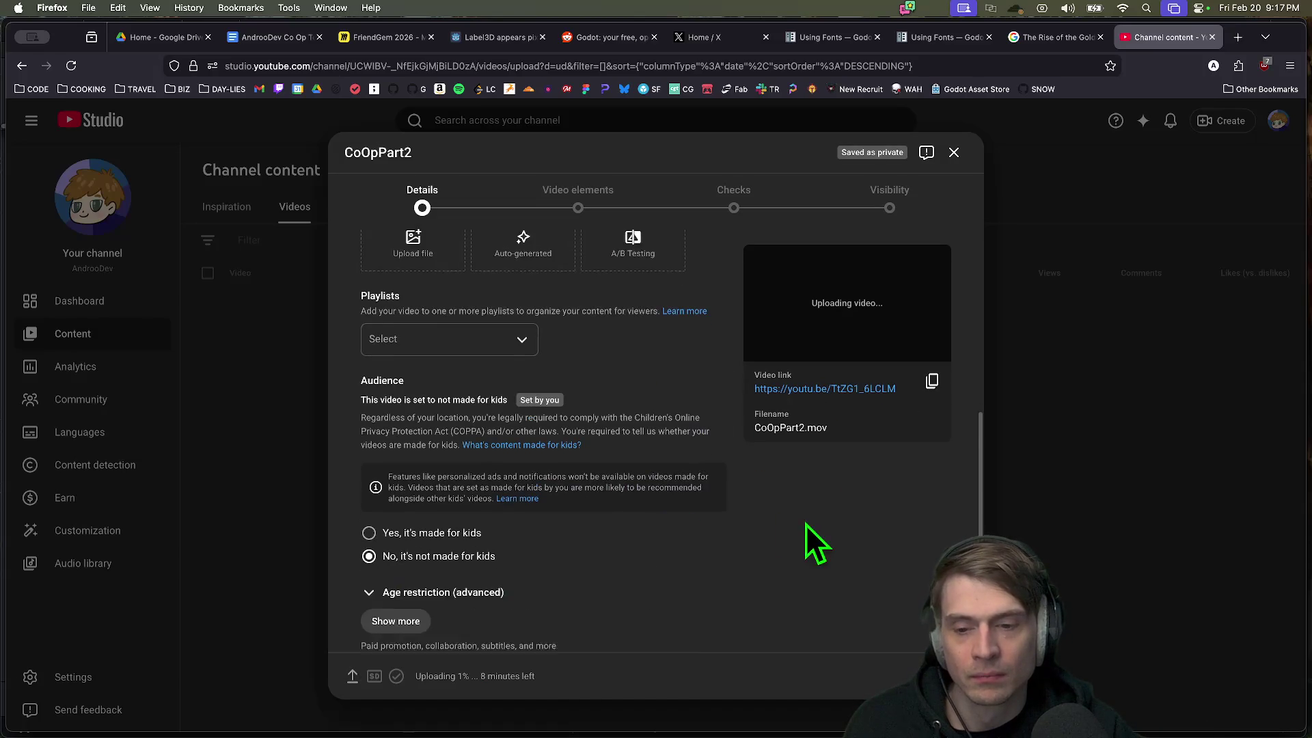
{"action": "scroll", "coordinate": [533, 585], "scroll_direction": "up", "scroll_amount": 5}
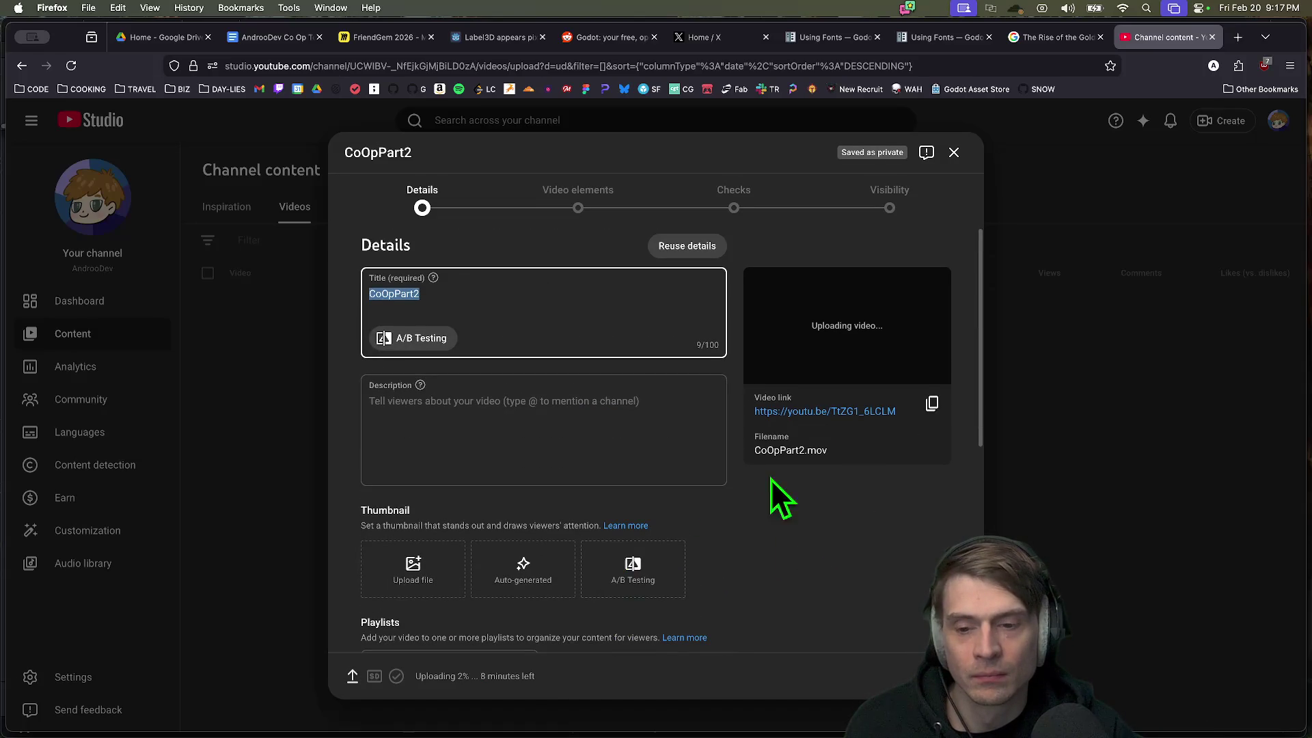
{"action": "scroll", "coordinate": [574, 418], "scroll_direction": "down", "scroll_amount": 5}
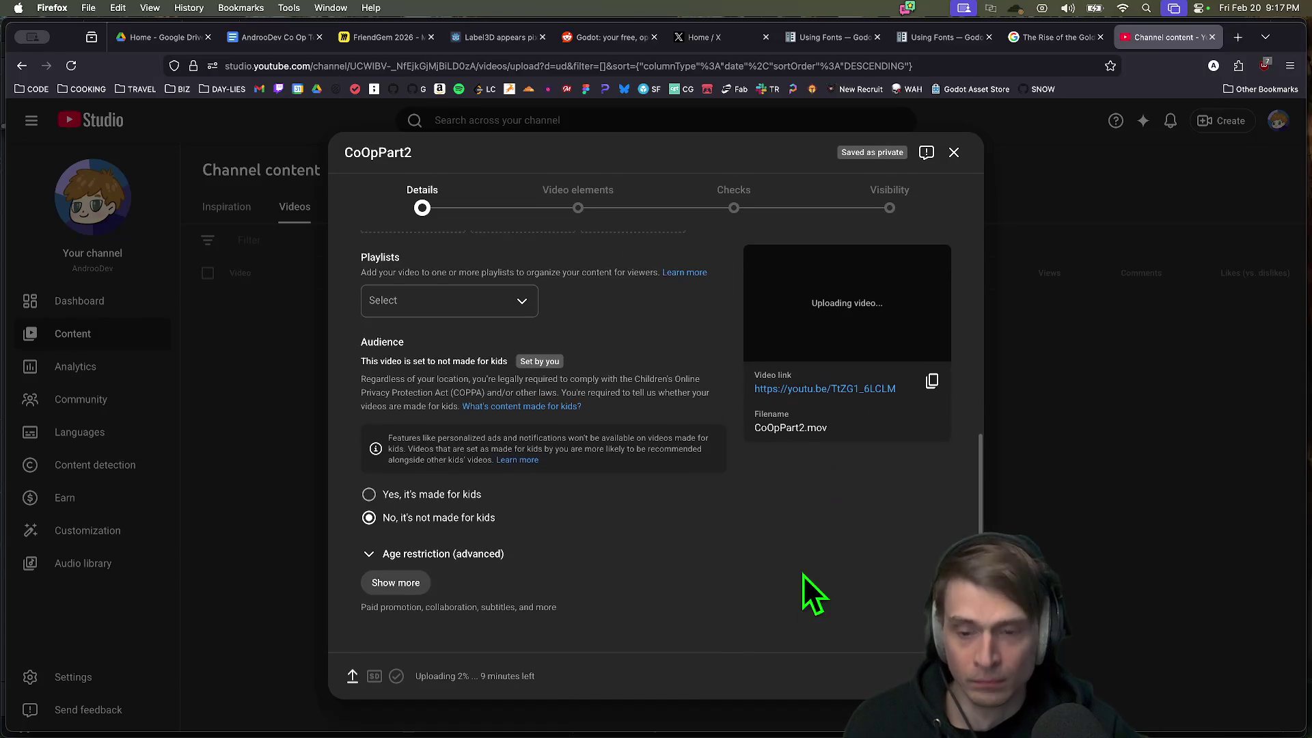
{"action": "left_click", "coordinate": [947, 676]}
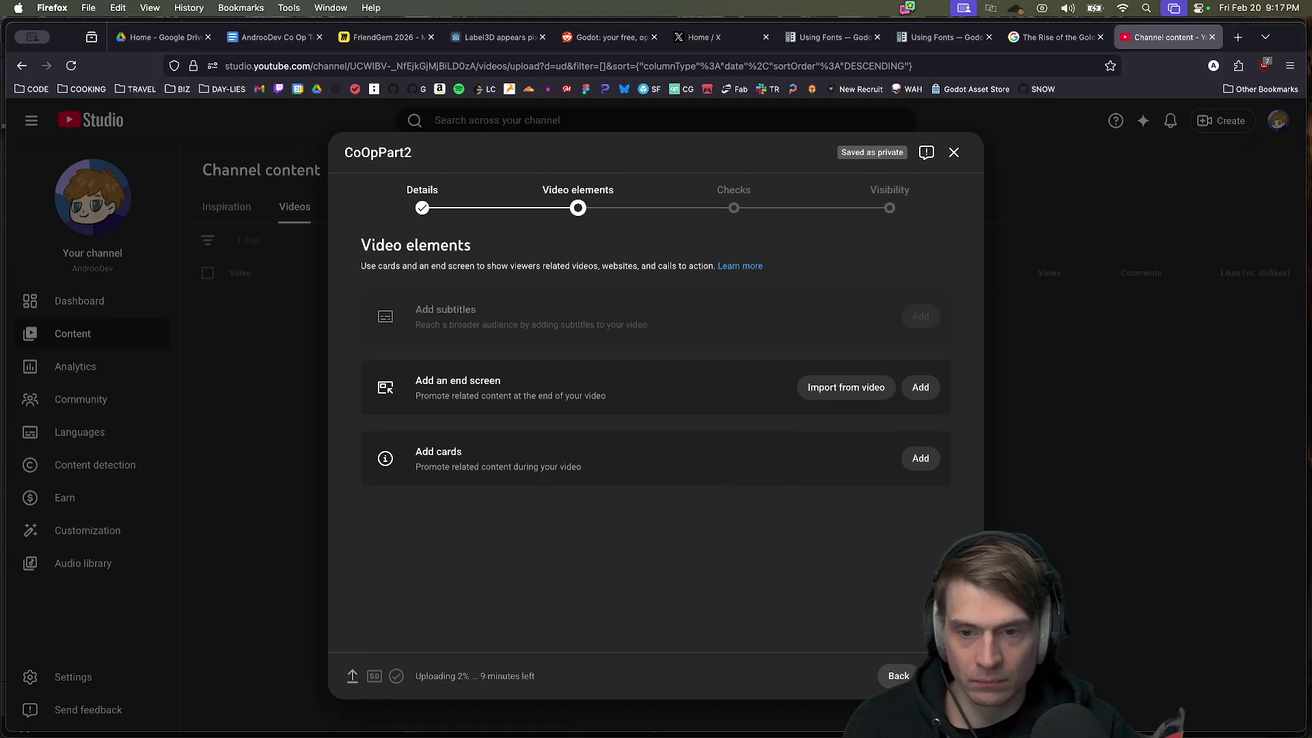
{"action": "left_click", "coordinate": [946, 676]}
{"action": "left_click", "coordinate": [946, 676]}
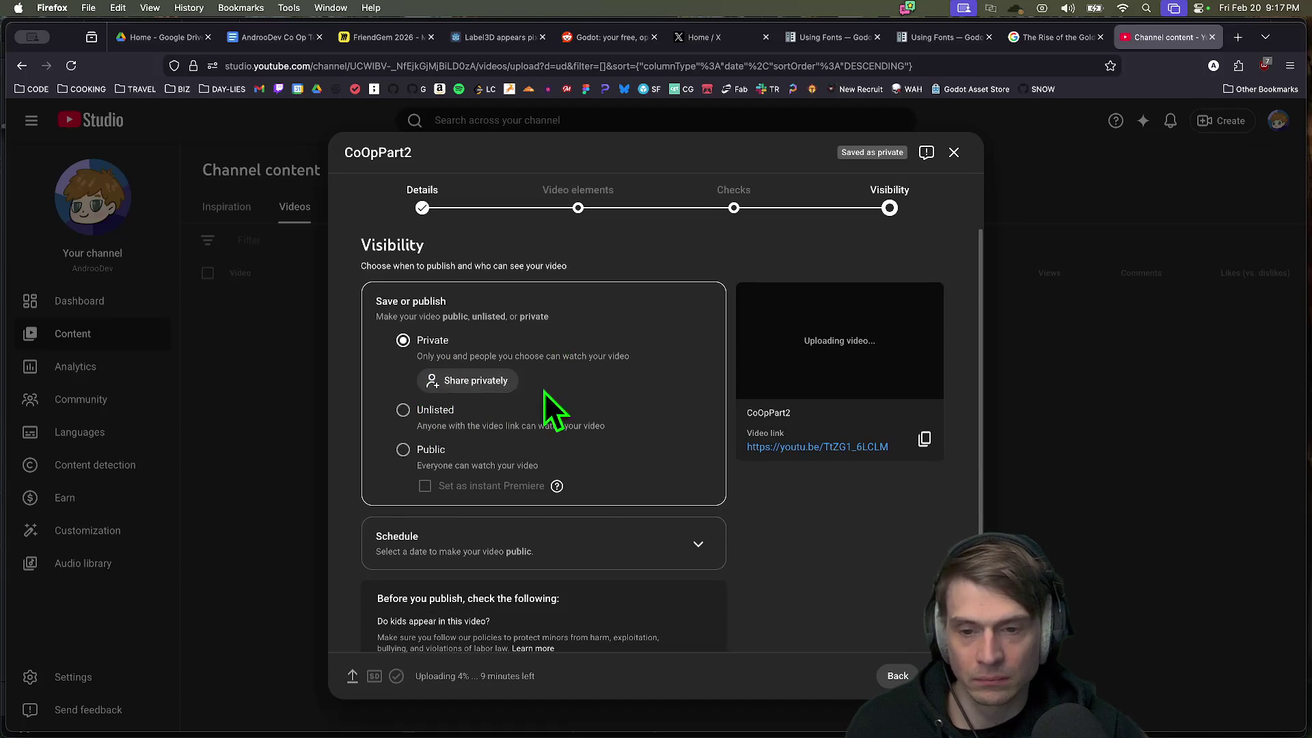
{"action": "left_click", "coordinate": [424, 413]}
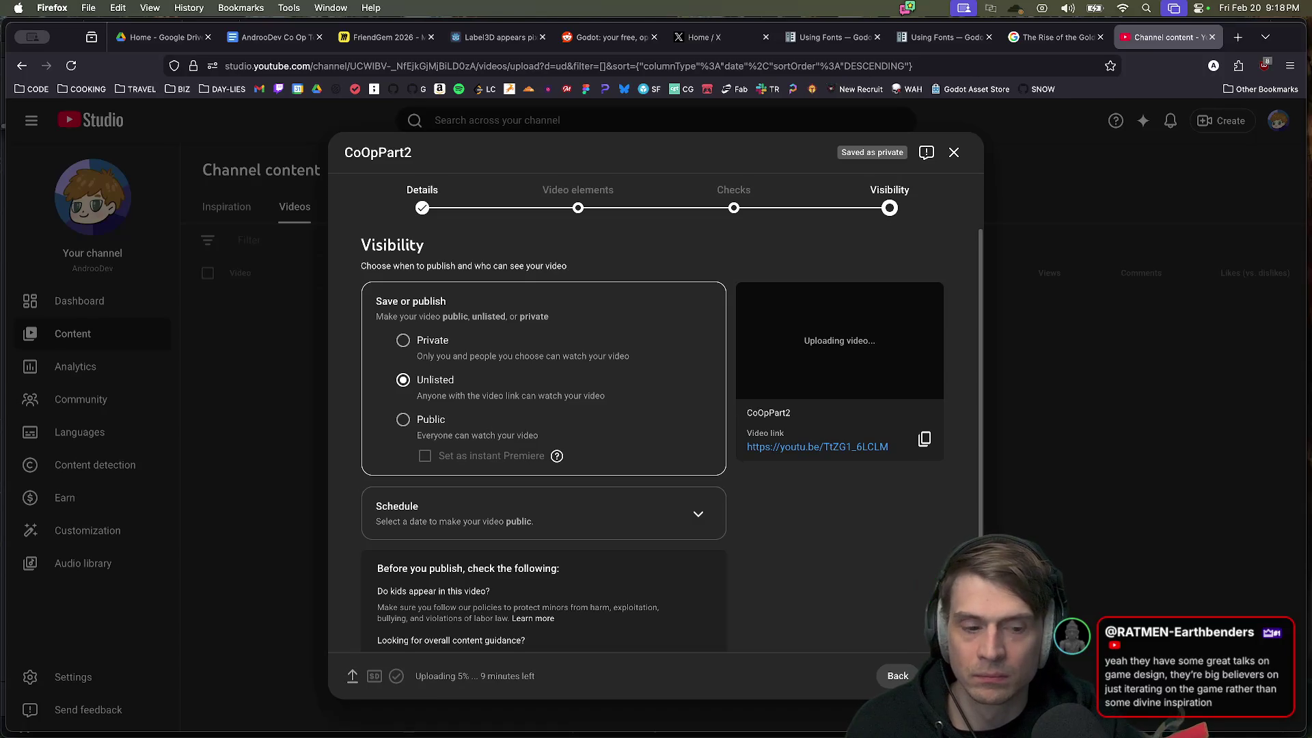
{"action": "left_click", "coordinate": [951, 675]}
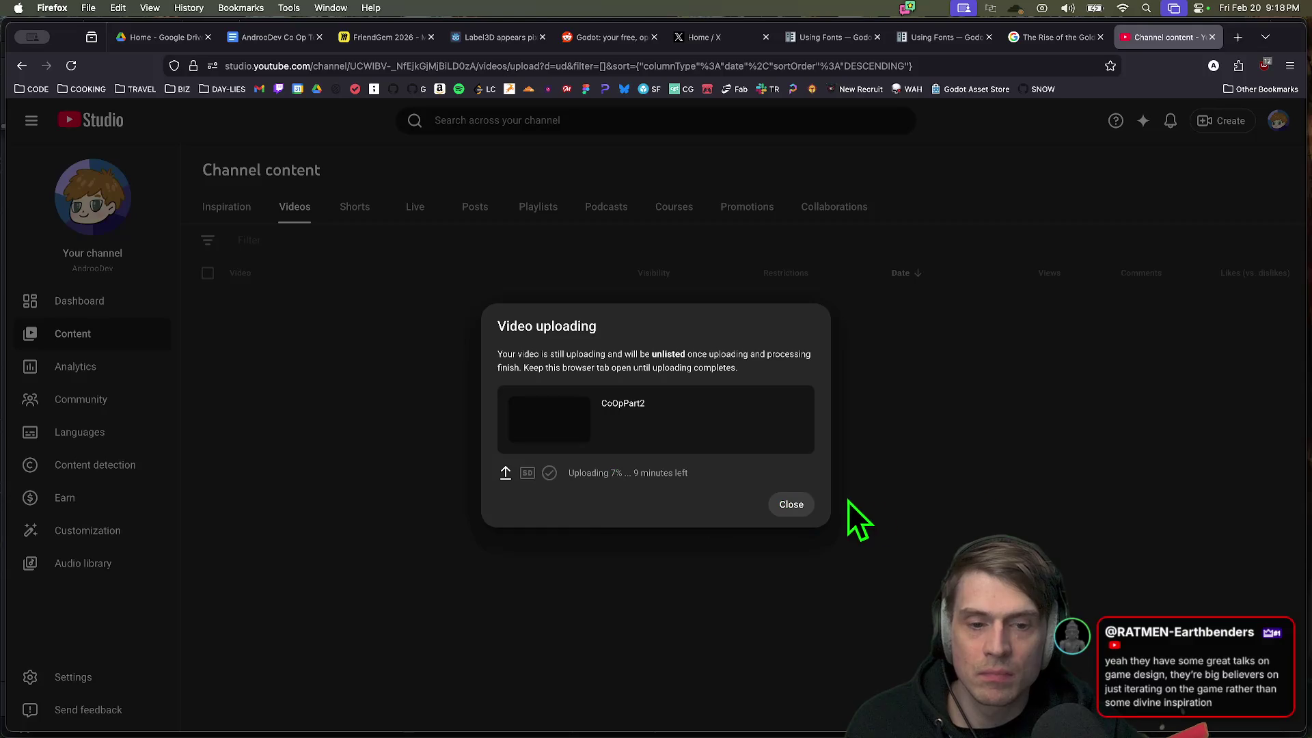
Step: Close the Video uploading notice, switch to Finder, and play CoOpPart2 in Quick Look
{"action": "left_click", "coordinate": [792, 509]}
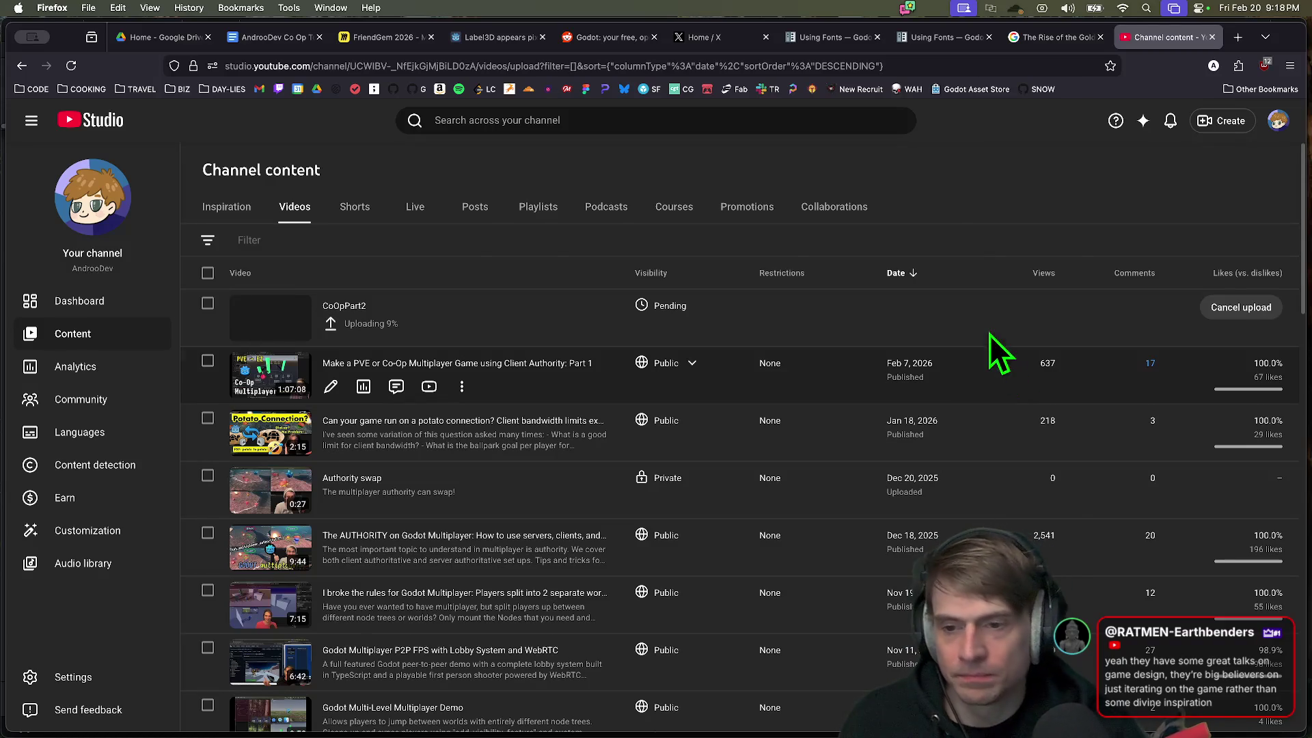
{"action": "key", "text": "super+Tab"}
{"action": "key", "text": "space"}
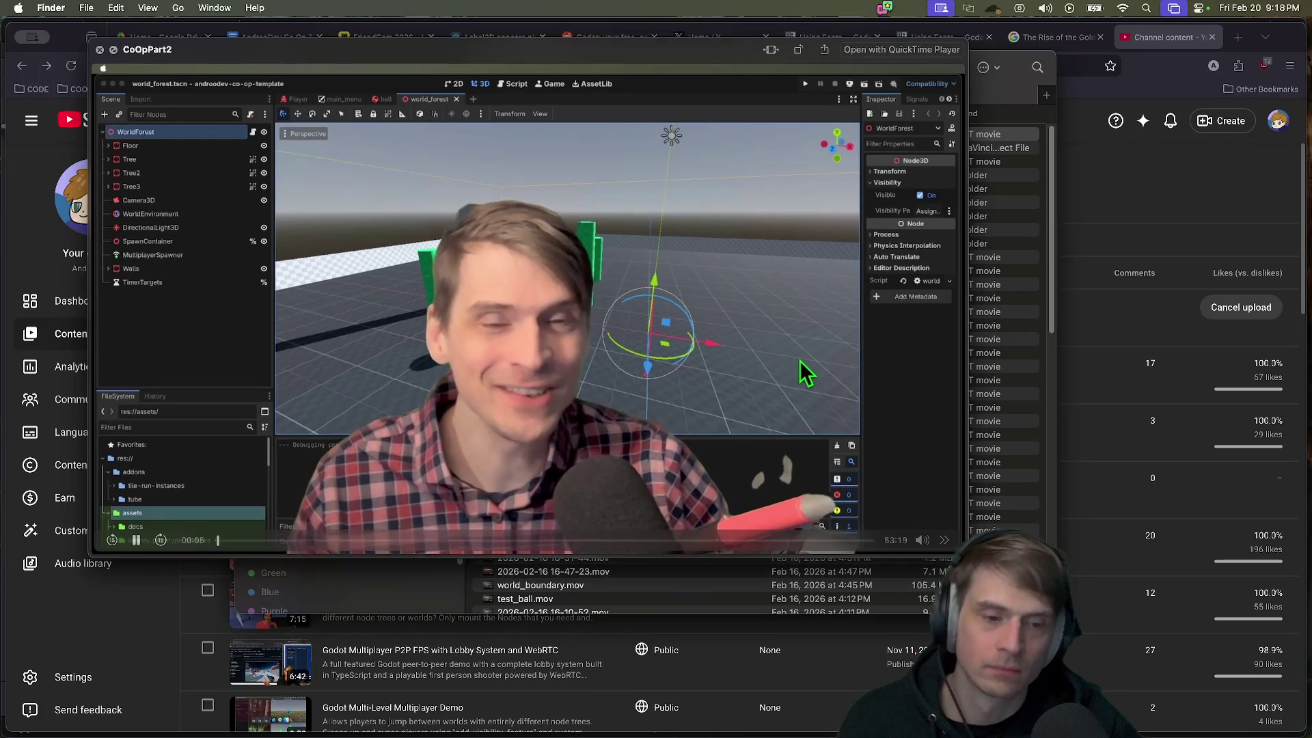
Step: Play the CoOpPart2 preview at double speed, then reposition and shrink its window
{"action": "left_click", "coordinate": [945, 541]}
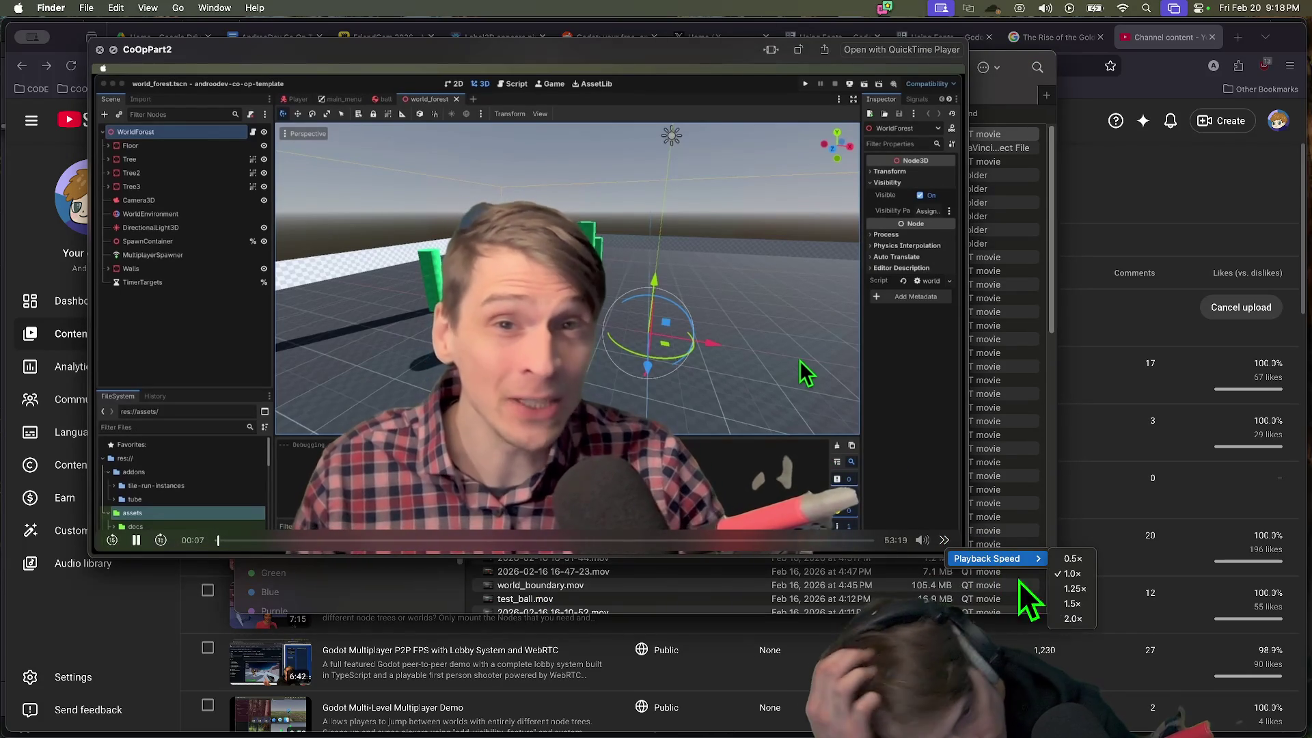
{"action": "left_click", "coordinate": [1090, 619]}
{"action": "left_click_drag", "start_coordinate": [962, 550], "coordinate": [1025, 555]}
{"action": "mouse_move", "coordinate": [958, 533]}
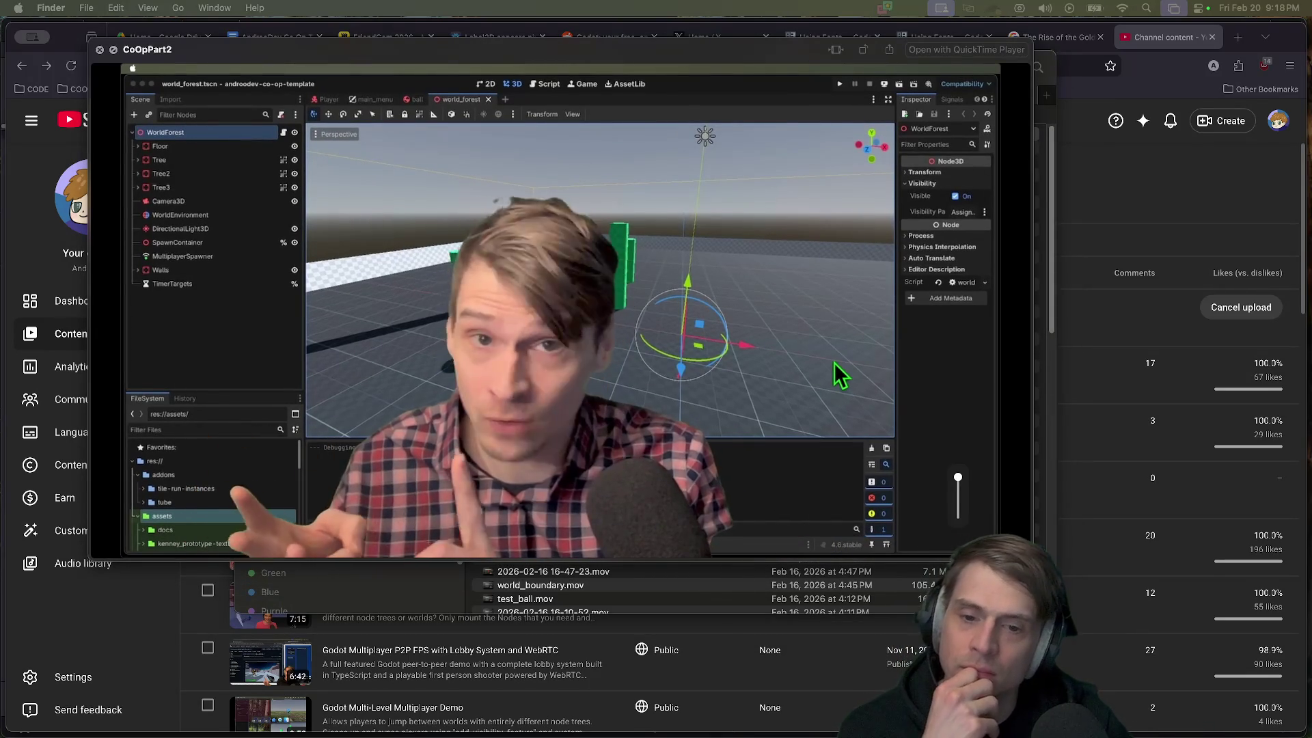
{"action": "mouse_move", "coordinate": [588, 48]}
{"action": "left_mouse_down"}
{"action": "mouse_move", "coordinate": [489, 38]}
{"action": "mouse_move", "coordinate": [500, 34]}
{"action": "left_mouse_up"}
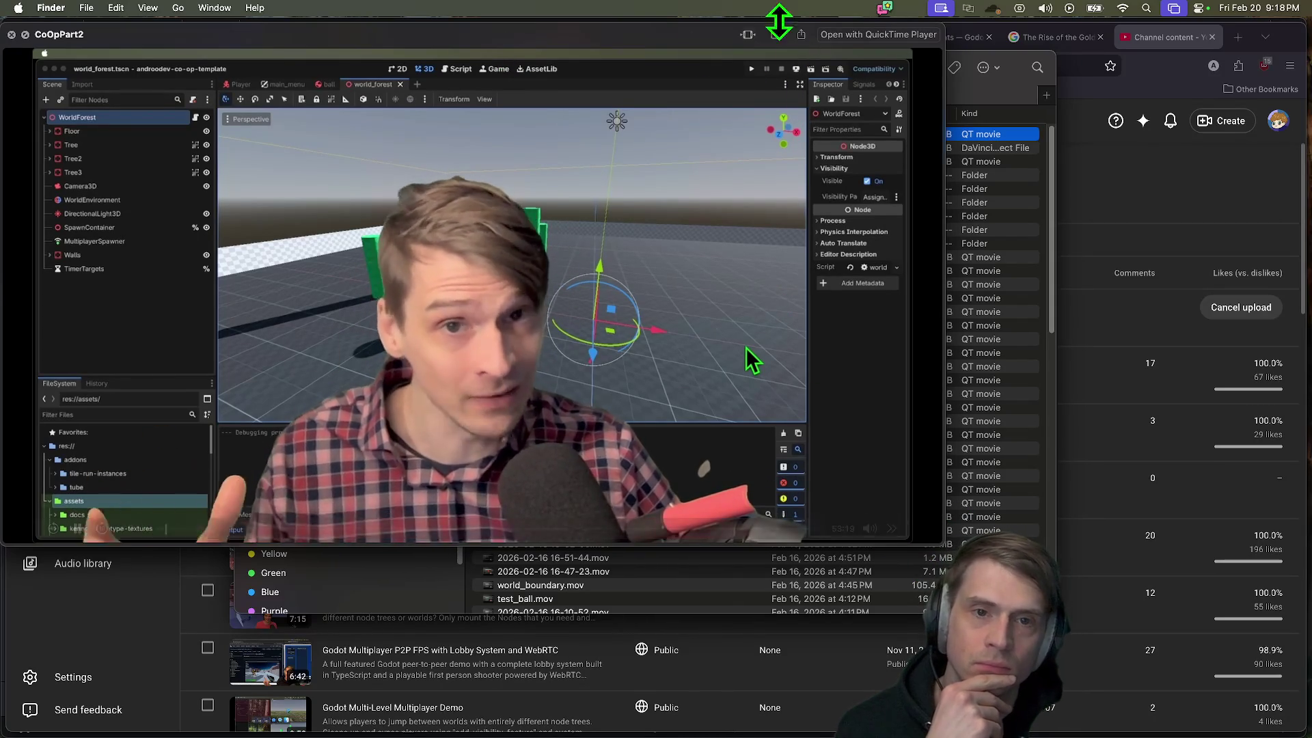
{"action": "mouse_move", "coordinate": [677, 32]}
{"action": "left_mouse_down"}
{"action": "mouse_move", "coordinate": [679, 46]}
{"action": "mouse_move", "coordinate": [683, 30]}
{"action": "left_mouse_up"}
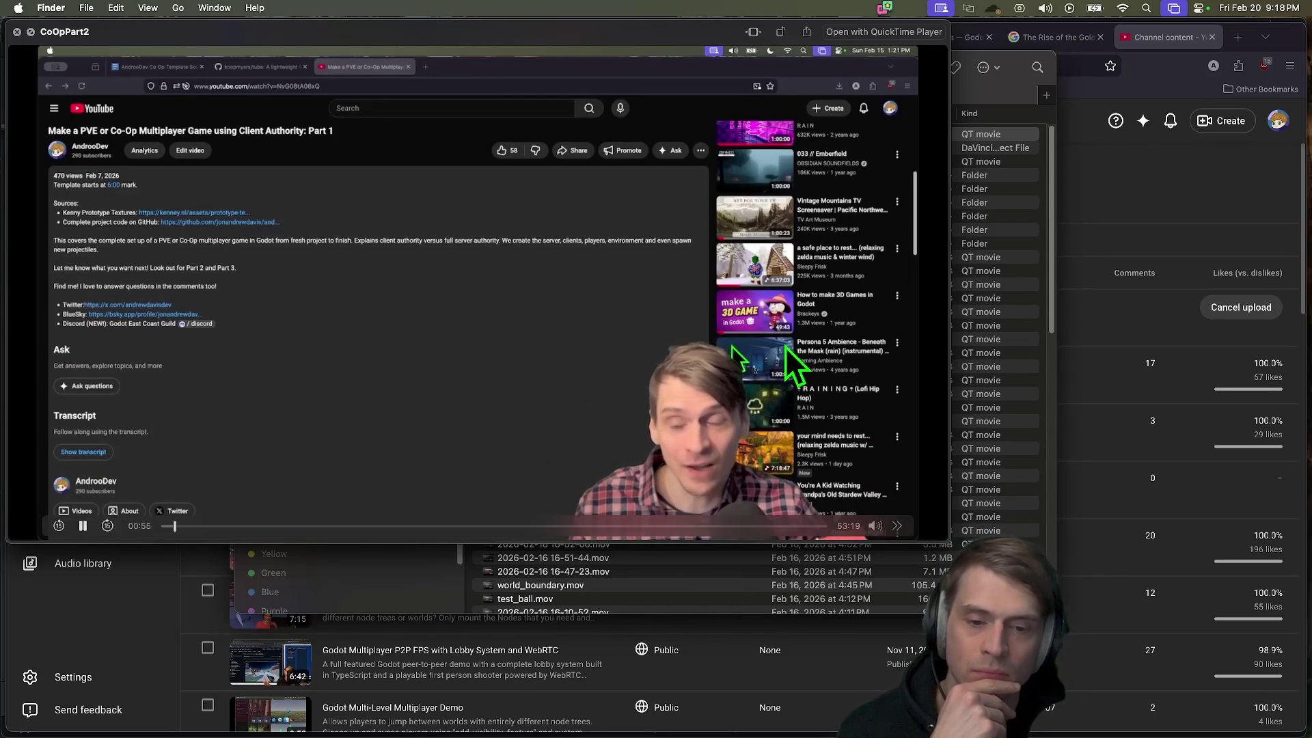
{"action": "mouse_move", "coordinate": [691, 126]}
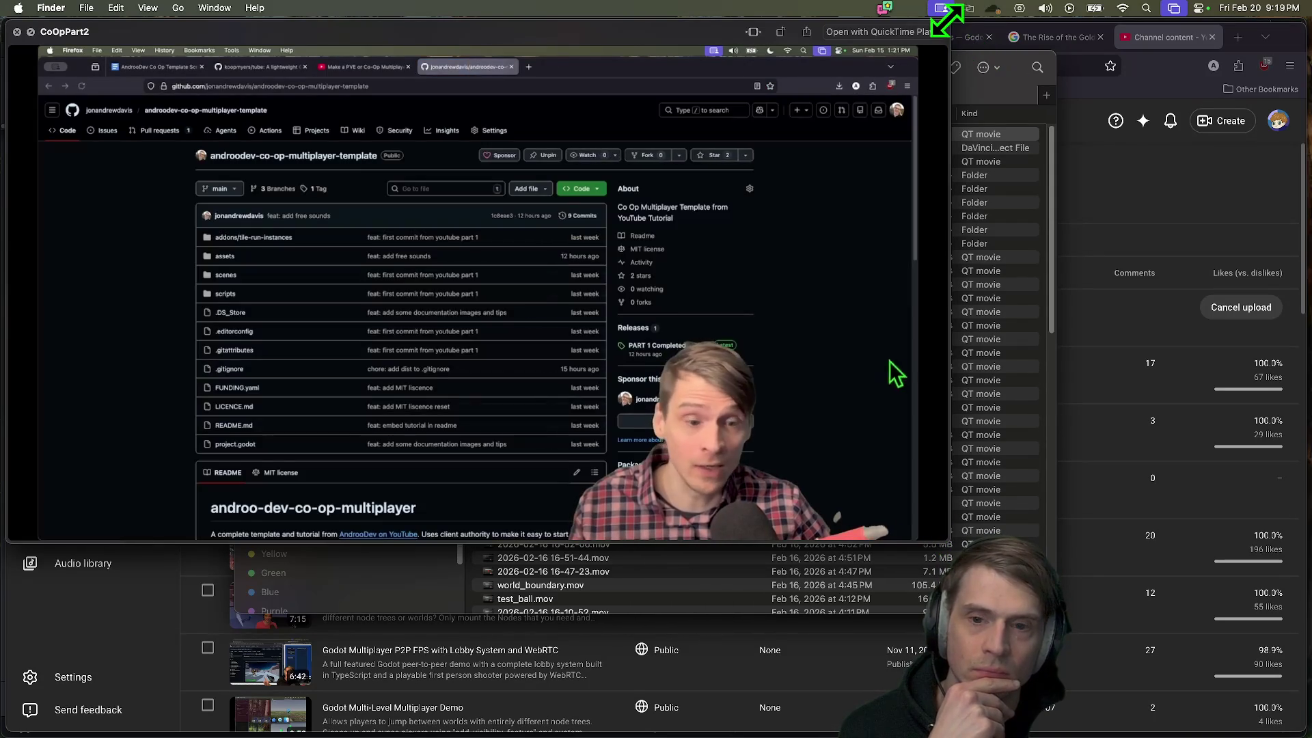
{"action": "left_click_drag", "start_coordinate": [947, 22], "coordinate": [815, 26]}
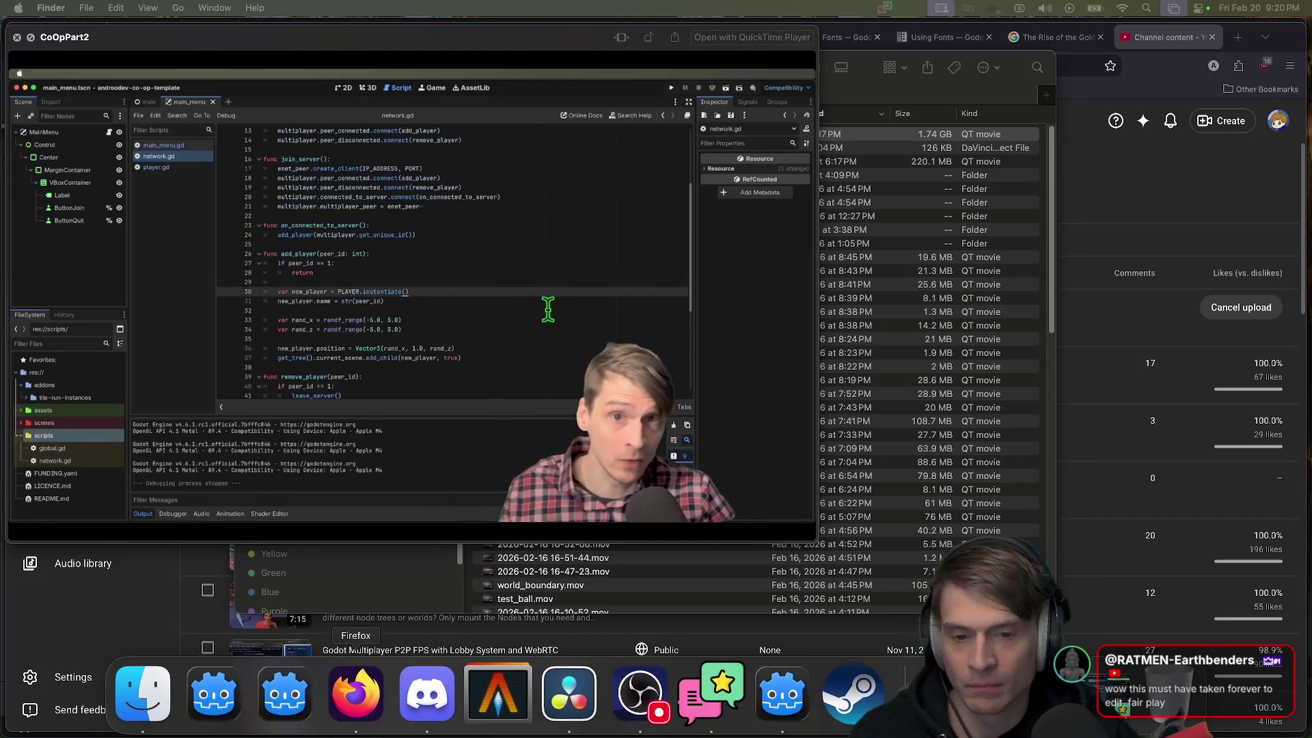
Step: Pause the CoOpPart2 preview at 03:27, watch on to about 06:34, then return to YouTube Studio
{"action": "left_click", "coordinate": [49, 528]}
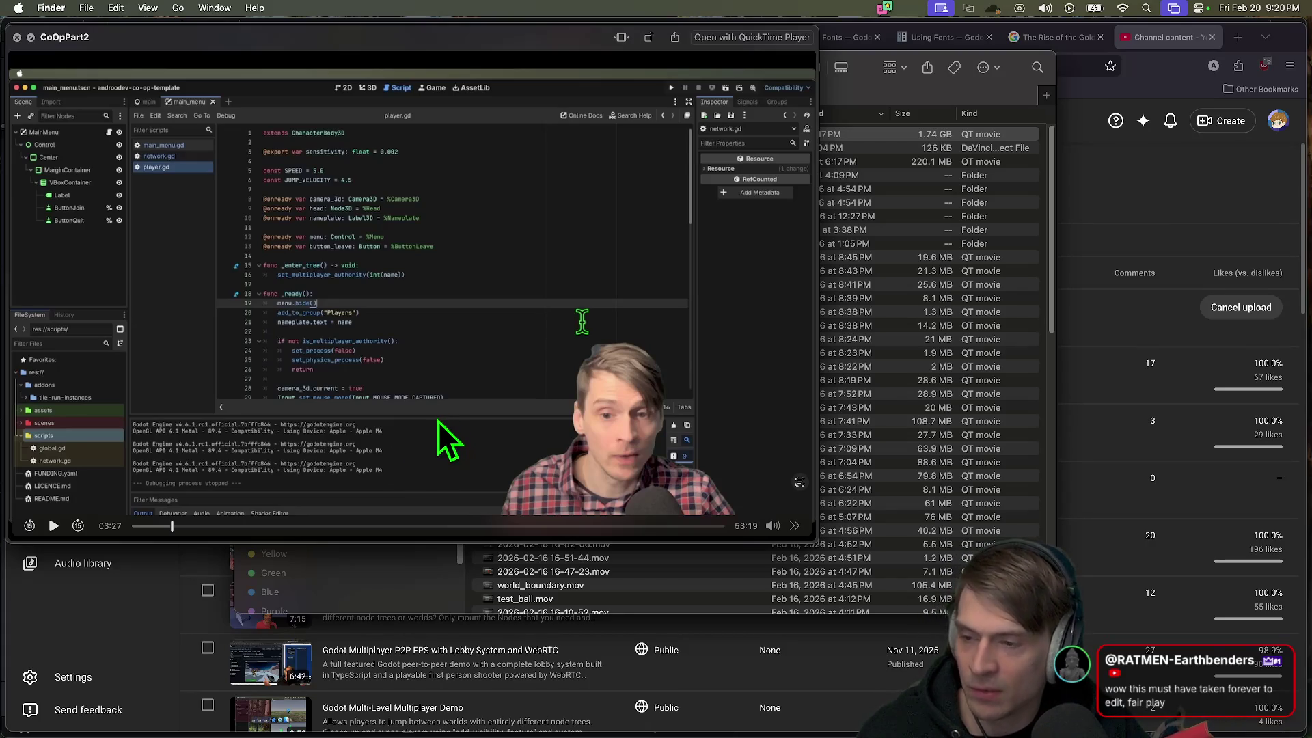
{"action": "mouse_move", "coordinate": [285, 691]}
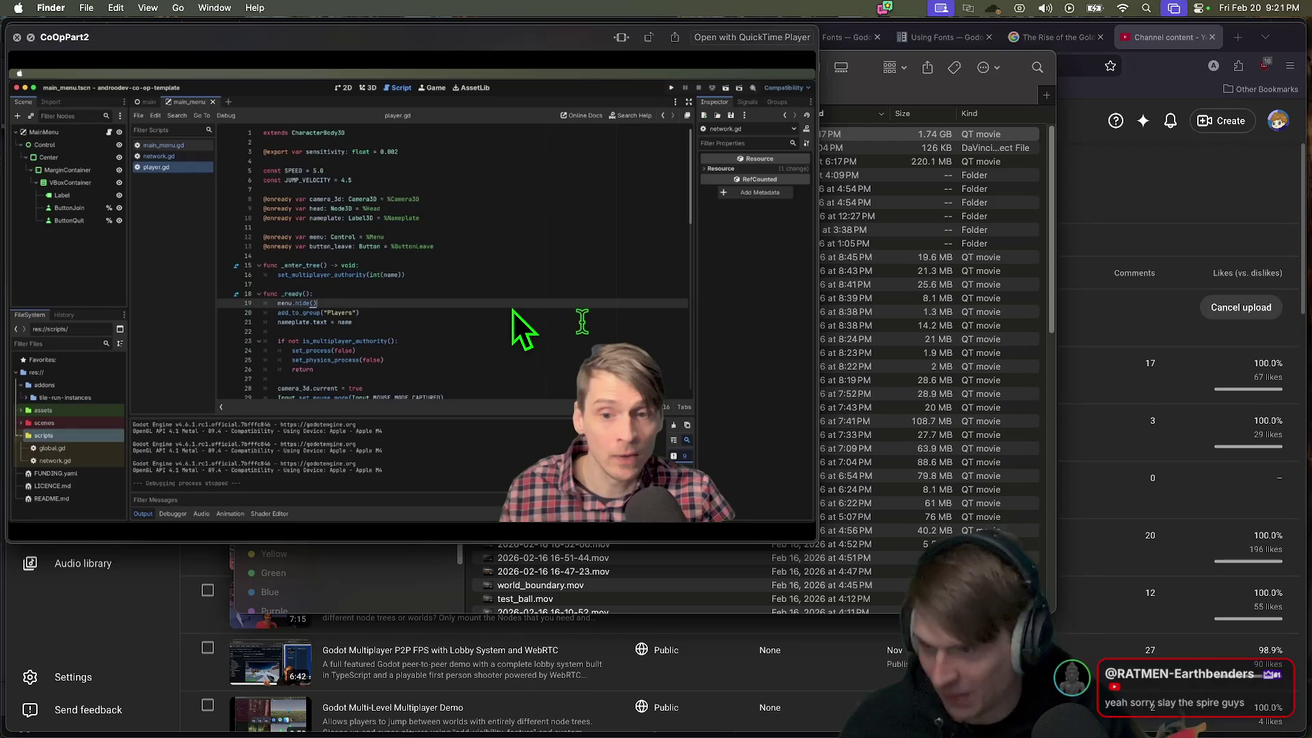
{"action": "mouse_move", "coordinate": [400, 197]}
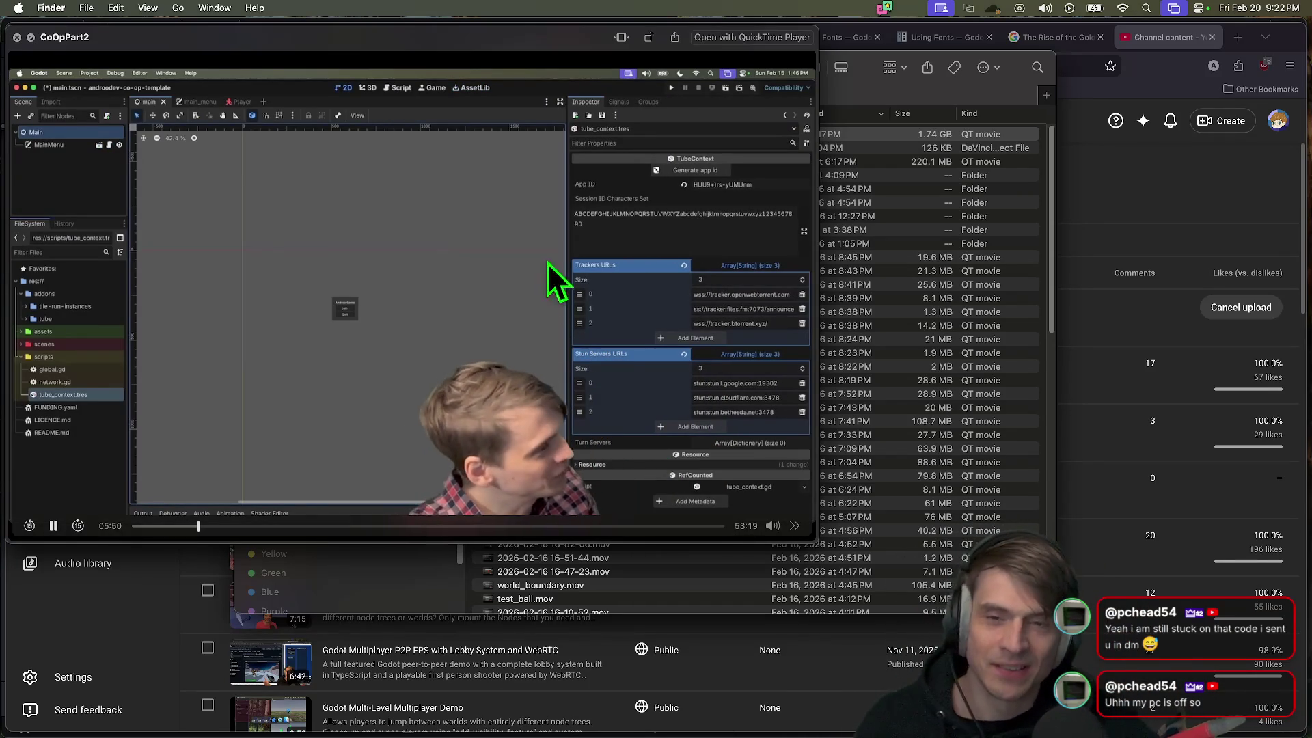
{"action": "mouse_move", "coordinate": [498, 200]}
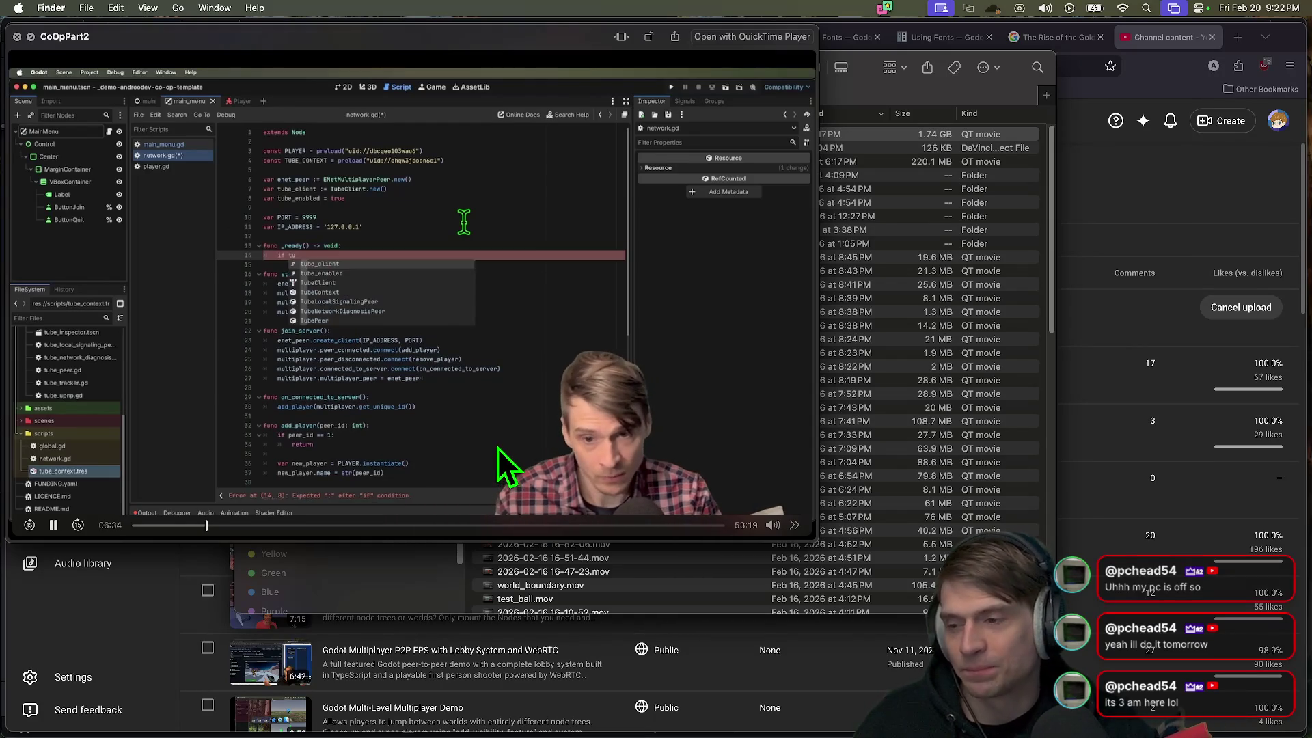
{"action": "left_click", "coordinate": [1113, 177]}
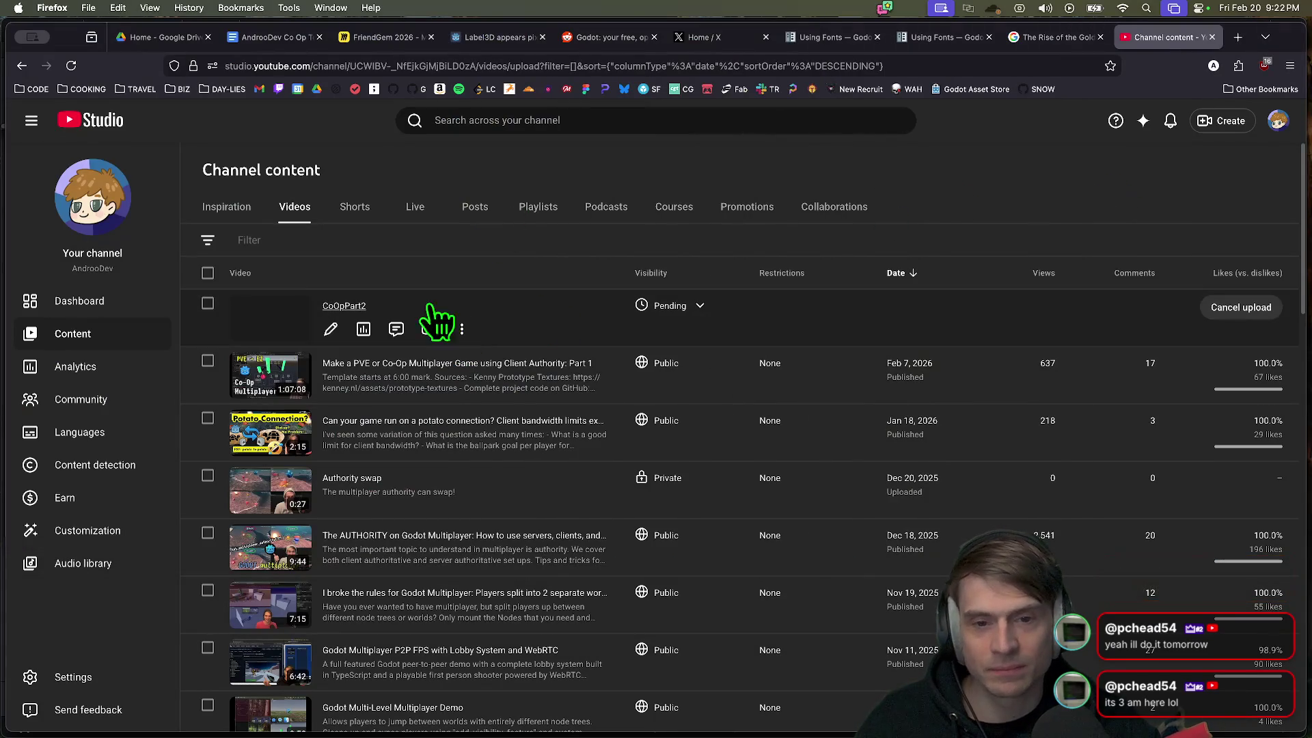
{"action": "left_click", "coordinate": [462, 329]}
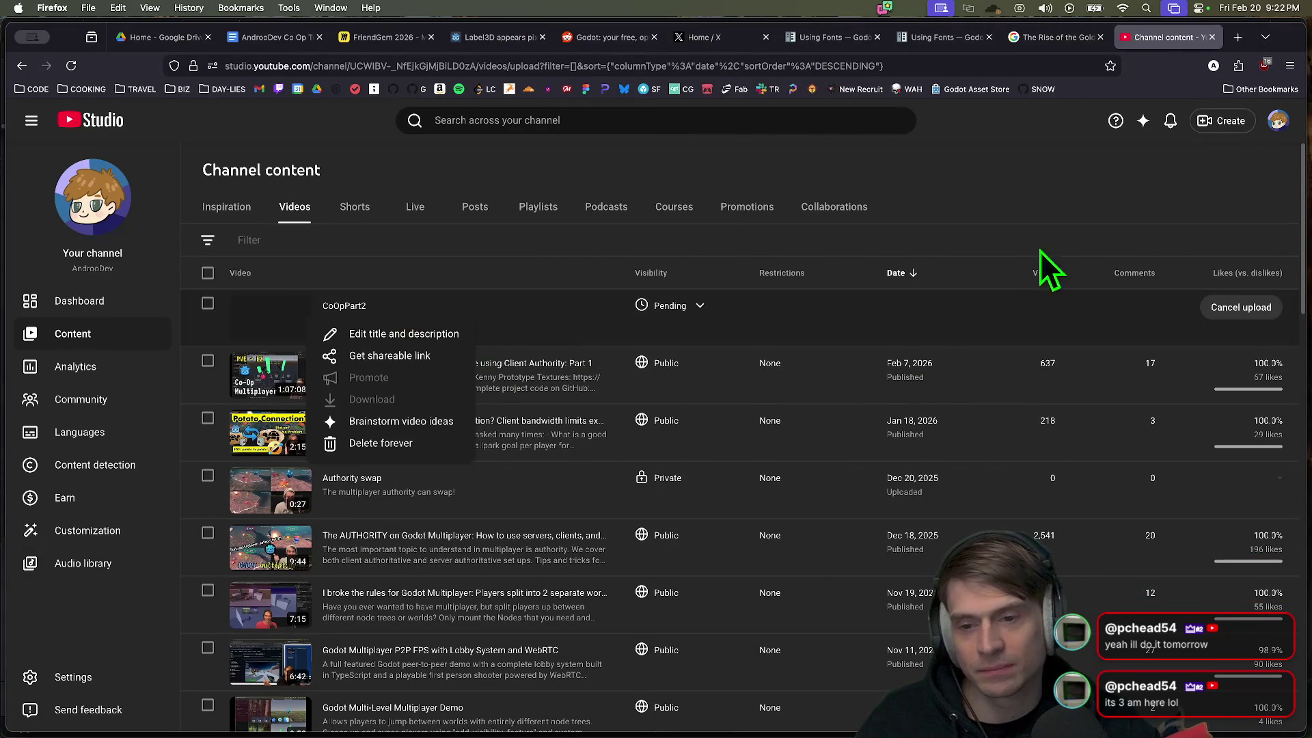
{"action": "left_click", "coordinate": [1125, 223]}
{"action": "key", "text": "super+Tab"}
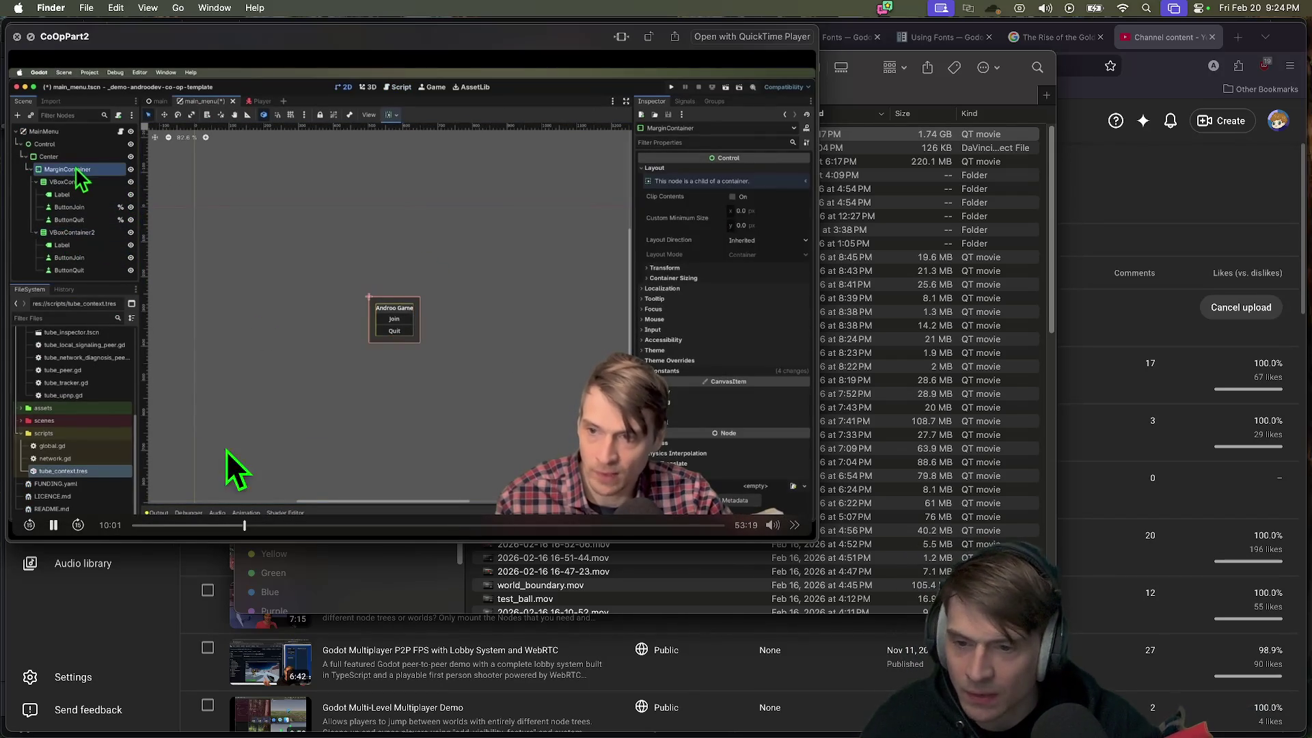
Step: Pause the CoOpPart2 preview around 10:01 at the main_menu scene setup
{"action": "left_click", "coordinate": [53, 525]}
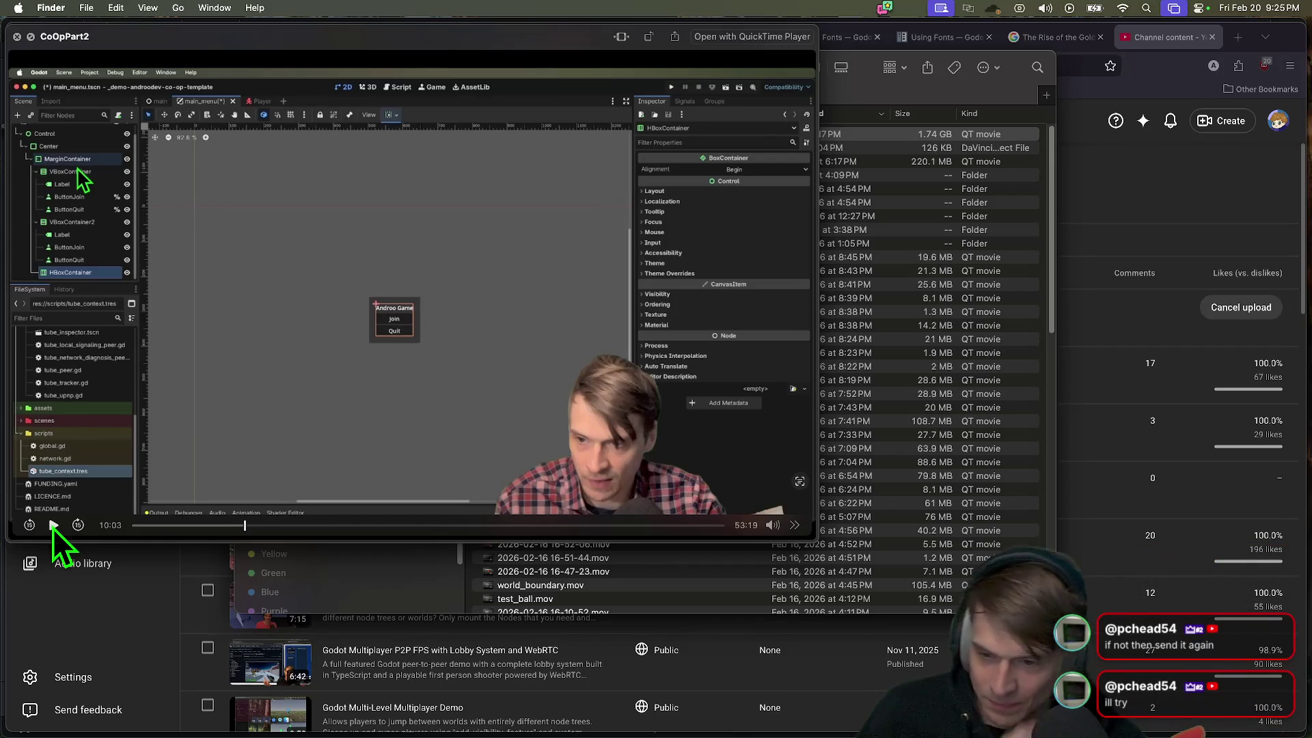
Step: Scrub the CoOpPart2 preview back to about 09:50, pause at 10:01, then resume playback
{"action": "left_click", "coordinate": [54, 525]}
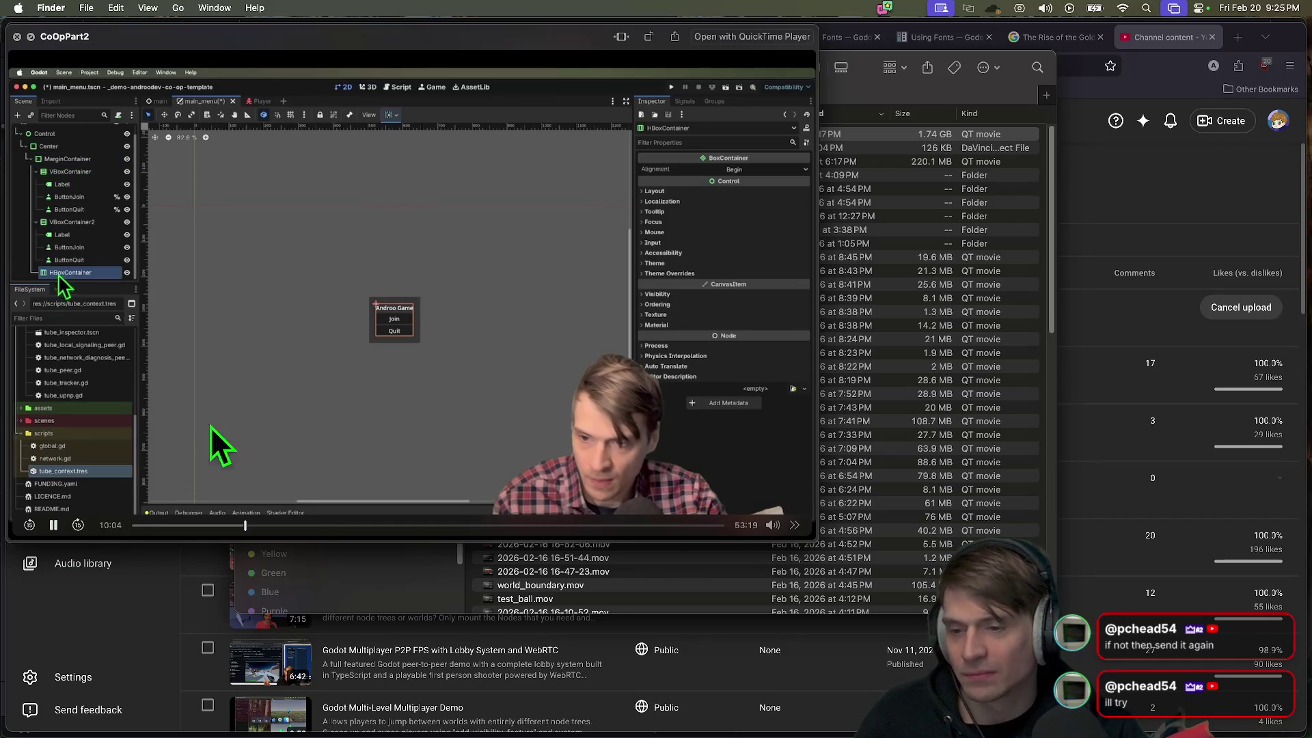
{"action": "left_click", "coordinate": [53, 525]}
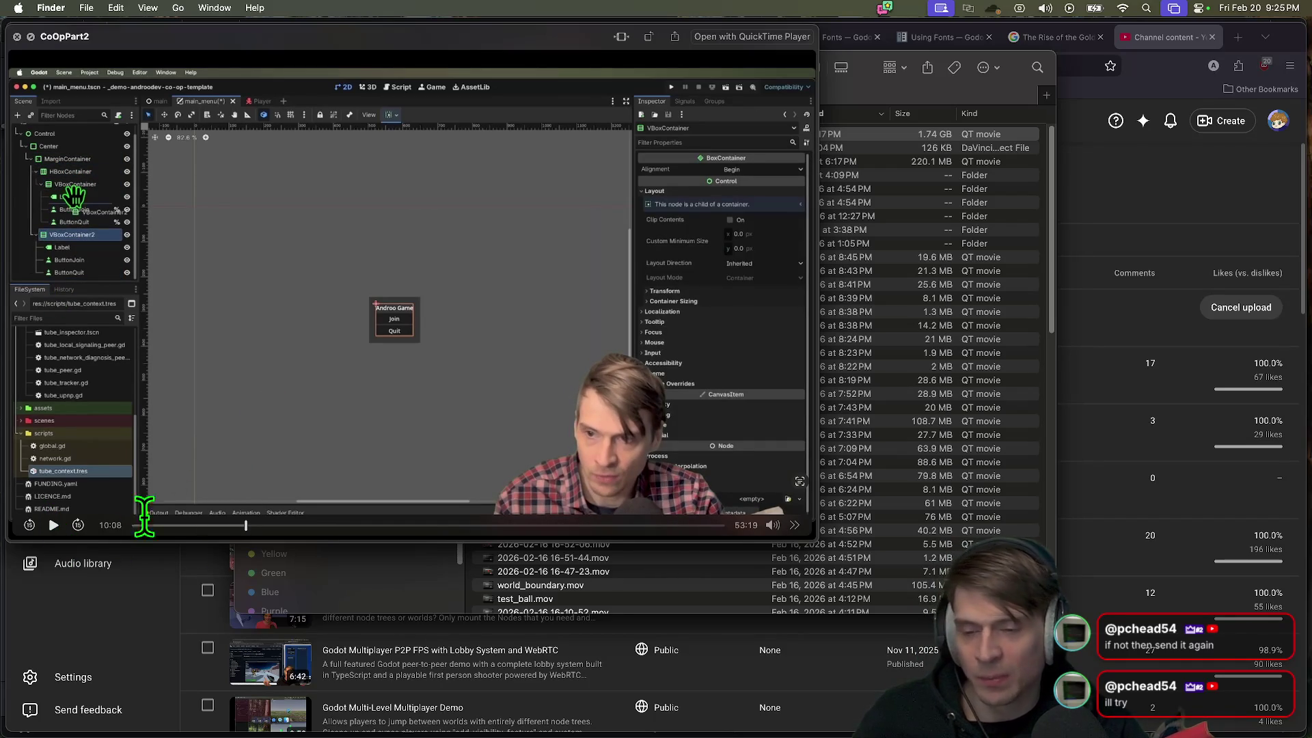
{"action": "left_click", "coordinate": [244, 528]}
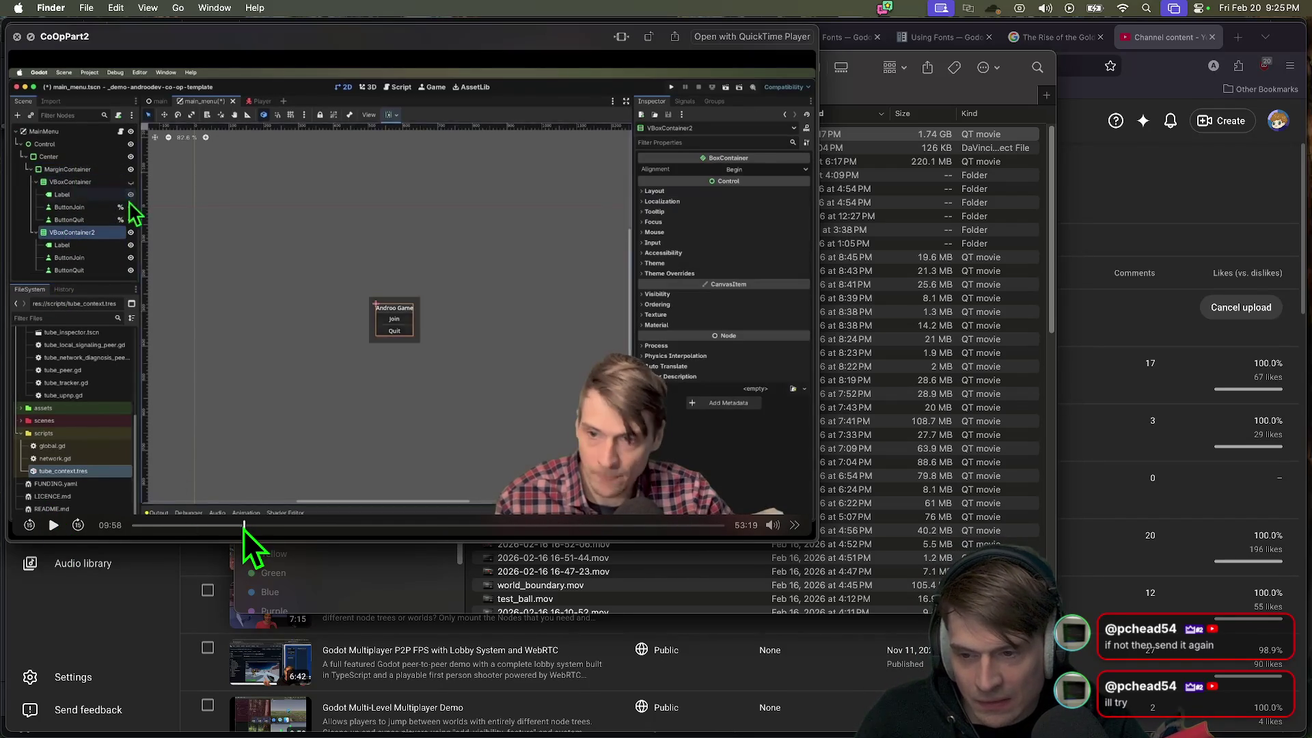
{"action": "left_click", "coordinate": [53, 524]}
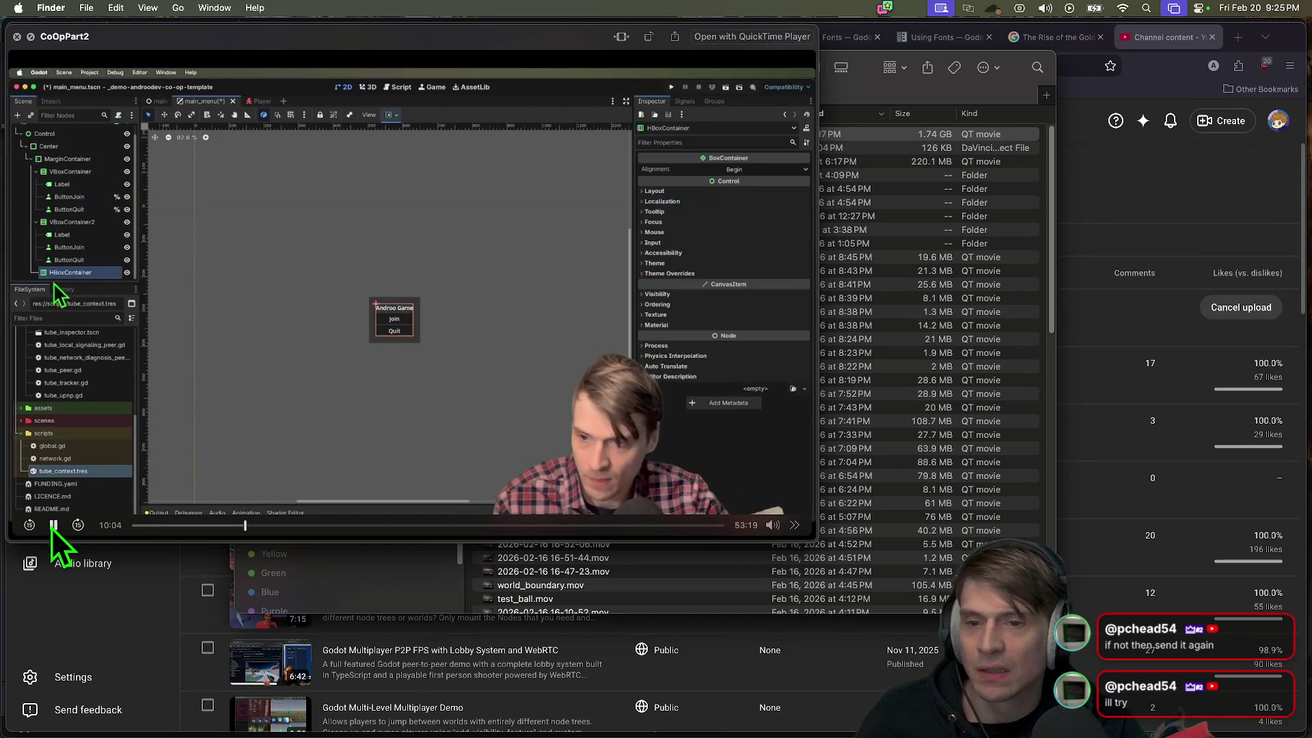
{"action": "left_click", "coordinate": [53, 524]}
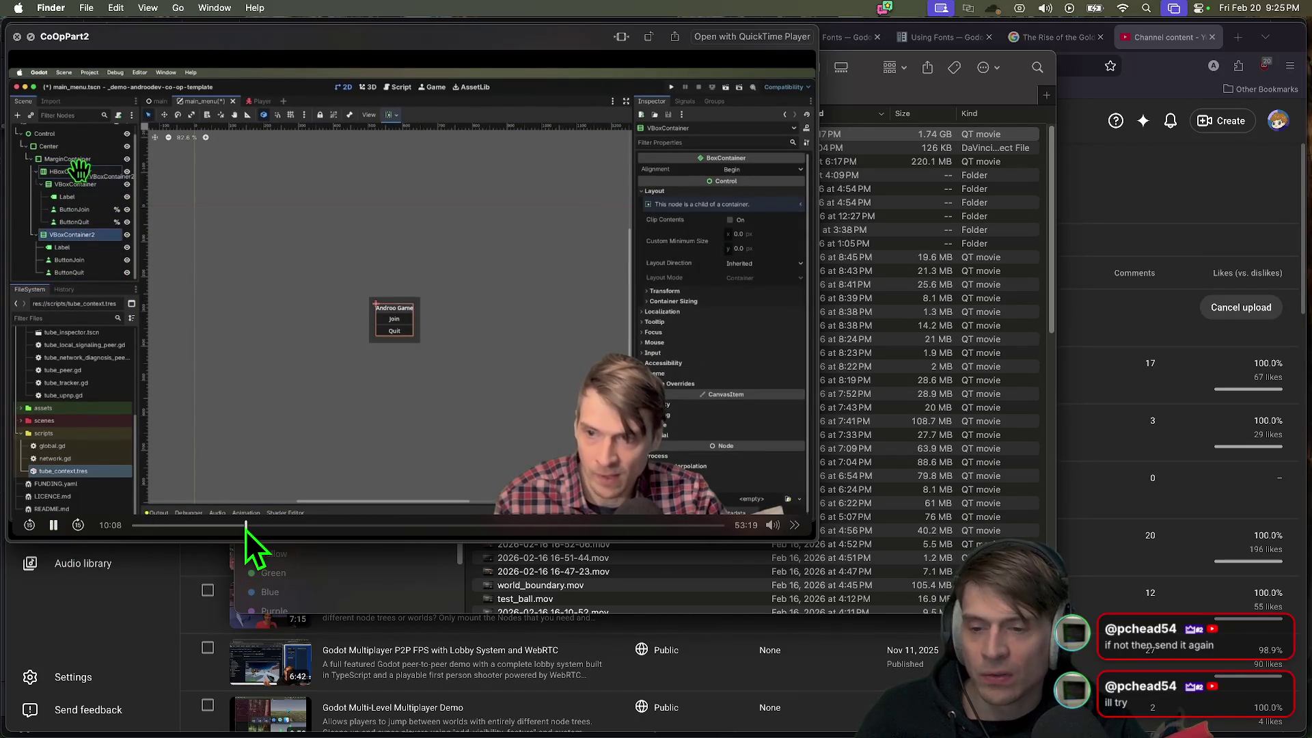
{"action": "left_click", "coordinate": [244, 526]}
{"action": "left_click", "coordinate": [242, 531]}
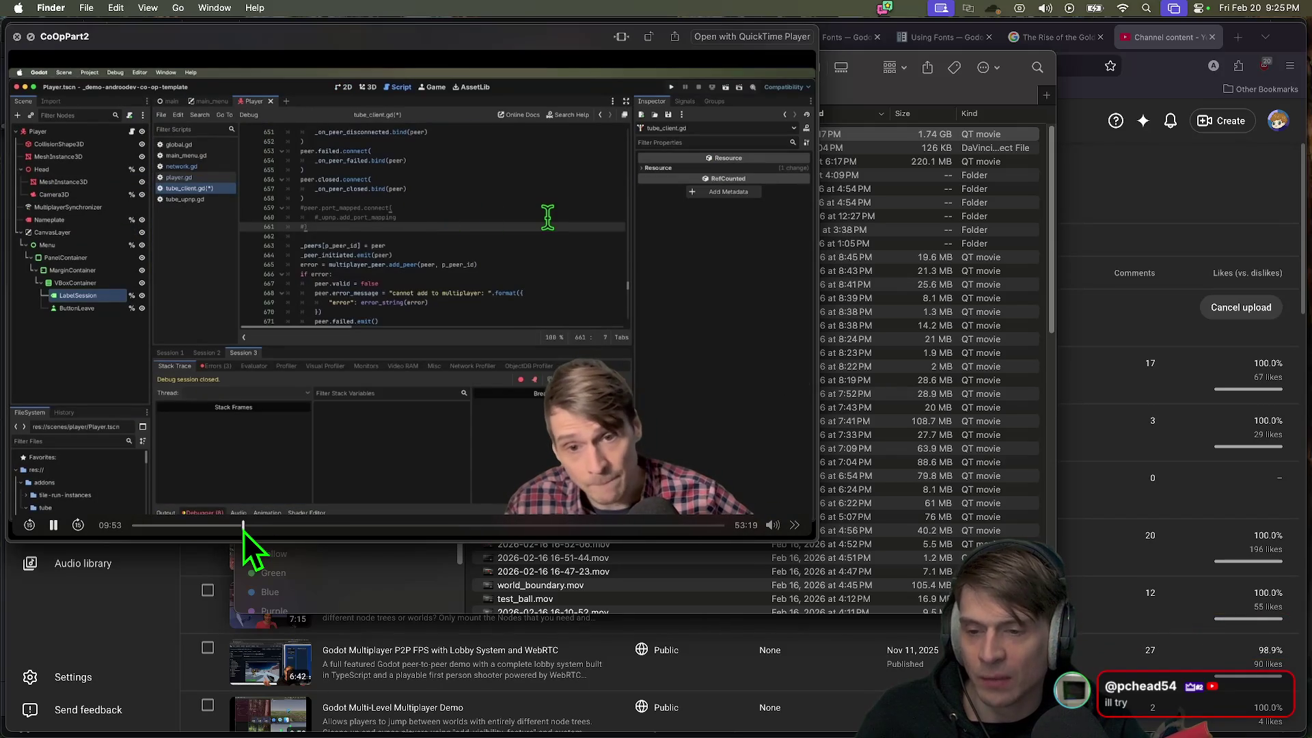
{"action": "left_click", "coordinate": [242, 531]}
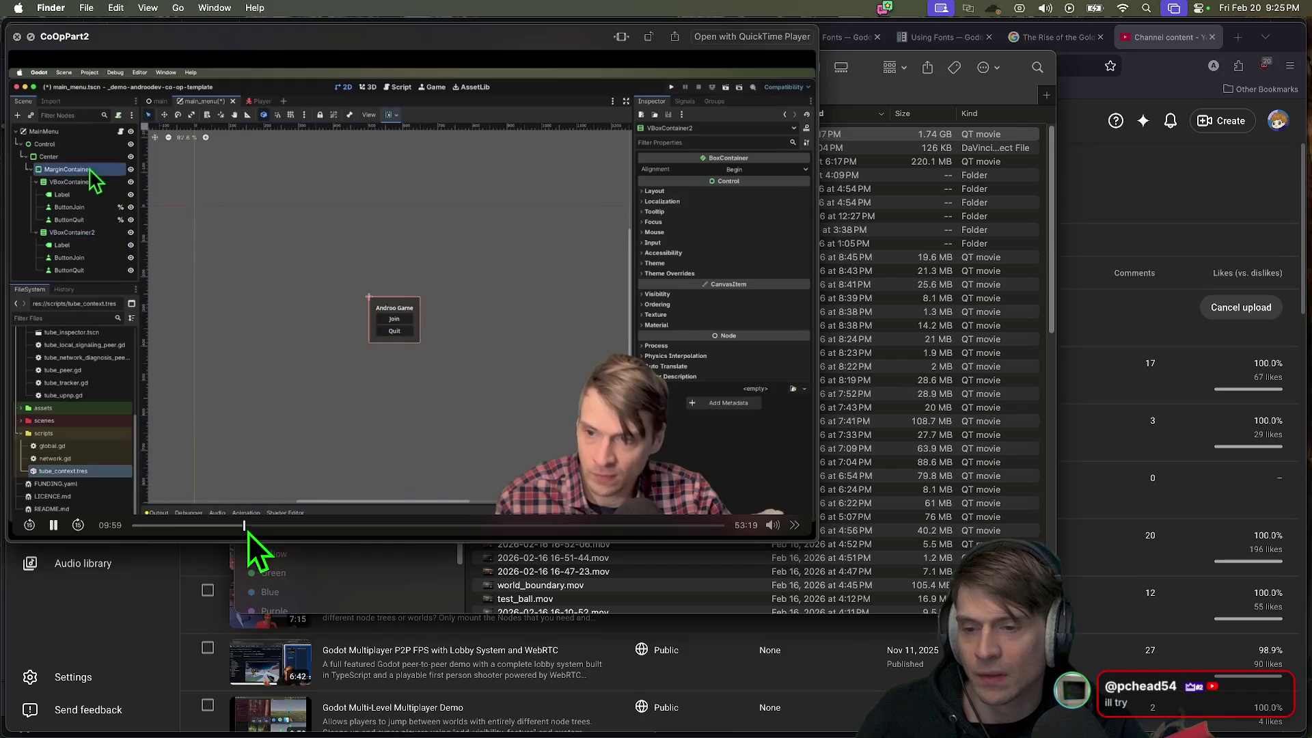
{"action": "left_click", "coordinate": [52, 525]}
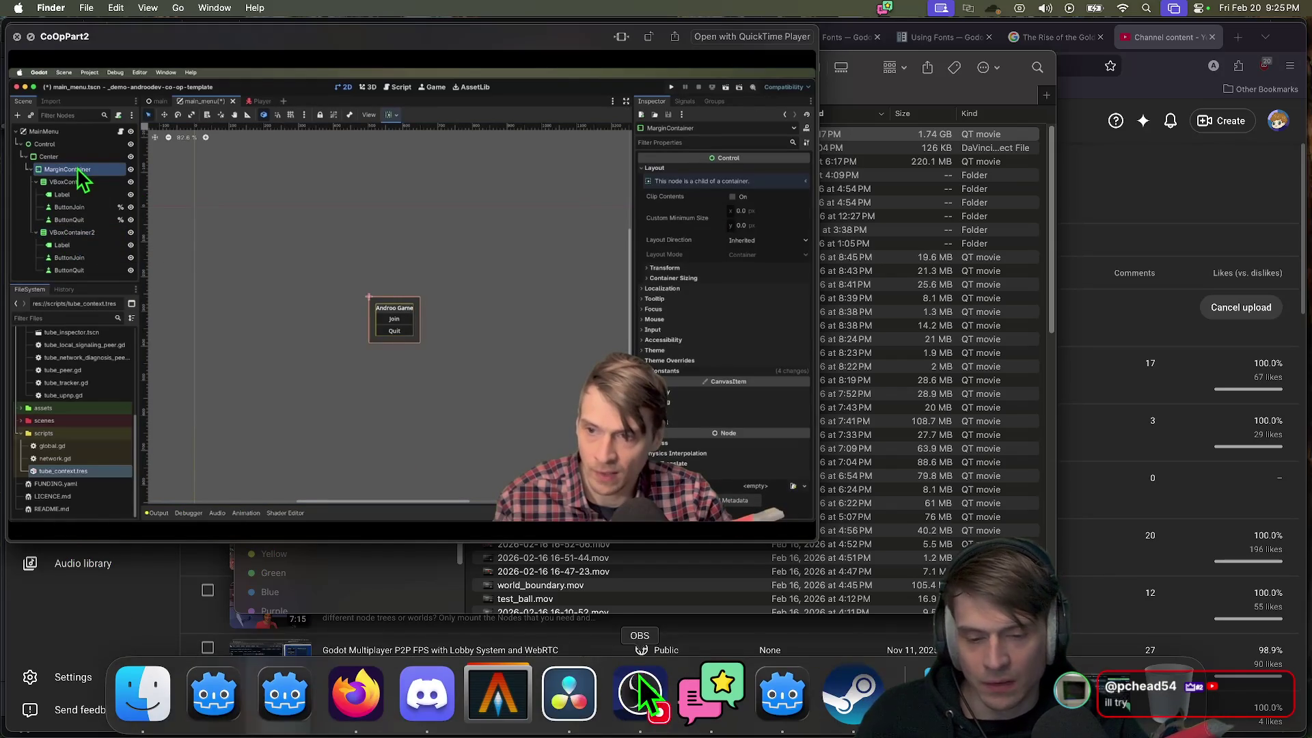
{"action": "left_click", "coordinate": [52, 526]}
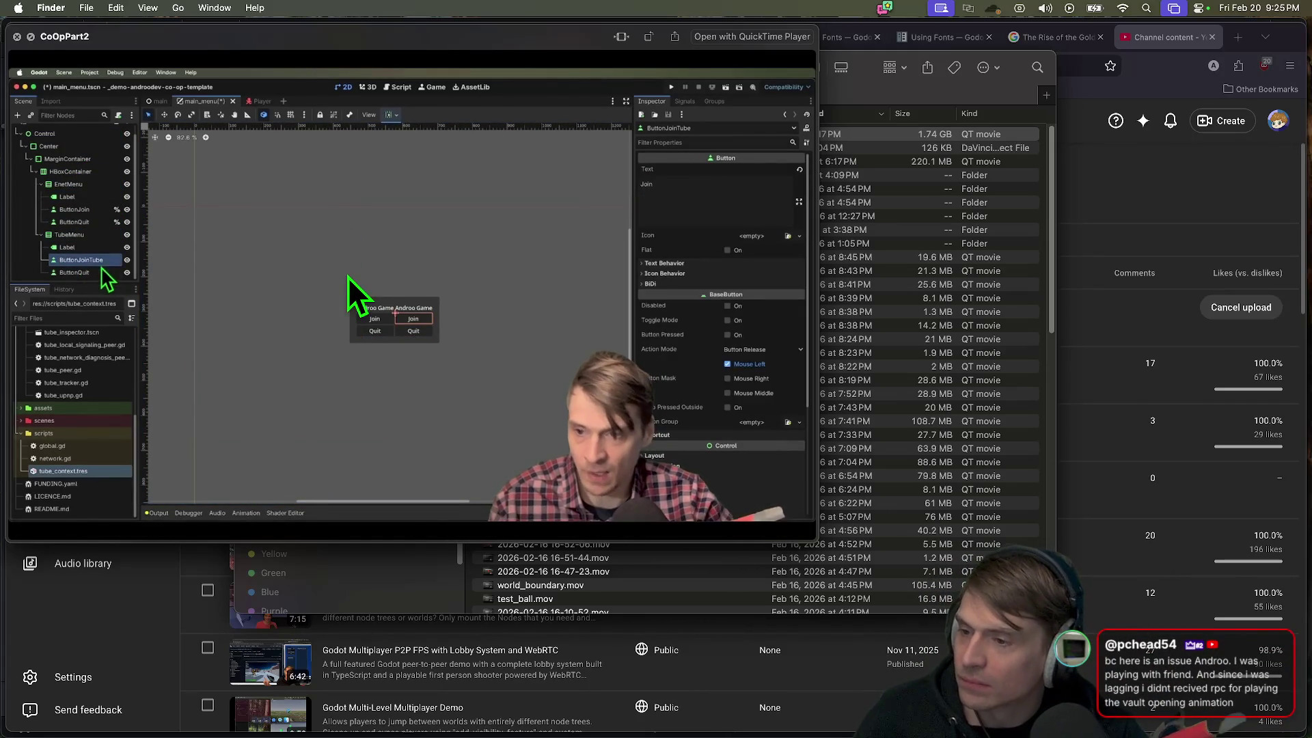
Step: Pause the CoOpPart2 preview at 10:33 and bring YouTube Studio back to the front
{"action": "mouse_move", "coordinate": [49, 526]}
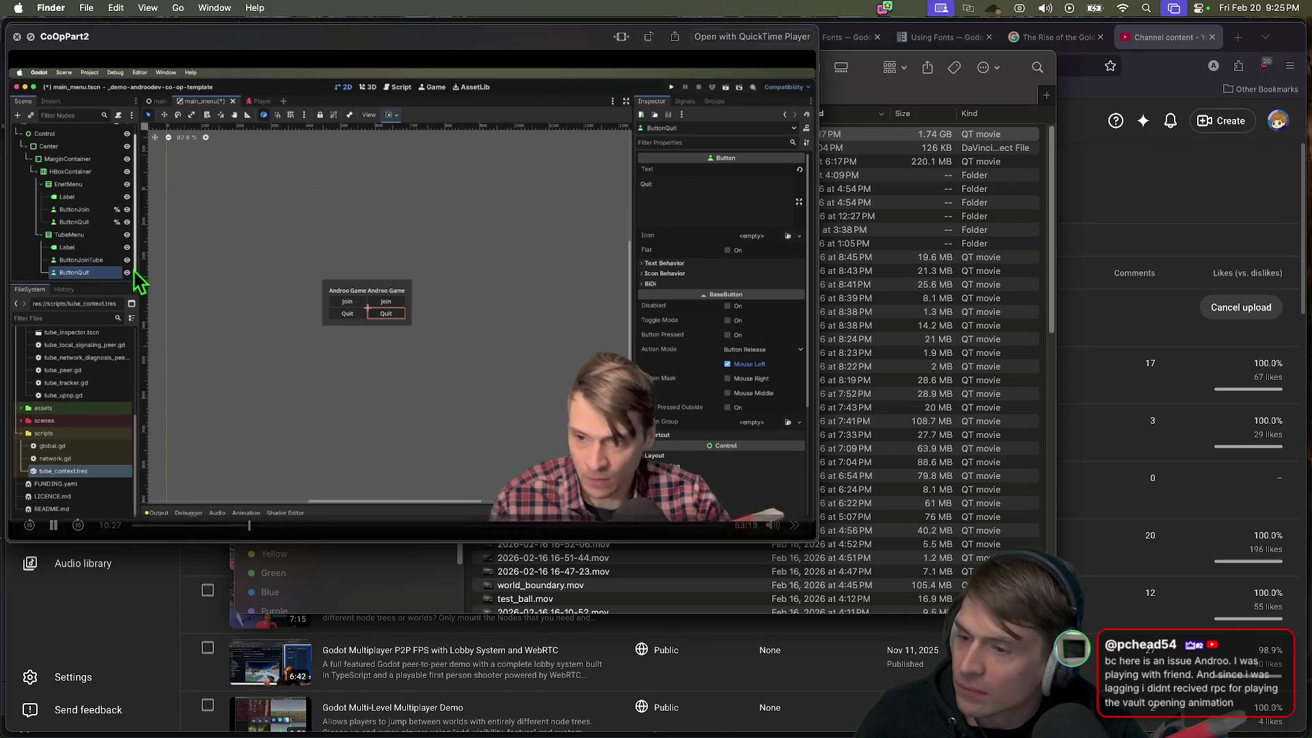
{"action": "left_click", "coordinate": [54, 527]}
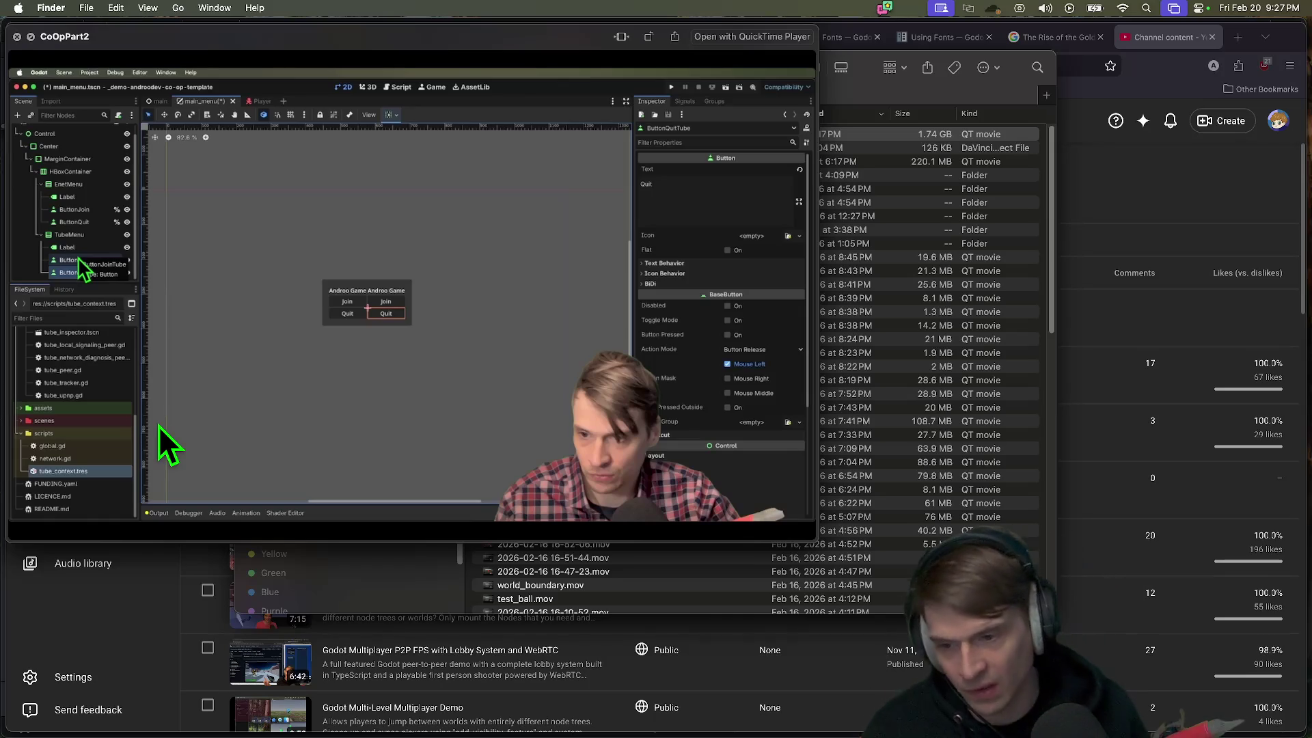
{"action": "mouse_move", "coordinate": [355, 731]}
{"action": "mouse_move", "coordinate": [470, 491]}
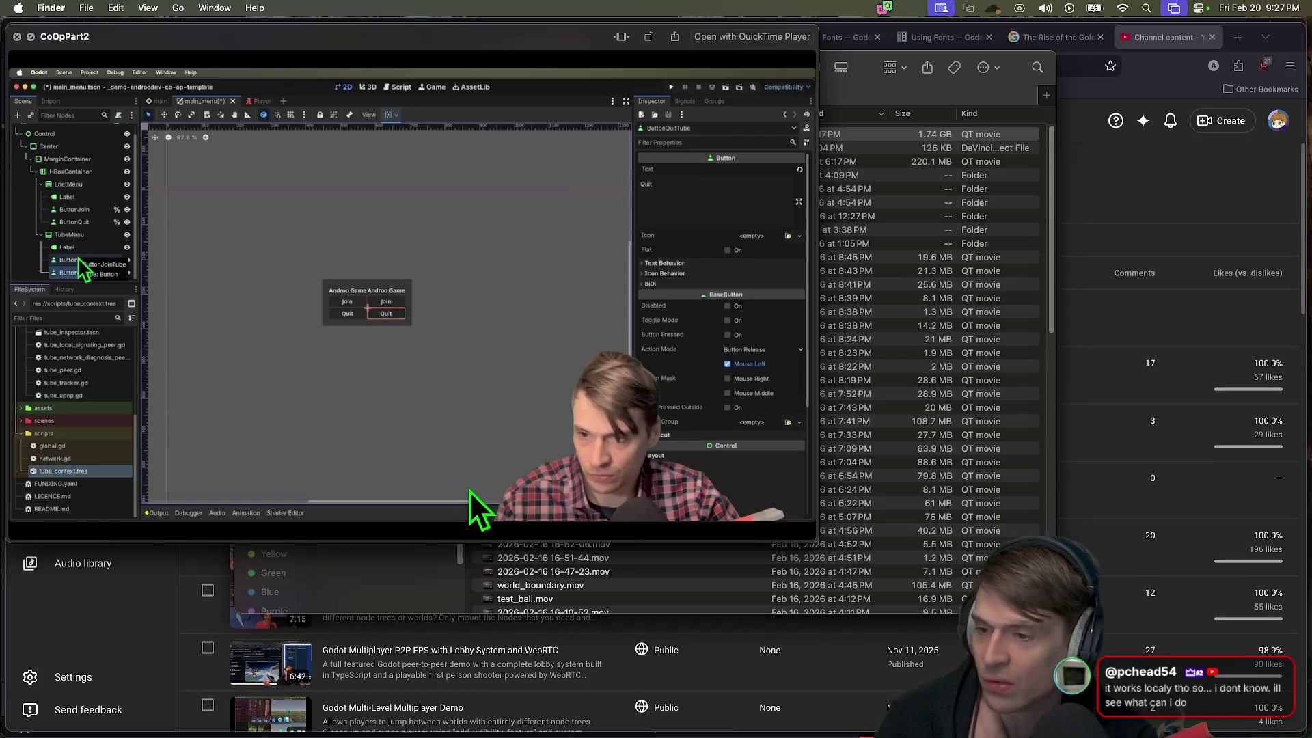
{"action": "left_click", "coordinate": [1254, 234]}
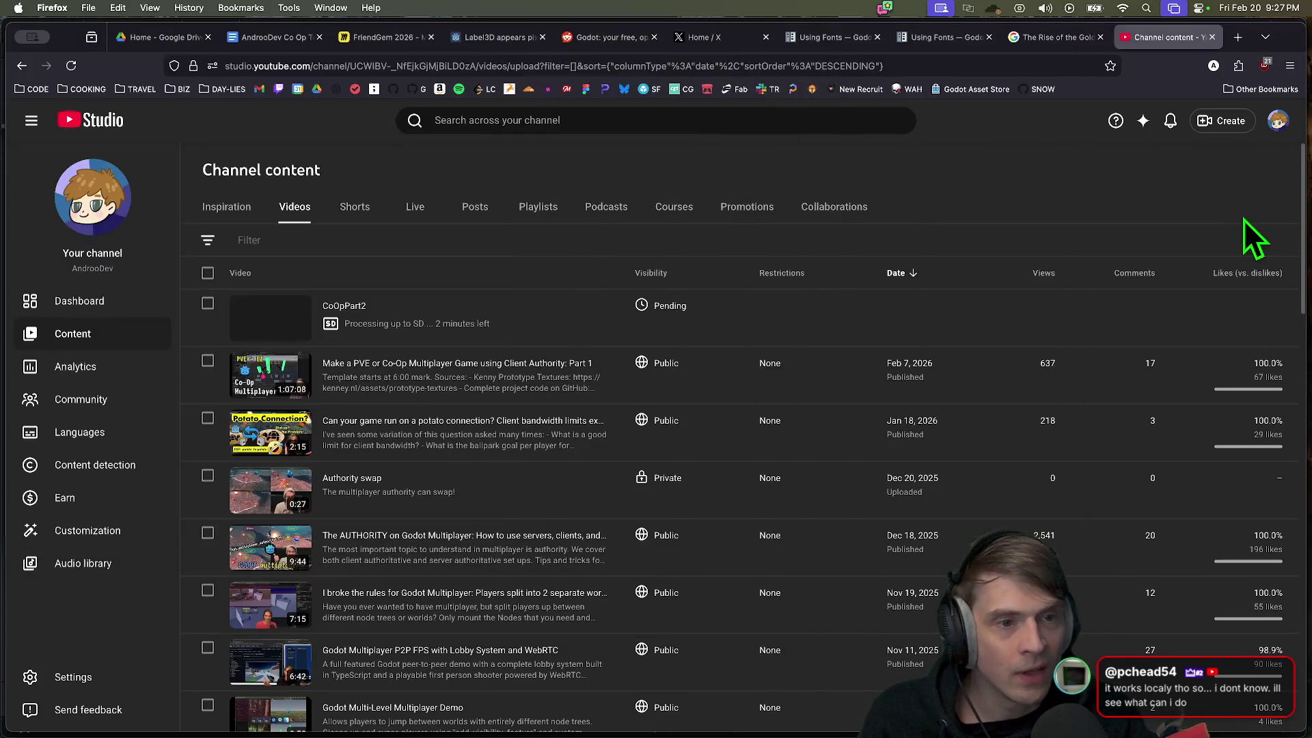
Step: Search 'comcast' in a new tab, load the tylertreat/comcast repository and scroll through its README
{"action": "key", "text": "super+t"}
{"action": "type", "text": "comcast"}
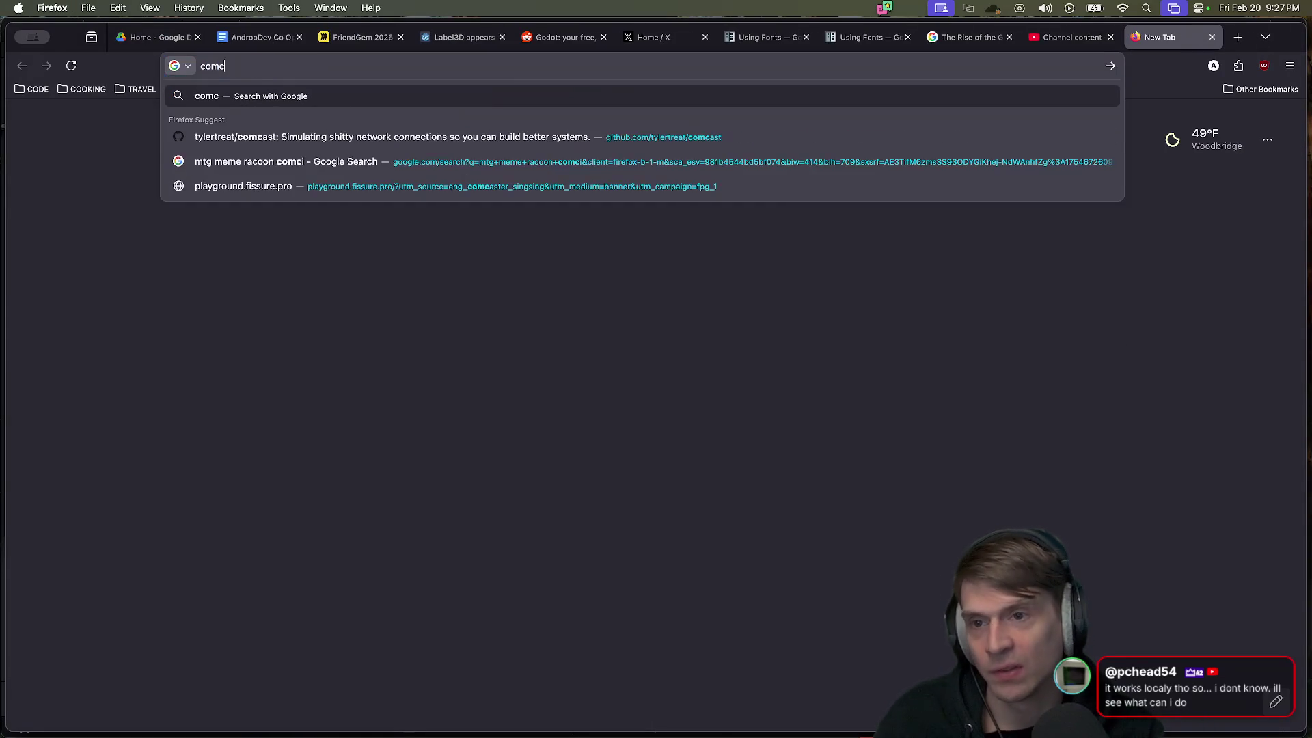
{"action": "key", "text": "Down"}
{"action": "key", "text": "Return"}
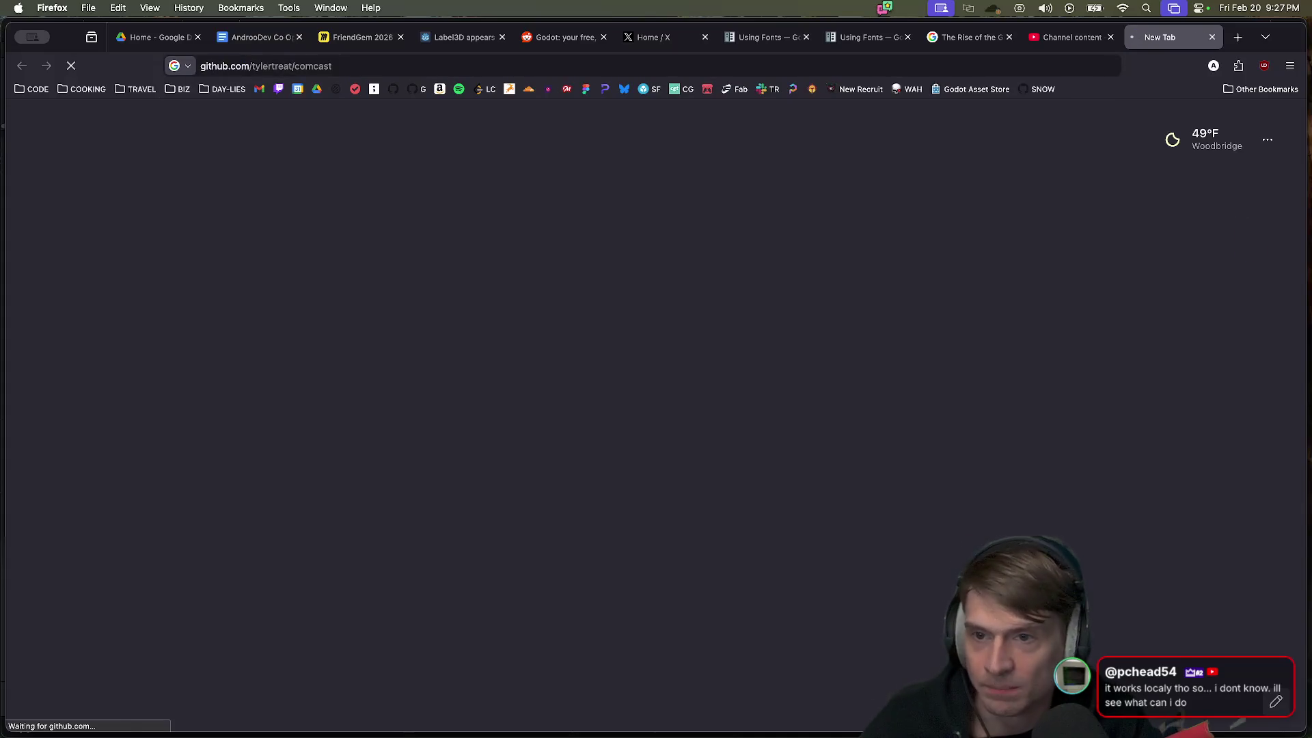
{"action": "scroll", "coordinate": [1018, 492], "scroll_direction": "down", "scroll_amount": 3}
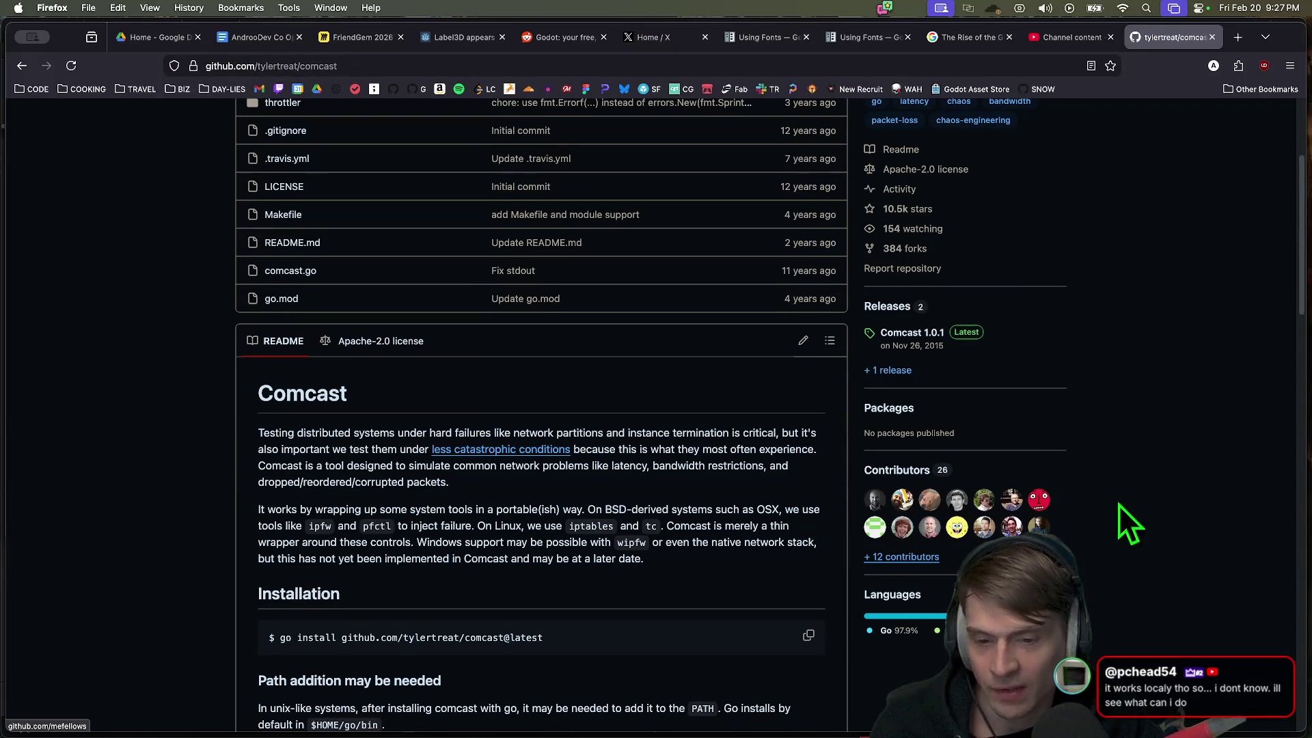
{"action": "mouse_move", "coordinate": [984, 507]}
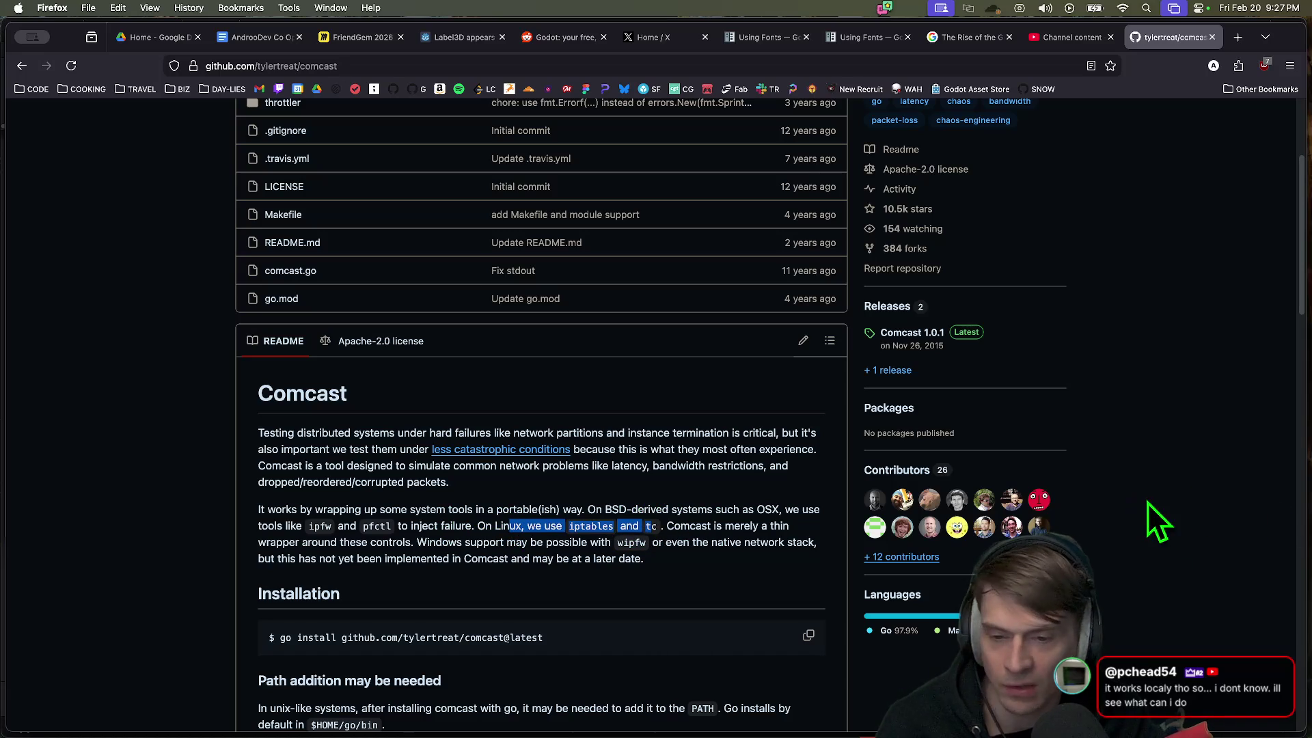
{"action": "left_click", "coordinate": [673, 557]}
Step: Search the web for 'clumsy' in a new tab and open the clumsy 0.3 project page
{"action": "key", "text": "ctrl+t"}
{"action": "type", "text": "clu"}
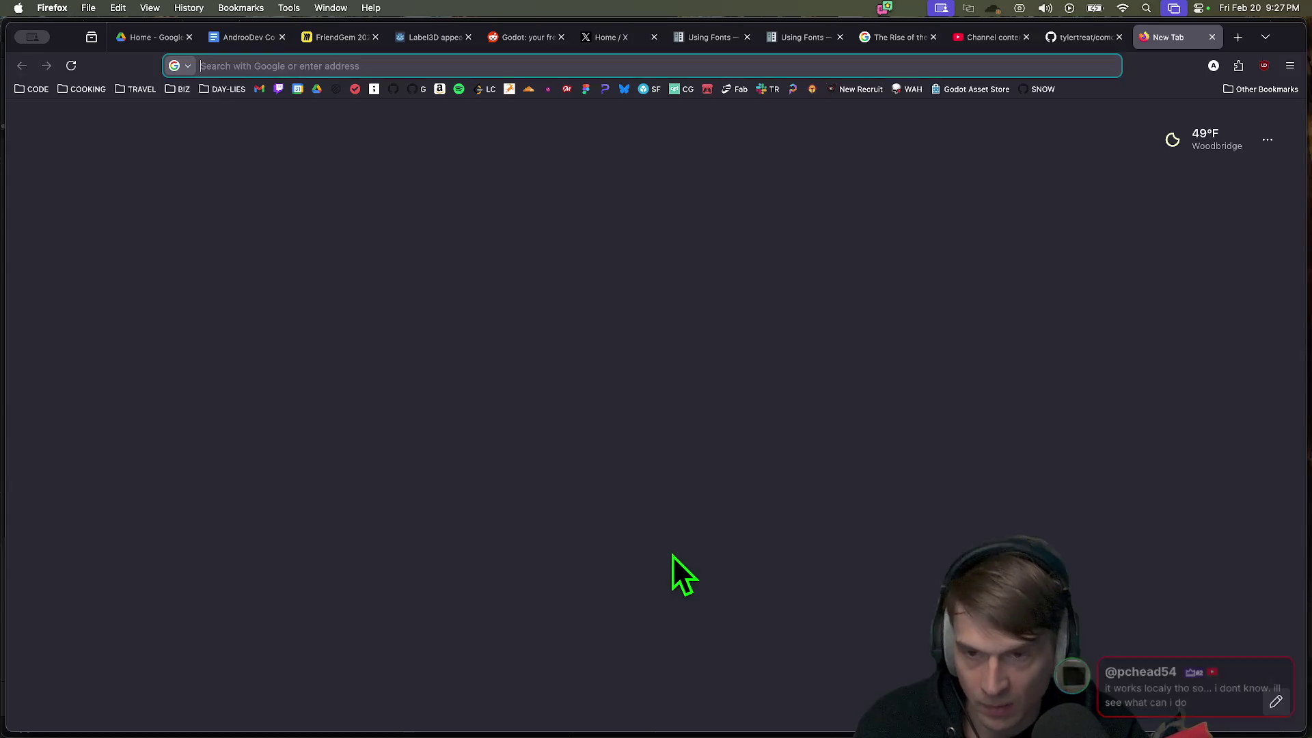
{"action": "type", "text": "msy"}
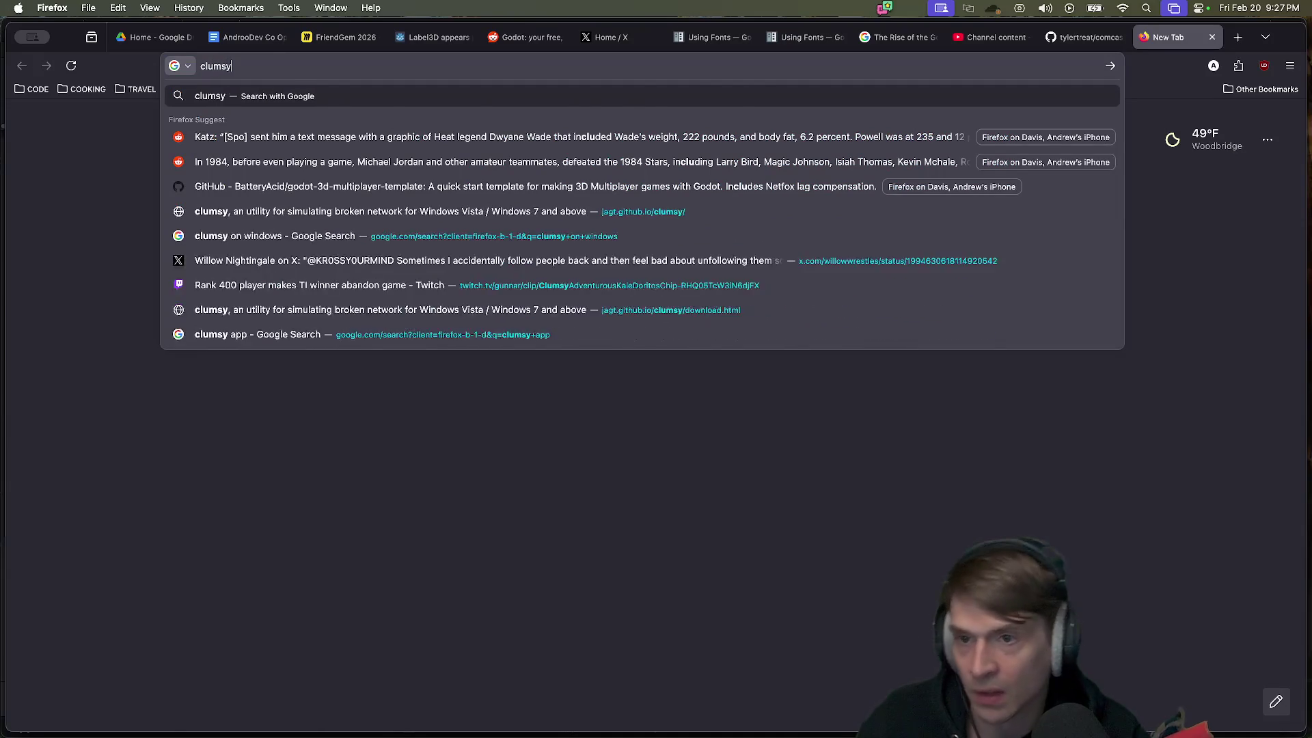
{"action": "key", "text": "Return"}
{"action": "scroll", "coordinate": [401, 481], "scroll_direction": "down", "scroll_amount": 5}
{"action": "scroll", "coordinate": [402, 482], "scroll_direction": "down", "scroll_amount": 10}
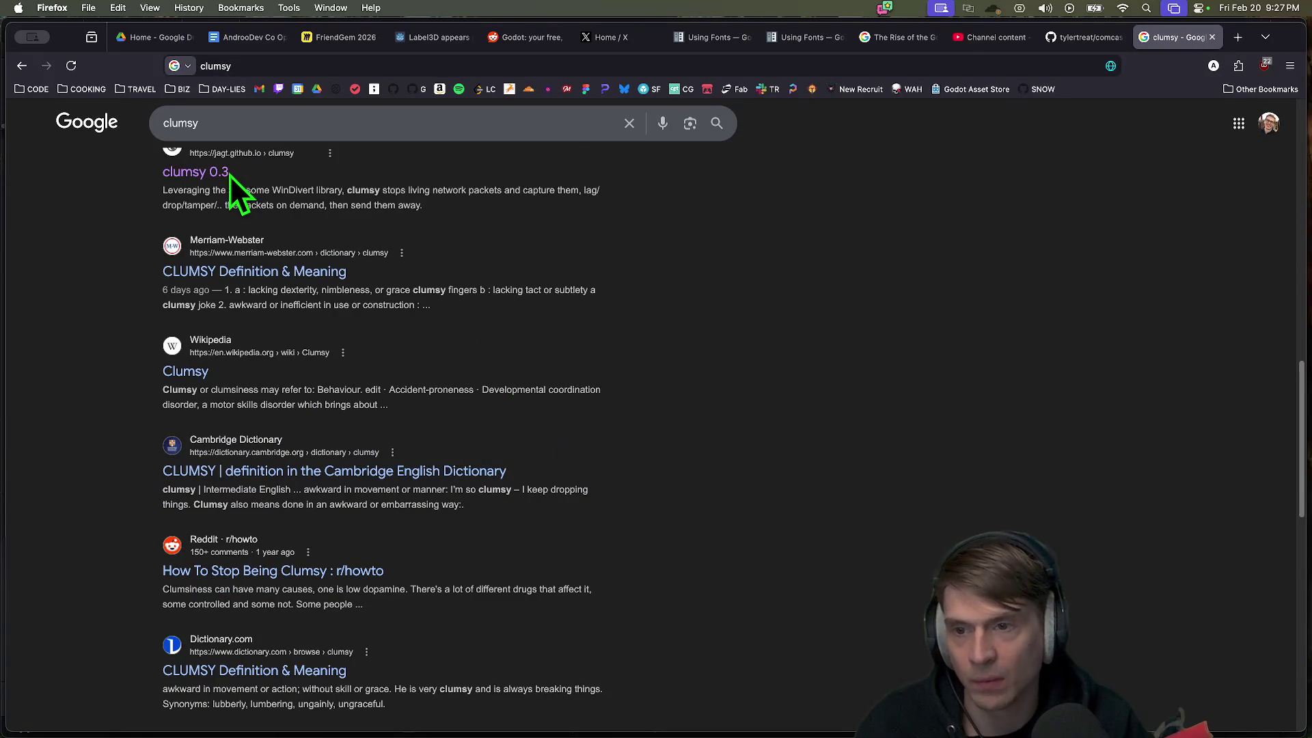
{"action": "left_click", "coordinate": [223, 174]}
{"action": "scroll", "coordinate": [1010, 435], "scroll_direction": "down", "scroll_amount": 3}
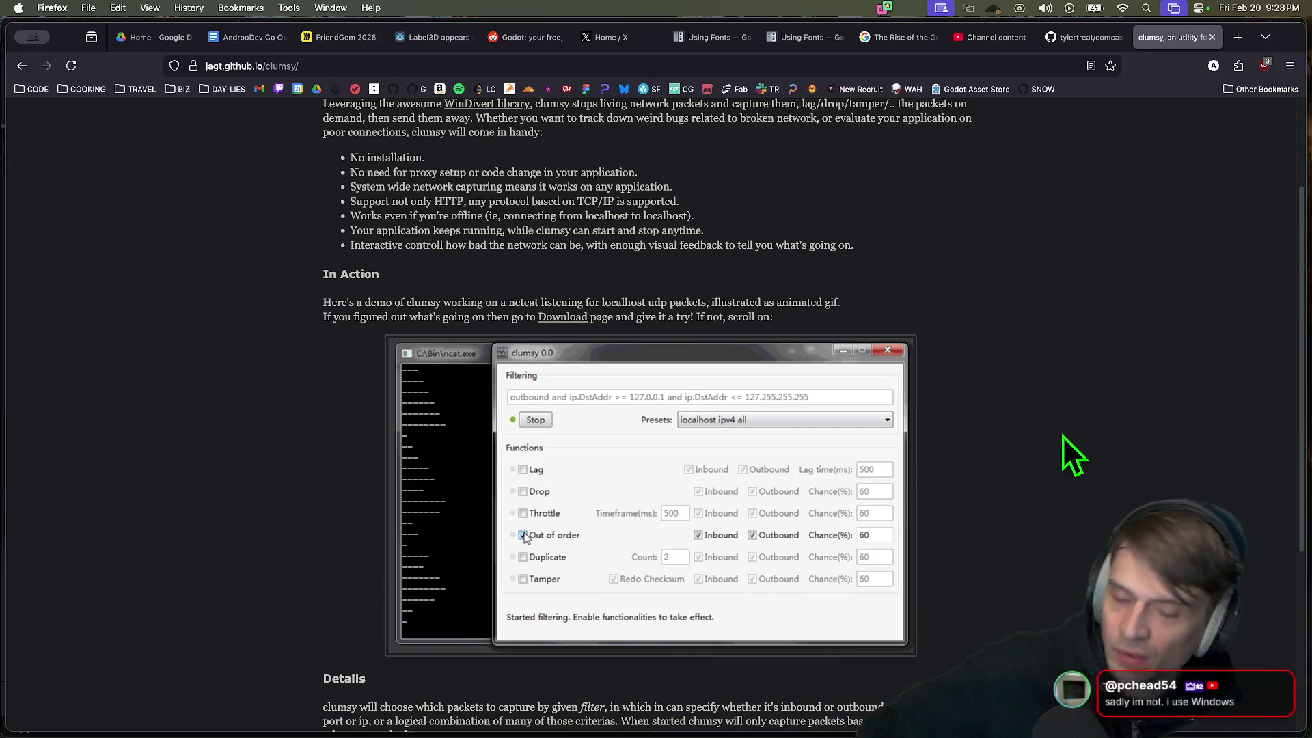
Step: Close the clumsy page and skim the comcast README again
{"action": "key", "text": "super+w"}
{"action": "left_click_drag", "start_coordinate": [704, 546], "coordinate": [635, 434]}
{"action": "left_click", "coordinate": [679, 498]}
{"action": "left_click_drag", "start_coordinate": [679, 498], "coordinate": [680, 519]}
{"action": "left_click", "coordinate": [690, 471]}
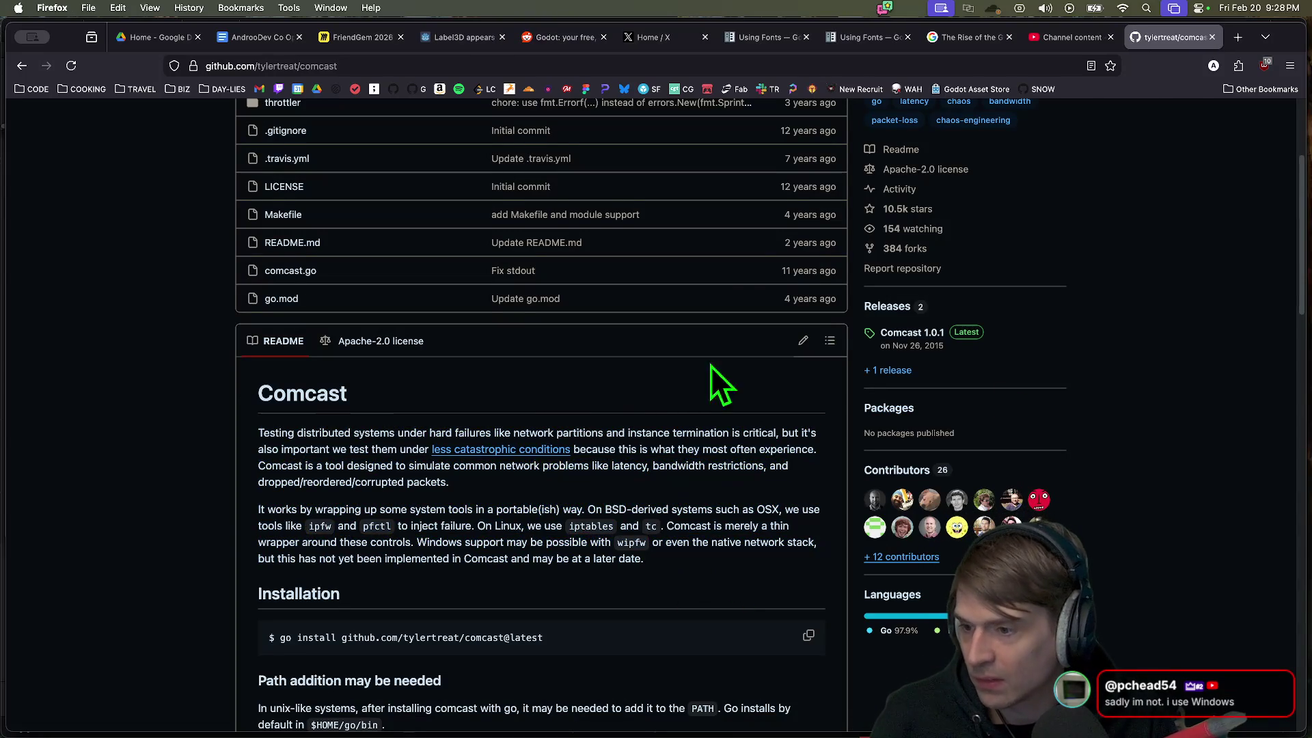
Step: Reopen the clumsy page, copy its jagt.github.io address, reread it, then close the clumsy and comcast tabs
{"action": "key", "text": "super+shift+t"}
{"action": "scroll", "coordinate": [1114, 469], "scroll_direction": "up", "scroll_amount": 3}
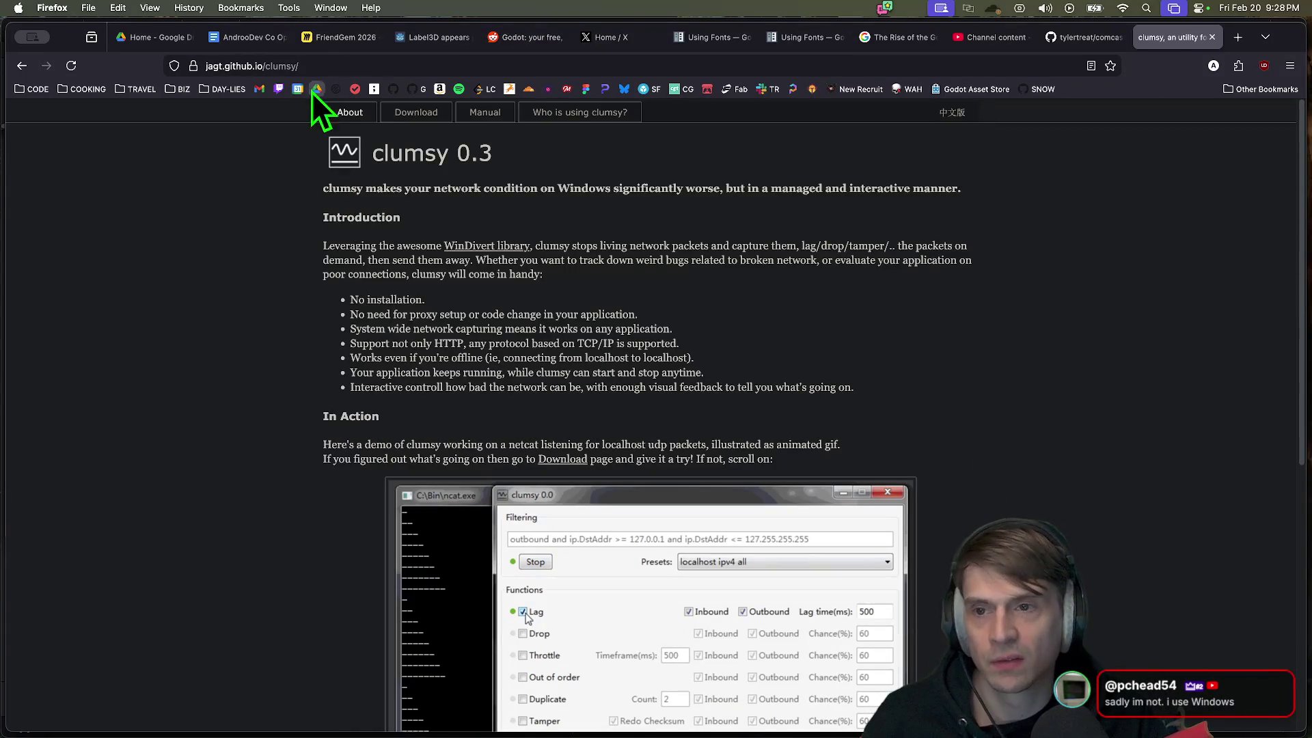
{"action": "key", "text": "super+l"}
{"action": "key", "text": "Escape"}
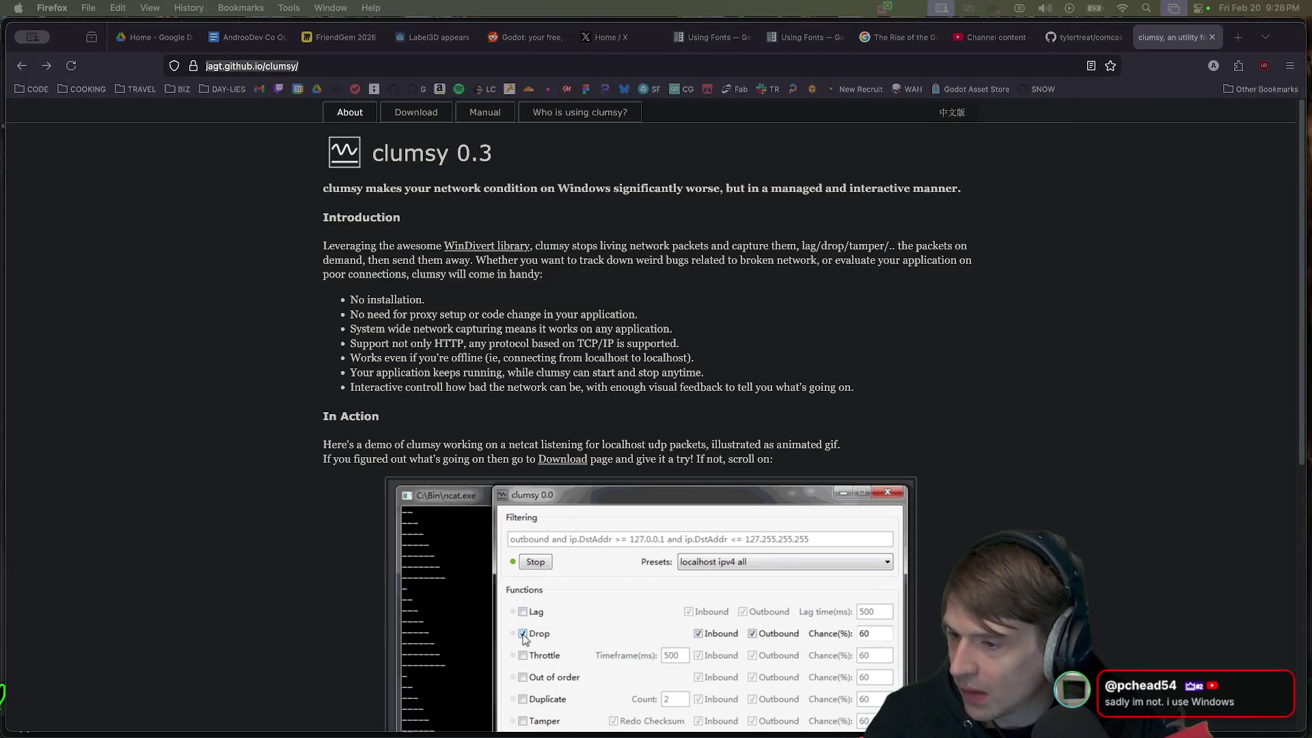
{"action": "key", "text": "super+l"}
{"action": "scroll", "coordinate": [560, 626], "scroll_direction": "down", "scroll_amount": 6}
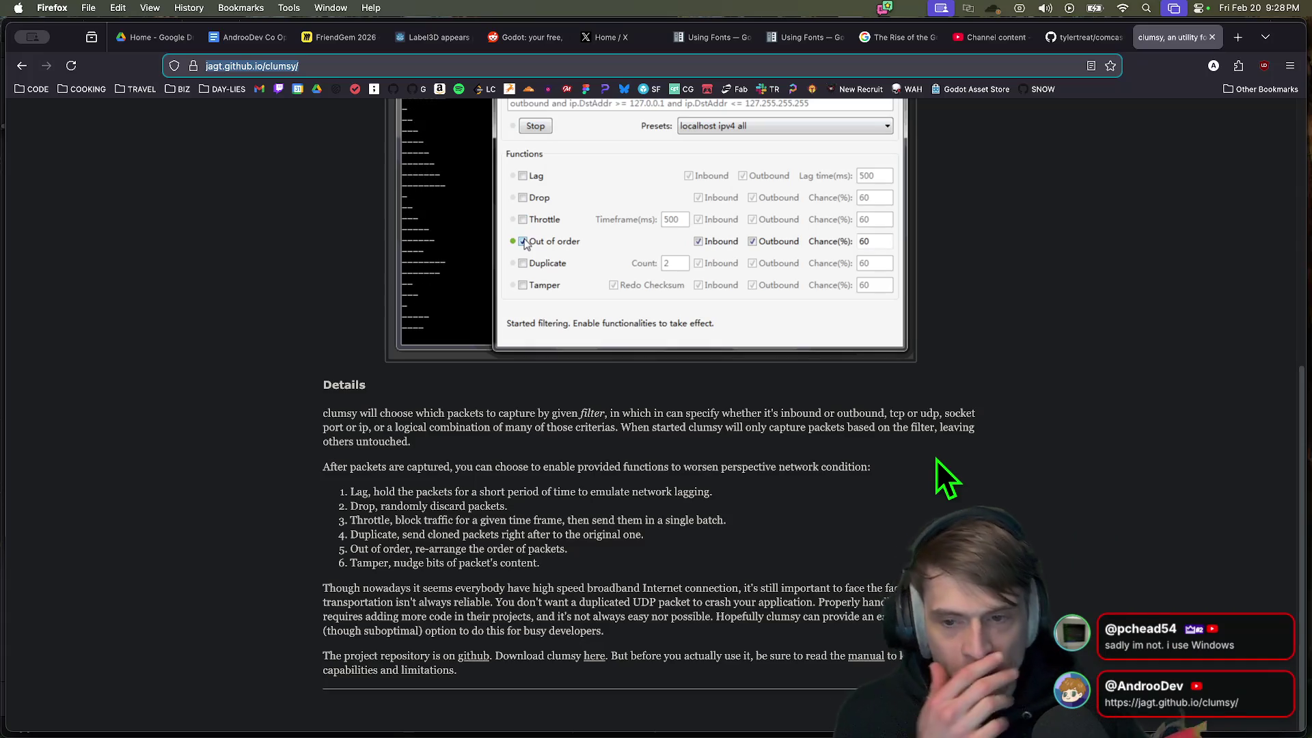
{"action": "scroll", "coordinate": [990, 439], "scroll_direction": "up", "scroll_amount": 4}
{"action": "key", "text": "super+w"}
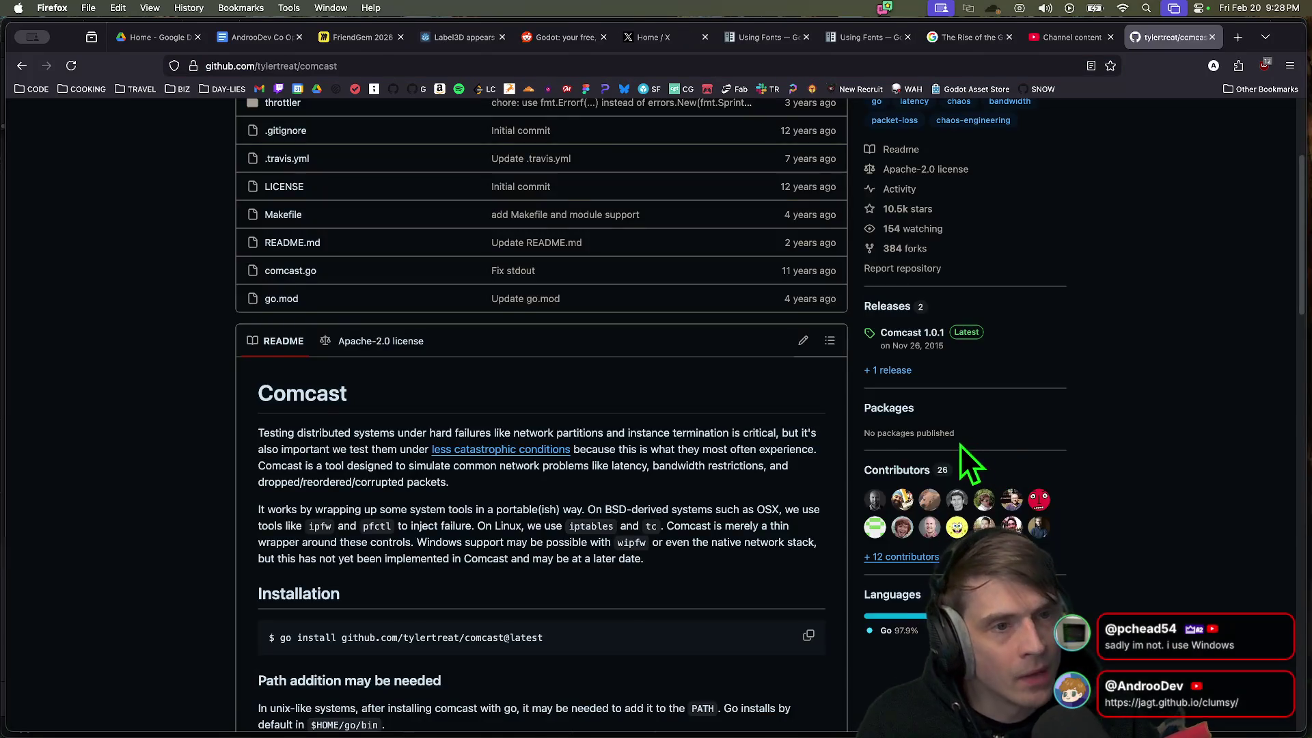
{"action": "key", "text": "super+w"}
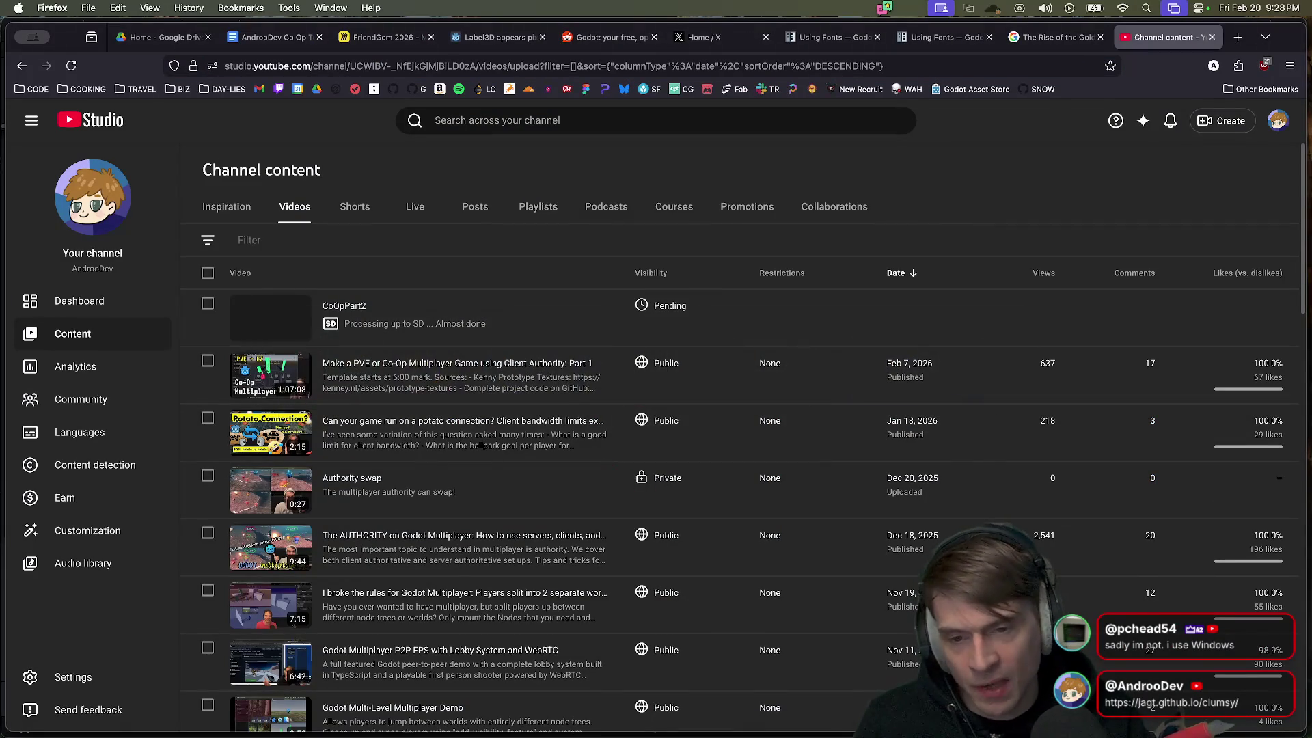
Step: Bring the Finder Movies folder with the CoOpPart2 preview in front of YouTube Studio
{"action": "mouse_move", "coordinate": [608, 712]}
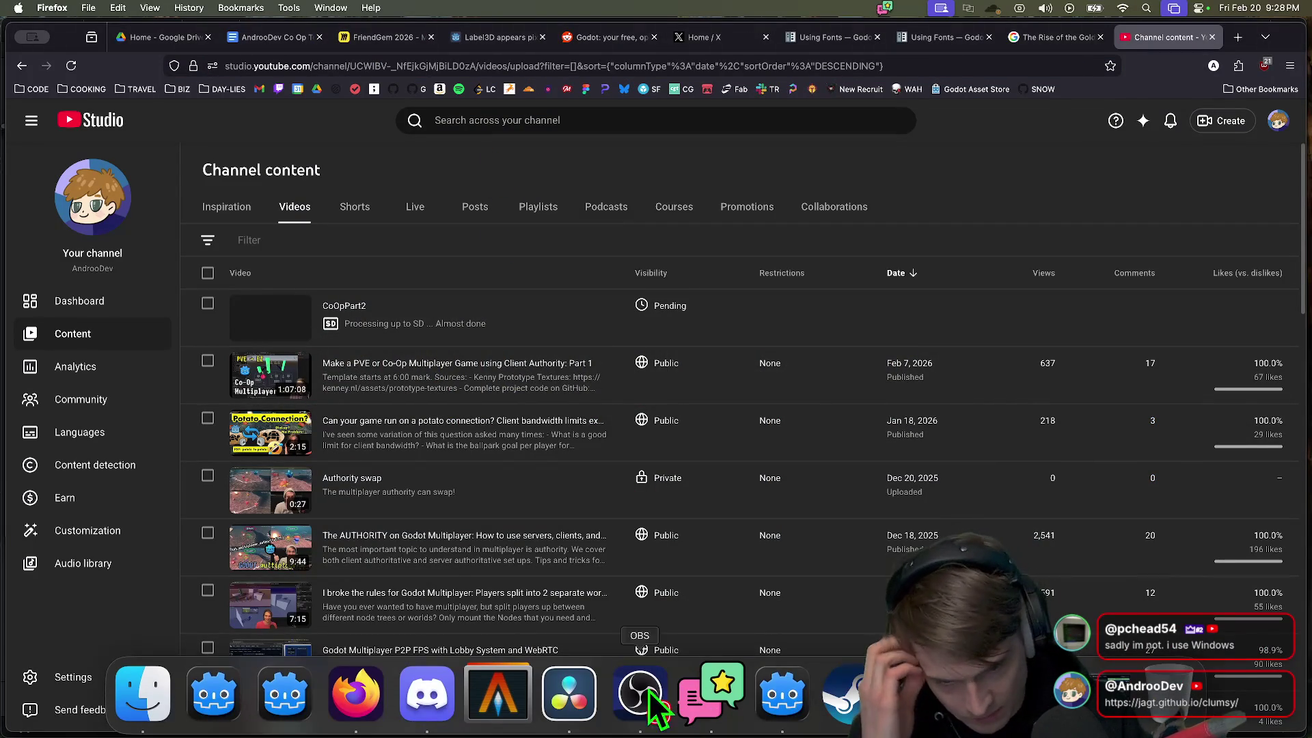
{"action": "left_click", "coordinate": [145, 696]}
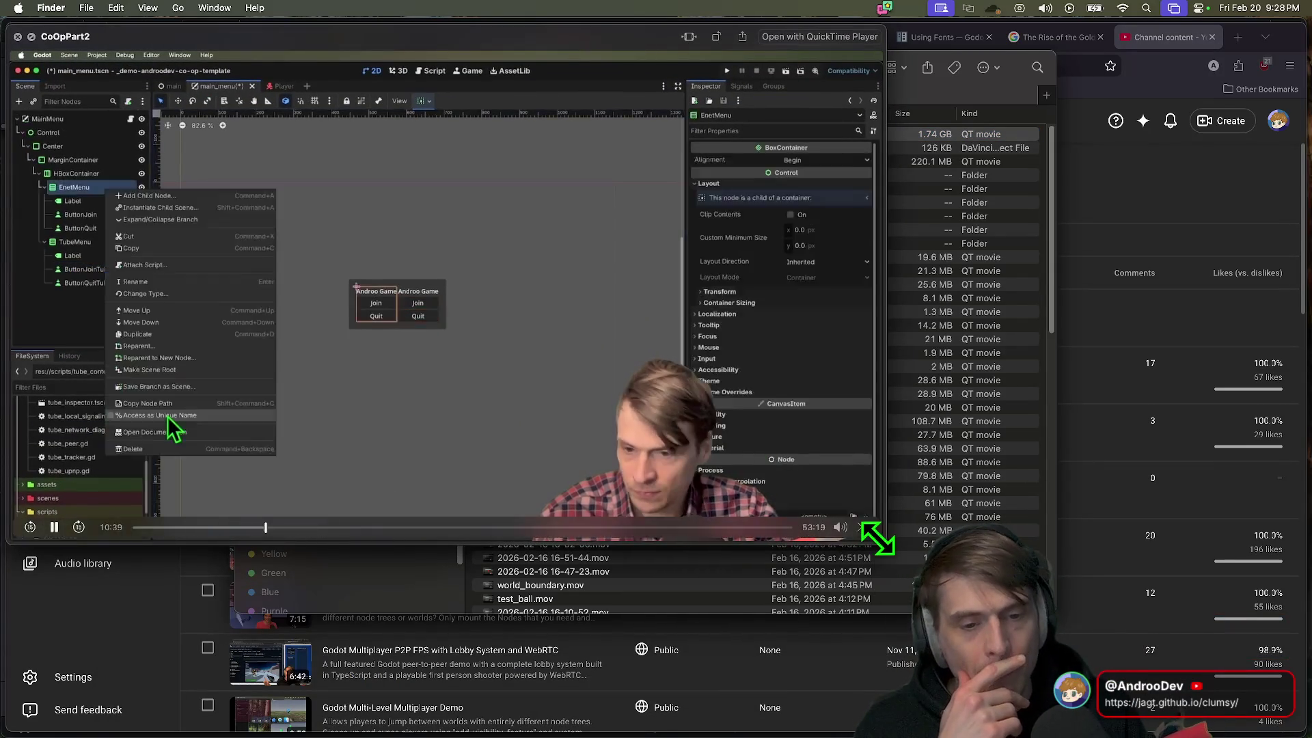
Step: Enlarge the CoOpPart2 preview window and rewind it to about 10:05
{"action": "left_click_drag", "start_coordinate": [885, 542], "coordinate": [1170, 718]}
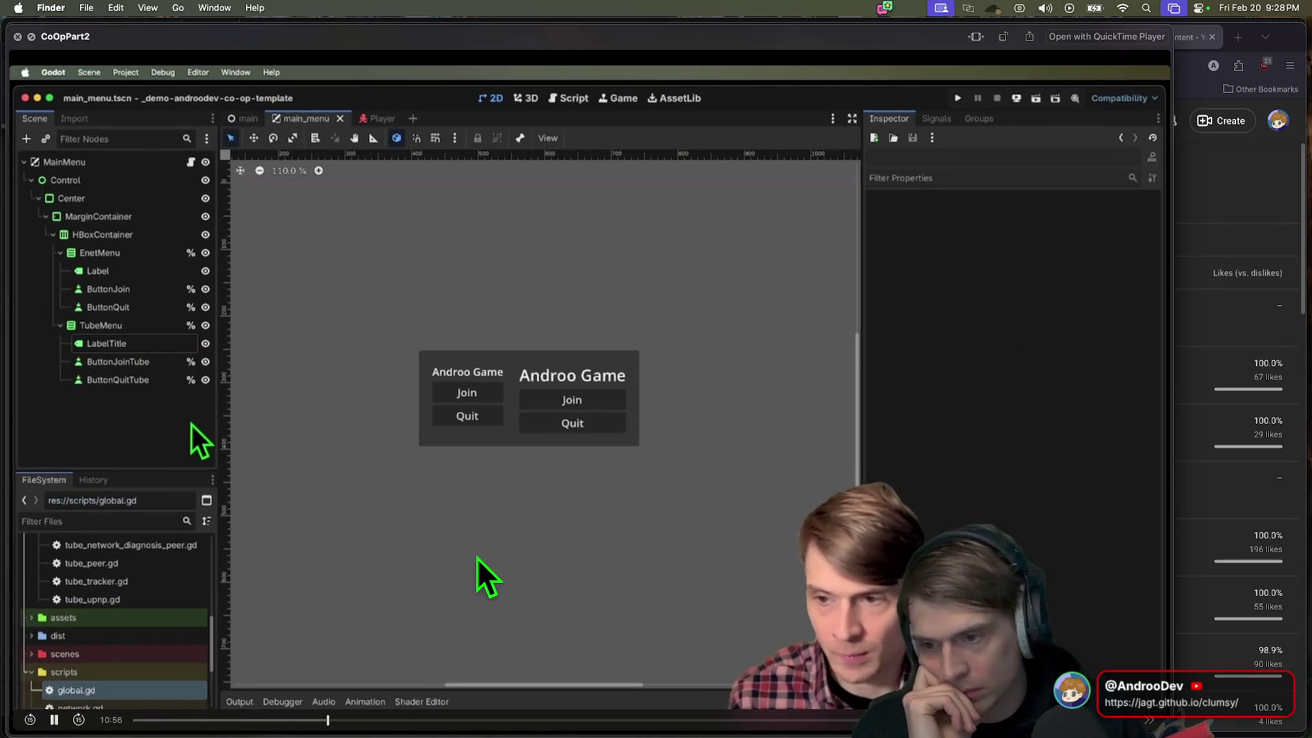
{"action": "left_click", "coordinate": [325, 719]}
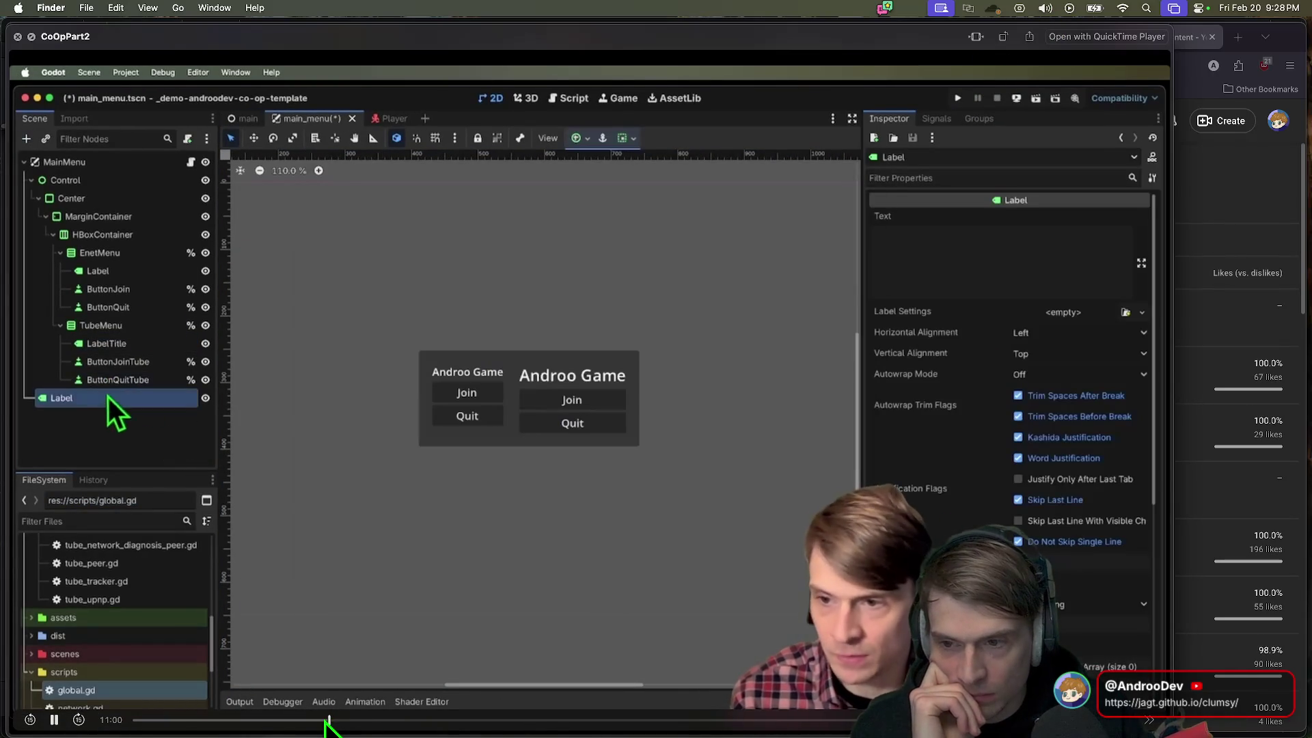
{"action": "mouse_move", "coordinate": [325, 718]}
{"action": "left_mouse_down"}
{"action": "mouse_move", "coordinate": [313, 718]}
{"action": "mouse_move", "coordinate": [356, 720]}
{"action": "mouse_move", "coordinate": [327, 719]}
{"action": "left_mouse_up"}
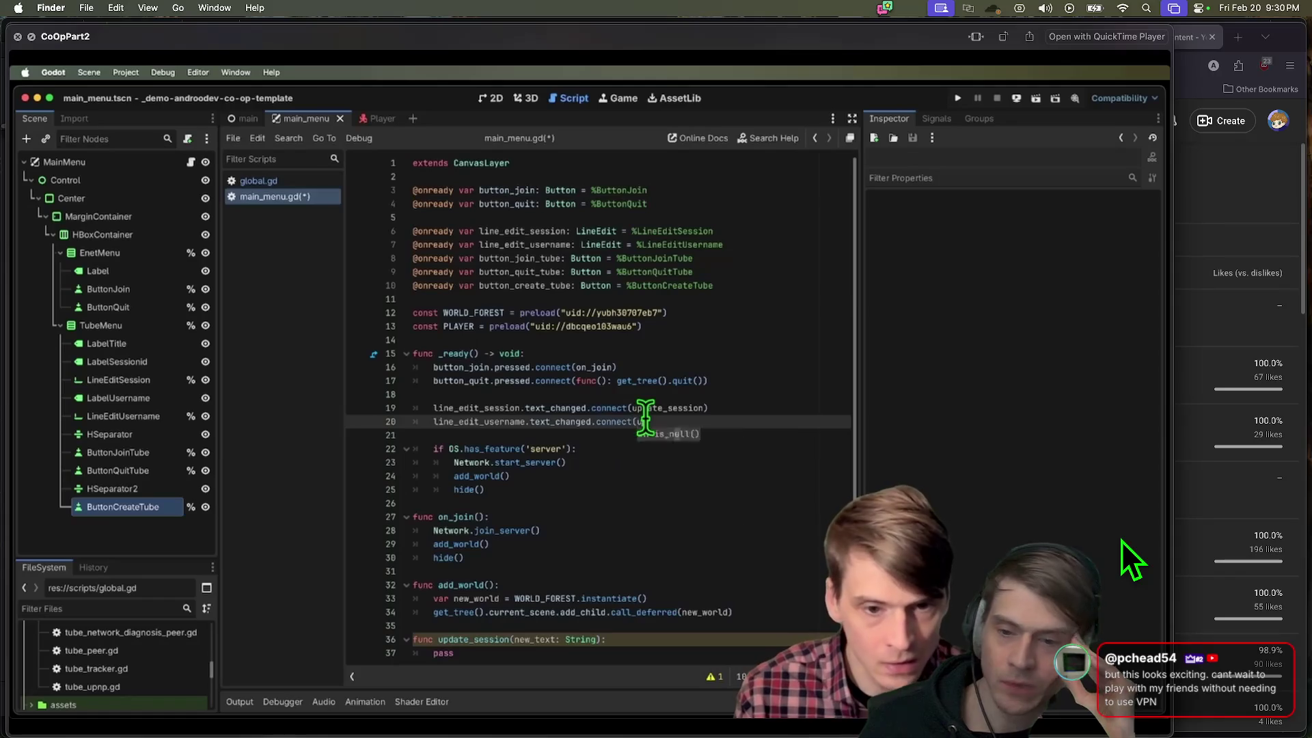
Step: Open the CoOpPart2 video's details page in YouTube Studio and copy its address
{"action": "left_click", "coordinate": [1262, 177]}
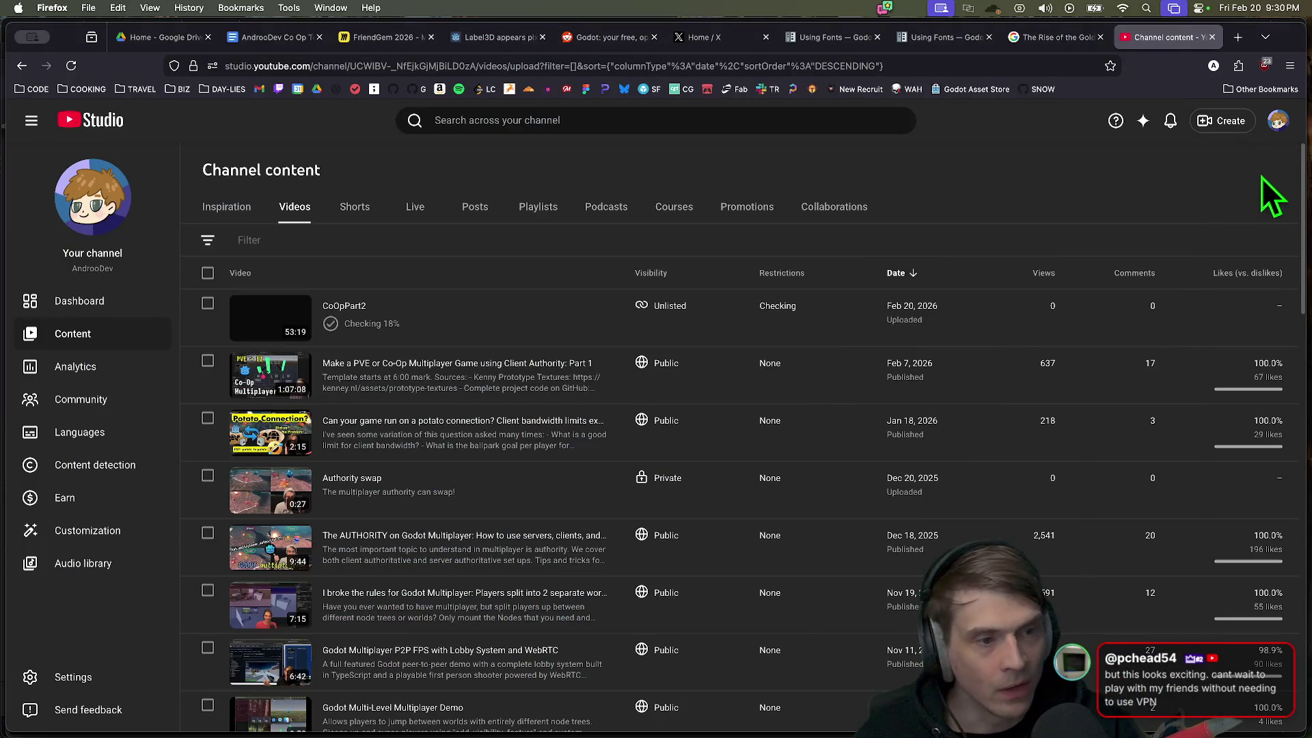
{"action": "left_click", "coordinate": [350, 306]}
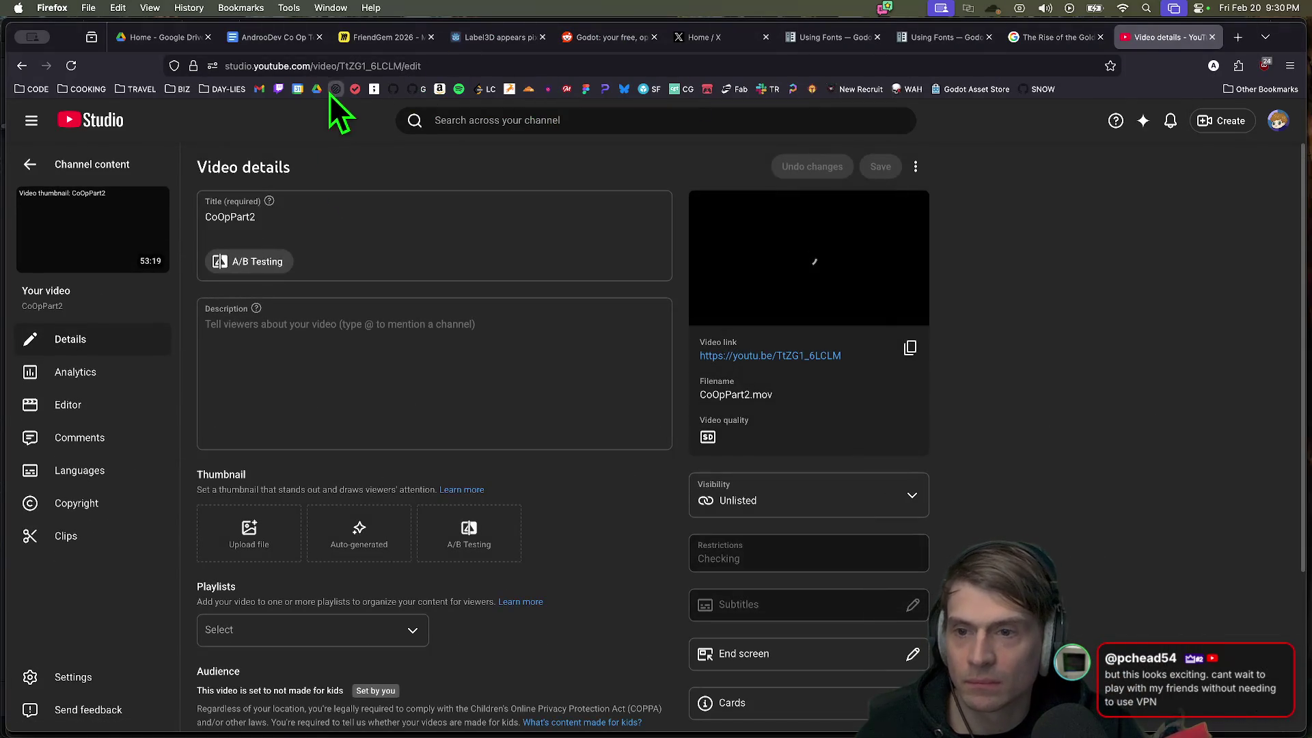
{"action": "left_click", "coordinate": [360, 66]}
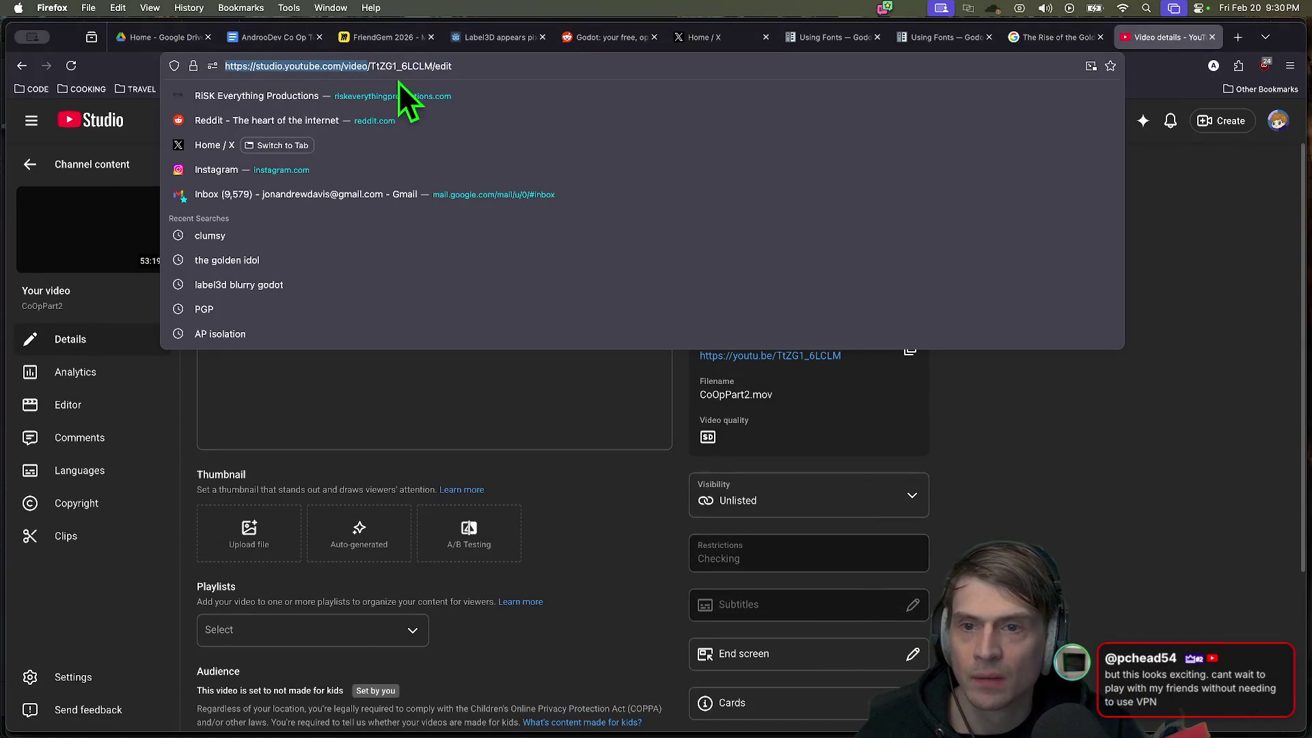
{"action": "right_click", "coordinate": [345, 69]}
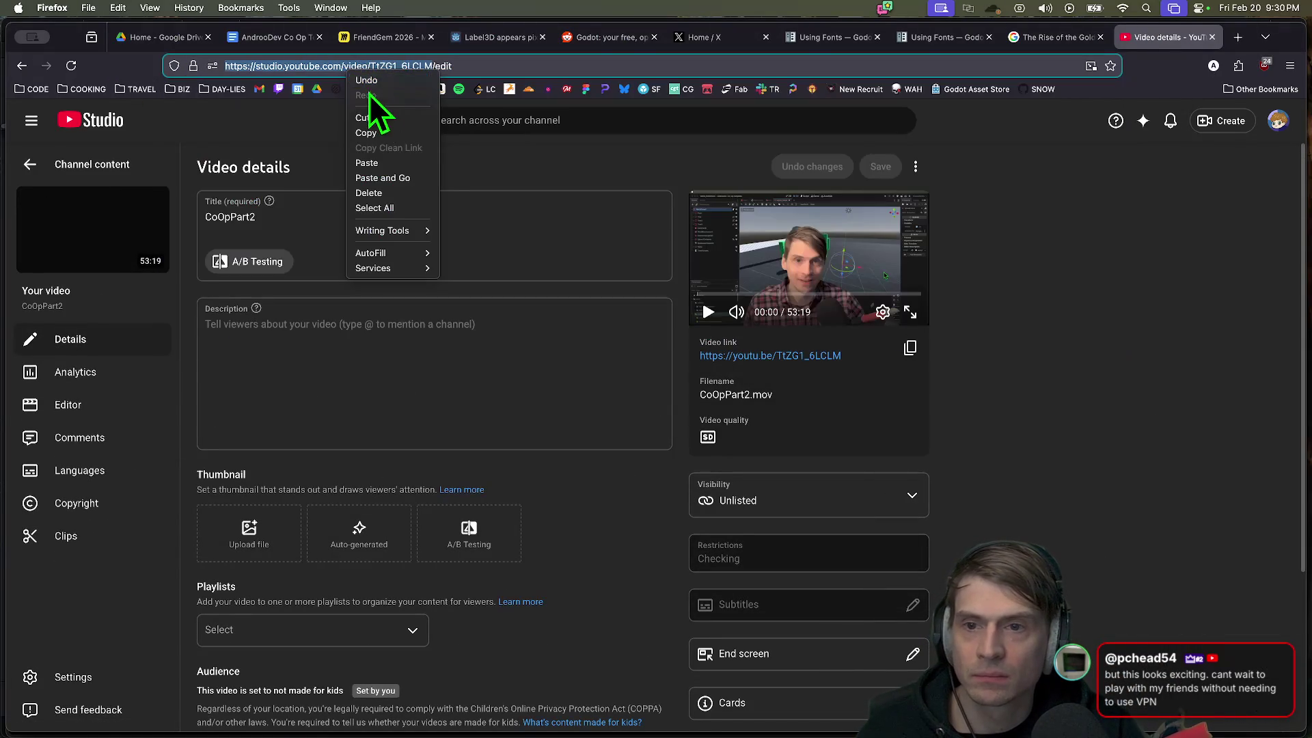
{"action": "left_click", "coordinate": [382, 133]}
Step: Paste the video link into the Discord direct message, send it, and hide Discord
{"action": "mouse_move", "coordinate": [767, 714]}
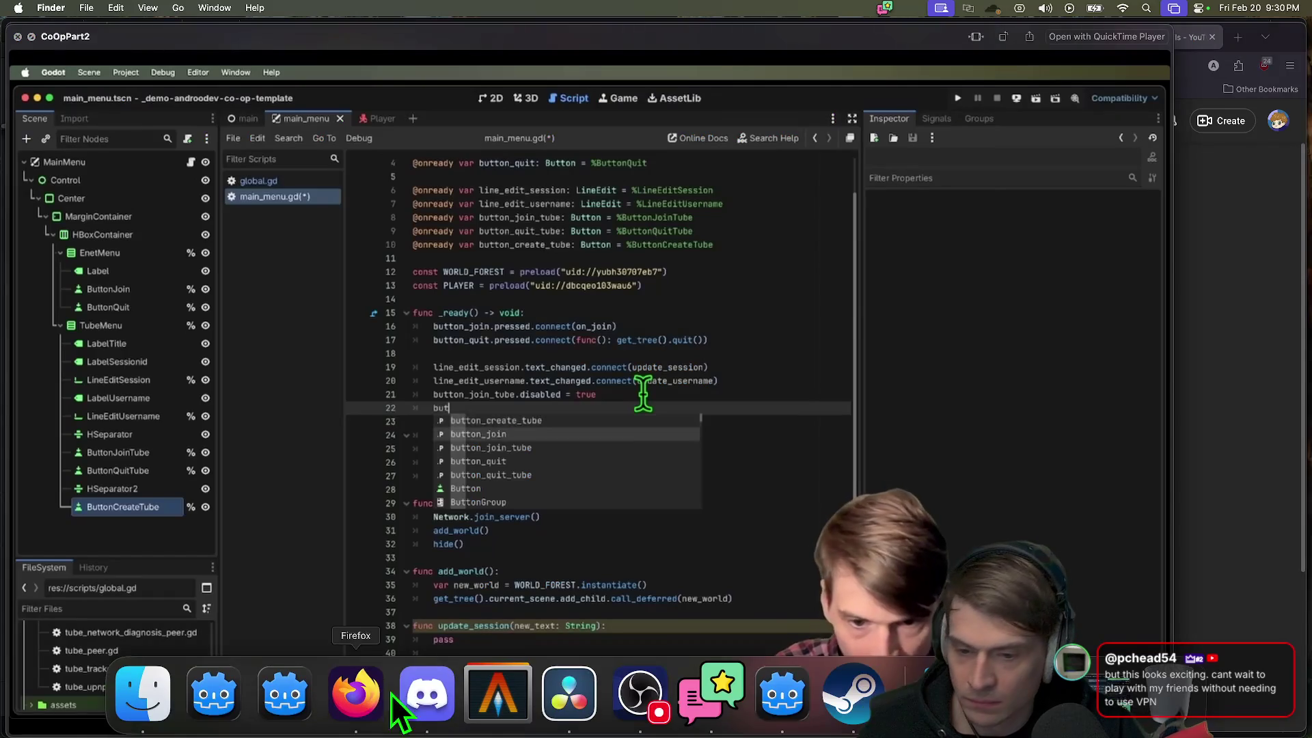
{"action": "left_click", "coordinate": [428, 710]}
{"action": "left_click", "coordinate": [19, 63]}
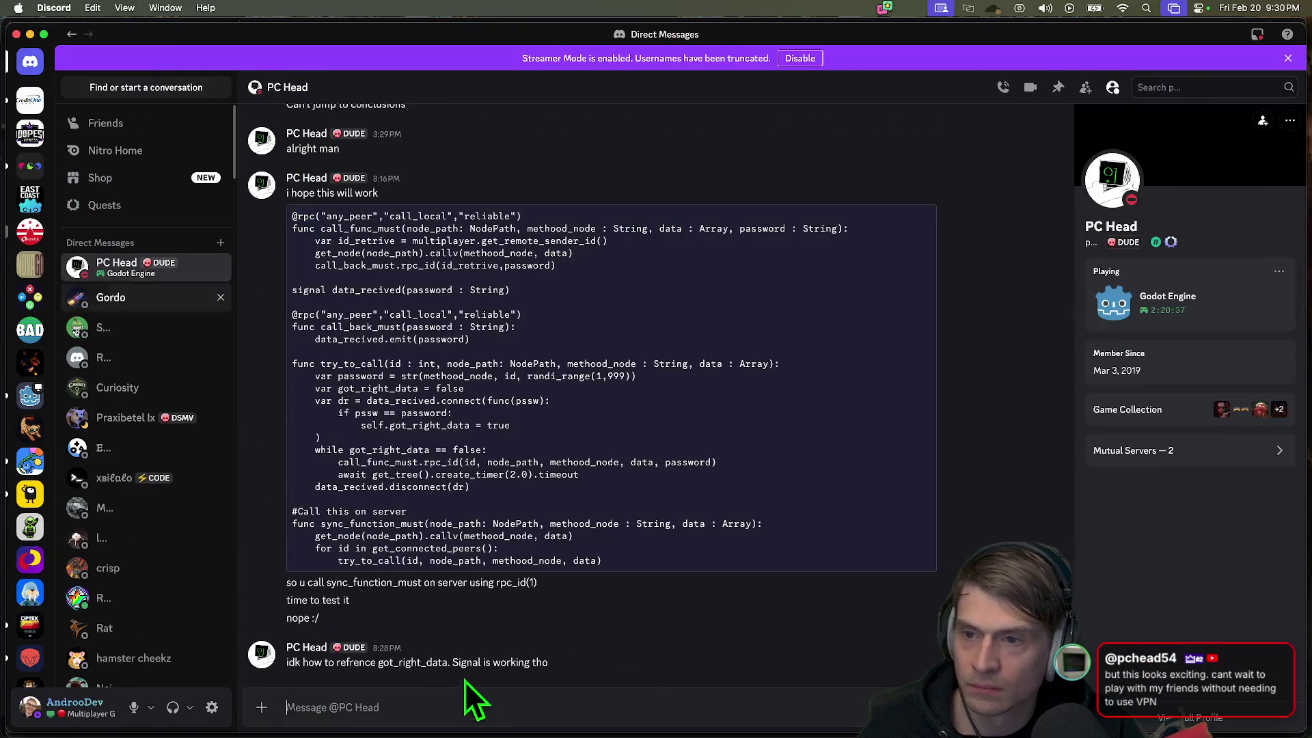
{"action": "right_click", "coordinate": [620, 706]}
{"action": "left_click", "coordinate": [694, 691]}
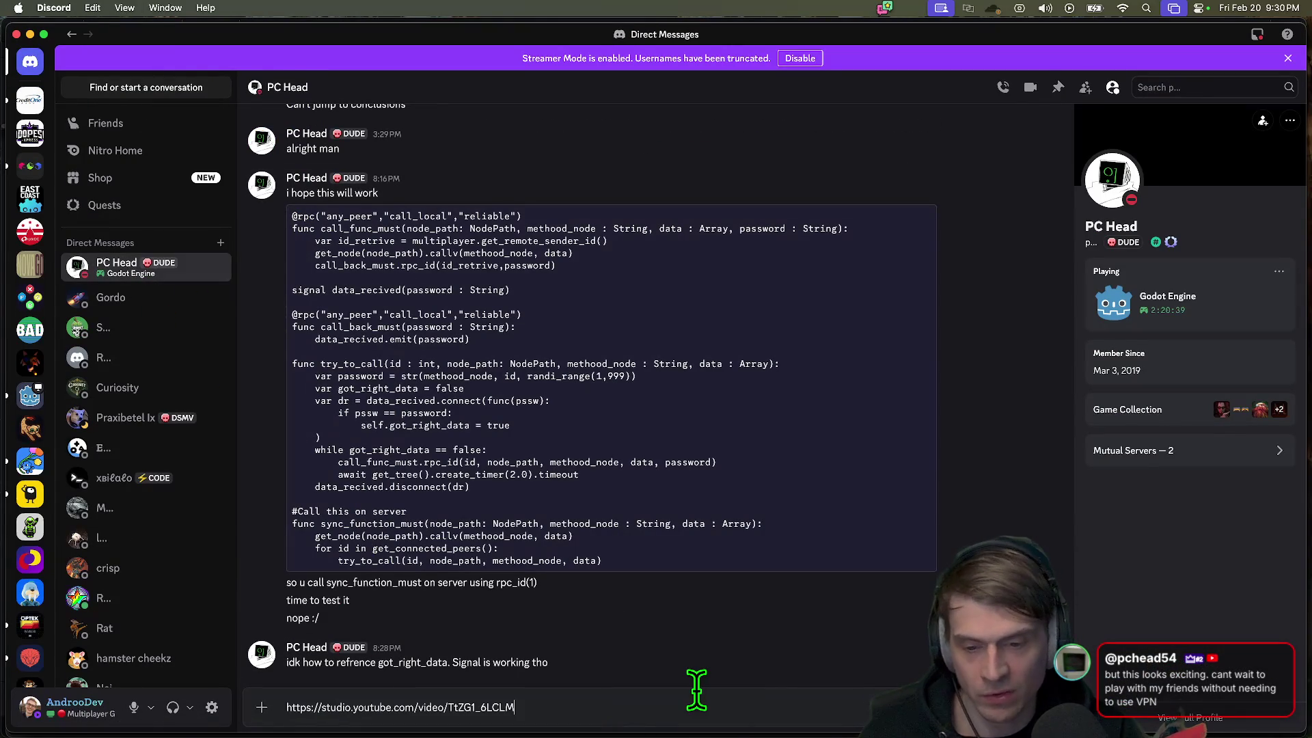
{"action": "key", "text": "Return"}
{"action": "left_click", "coordinate": [16, 33]}
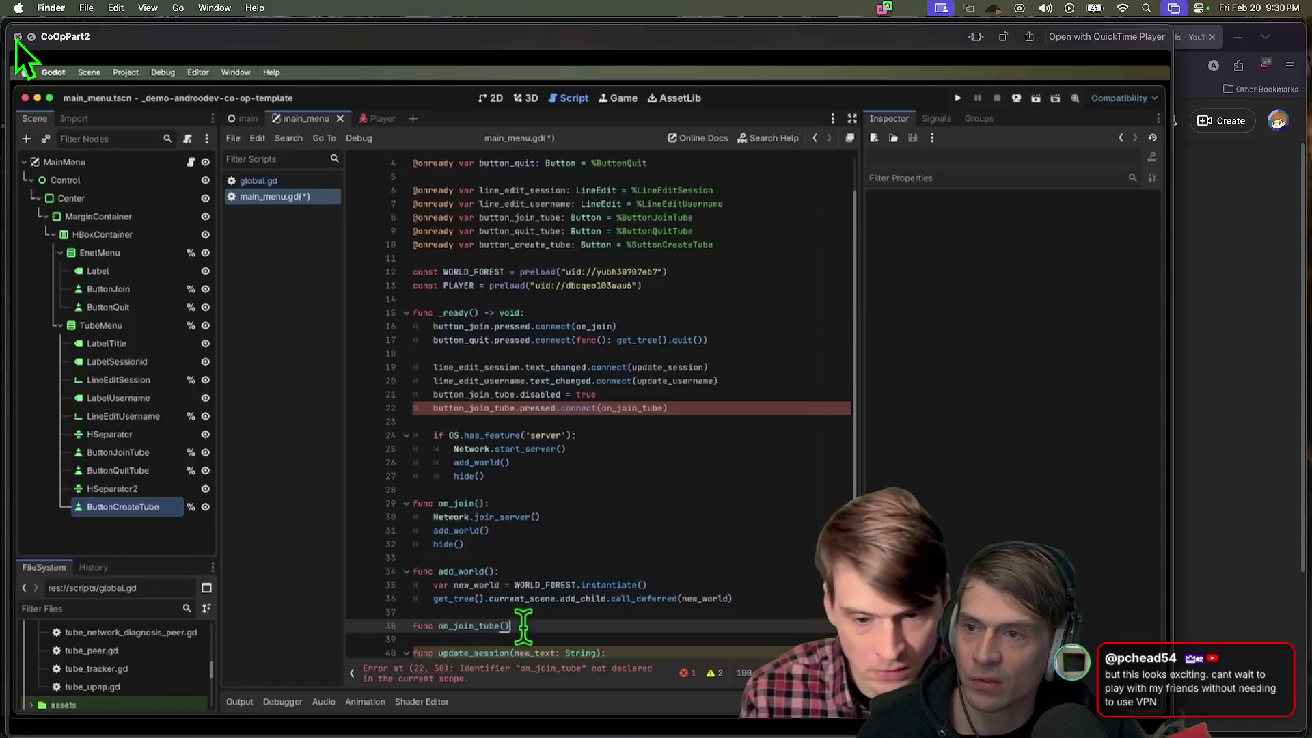
Step: Reopen the CoOpPart2 Quick Look preview, jump to 15:51, 12:27 and 13:00, then pause
{"action": "left_click", "coordinate": [15, 40]}
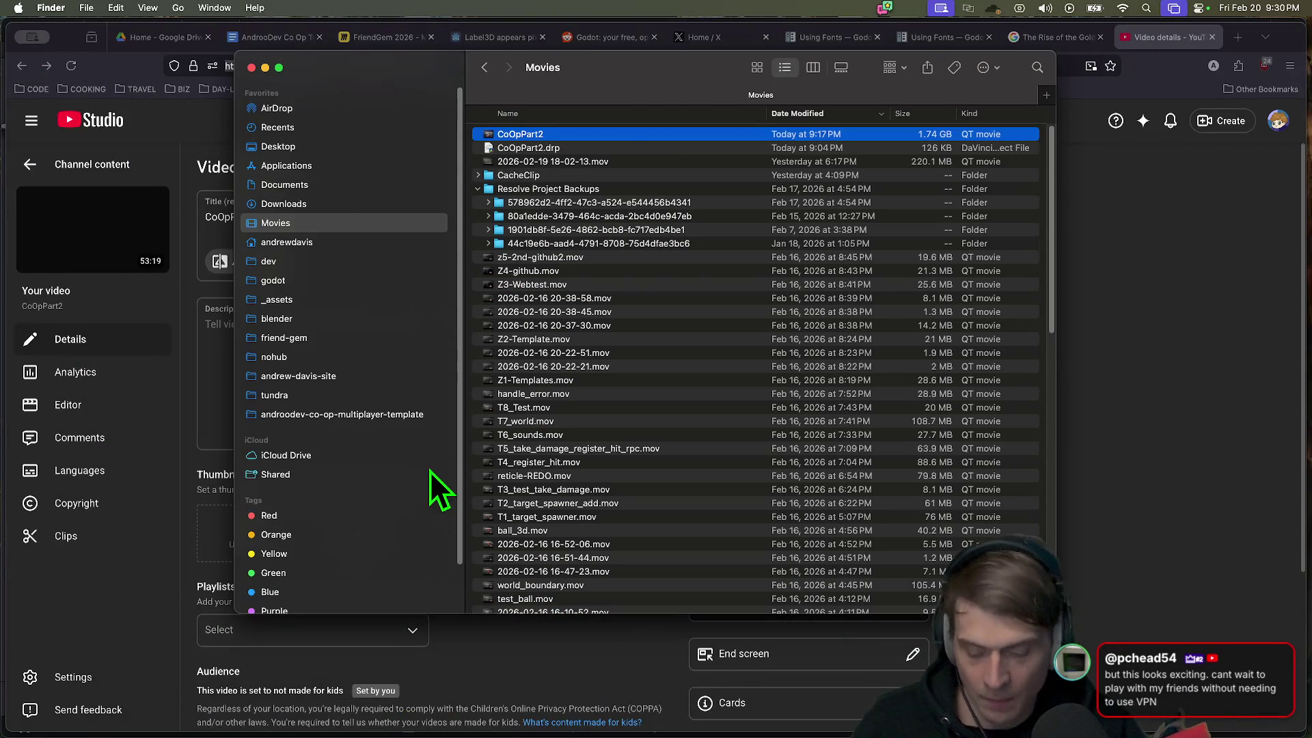
{"action": "key", "text": "space"}
{"action": "left_click", "coordinate": [328, 528]}
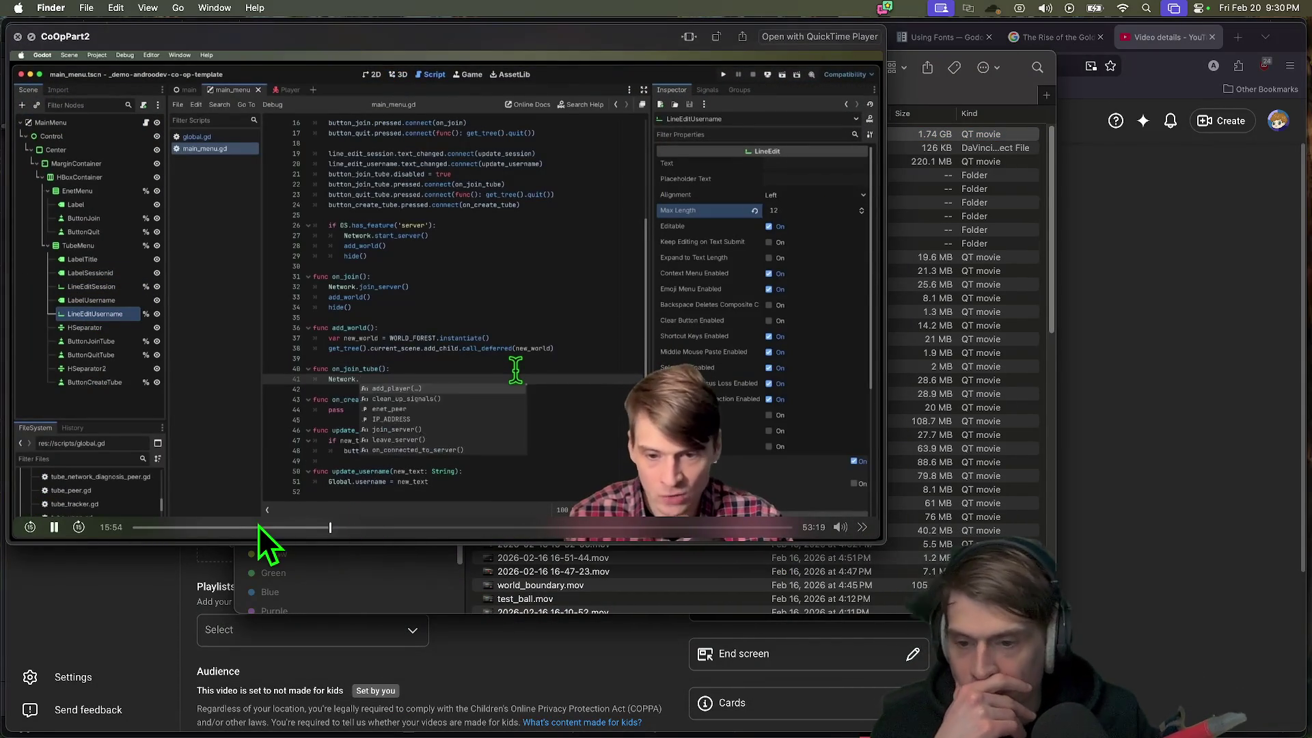
{"action": "left_click", "coordinate": [287, 528]}
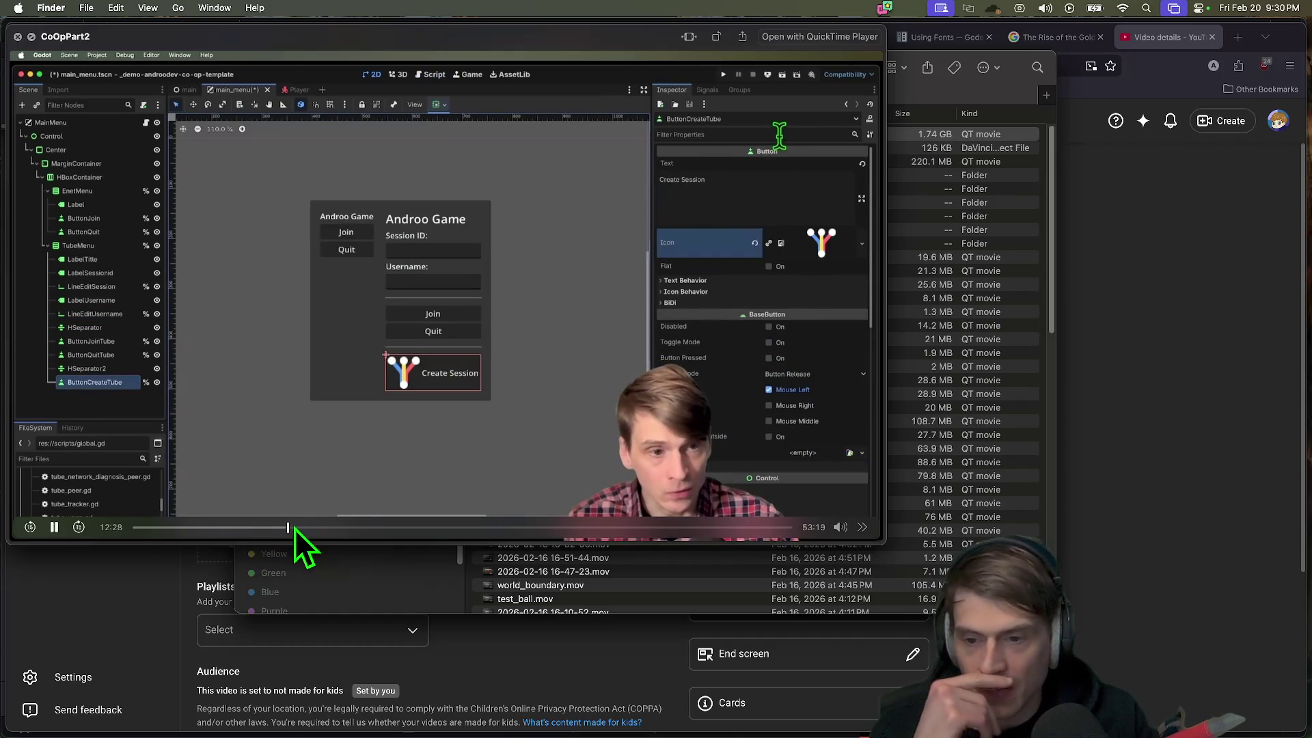
{"action": "left_click", "coordinate": [294, 528]}
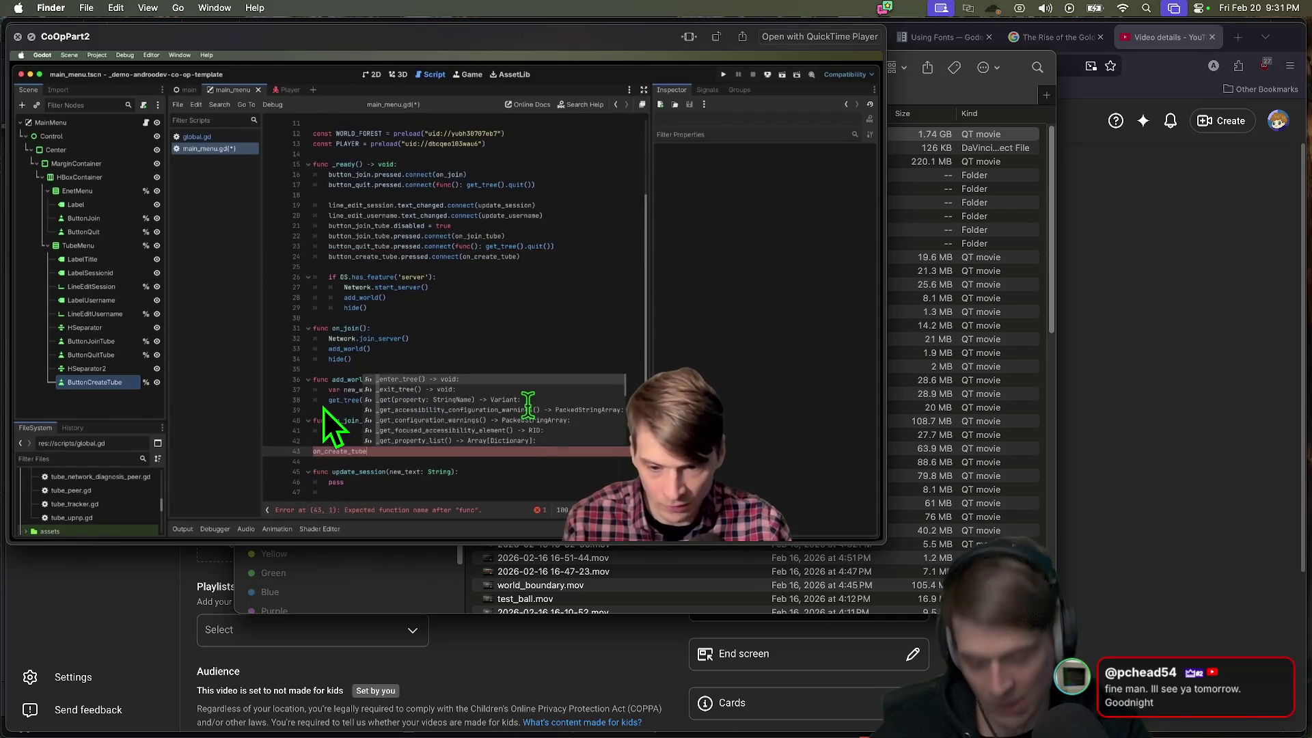
{"action": "mouse_move", "coordinate": [285, 380]}
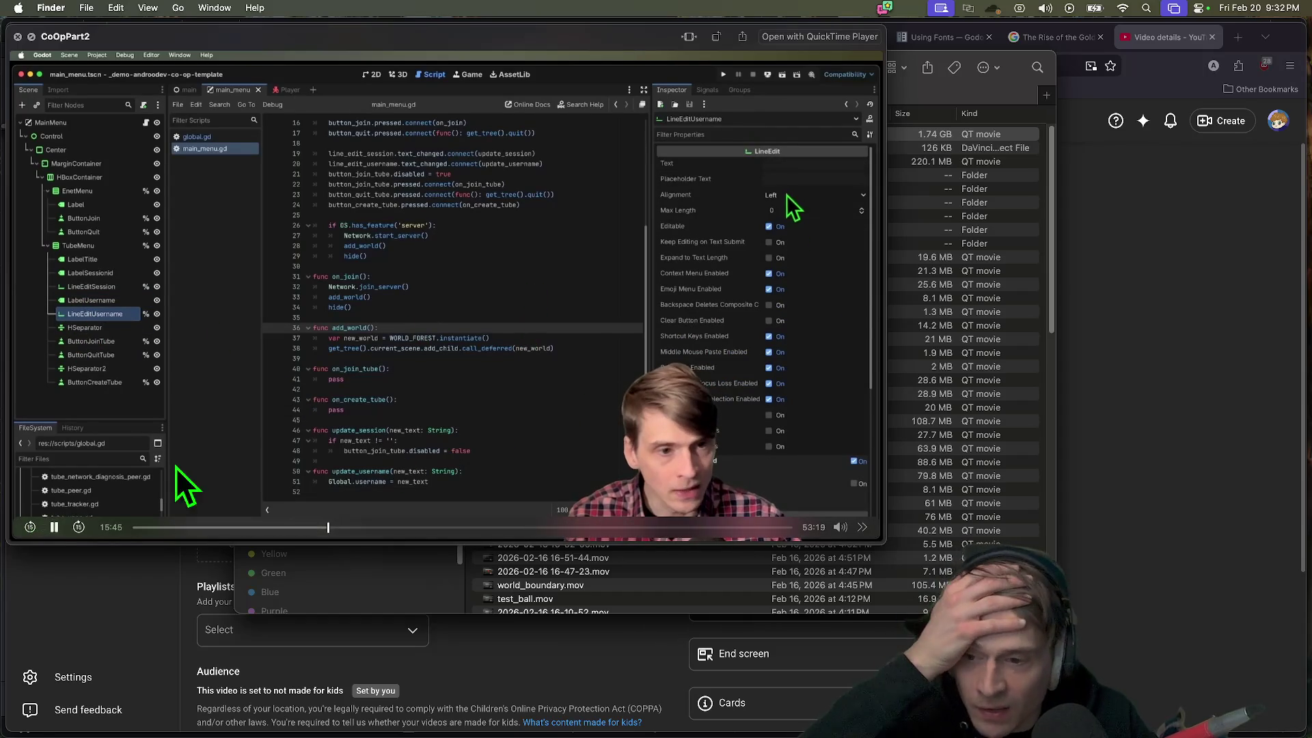
{"action": "left_click", "coordinate": [52, 527]}
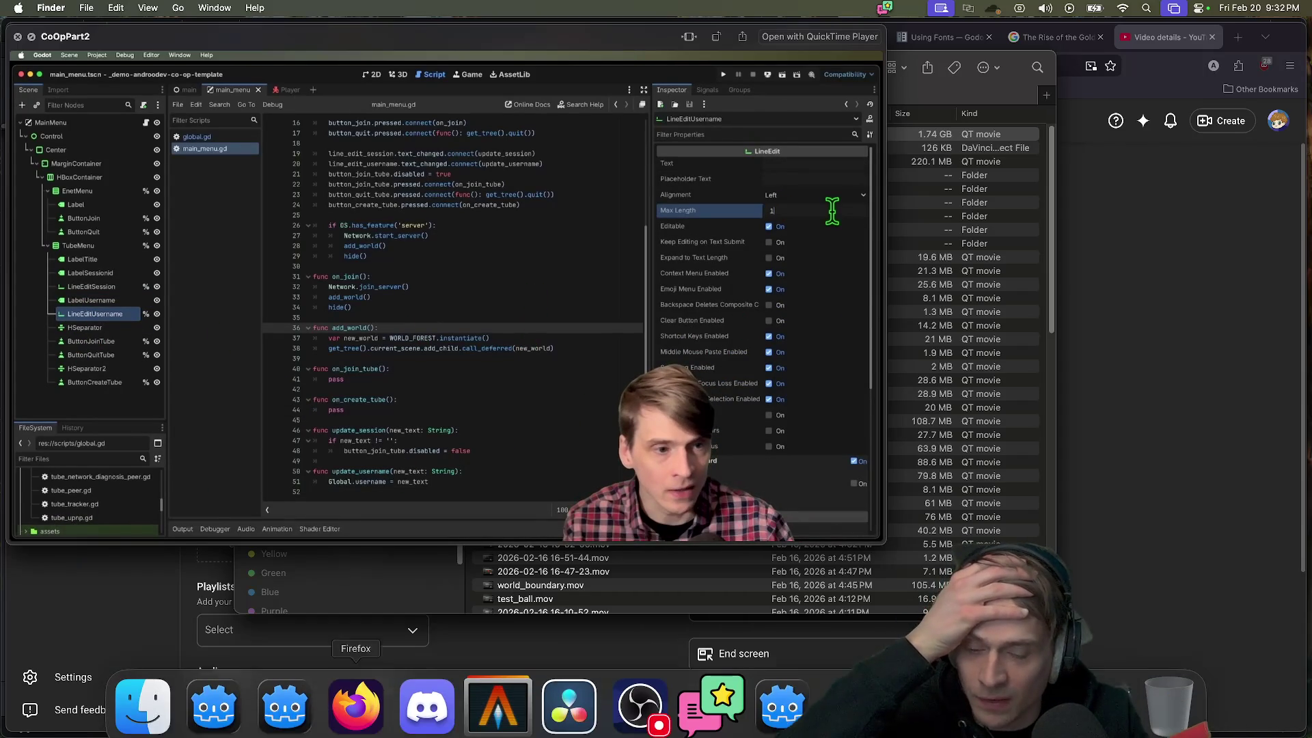
Step: Switch to Resolve's Edit page and scrub the CoOpPart2 timeline from about 01:07 to 01:16
{"action": "left_click", "coordinate": [567, 692]}
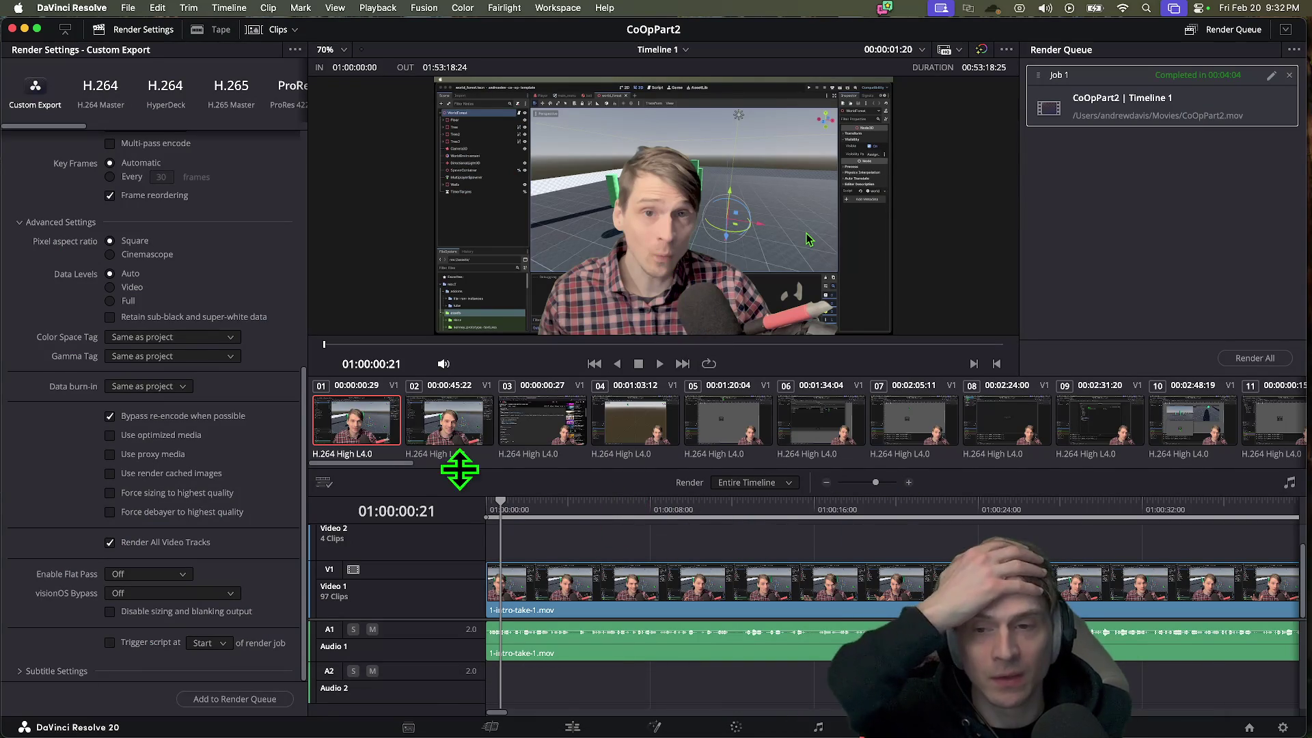
{"action": "left_click", "coordinate": [490, 727]}
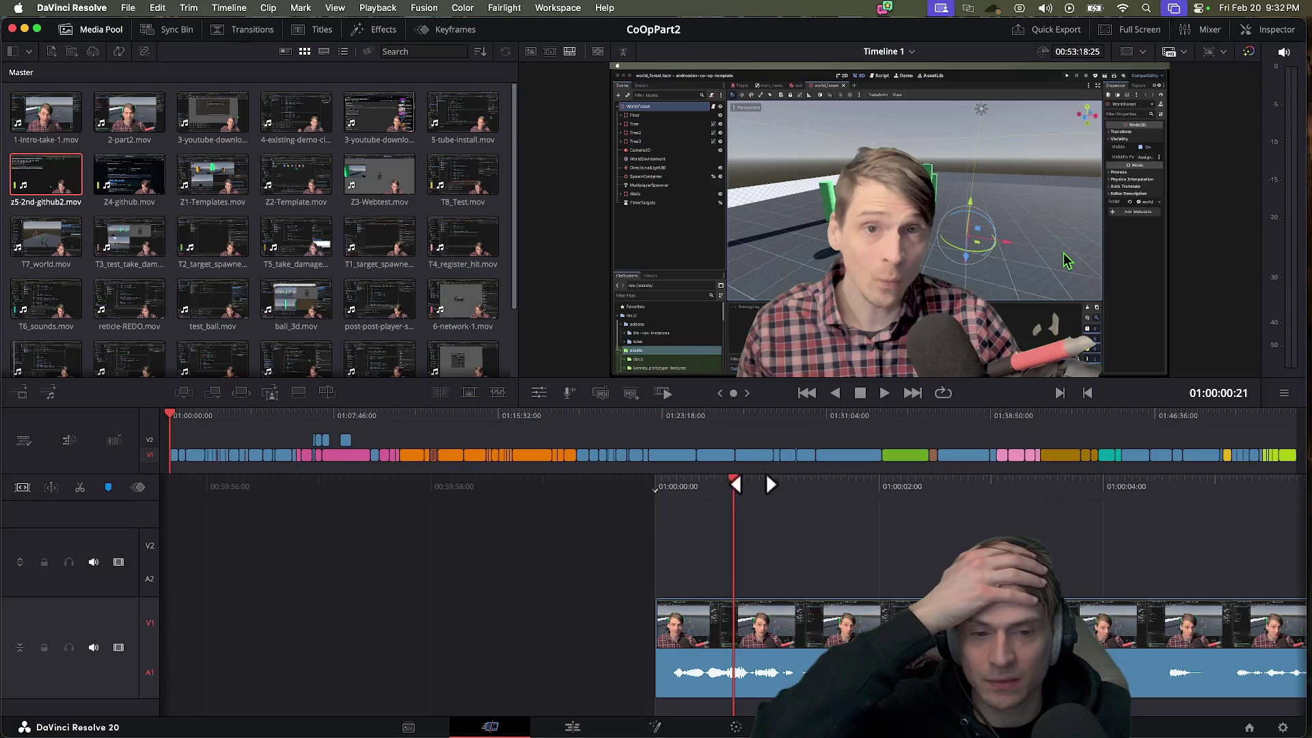
{"action": "mouse_move", "coordinate": [747, 492]}
{"action": "left_mouse_down"}
{"action": "mouse_move", "coordinate": [1028, 477]}
{"action": "mouse_move", "coordinate": [846, 512]}
{"action": "mouse_move", "coordinate": [171, 521]}
{"action": "left_mouse_up"}
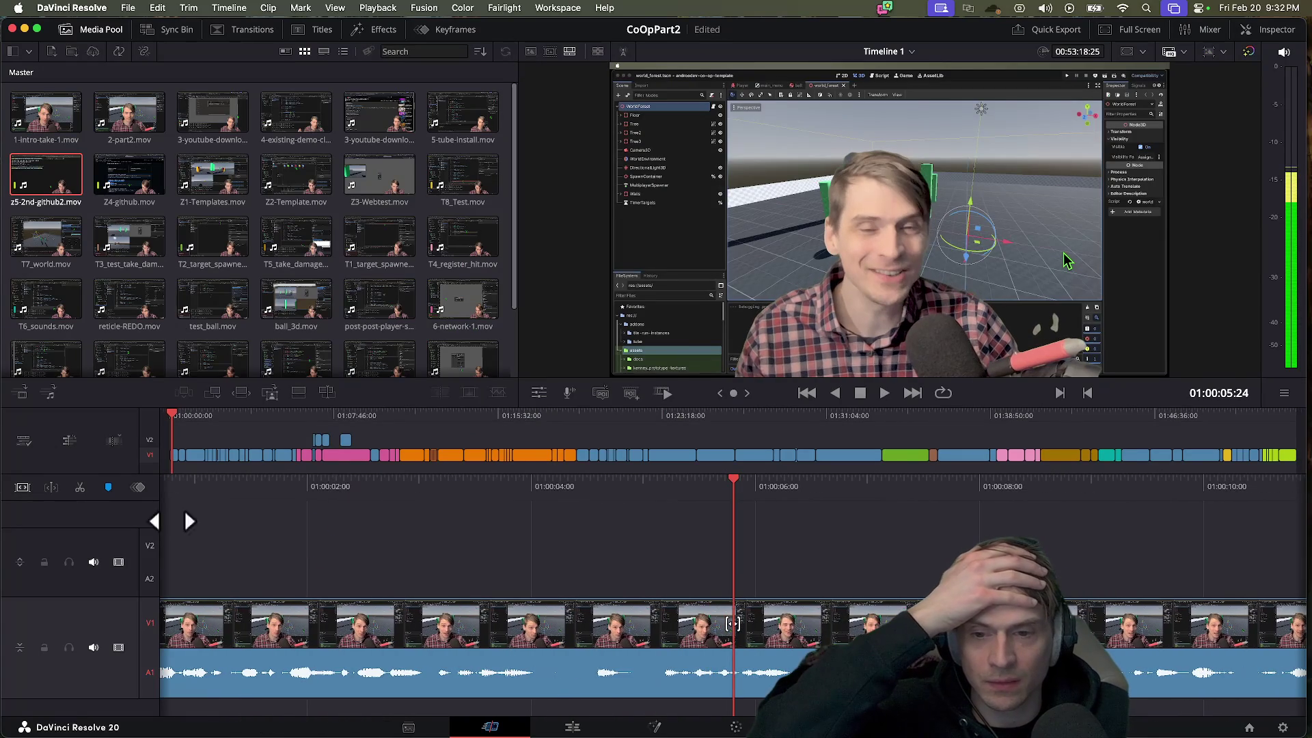
{"action": "left_click_drag", "start_coordinate": [292, 421], "coordinate": [342, 424]}
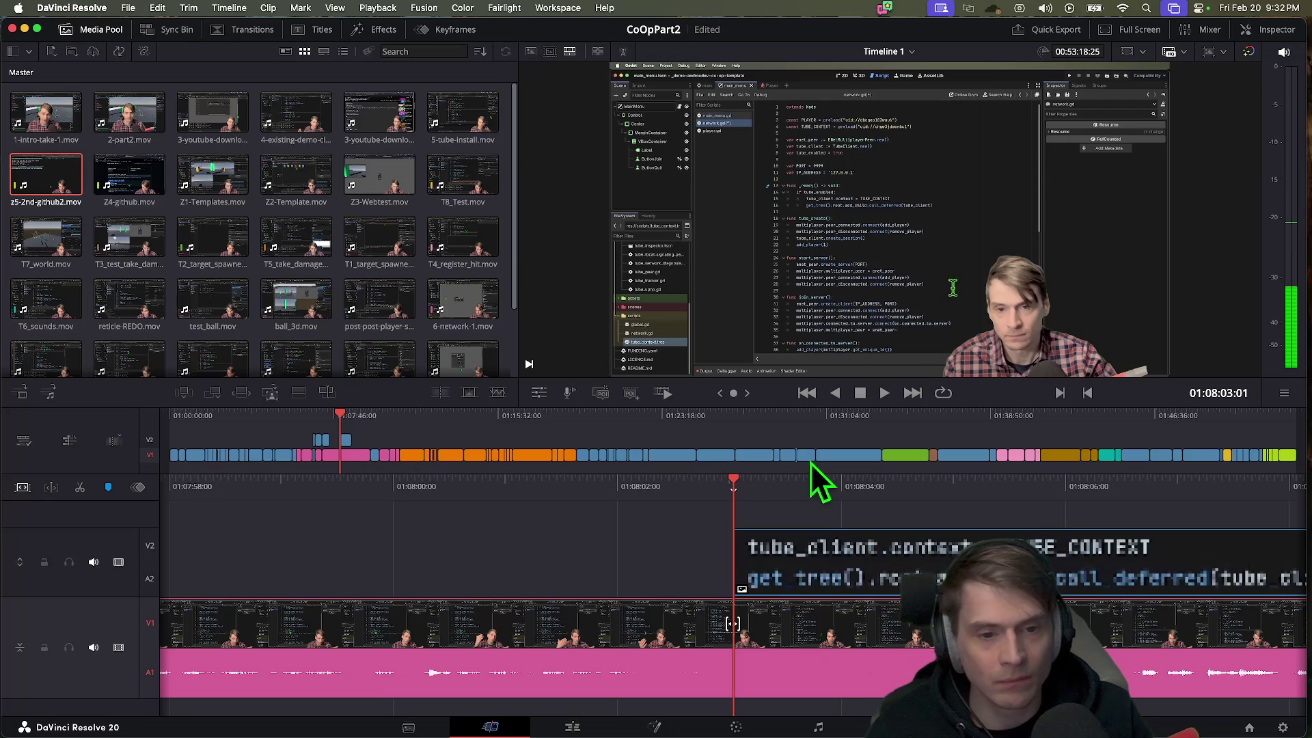
{"action": "key", "text": "l"}
{"action": "key", "text": "l"}
{"action": "key", "text": "l"}
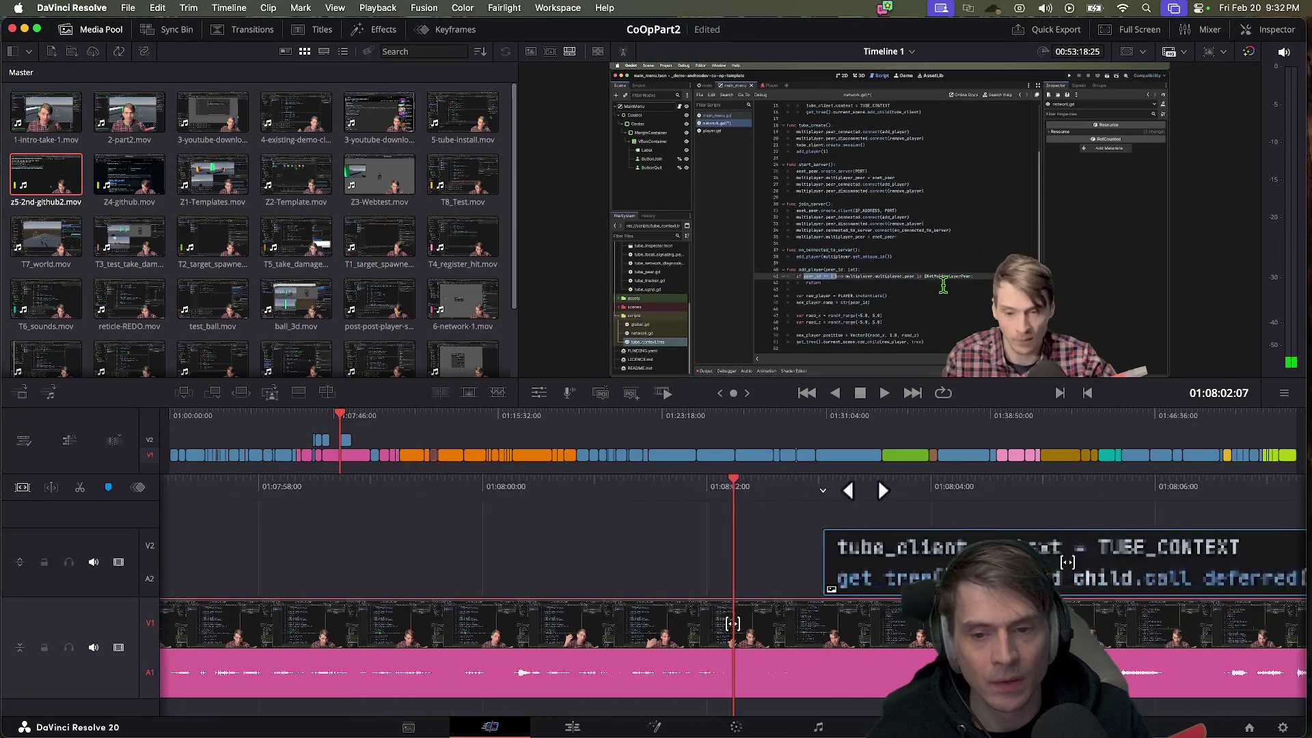
{"action": "mouse_move", "coordinate": [458, 423]}
{"action": "left_mouse_down"}
{"action": "mouse_move", "coordinate": [534, 424]}
{"action": "mouse_move", "coordinate": [476, 424]}
{"action": "left_mouse_up"}
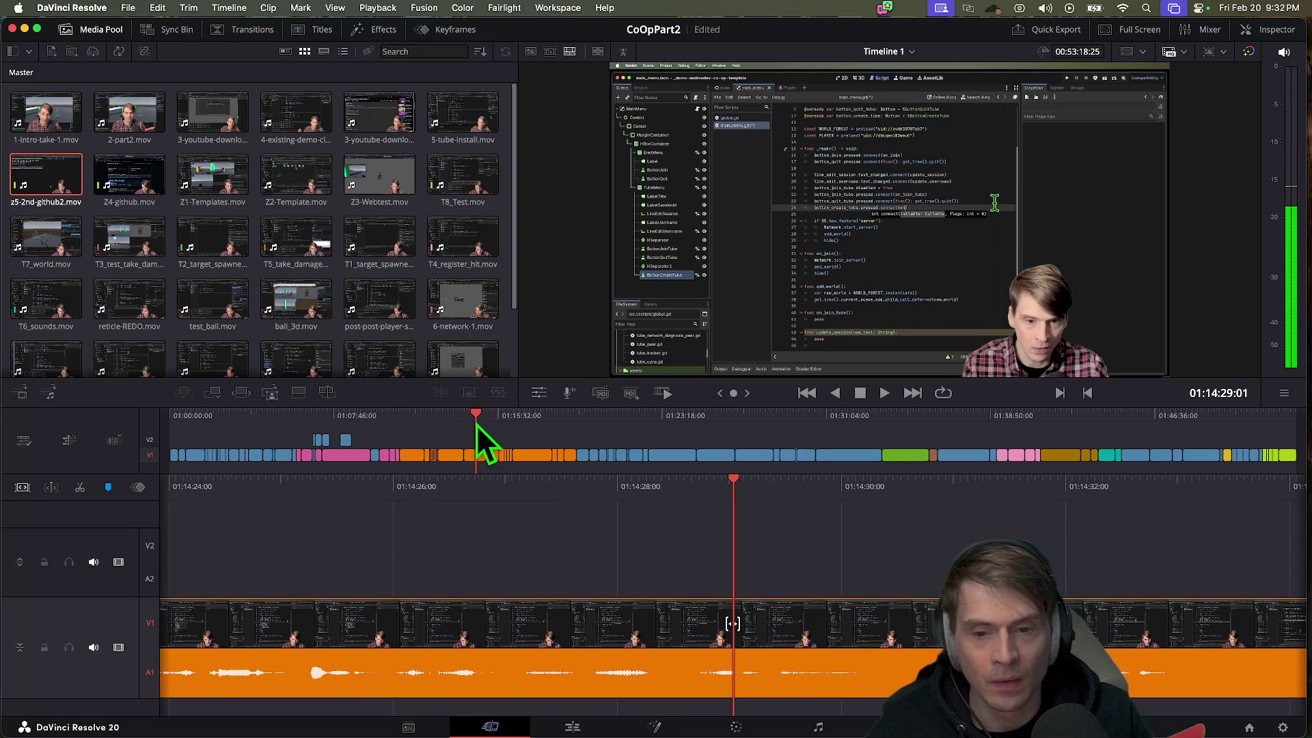
{"action": "left_click", "coordinate": [484, 421]}
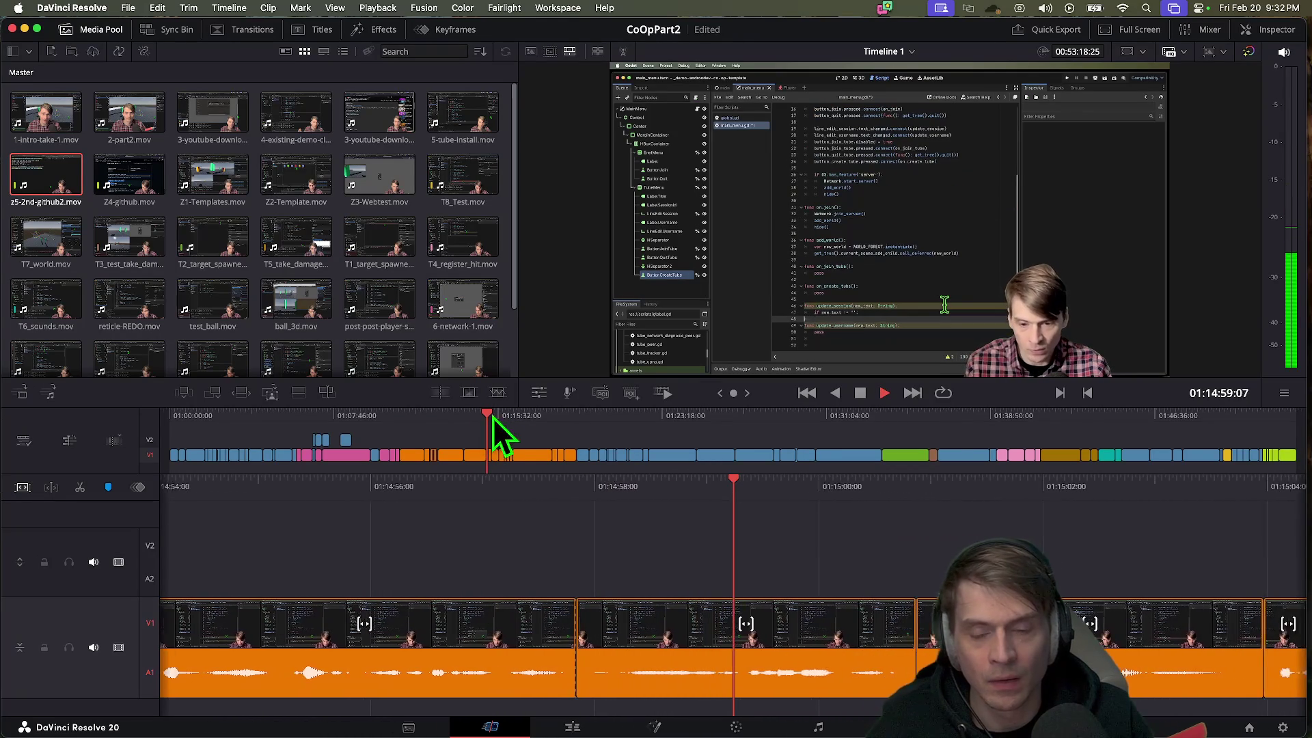
{"action": "mouse_move", "coordinate": [490, 421]}
{"action": "left_mouse_down"}
{"action": "mouse_move", "coordinate": [544, 439]}
{"action": "mouse_move", "coordinate": [523, 416]}
{"action": "left_mouse_up"}
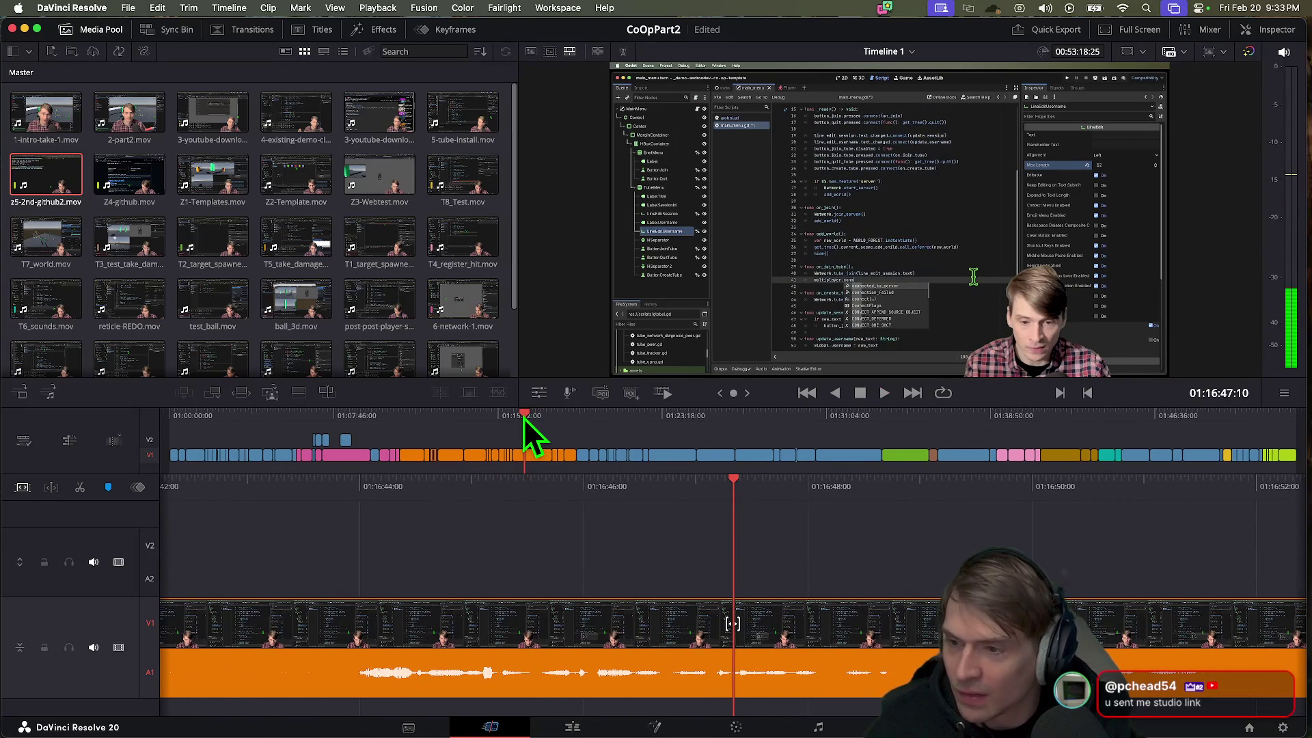
{"action": "key", "text": "super+Tab"}
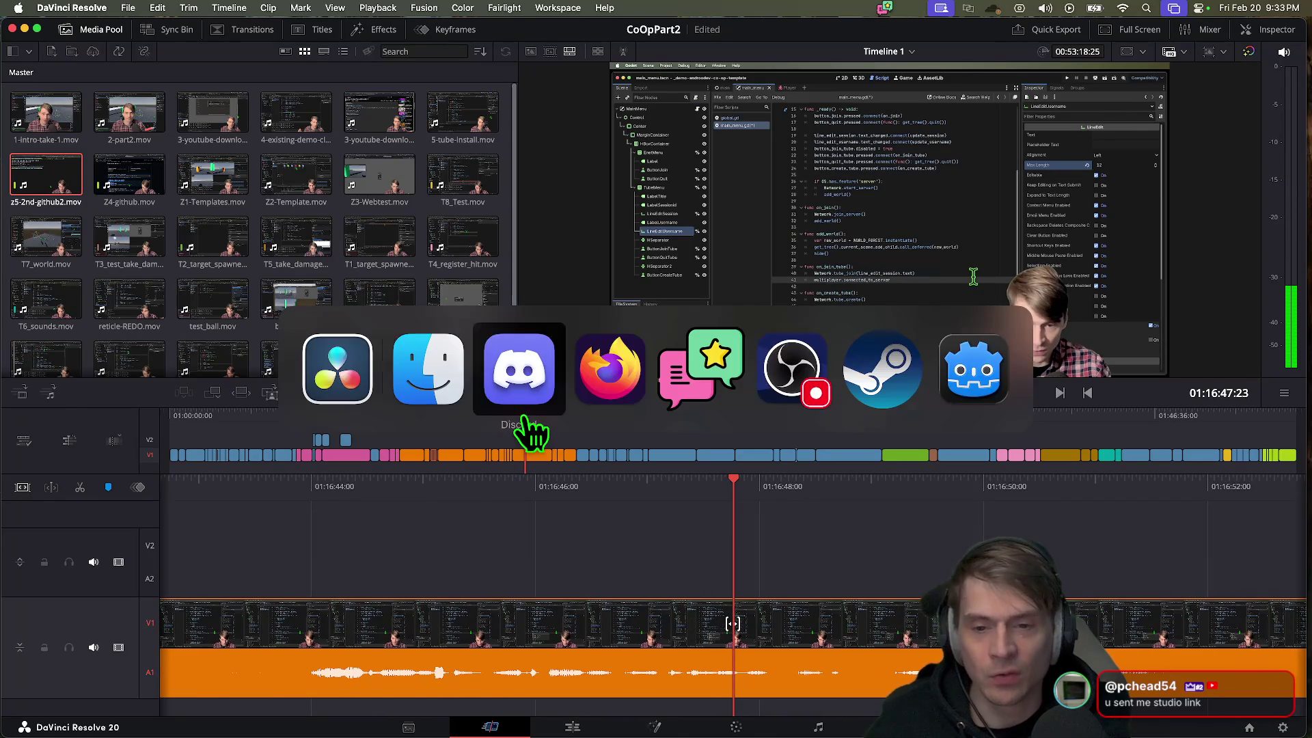
Step: Copy the CoOpPart2 youtu.be link from YouTube Studio and send it in the Discord DM
{"action": "key", "text": "super+Tab"}
{"action": "key", "text": "super+Tab"}
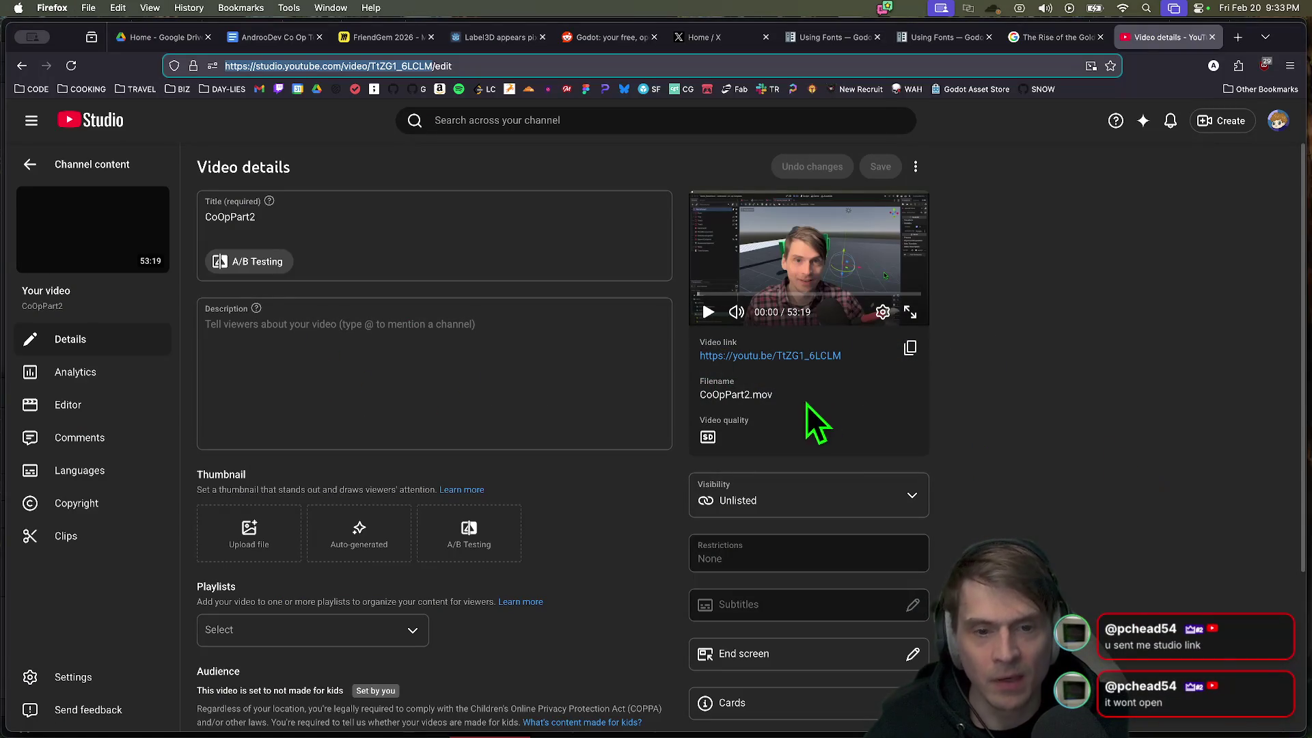
{"action": "left_click", "coordinate": [910, 349]}
{"action": "key", "text": "super+Tab"}
{"action": "key", "text": "super+Tab"}
{"action": "key", "text": "super+Tab"}
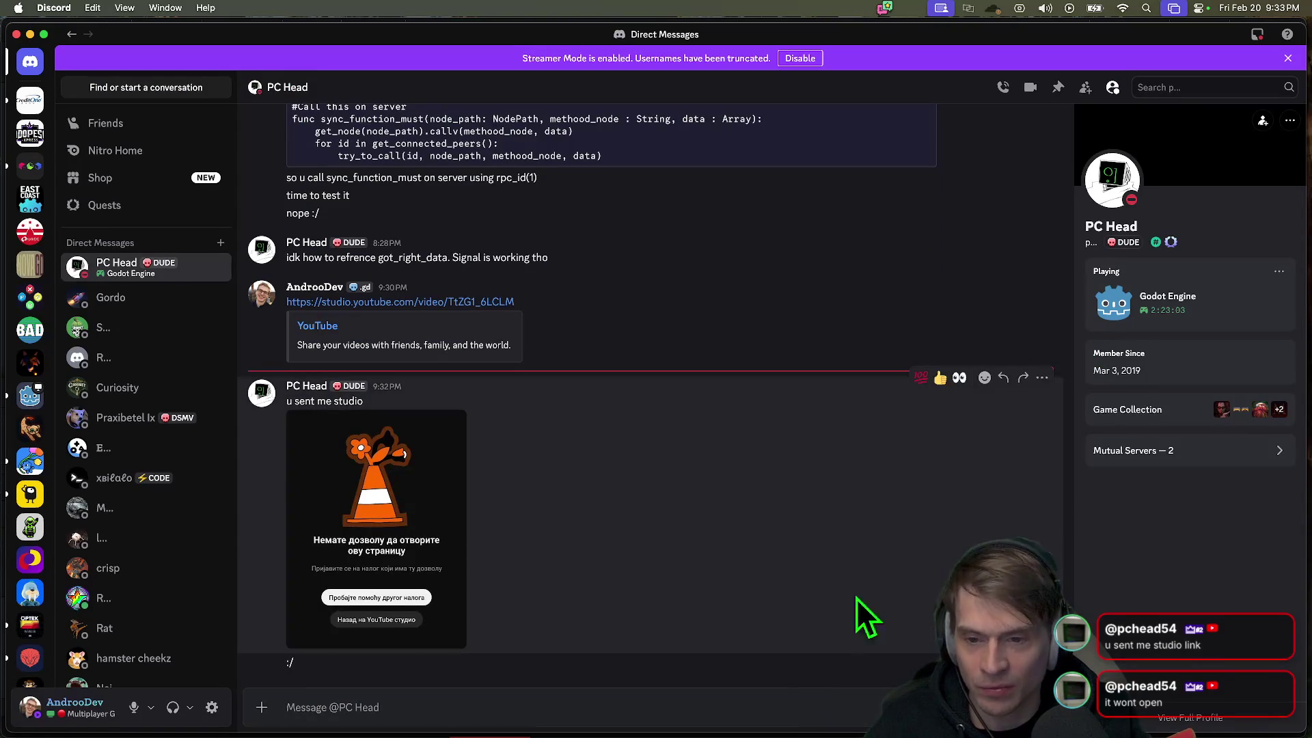
{"action": "left_click", "coordinate": [811, 704]}
{"action": "key", "text": "ctrl+v"}
{"action": "key", "text": "Return"}
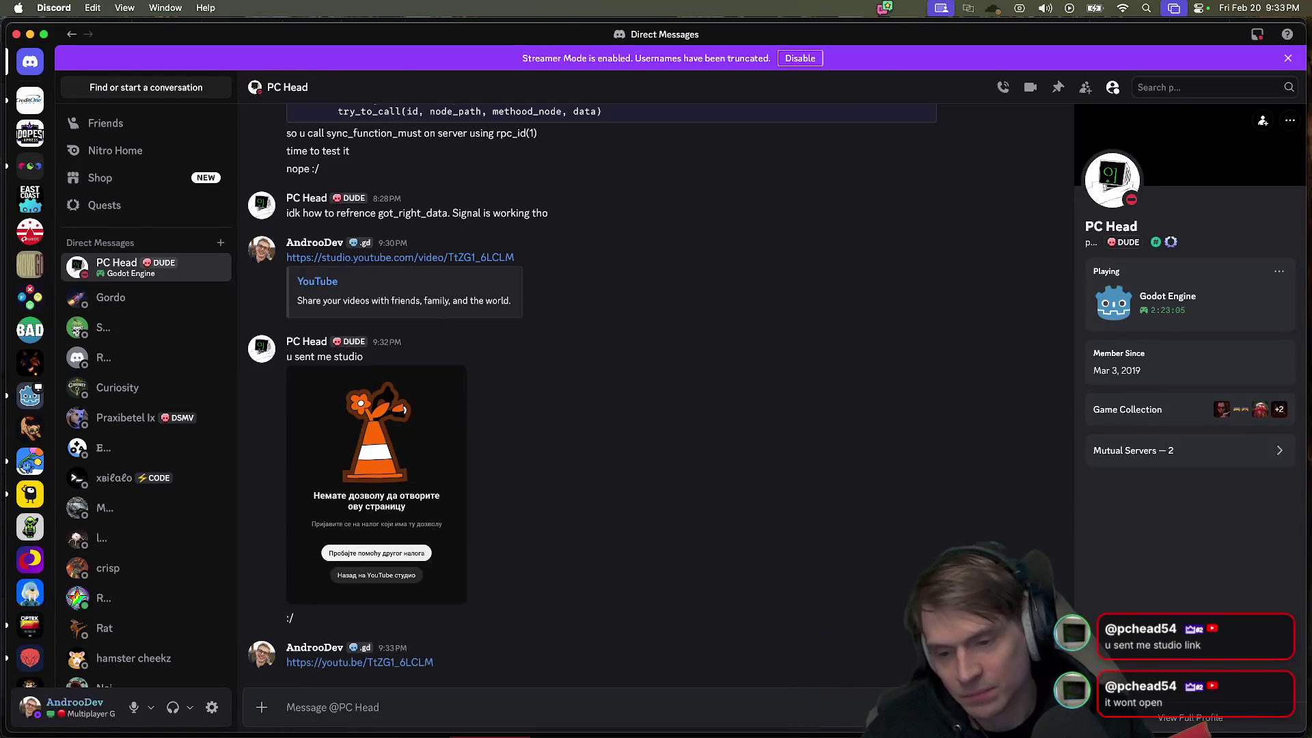
Step: Open the posted link through Visit Site to confirm it plays, then return to Resolve
{"action": "key", "text": "super+Tab"}
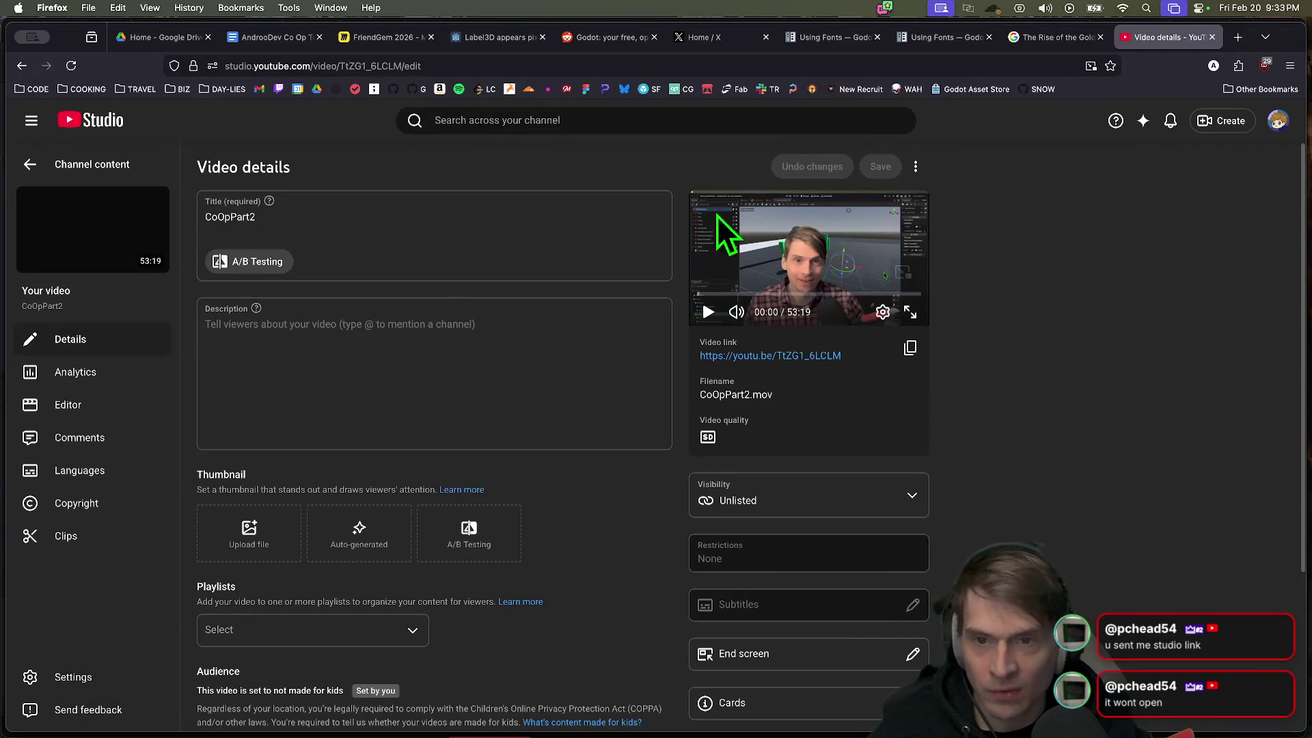
{"action": "left_click", "coordinate": [1022, 460]}
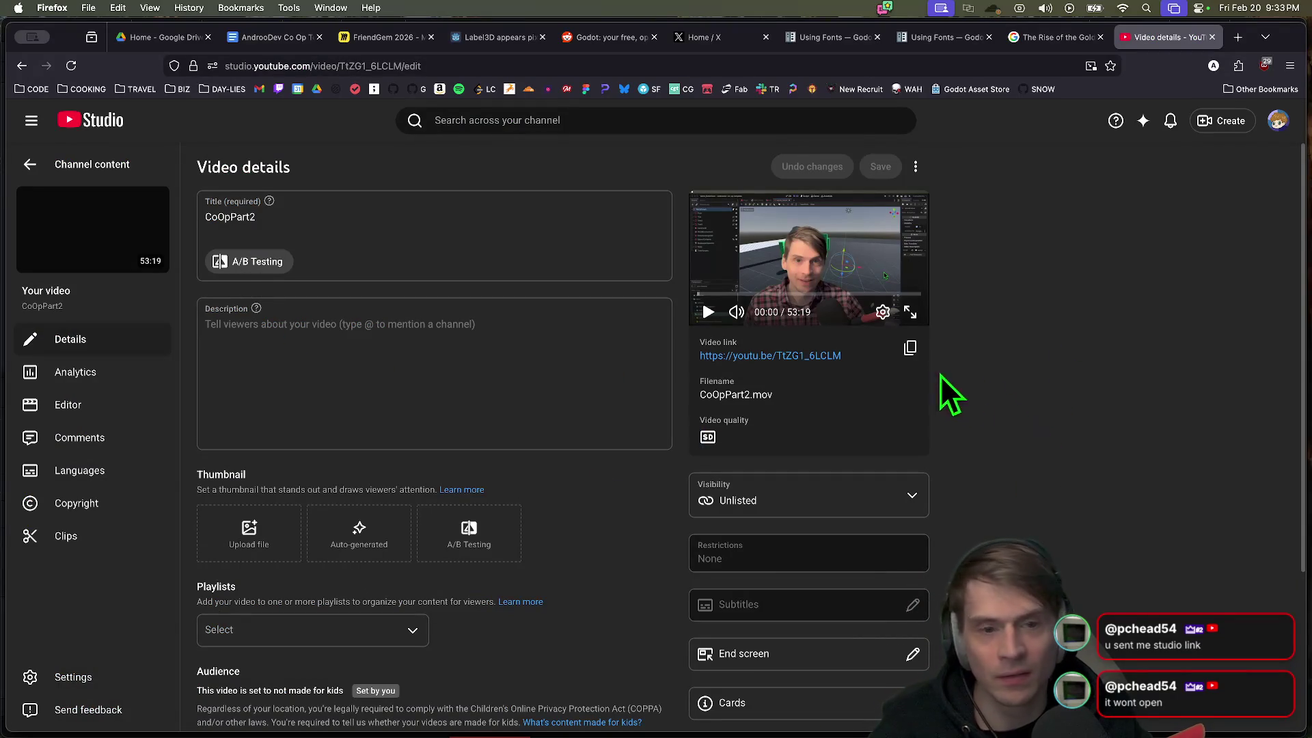
{"action": "key", "text": "super+Tab"}
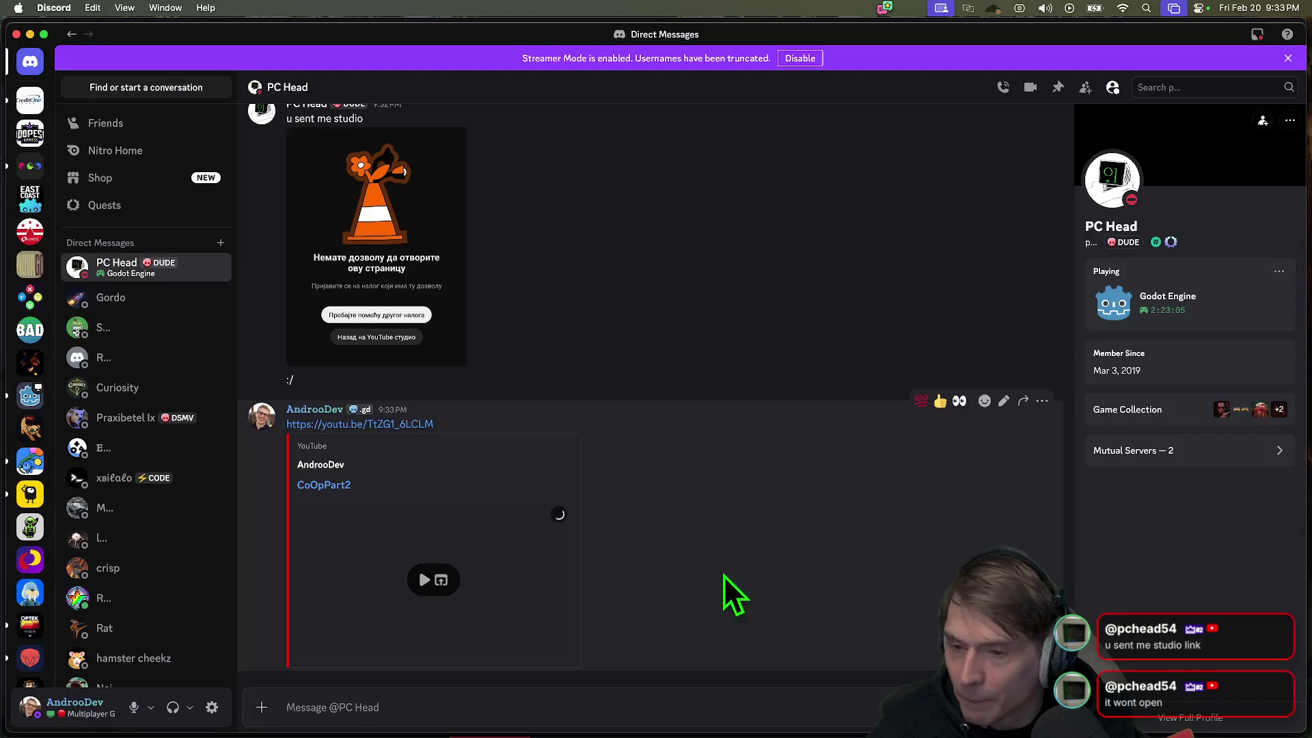
{"action": "left_click", "coordinate": [407, 425]}
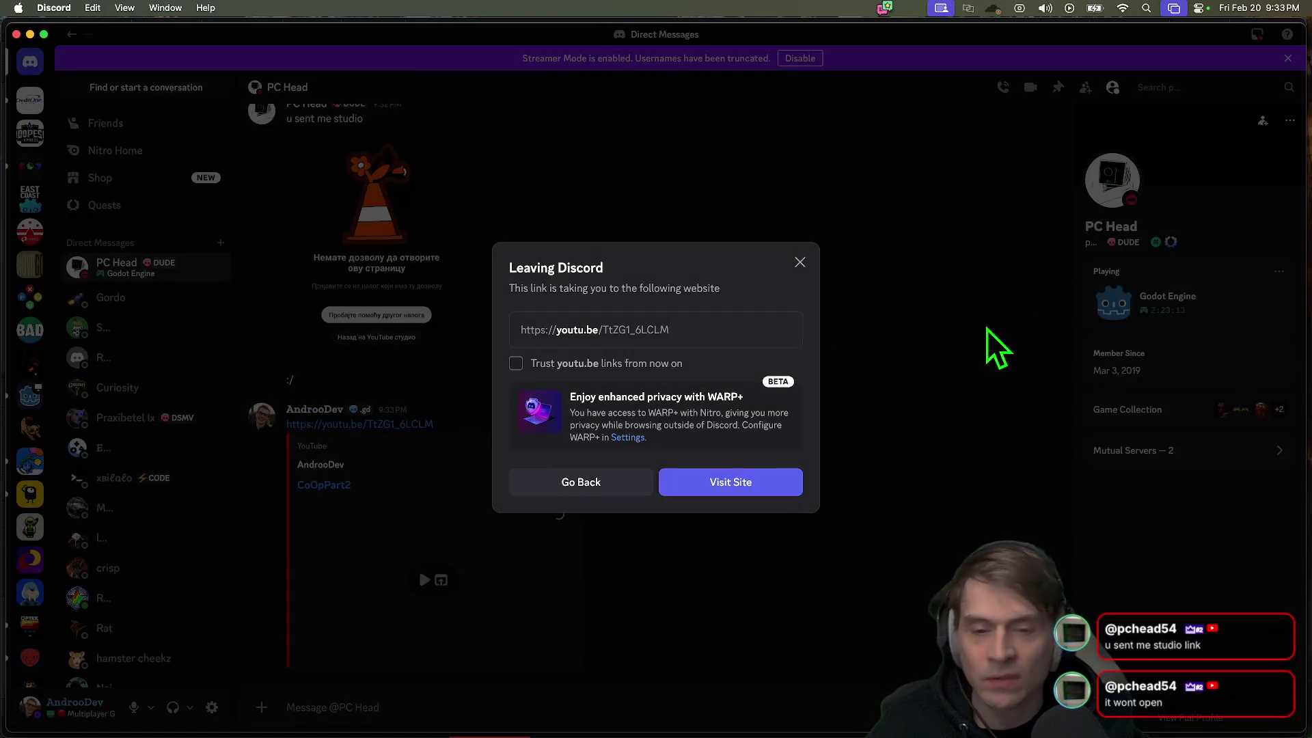
{"action": "left_click", "coordinate": [711, 482]}
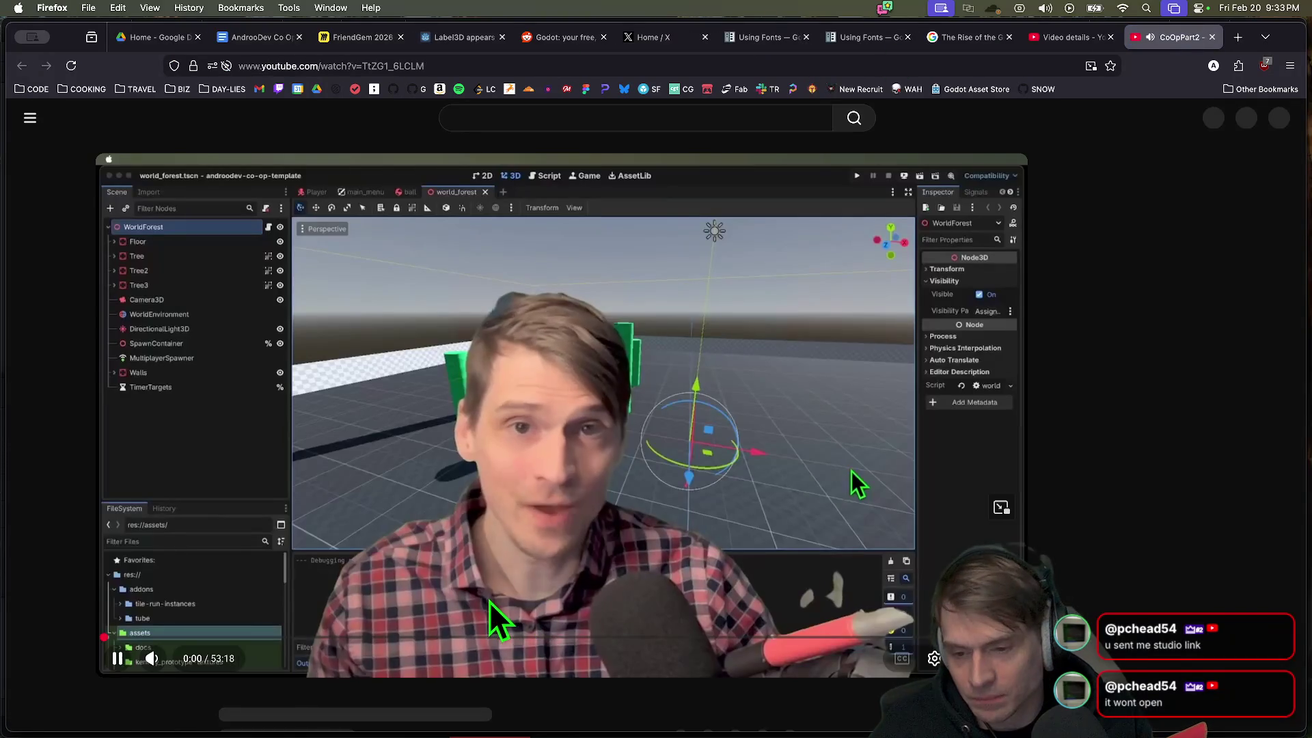
{"action": "key", "text": "super+w"}
{"action": "key", "text": "super+Tab"}
{"action": "key", "text": "super+Tab"}
{"action": "key", "text": "super+Tab"}
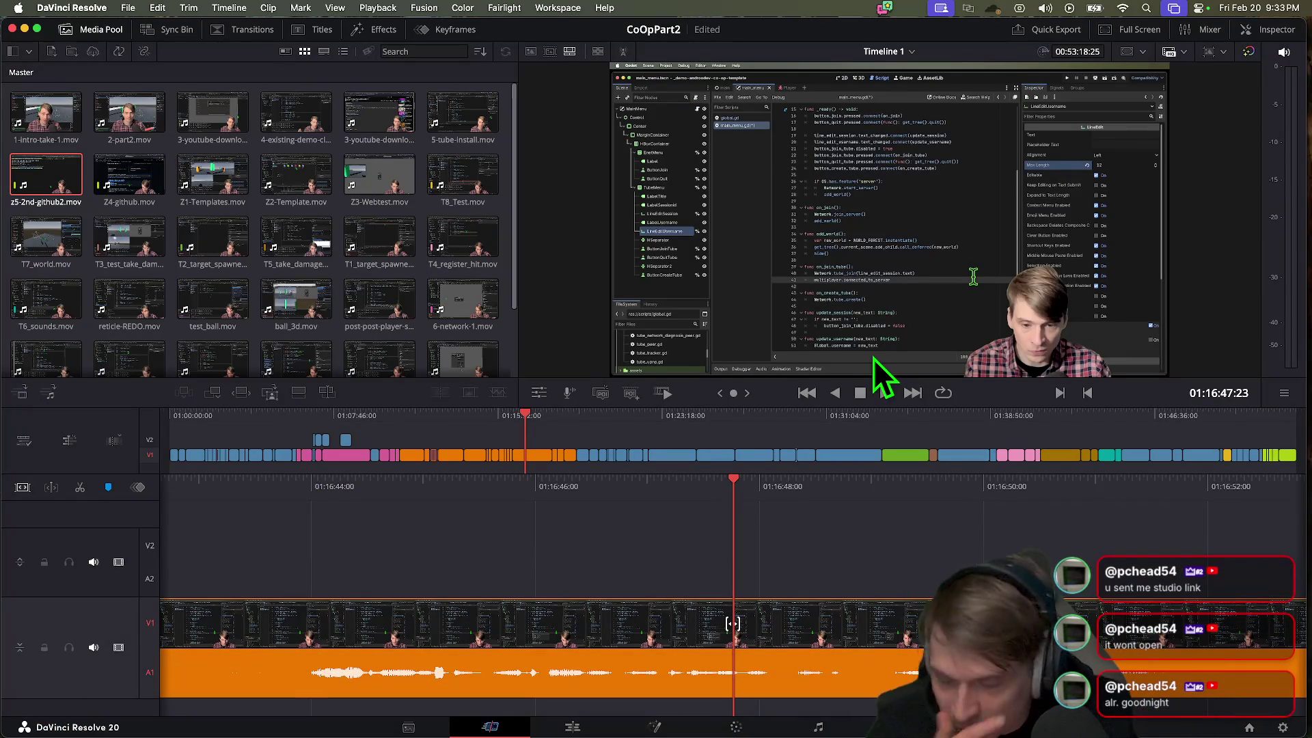
Step: Scrub the timeline between about 01:13 and 01:17:12, revisiting the Godot scene editor part
{"action": "left_click", "coordinate": [883, 393]}
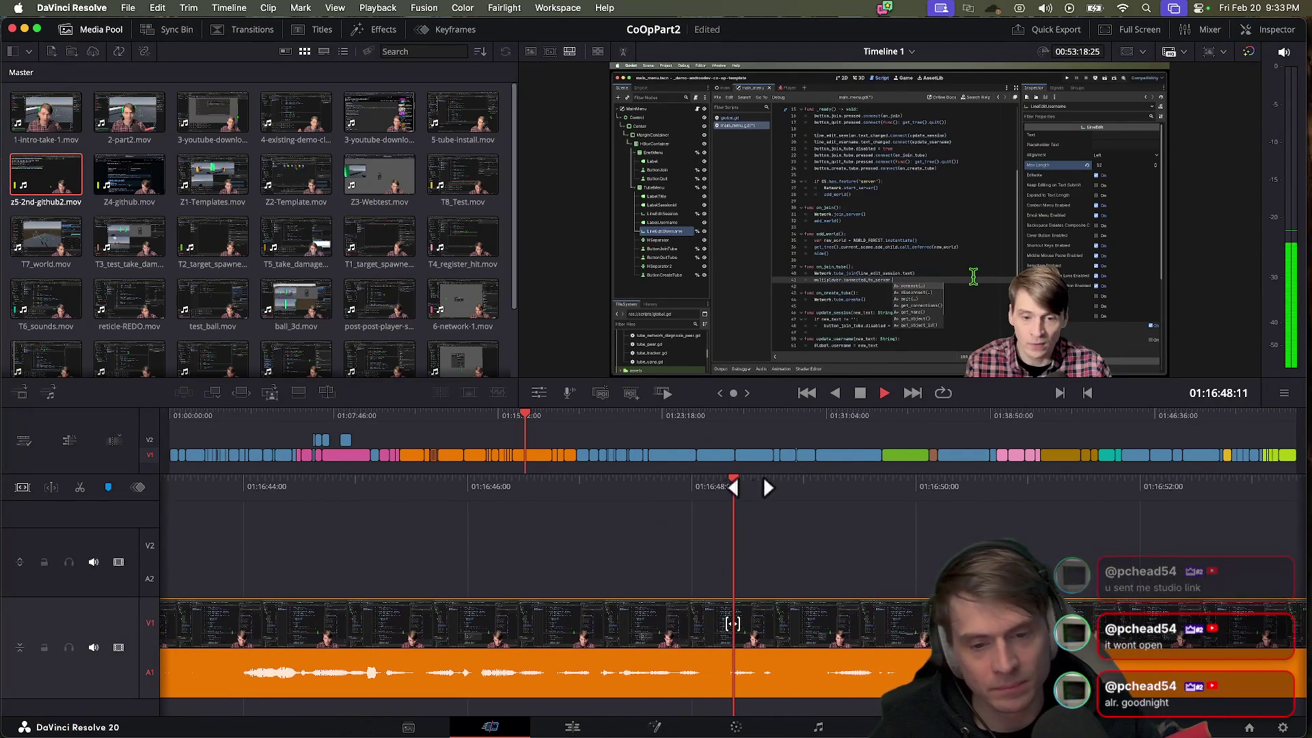
{"action": "key", "text": "space"}
{"action": "left_click", "coordinate": [533, 425]}
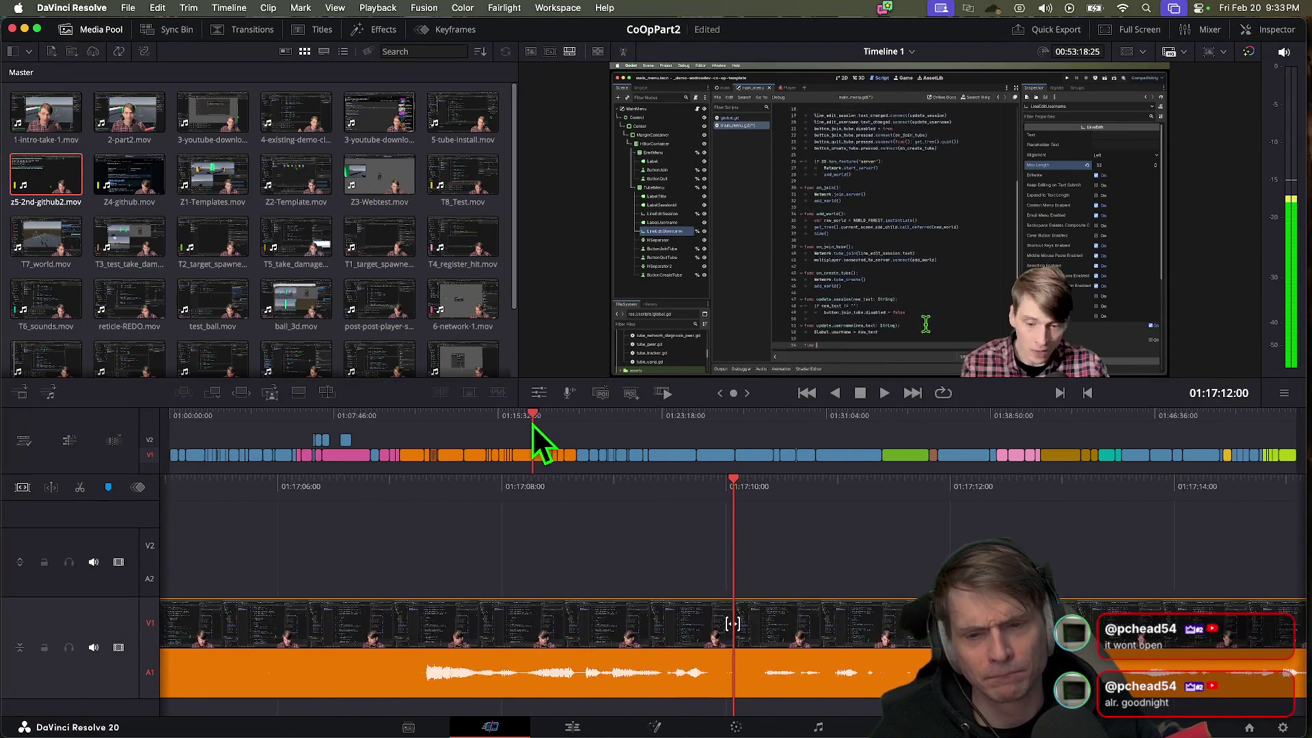
{"action": "mouse_move", "coordinate": [533, 425]}
{"action": "left_mouse_down"}
{"action": "mouse_move", "coordinate": [469, 432]}
{"action": "mouse_move", "coordinate": [634, 441]}
{"action": "mouse_move", "coordinate": [348, 447]}
{"action": "mouse_move", "coordinate": [420, 457]}
{"action": "mouse_move", "coordinate": [441, 419]}
{"action": "left_mouse_up"}
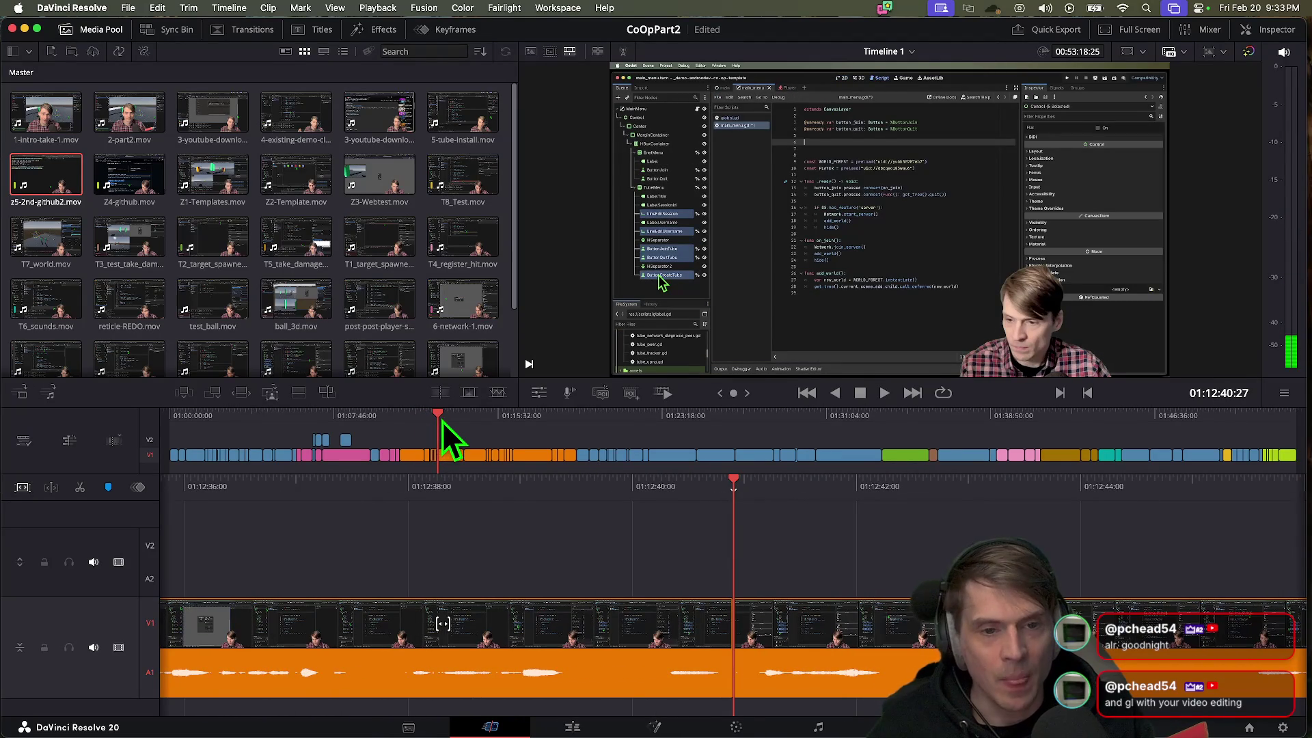
{"action": "left_click", "coordinate": [448, 418]}
{"action": "left_click_drag", "start_coordinate": [449, 424], "coordinate": [460, 424]}
{"action": "mouse_move", "coordinate": [466, 424]}
{"action": "left_mouse_down"}
{"action": "mouse_move", "coordinate": [478, 424]}
{"action": "mouse_move", "coordinate": [432, 428]}
{"action": "left_mouse_up"}
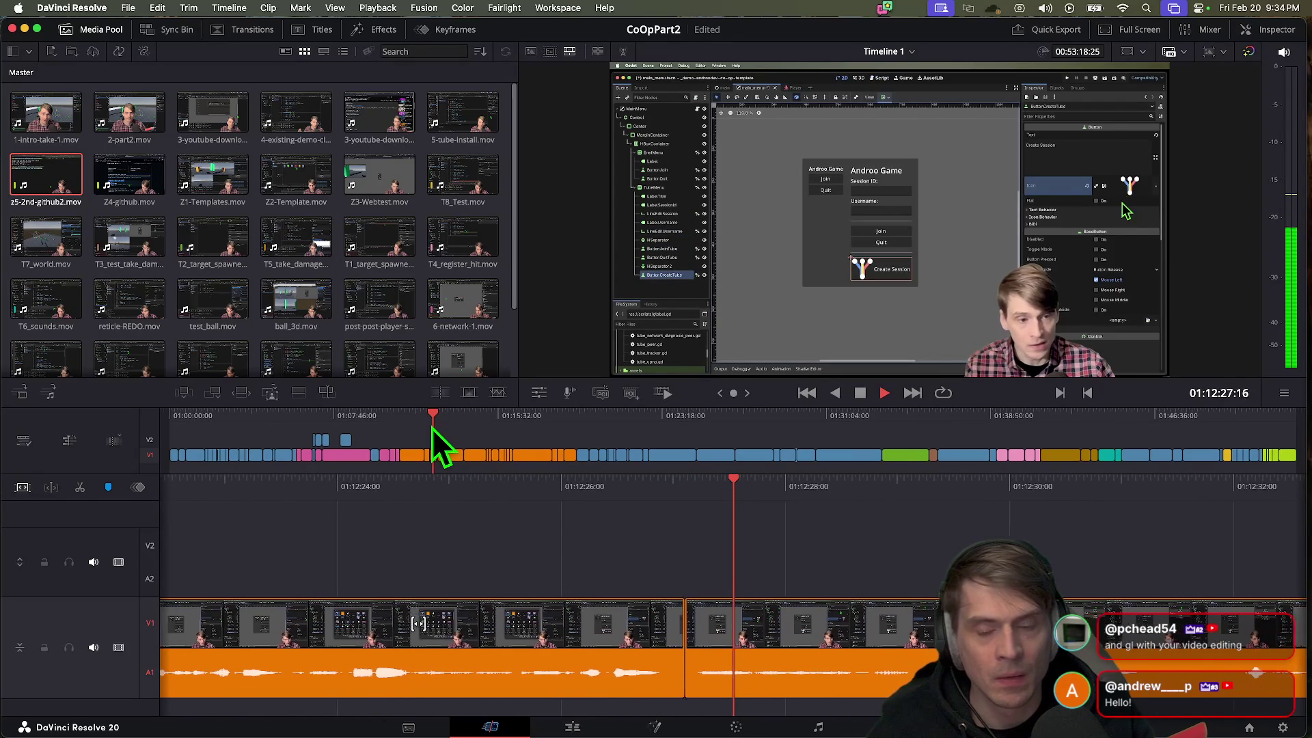
{"action": "left_click", "coordinate": [466, 418]}
{"action": "mouse_move", "coordinate": [466, 418]}
{"action": "left_mouse_down"}
{"action": "mouse_move", "coordinate": [449, 430]}
{"action": "mouse_move", "coordinate": [492, 423]}
{"action": "left_mouse_up"}
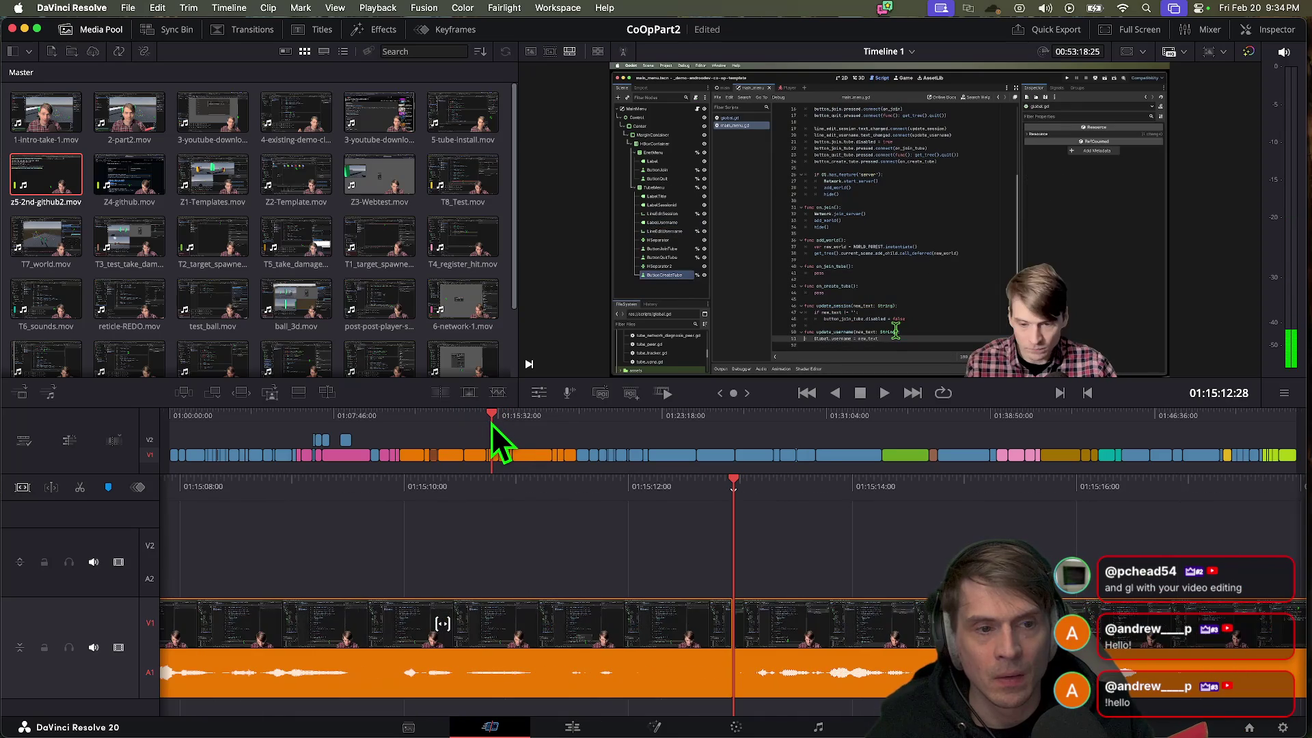
Step: Play the footage forward and backward with J/K/L around 01:15 to check it
{"action": "key", "text": "space"}
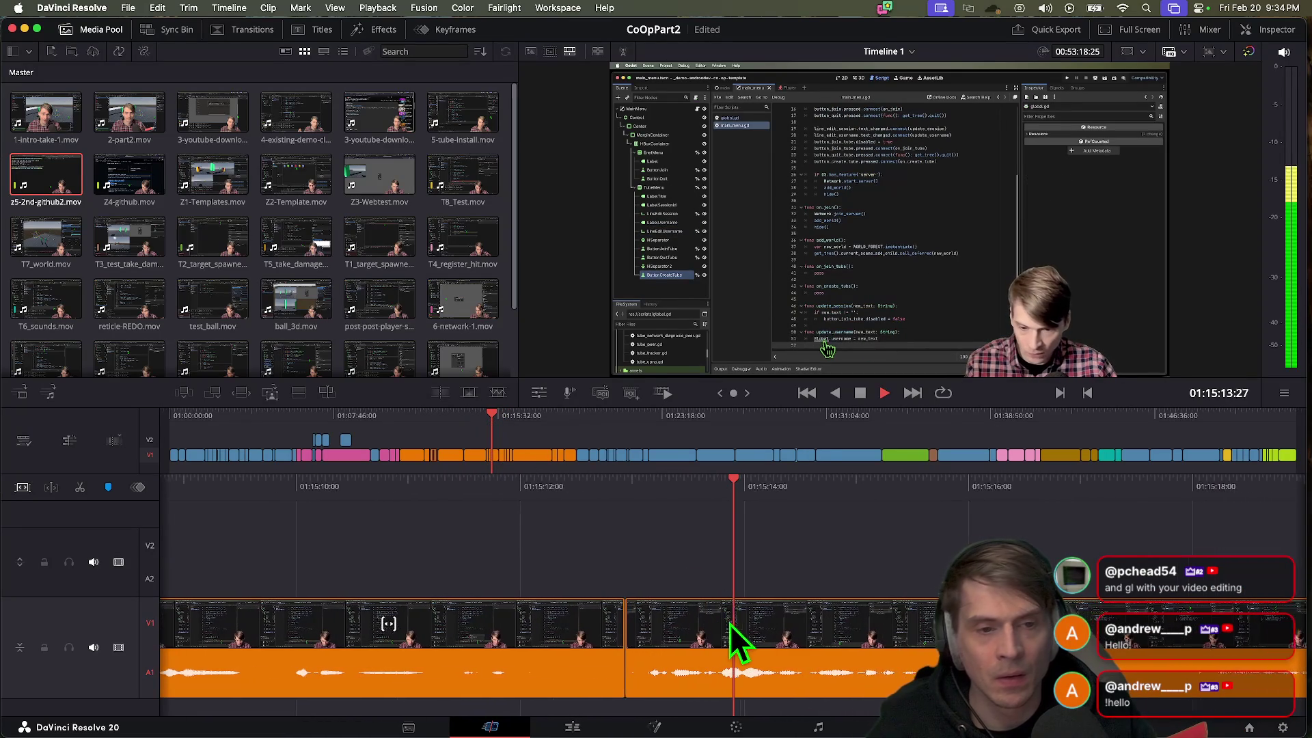
{"action": "key", "text": "l"}
{"action": "key", "text": "l"}
{"action": "key", "text": "l"}
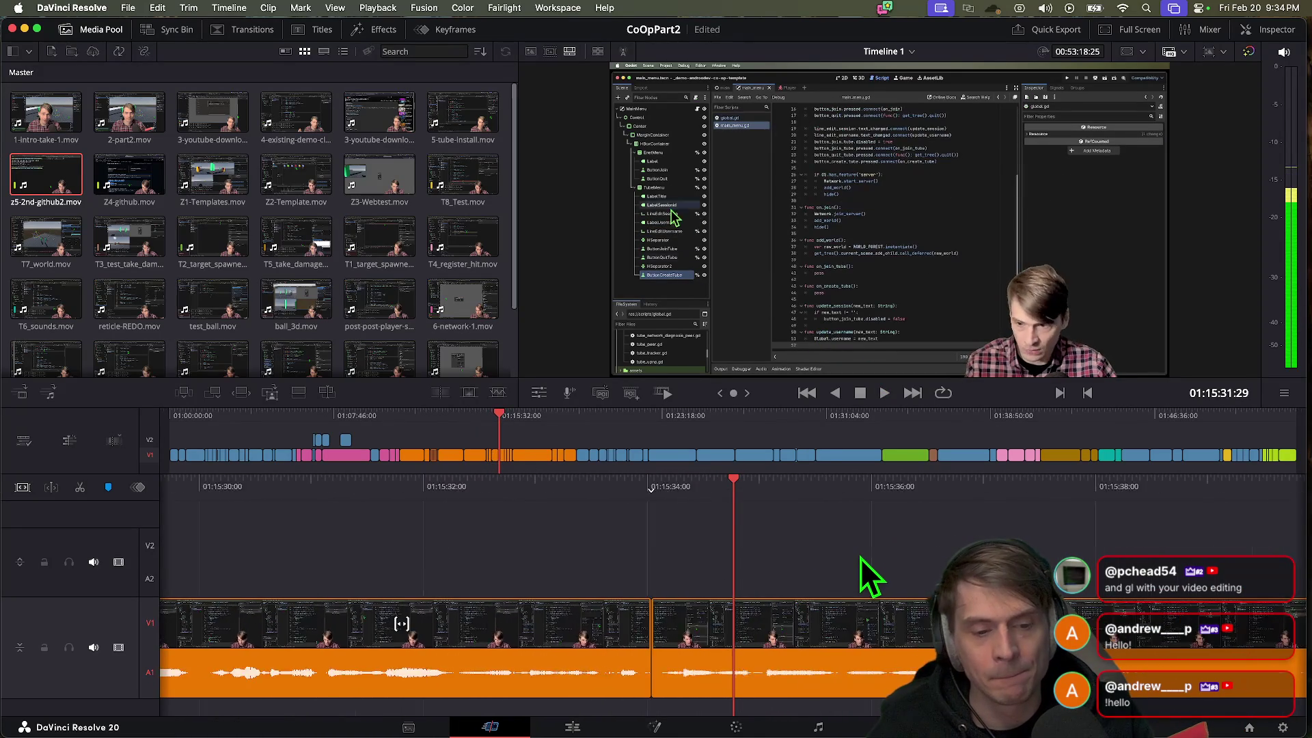
{"action": "key", "text": "k"}
{"action": "key", "text": "l"}
{"action": "key", "text": "l"}
{"action": "key", "text": "l"}
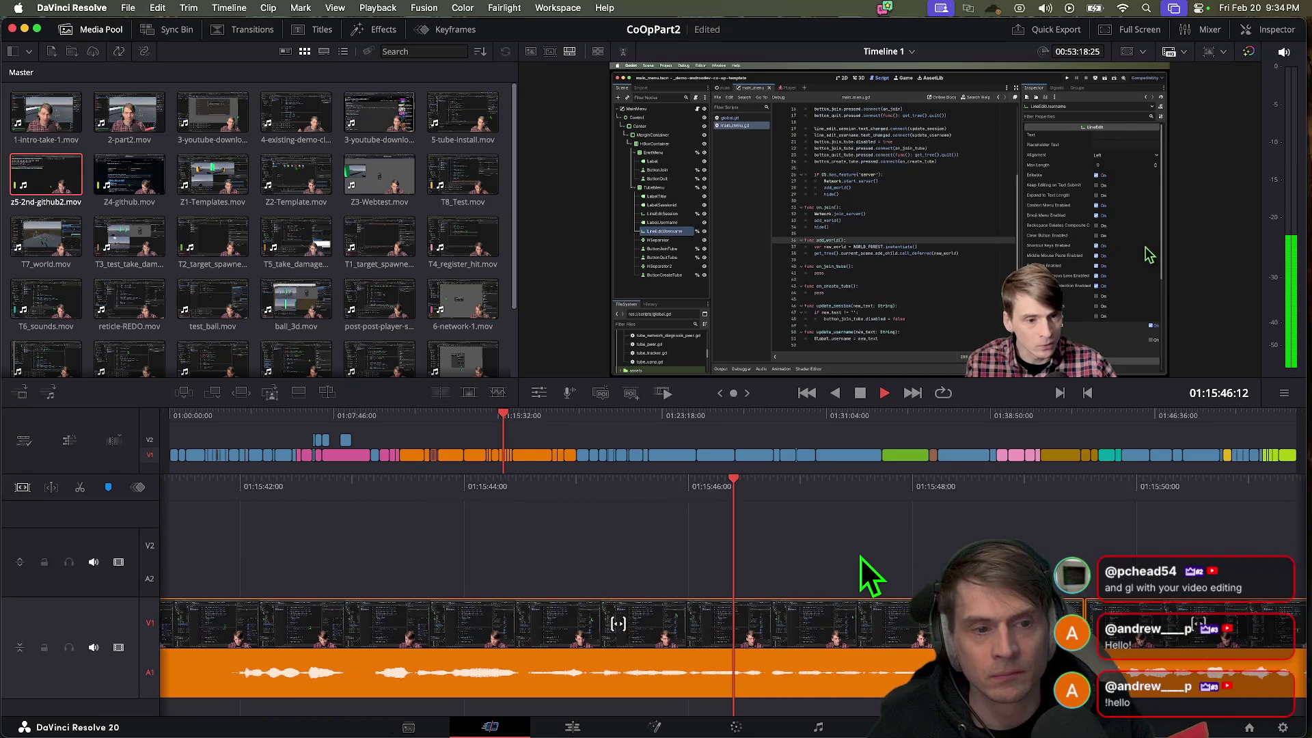
{"action": "key", "text": "j"}
{"action": "key", "text": "j"}
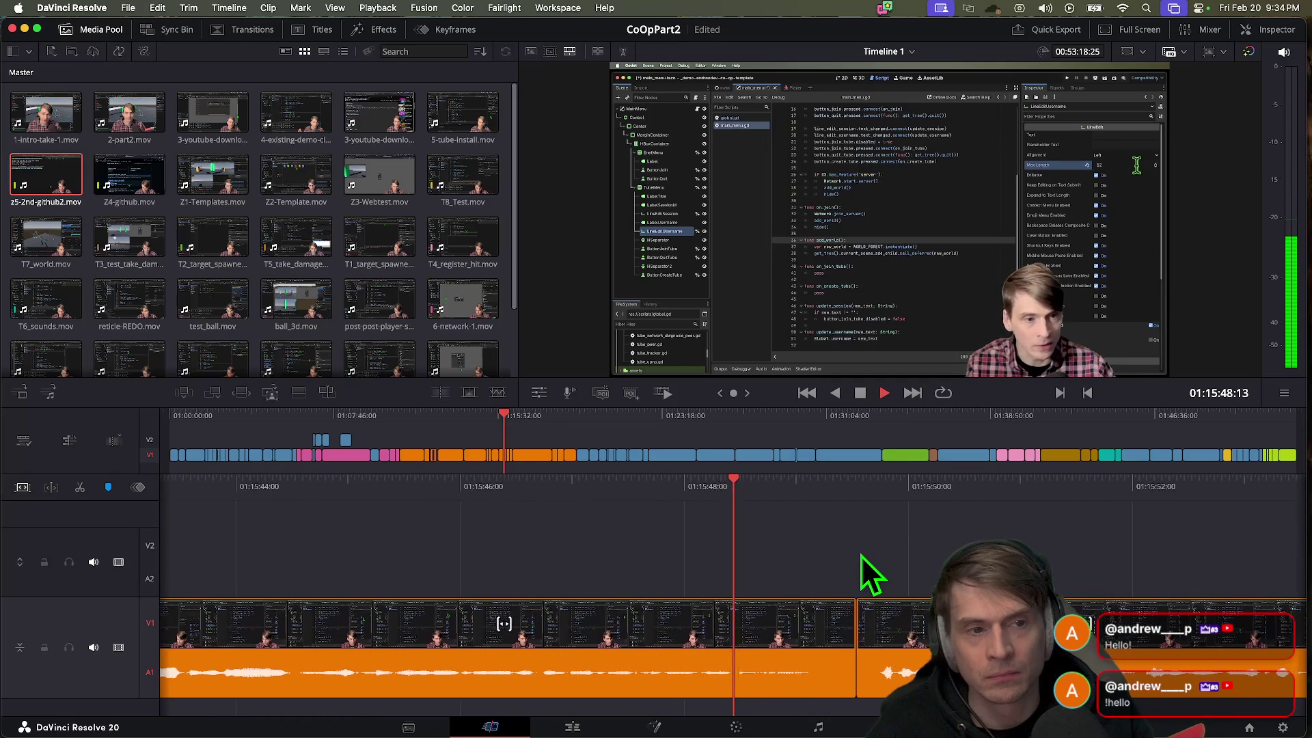
{"action": "key", "text": "k"}
{"action": "key", "text": "l"}
{"action": "key", "text": "j"}
{"action": "key", "text": "j"}
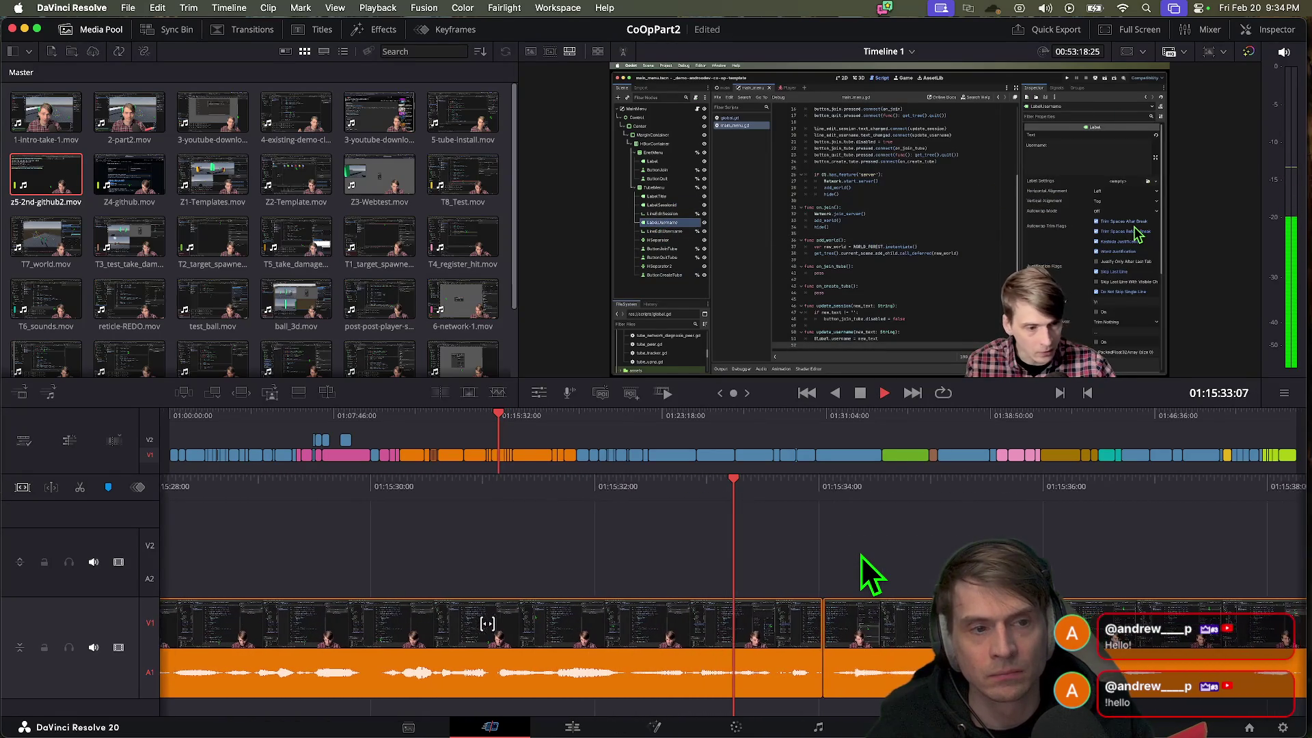
{"action": "key", "text": "l"}
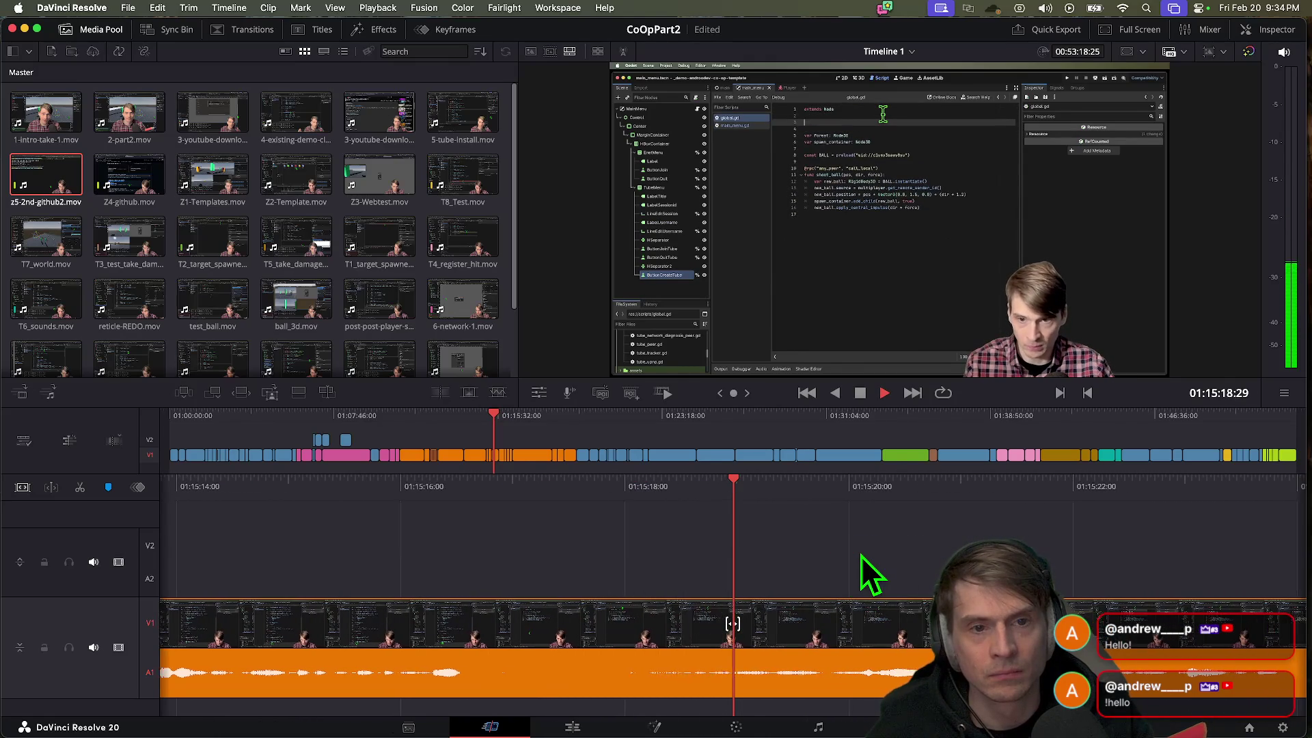
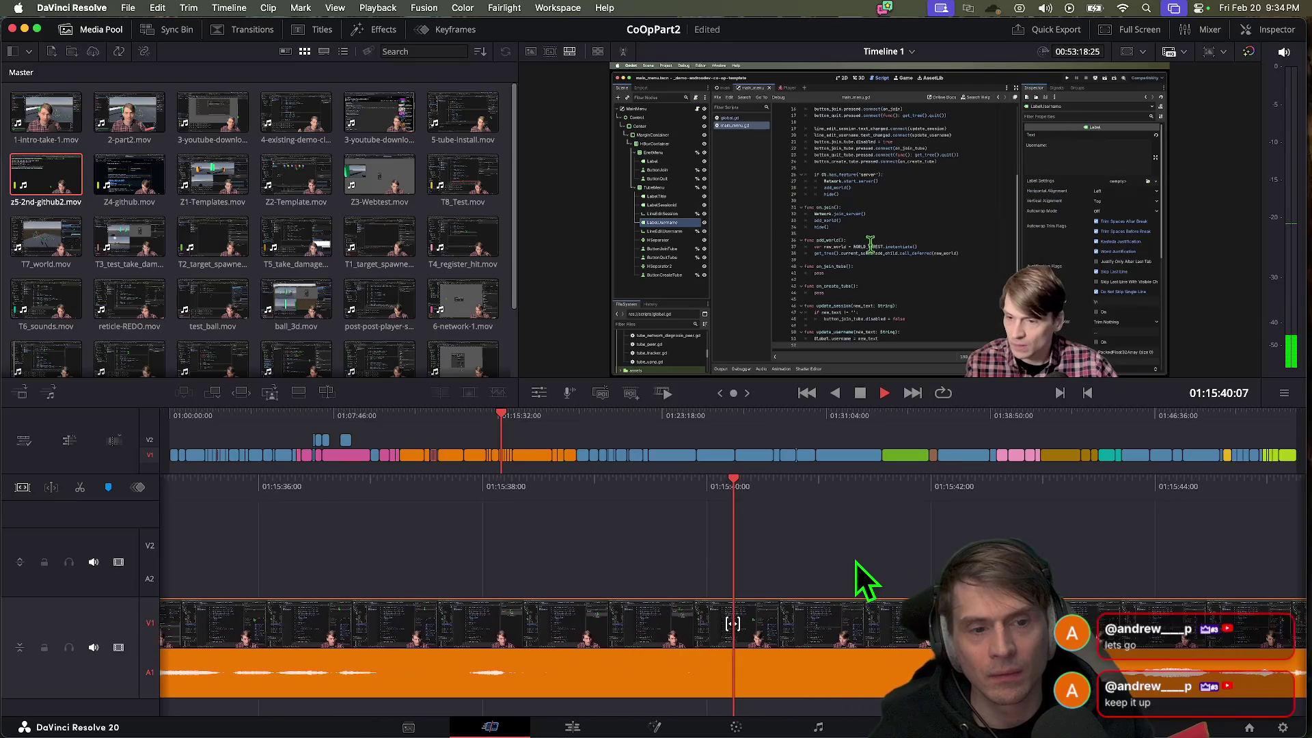
Step: Shuttle back and forth through the footage near 01:15:41 to review the cut
{"action": "key", "text": "space"}
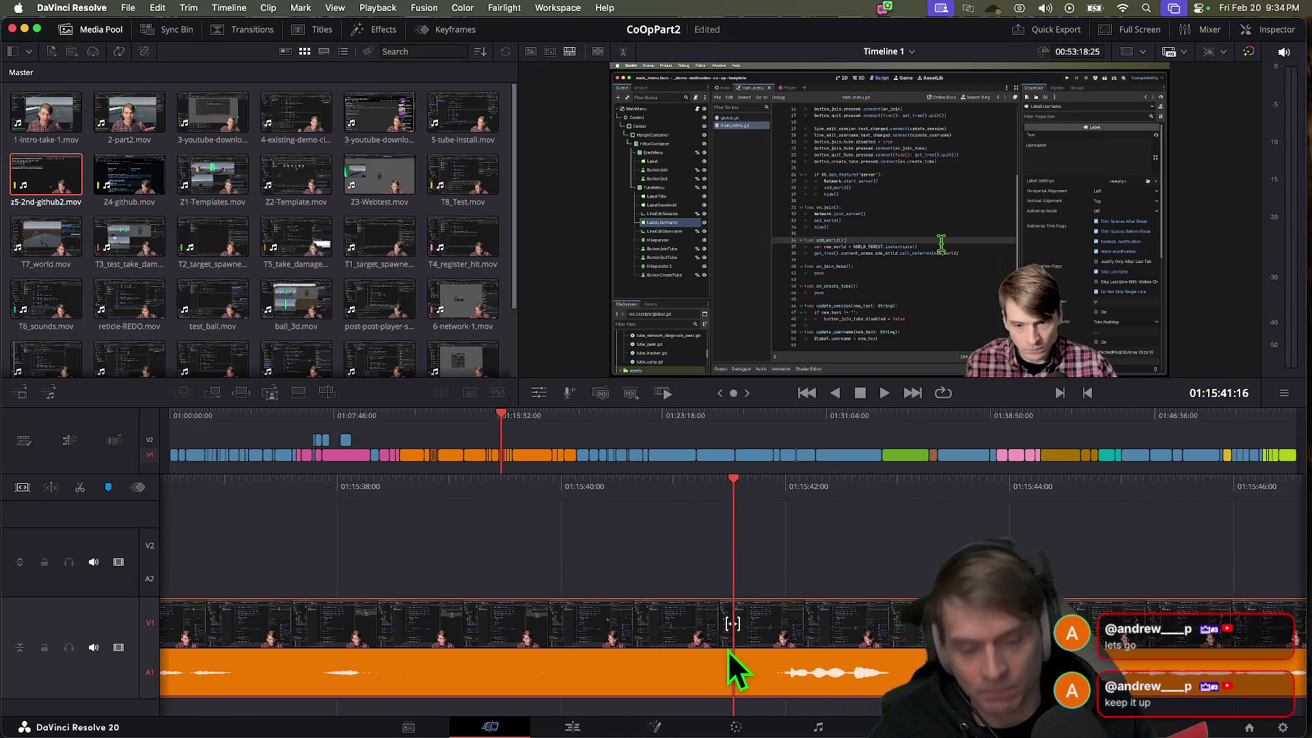
{"action": "key", "text": "l"}
{"action": "key", "text": "l"}
{"action": "key", "text": "l"}
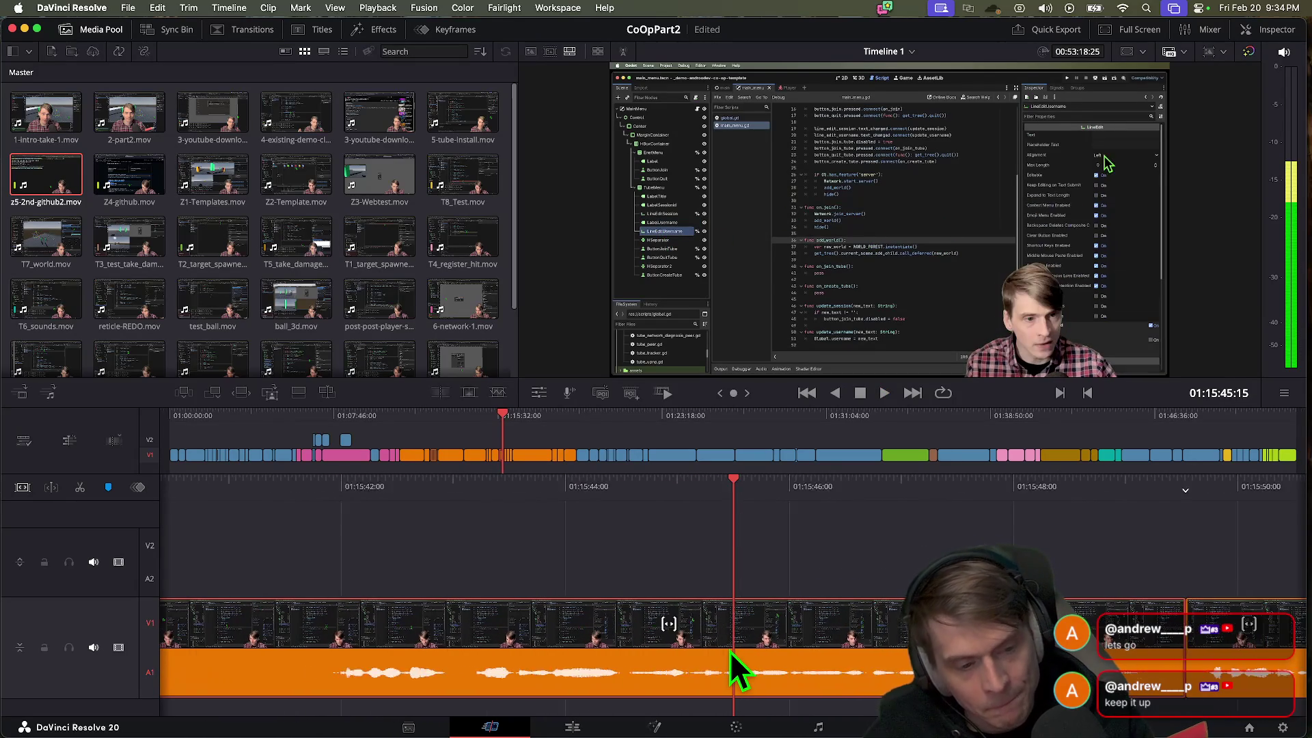
{"action": "key", "text": "k"}
{"action": "key", "text": "j"}
{"action": "key", "text": "j"}
{"action": "key", "text": "j"}
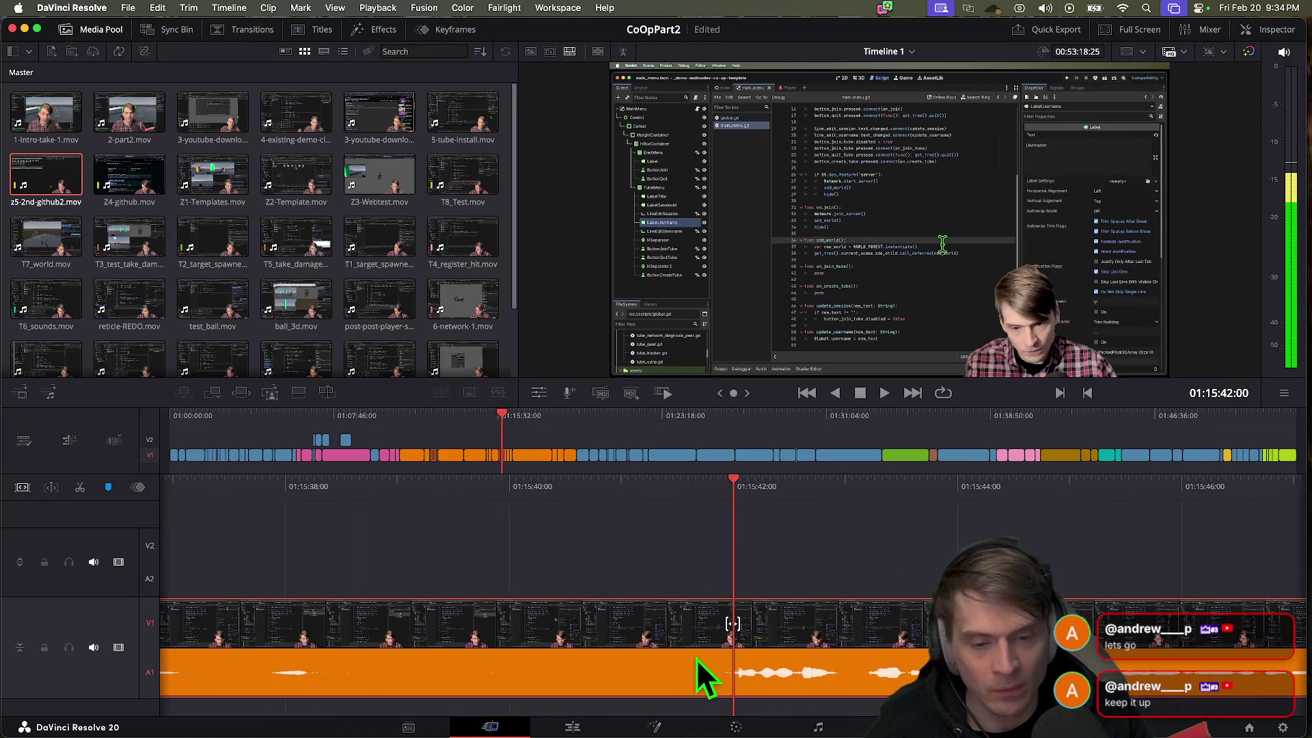
{"action": "key", "text": "k"}
{"action": "key", "text": "l"}
{"action": "key", "text": "j"}
{"action": "key", "text": "j"}
{"action": "key", "text": "k"}
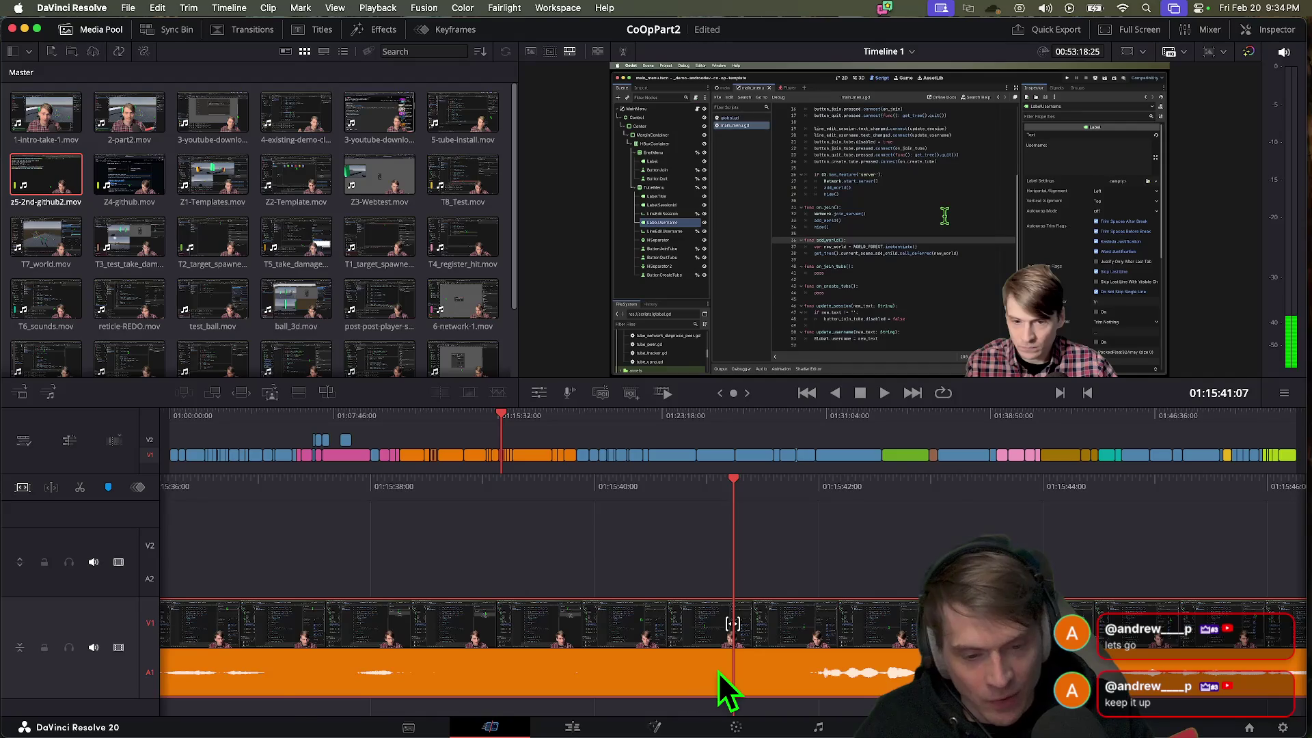
{"action": "key", "text": "j"}
{"action": "key", "text": "k"}
{"action": "key", "text": "l"}
{"action": "key", "text": "k"}
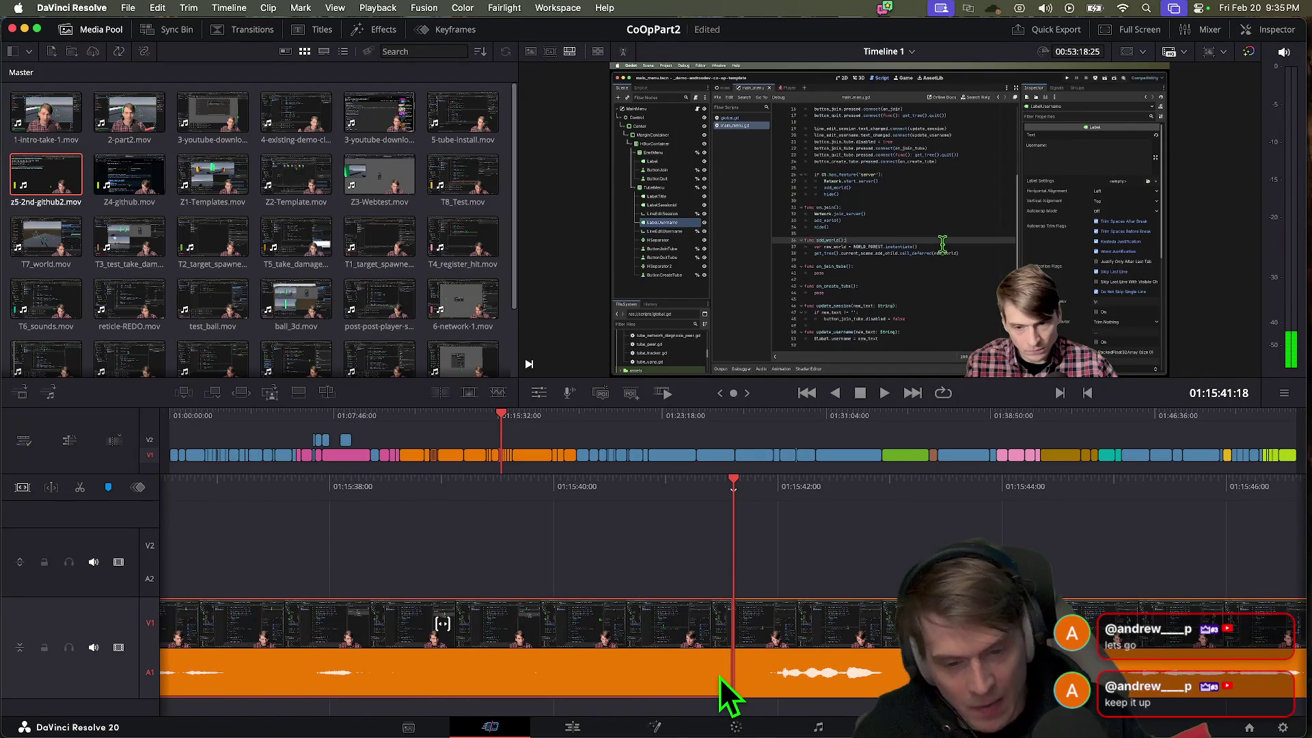
Step: Jump back to the edit point at 01:15:34:01 and bring the Google Docs script forward
{"action": "key", "text": "Up"}
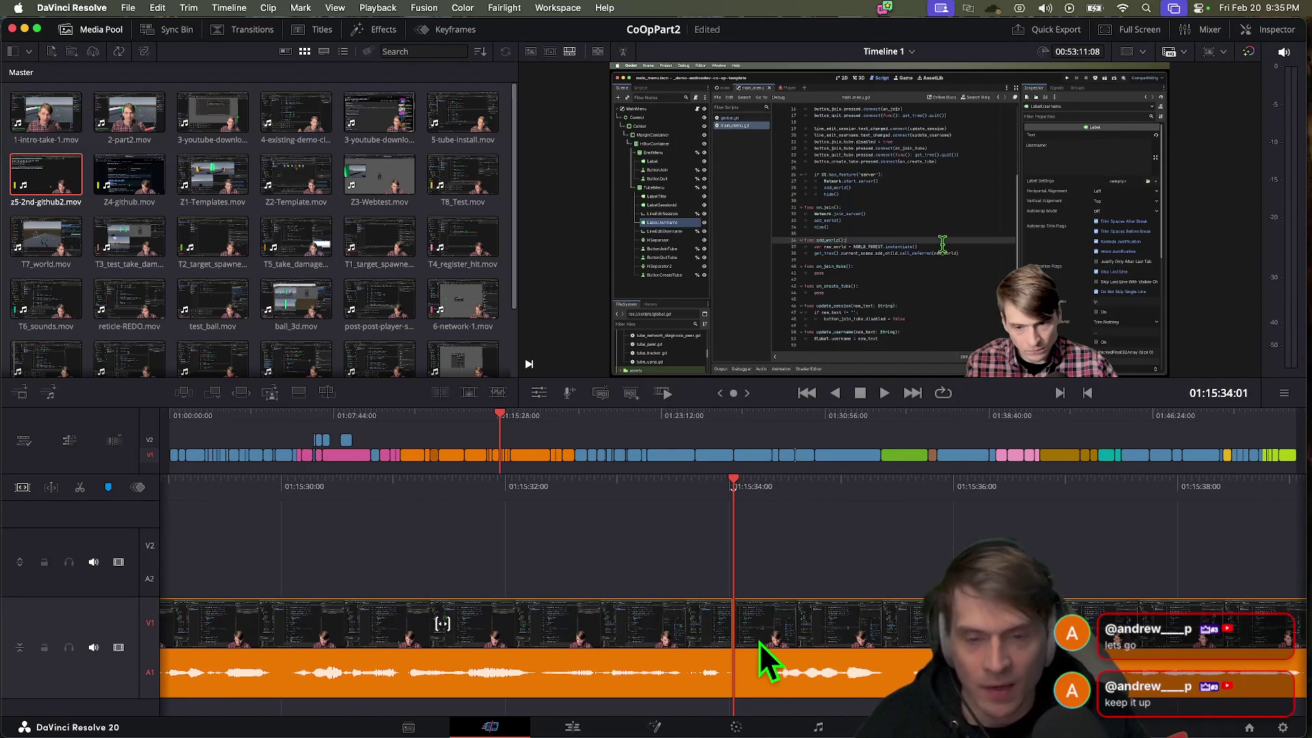
{"action": "key", "text": "super+Tab"}
{"action": "left_click", "coordinate": [287, 37]}
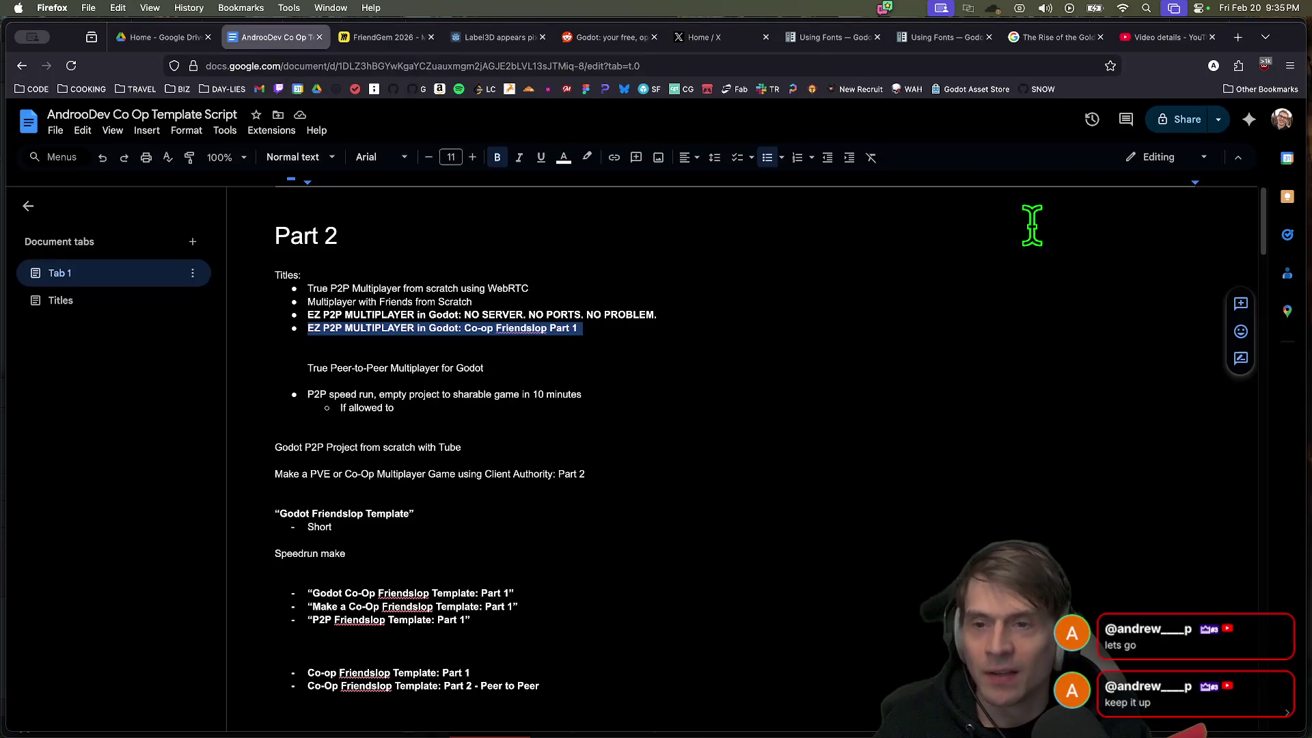
Step: Select and copy the four P2P title bullets in Tab 1
{"action": "left_click", "coordinate": [1186, 121]}
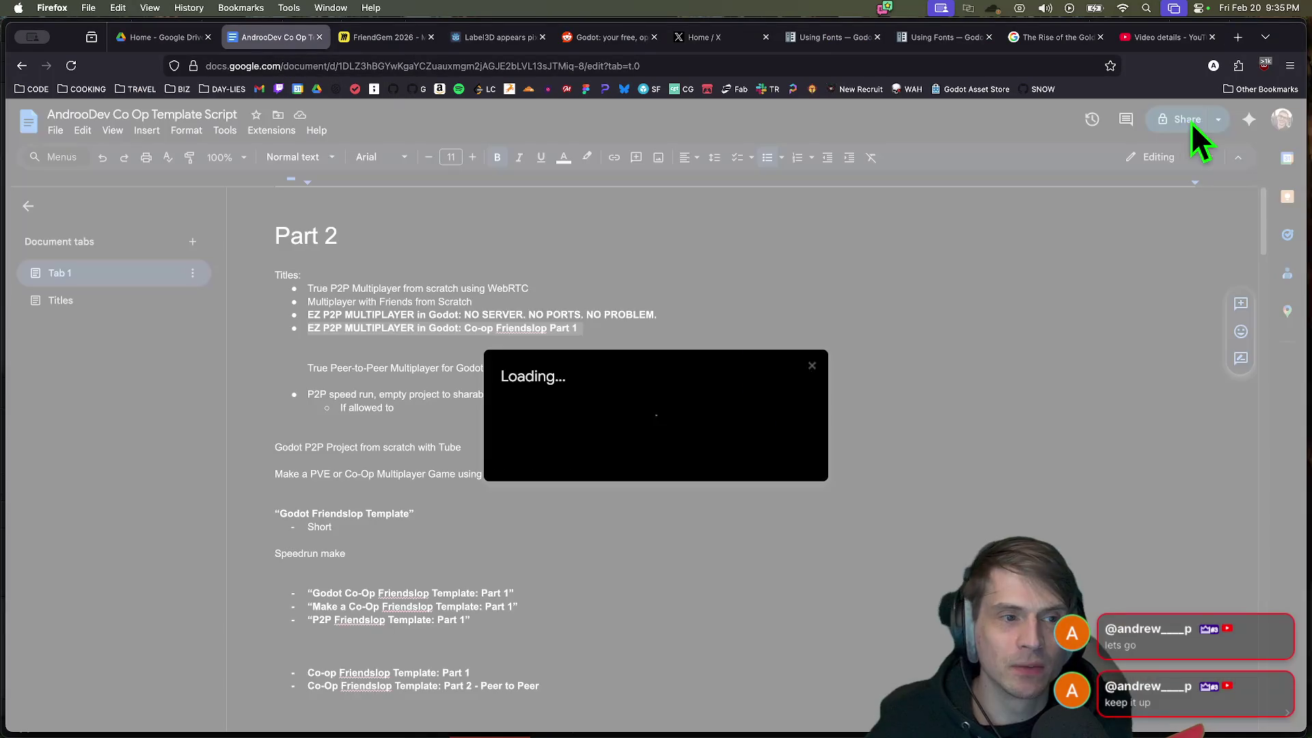
{"action": "left_click", "coordinate": [626, 341]}
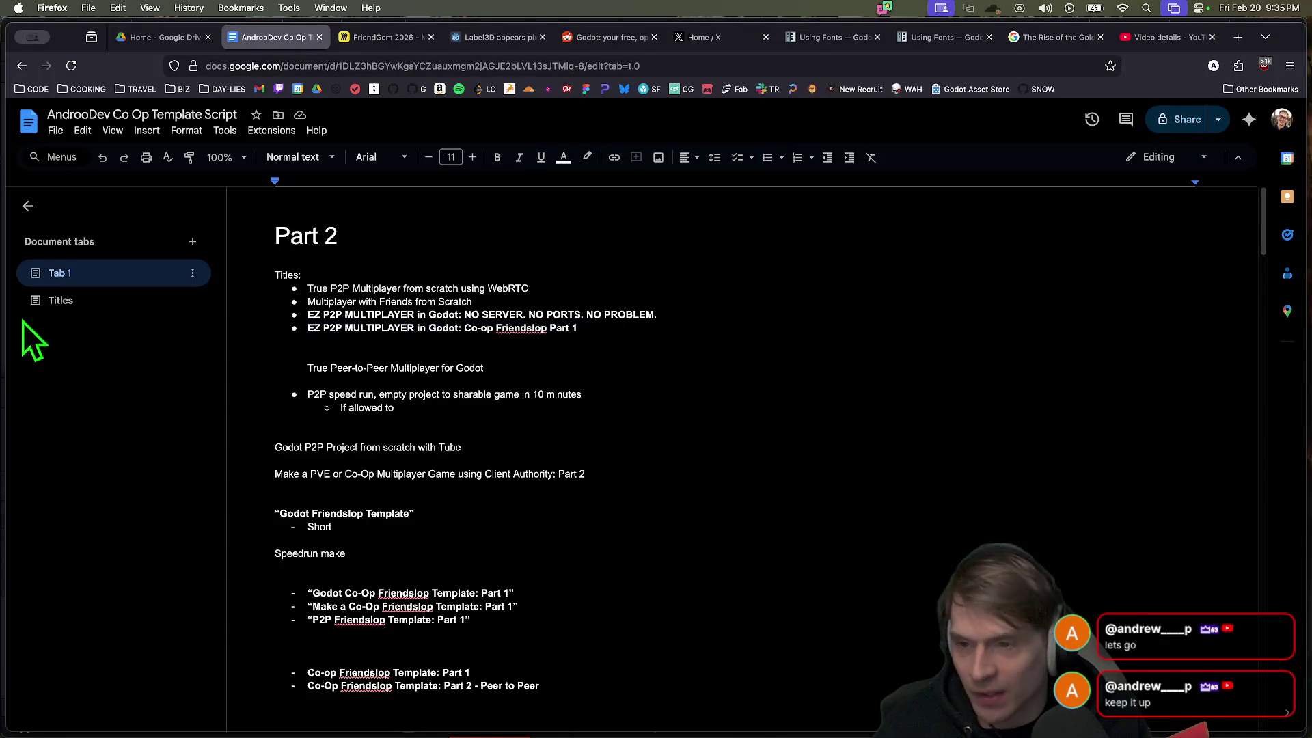
{"action": "left_click_drag", "start_coordinate": [776, 332], "coordinate": [240, 281]}
{"action": "key", "text": "super+c"}
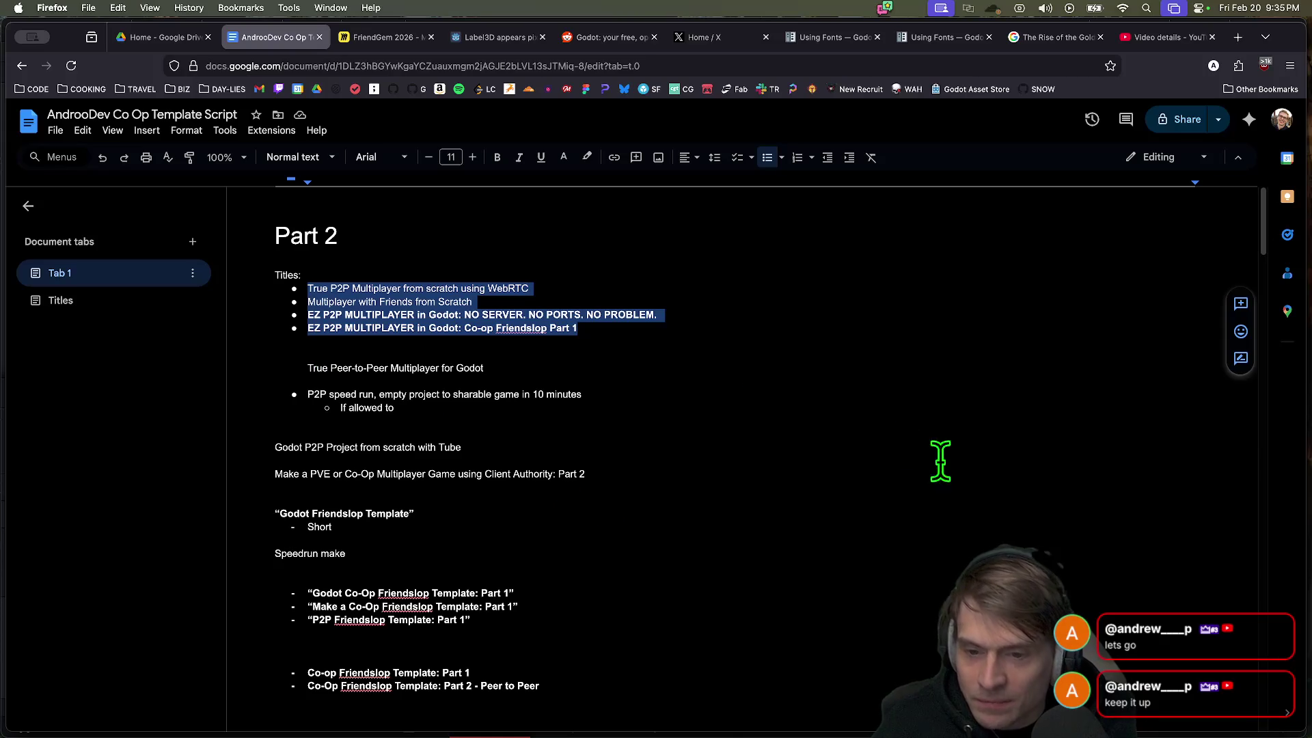
Step: In the Titles tab, delete the unfinished 'Multiplayer Made Easy: co' bullet text
{"action": "left_click", "coordinate": [170, 369]}
{"action": "left_click", "coordinate": [123, 301]}
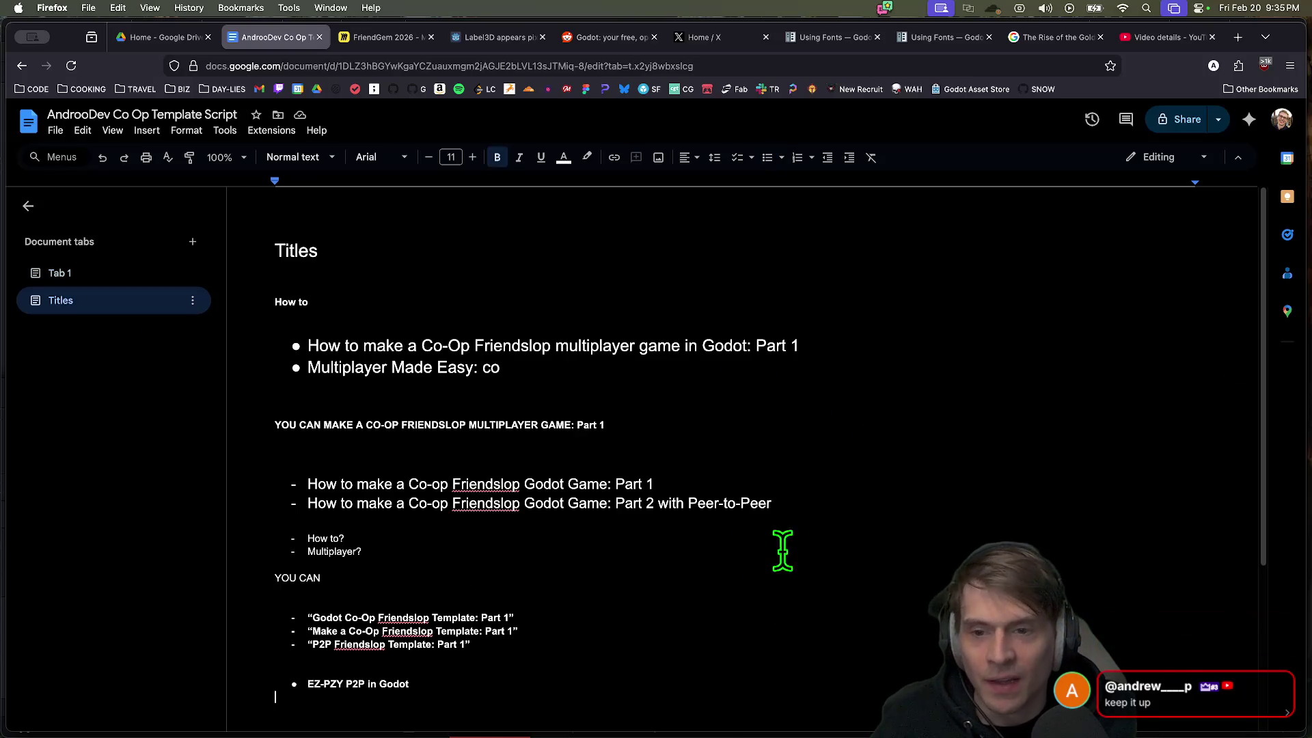
{"action": "left_click_drag", "start_coordinate": [501, 368], "coordinate": [266, 368]}
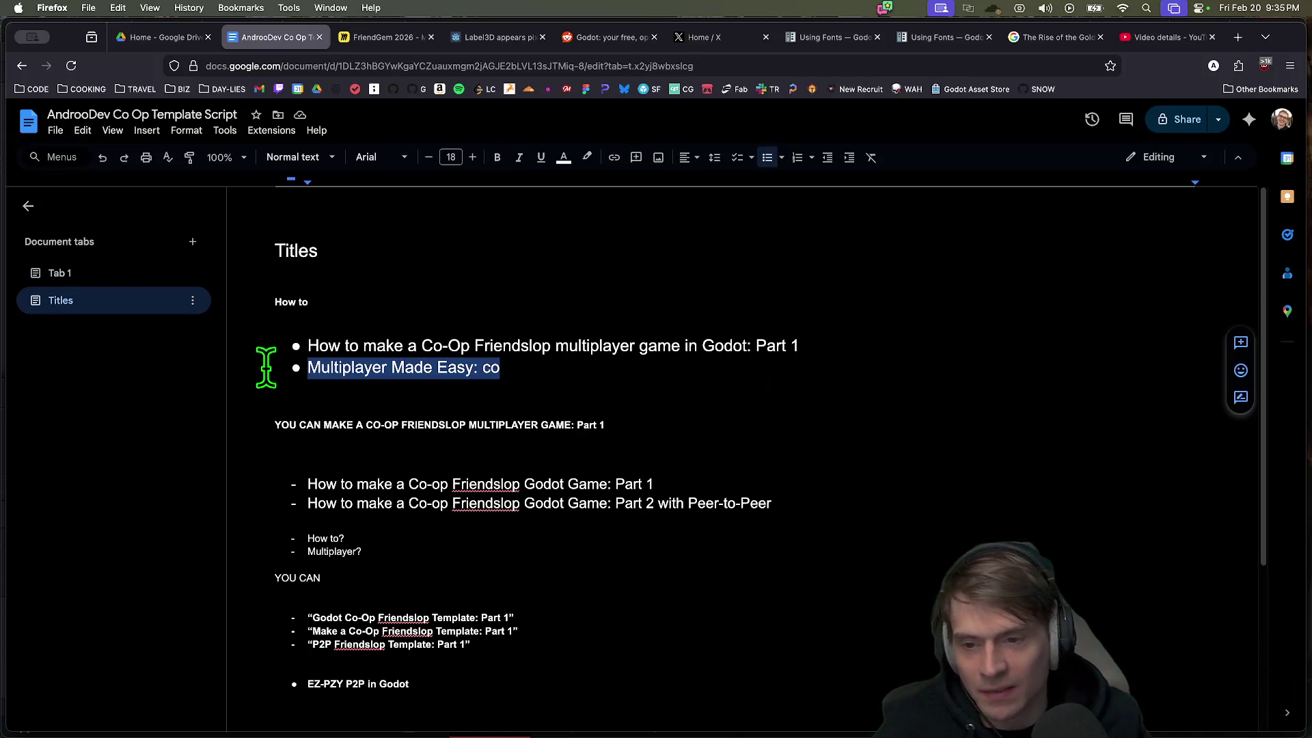
{"action": "key", "text": "BackSpace"}
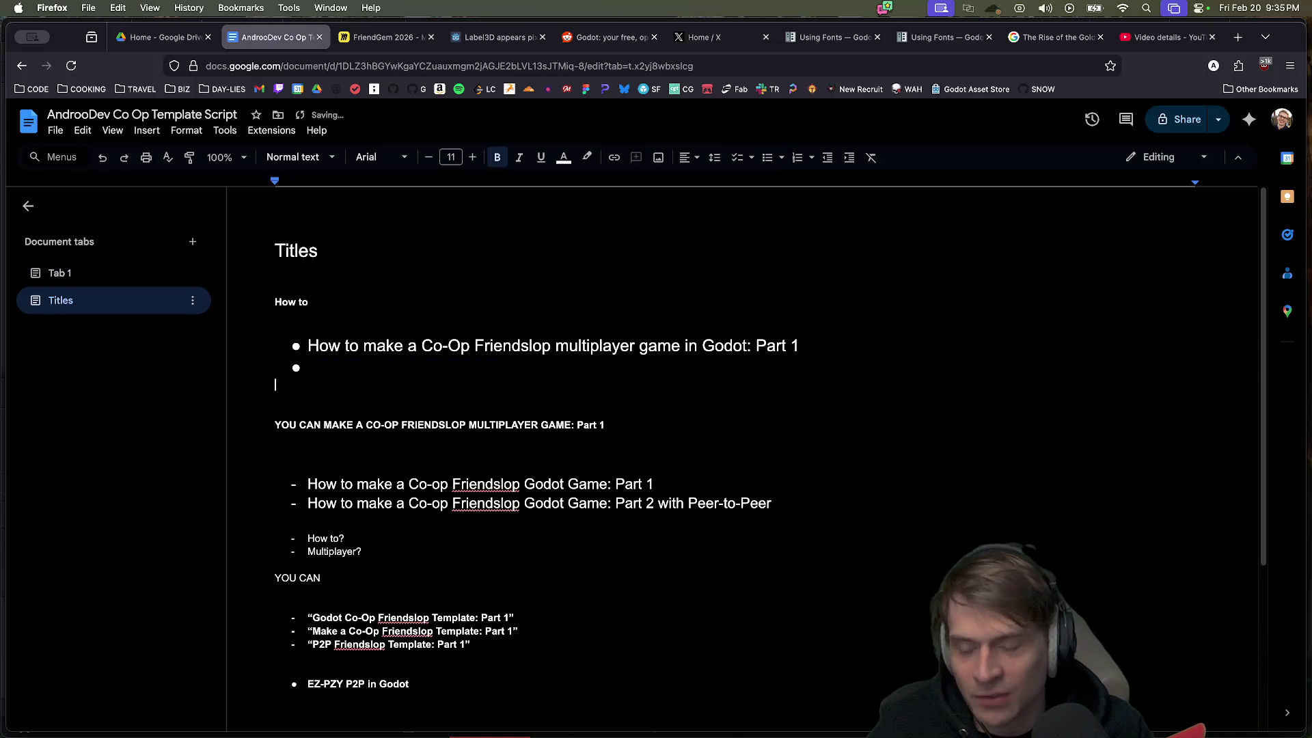
{"action": "key", "text": "BackSpace"}
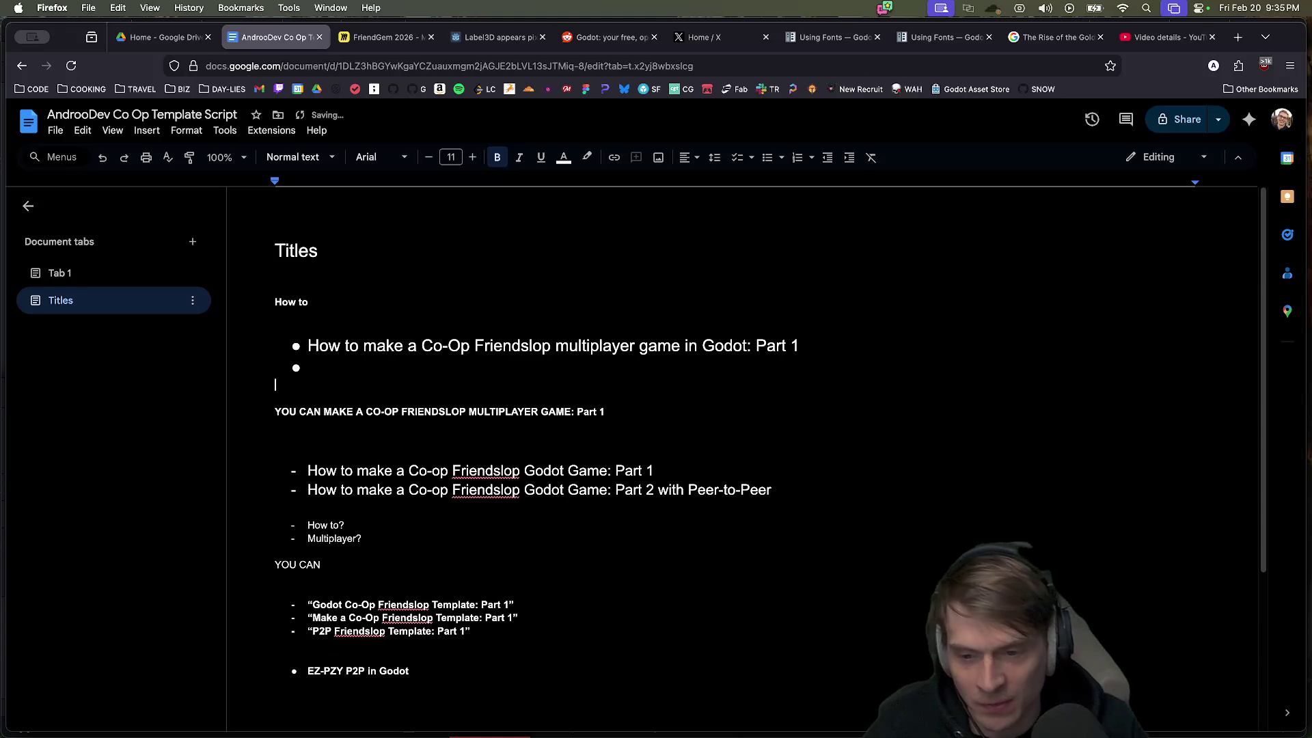
Step: Paste the four copied title bullets on a new line under YOU CAN
{"action": "left_click", "coordinate": [478, 538]}
{"action": "key", "text": "Down"}
{"action": "key", "text": "Down"}
{"action": "key", "text": "Return"}
{"action": "key", "text": "Return"}
{"action": "key", "text": "Return"}
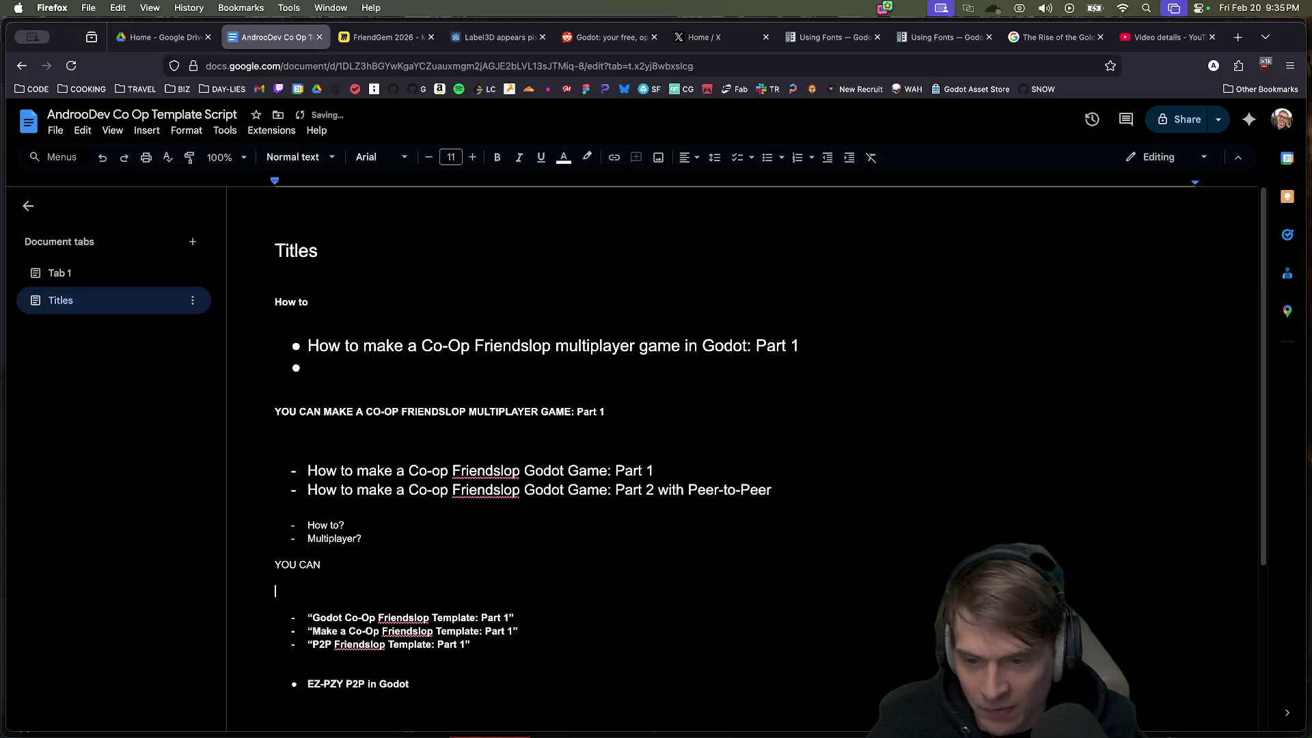
{"action": "key", "text": "super+v"}
{"action": "scroll", "coordinate": [676, 588], "scroll_direction": "down", "scroll_amount": 2}
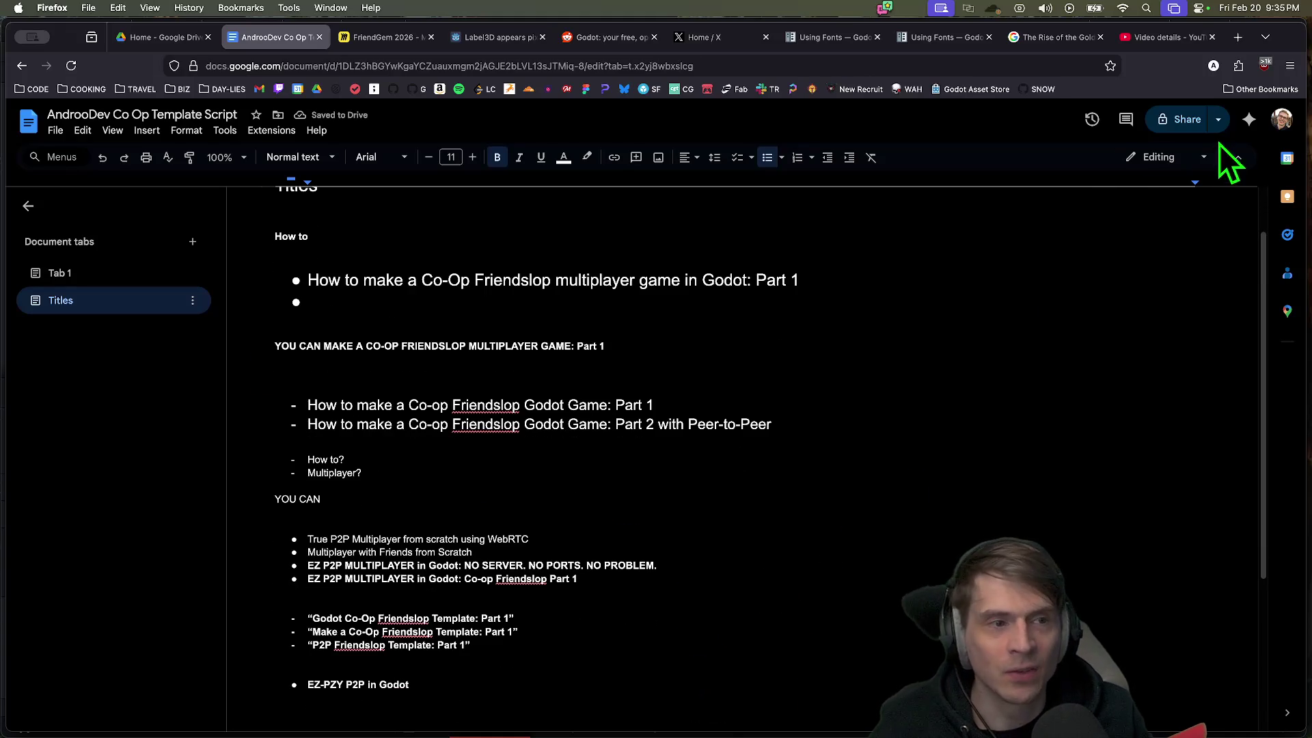
Step: Change General access to Anyone with the link and copy the share link
{"action": "left_click", "coordinate": [1218, 123]}
{"action": "left_click", "coordinate": [1162, 150]}
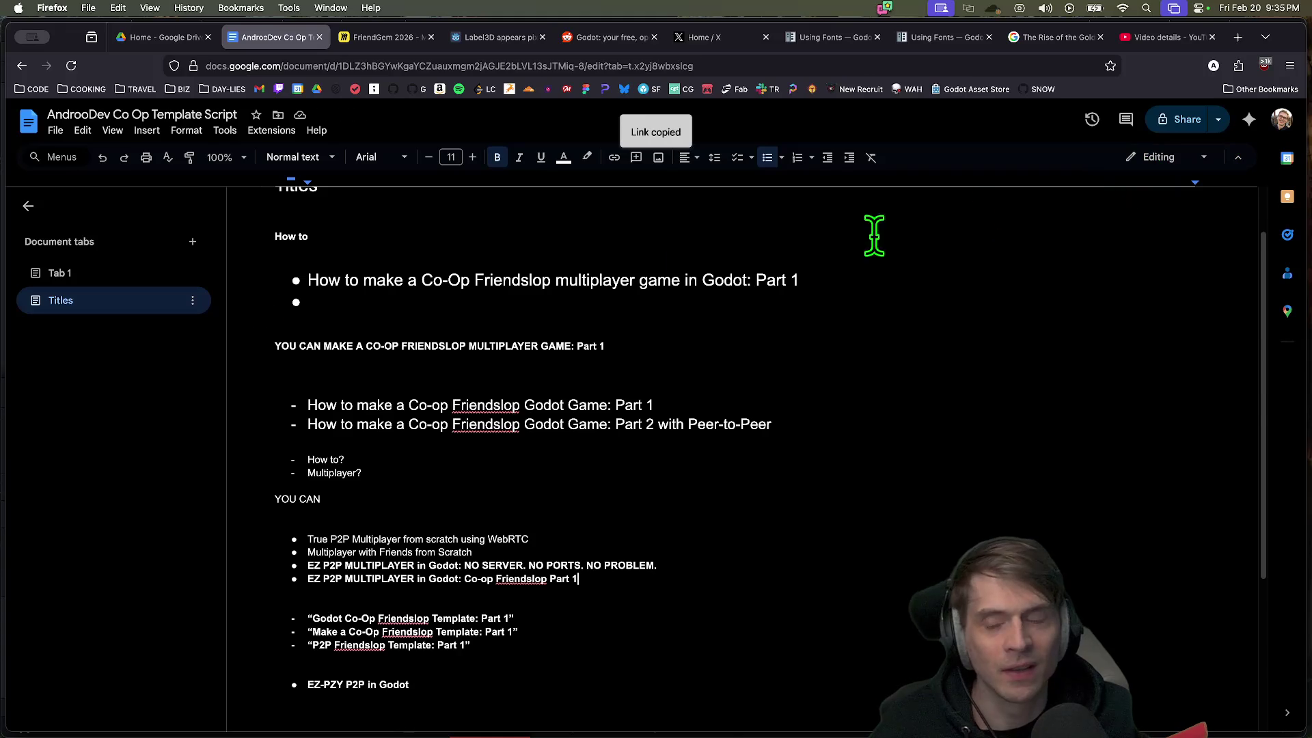
{"action": "left_click", "coordinate": [1181, 122]}
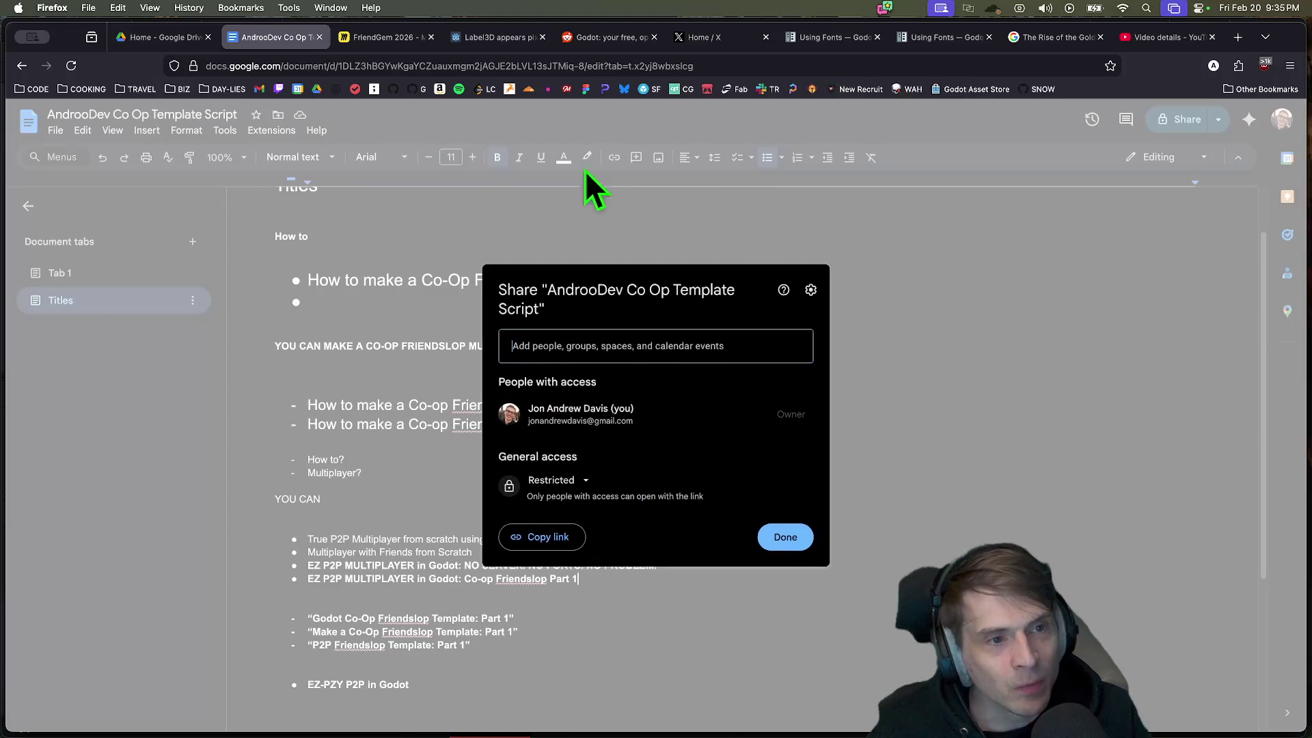
{"action": "left_click", "coordinate": [577, 482]}
{"action": "left_click", "coordinate": [641, 544]}
{"action": "left_click", "coordinate": [540, 537]}
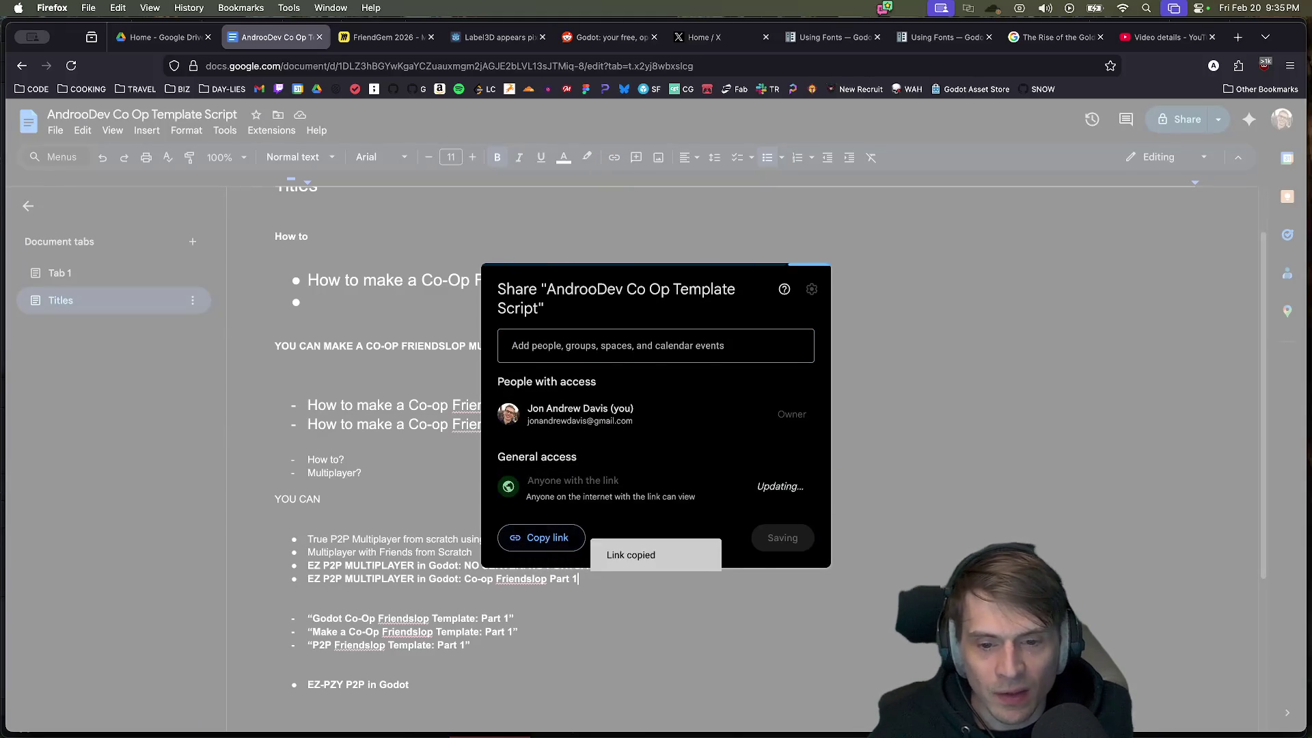
Step: Close the sharing settings and delete the empty line under the YOU CAN MAKE heading
{"action": "left_click", "coordinate": [786, 538]}
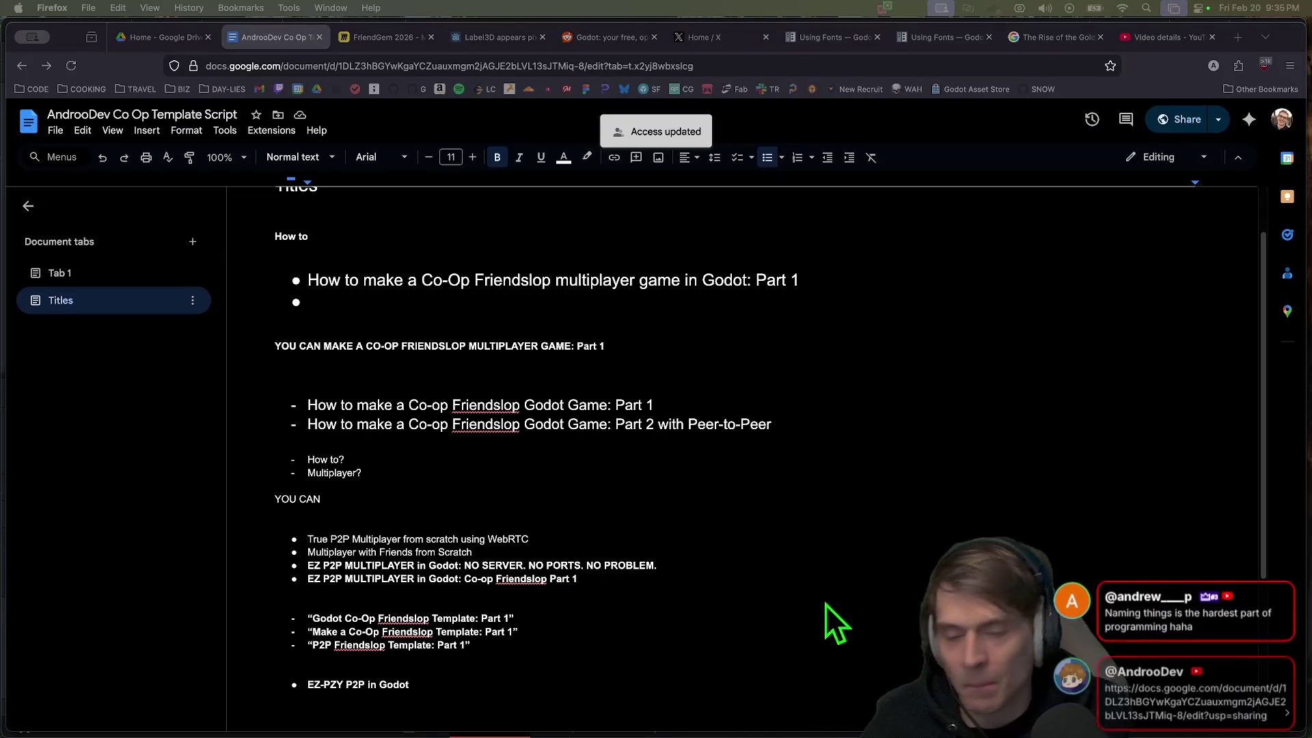
{"action": "left_click", "coordinate": [787, 362]}
{"action": "key", "text": "BackSpace"}
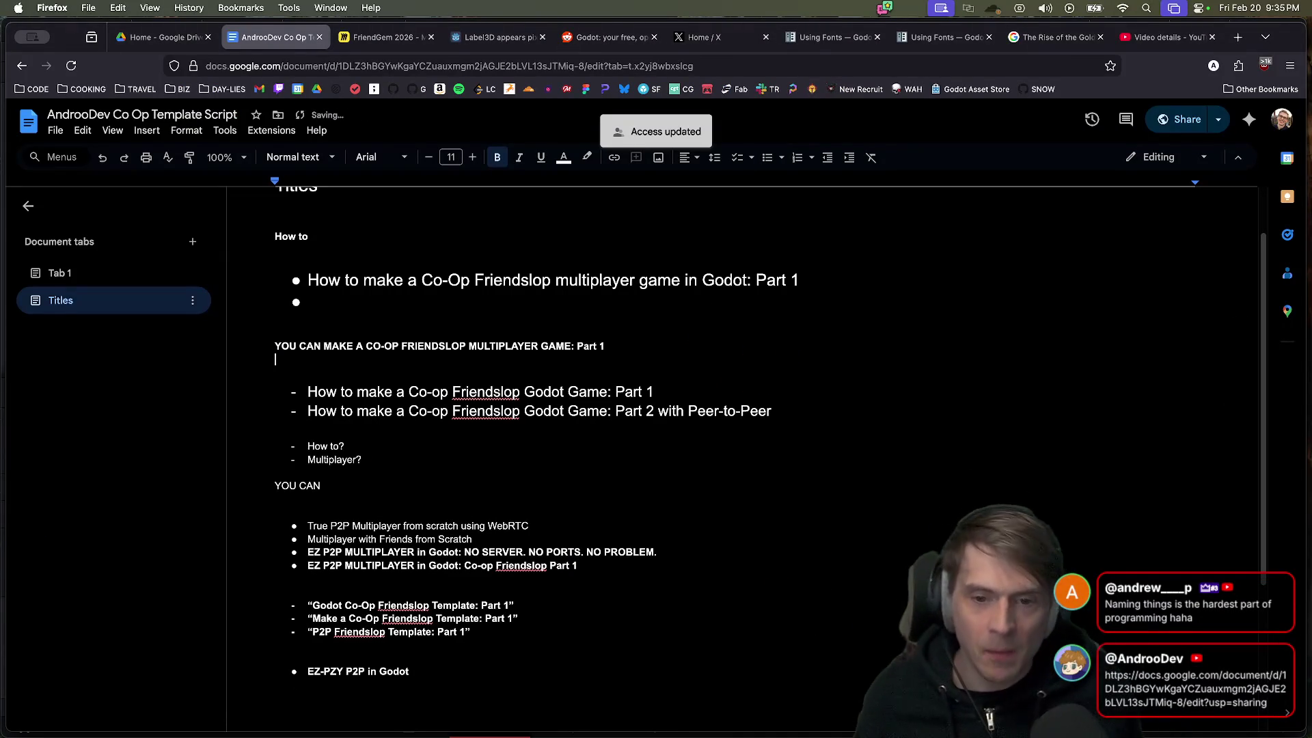
Step: Delete the How to heading above the title bullets
{"action": "left_click", "coordinate": [617, 360]}
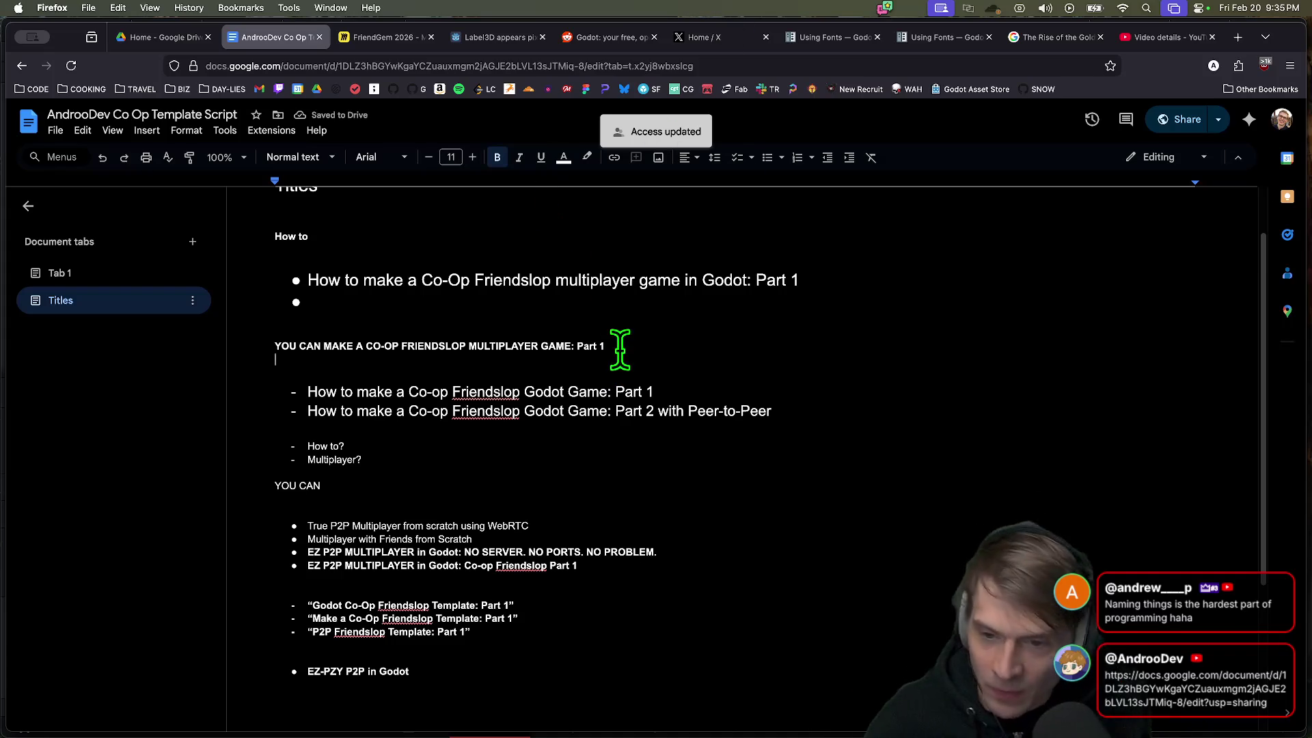
{"action": "left_click", "coordinate": [675, 526]}
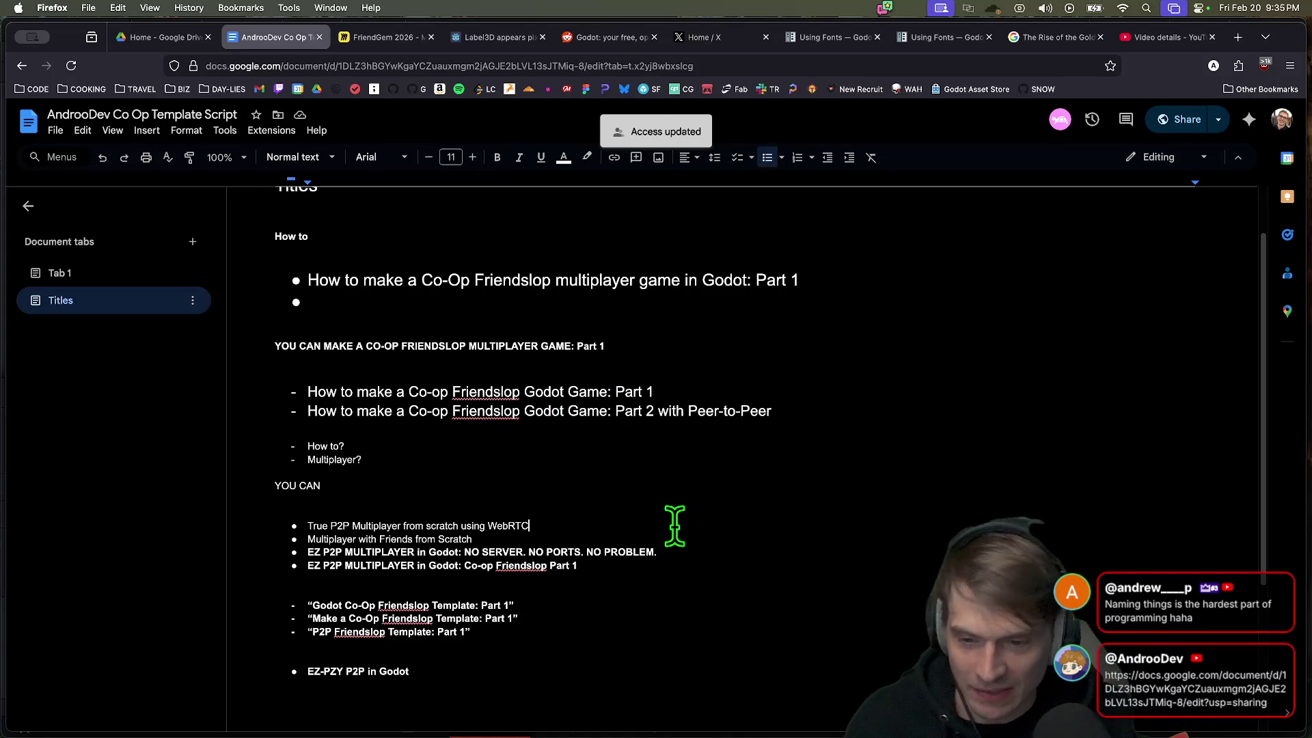
{"action": "left_click", "coordinate": [796, 309]}
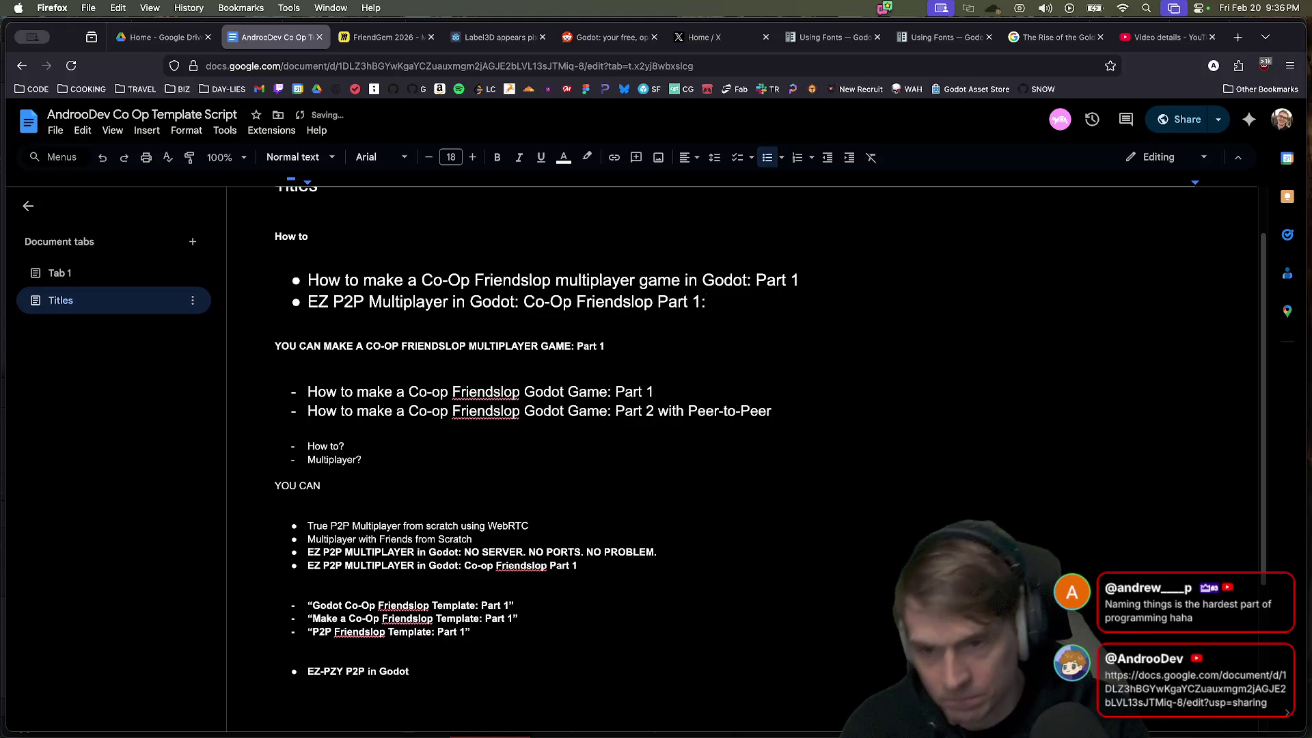
{"action": "scroll", "coordinate": [802, 301], "scroll_direction": "up", "scroll_amount": 1}
{"action": "triple_click", "coordinate": [773, 254]}
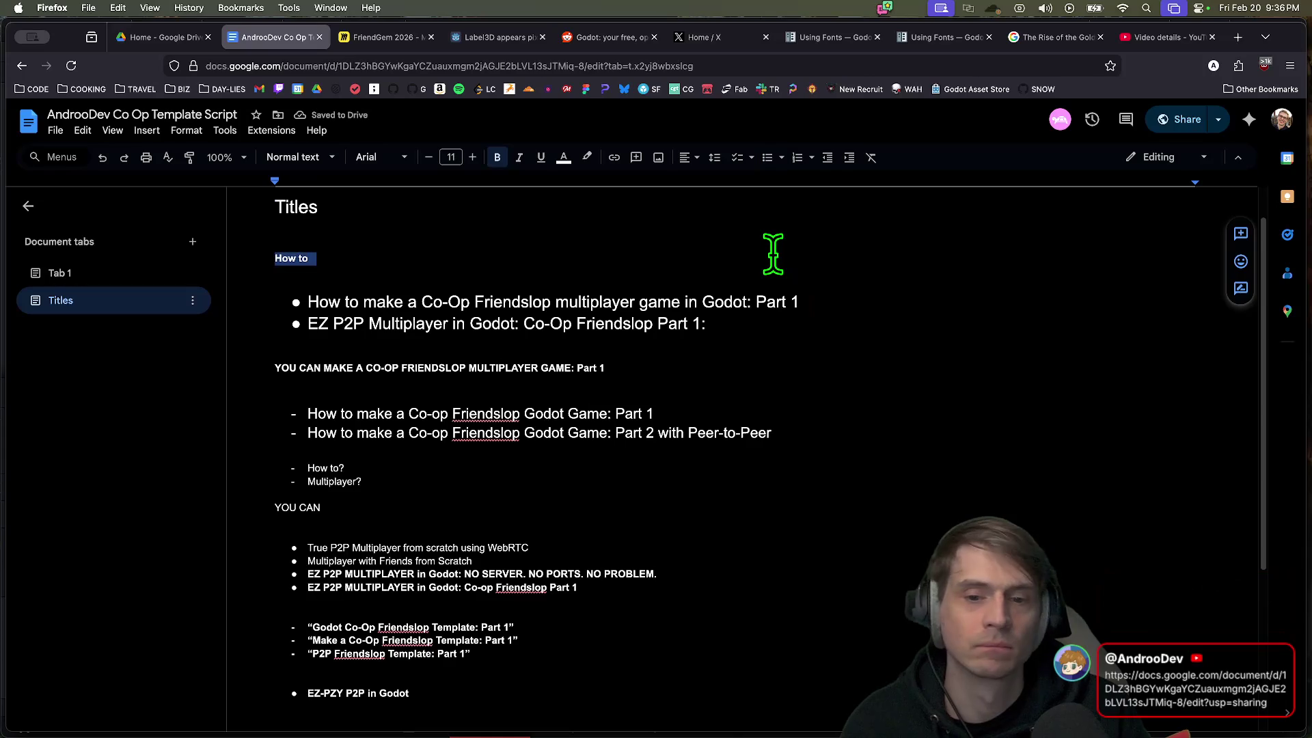
{"action": "key", "text": "BackSpace"}
{"action": "key", "text": "BackSpace"}
Step: Prefix the second bullet with 'Make a', drop its trailing colon, and start a new bullet
{"action": "left_click", "coordinate": [524, 296]}
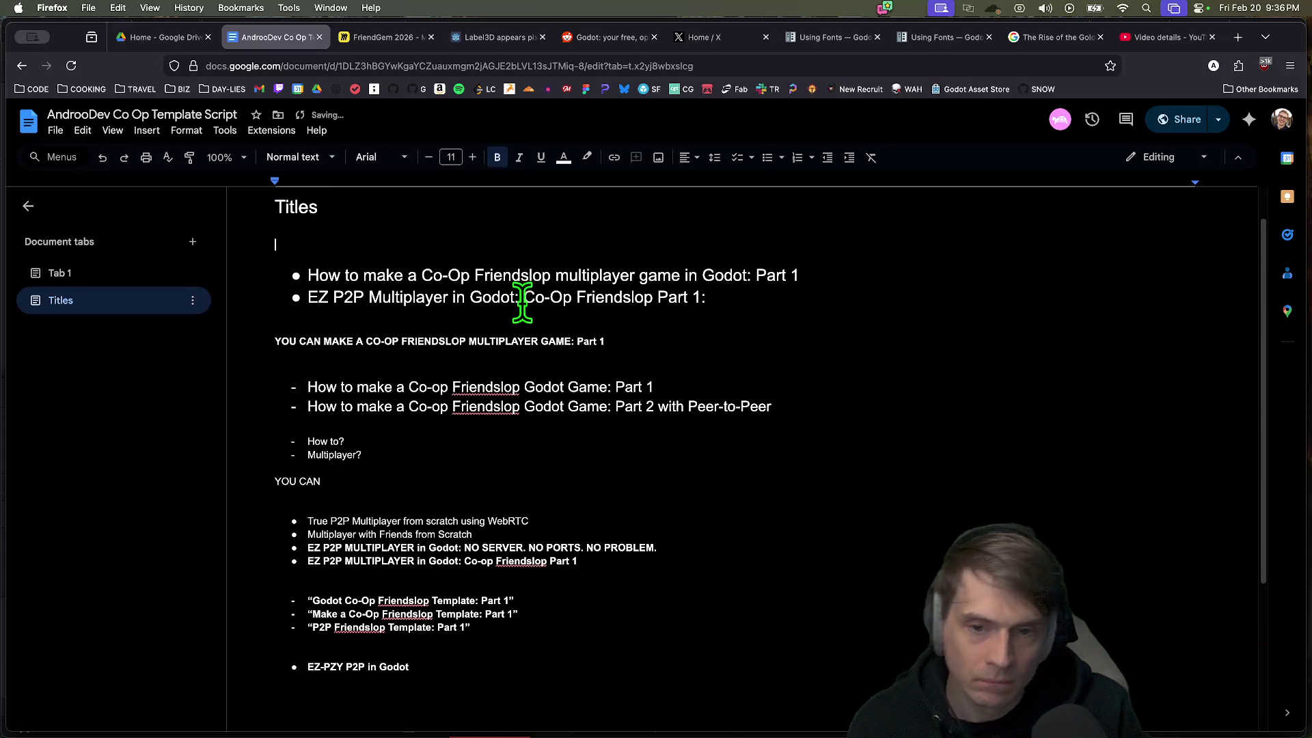
{"action": "type", "text": "Make a"}
{"action": "left_click", "coordinate": [796, 295]}
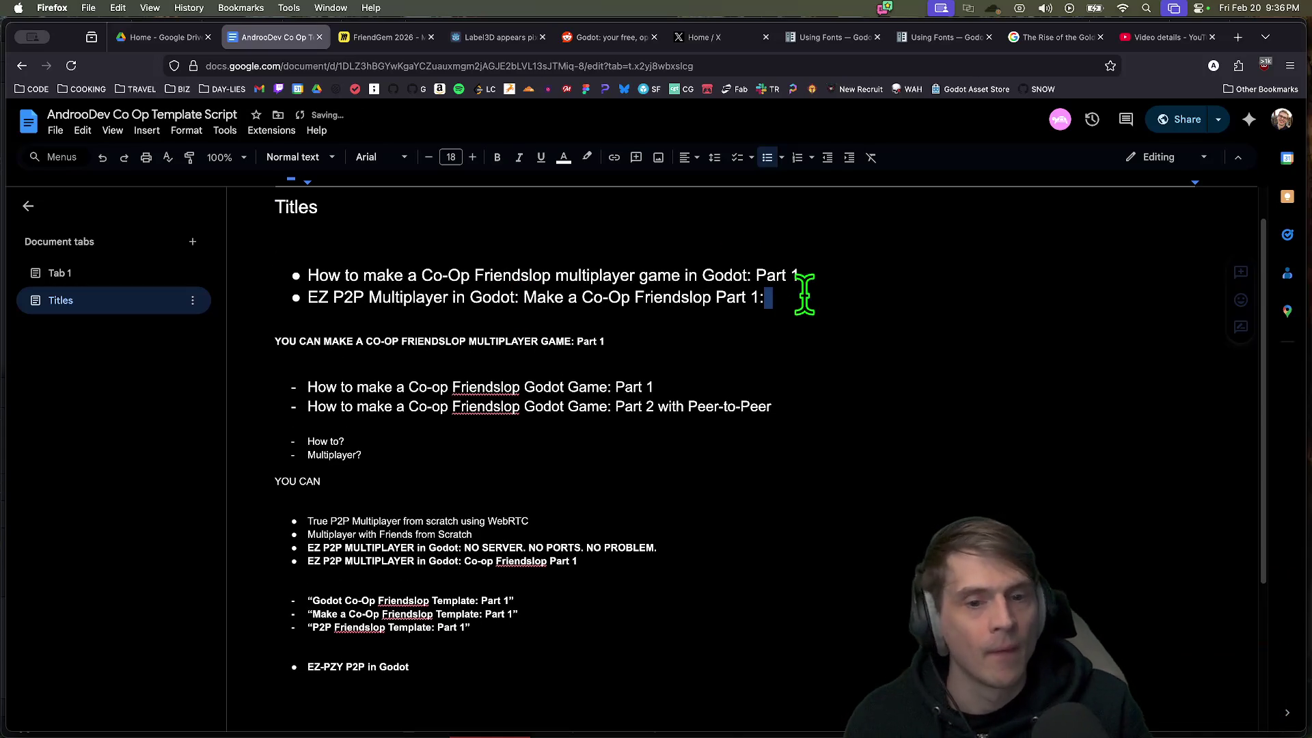
{"action": "key", "text": "BackSpace"}
{"action": "key", "text": "Return"}
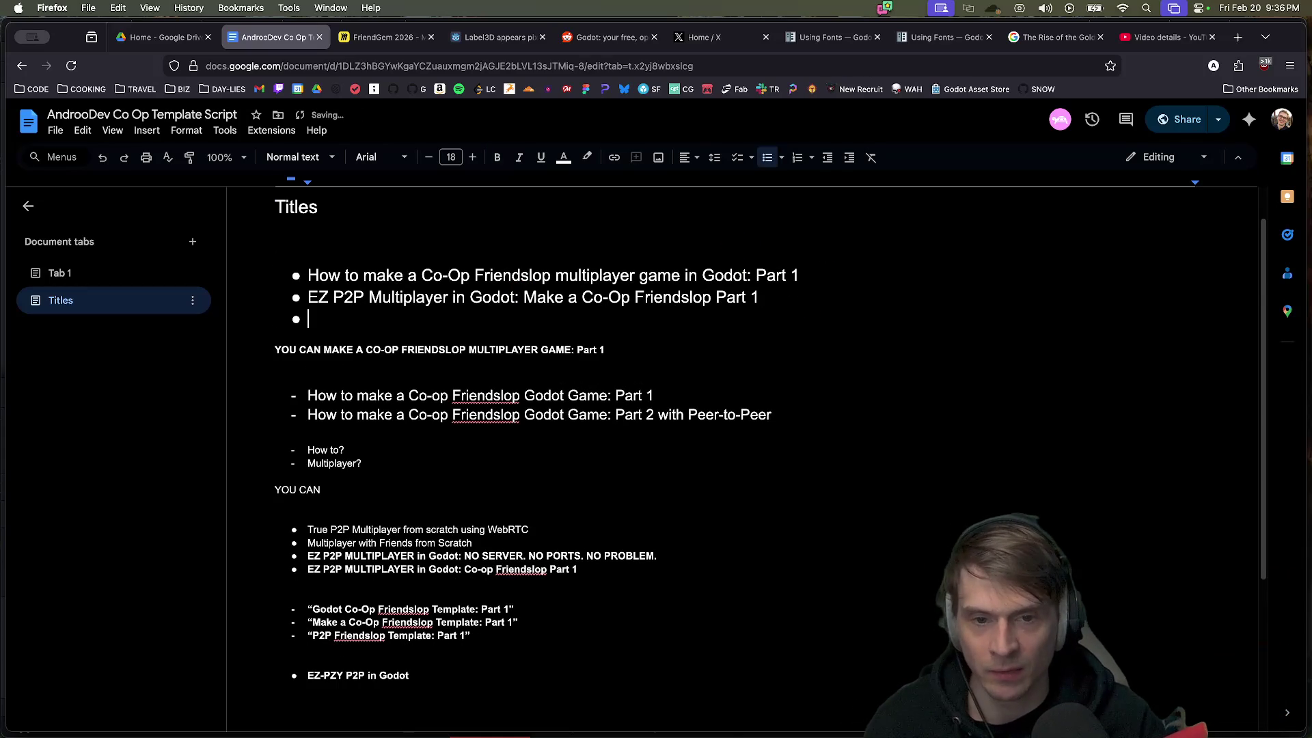
Step: Remove 'Make a' from the second bullet and add 'T' after Friendslop
{"action": "double_click", "coordinate": [680, 298]}
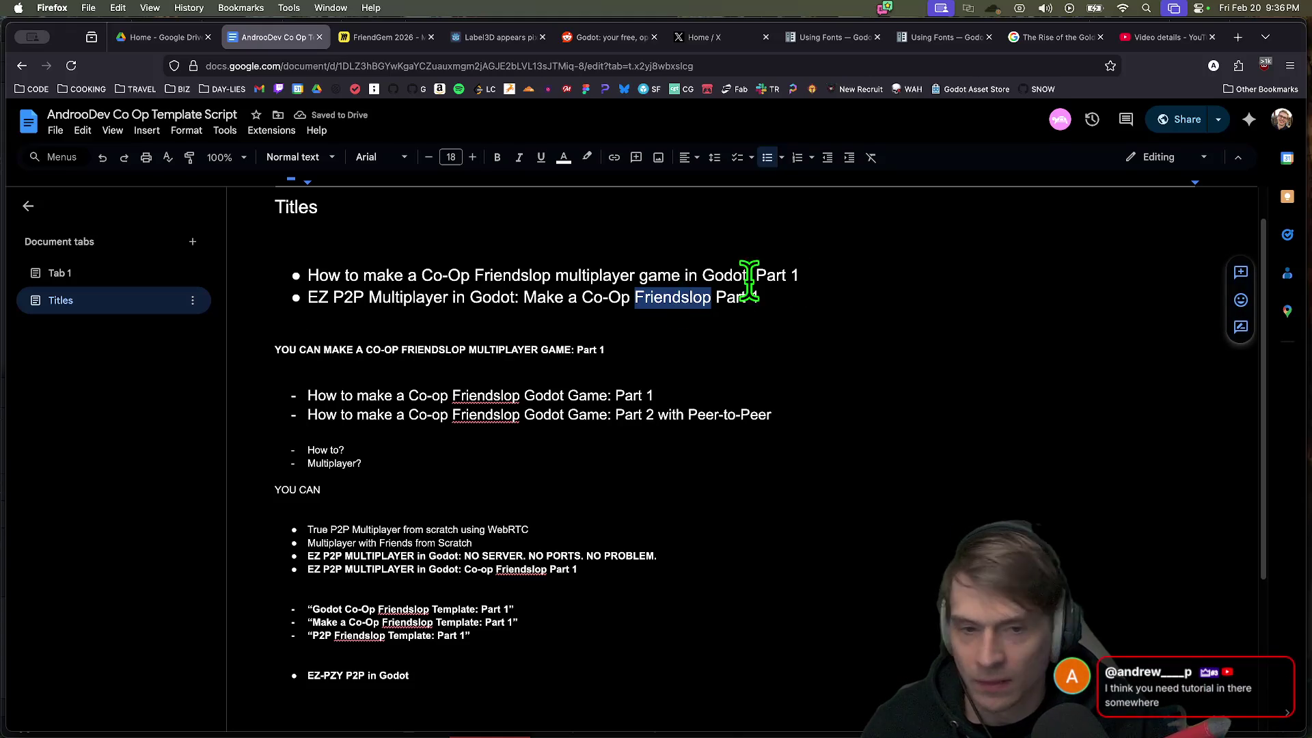
{"action": "left_click", "coordinate": [824, 277]}
{"action": "double_click", "coordinate": [537, 297]}
{"action": "left_click_drag", "start_coordinate": [573, 297], "coordinate": [601, 297]}
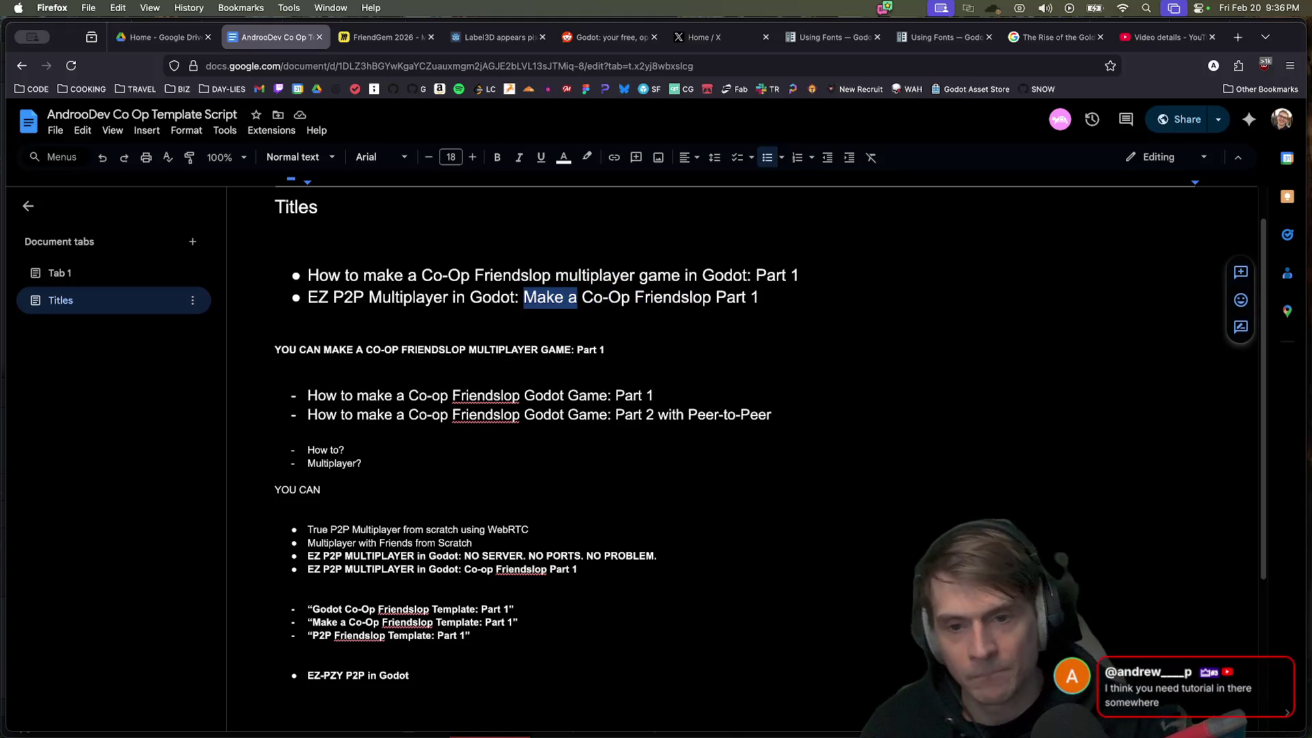
{"action": "key", "text": "BackSpace"}
{"action": "double_click", "coordinate": [604, 298]}
{"action": "key", "text": "Right"}
{"action": "type", "text": "T"}
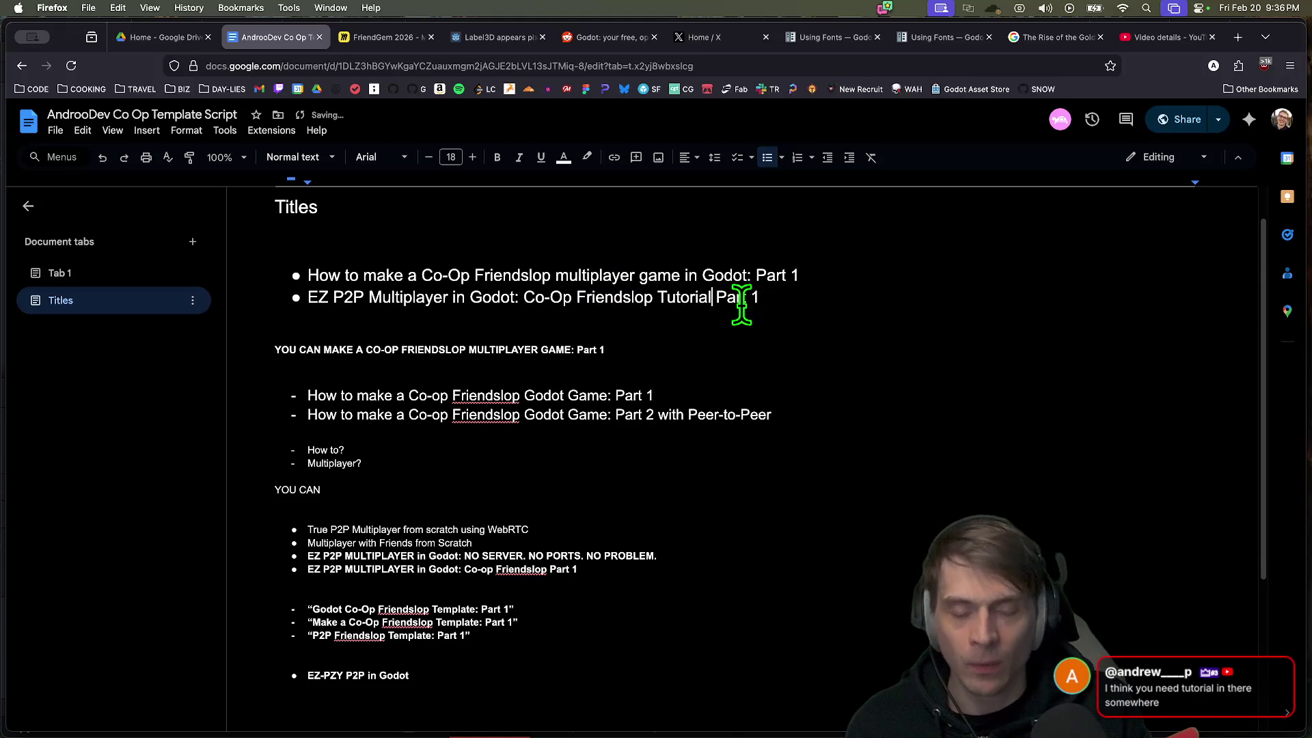
{"action": "double_click", "coordinate": [741, 318]}
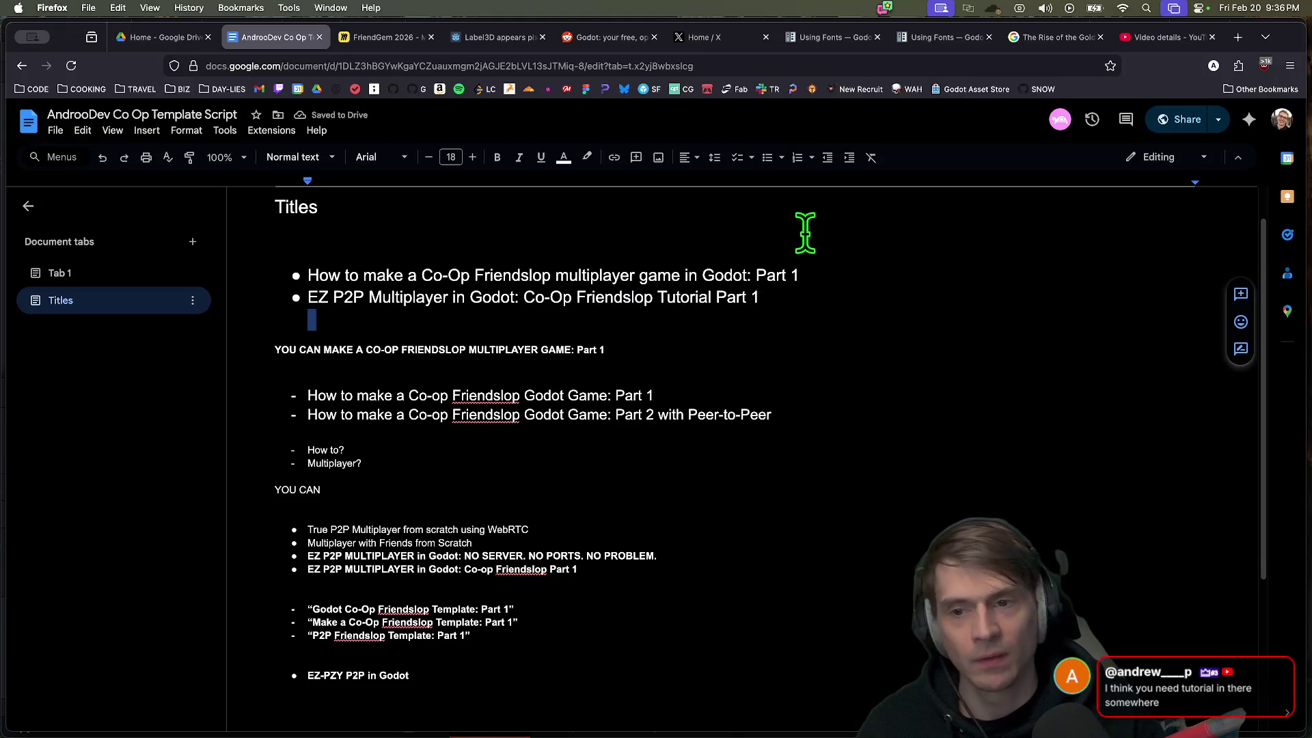
Step: Build the bold bulleted Keywords list: Multiplayer, P2P, Friendslop, Co-Op, Godot, Game
{"action": "scroll", "coordinate": [611, 658], "scroll_direction": "down", "scroll_amount": 2}
{"action": "left_click", "coordinate": [612, 658]}
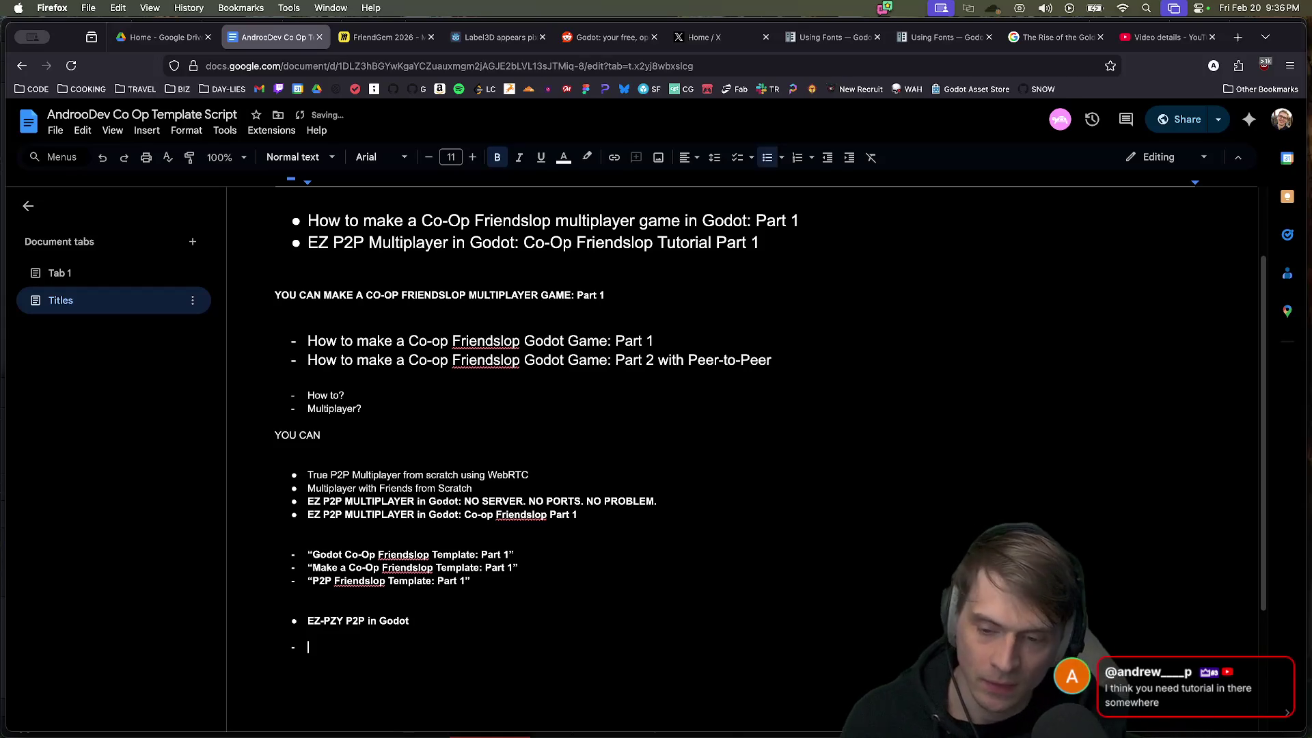
{"action": "left_click", "coordinate": [769, 163]}
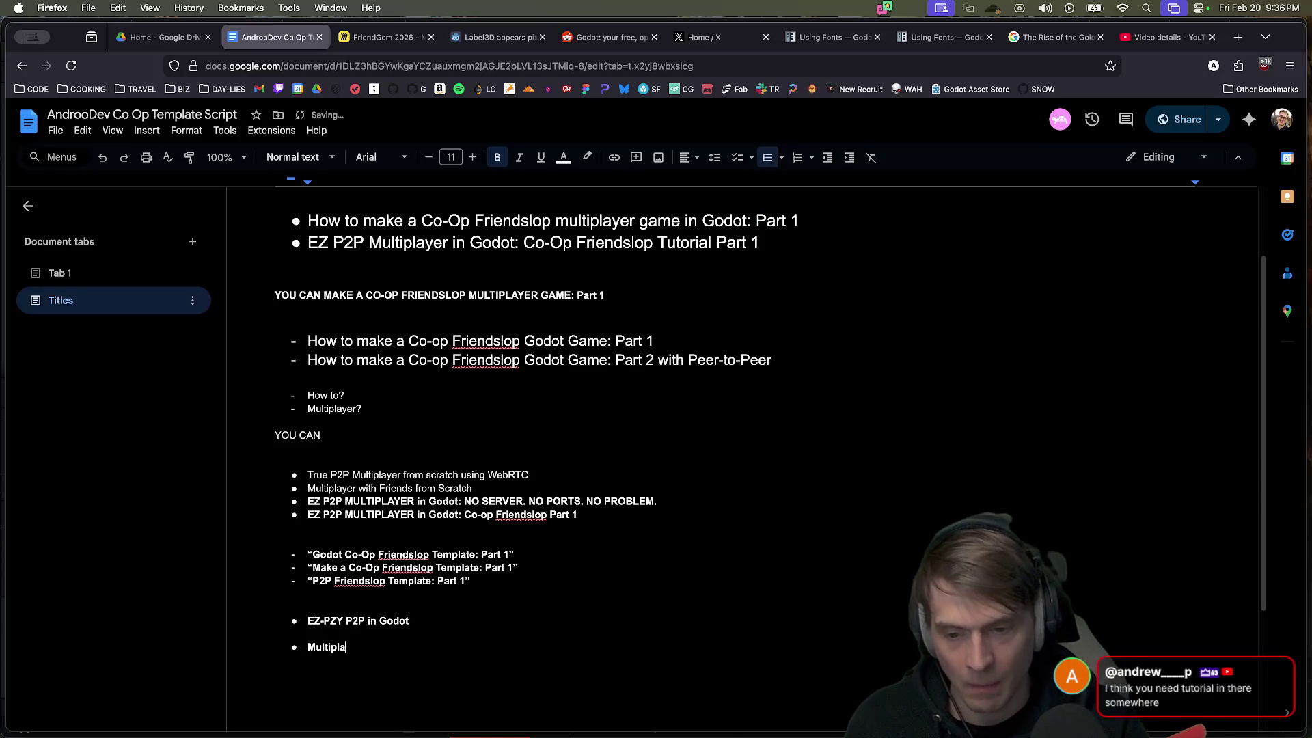
{"action": "type", "text": "yer"}
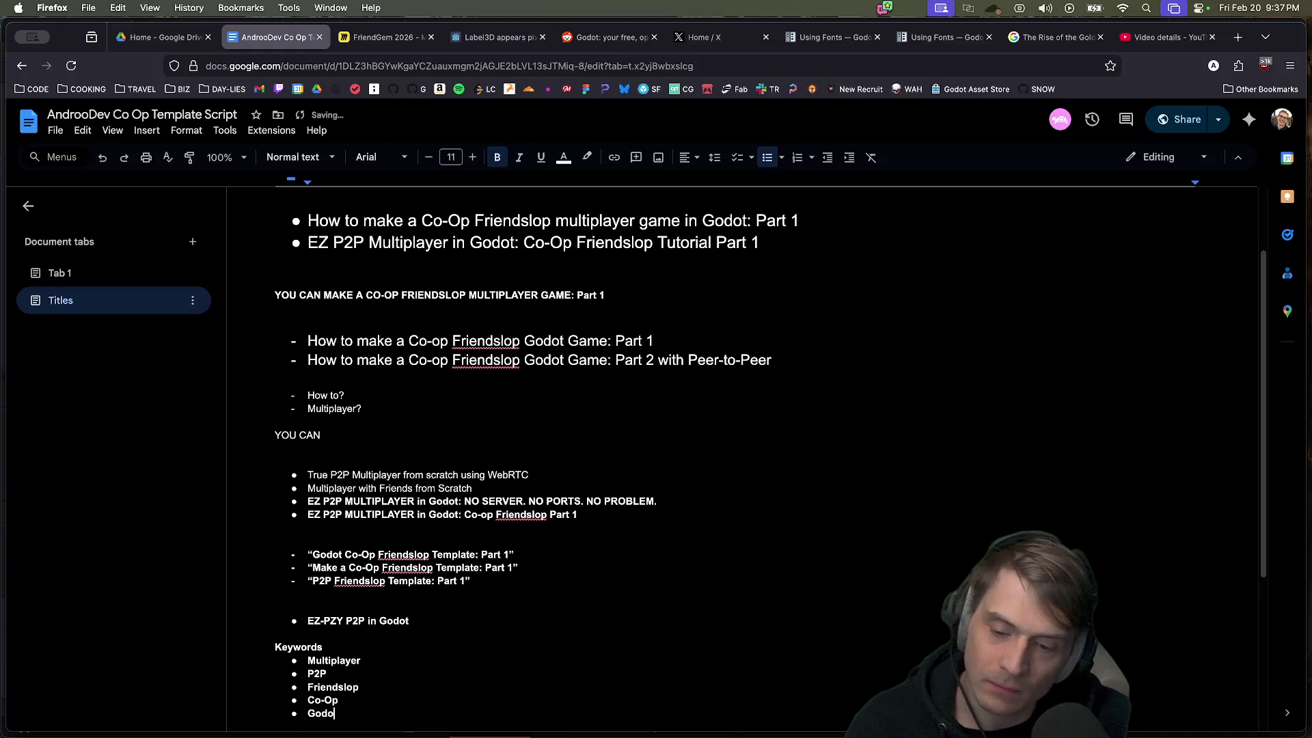
{"action": "type", "text": "t"}
{"action": "key", "text": "Return"}
{"action": "type", "text": "gam"}
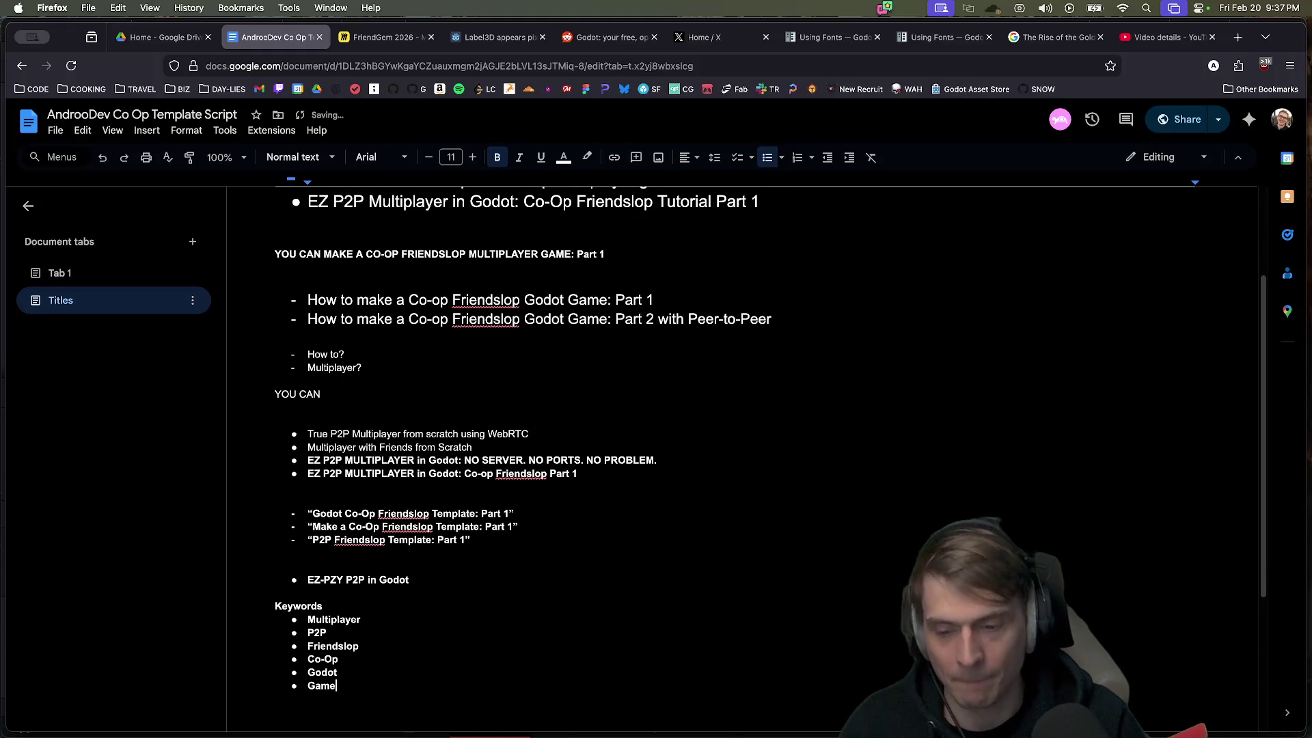
Step: Return to the list and add the final keyword Tutorial after Game
{"action": "key", "text": "super+Tab"}
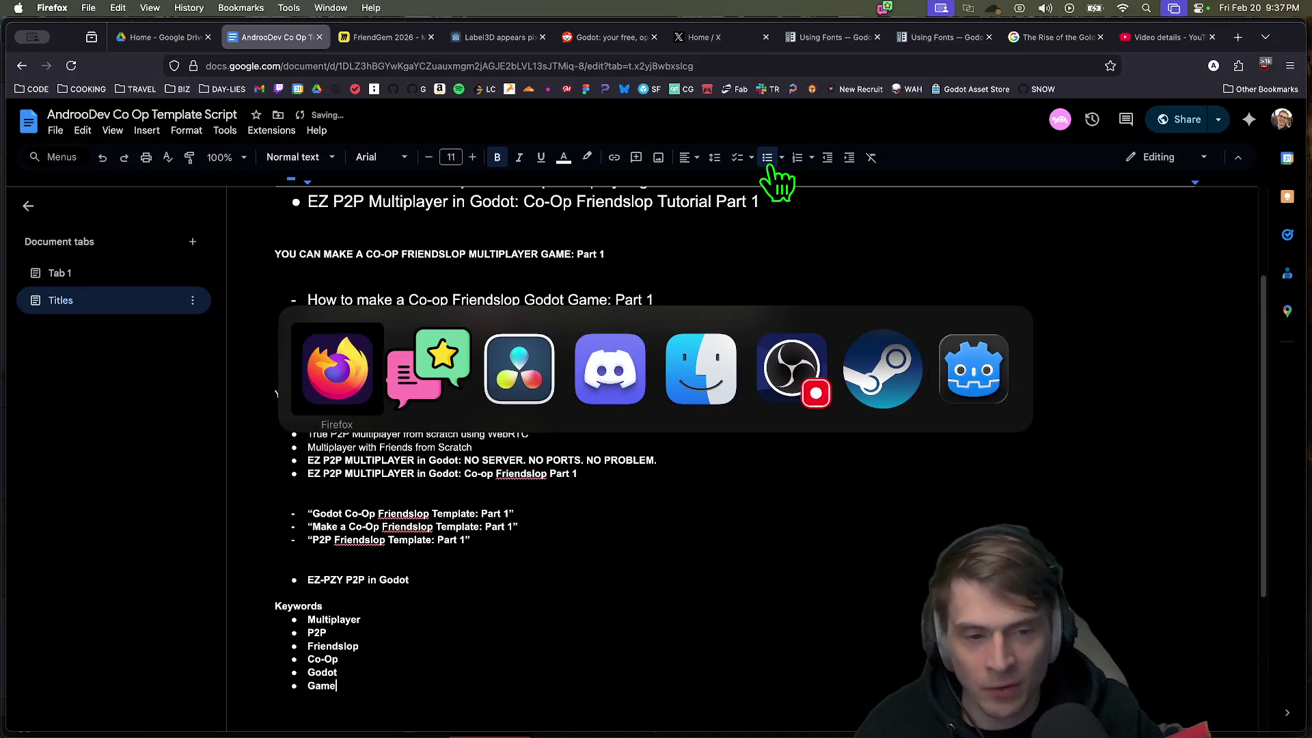
{"action": "key", "text": "super+shift+Tab"}
{"action": "key", "text": "super+shift+Tab"}
{"action": "key", "text": "super+shift+Tab"}
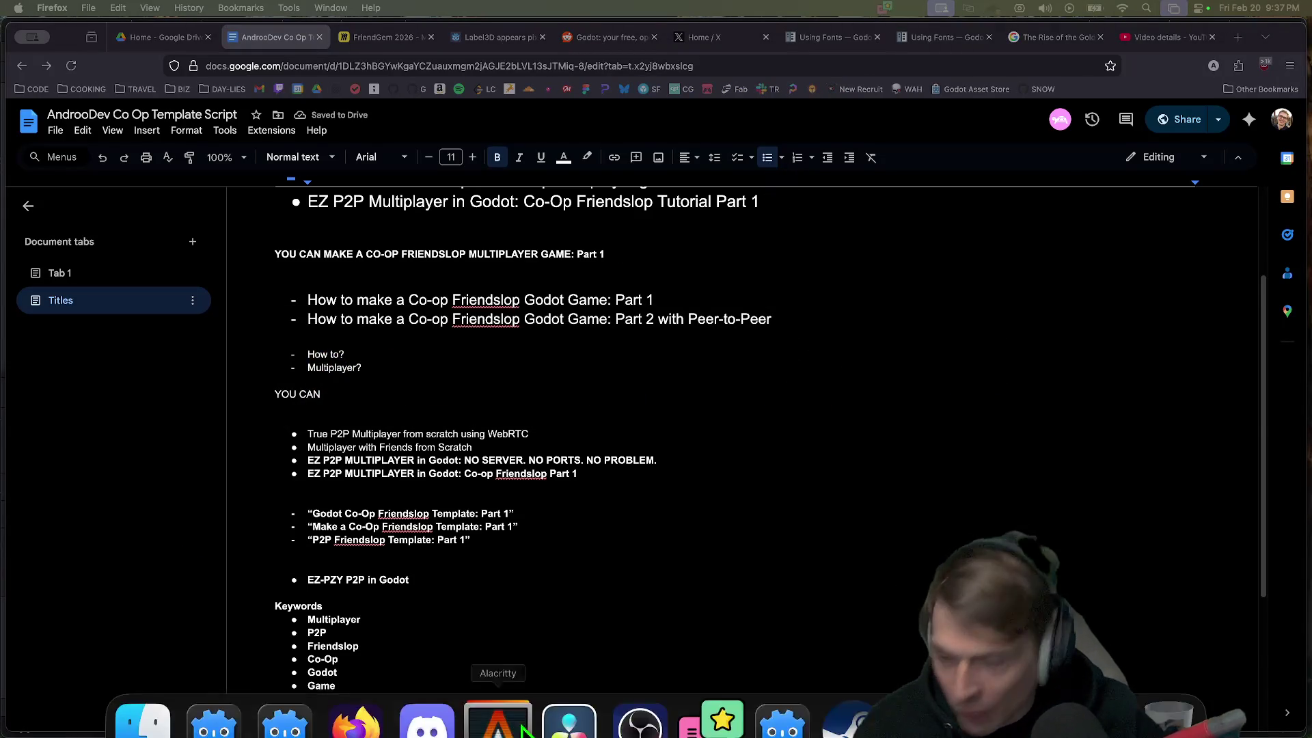
{"action": "left_click", "coordinate": [557, 697]}
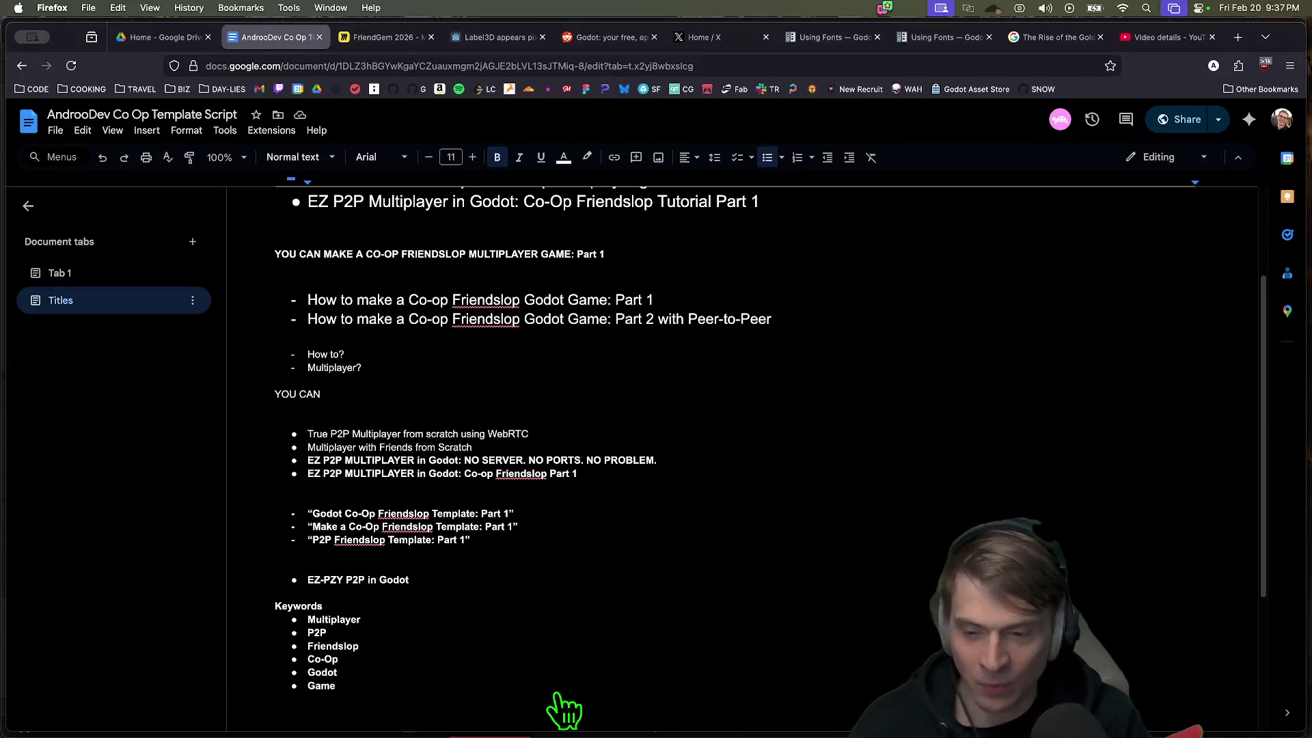
{"action": "key", "text": "Return"}
{"action": "type", "text": "Tutorial"}
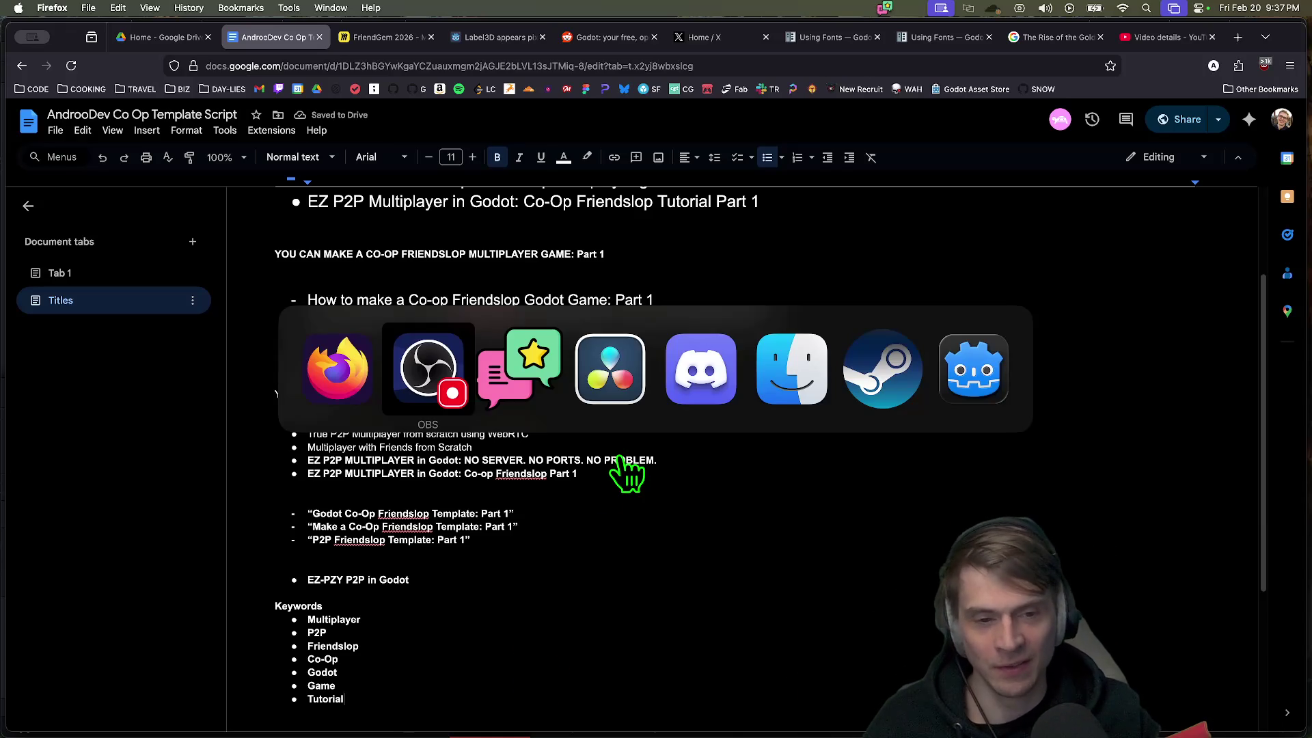
Step: In DaVinci Resolve, select a V1/A1 edit point and replay the timeline around it
{"action": "key", "text": "super+Tab"}
{"action": "key", "text": "super+Tab"}
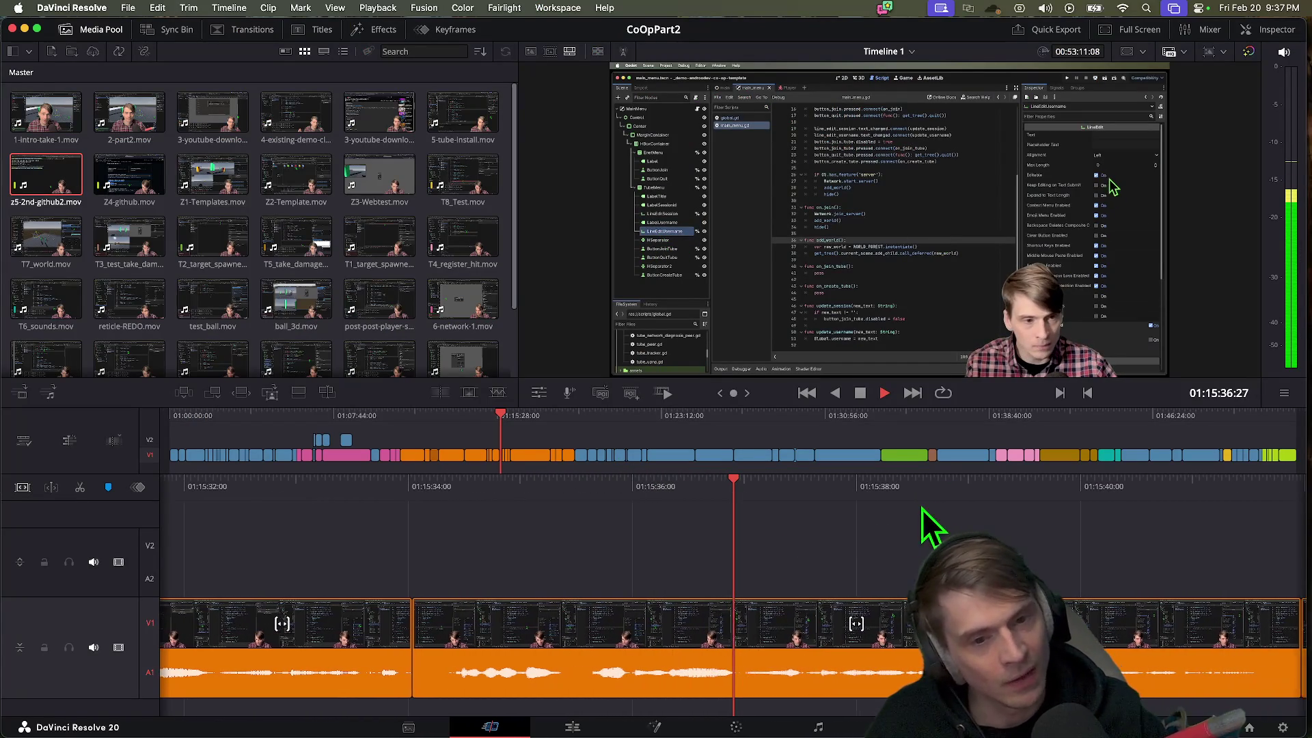
{"action": "key", "text": "space"}
{"action": "key", "text": "v"}
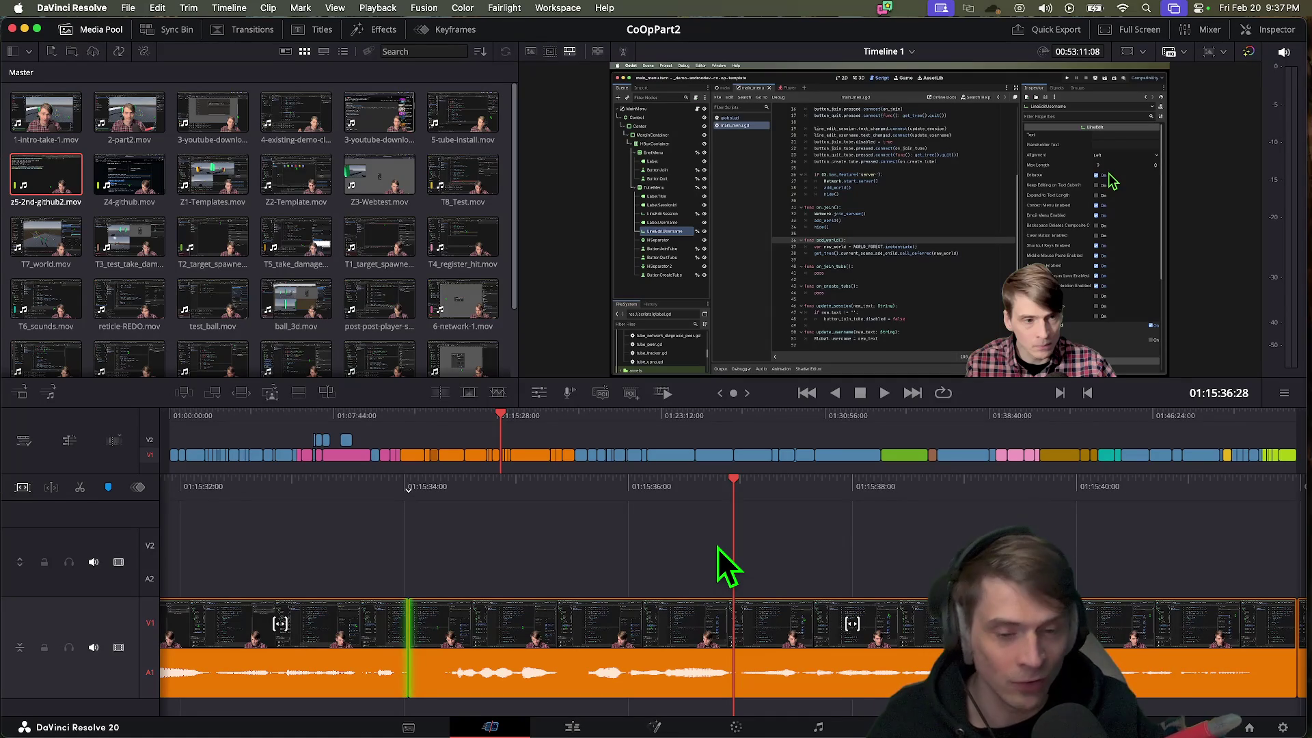
{"action": "key", "text": "Escape"}
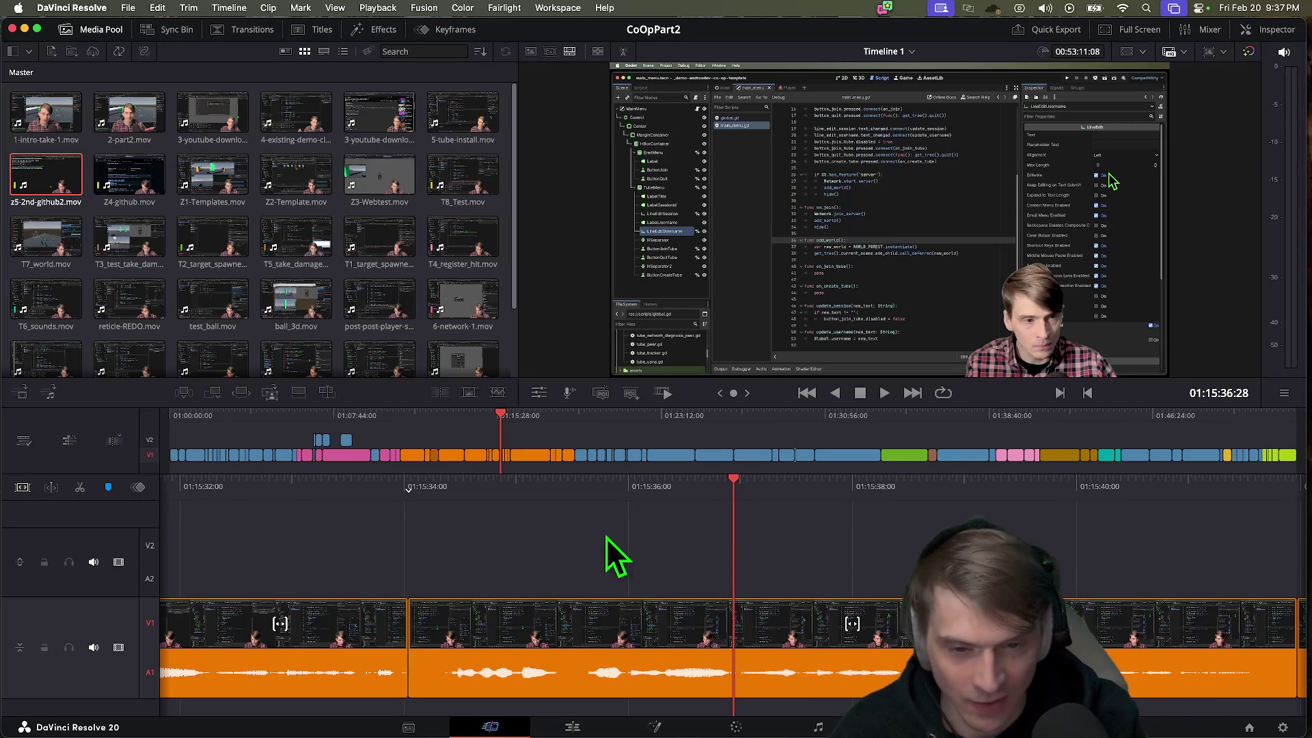
{"action": "scroll", "coordinate": [625, 560], "scroll_direction": "up", "scroll_amount": 5}
{"action": "key", "text": "space"}
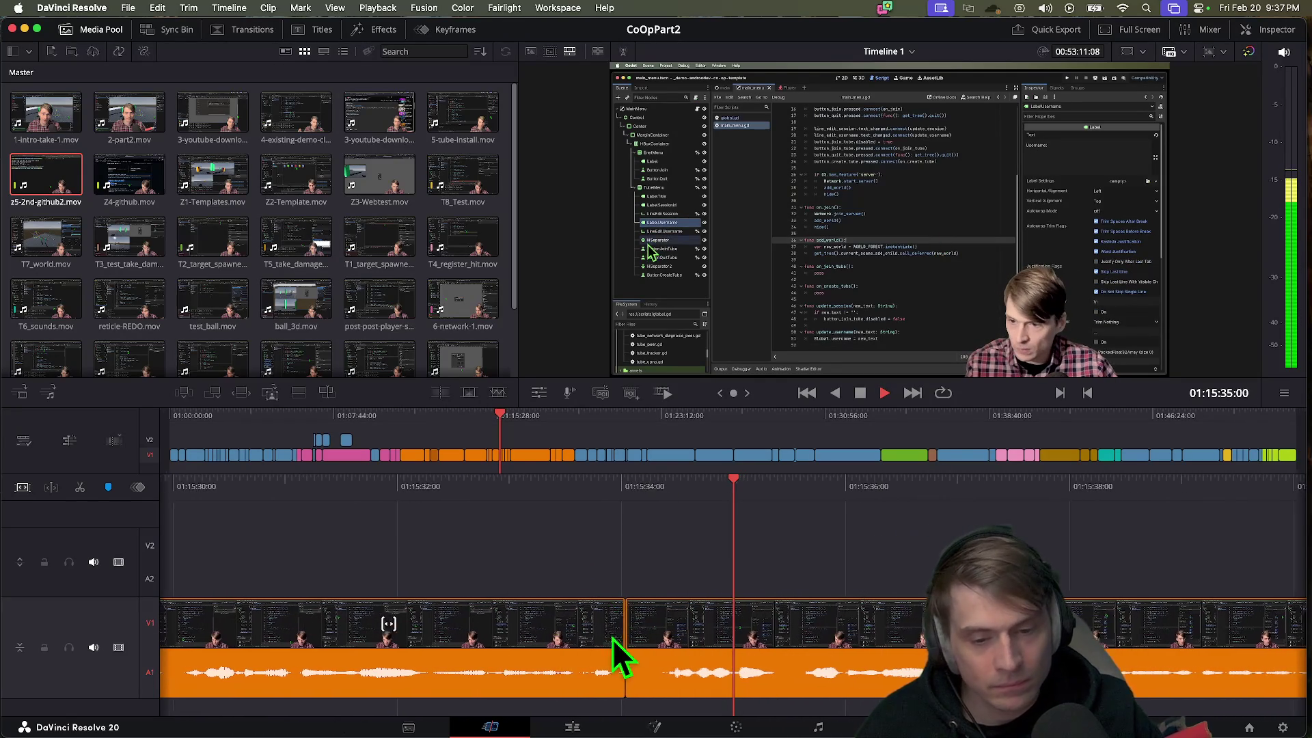
{"action": "scroll", "coordinate": [731, 617], "scroll_direction": "up", "scroll_amount": 5}
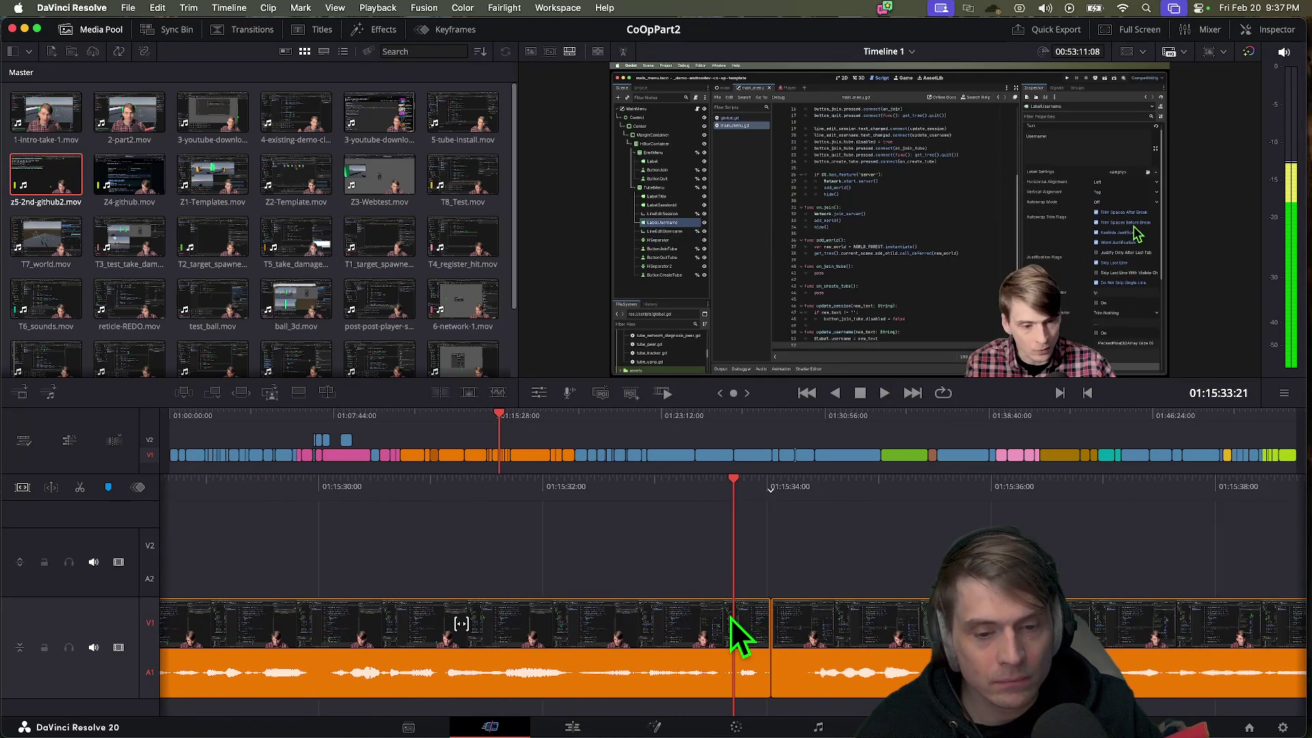
{"action": "scroll", "coordinate": [717, 639], "scroll_direction": "down", "scroll_amount": 2}
Step: Trim two V1/A1 edit points earlier and play back to review the cuts
{"action": "left_click_drag", "start_coordinate": [712, 634], "coordinate": [281, 619]}
{"action": "mouse_move", "coordinate": [854, 629]}
{"action": "left_mouse_down"}
{"action": "mouse_move", "coordinate": [419, 623]}
{"action": "mouse_move", "coordinate": [512, 621]}
{"action": "left_mouse_up"}
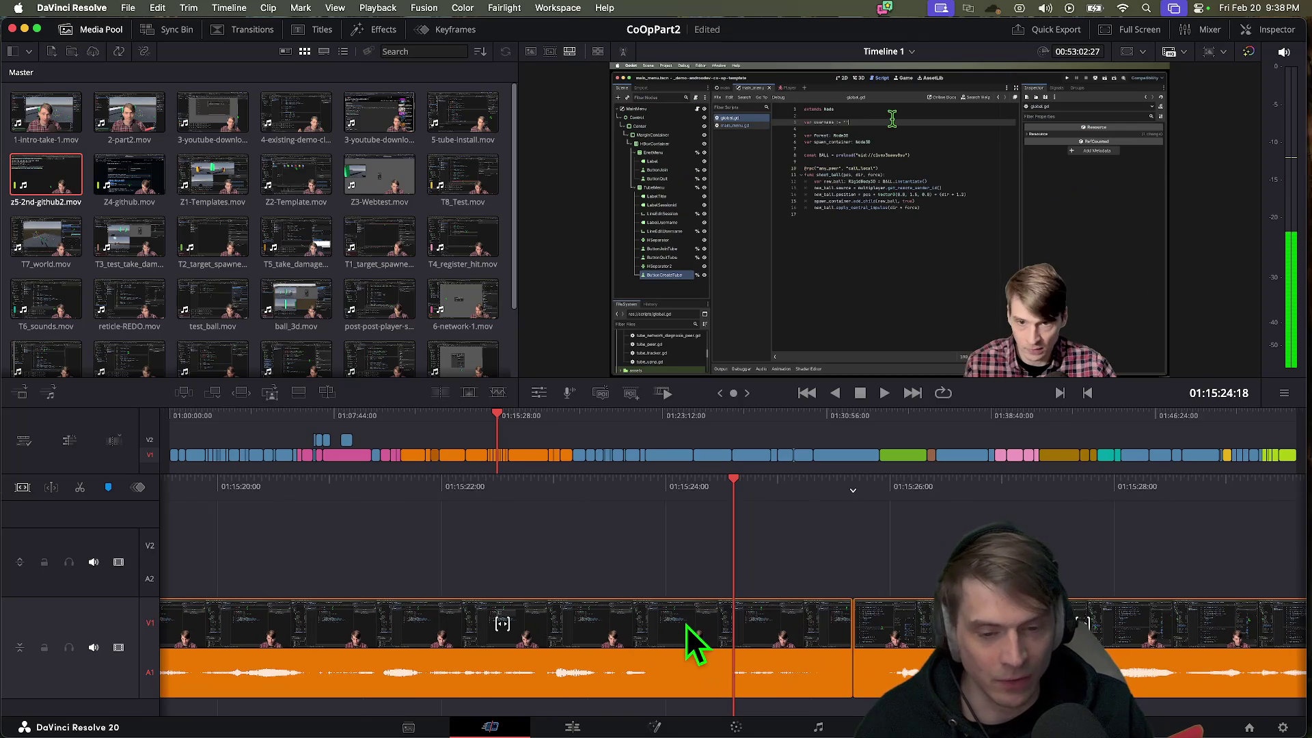
{"action": "key", "text": "space"}
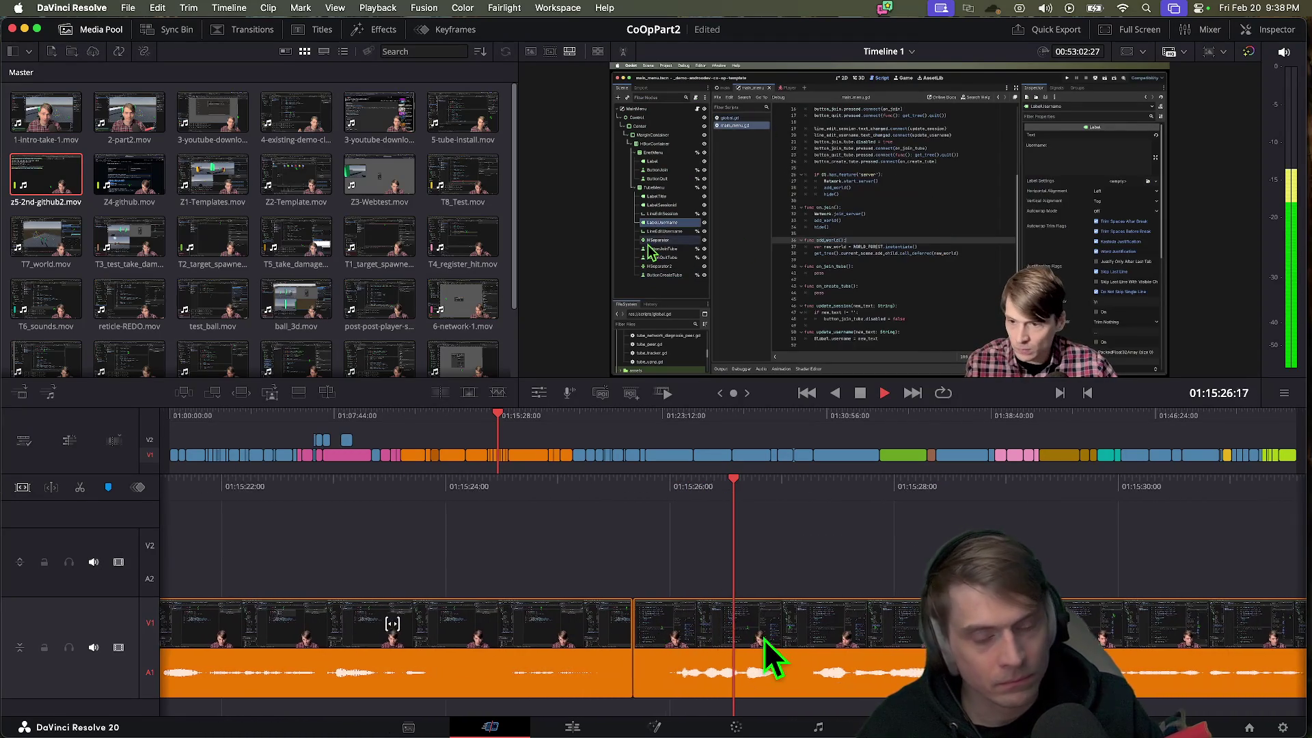
{"action": "key", "text": "space"}
Step: Trim the next V1/A1 edit point to +01:22 and return to the Google Doc
{"action": "mouse_move", "coordinate": [560, 635]}
{"action": "left_mouse_down"}
{"action": "mouse_move", "coordinate": [847, 629]}
{"action": "mouse_move", "coordinate": [688, 629]}
{"action": "mouse_move", "coordinate": [902, 642]}
{"action": "left_mouse_up"}
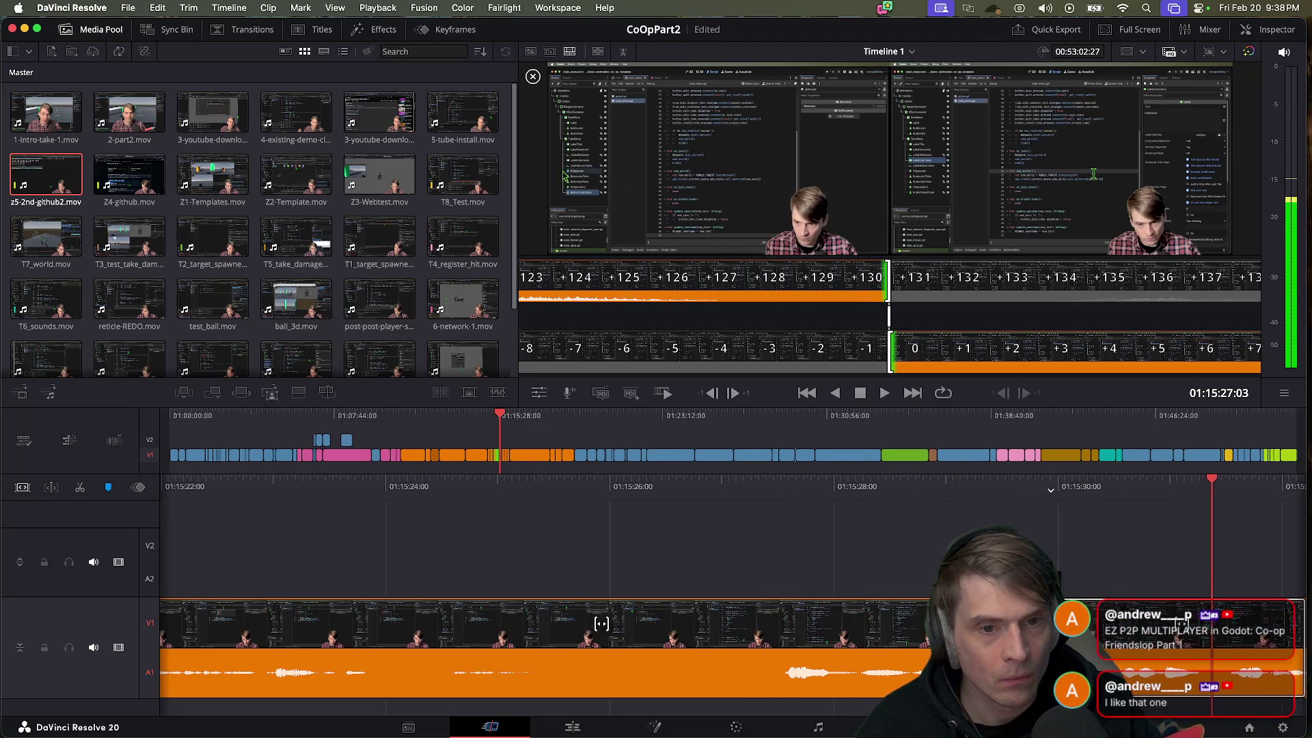
{"action": "left_click_drag", "start_coordinate": [1114, 639], "coordinate": [567, 640]}
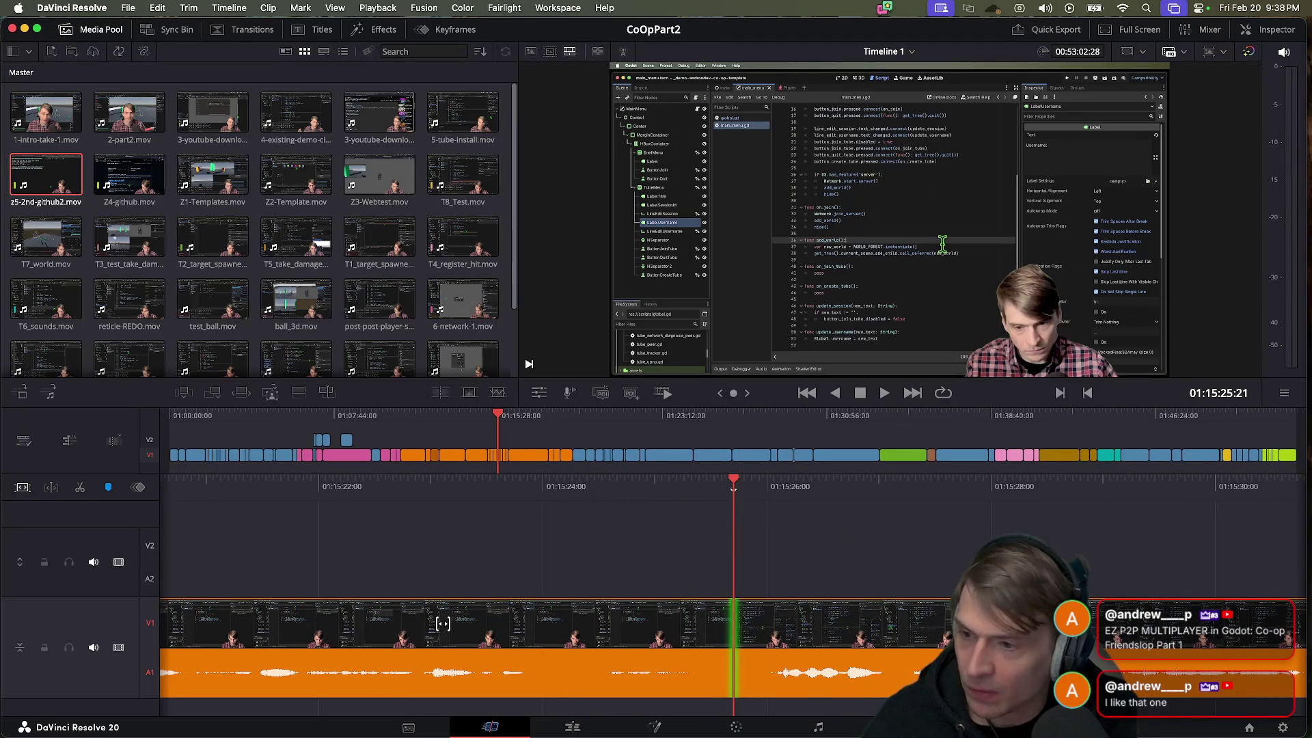
{"action": "key", "text": "super+Tab"}
{"action": "key", "text": "super+Tab"}
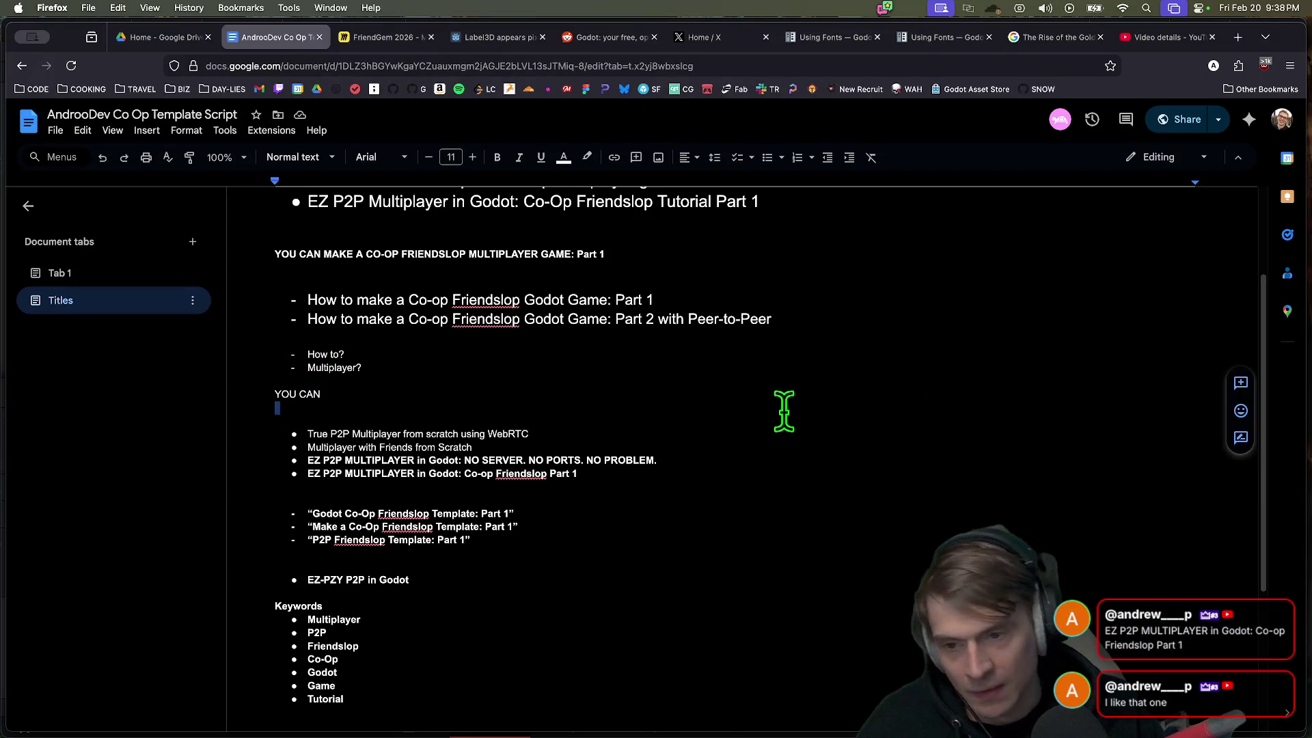
Step: Apply bold and green text colour to the 'EZ P2P … Tutorial Part 1' title bullet
{"action": "scroll", "coordinate": [814, 316], "scroll_direction": "up", "scroll_amount": 3}
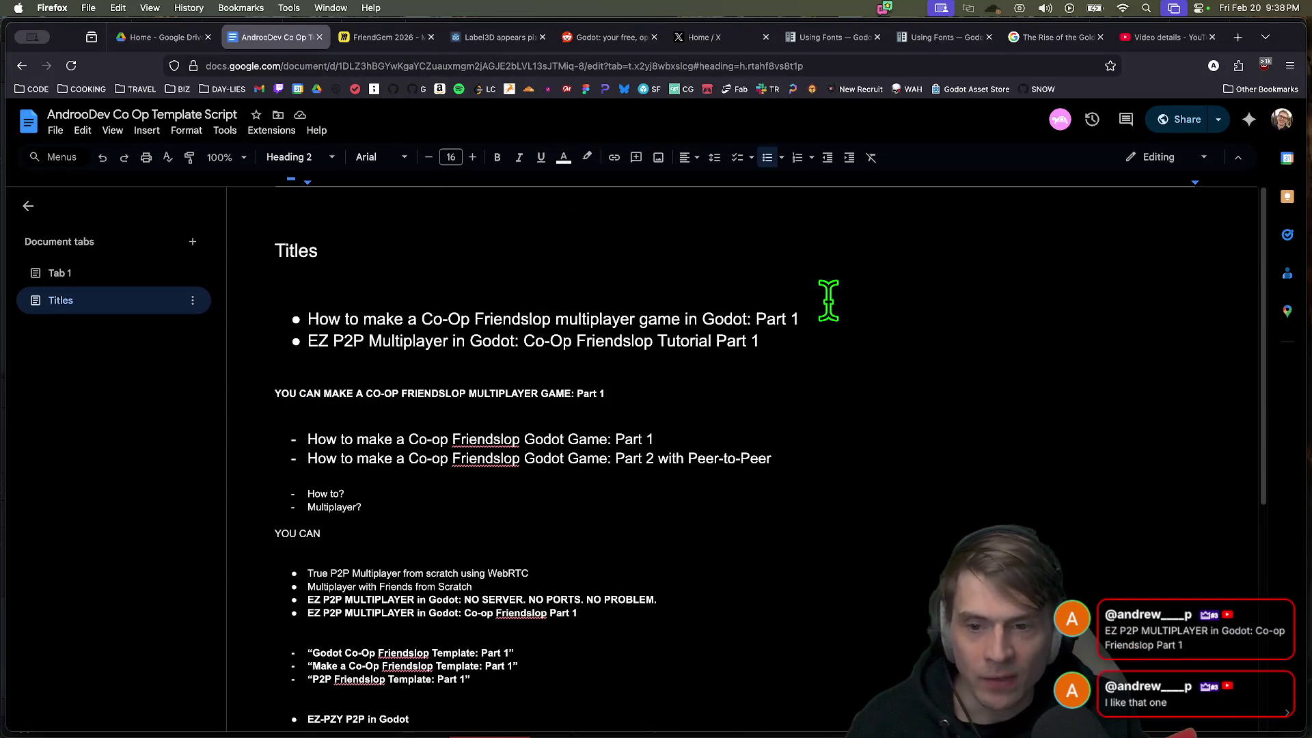
{"action": "left_click", "coordinate": [831, 300]}
{"action": "key", "text": "Down"}
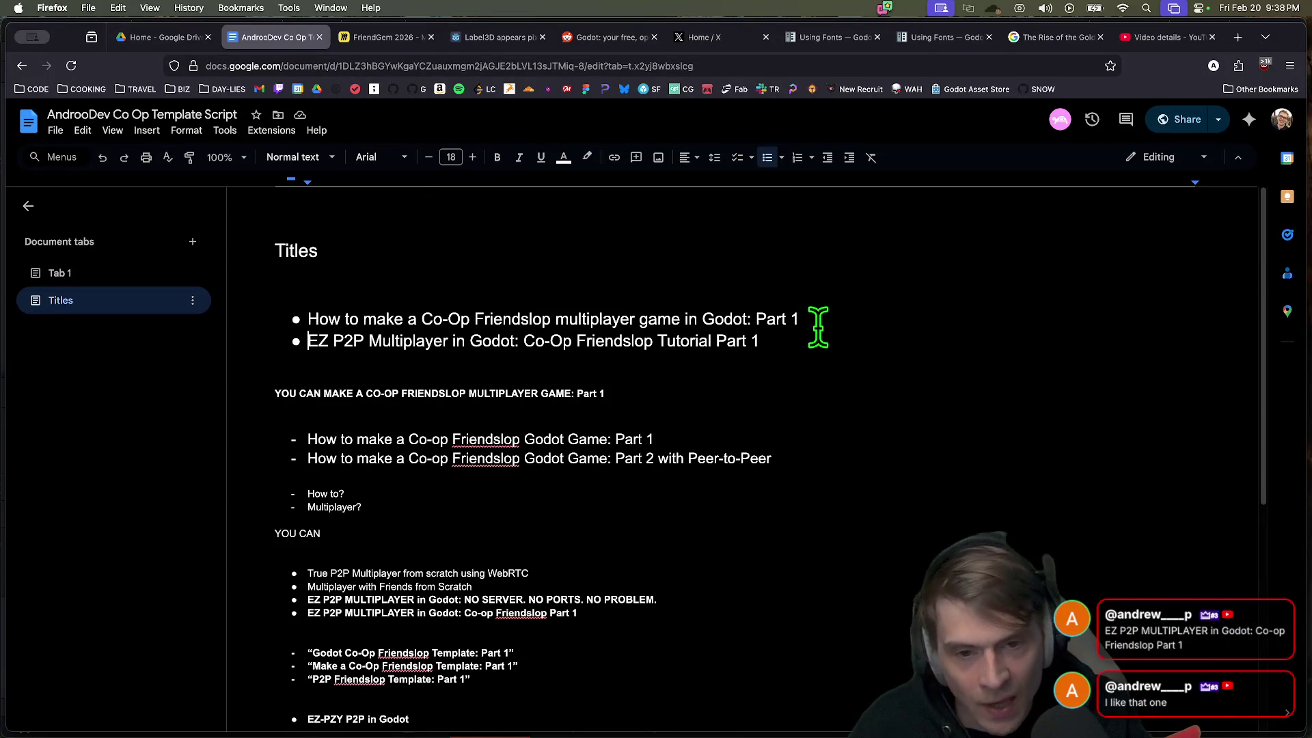
{"action": "triple_click", "coordinate": [812, 337]}
{"action": "key", "text": "super+b"}
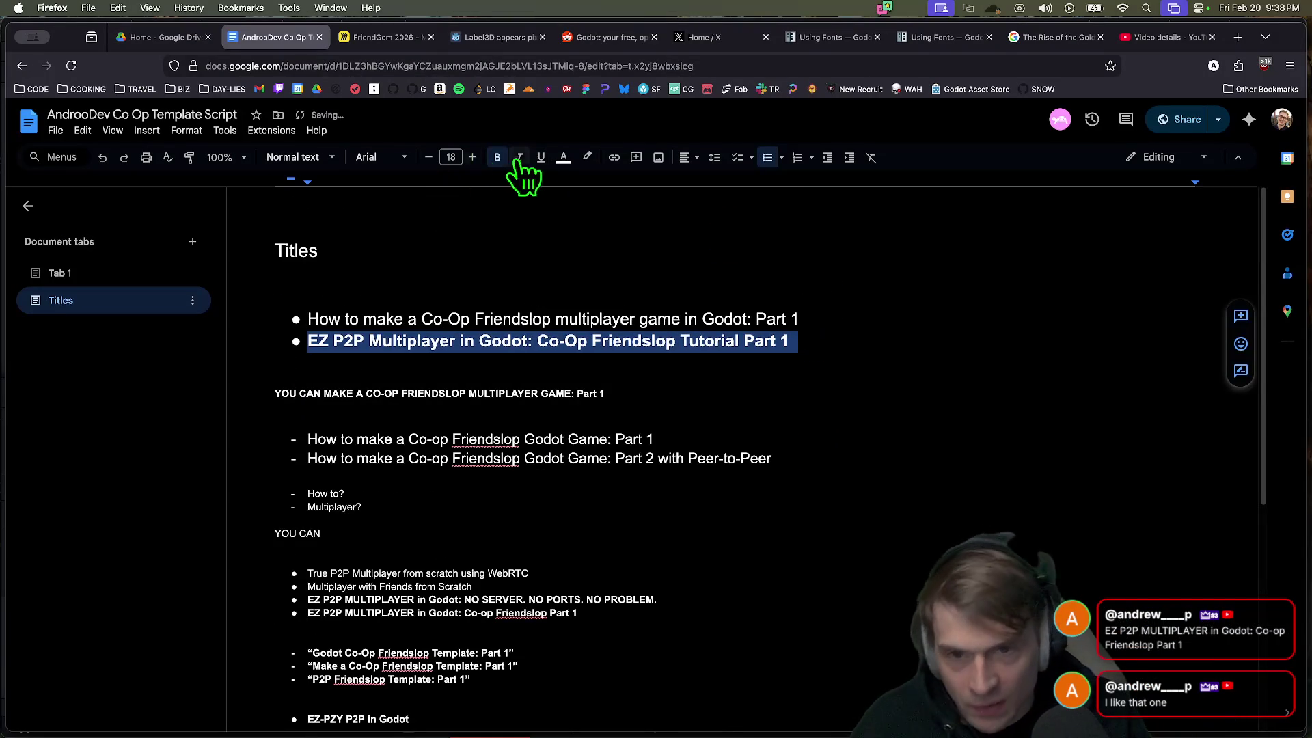
{"action": "left_click", "coordinate": [564, 158]}
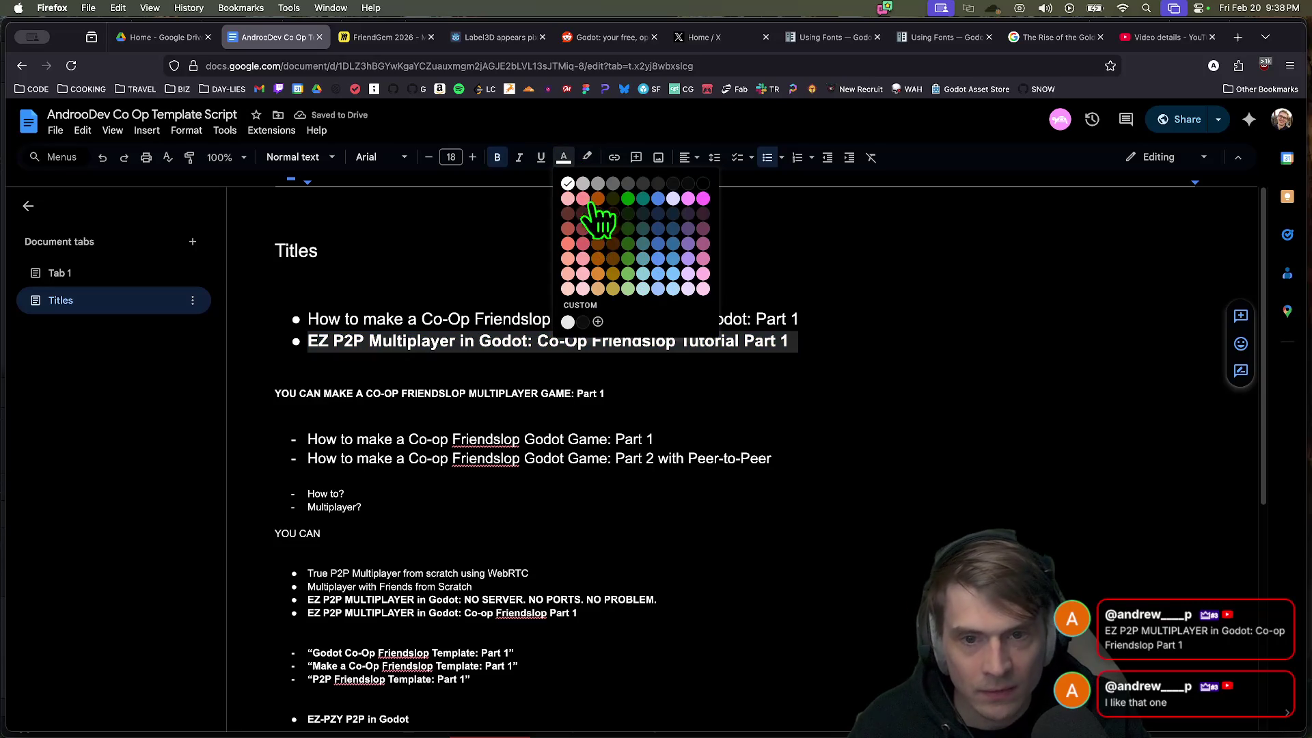
{"action": "left_click", "coordinate": [627, 258]}
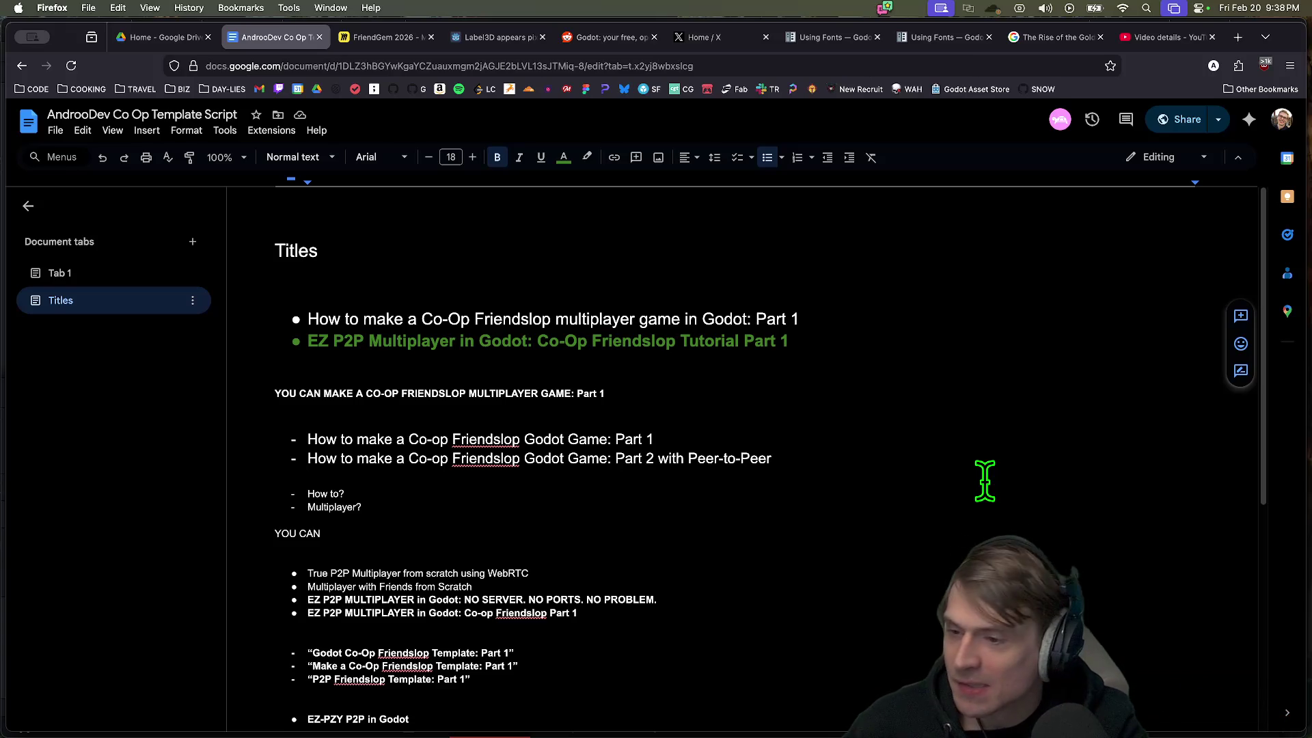
Step: Paste two copies of the green EZ P2P title under the Titles heading
{"action": "triple_click", "coordinate": [946, 339]}
{"action": "key", "text": "ctrl+c"}
{"action": "key", "text": "Up"}
{"action": "key", "text": "Up"}
{"action": "key", "text": "Return"}
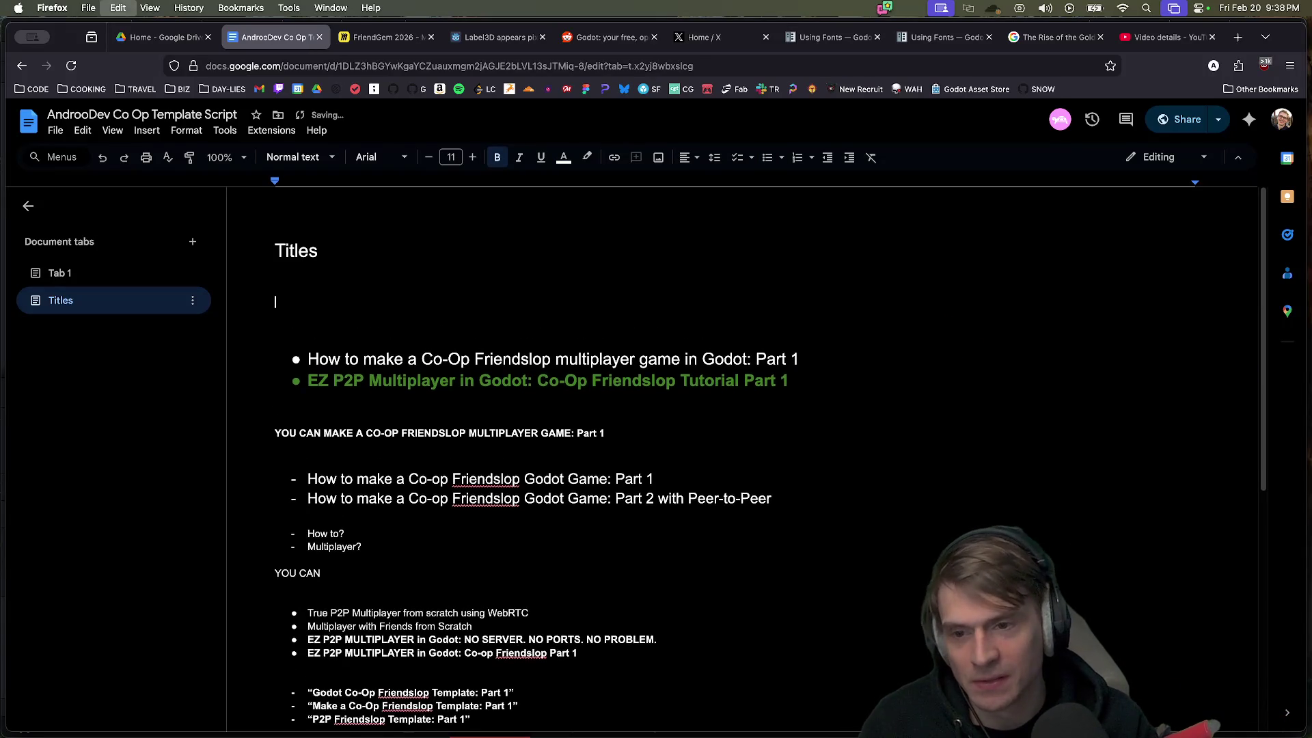
{"action": "key", "text": "ctrl+v"}
{"action": "key", "text": "BackSpace"}
{"action": "key", "text": "super+v"}
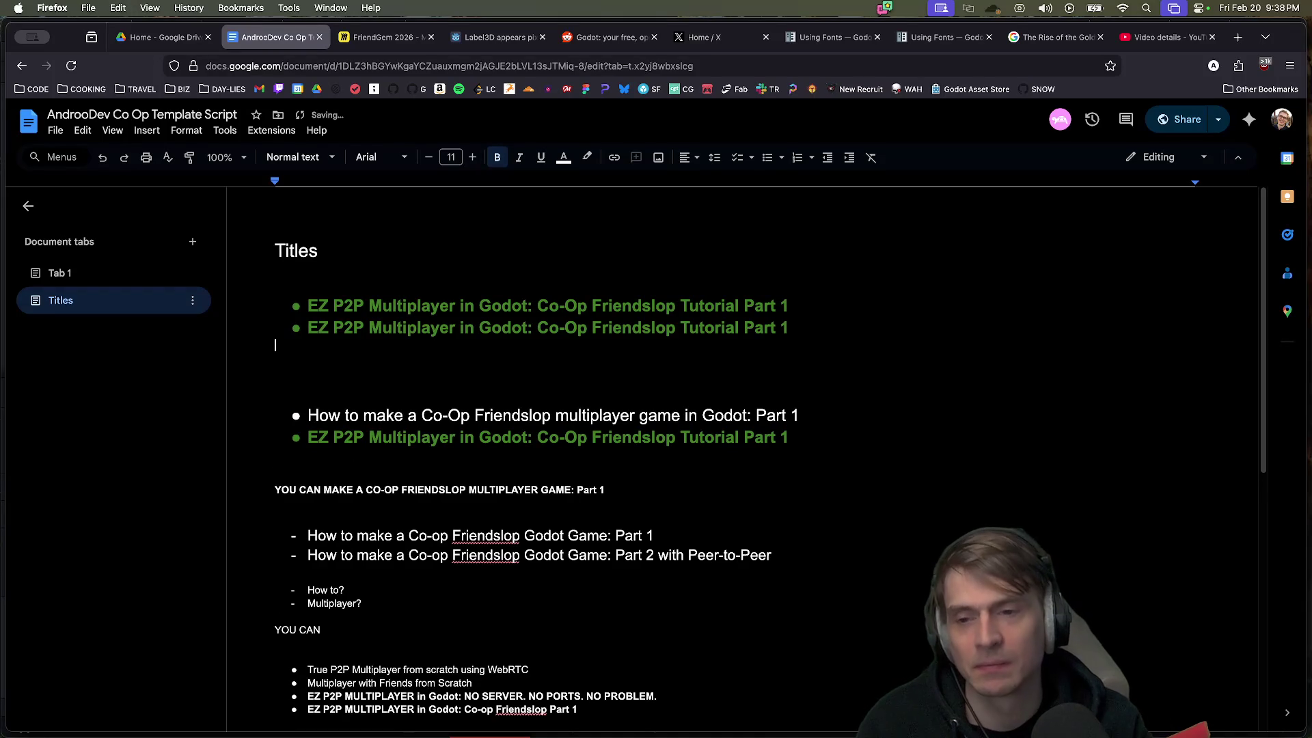
Step: Delete the original green Part 1 title line below the new copies
{"action": "mouse_move", "coordinate": [835, 438]}
{"action": "left_mouse_down"}
{"action": "mouse_move", "coordinate": [246, 415]}
{"action": "mouse_move", "coordinate": [287, 427]}
{"action": "left_mouse_up"}
{"action": "key", "text": "BackSpace"}
{"action": "key", "text": "ctrl+z"}
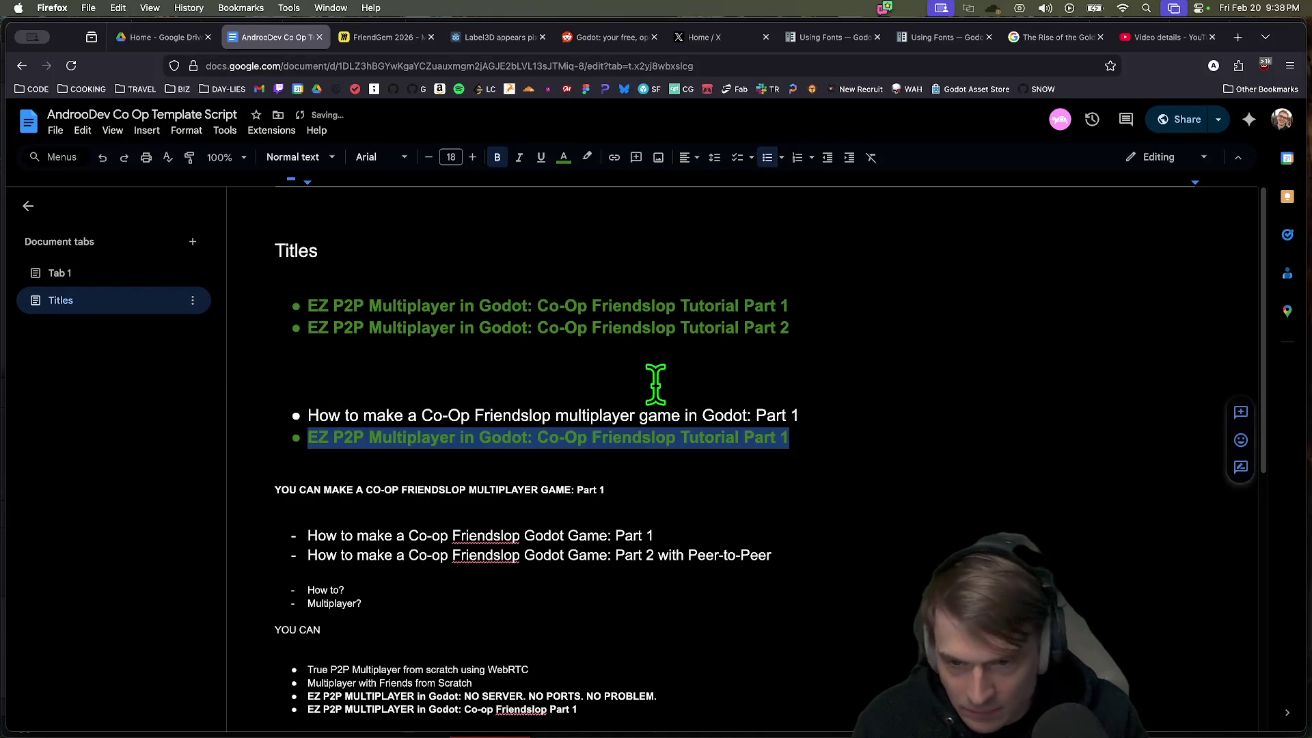
{"action": "key", "text": "super+x"}
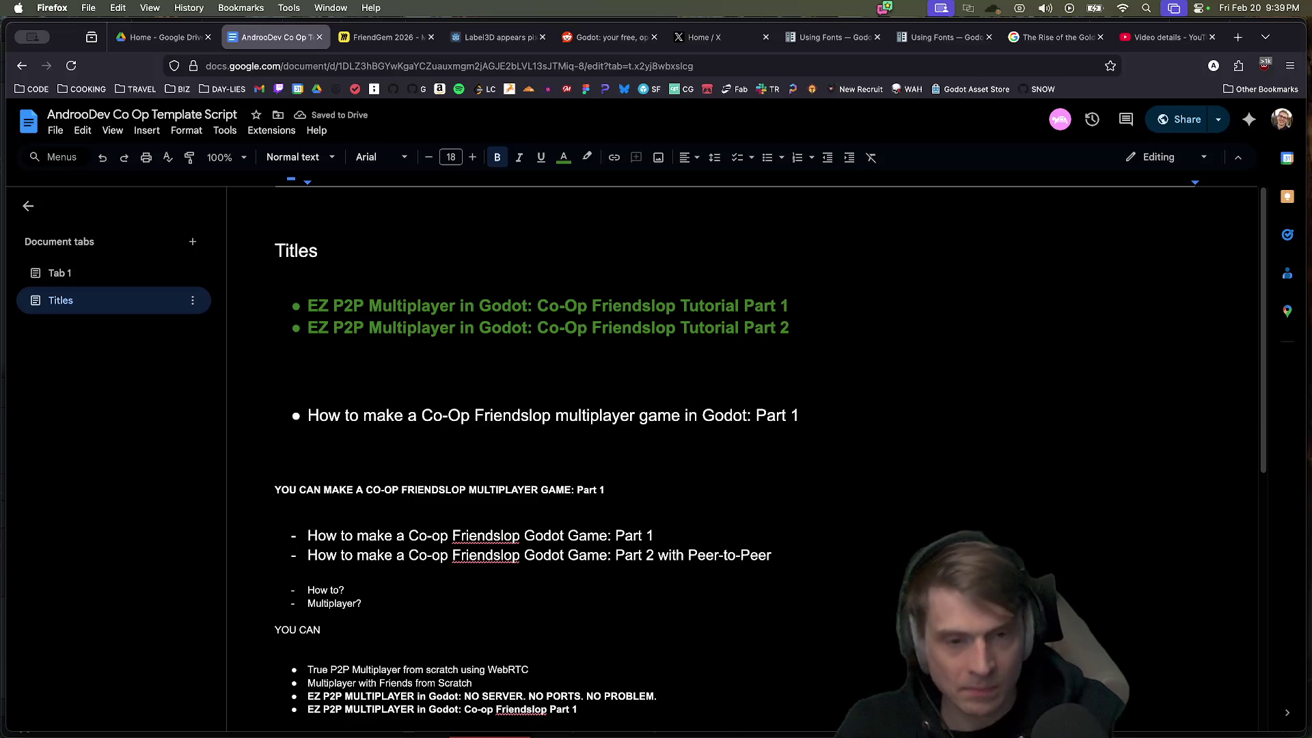
Step: Make the second copy the Part 2 title and change 'Co-Op' to 'Co-op'
{"action": "double_click", "coordinate": [641, 329]}
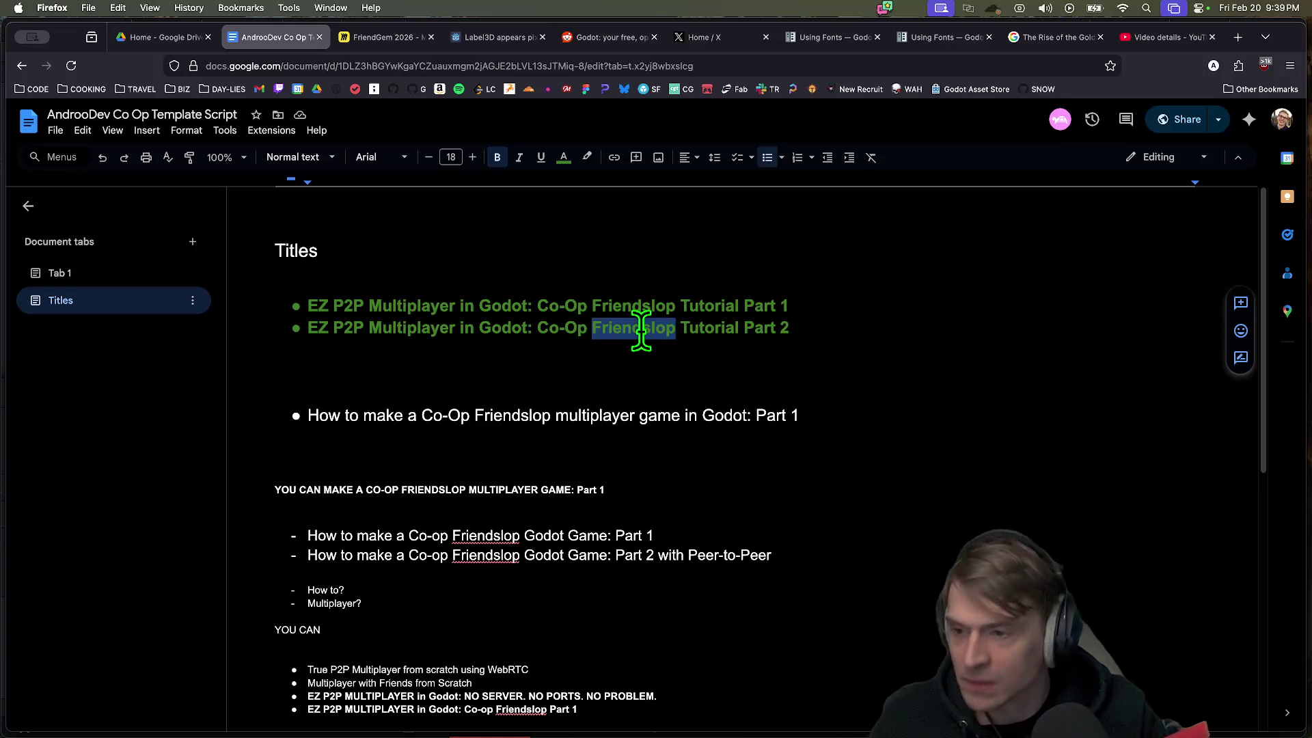
{"action": "left_click", "coordinate": [937, 328]}
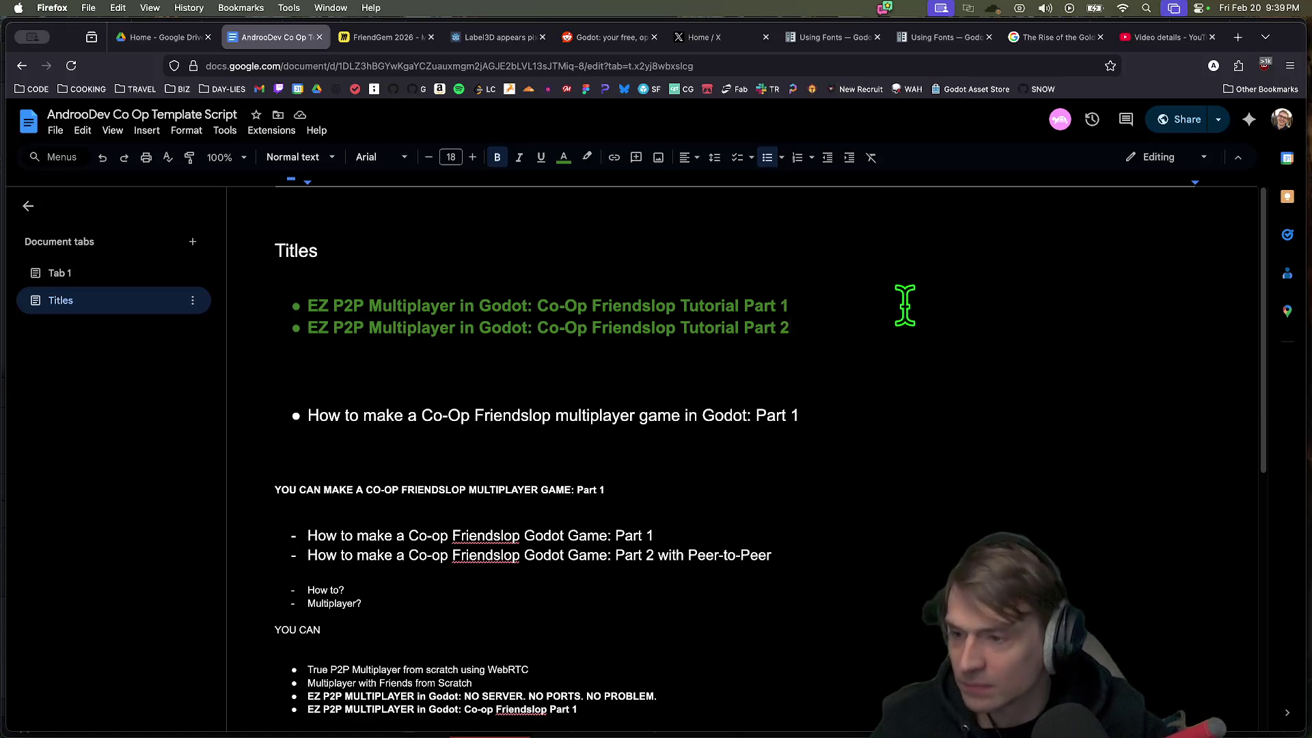
{"action": "key", "text": "shift+Right"}
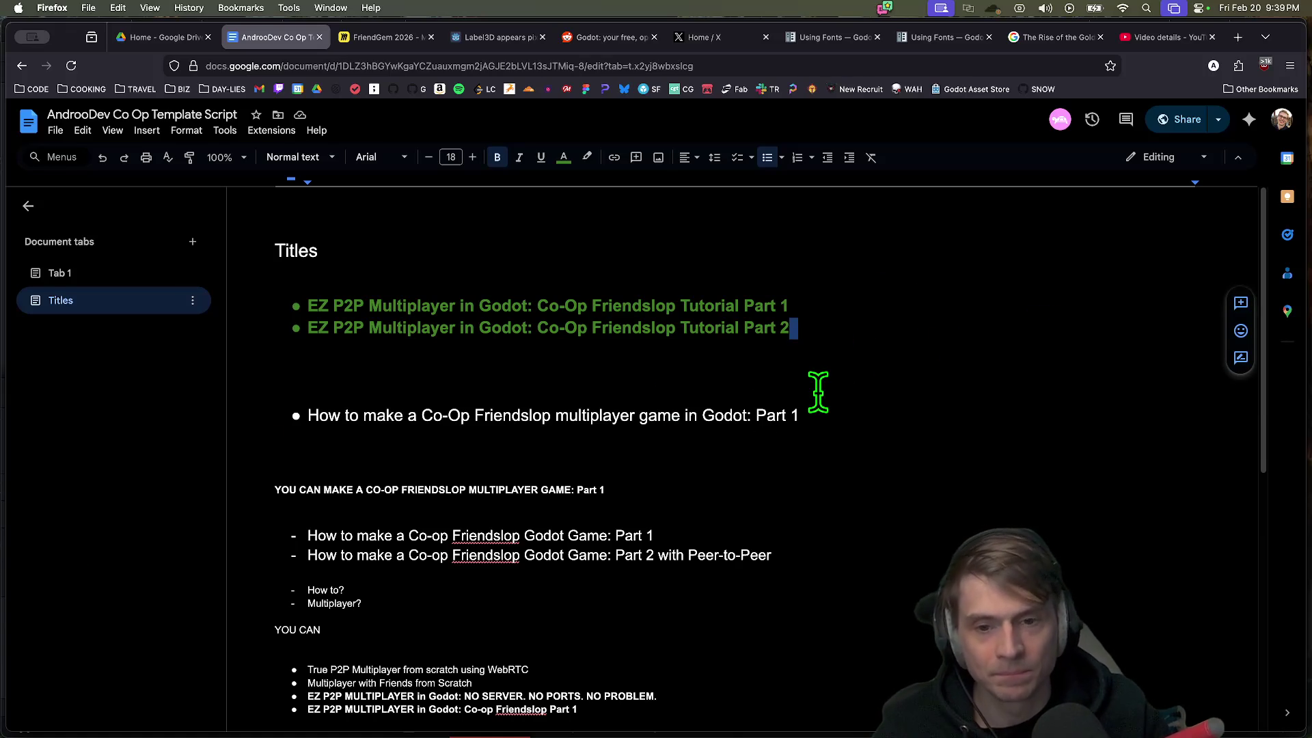
{"action": "left_click", "coordinate": [587, 306]}
{"action": "key", "text": "BackSpace"}
{"action": "type", "text": "o"}
{"action": "key", "text": "Down"}
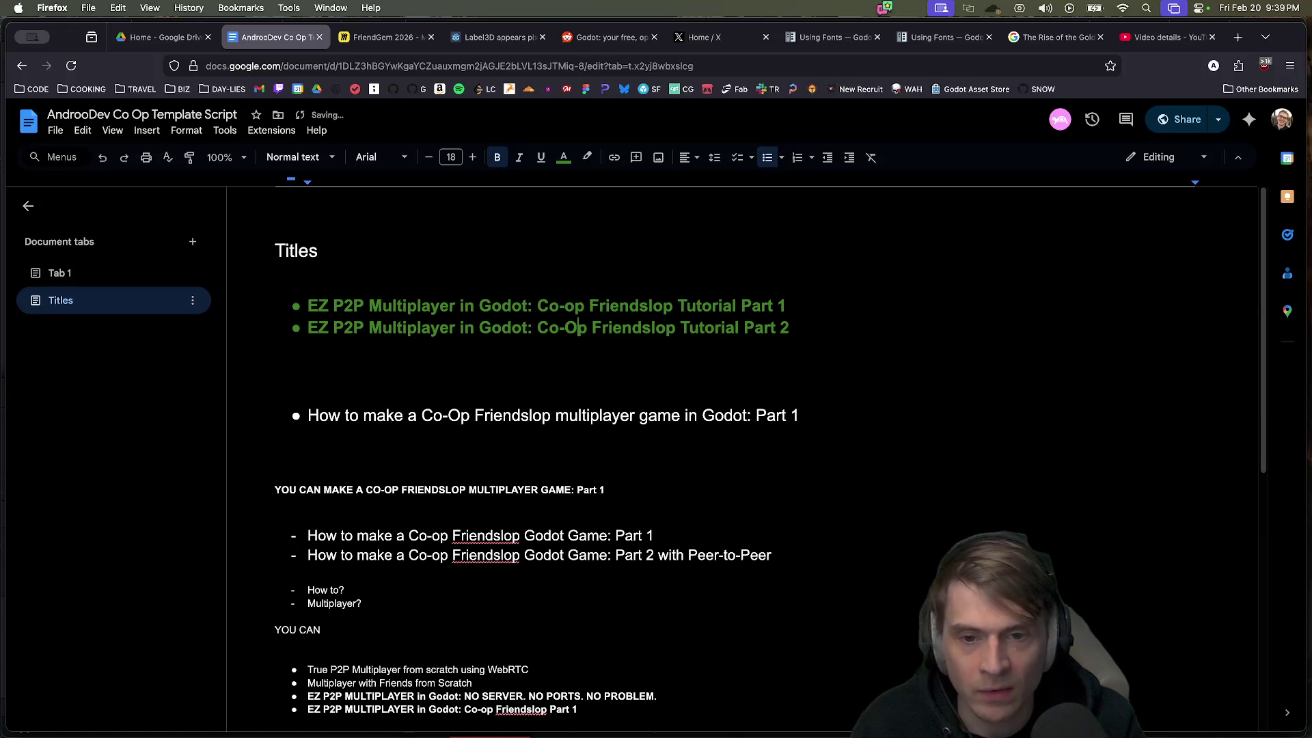